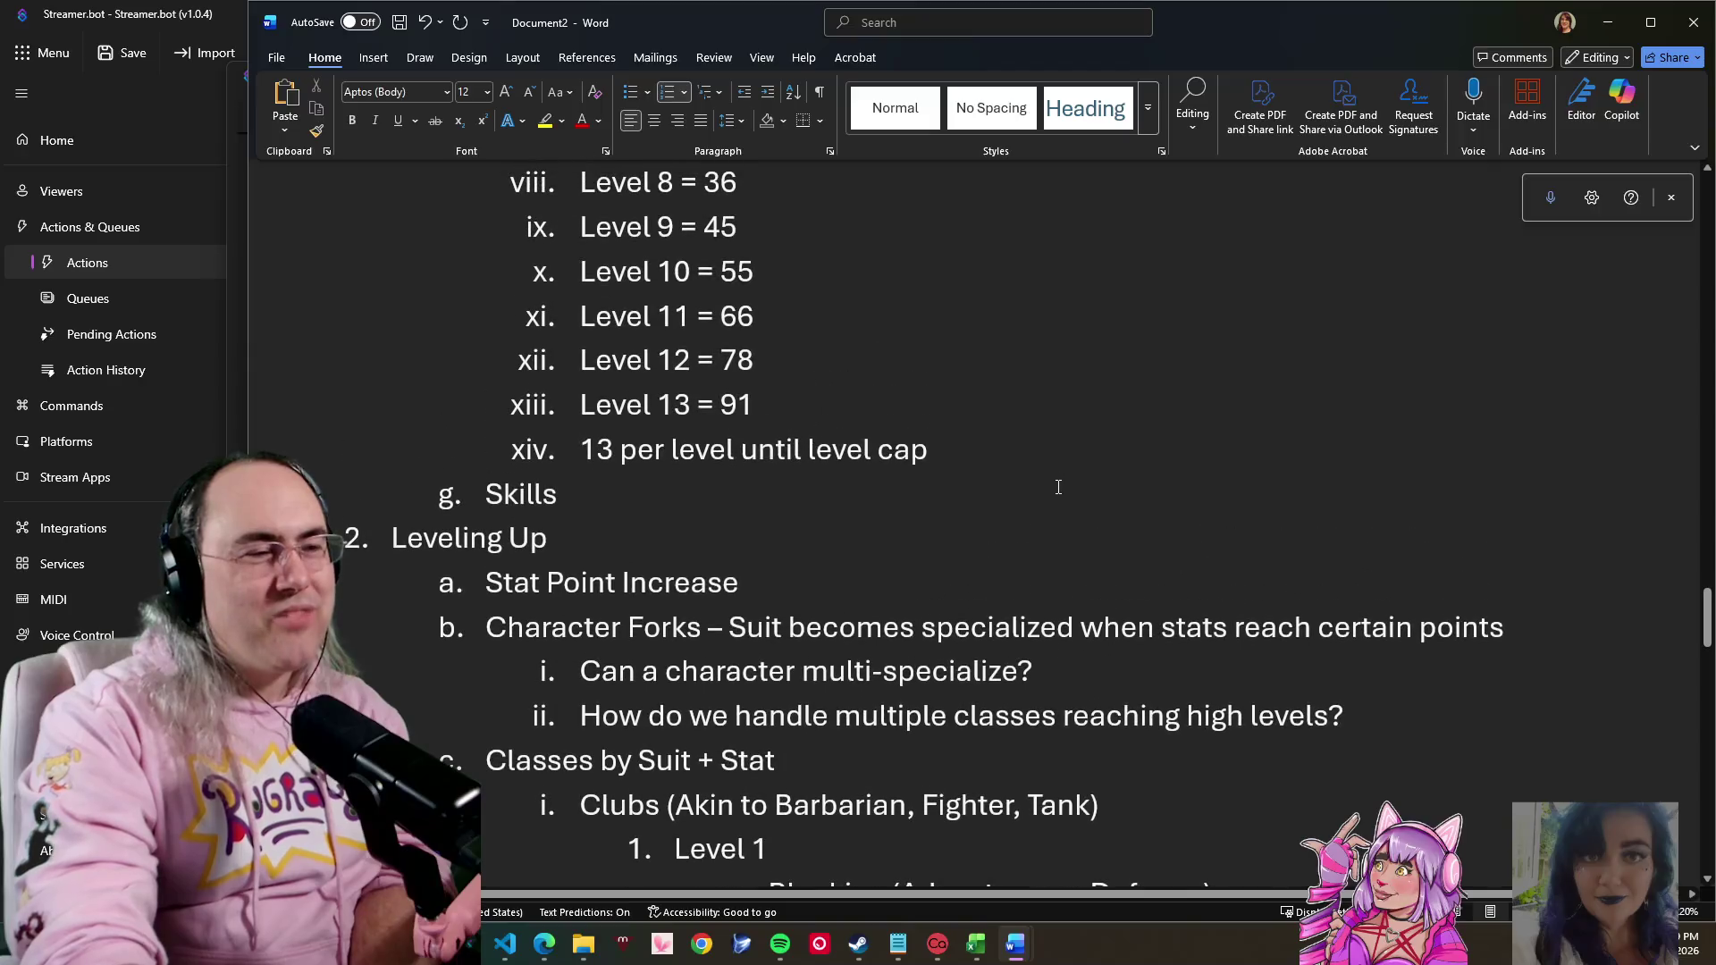
pyautogui.scroll(1, 1058, 486)
pyautogui.scroll(2, 1054, 502)
pyautogui.scroll(1, 1019, 568)
pyautogui.scroll(-5, 1033, 590)
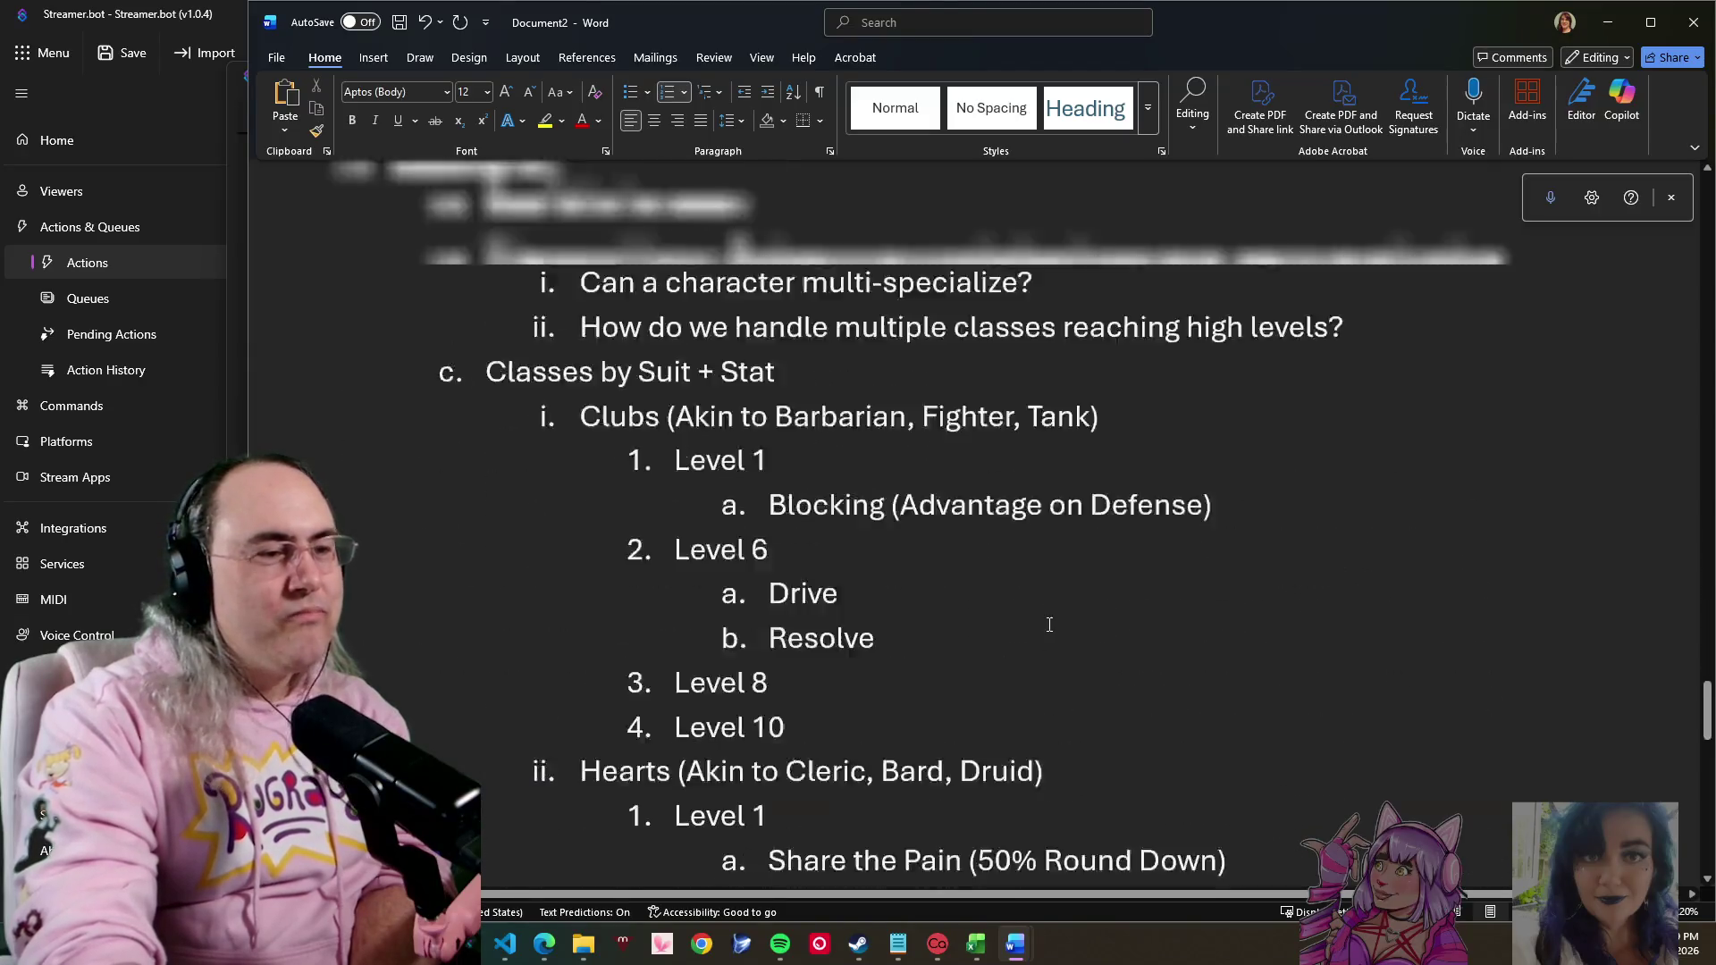
pyautogui.scroll(-8, 1045, 621)
pyautogui.scroll(-2, 1072, 643)
pyautogui.scroll(3, 1079, 659)
pyautogui.scroll(1, 1076, 658)
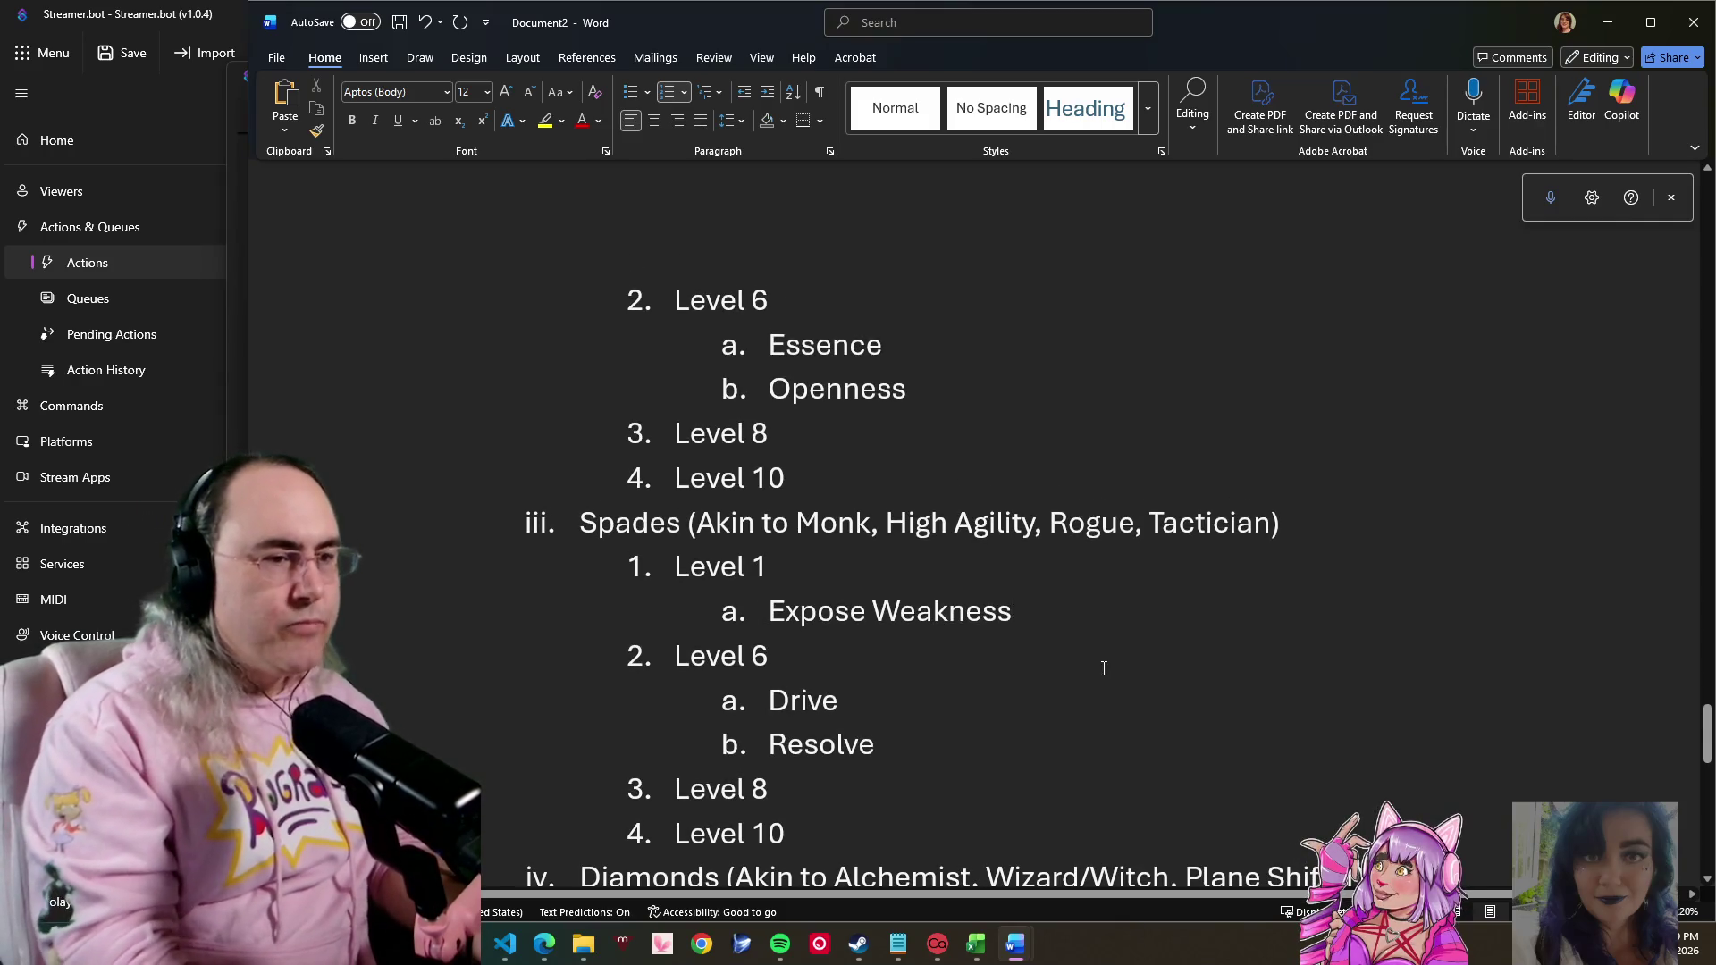
# - Add 'Distract' as a second Spades Level 1 skill after Expose Weakness
pyautogui.press('Return')
pyautogui.write('Dis')
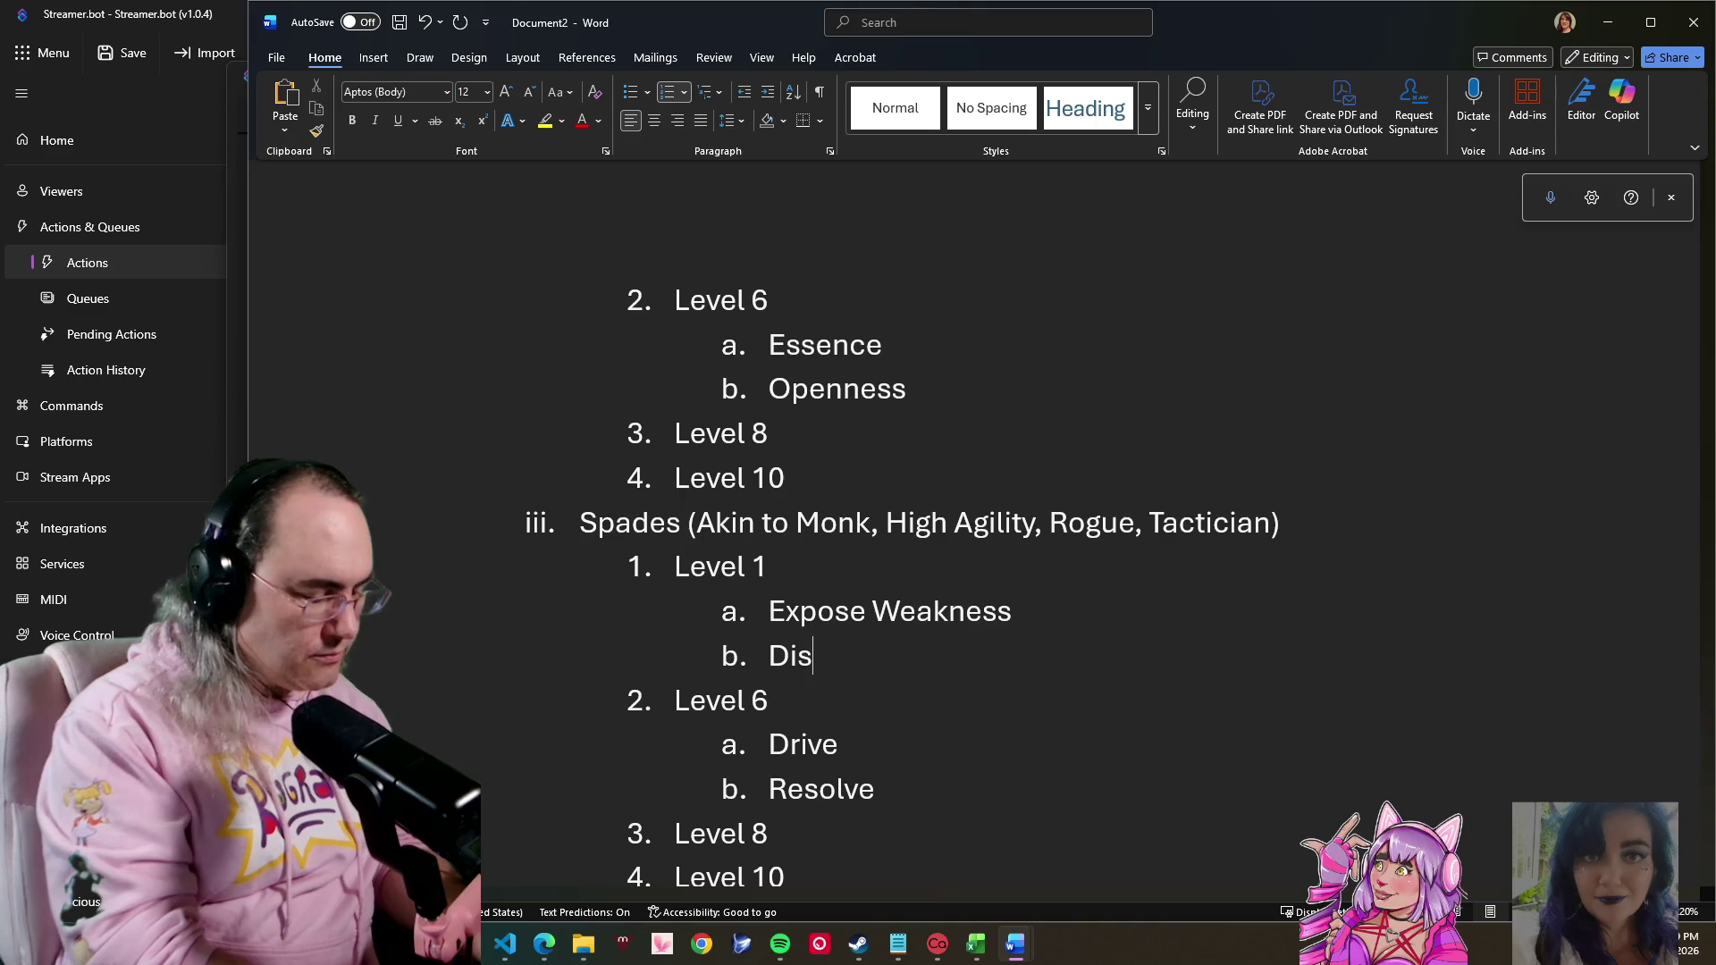
pyautogui.write('tract')
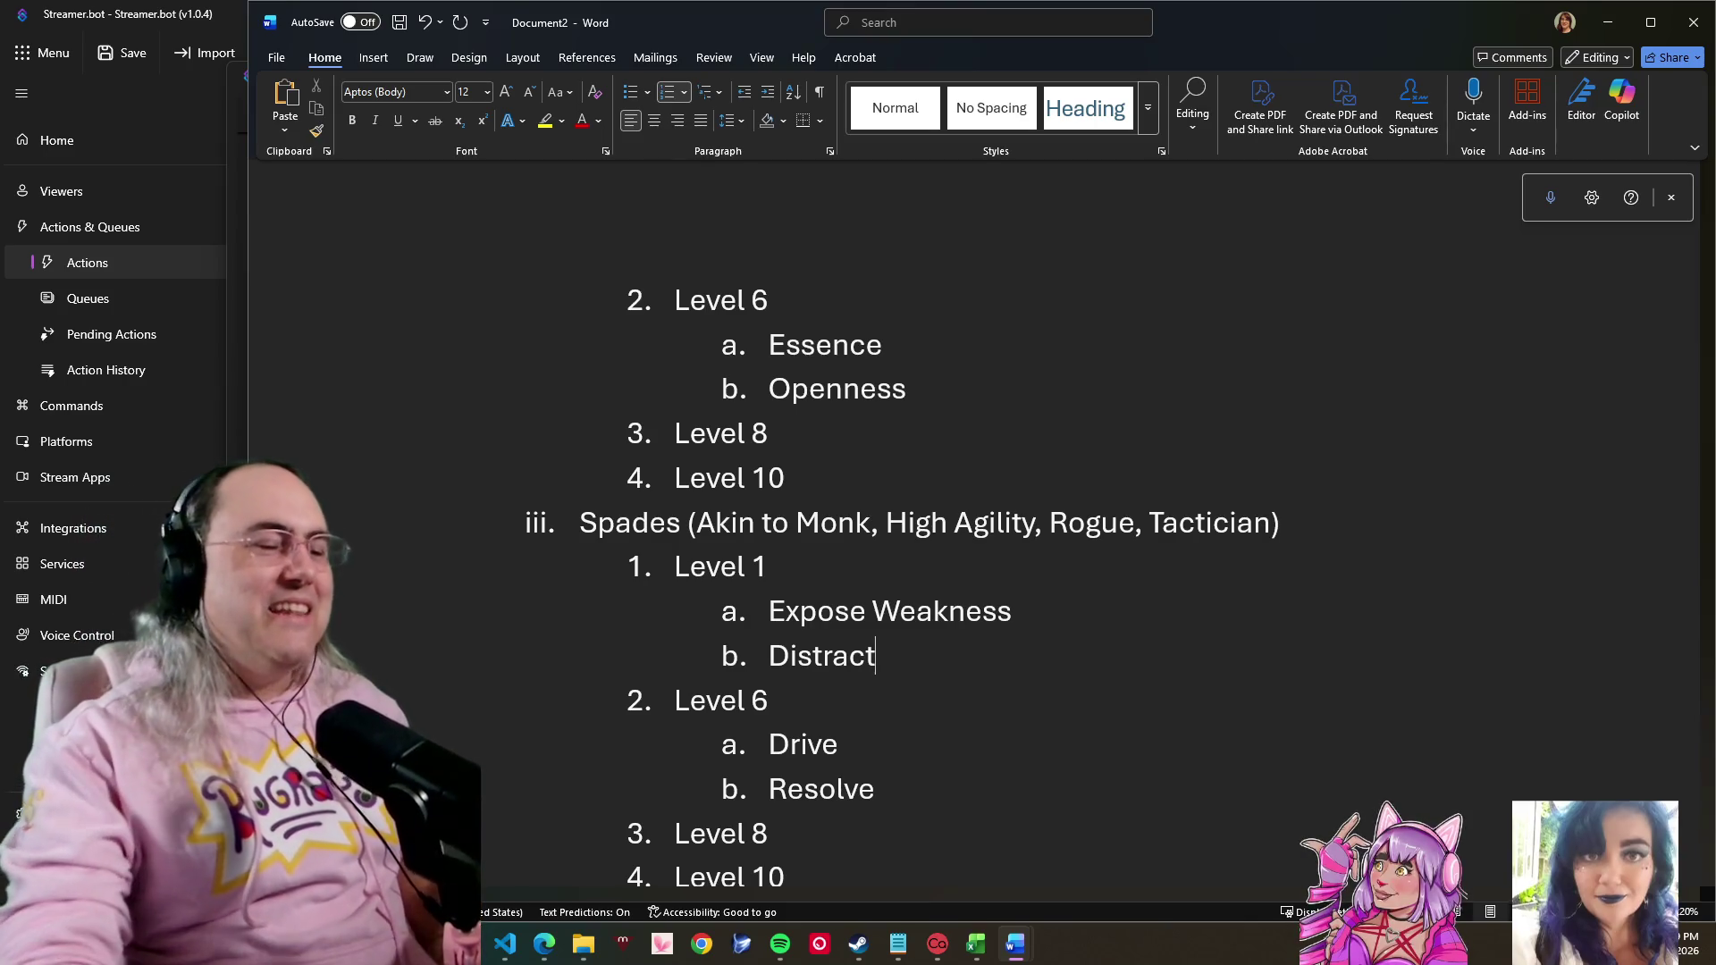
pyautogui.scroll(-1, 1095, 738)
pyautogui.click(851, 763)
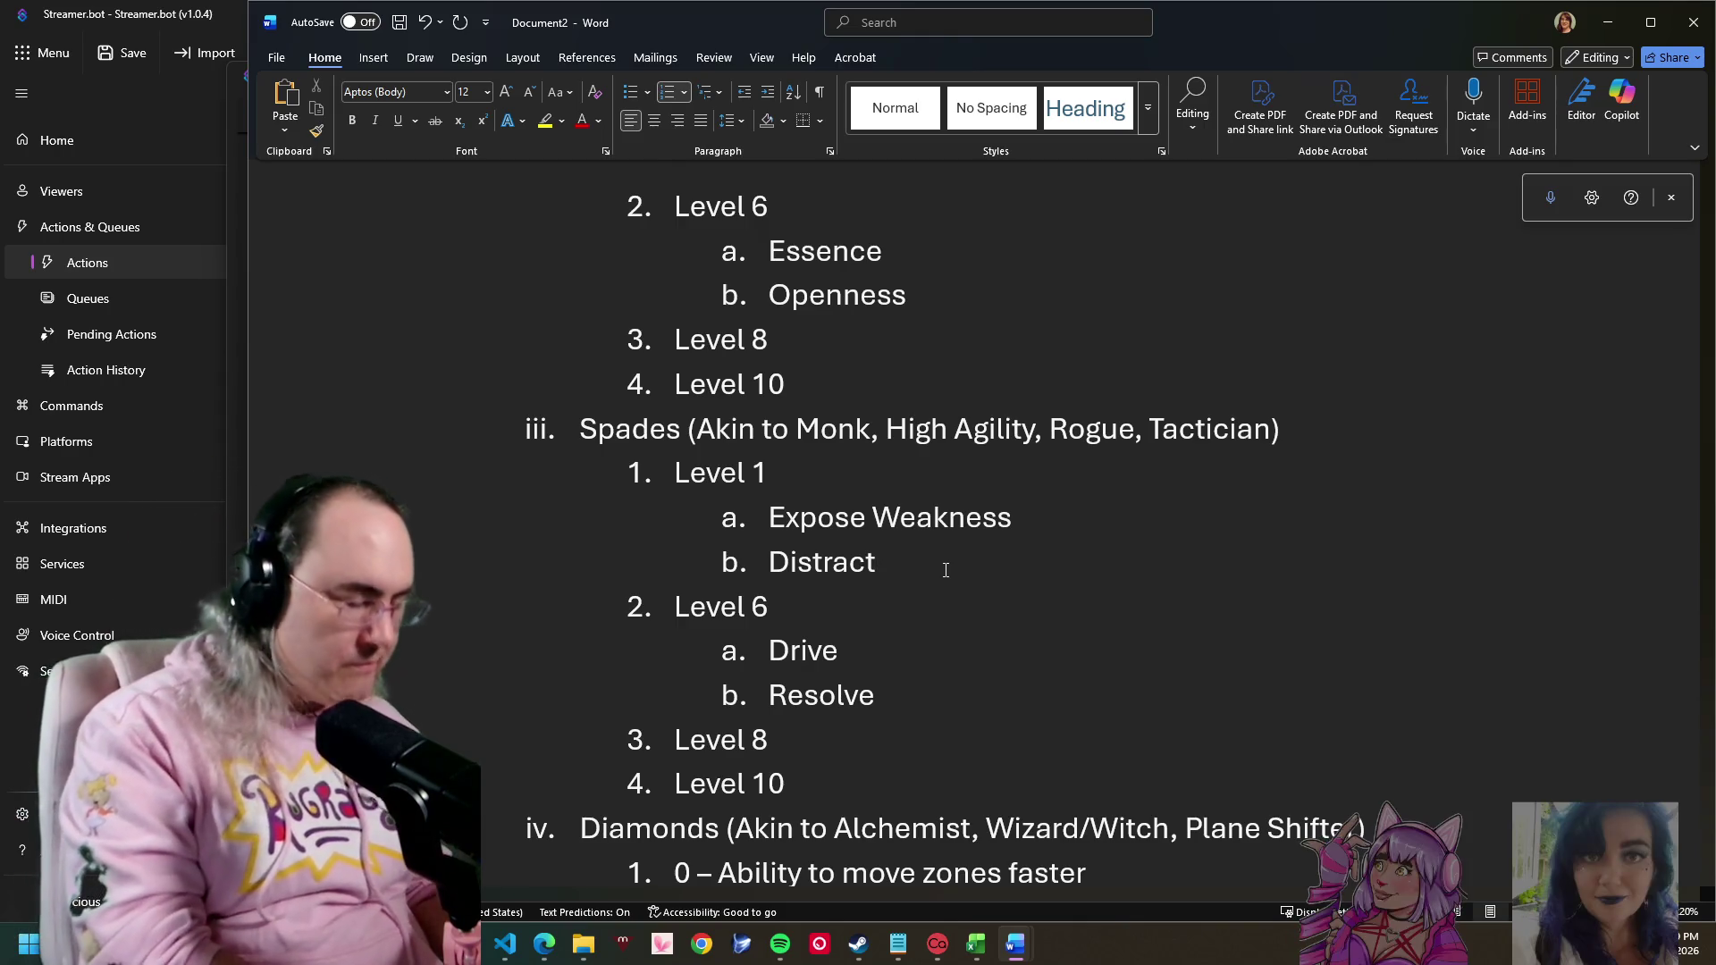
pyautogui.scroll(1, 946, 569)
pyautogui.scroll(-2, 1100, 712)
pyautogui.scroll(-3, 1093, 713)
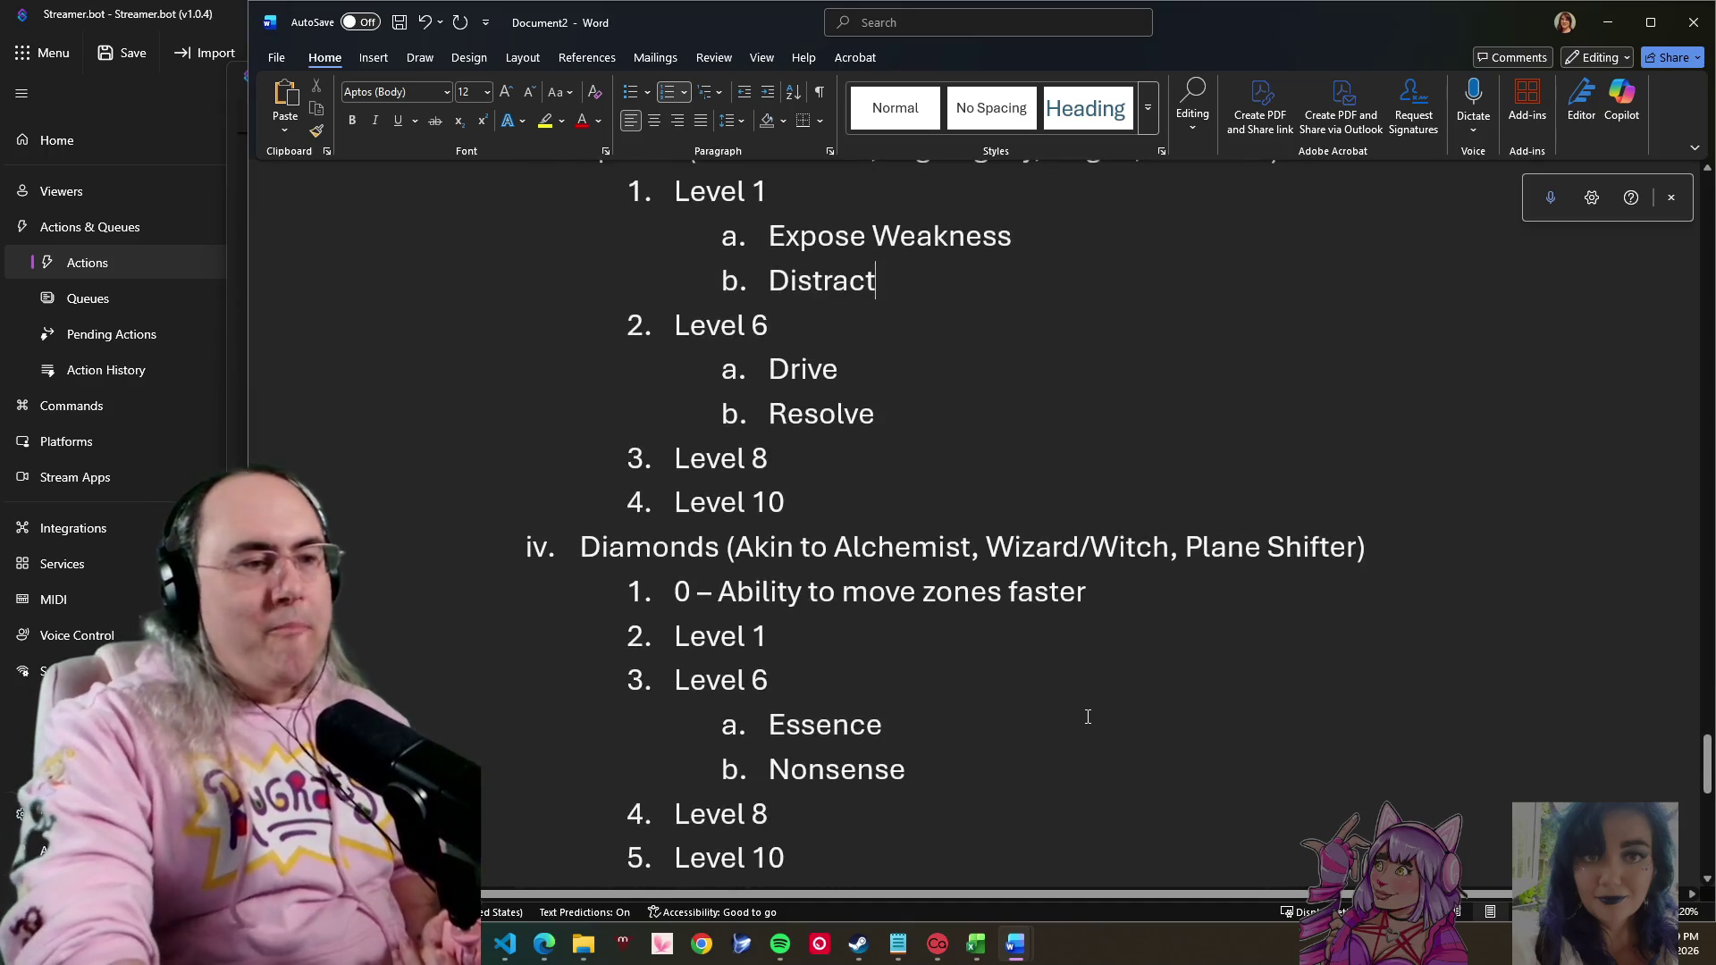
pyautogui.scroll(3, 1087, 715)
pyautogui.scroll(4, 1059, 676)
pyautogui.scroll(2, 1051, 663)
pyautogui.scroll(-7, 1052, 670)
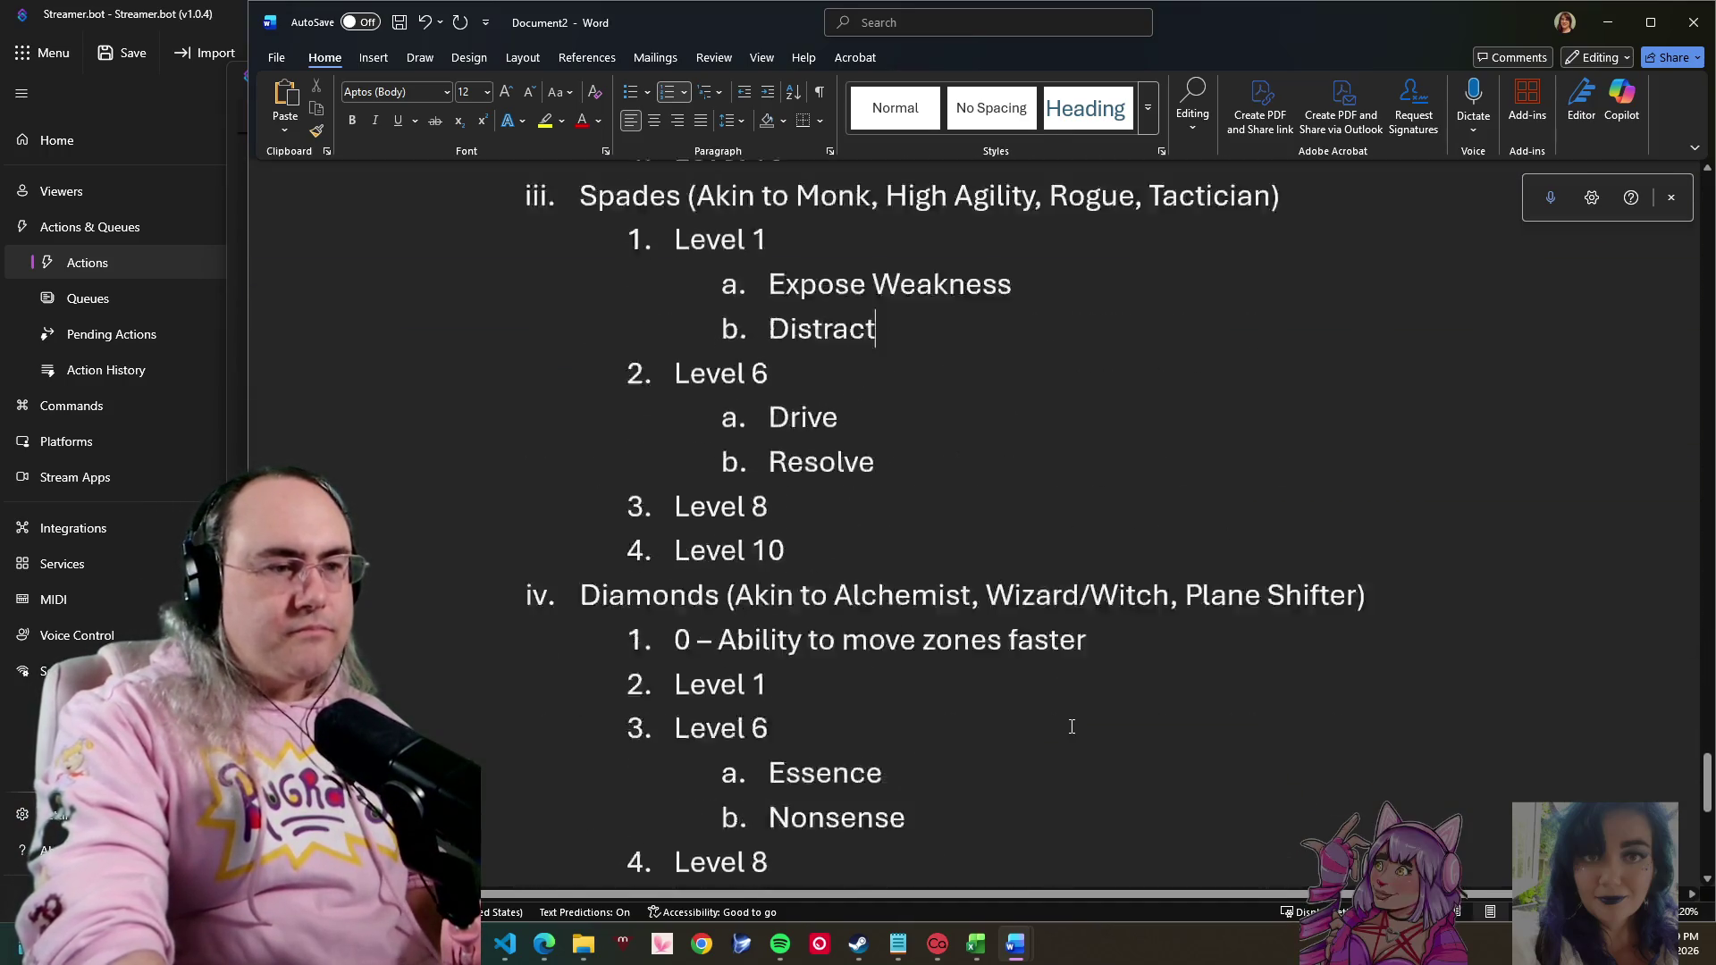
pyautogui.scroll(-3, 1069, 713)
pyautogui.scroll(3, 1060, 643)
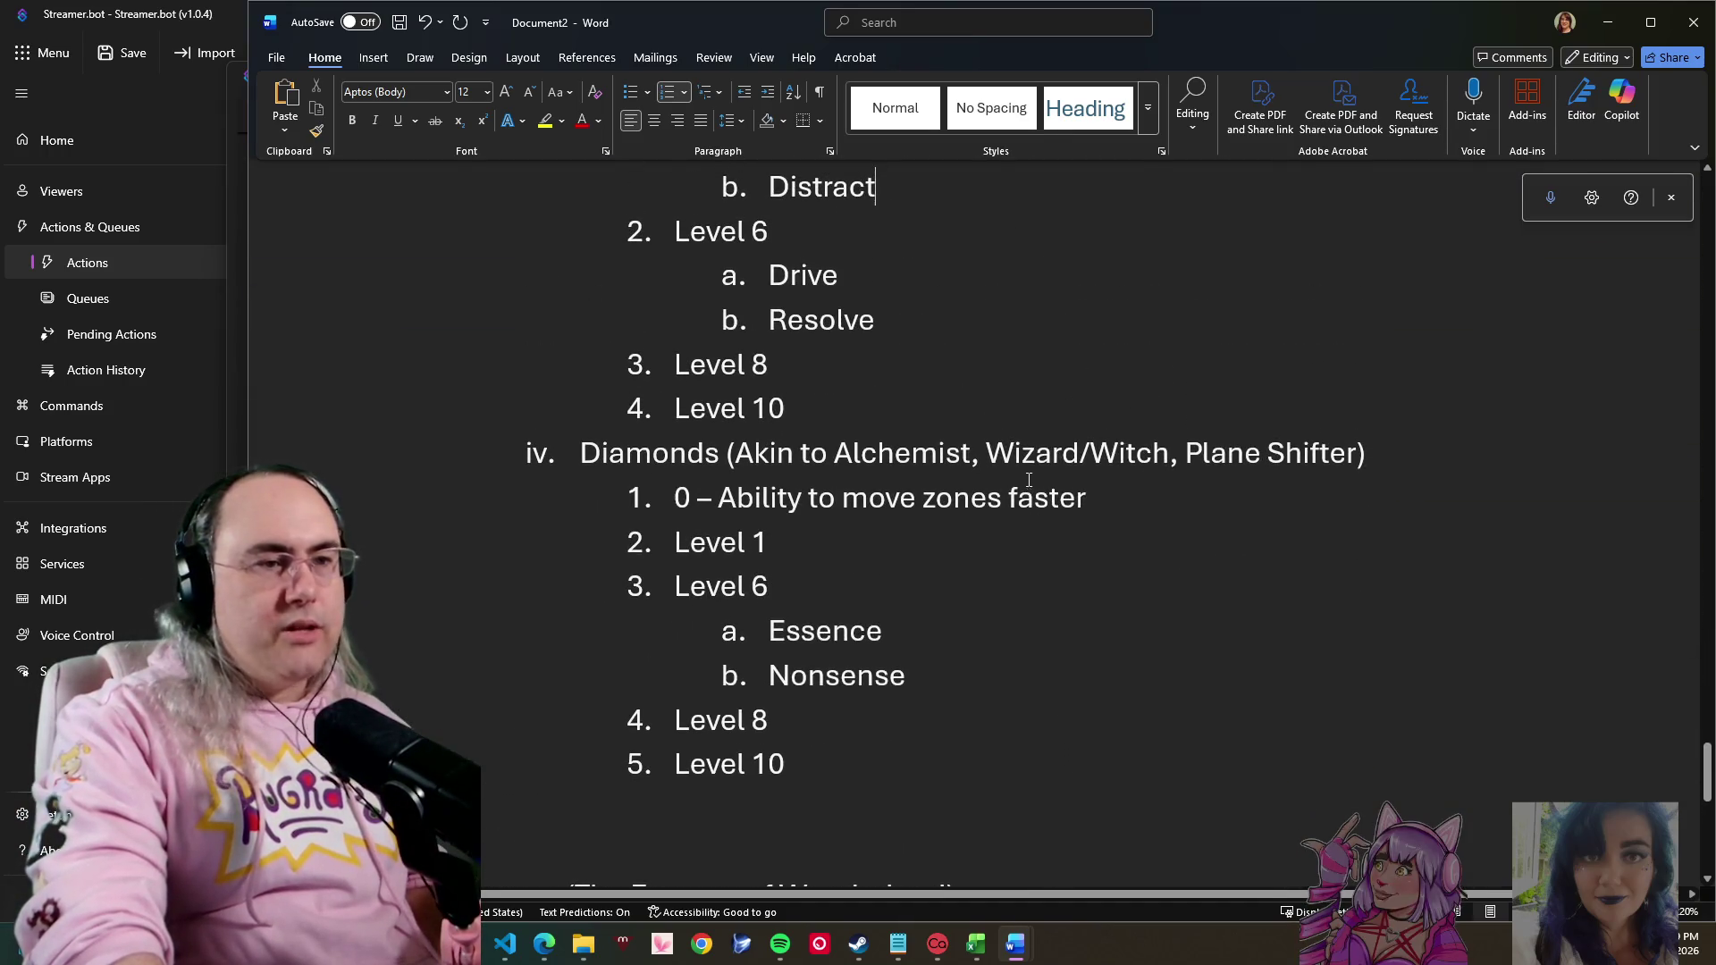
# - Insert an empty indented sub-item beneath Diamonds Level 1
pyautogui.click(736, 498)
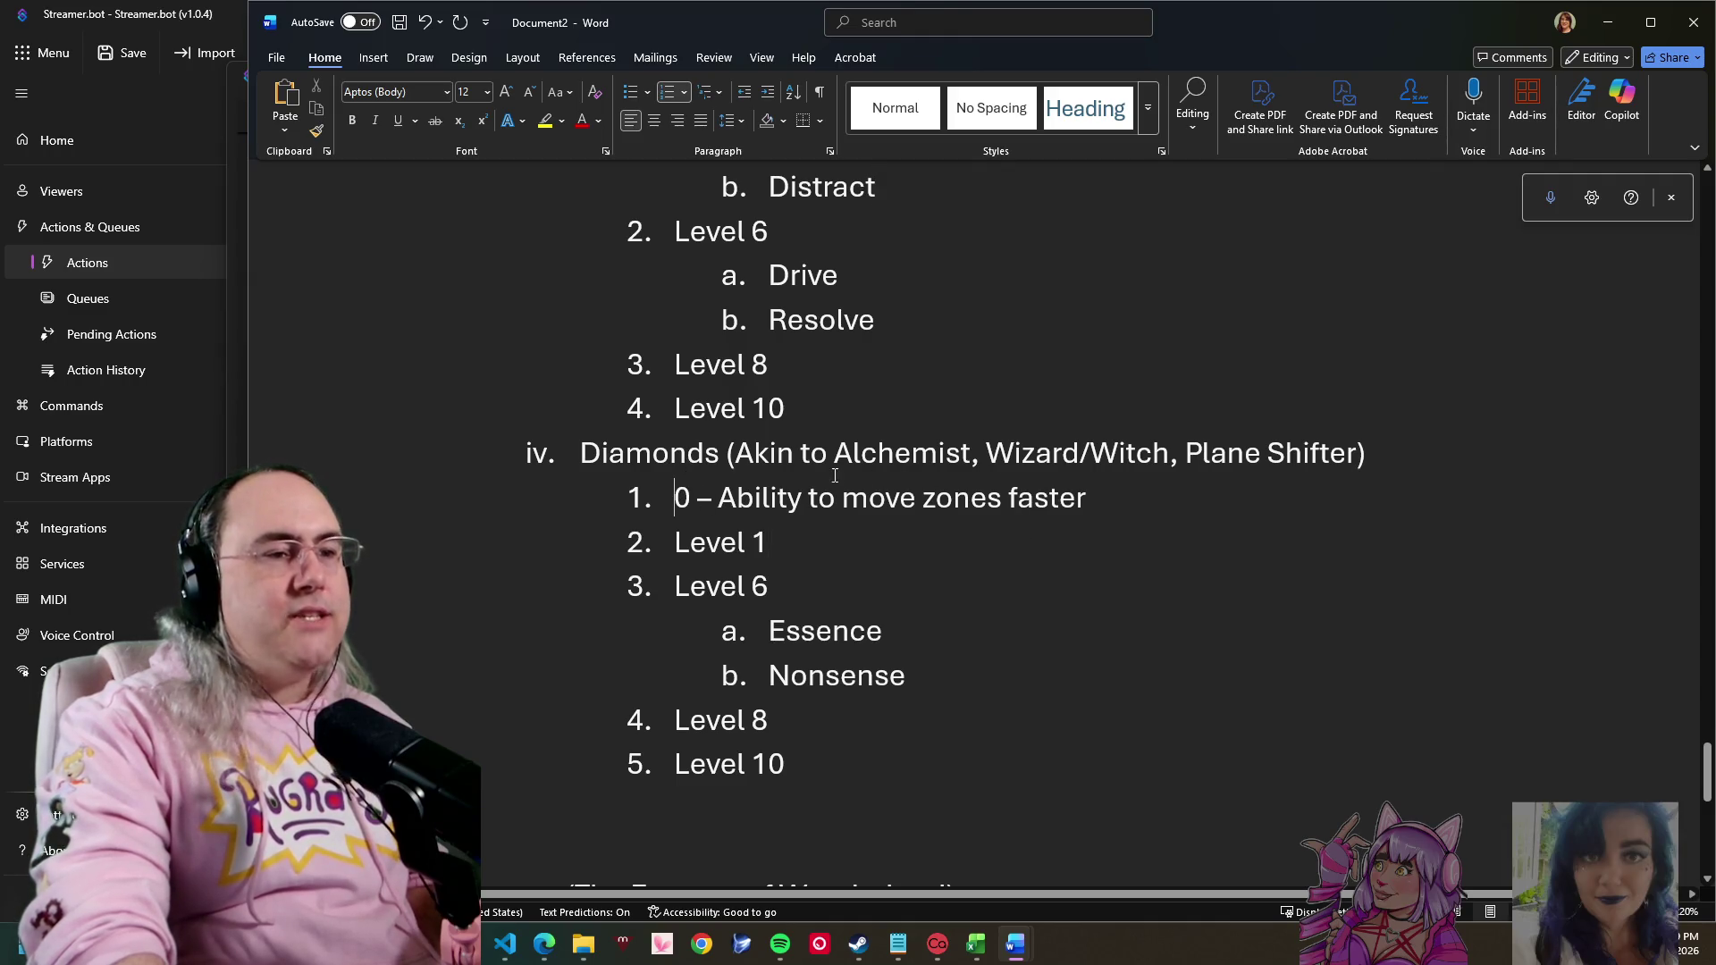
pyautogui.moveTo(1198, 498); pyautogui.dragTo(726, 508)
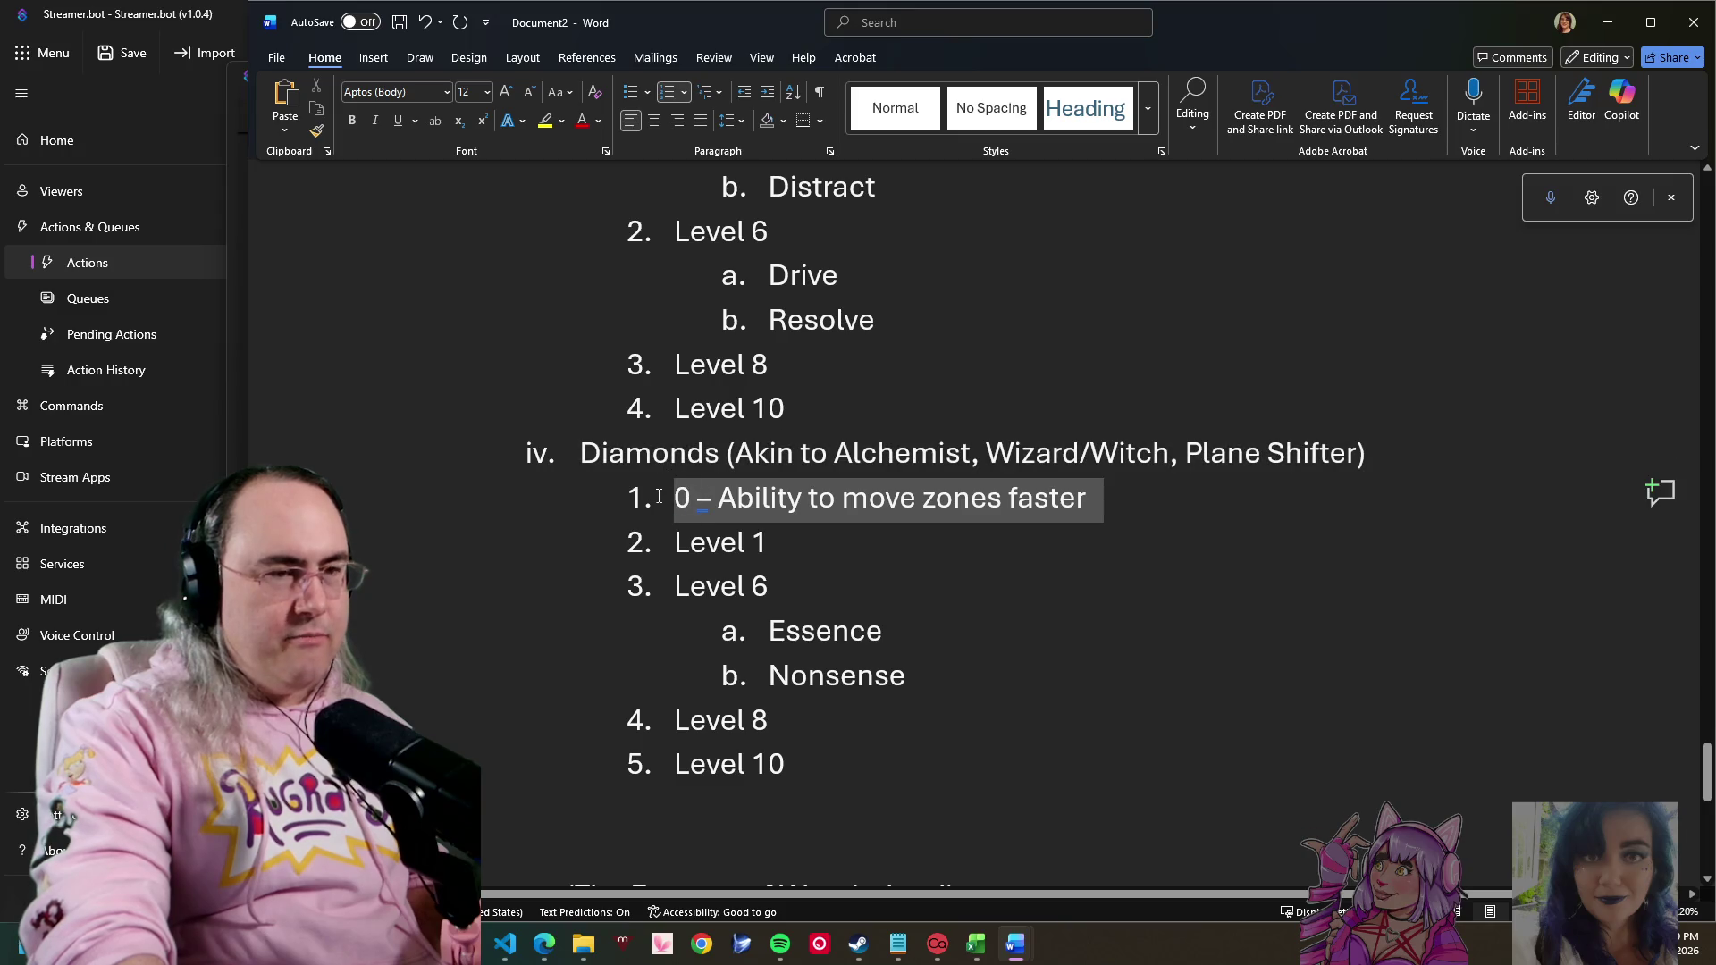
pyautogui.click(1166, 586)
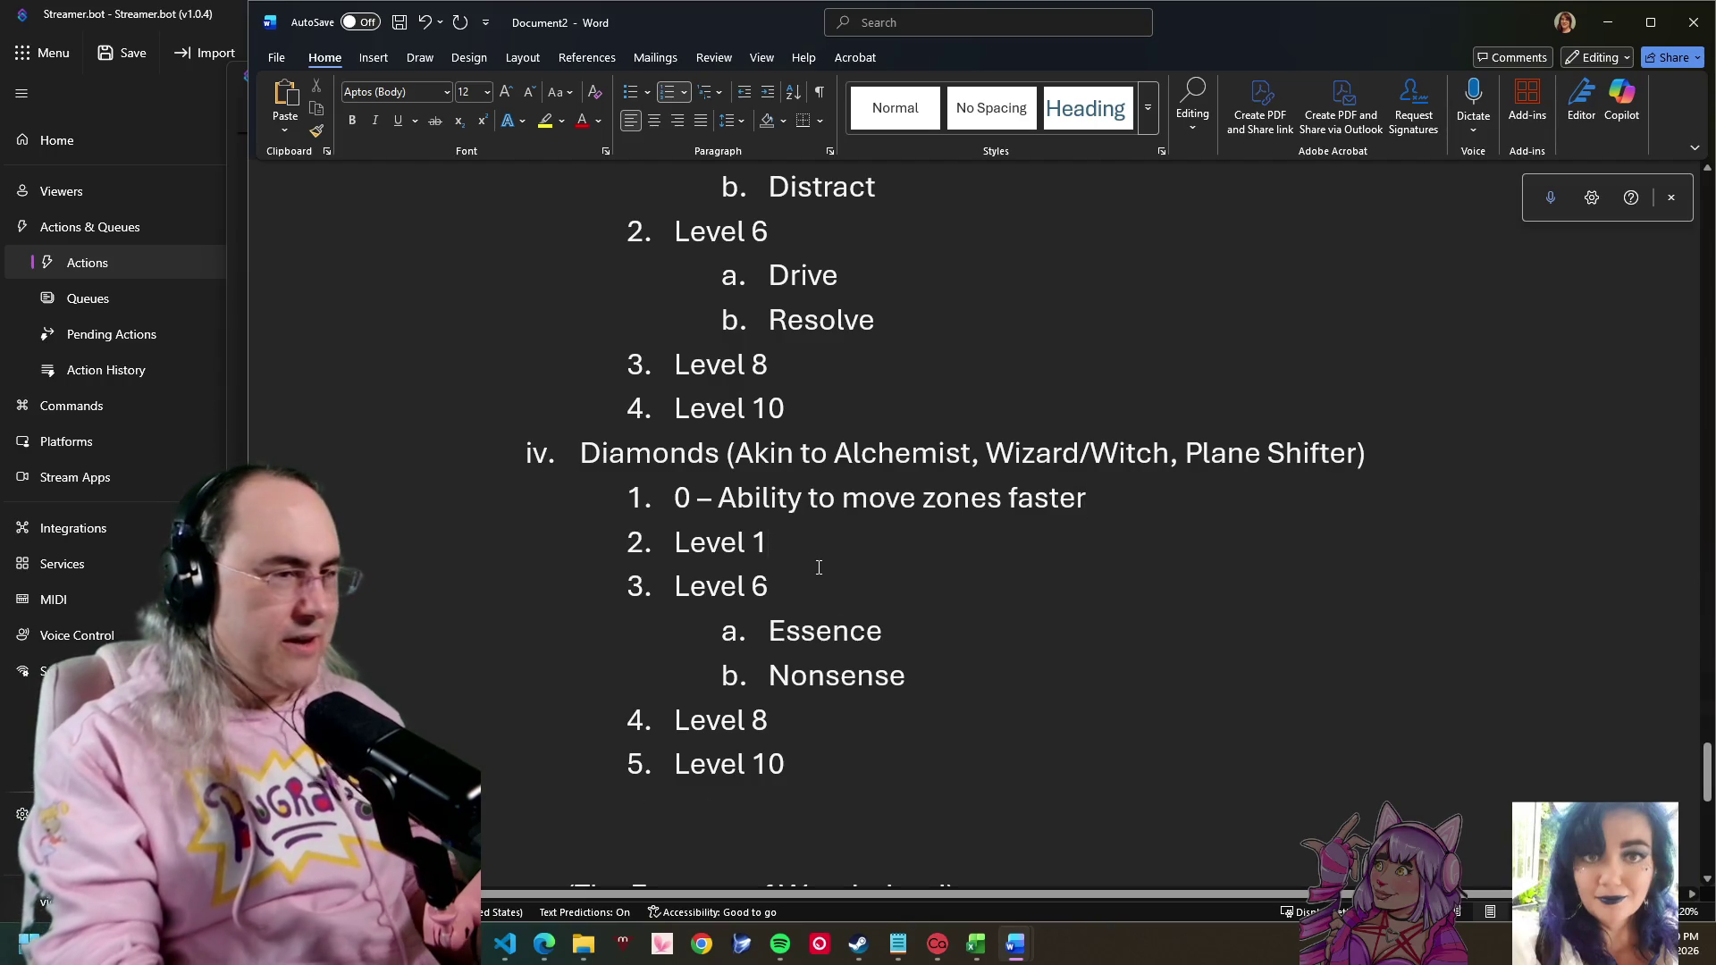
pyautogui.press('Return')
pyautogui.press('Tab')
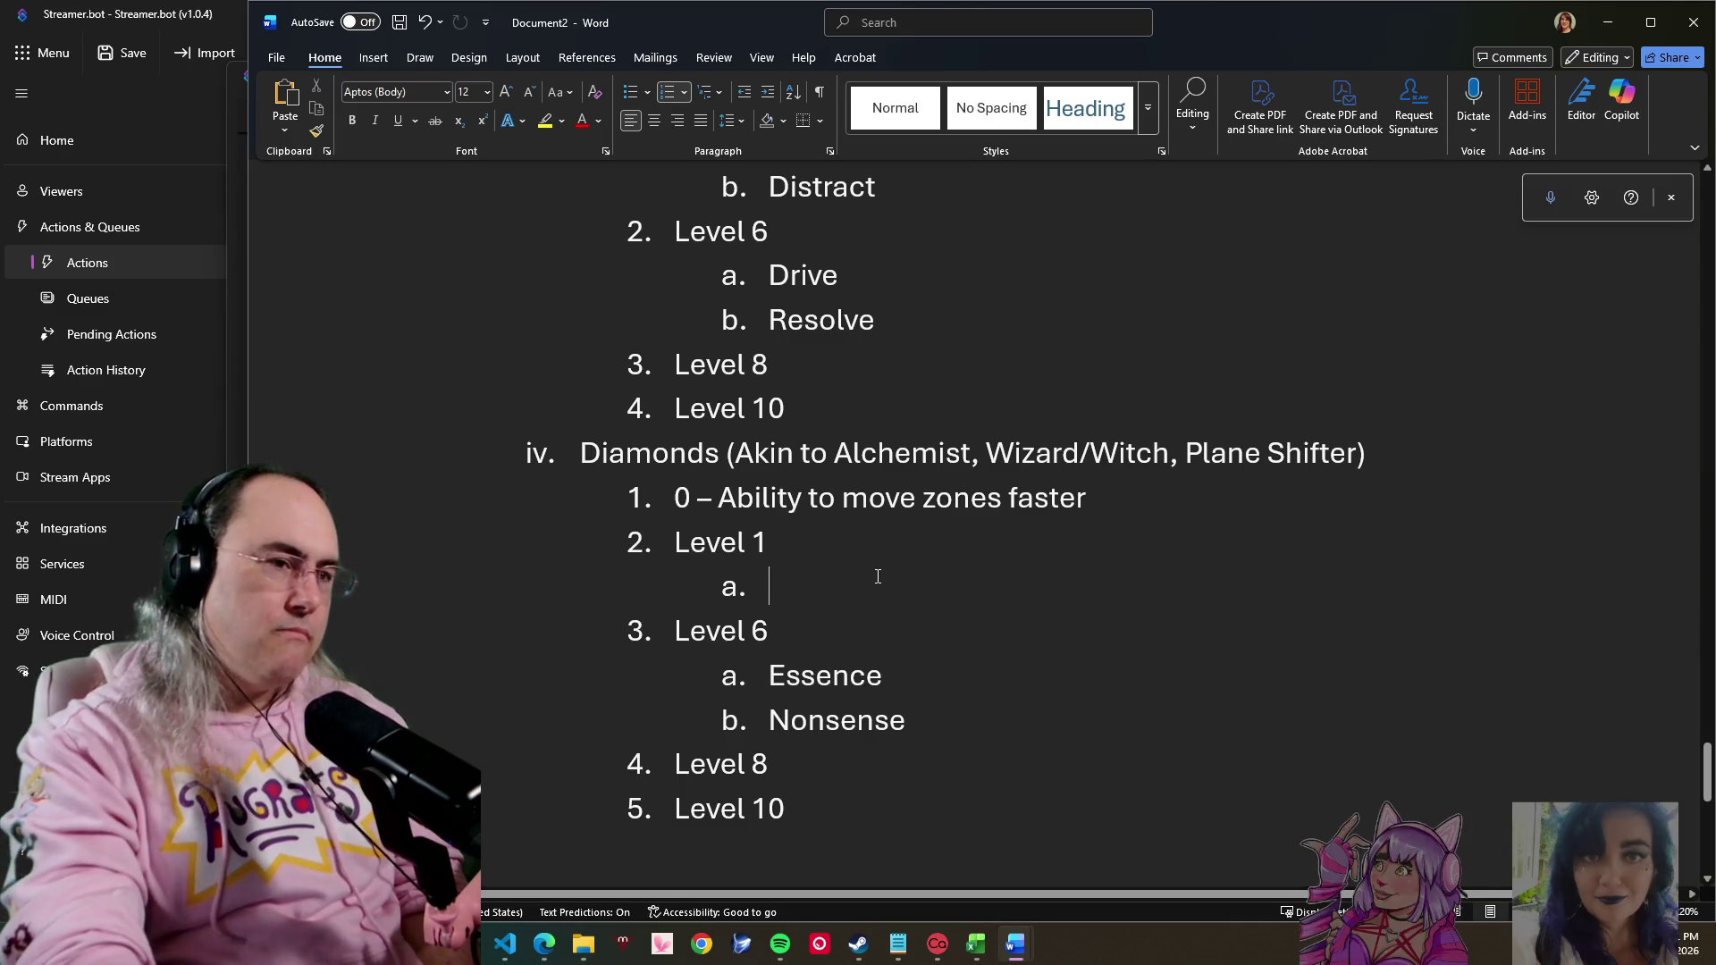
# - Enter 'Coyote Time (Reroll action)' as Diamonds Level 1 item a and start item b
pyautogui.click(1126, 507)
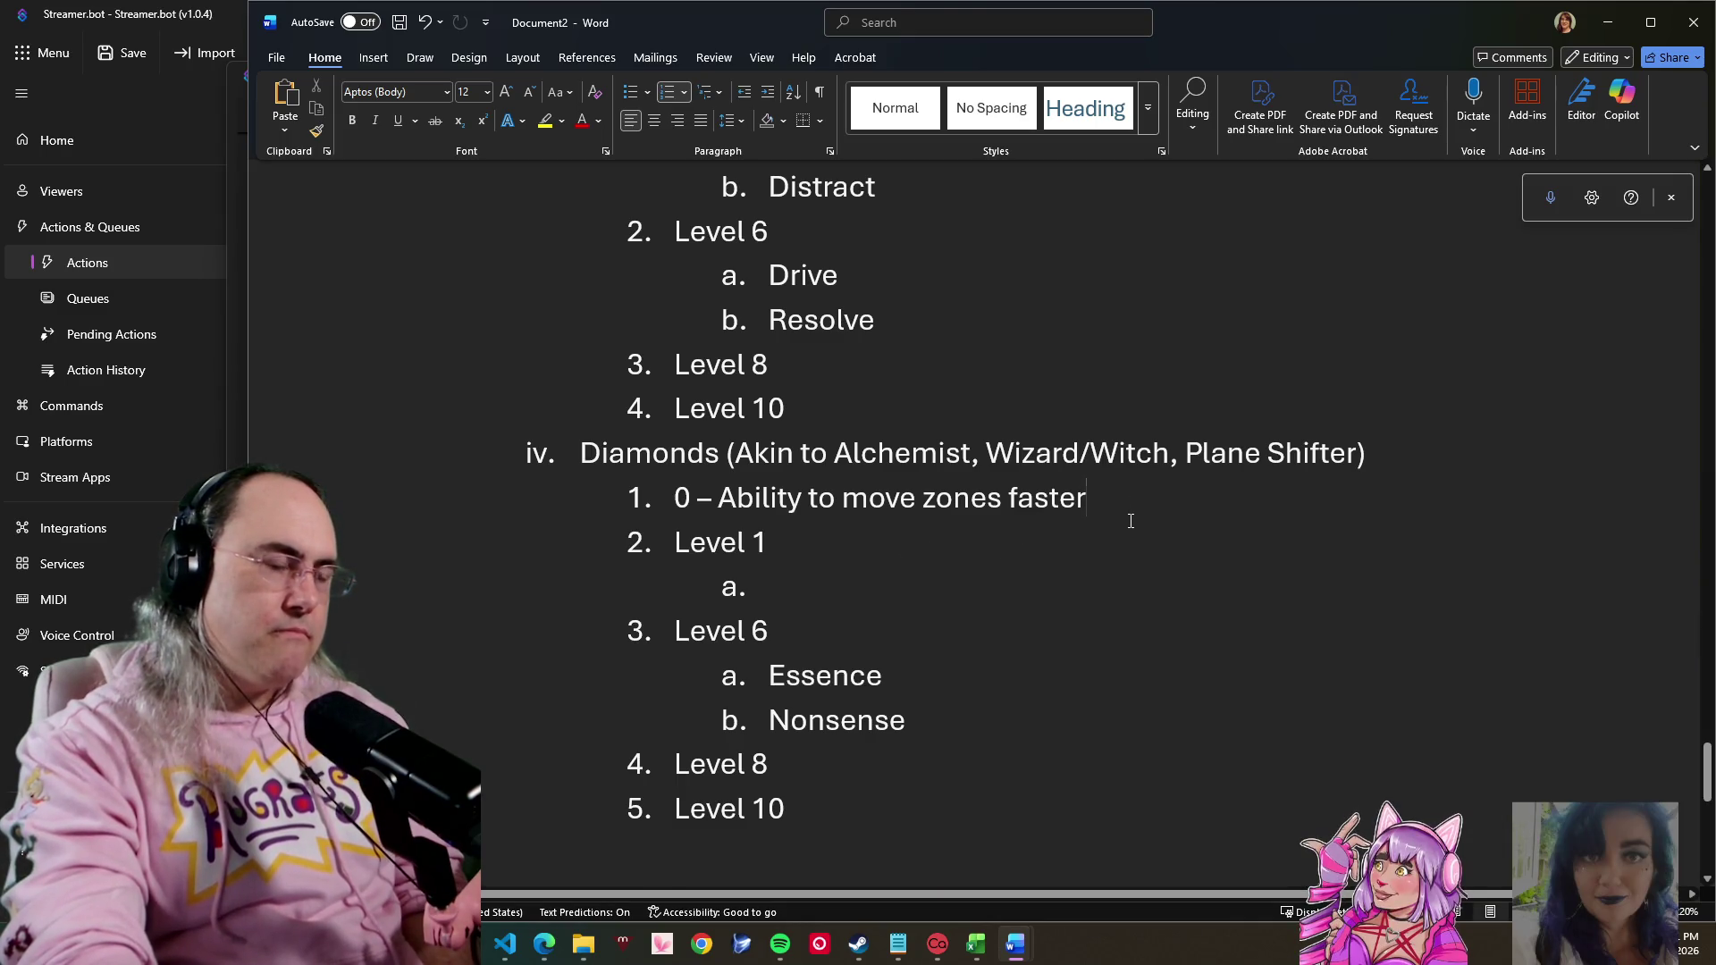
pyautogui.click(865, 573)
pyautogui.write('Coyu')
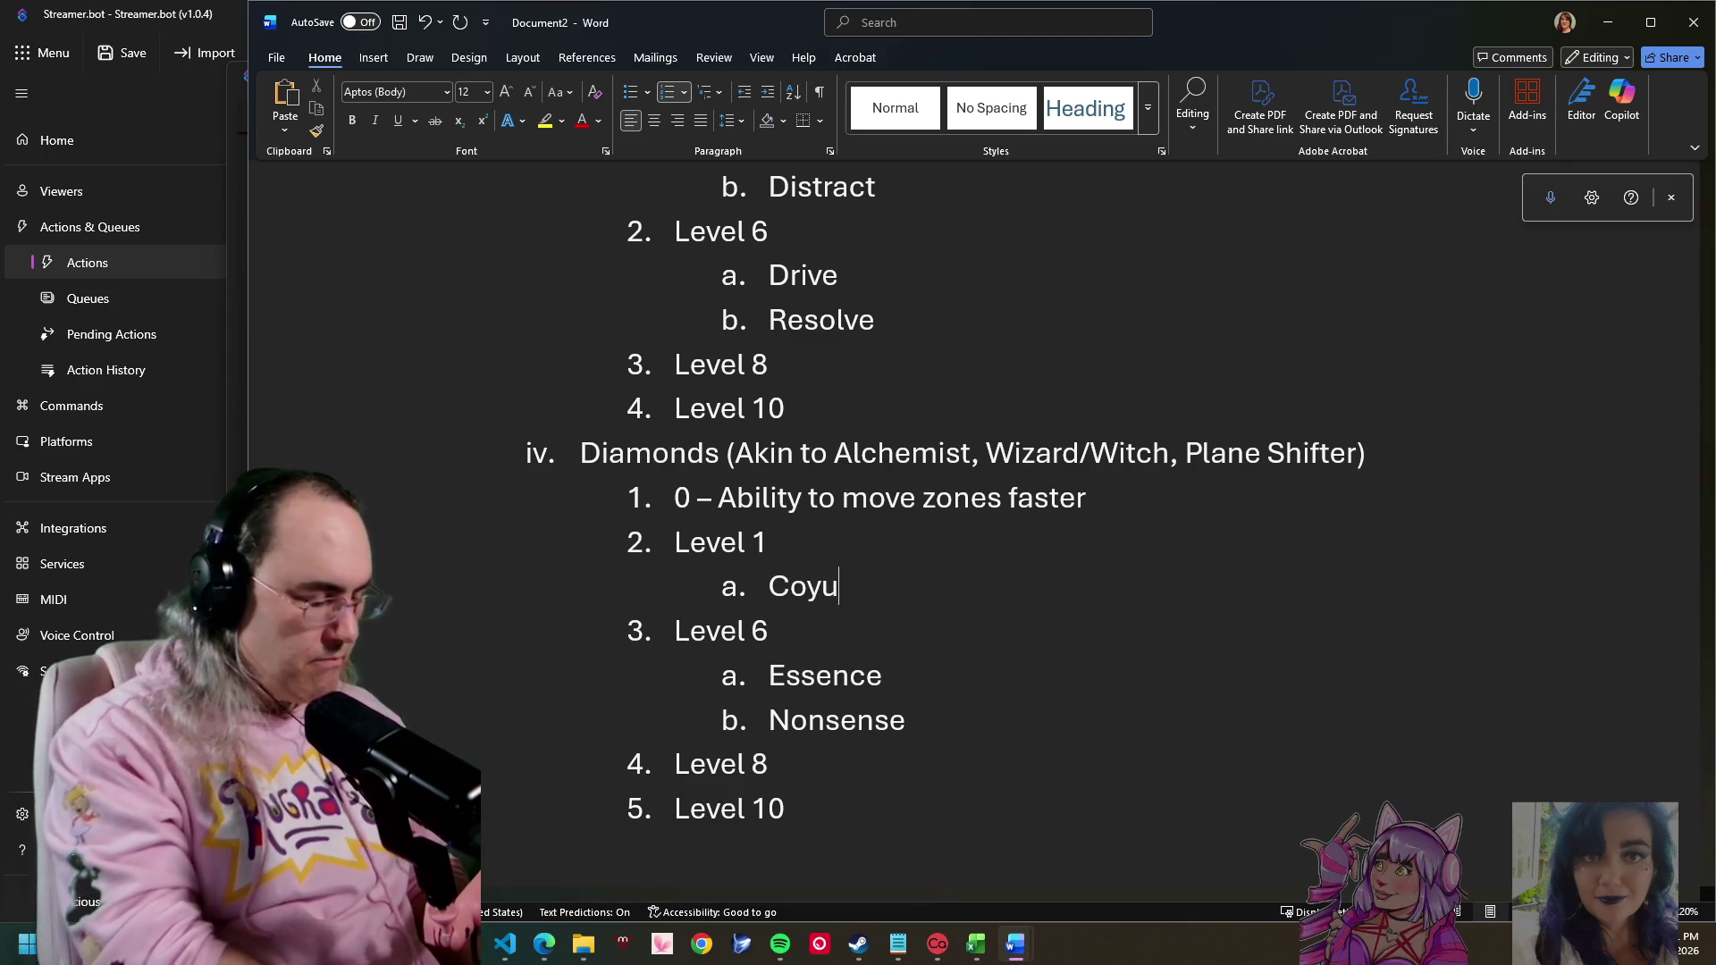
pyautogui.press('BackSpace')
pyautogui.write('or')
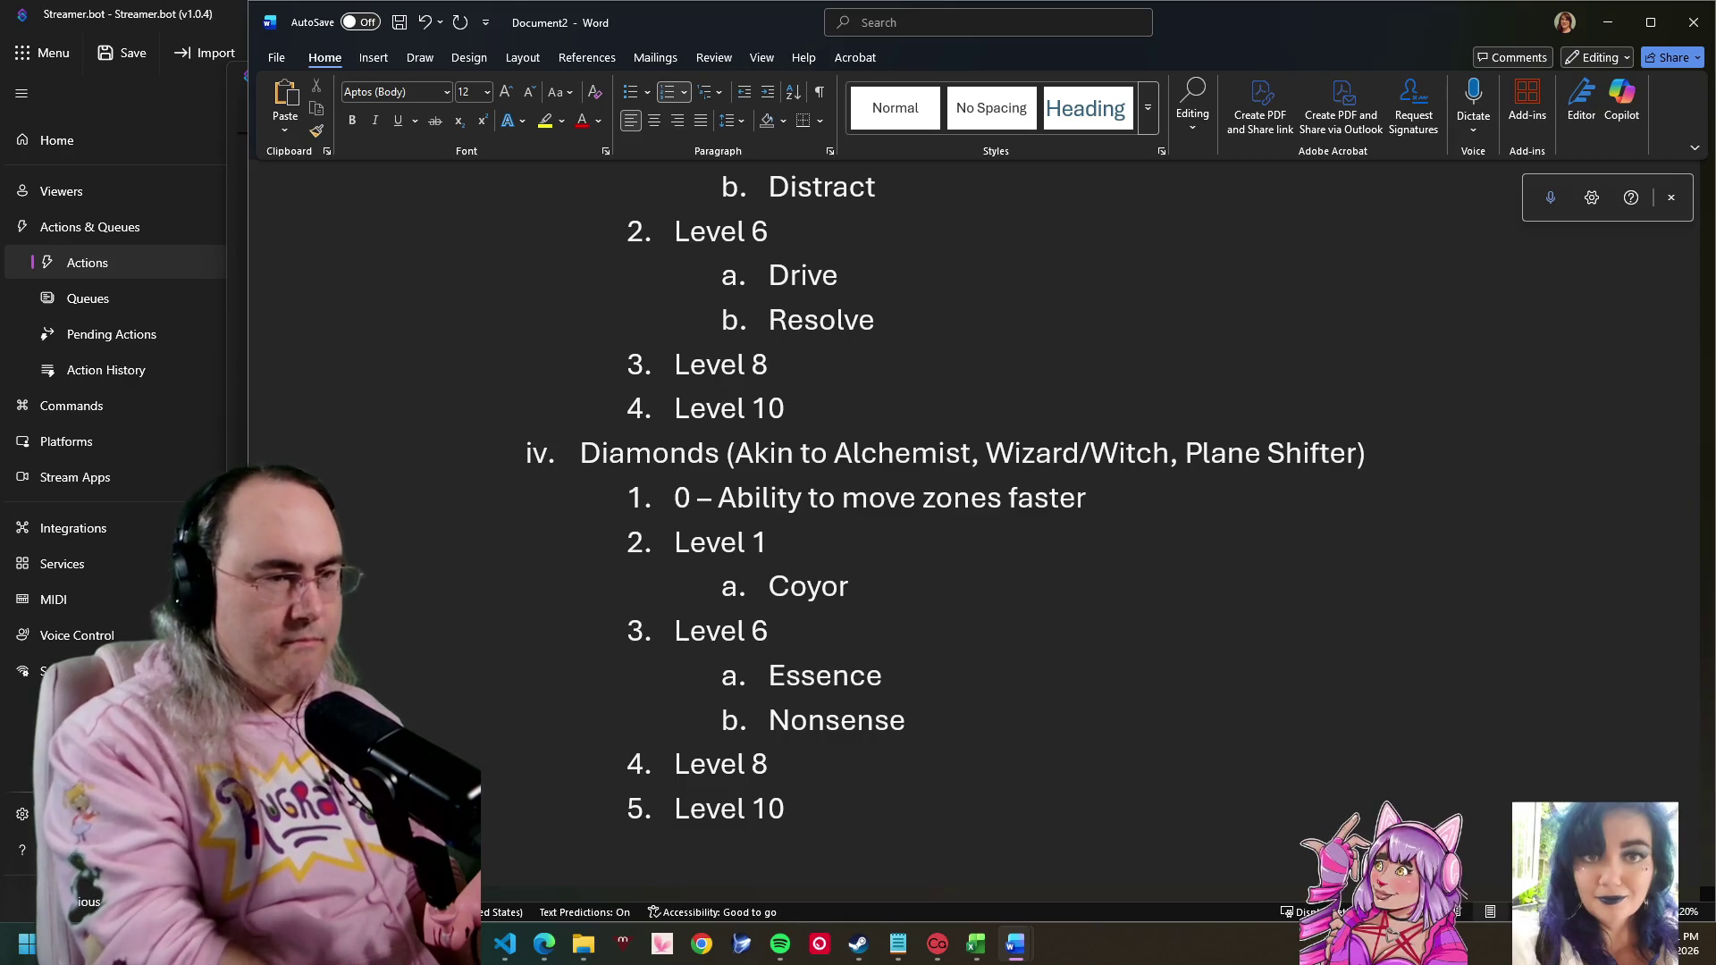
pyautogui.press('BackSpace')
pyautogui.write('te Time')
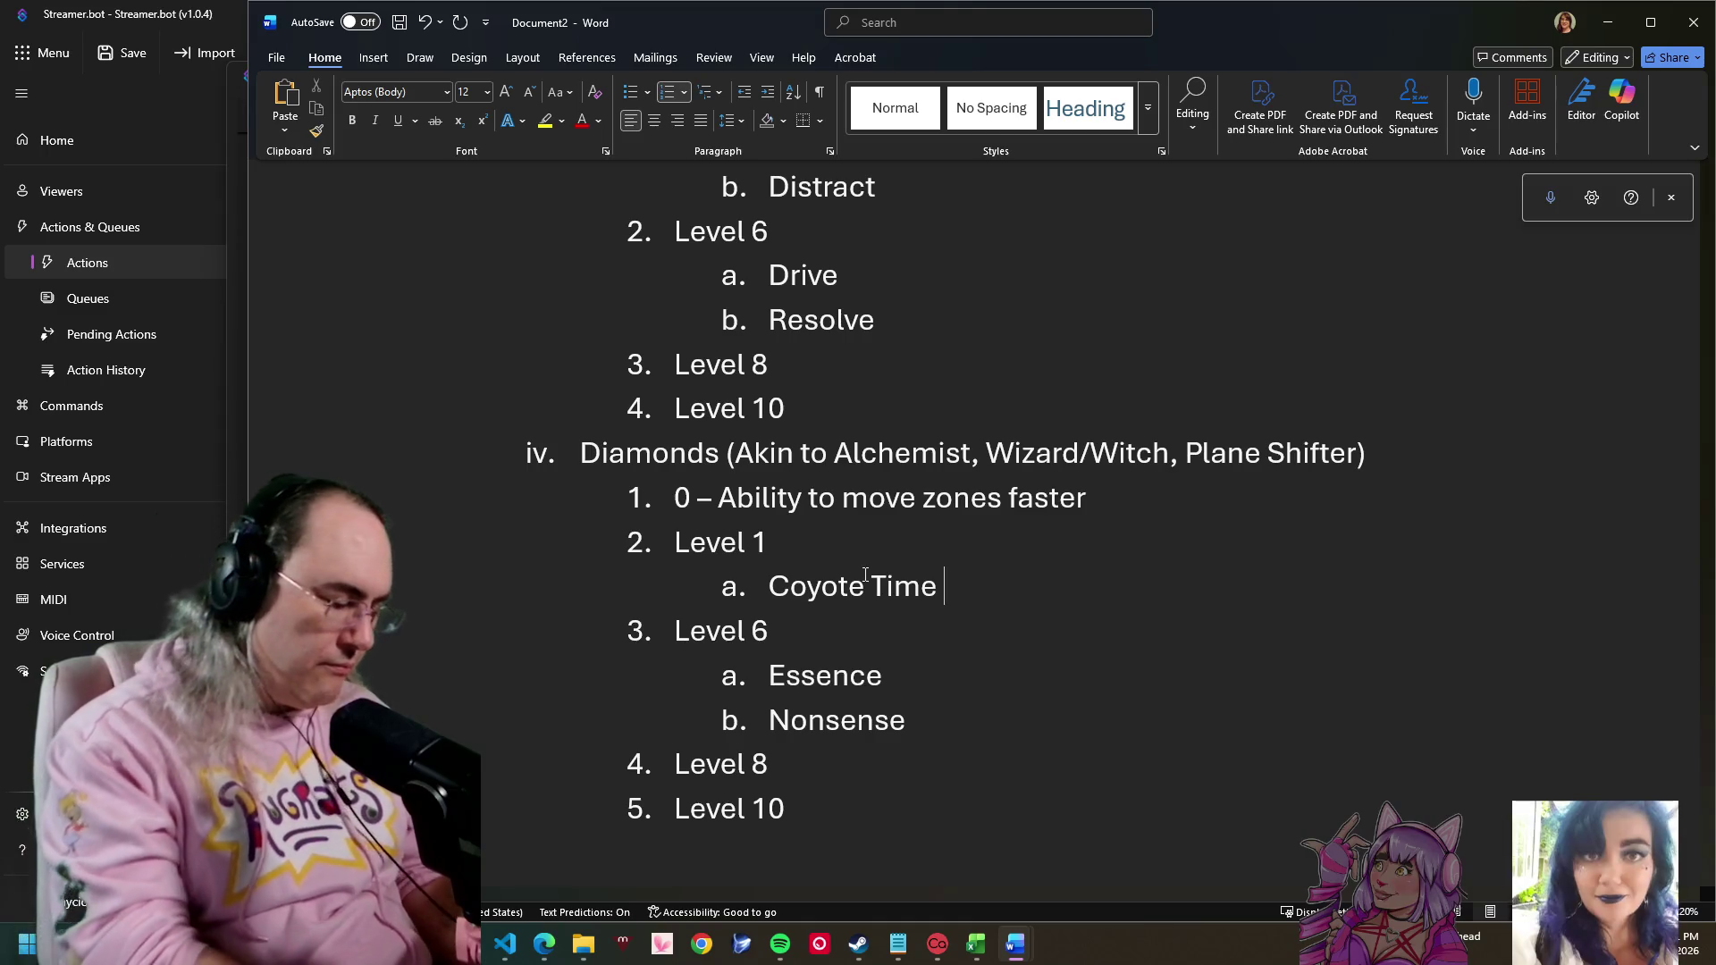
pyautogui.write('(Reroll')
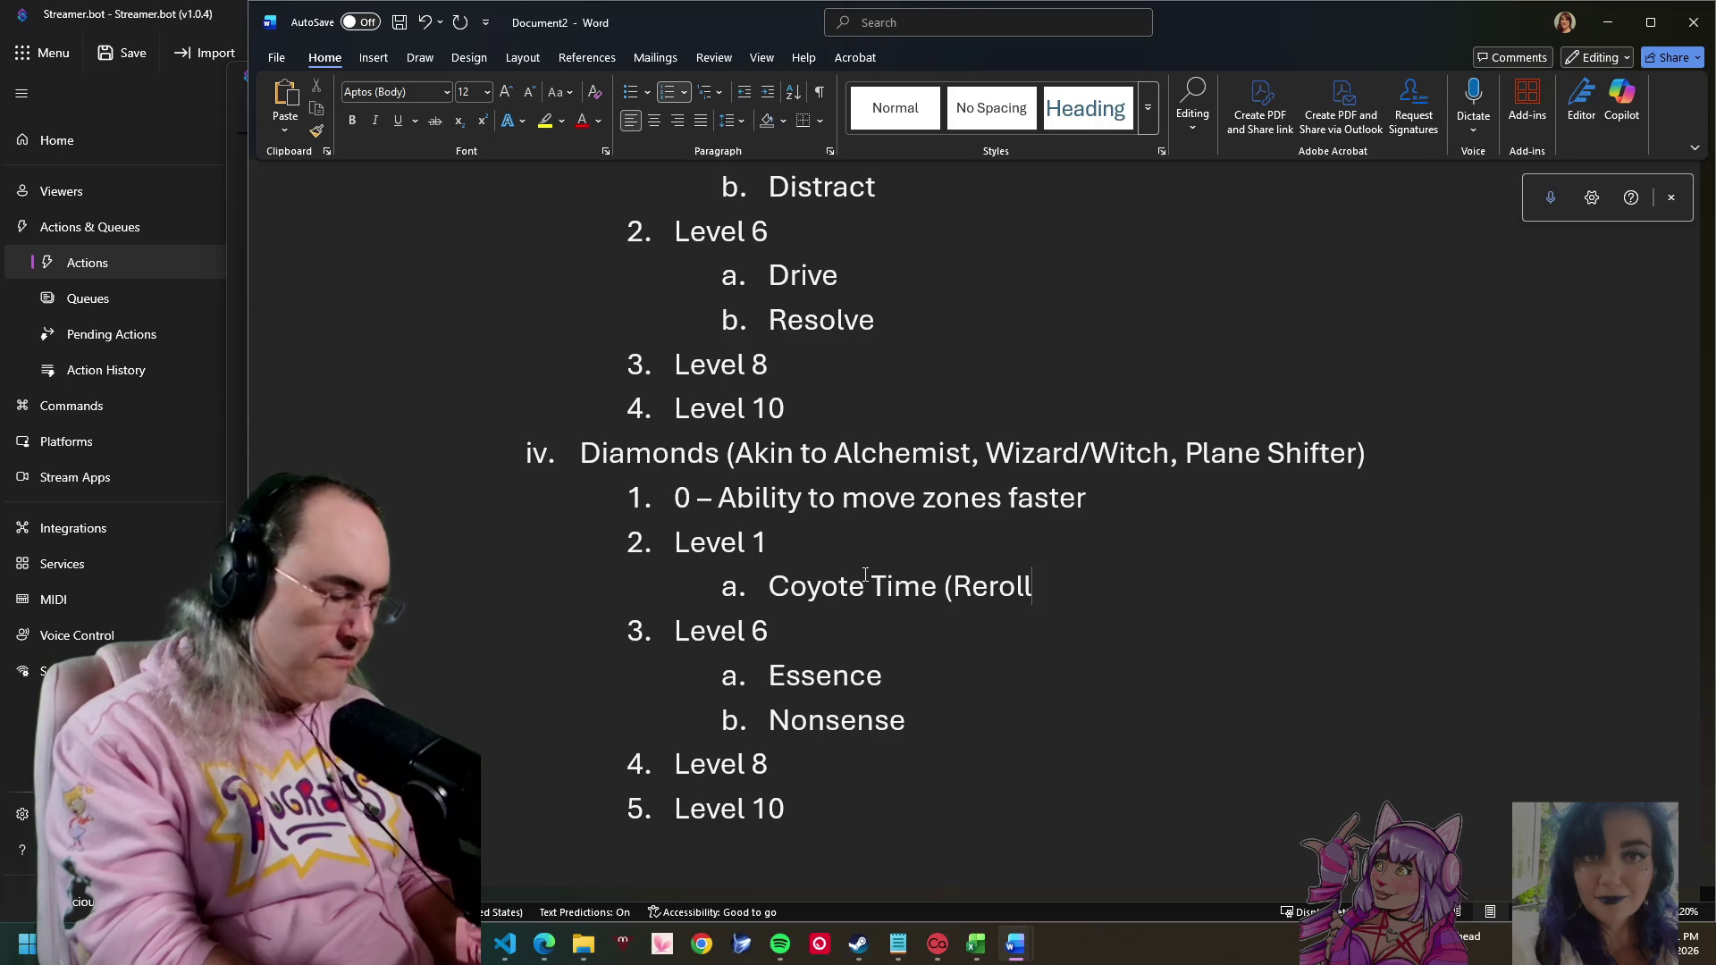
pyautogui.write(' actions')
pyautogui.press('BackSpace')
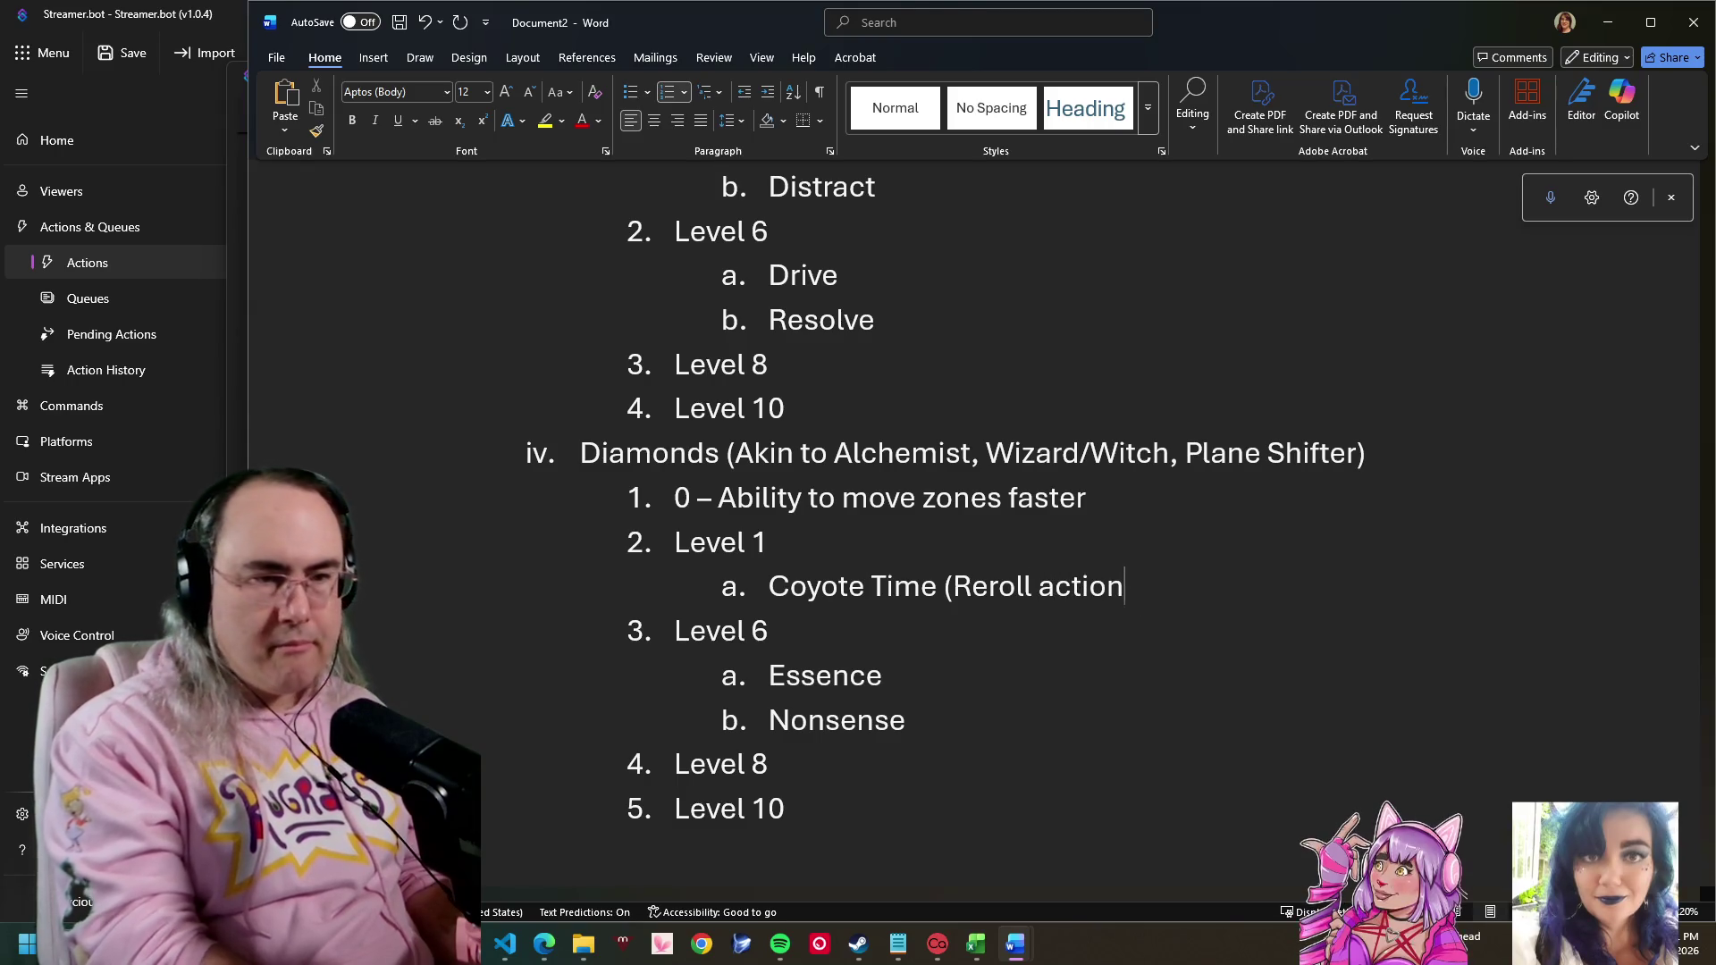
pyautogui.write(')')
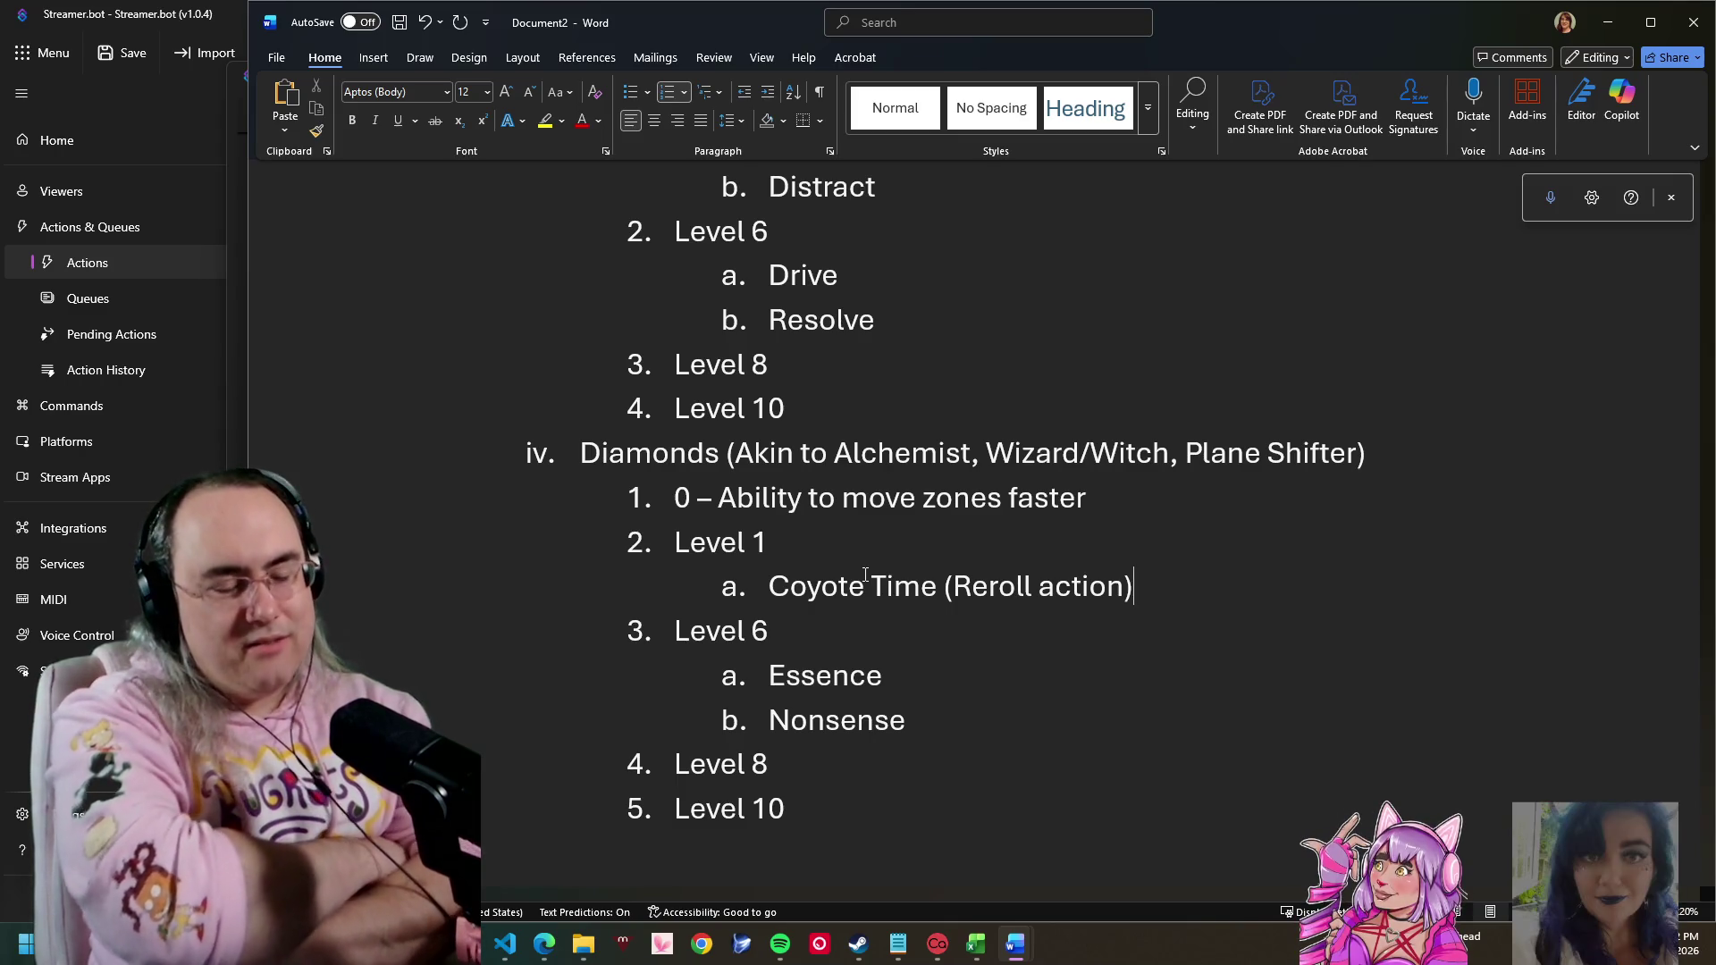
pyautogui.press('Return')
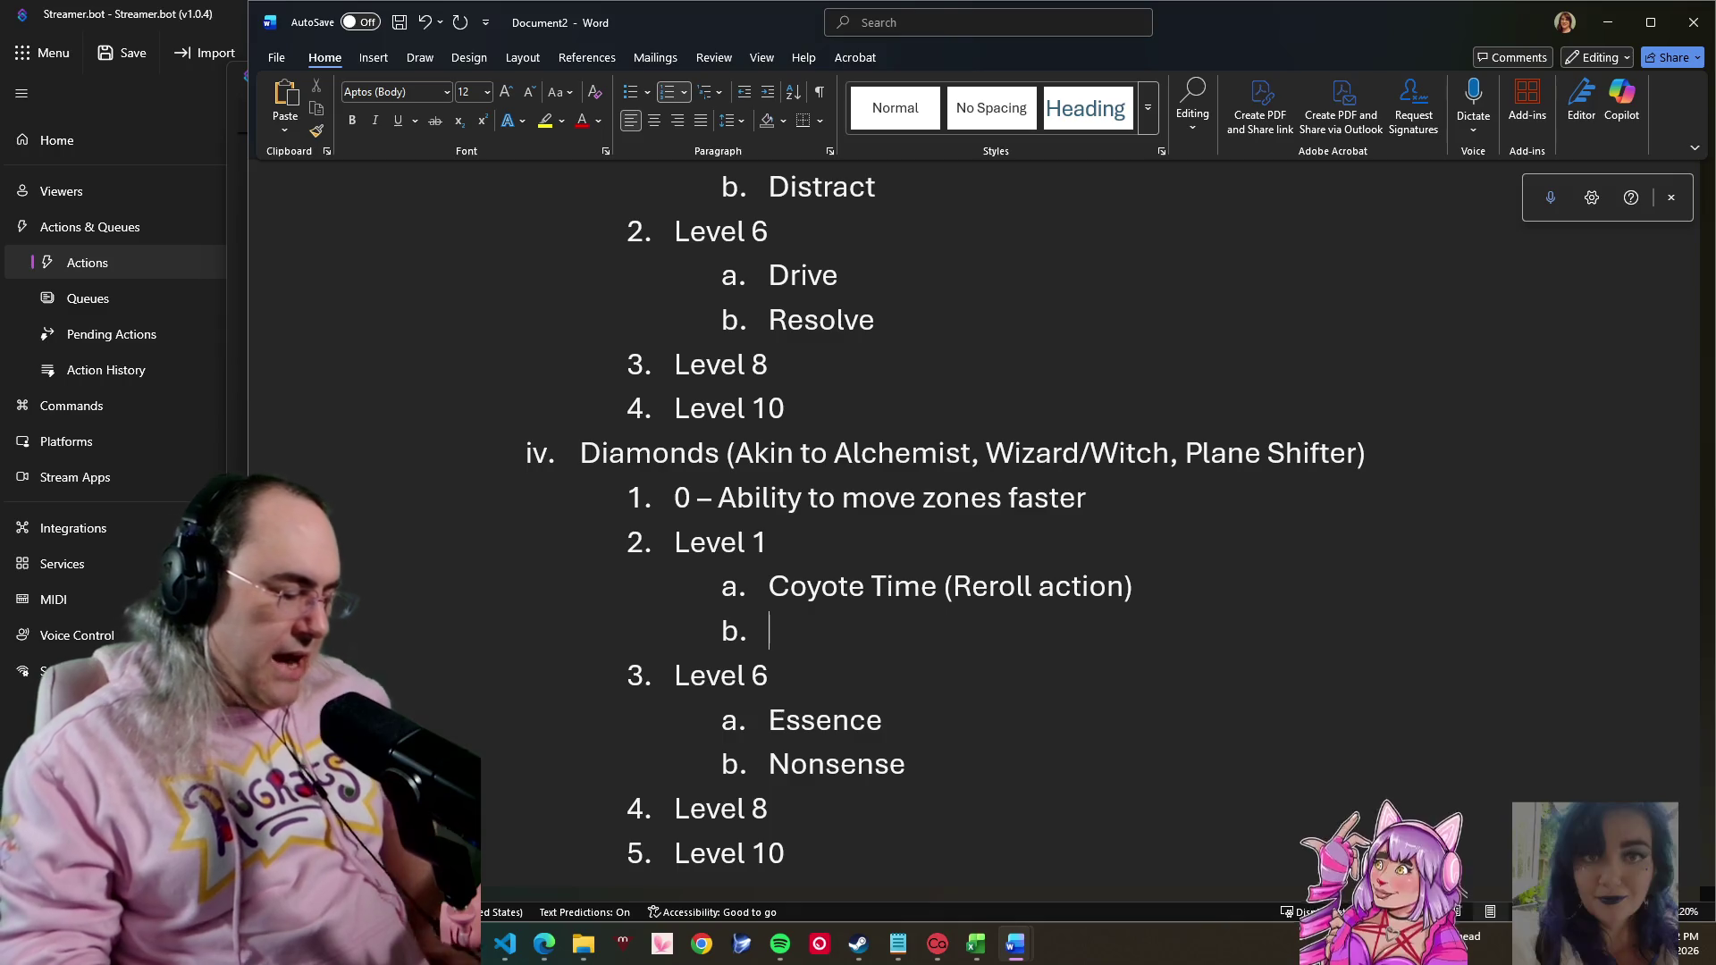
pyautogui.write('Minor ')
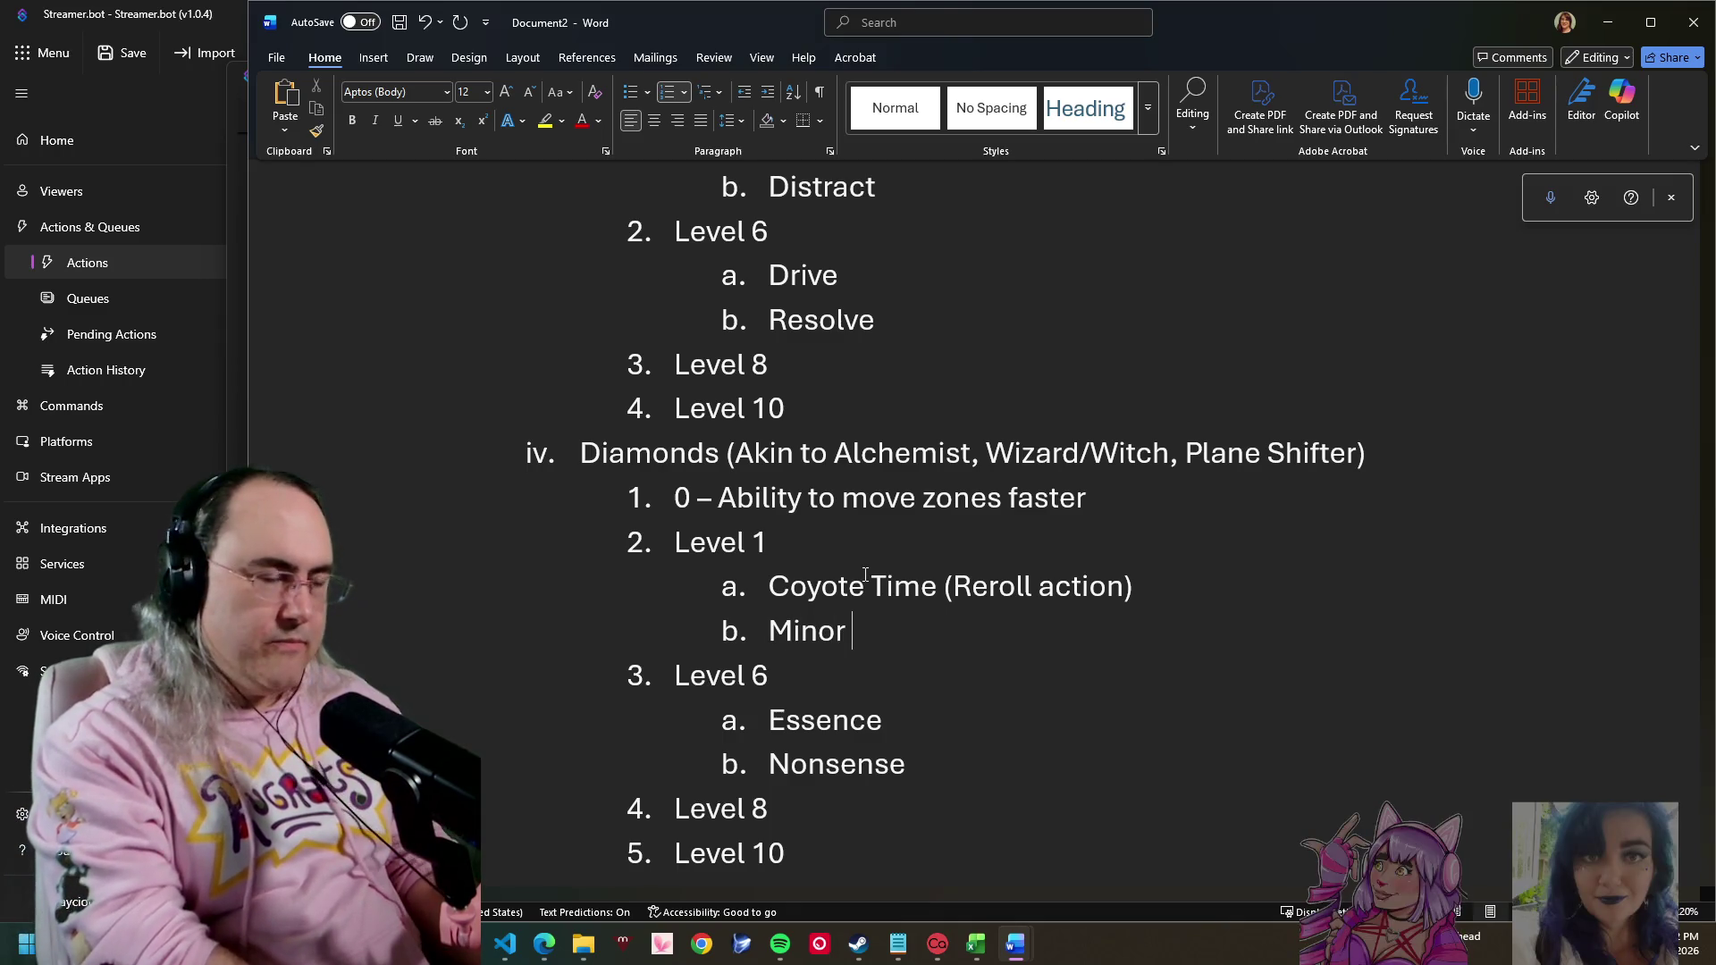
pyautogui.write('Illu')
pyautogui.write('sion')
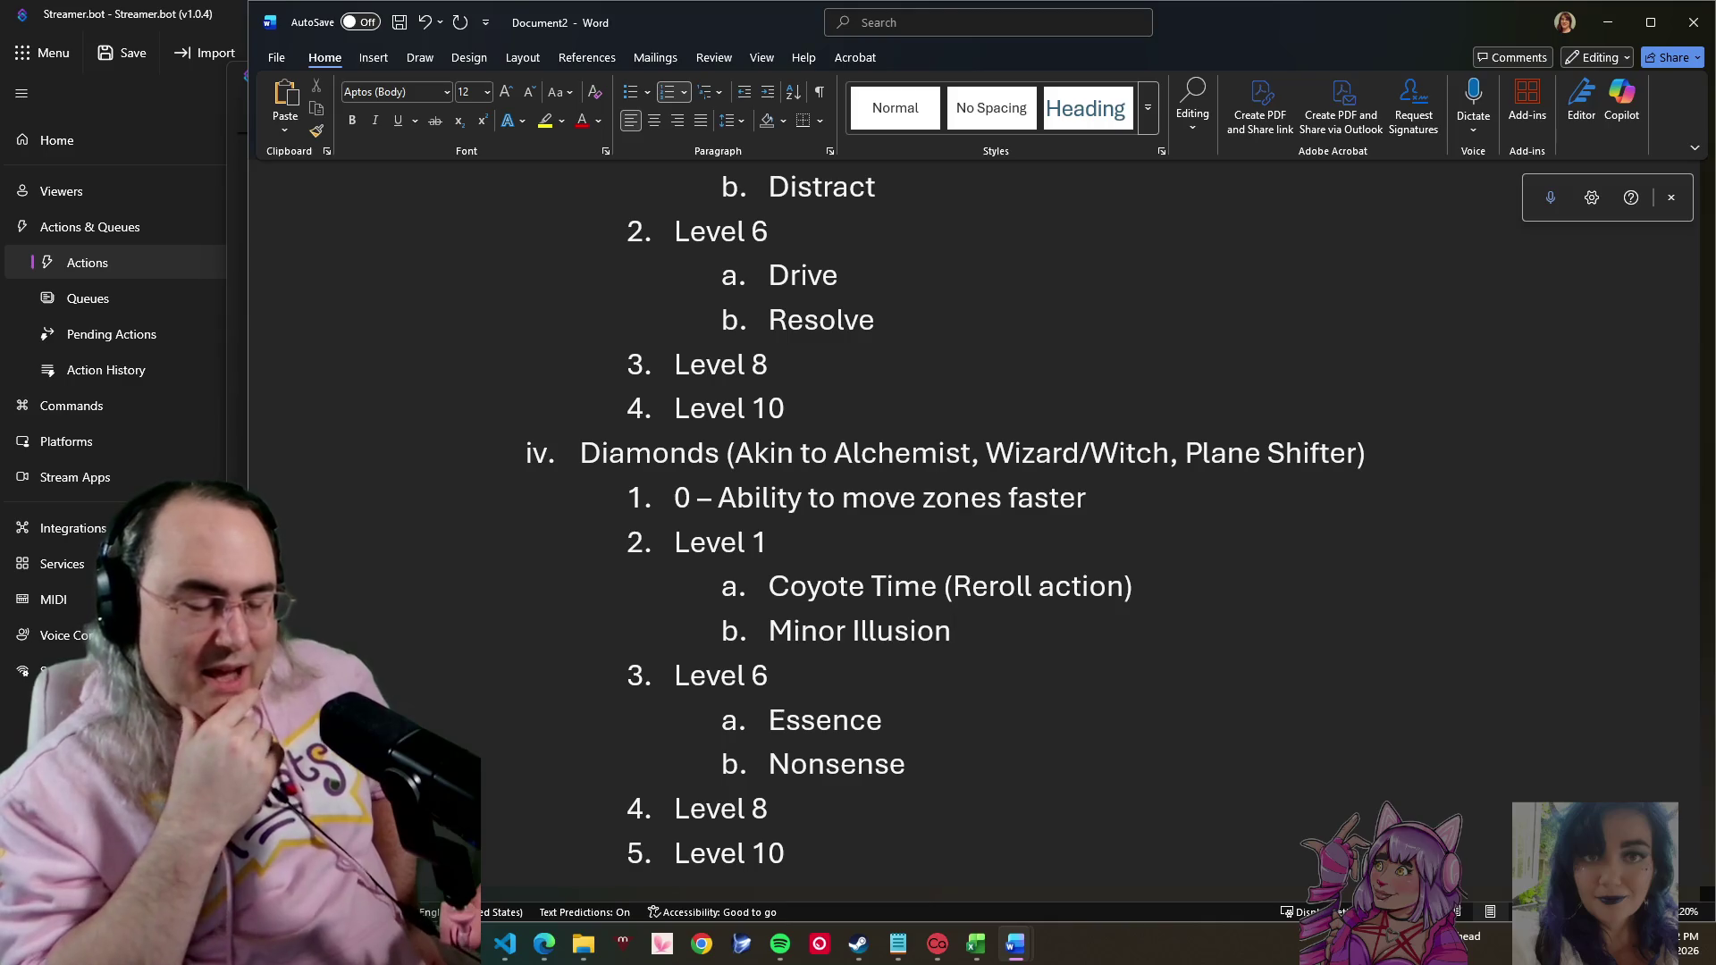
# - Replace 'Minor Illusion' in item b with 'Seeing Things / Whispering Shadow'
pyautogui.hotkey('shift', 'Left')
pyautogui.hotkey('shift', 'Left')
pyautogui.hotkey('shift', 'Left')
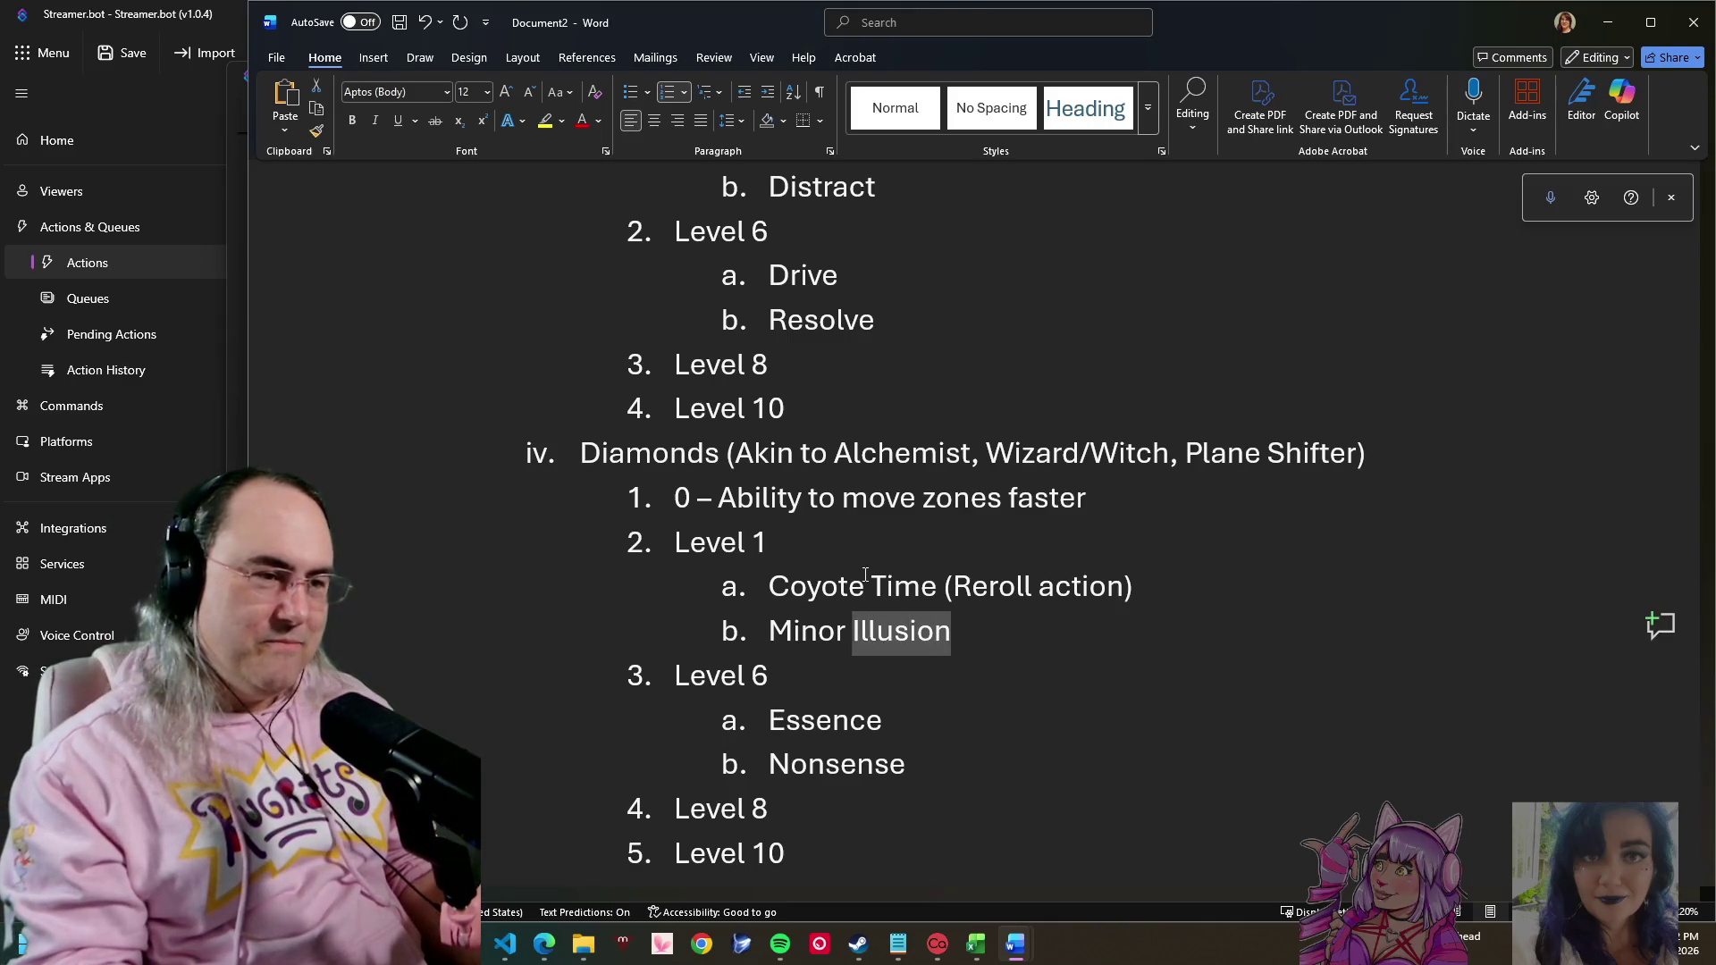
pyautogui.write('S')
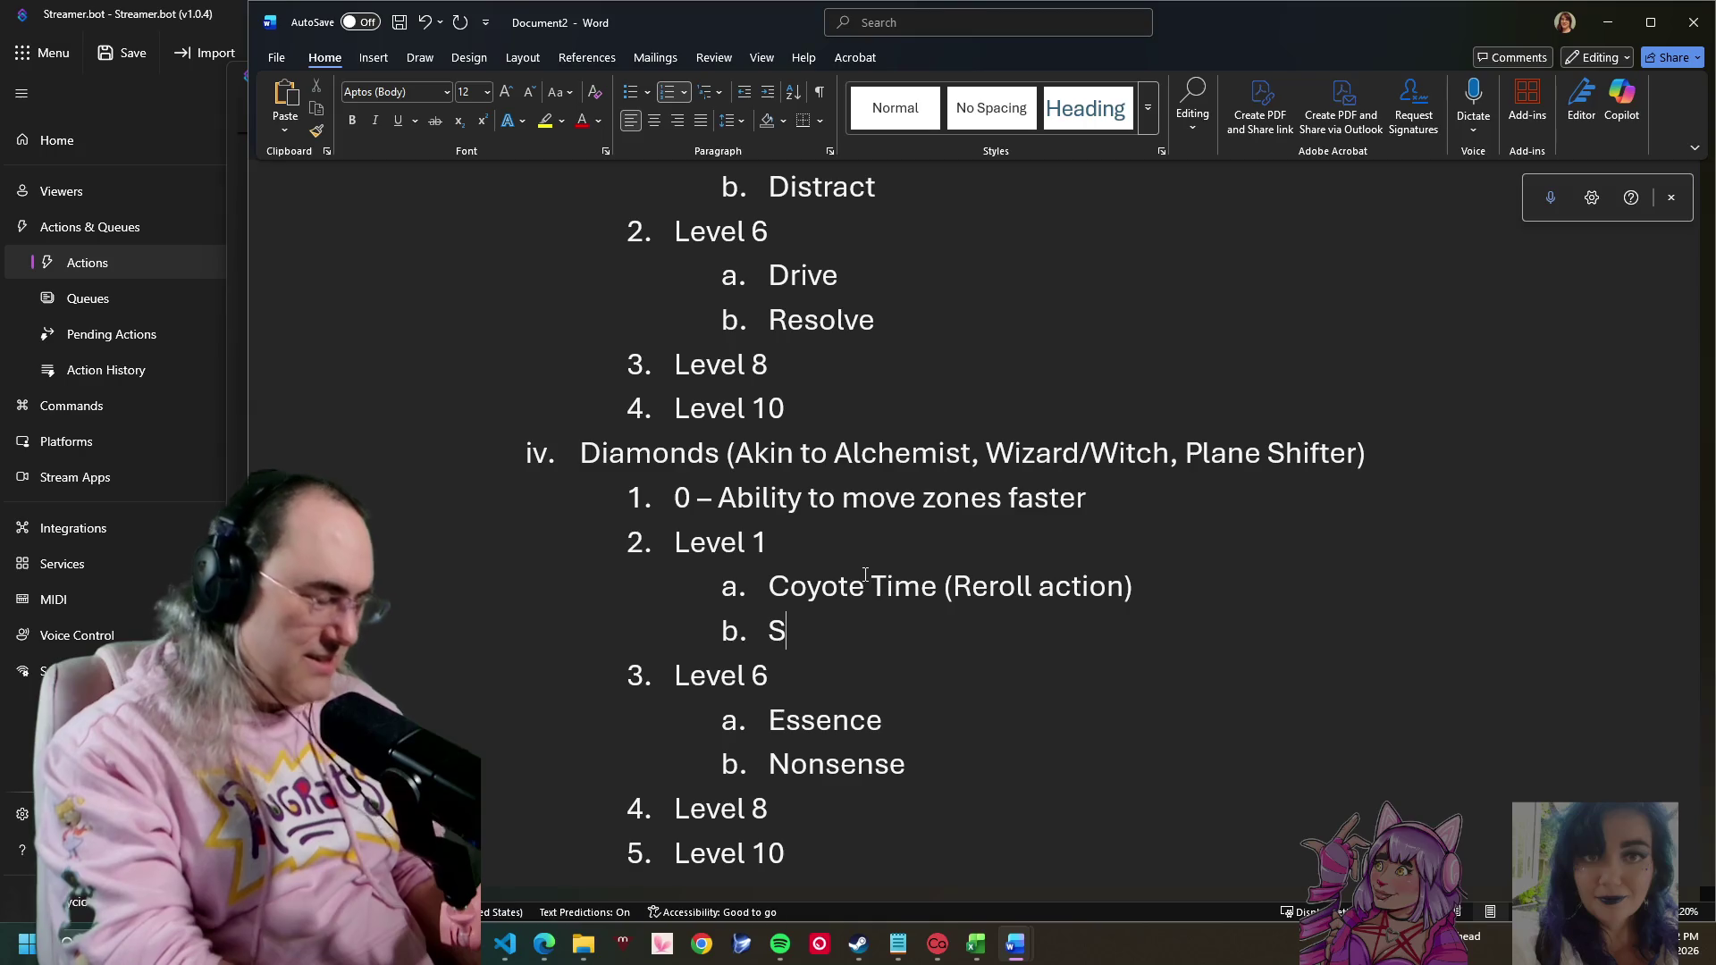
pyautogui.write('eeing Thin')
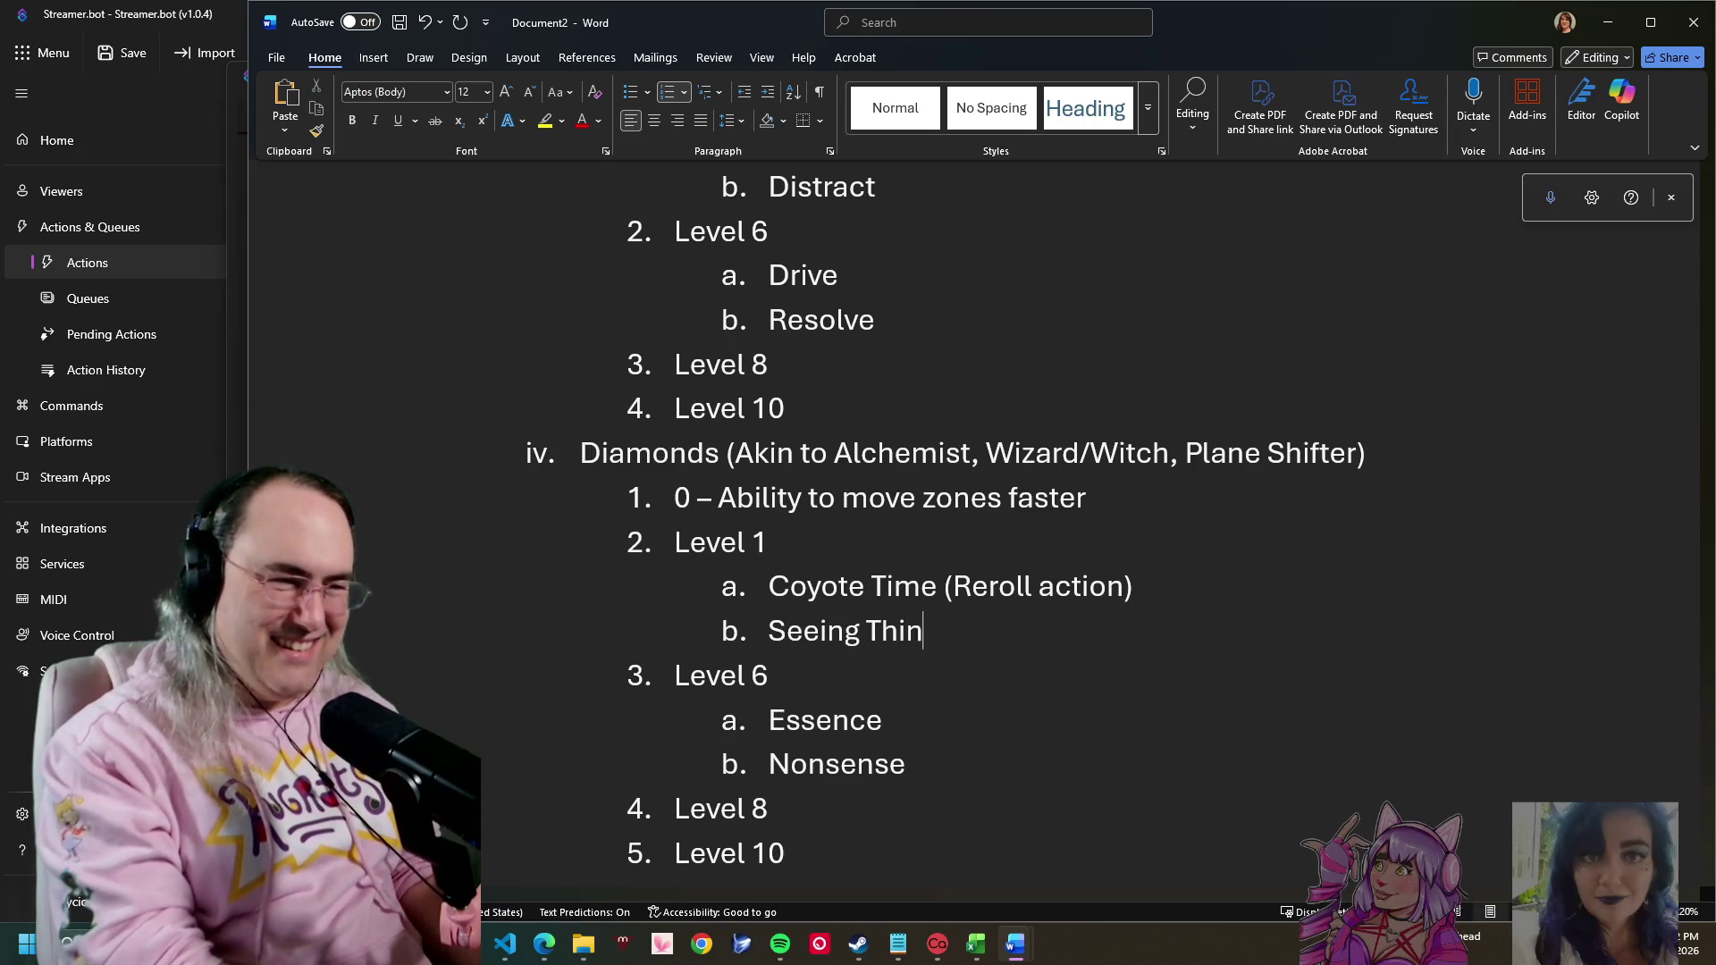
pyautogui.write('gs / Whispering')
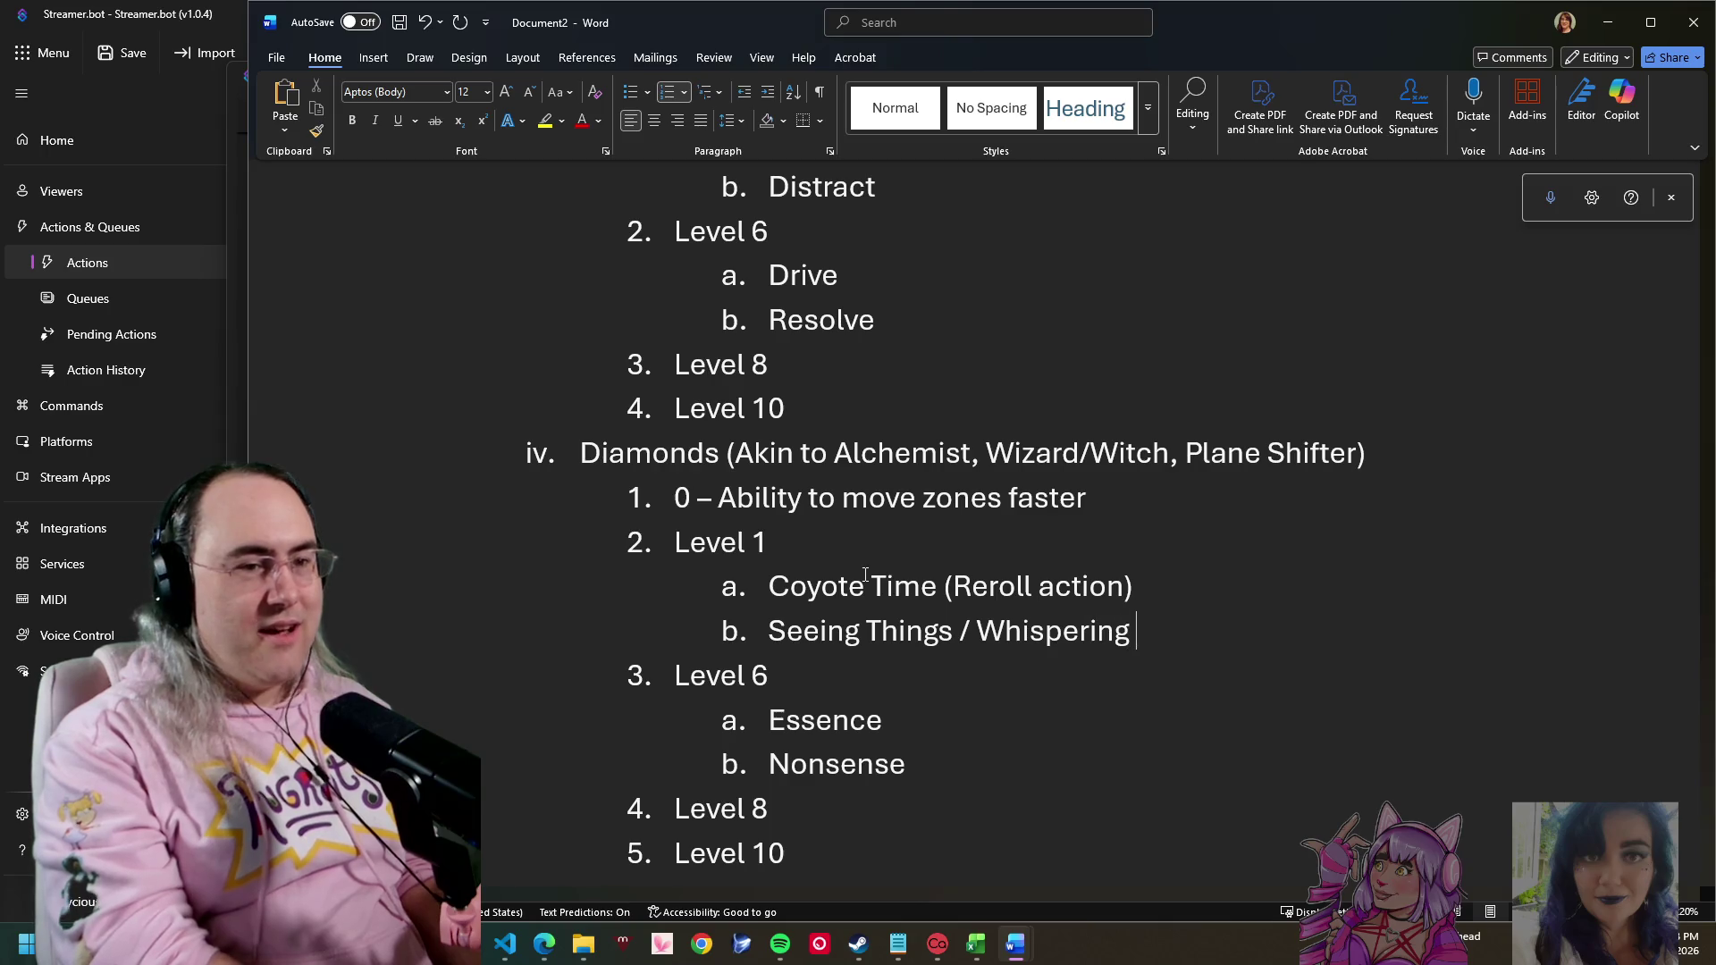
pyautogui.write('Scha')
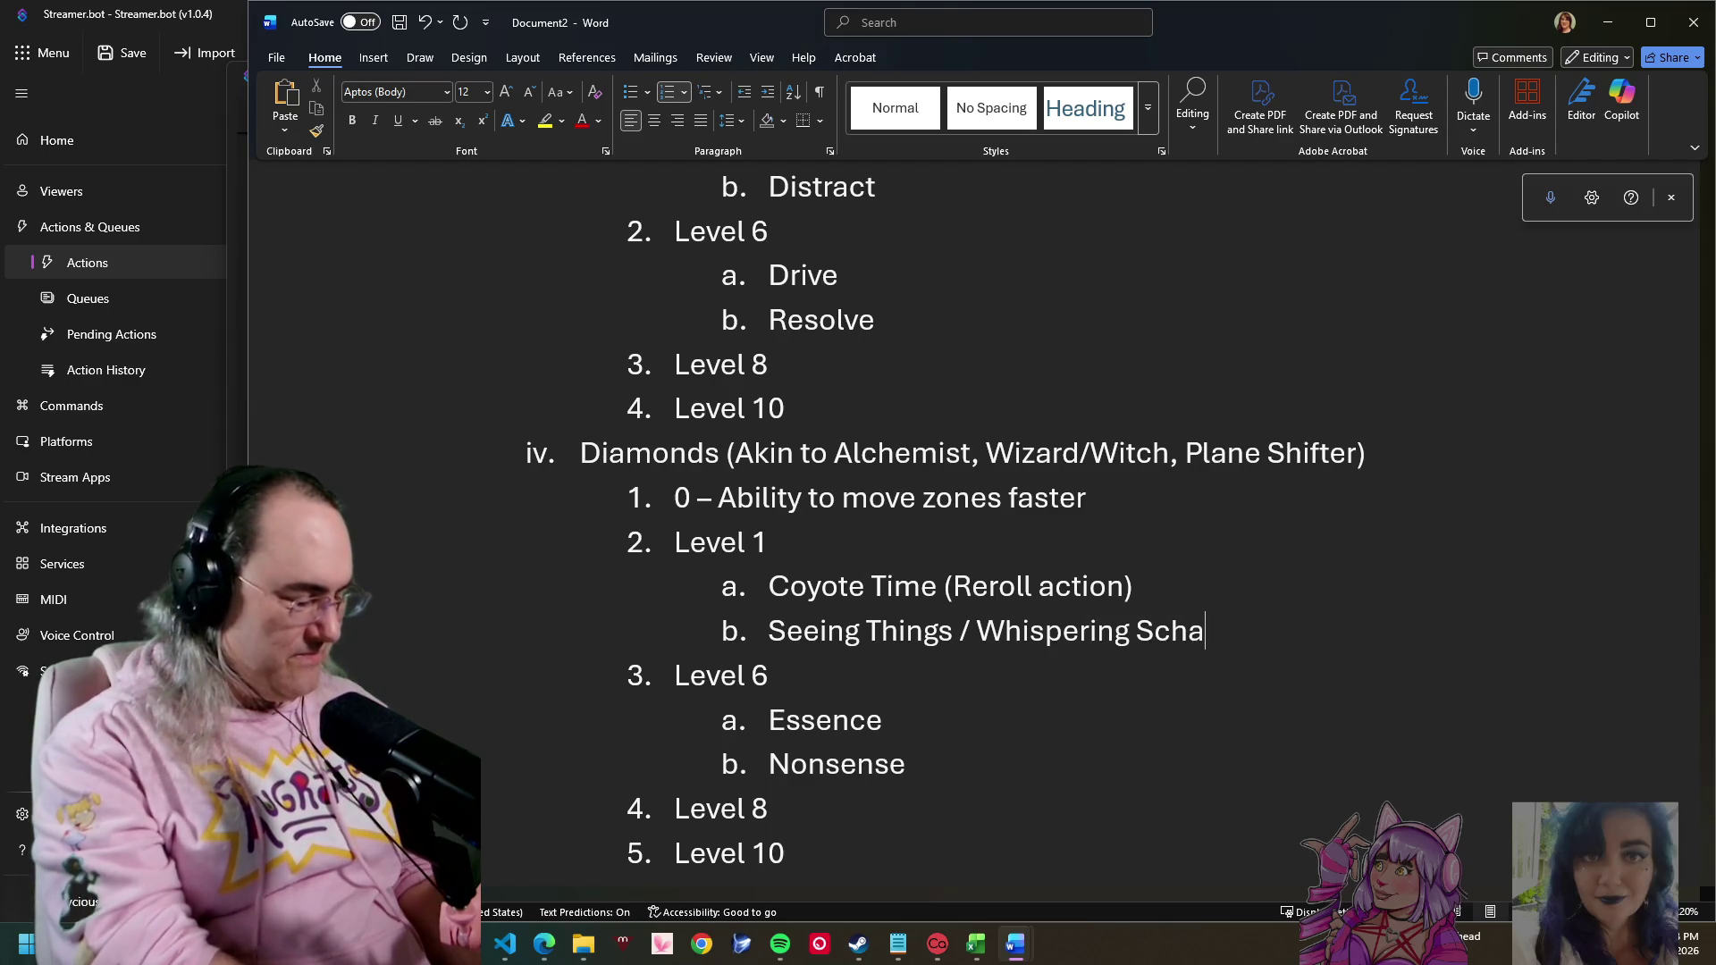
pyautogui.write('ddo')
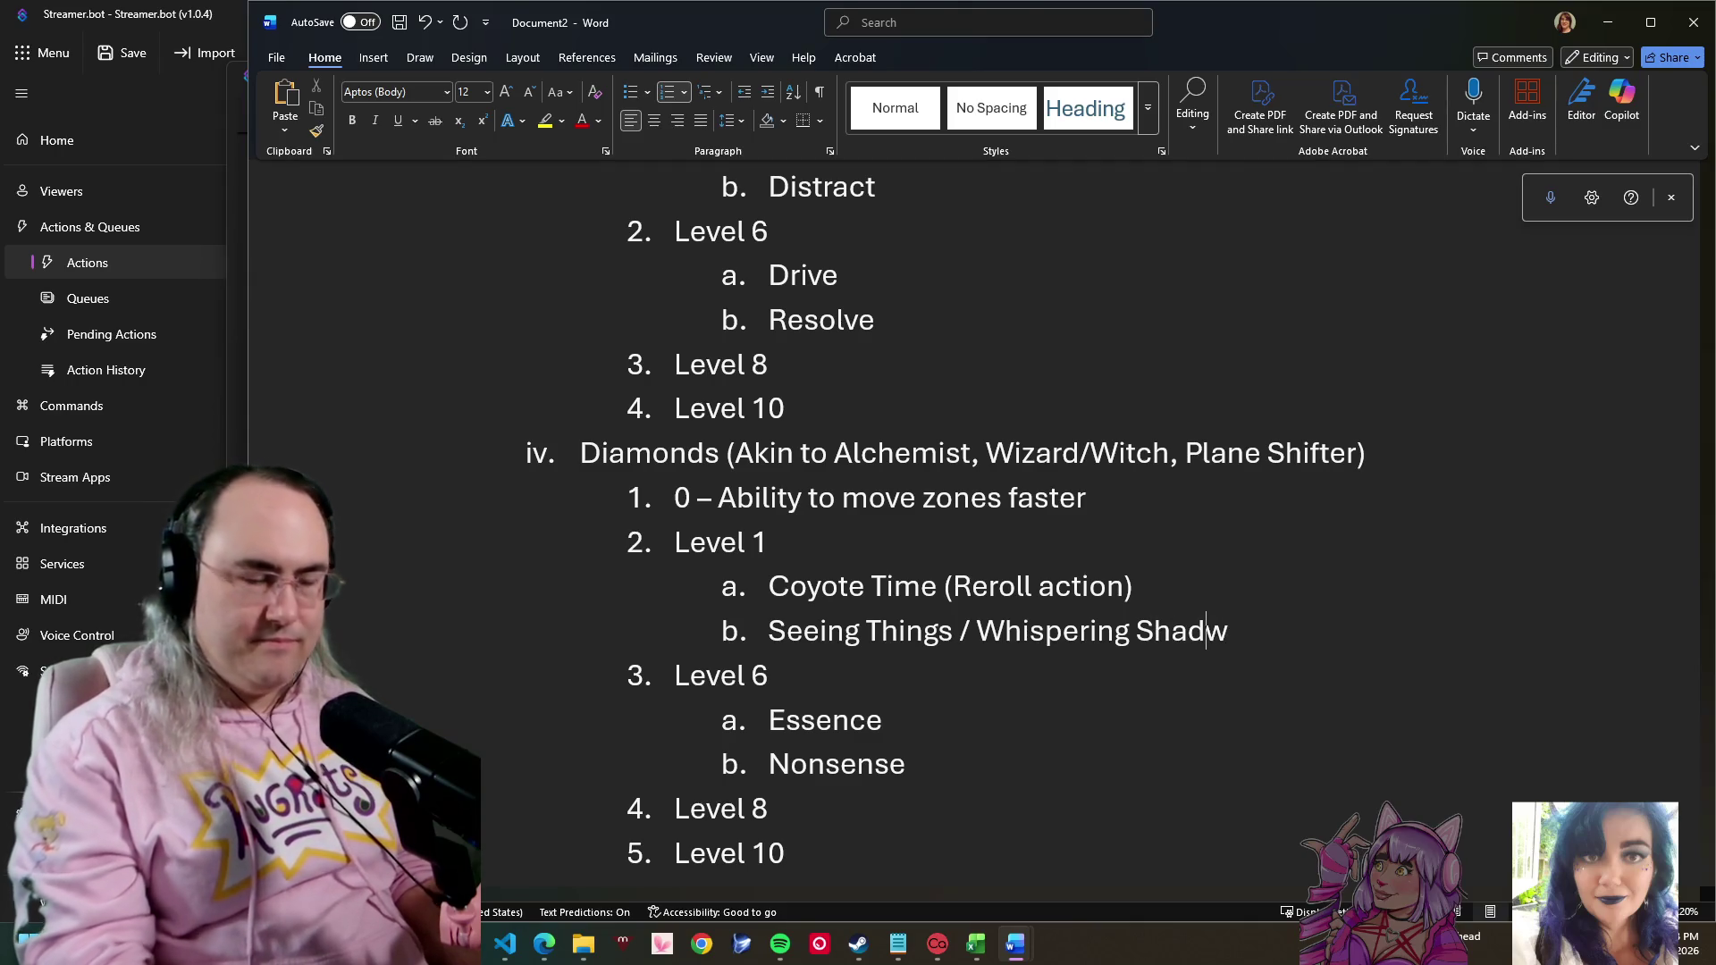
pyautogui.write('o')
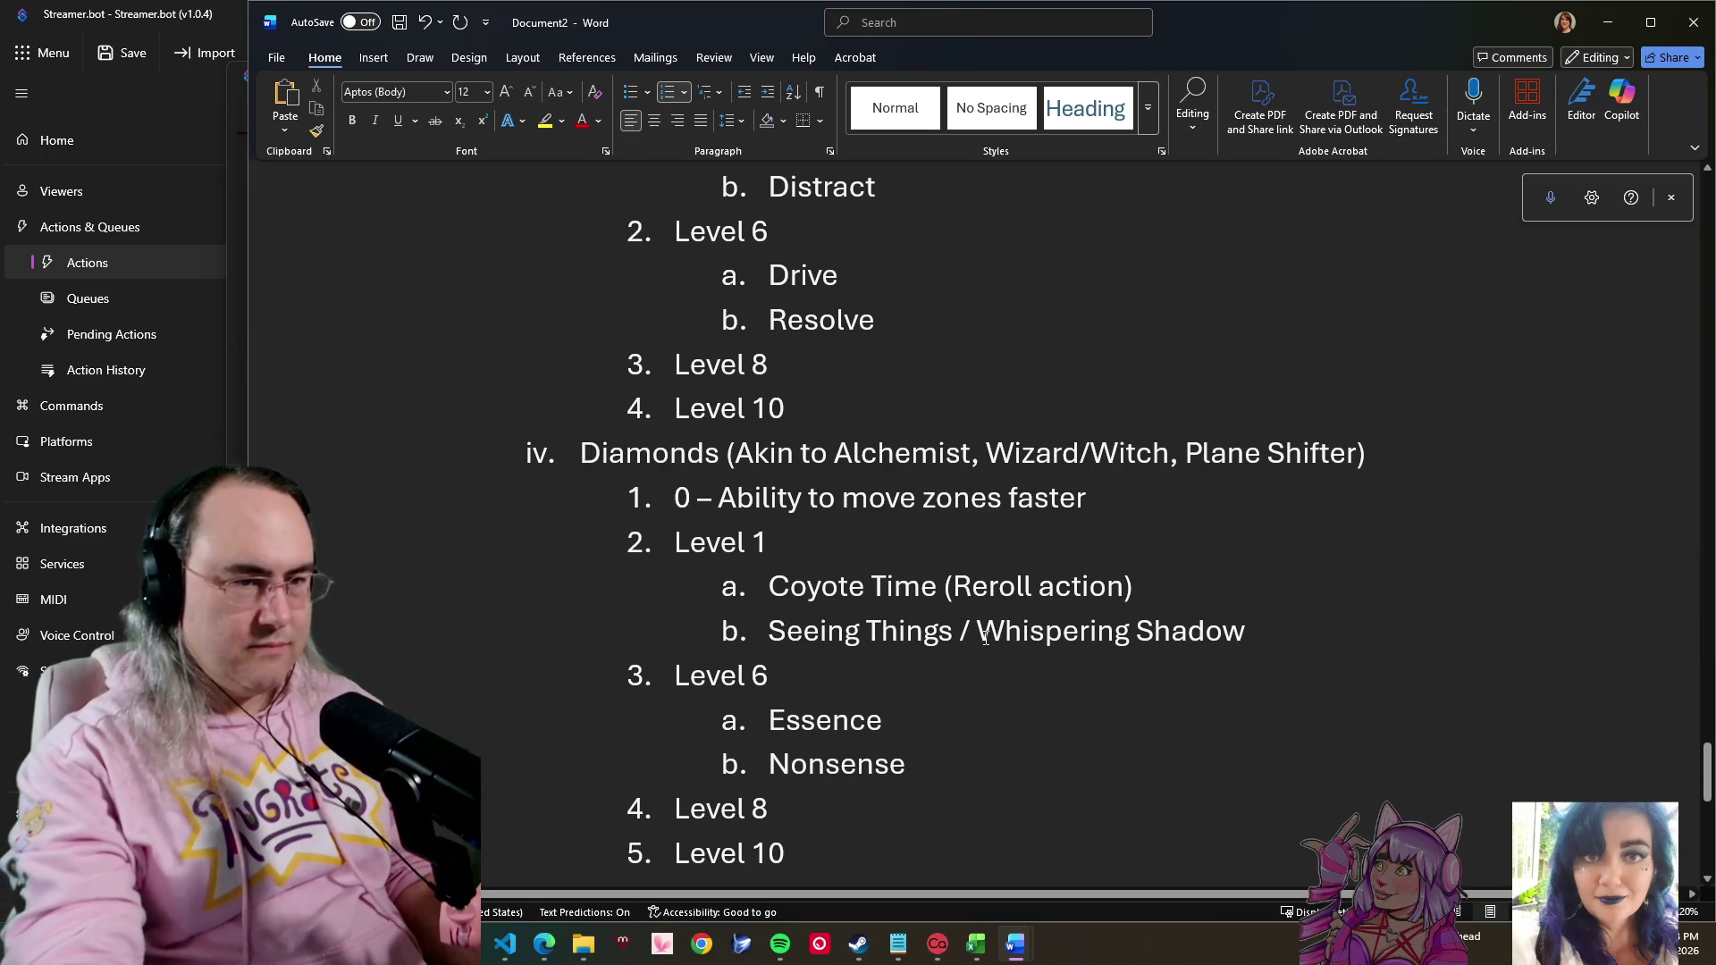
# - Drop the 'Seeing Things /' prefix and describe Whispering Shadow: themselves or their real shadow, audio and visual illusion
pyautogui.moveTo(980, 635); pyautogui.dragTo(767, 634)
pyautogui.press('BackSpace')
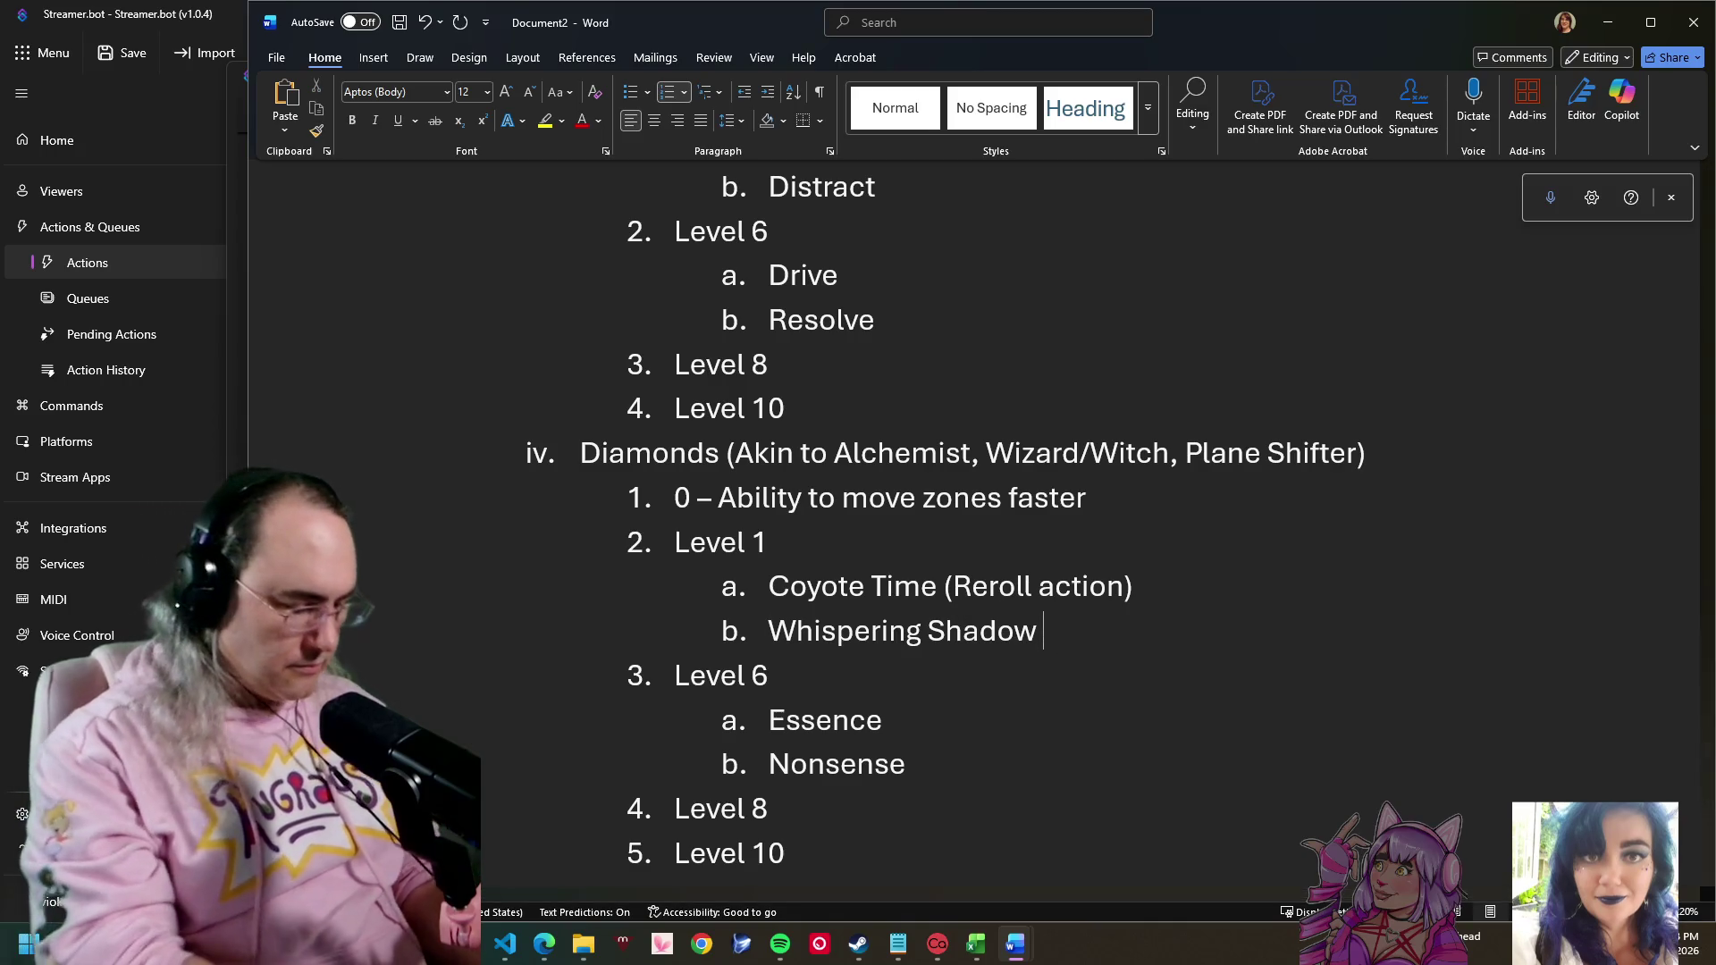
pyautogui.write('- Thems')
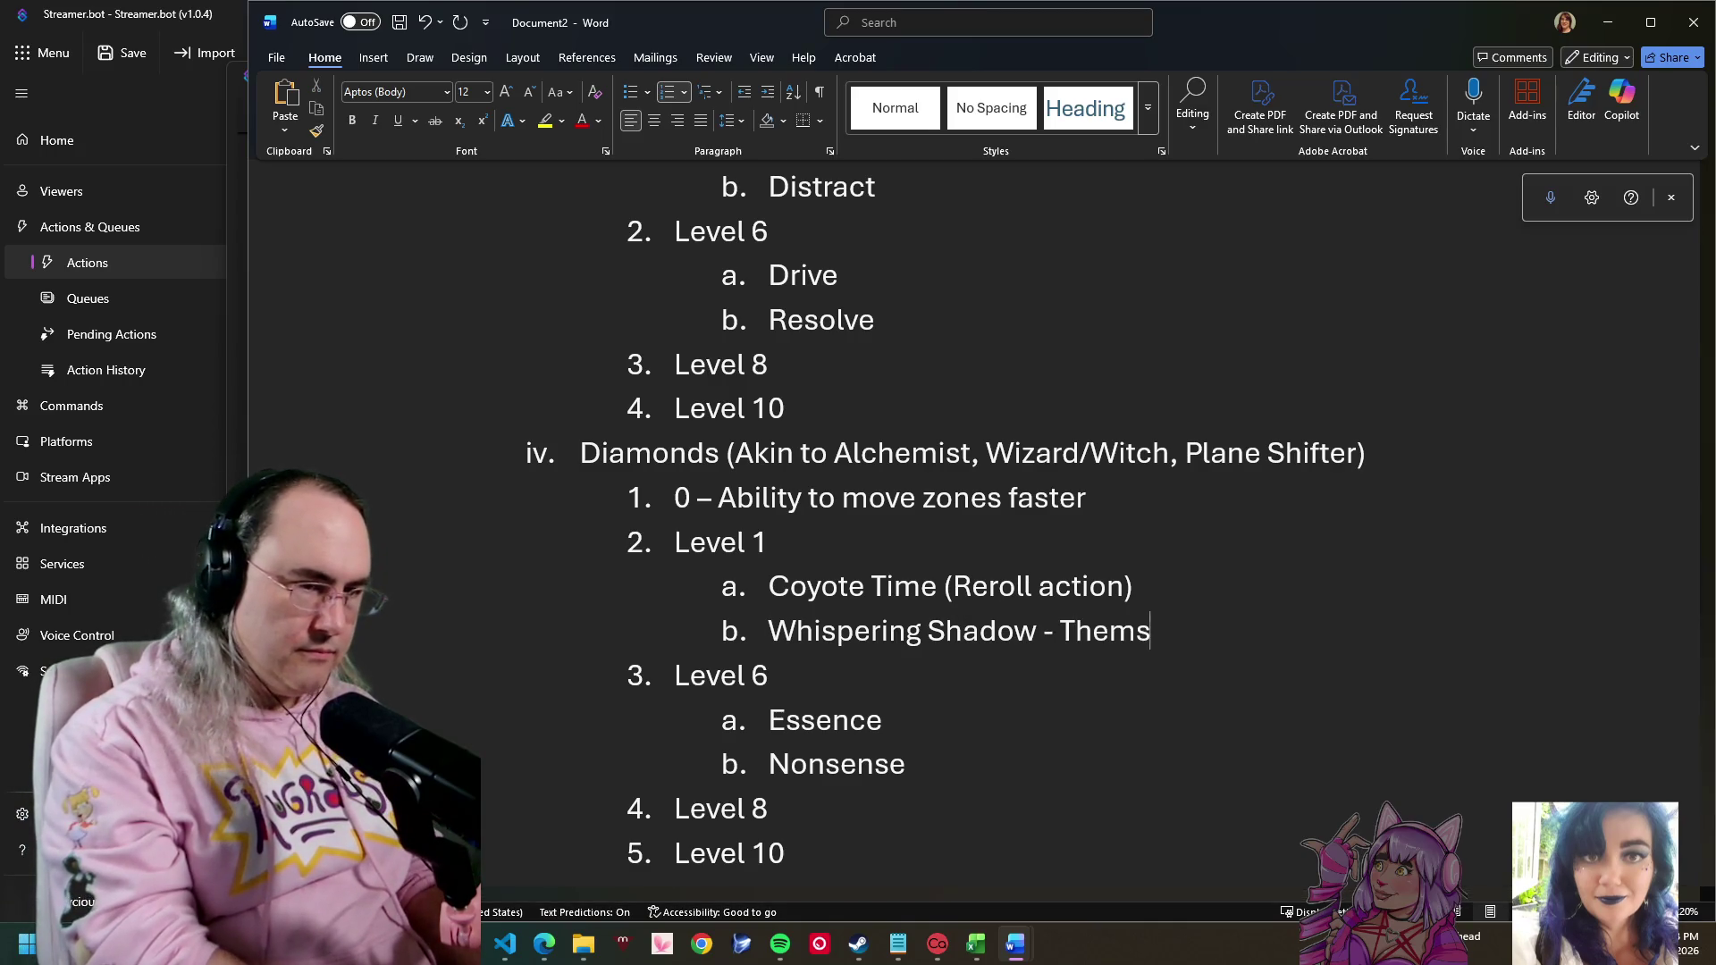
pyautogui.write('elv')
pyautogui.press('BackSpace')
pyautogui.write('d')
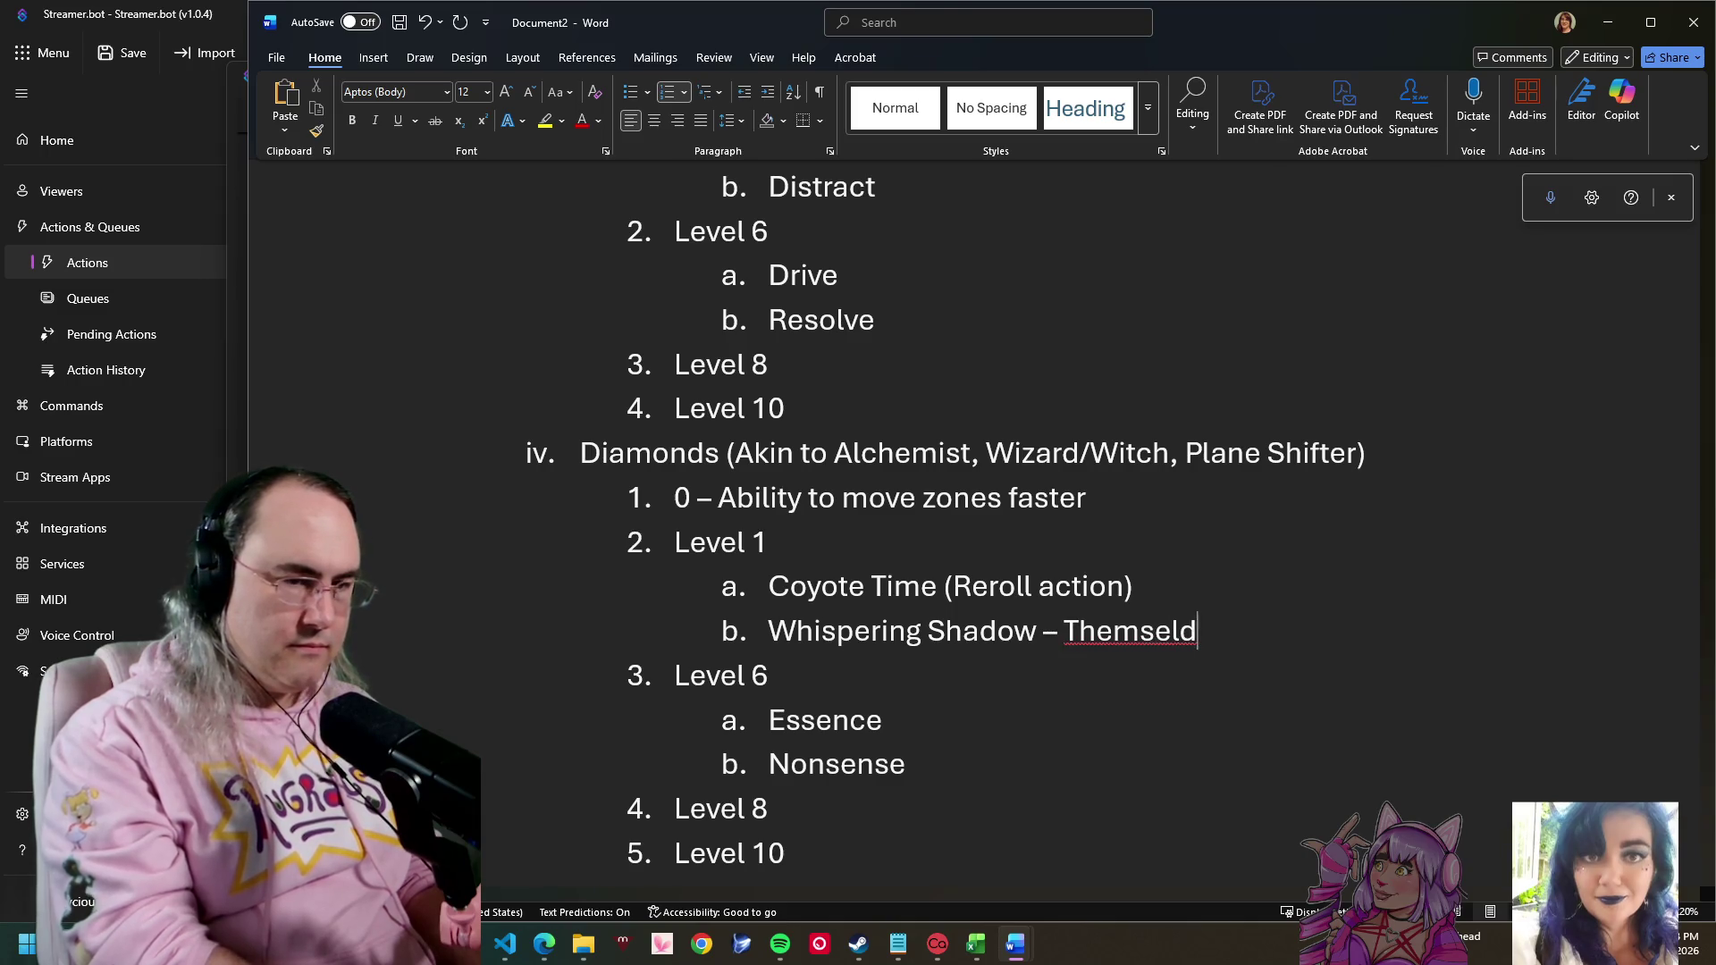
pyautogui.press('BackSpace')
pyautogui.write('ves or ')
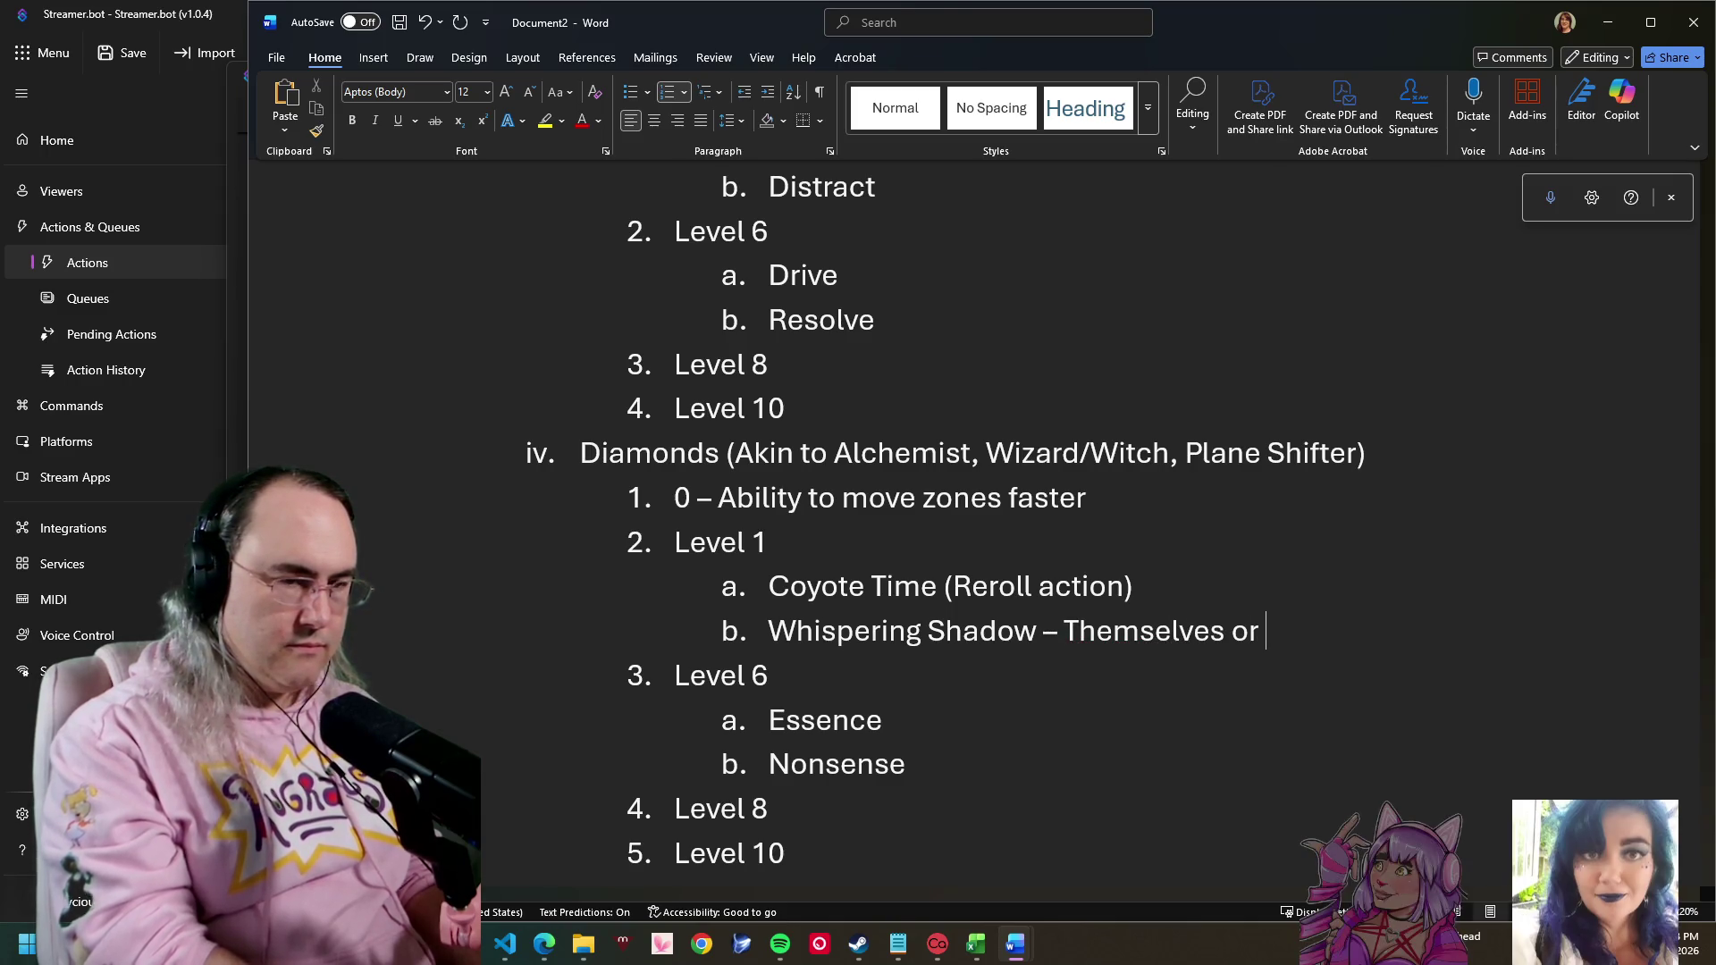
pyautogui.write('their ')
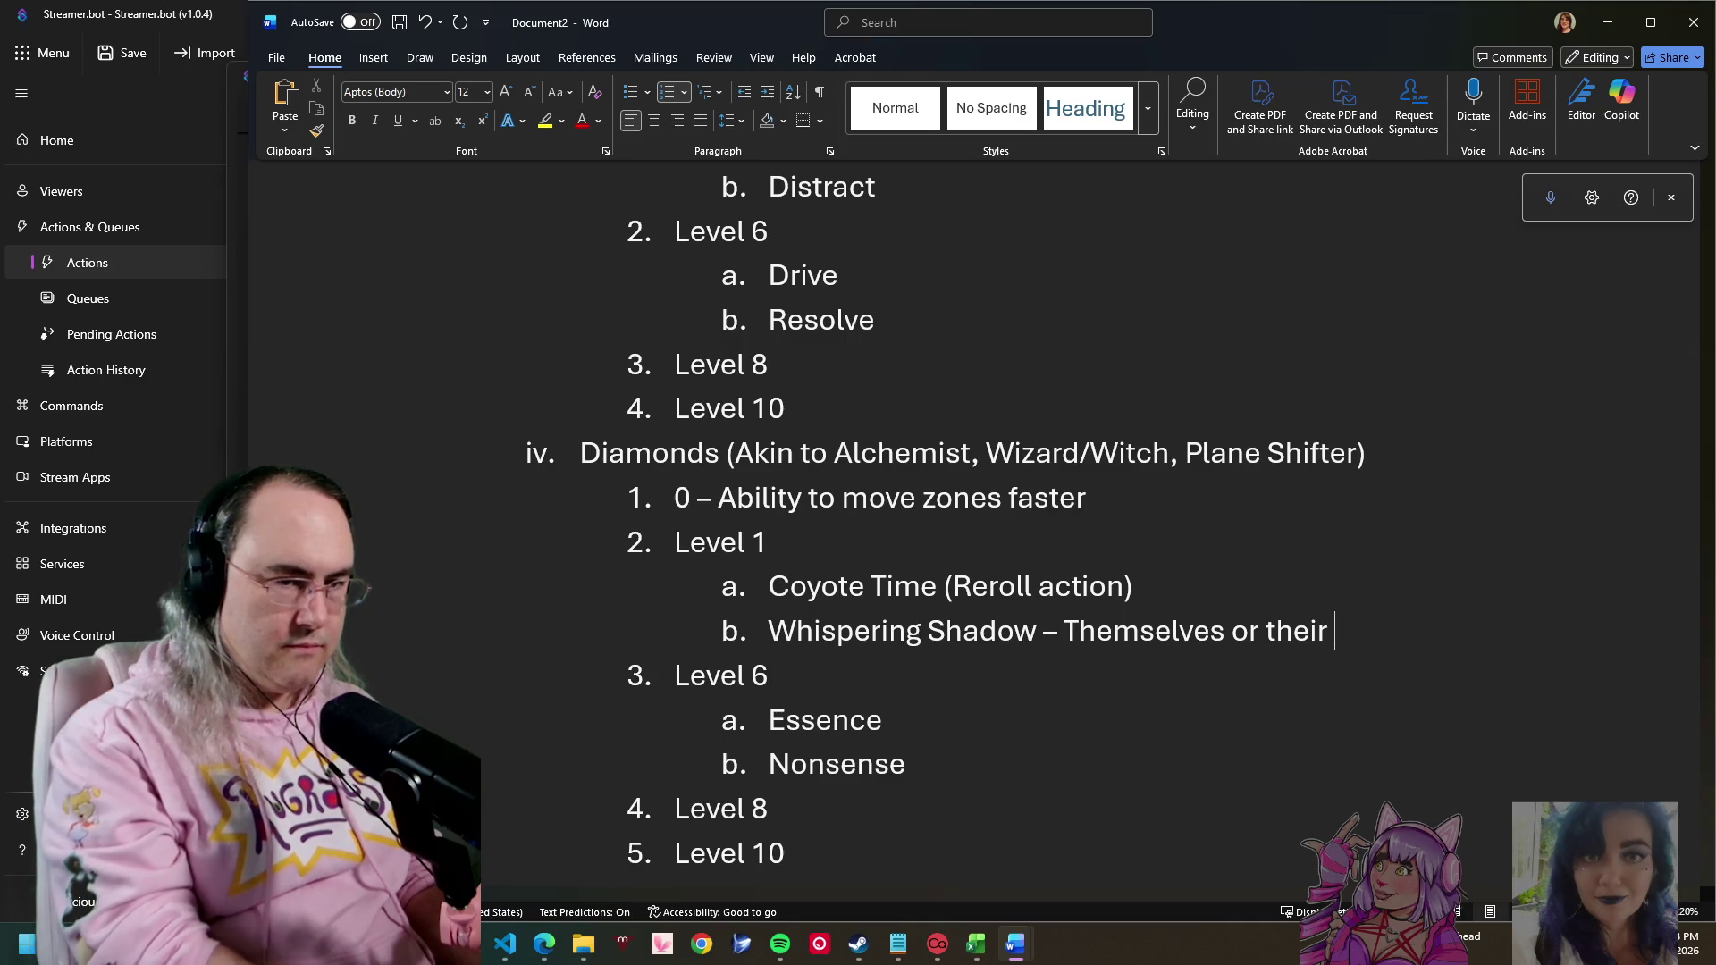
pyautogui.write('real sh')
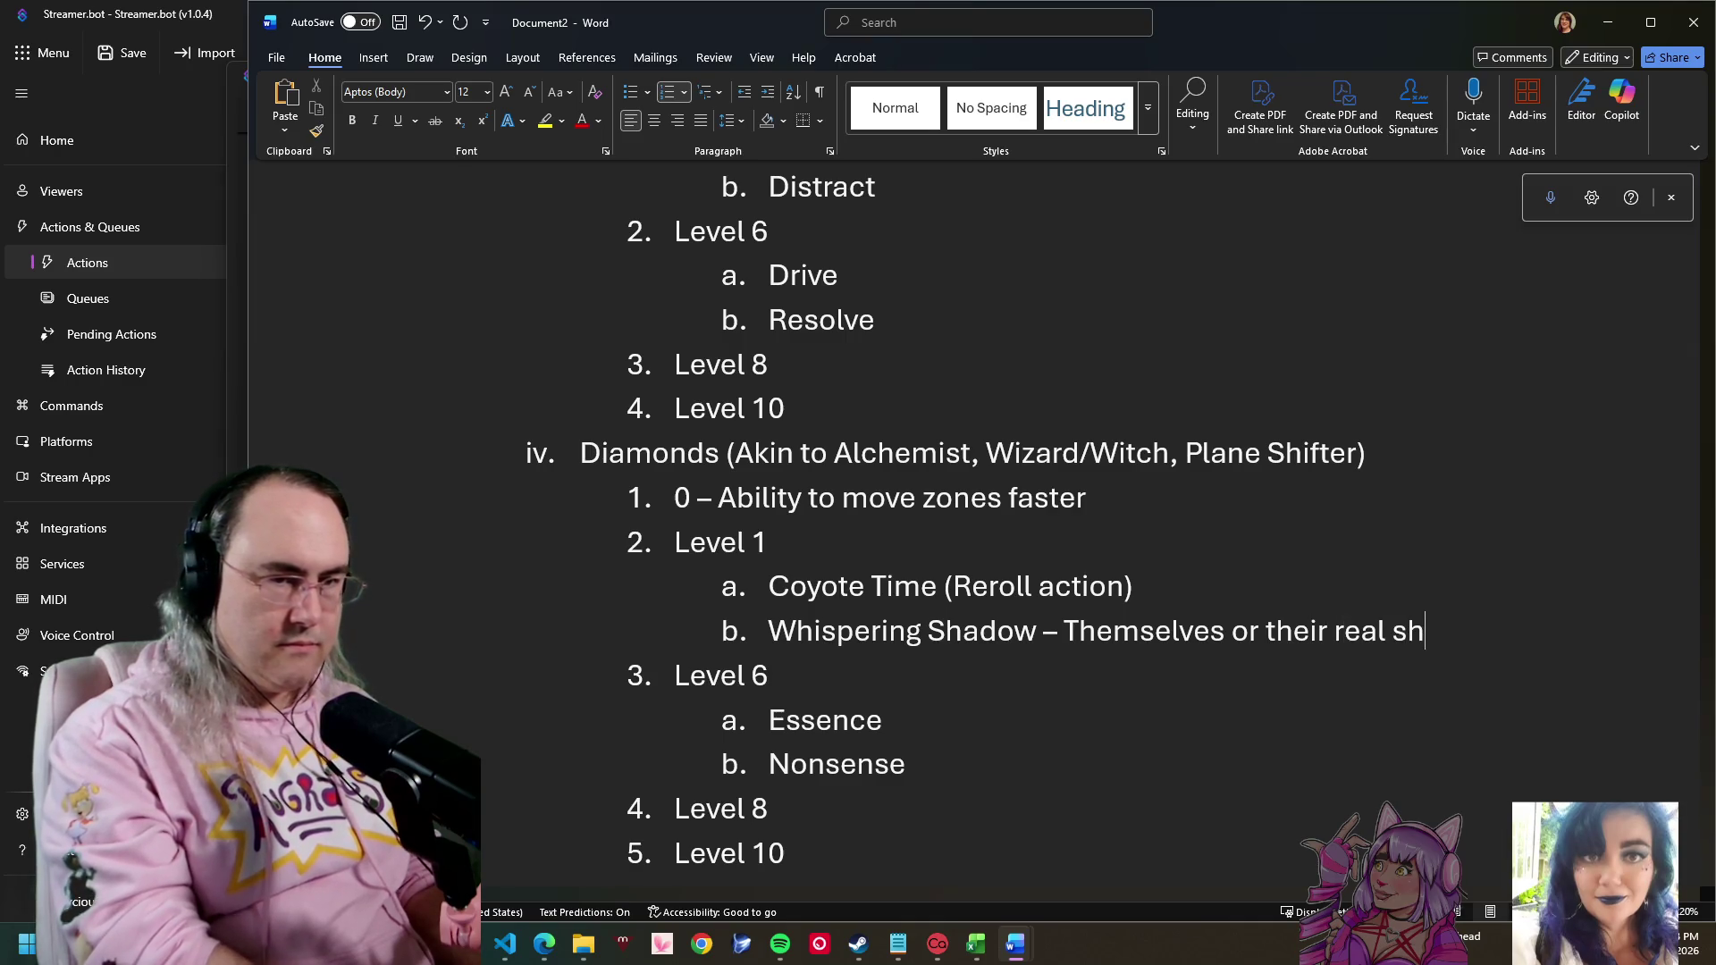
pyautogui.write('adow.')
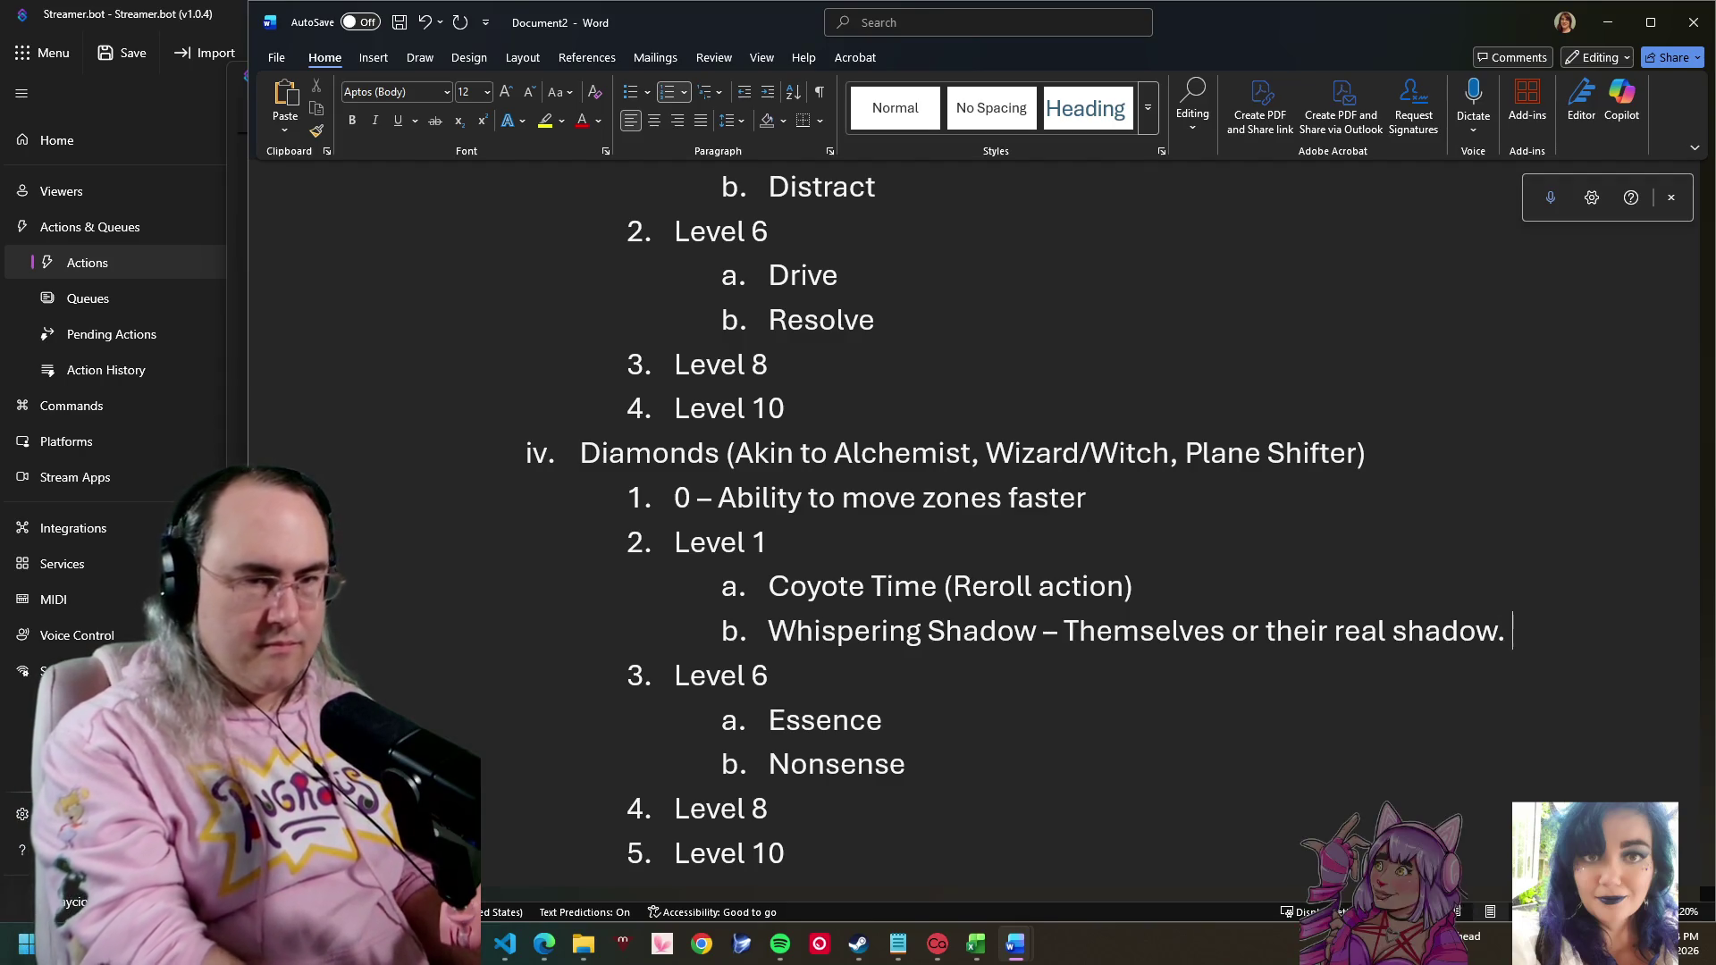
pyautogui.press('Return')
pyautogui.write('S')
pyautogui.press('BackSpace')
pyautogui.press('BackSpace')
pyautogui.press('Return')
pyautogui.write('Audio and Visu')
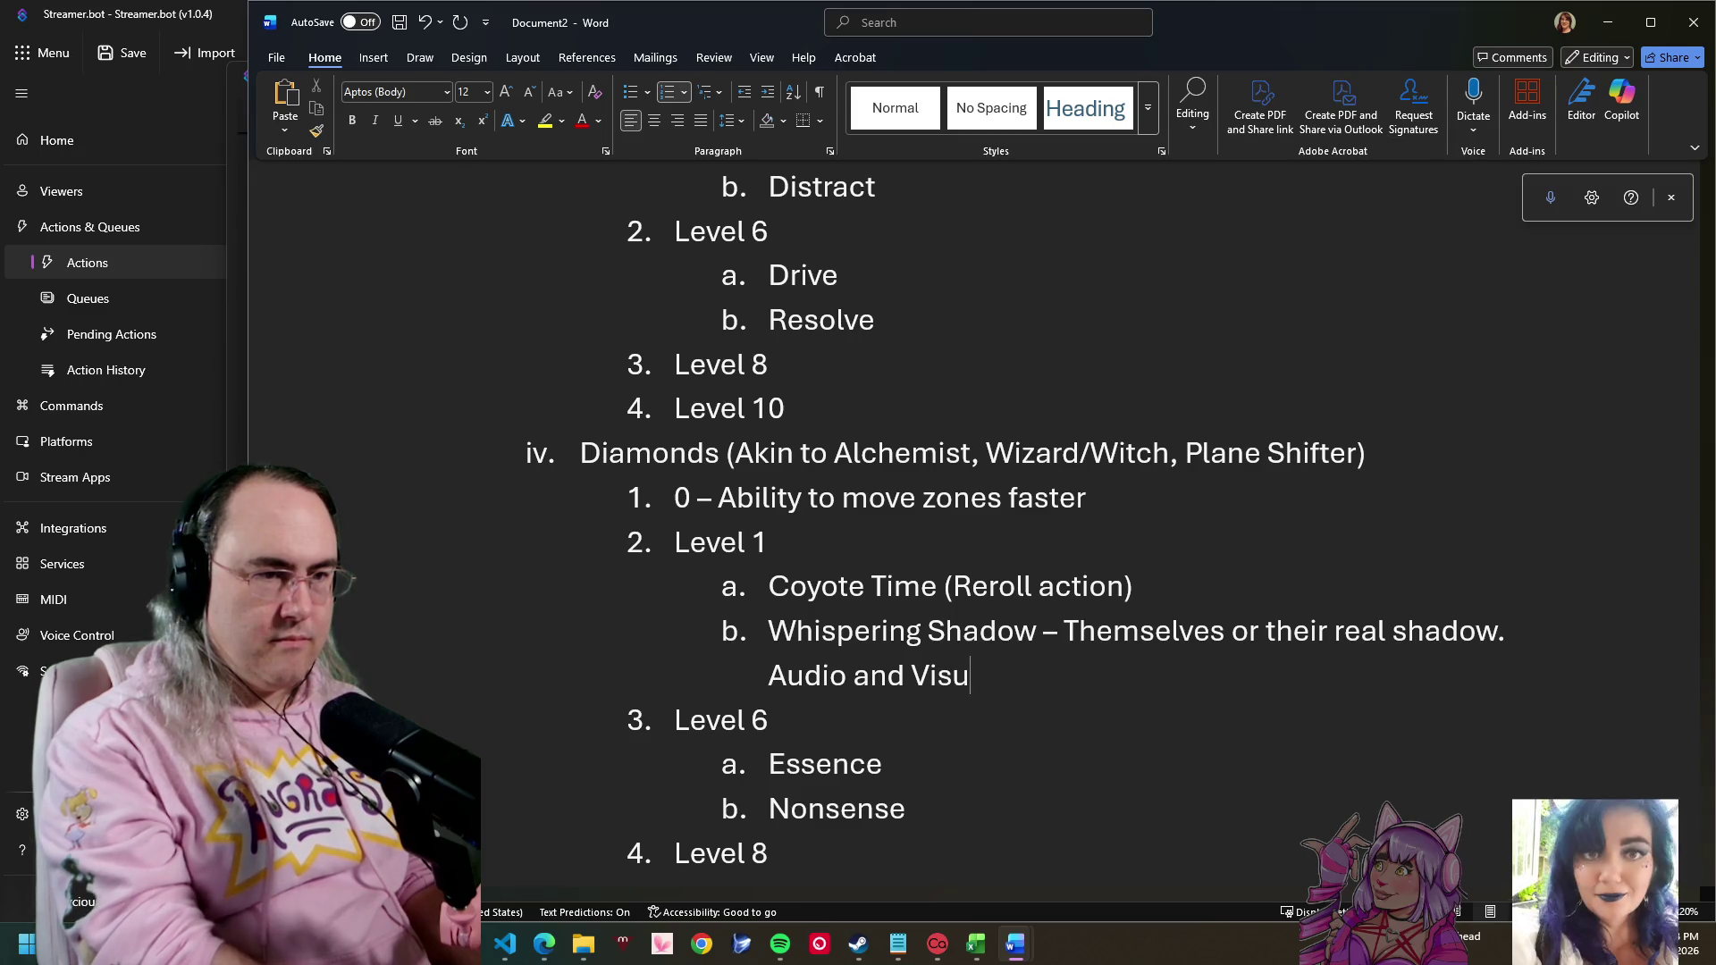
pyautogui.write('al illusion')
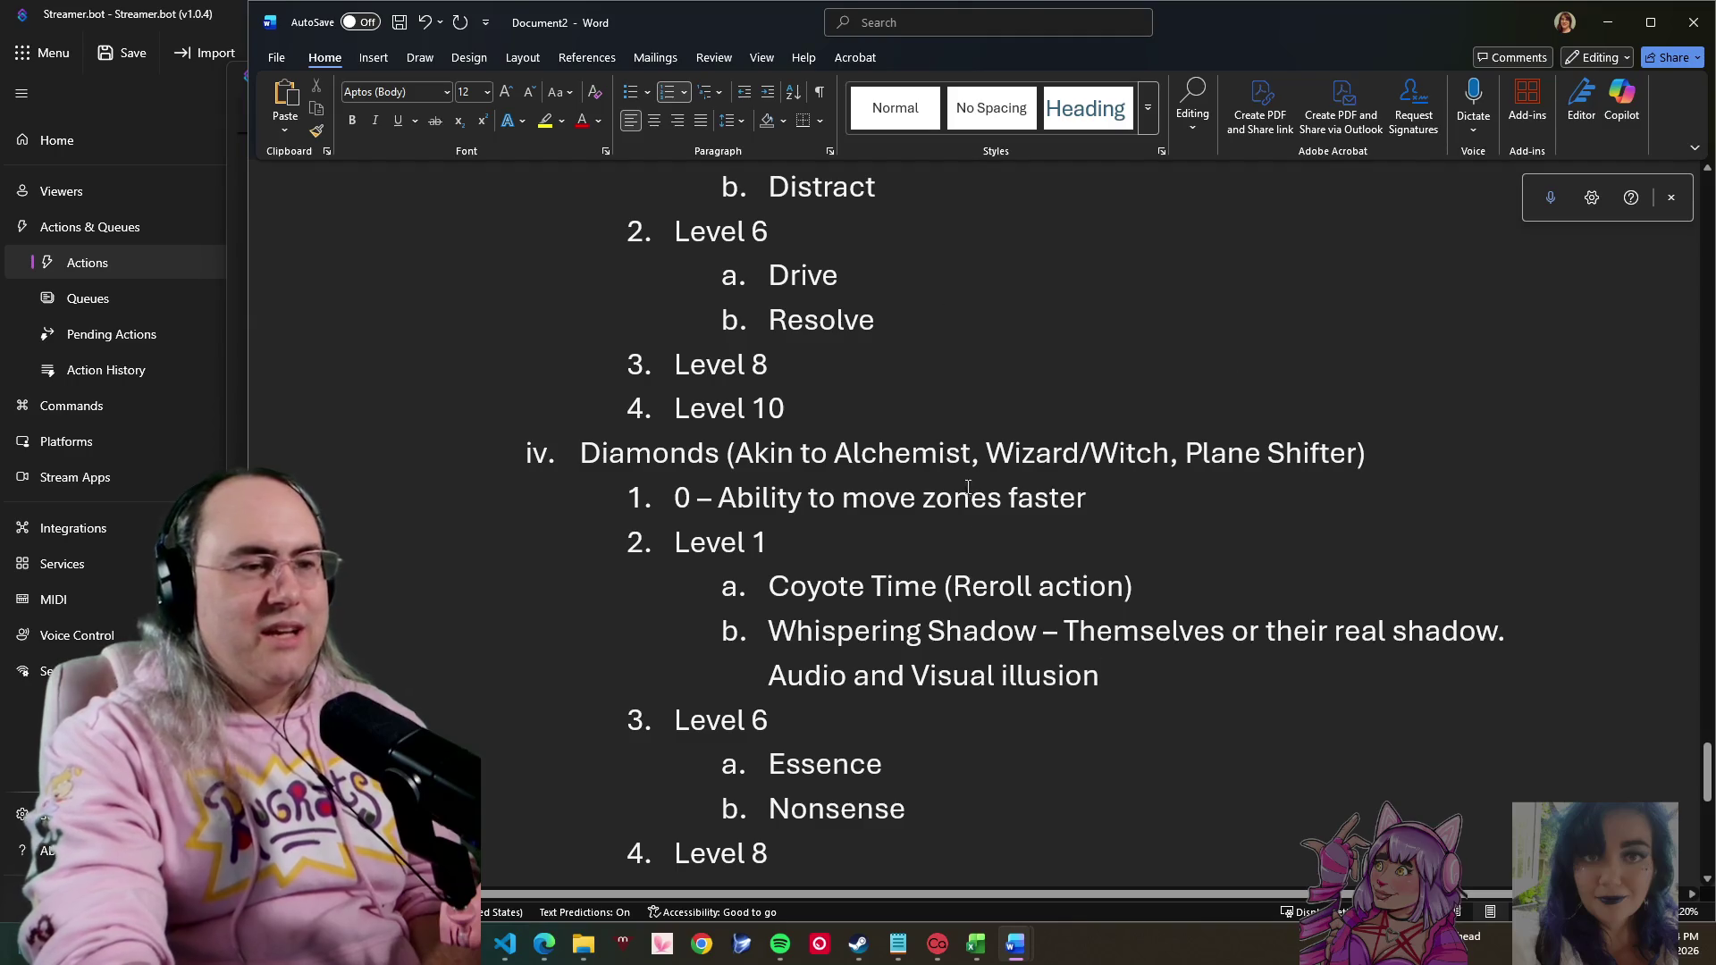
pyautogui.scroll(3, 928, 631)
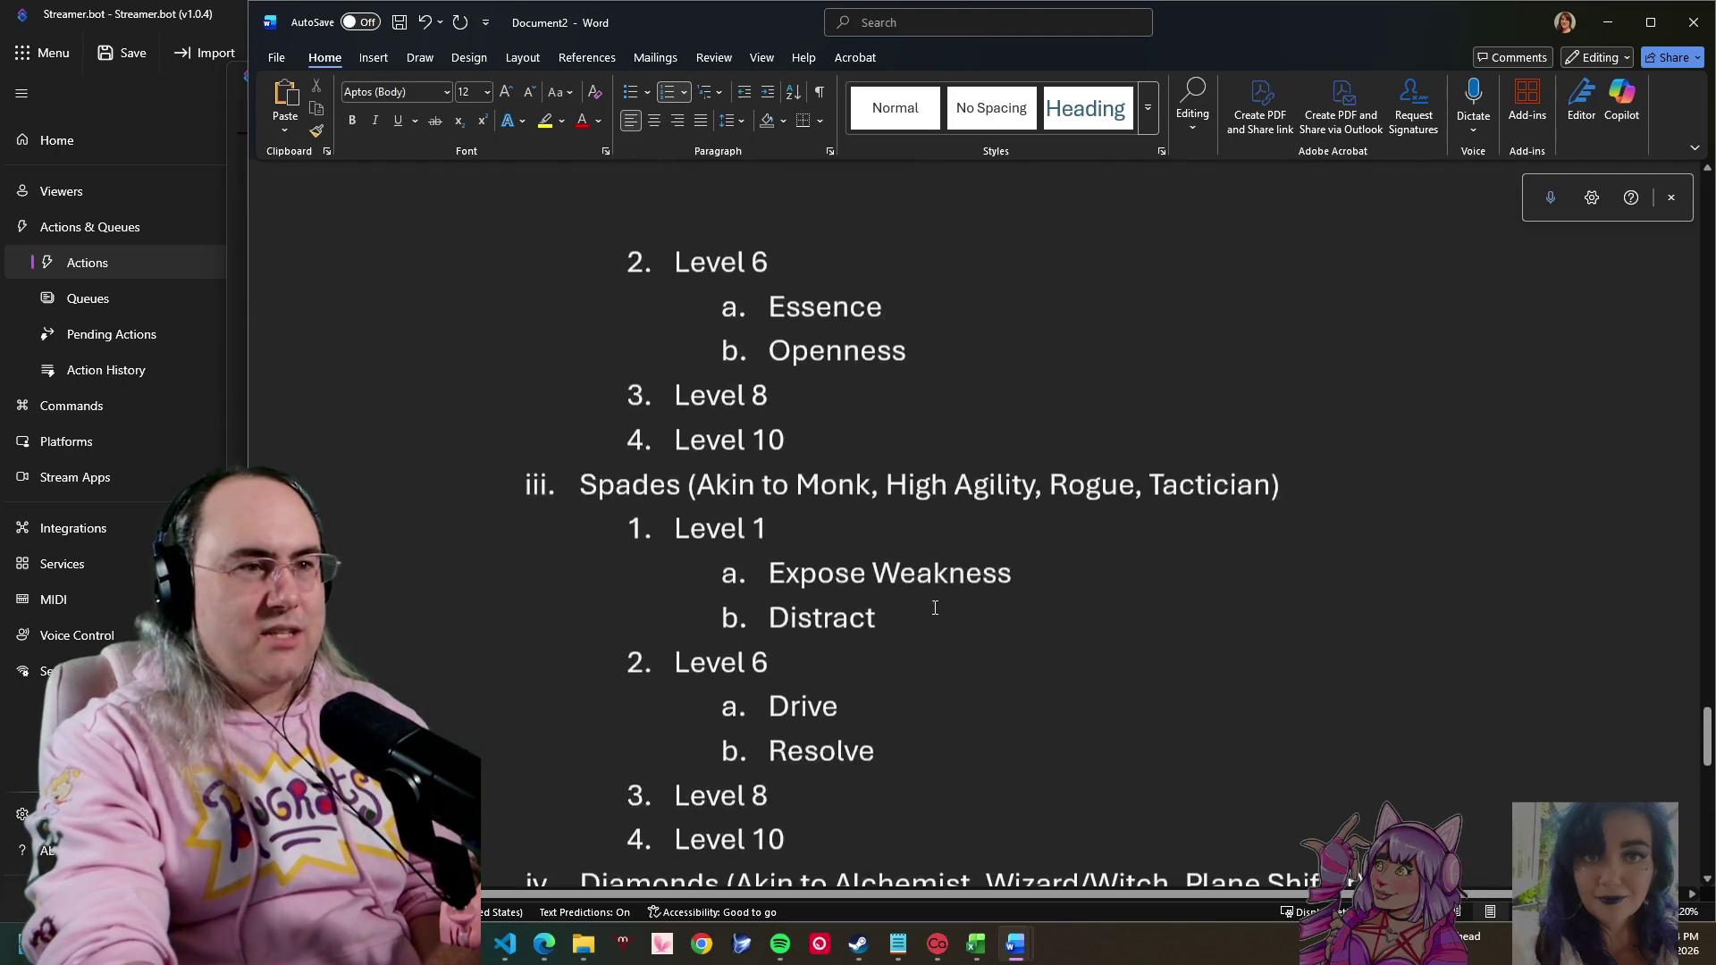
pyautogui.scroll(3, 939, 609)
pyautogui.scroll(2, 944, 589)
pyautogui.scroll(2, 949, 579)
pyautogui.scroll(5, 949, 575)
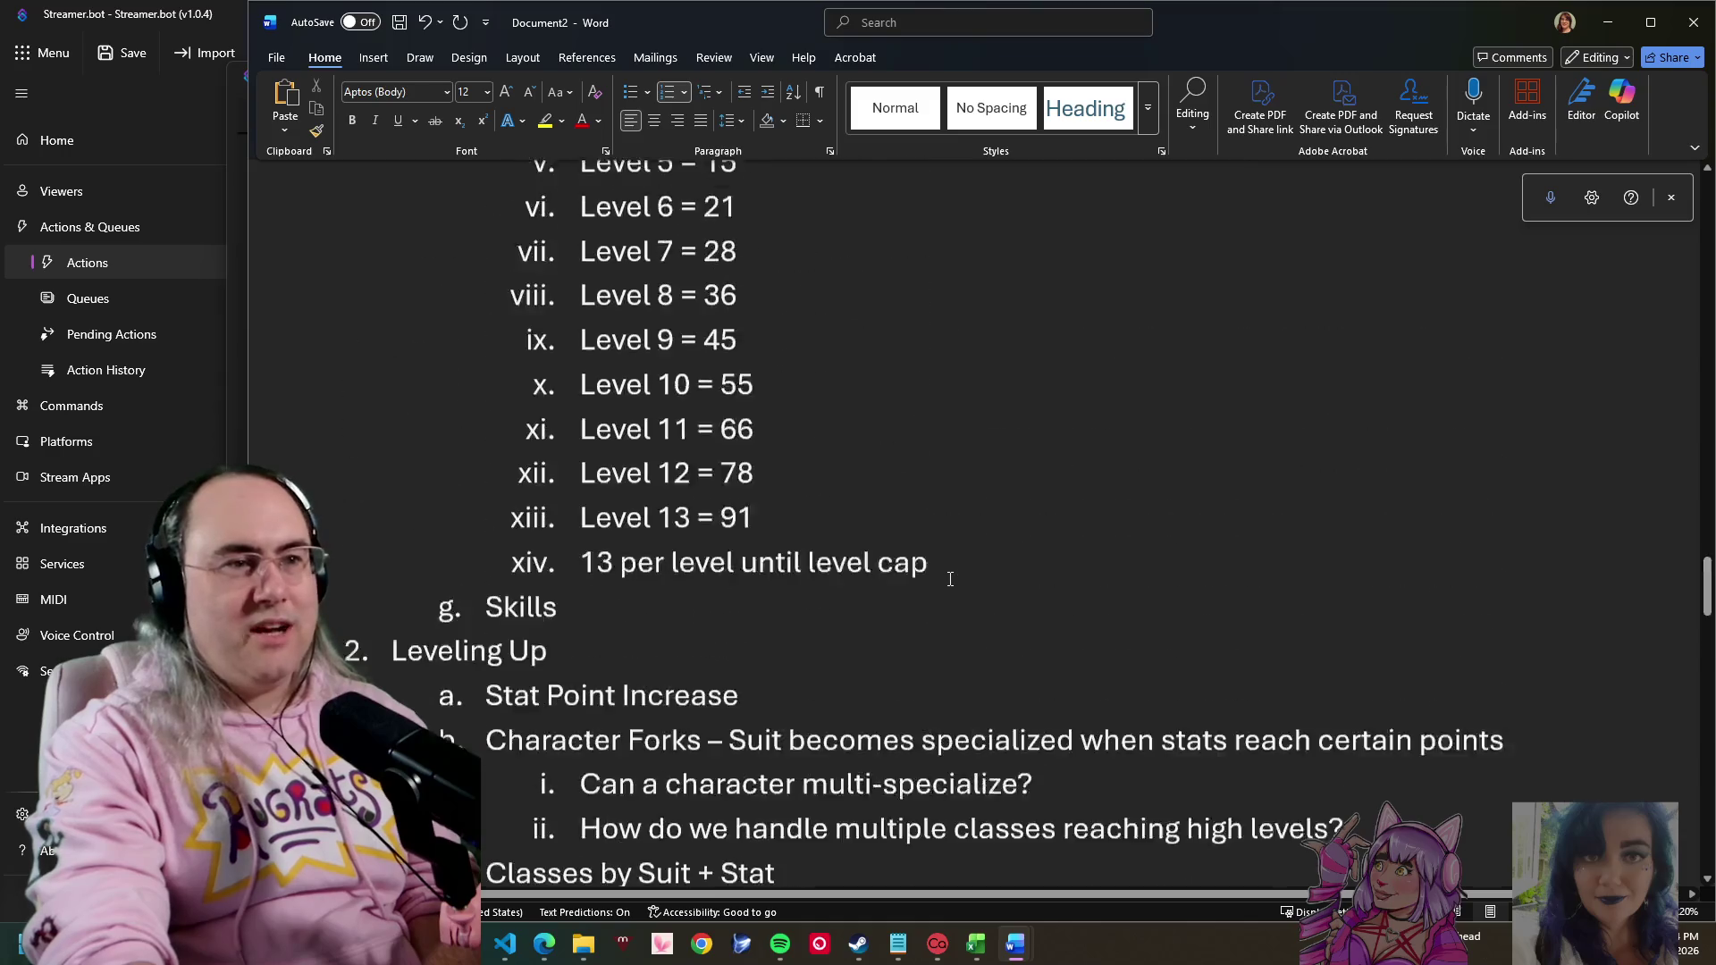
pyautogui.scroll(5, 992, 564)
pyautogui.scroll(5, 1003, 563)
pyautogui.scroll(4, 1011, 544)
pyautogui.scroll(2, 1012, 537)
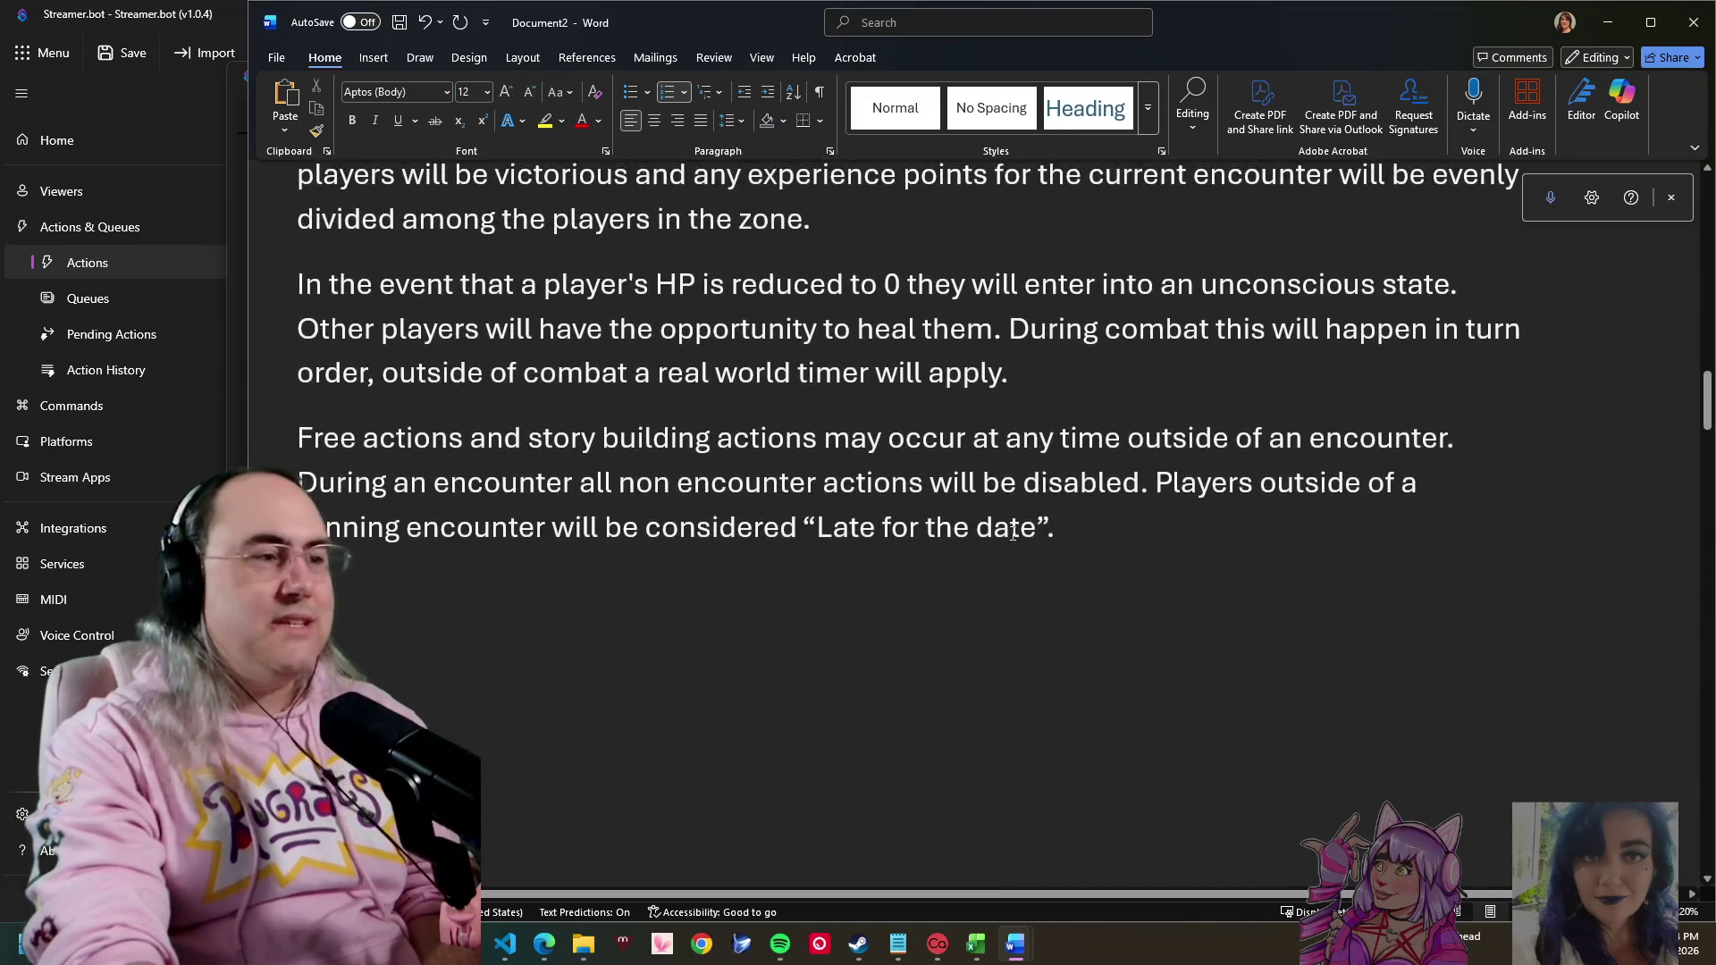
pyautogui.scroll(4, 1016, 528)
pyautogui.scroll(-4, 1020, 528)
pyautogui.scroll(-8, 1031, 528)
pyautogui.scroll(-8, 1031, 528)
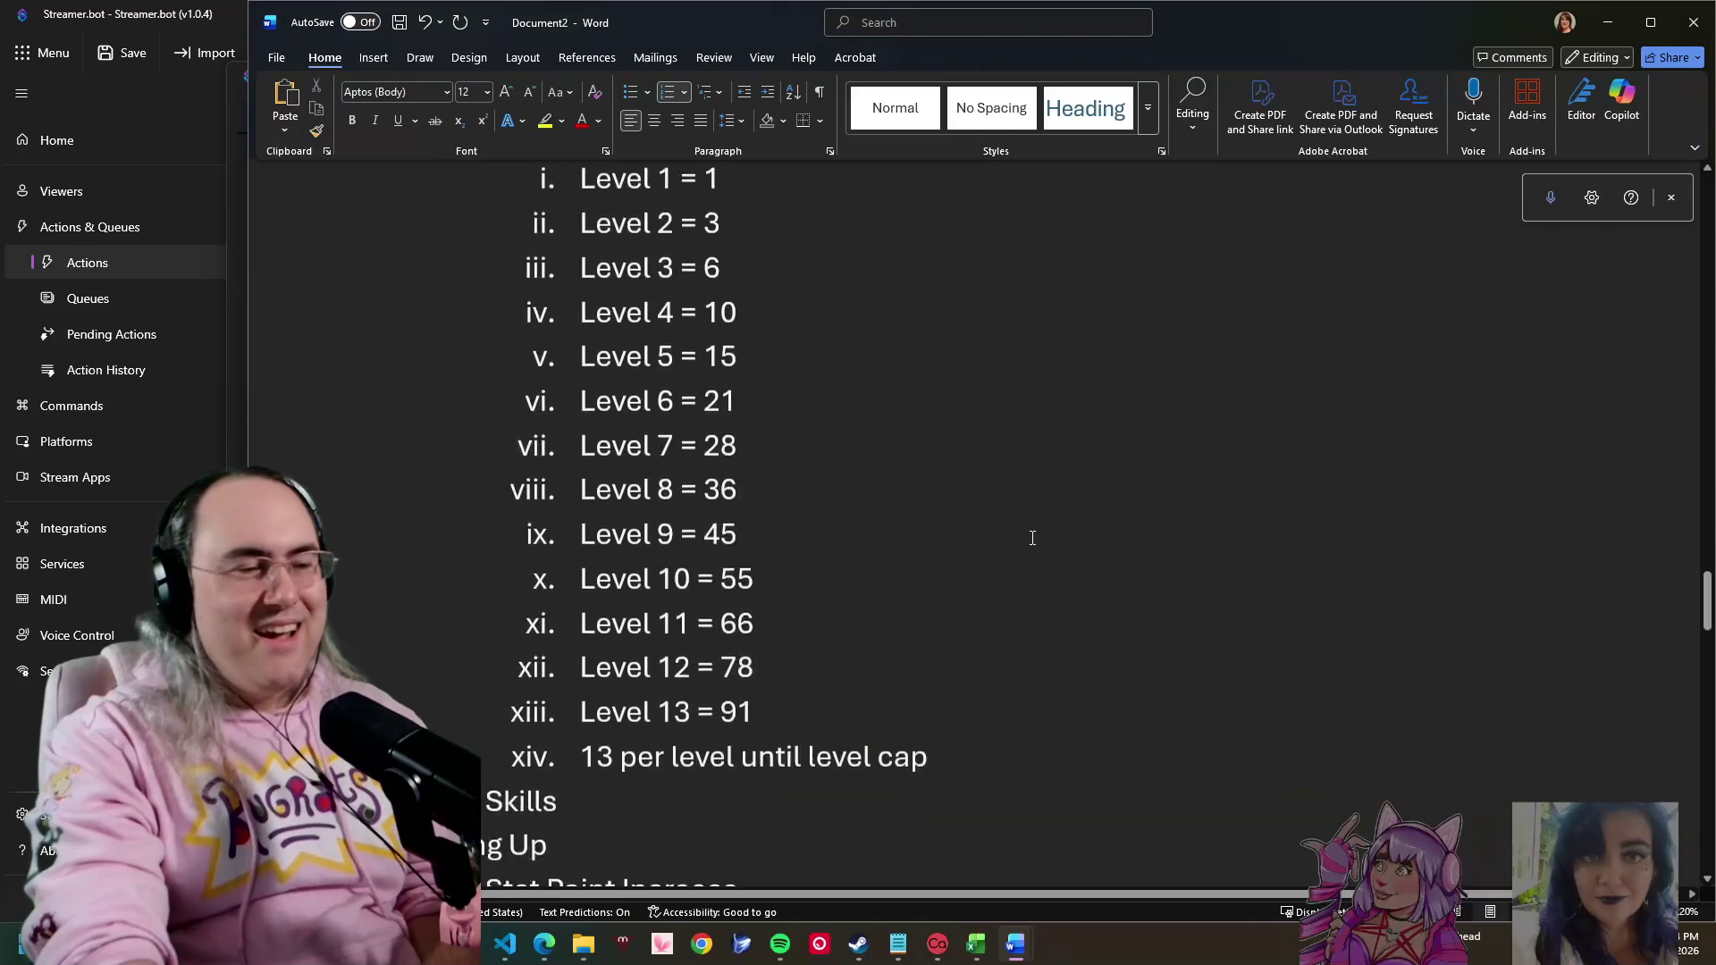
pyautogui.scroll(-8, 1031, 532)
pyautogui.scroll(-5, 1032, 534)
pyautogui.scroll(-3, 1033, 536)
pyautogui.scroll(-2, 1030, 541)
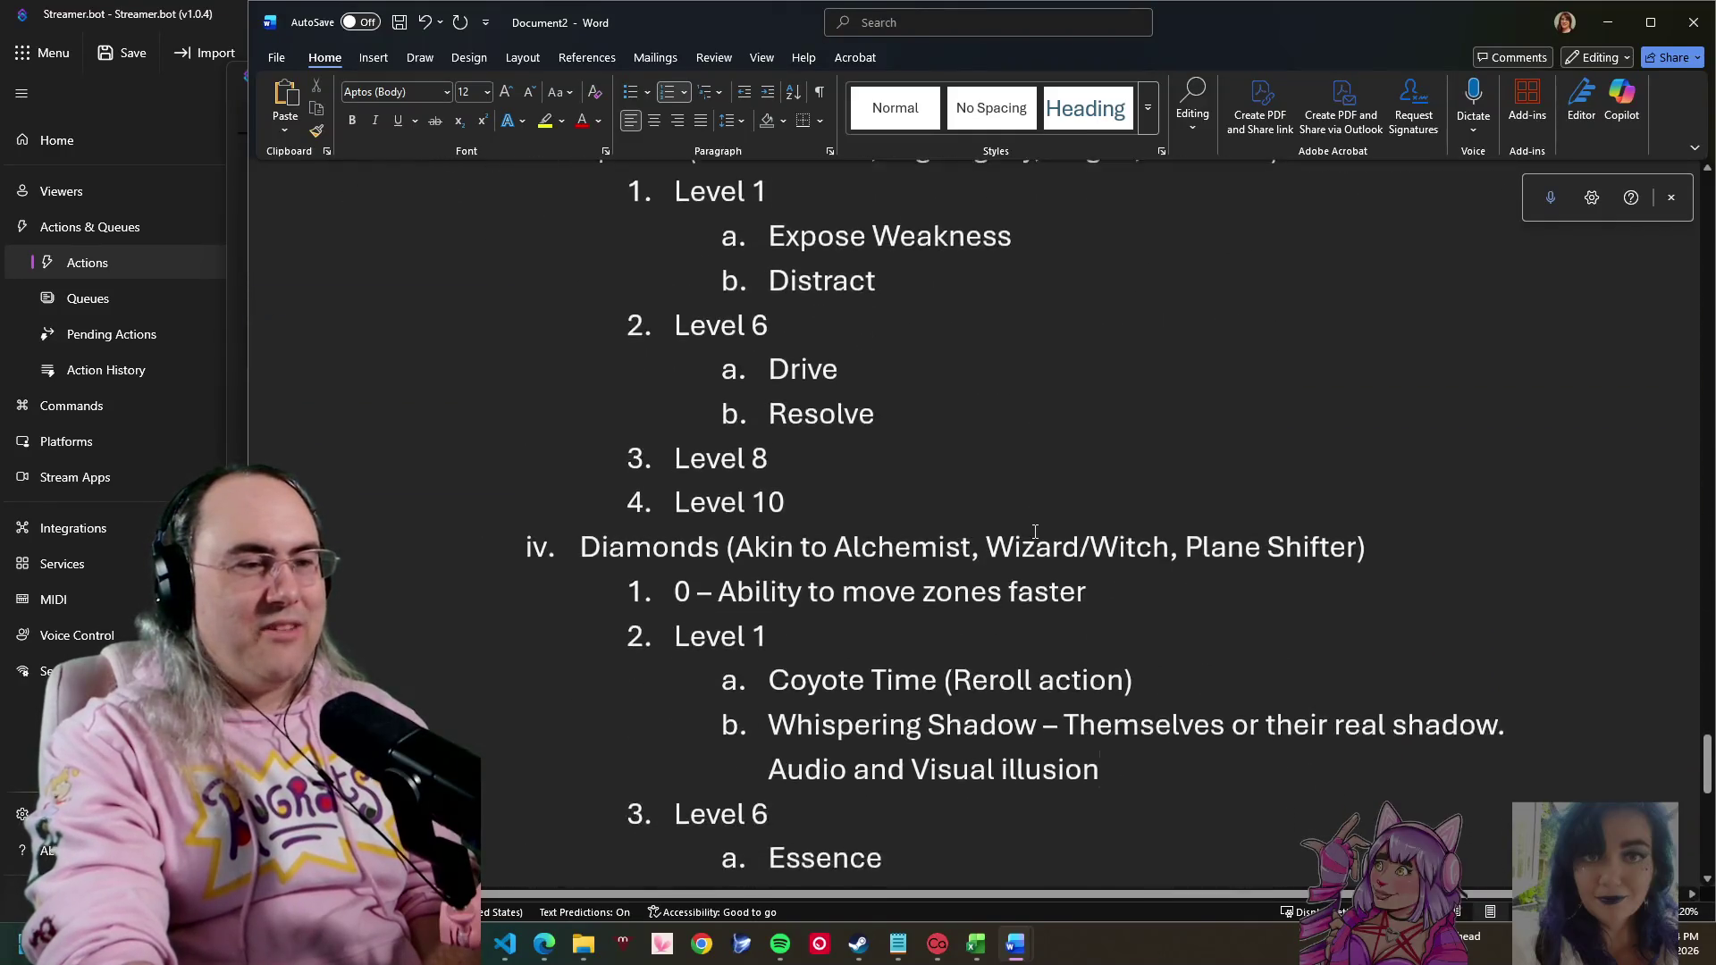
pyautogui.scroll(-2, 1039, 530)
pyautogui.scroll(-1, 1053, 512)
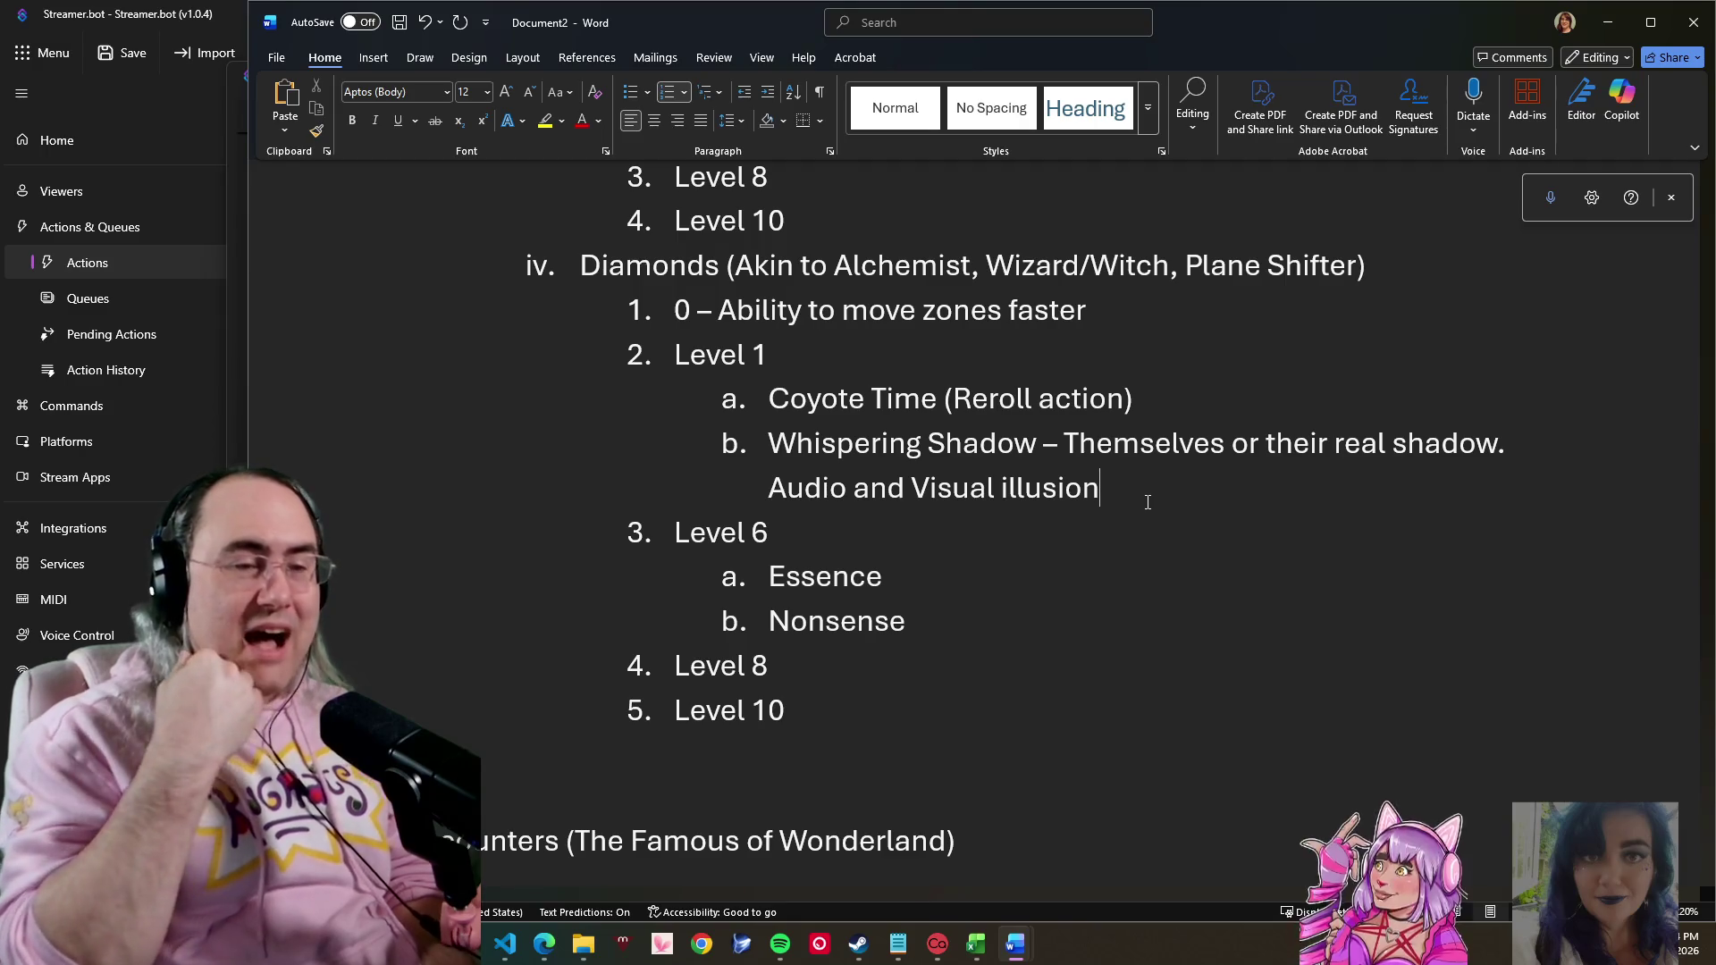
pyautogui.scroll(-3, 987, 631)
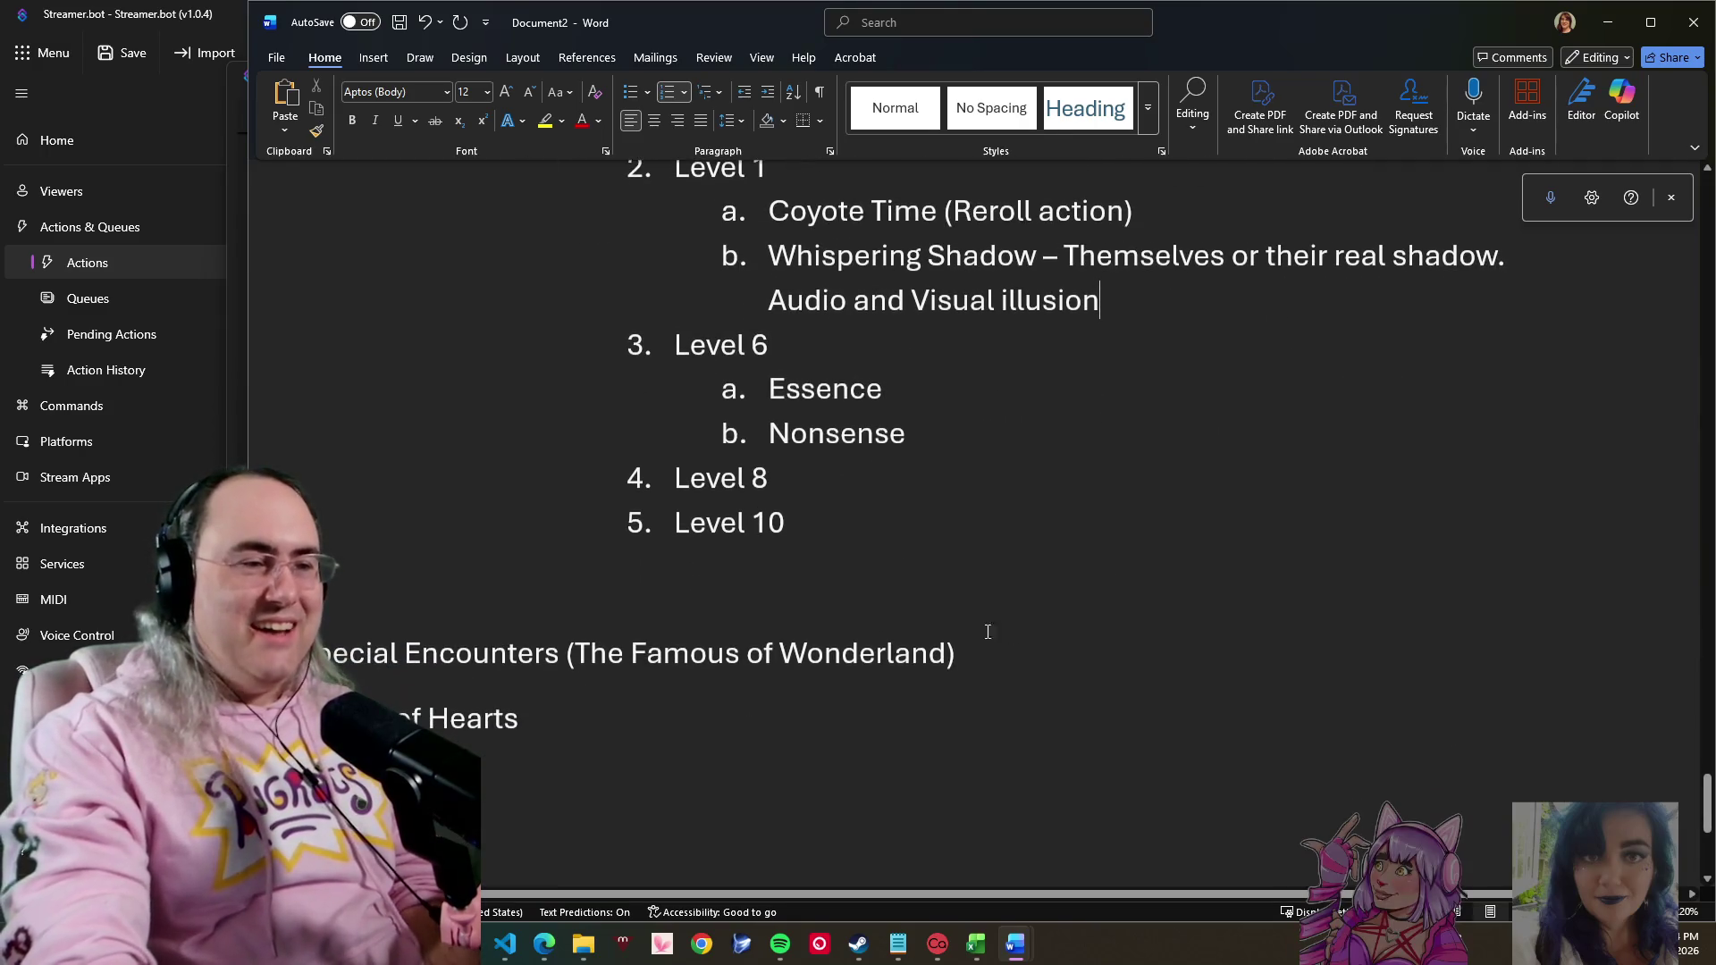
pyautogui.moveTo(1061, 547); pyautogui.dragTo(712, 313)
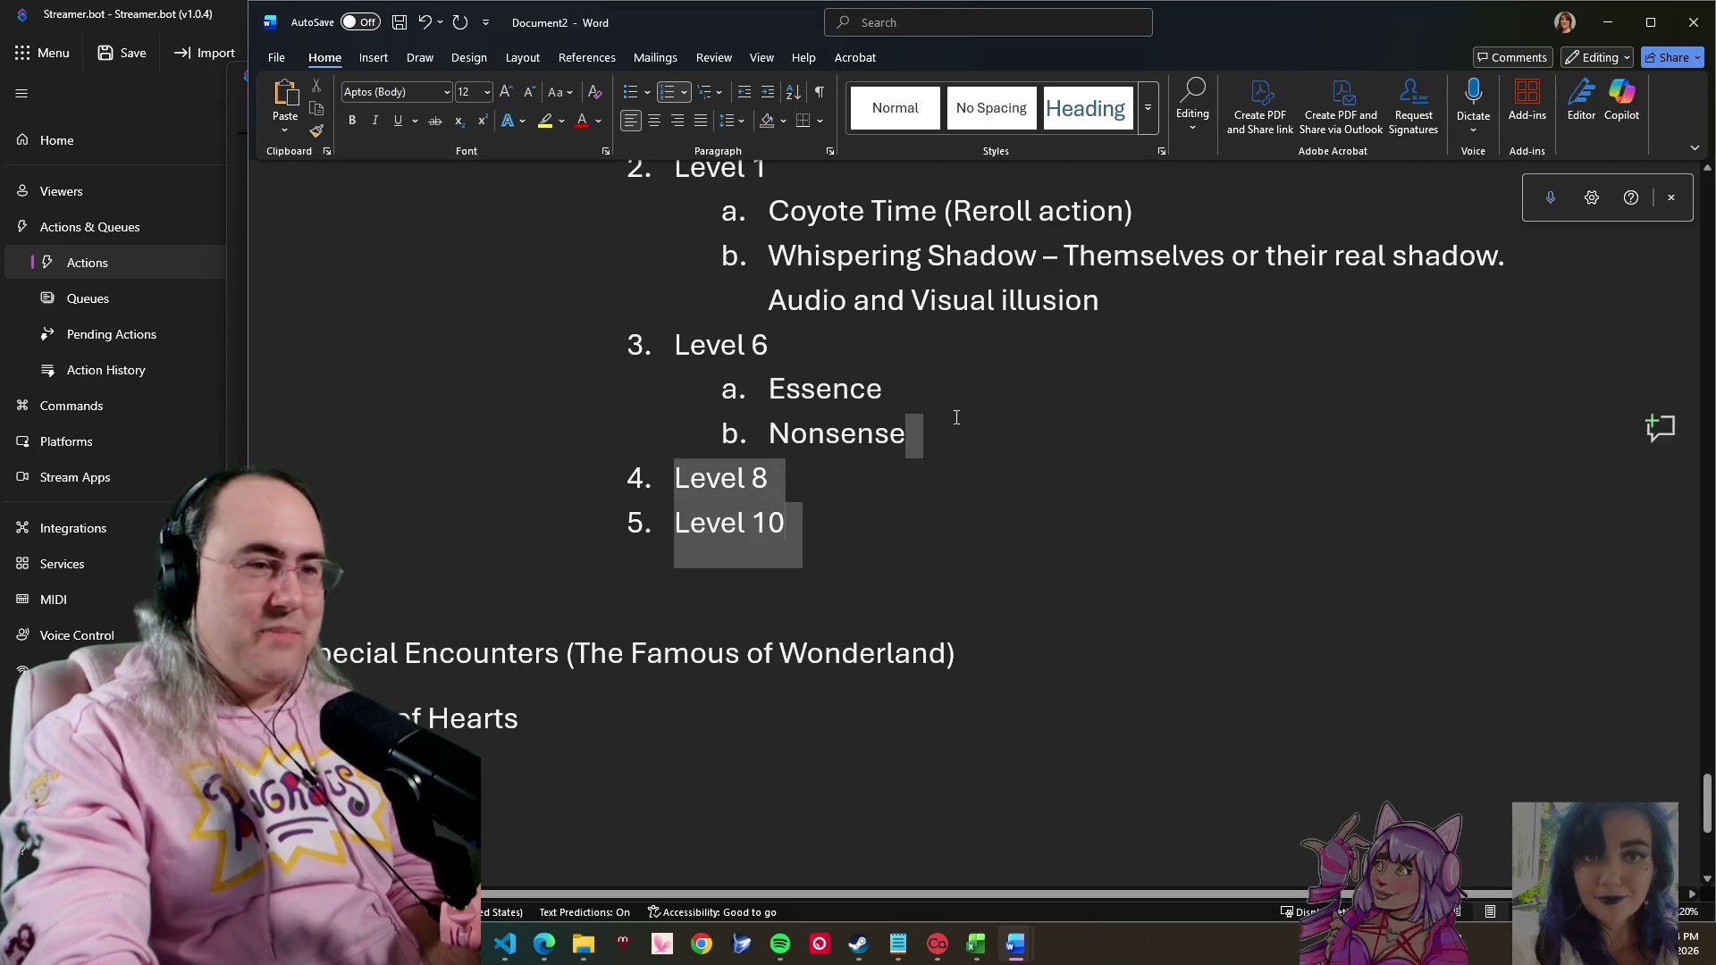
pyautogui.click(1014, 410)
pyautogui.click(791, 537)
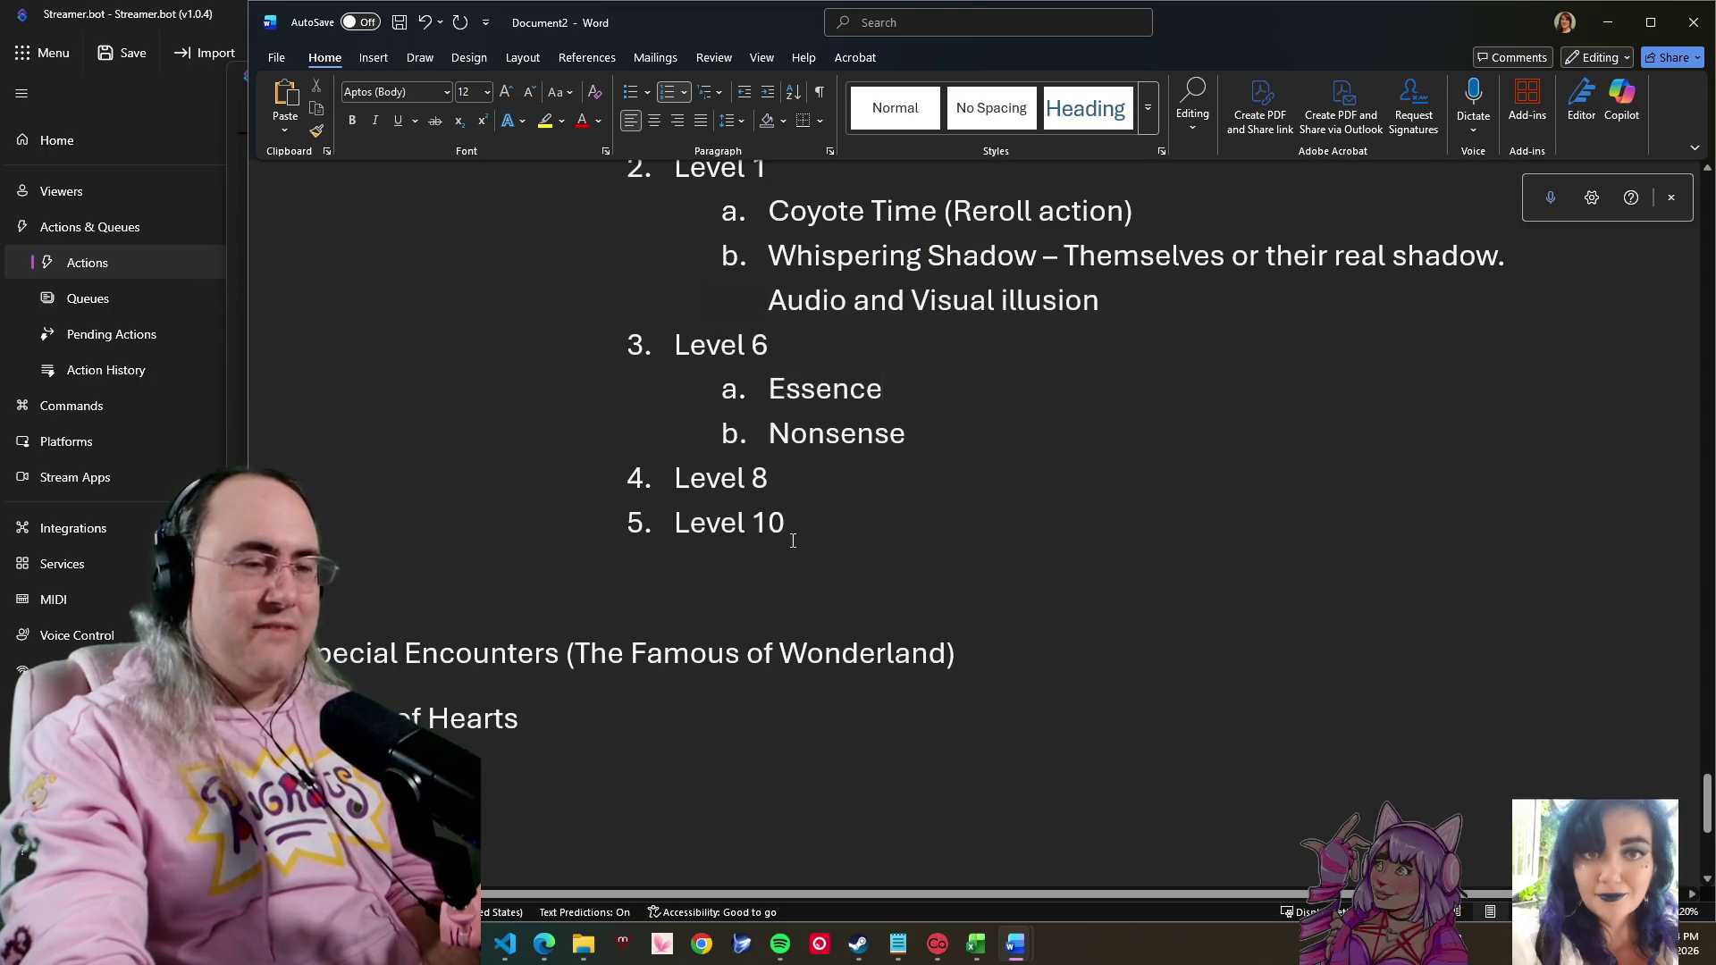
pyautogui.scroll(-1, 920, 509)
pyautogui.click(920, 509)
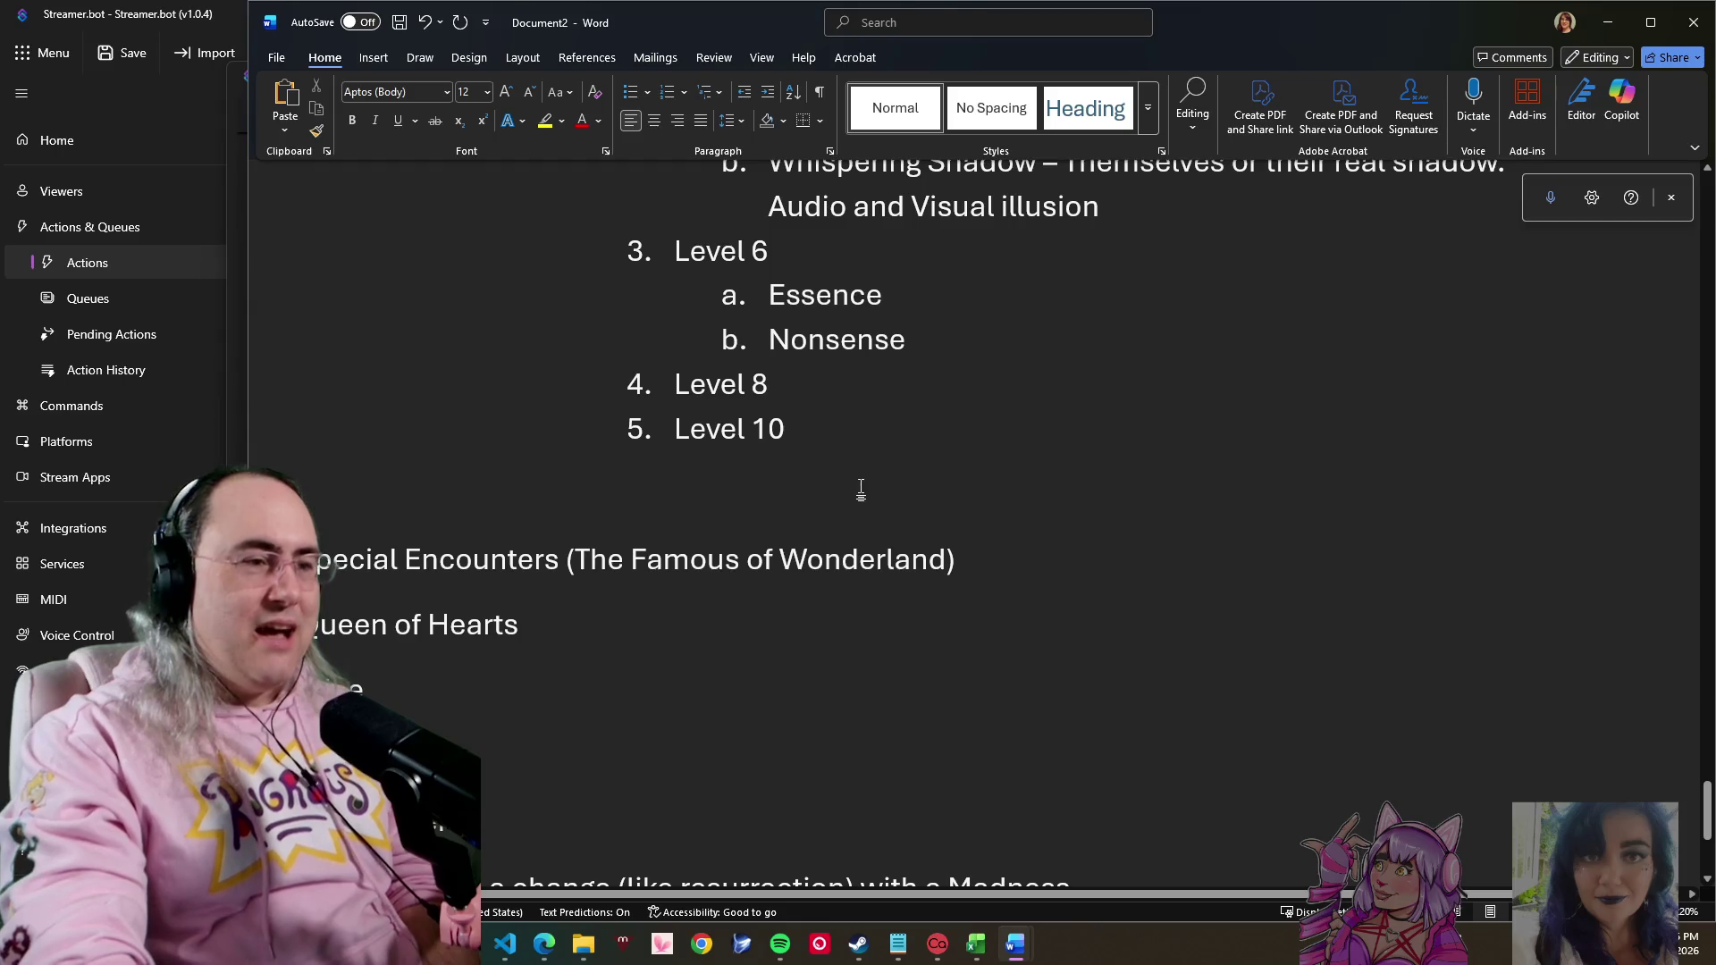
pyautogui.click(895, 388)
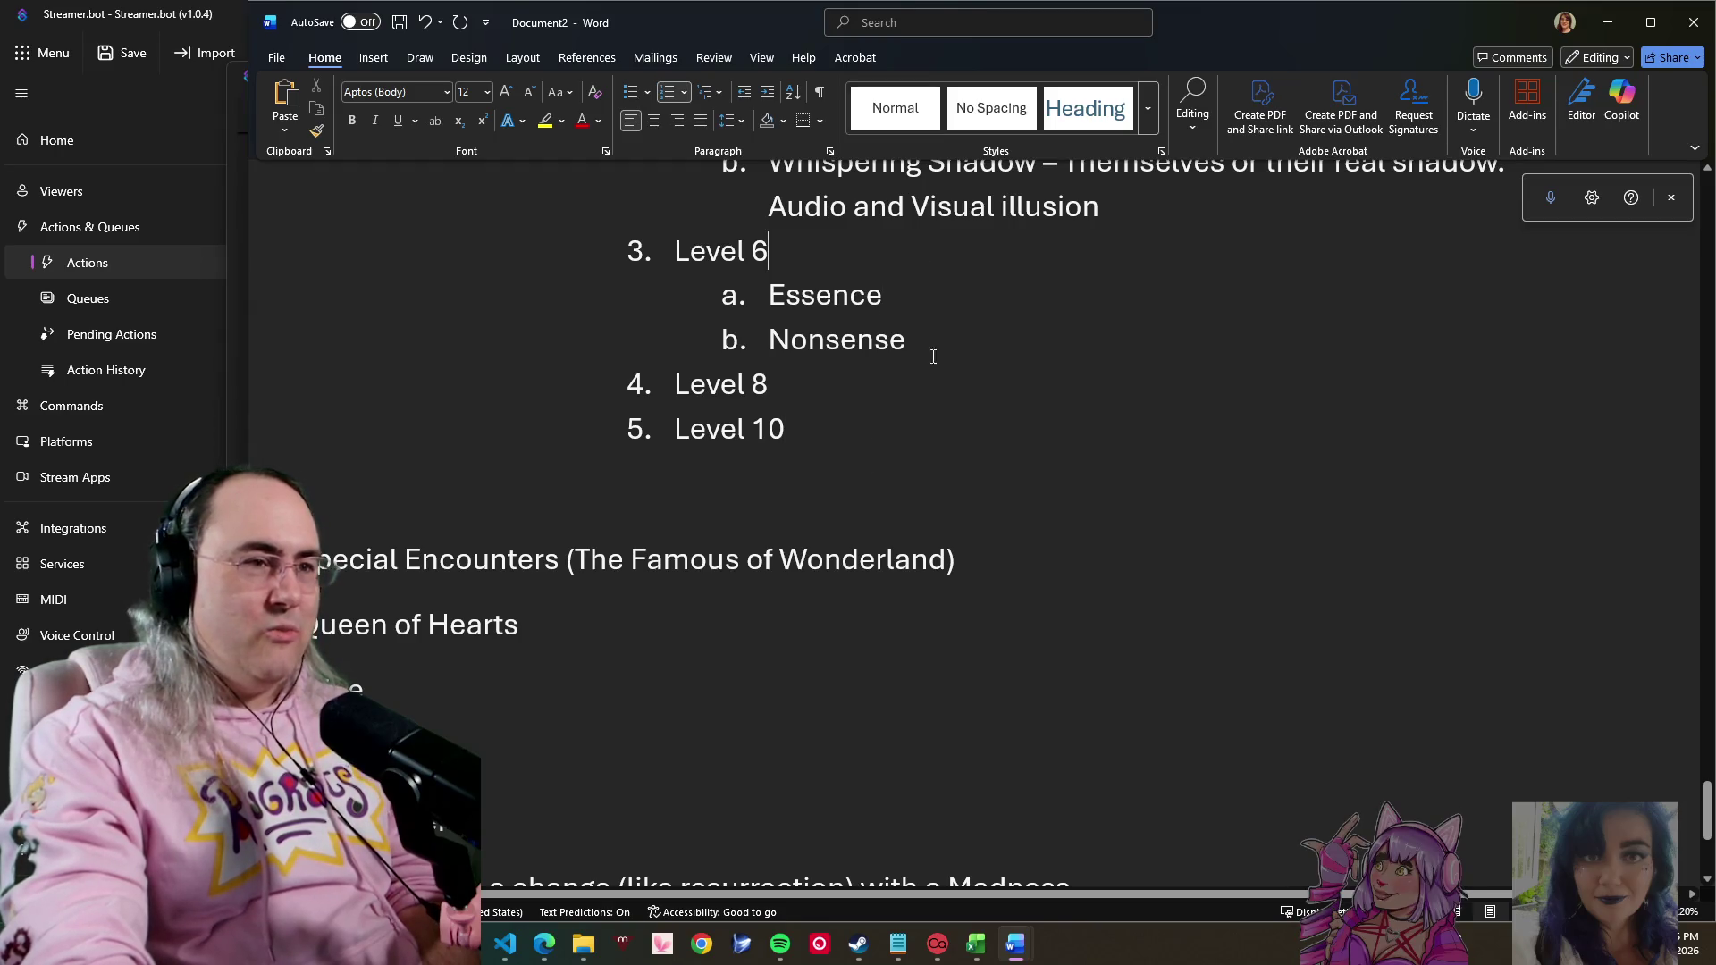
pyautogui.scroll(1, 921, 394)
pyautogui.scroll(2, 1033, 411)
pyautogui.scroll(1, 786, 408)
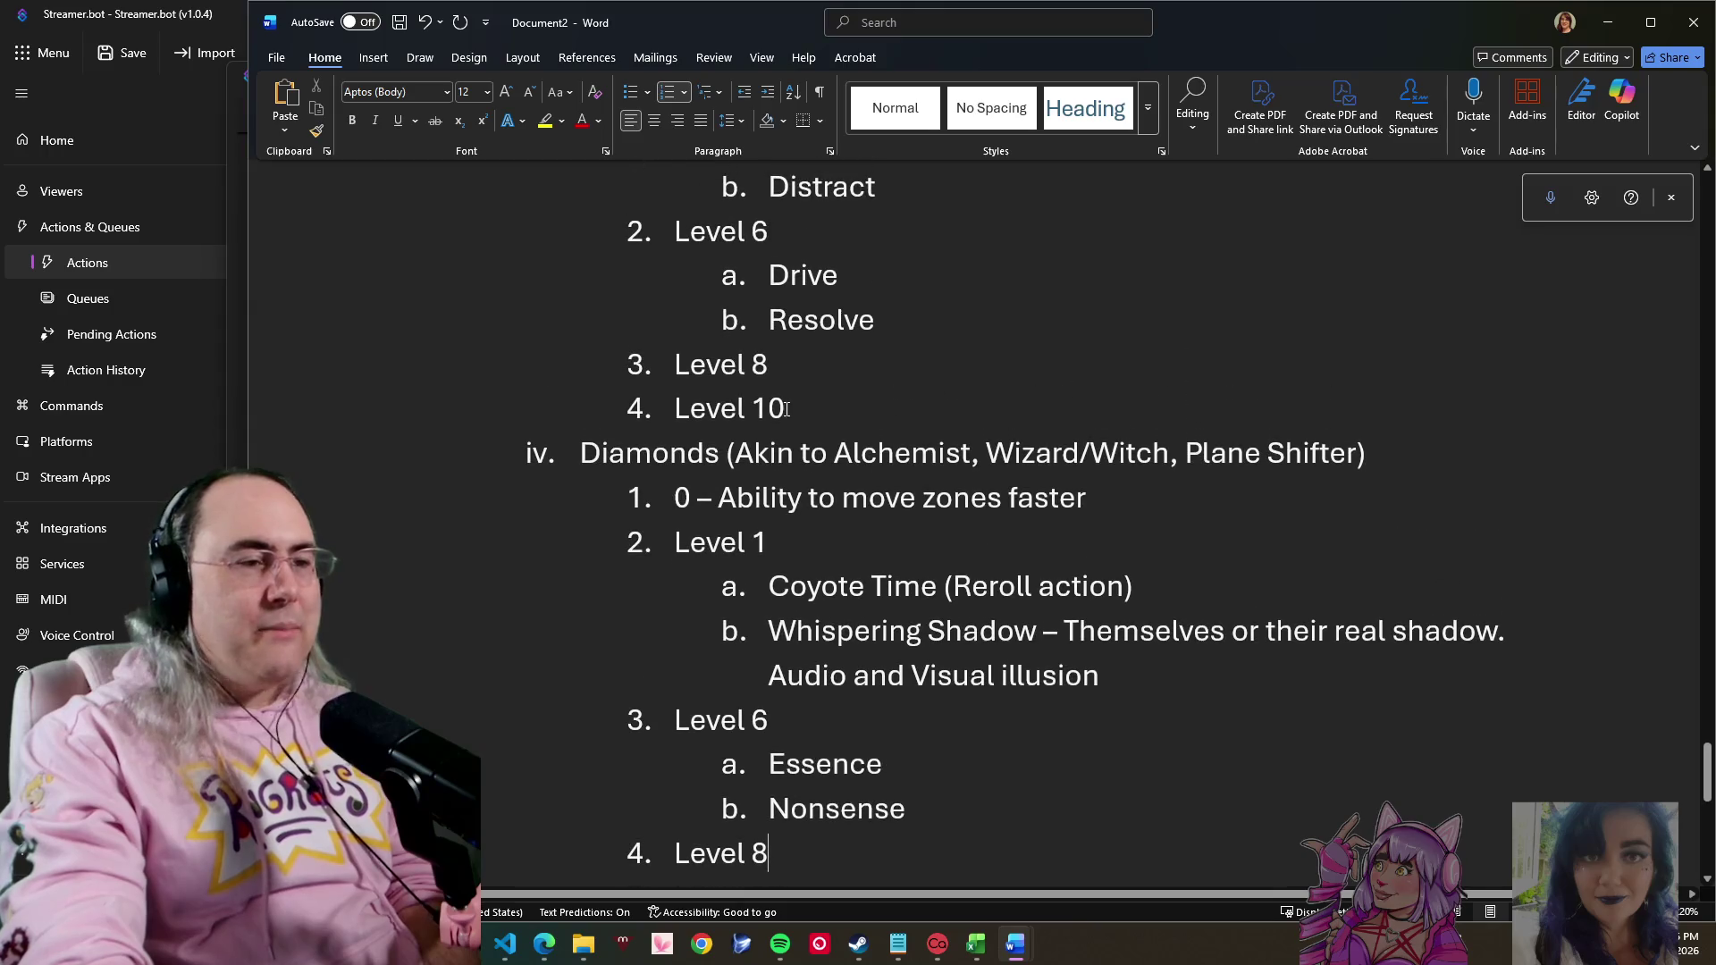
pyautogui.click(873, 372)
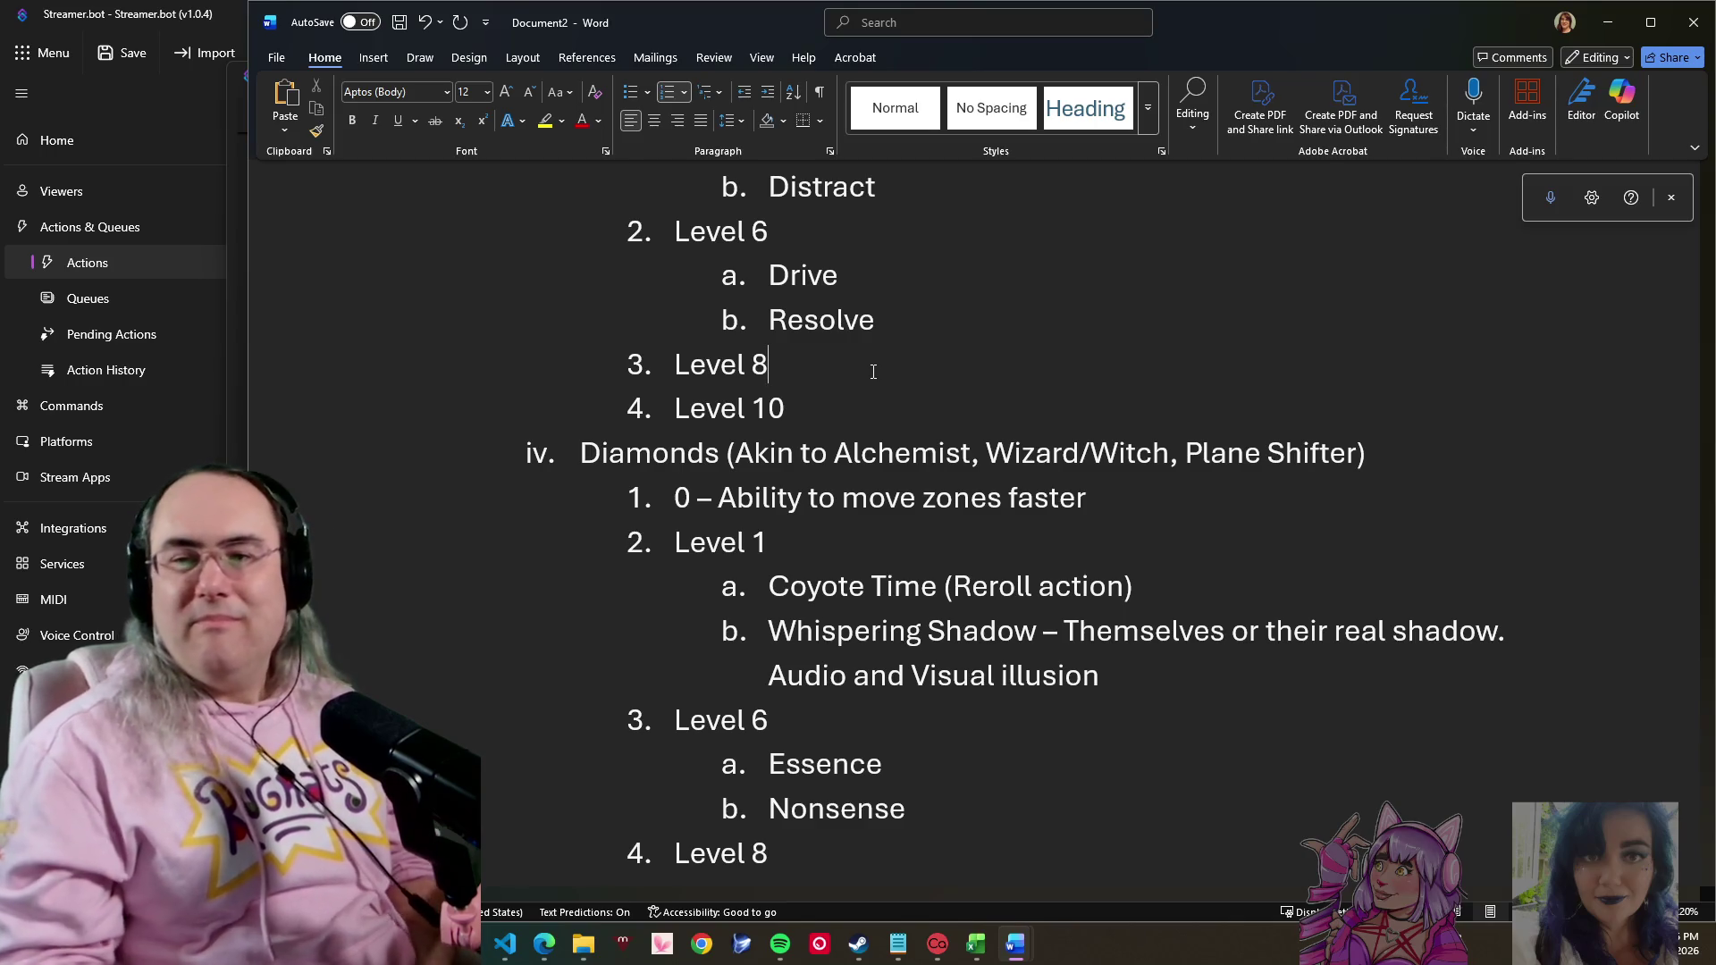
pyautogui.scroll(-2, 836, 566)
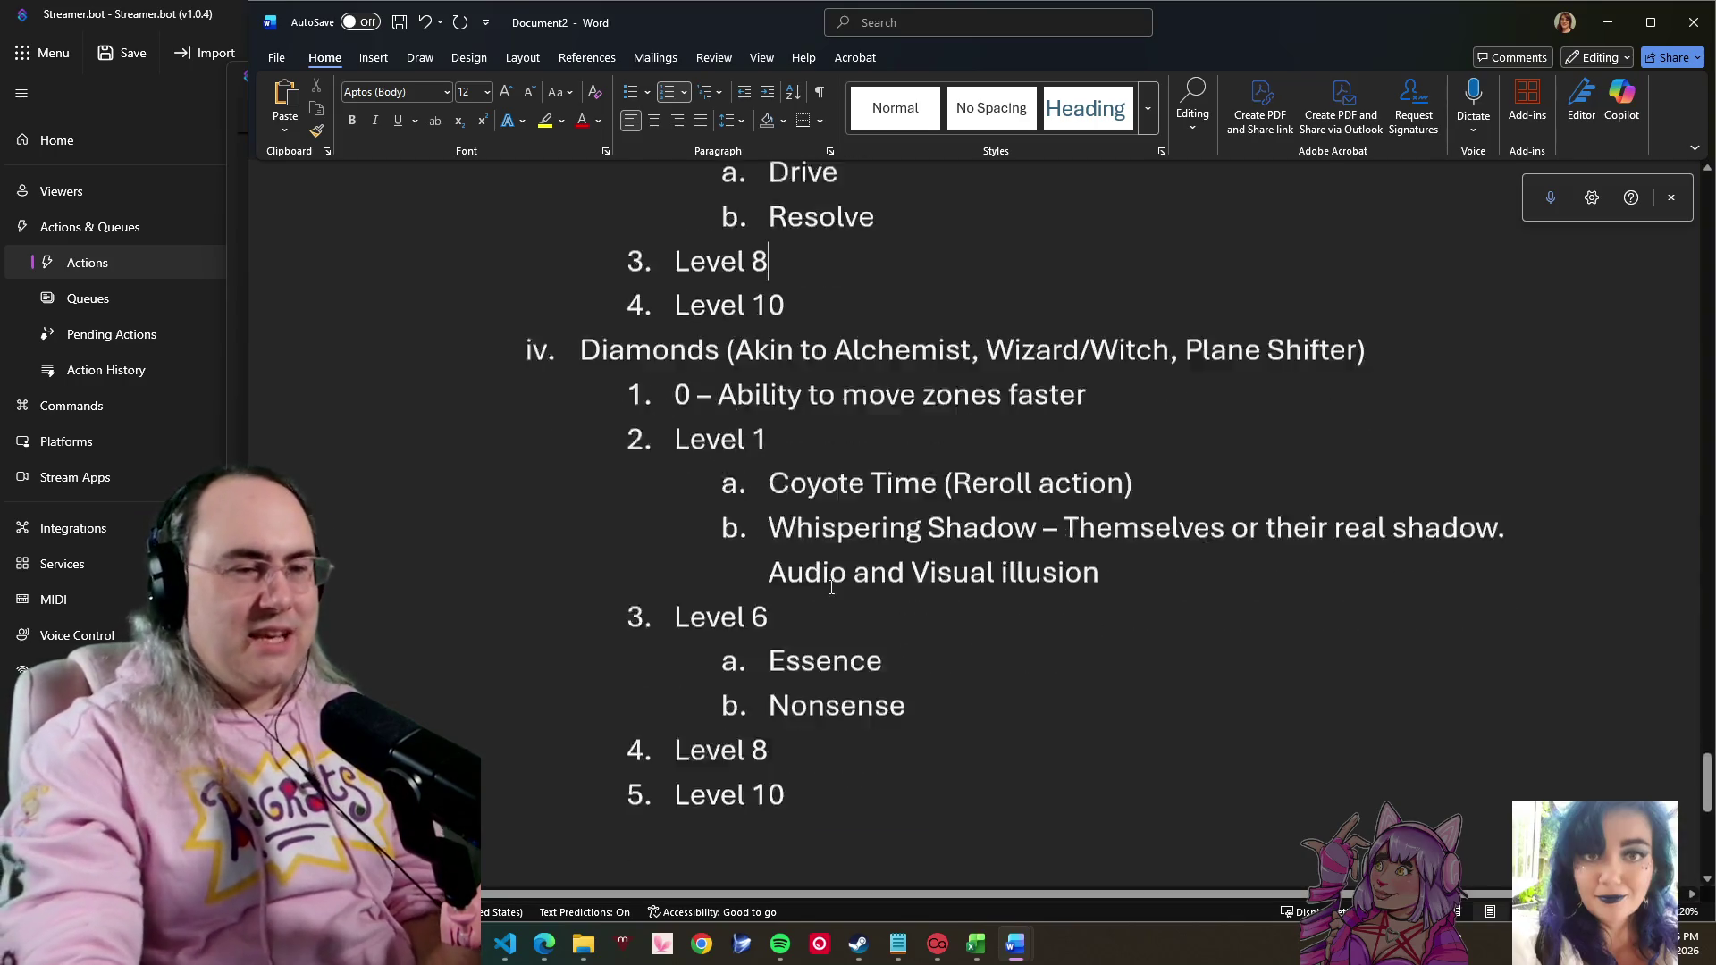
pyautogui.scroll(-3, 862, 527)
pyautogui.click(735, 350)
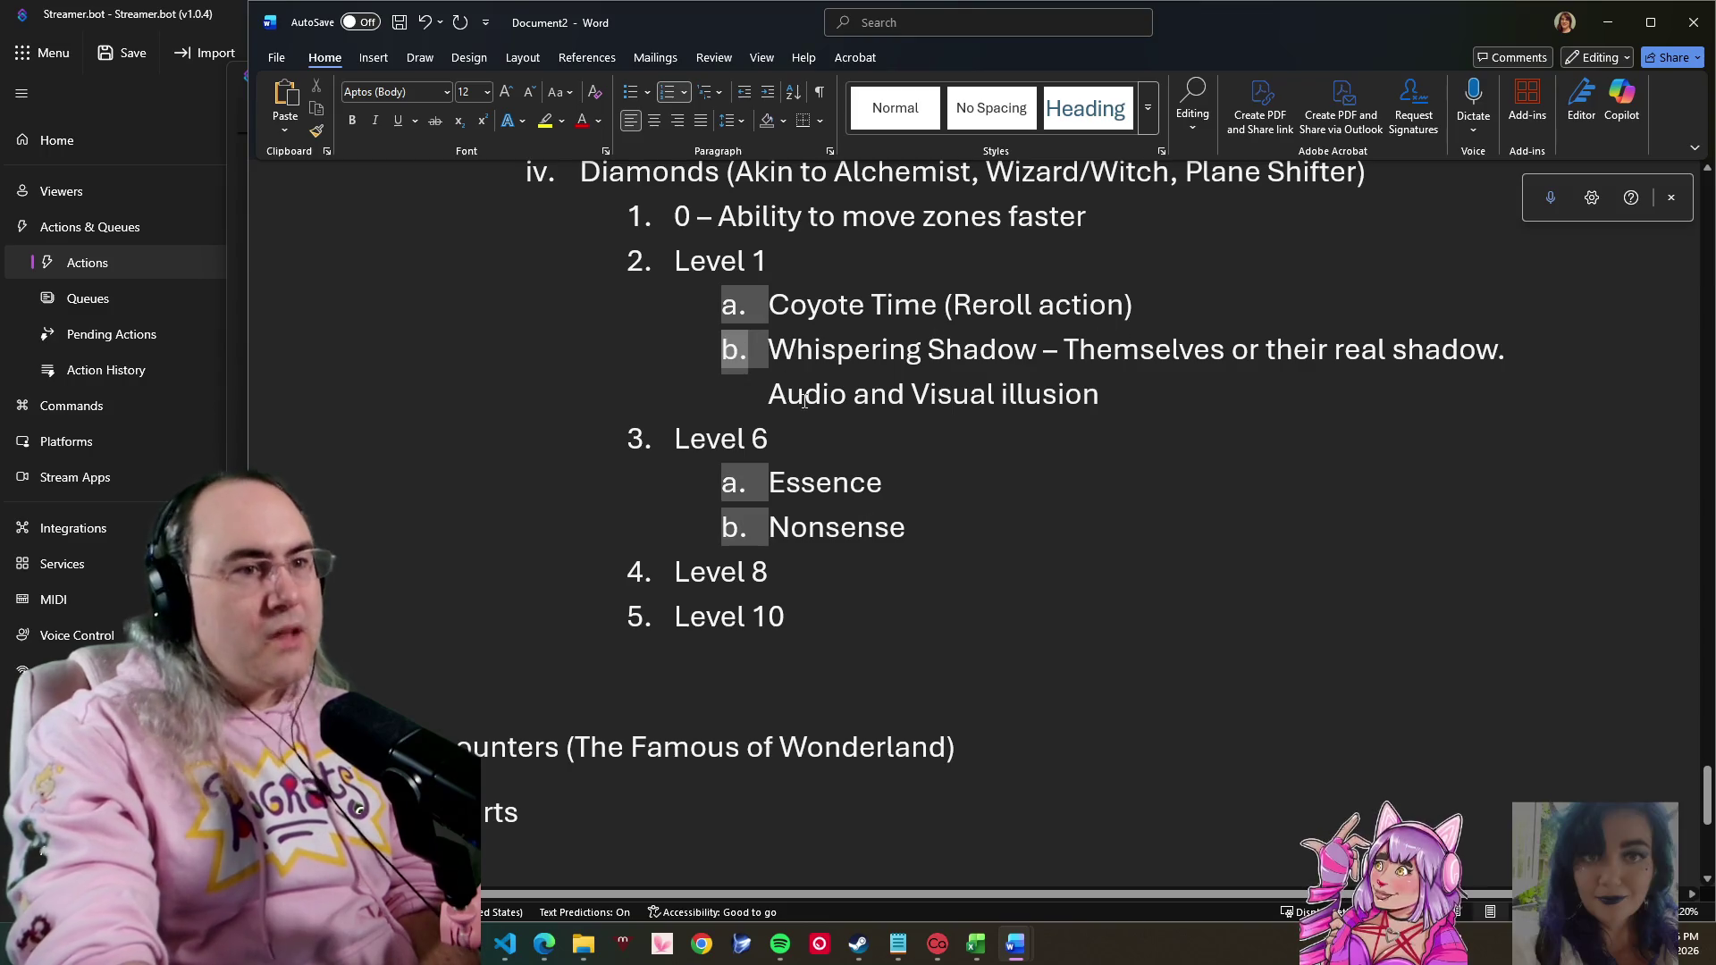
pyautogui.moveTo(808, 346)
pyautogui.mouseDown()
pyautogui.moveTo(1176, 352)
pyautogui.moveTo(1200, 389)
pyautogui.mouseUp()
pyautogui.click(1131, 398)
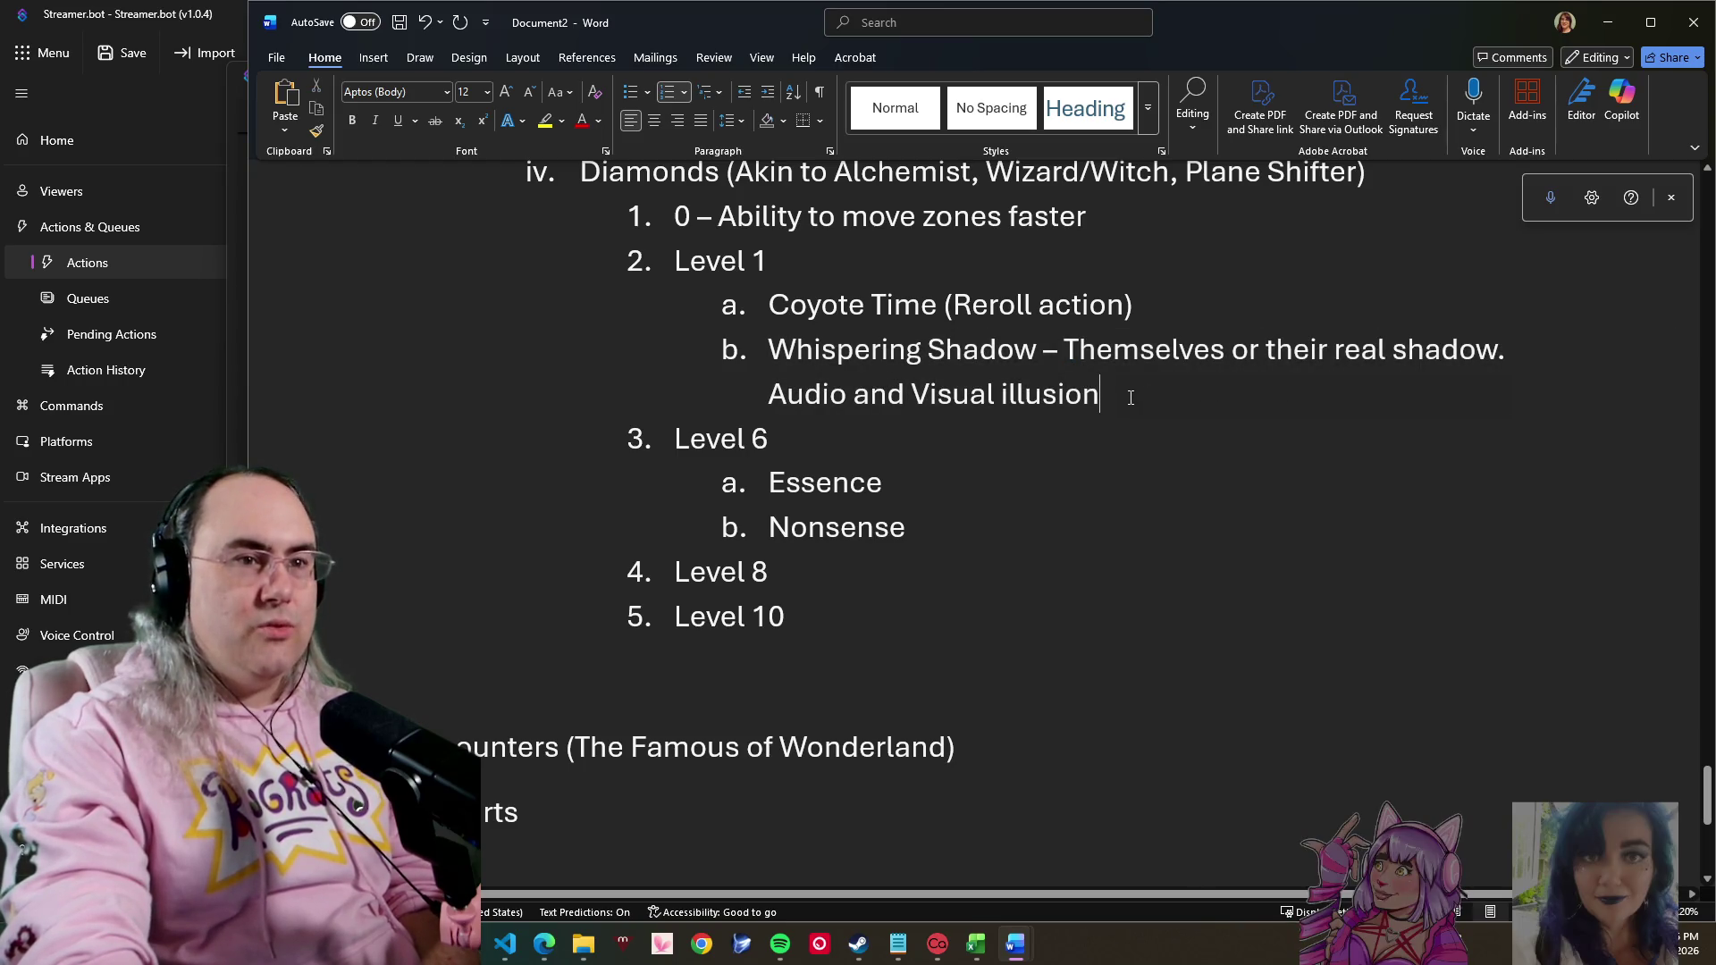
pyautogui.scroll(5, 1104, 441)
pyautogui.scroll(3, 1085, 460)
pyautogui.scroll(3, 1057, 471)
pyautogui.scroll(1, 1045, 483)
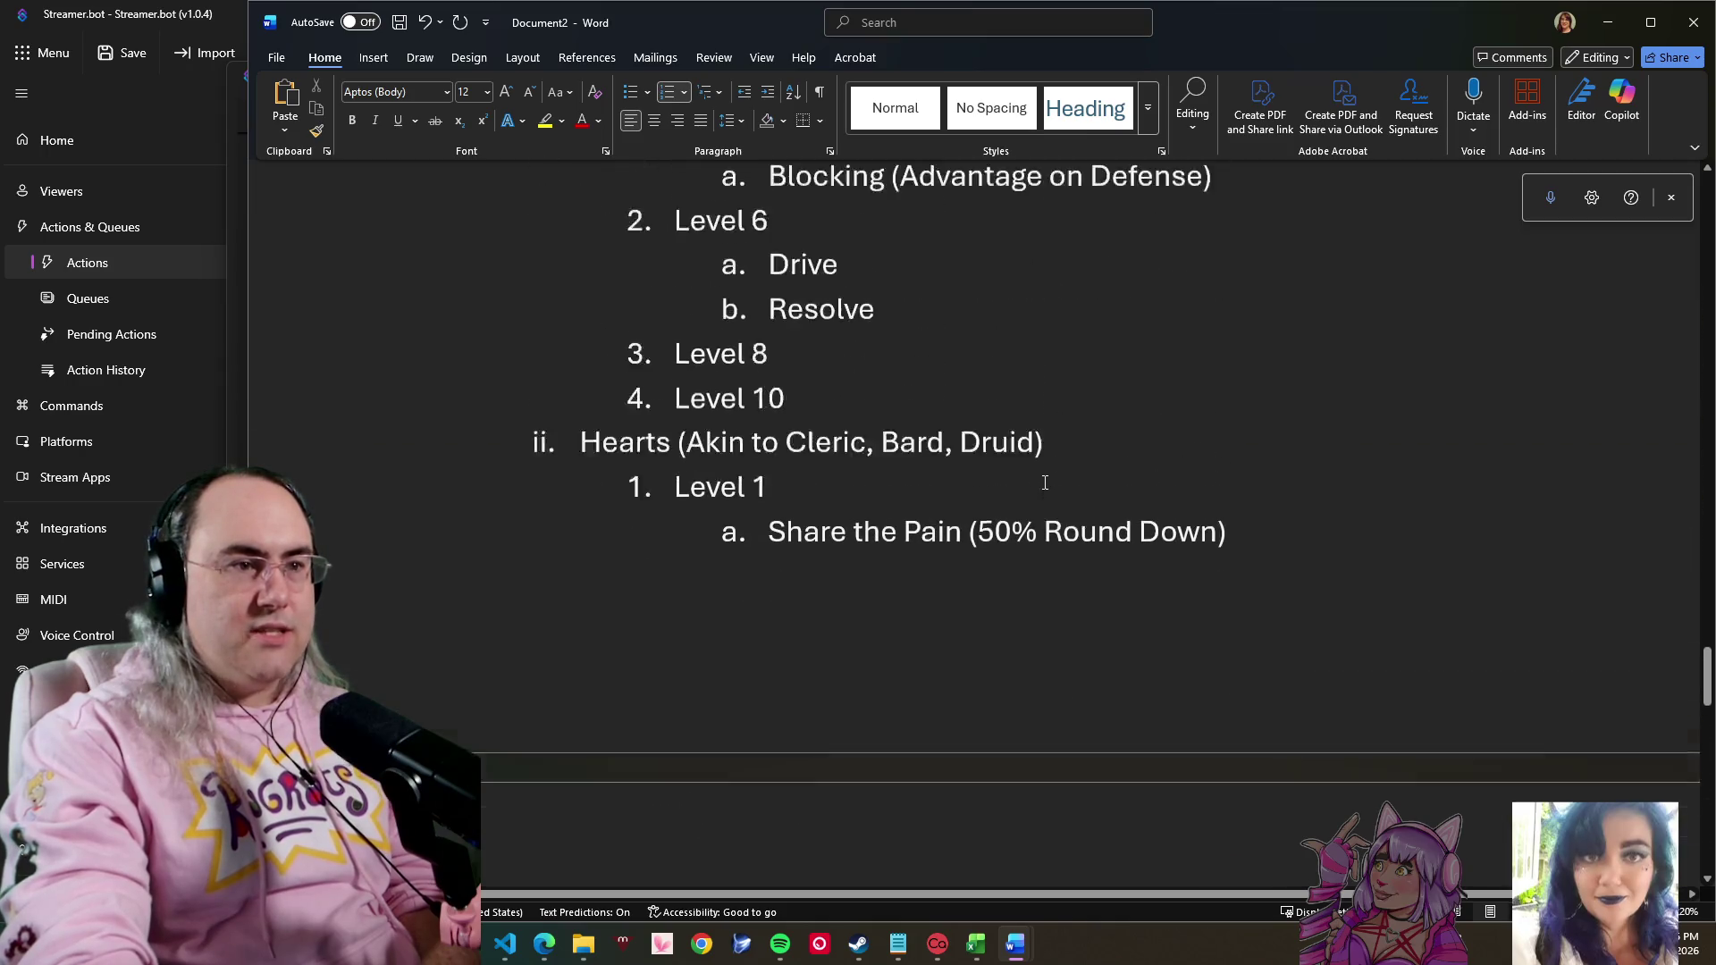
pyautogui.scroll(3, 1045, 482)
pyautogui.scroll(-3, 1042, 481)
pyautogui.scroll(-3, 1041, 480)
pyautogui.scroll(-5, 1037, 479)
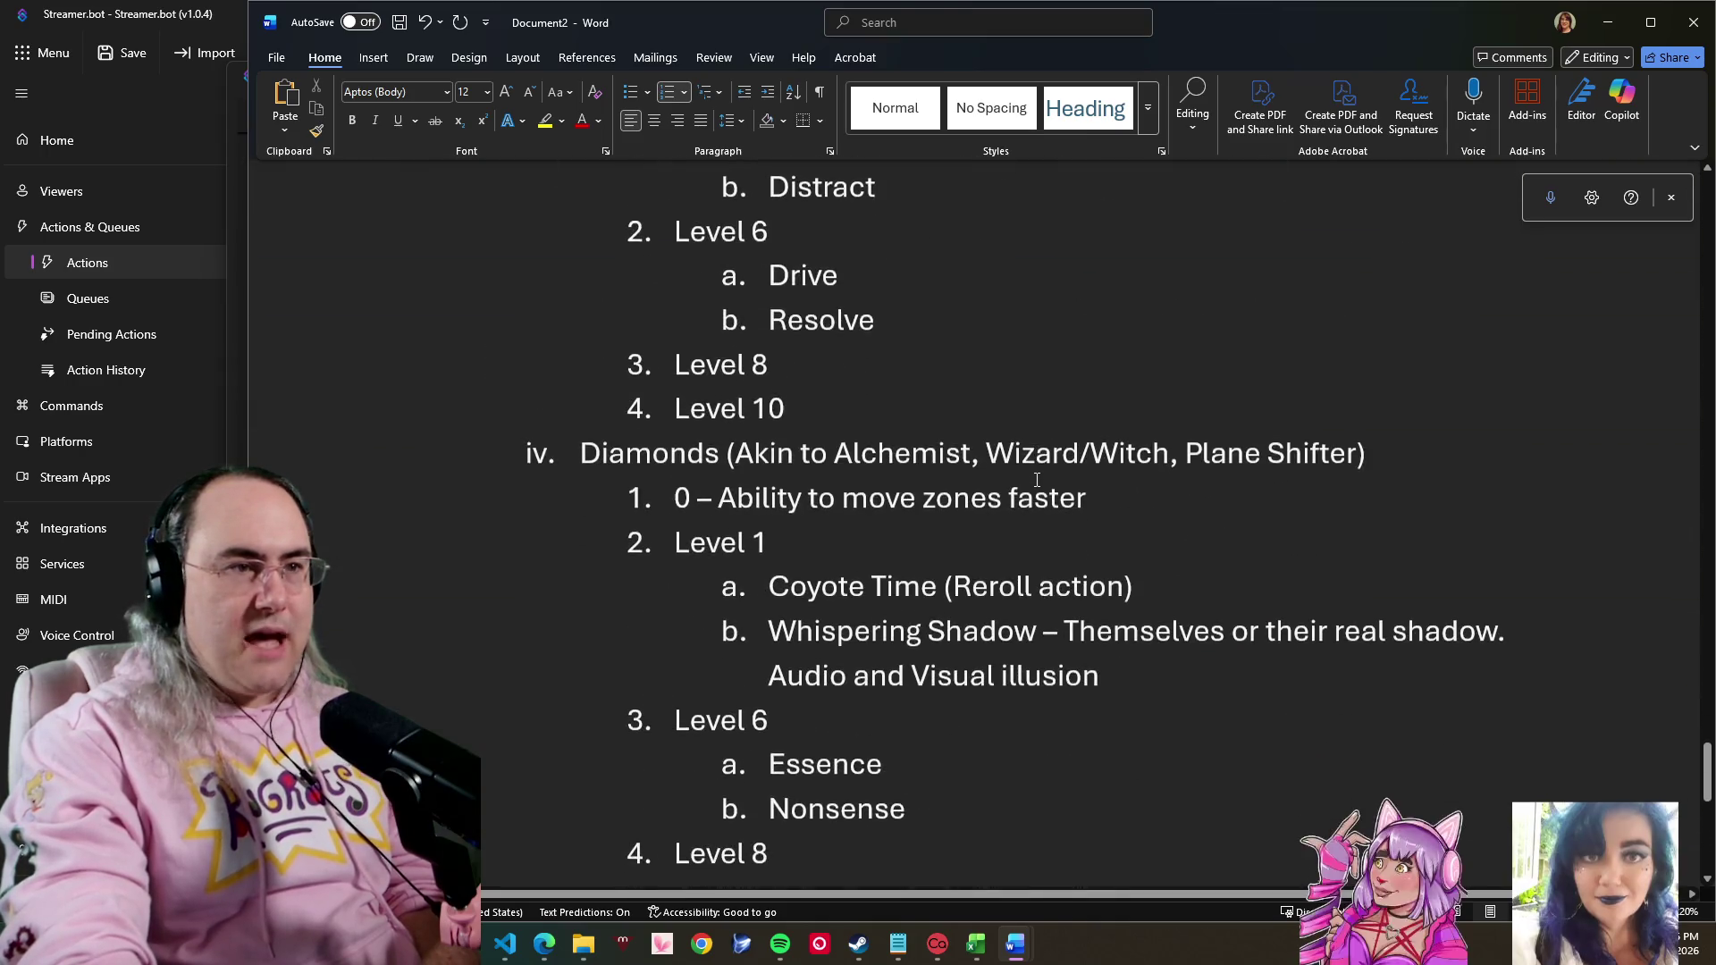
pyautogui.scroll(3, 1036, 479)
pyautogui.doubleClick(833, 329)
pyautogui.click(946, 351)
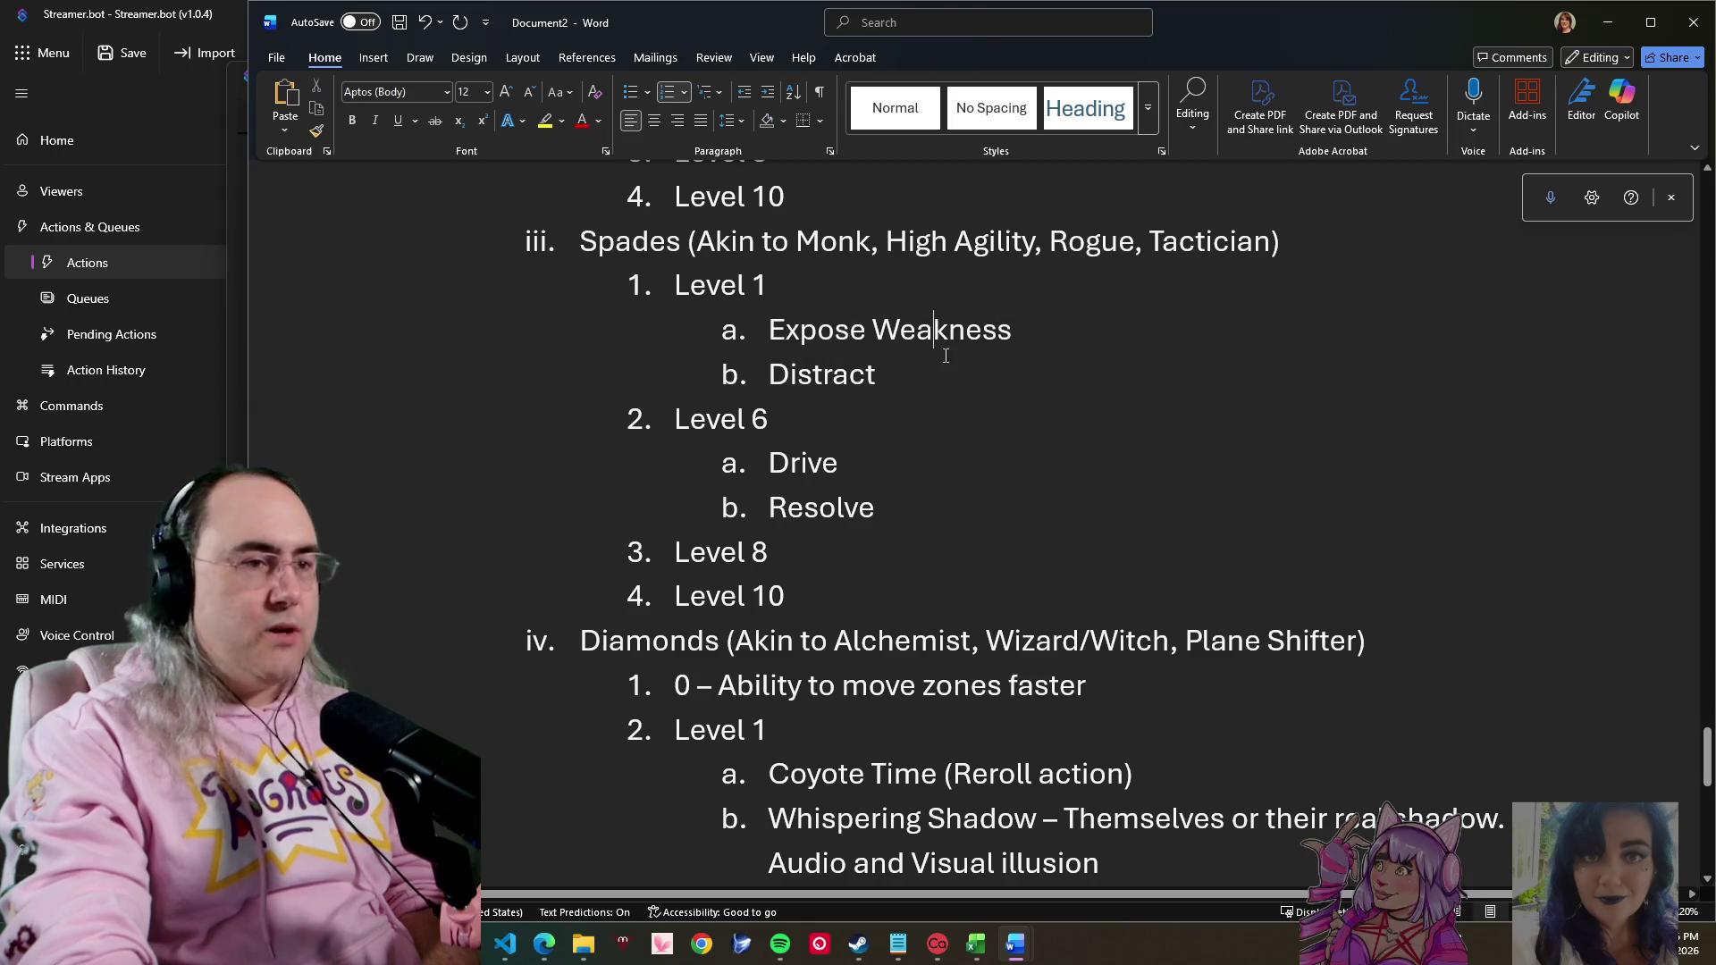
pyautogui.doubleClick(821, 375)
pyautogui.click(917, 386)
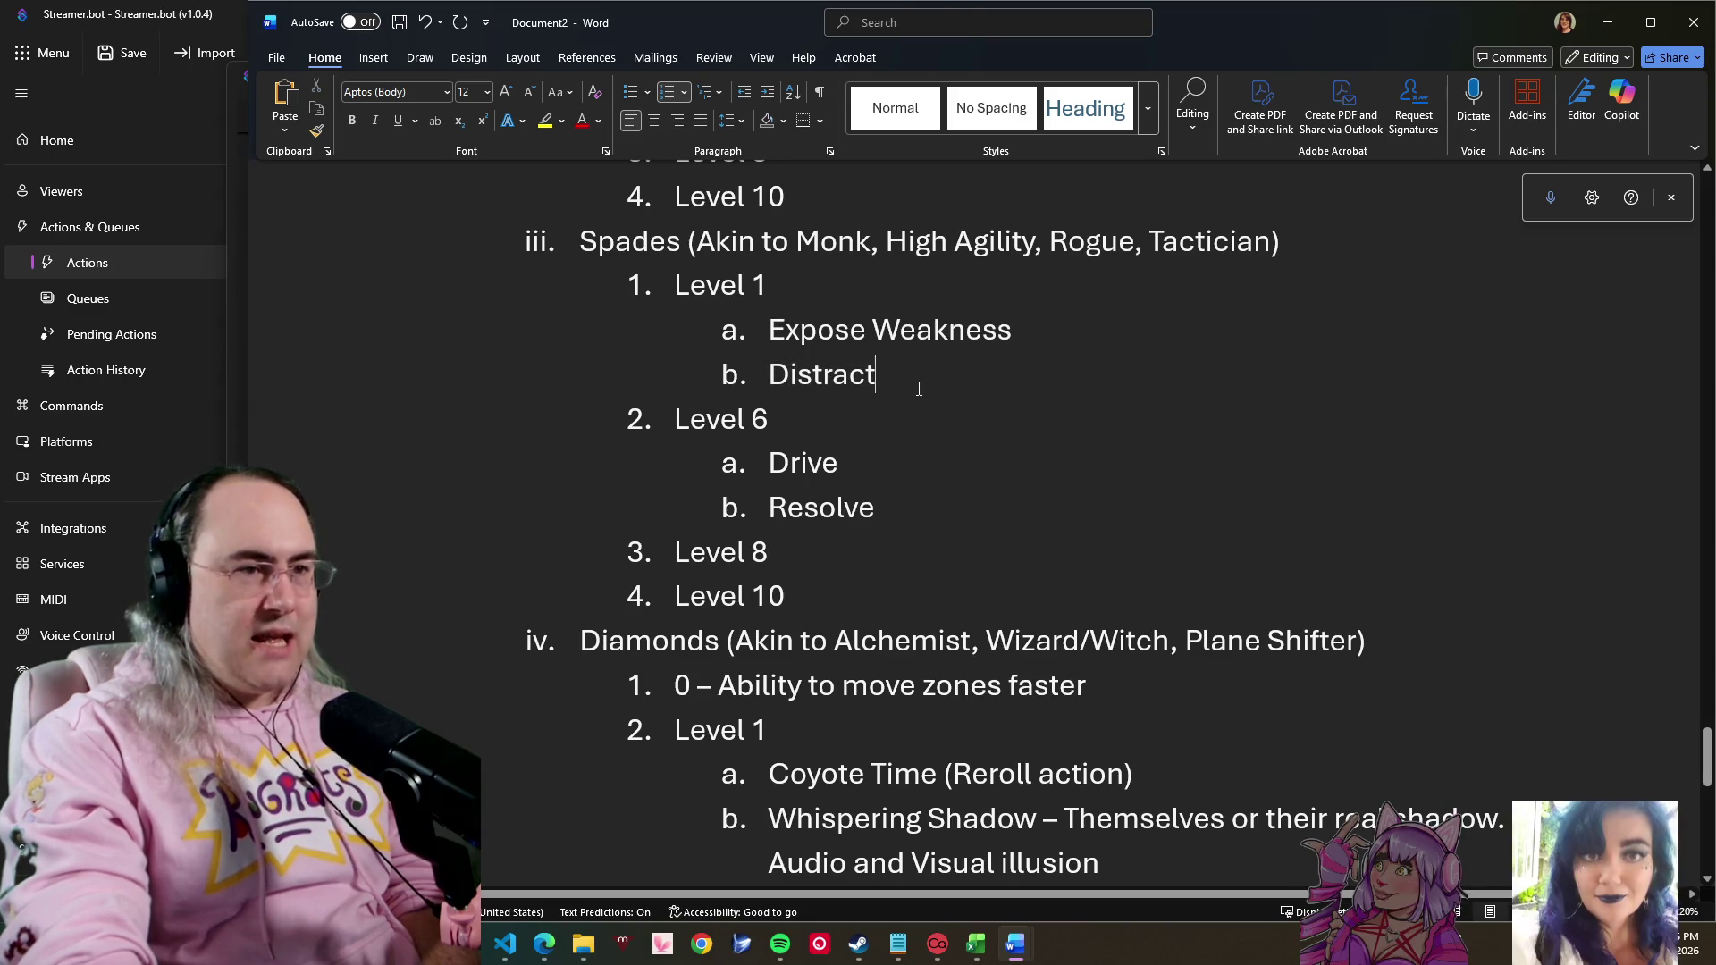
pyautogui.moveTo(922, 375); pyautogui.dragTo(769, 330)
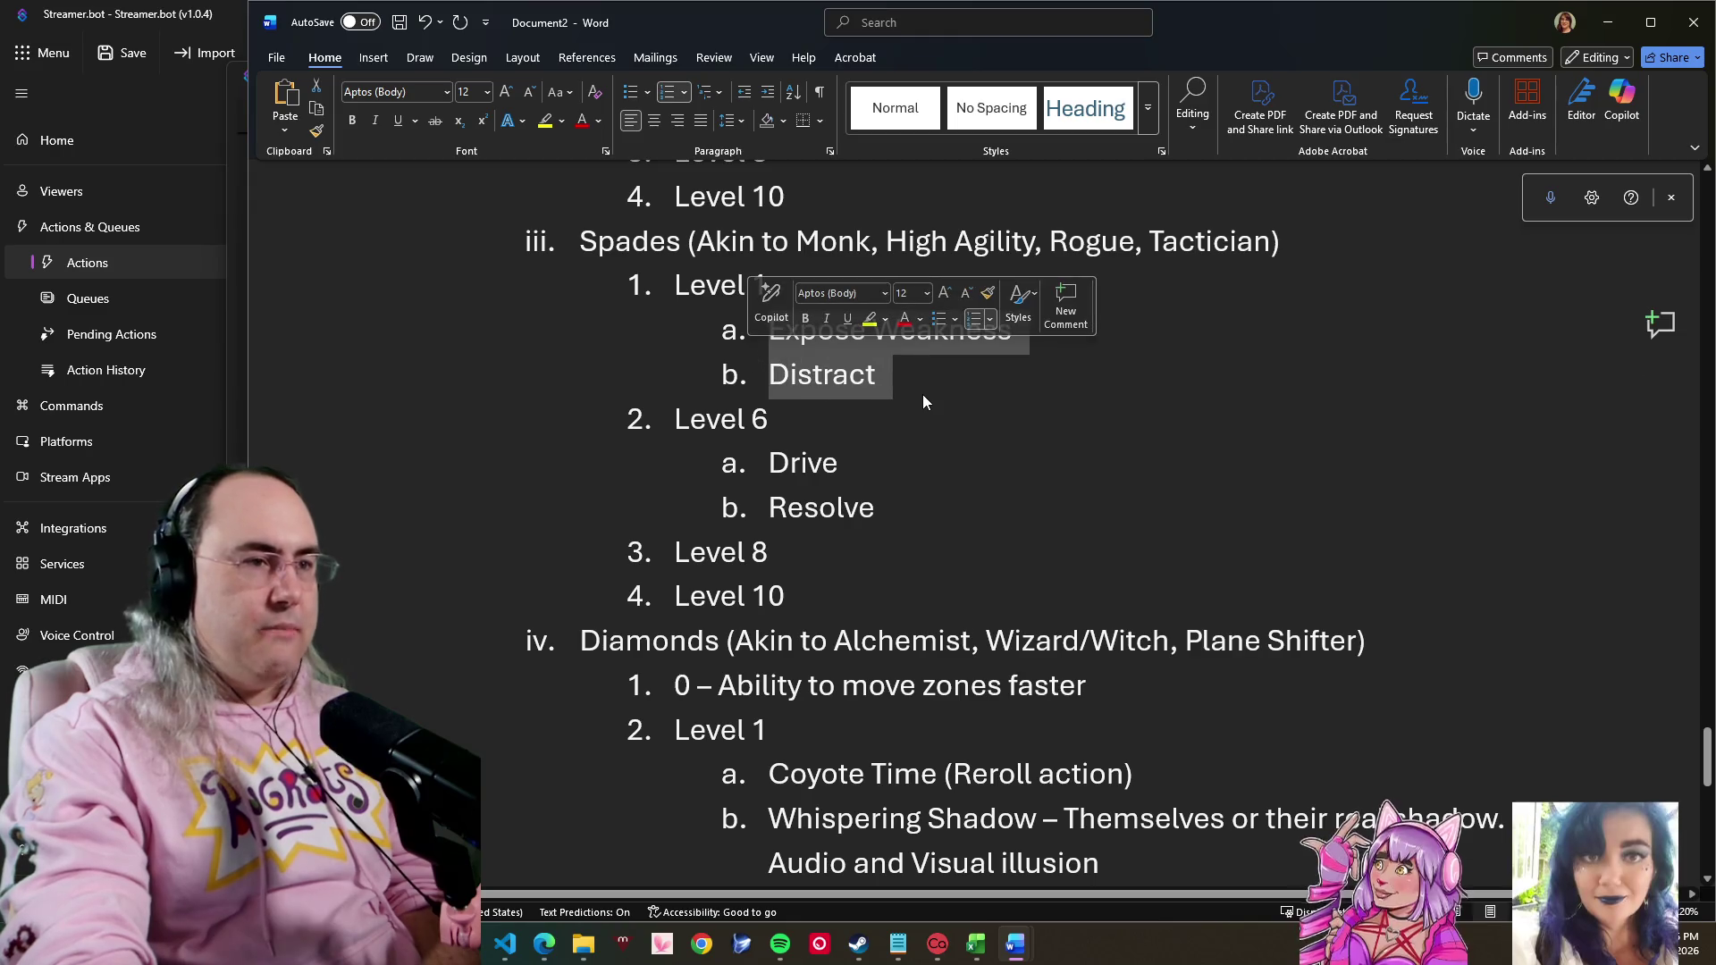
pyautogui.scroll(1, 925, 442)
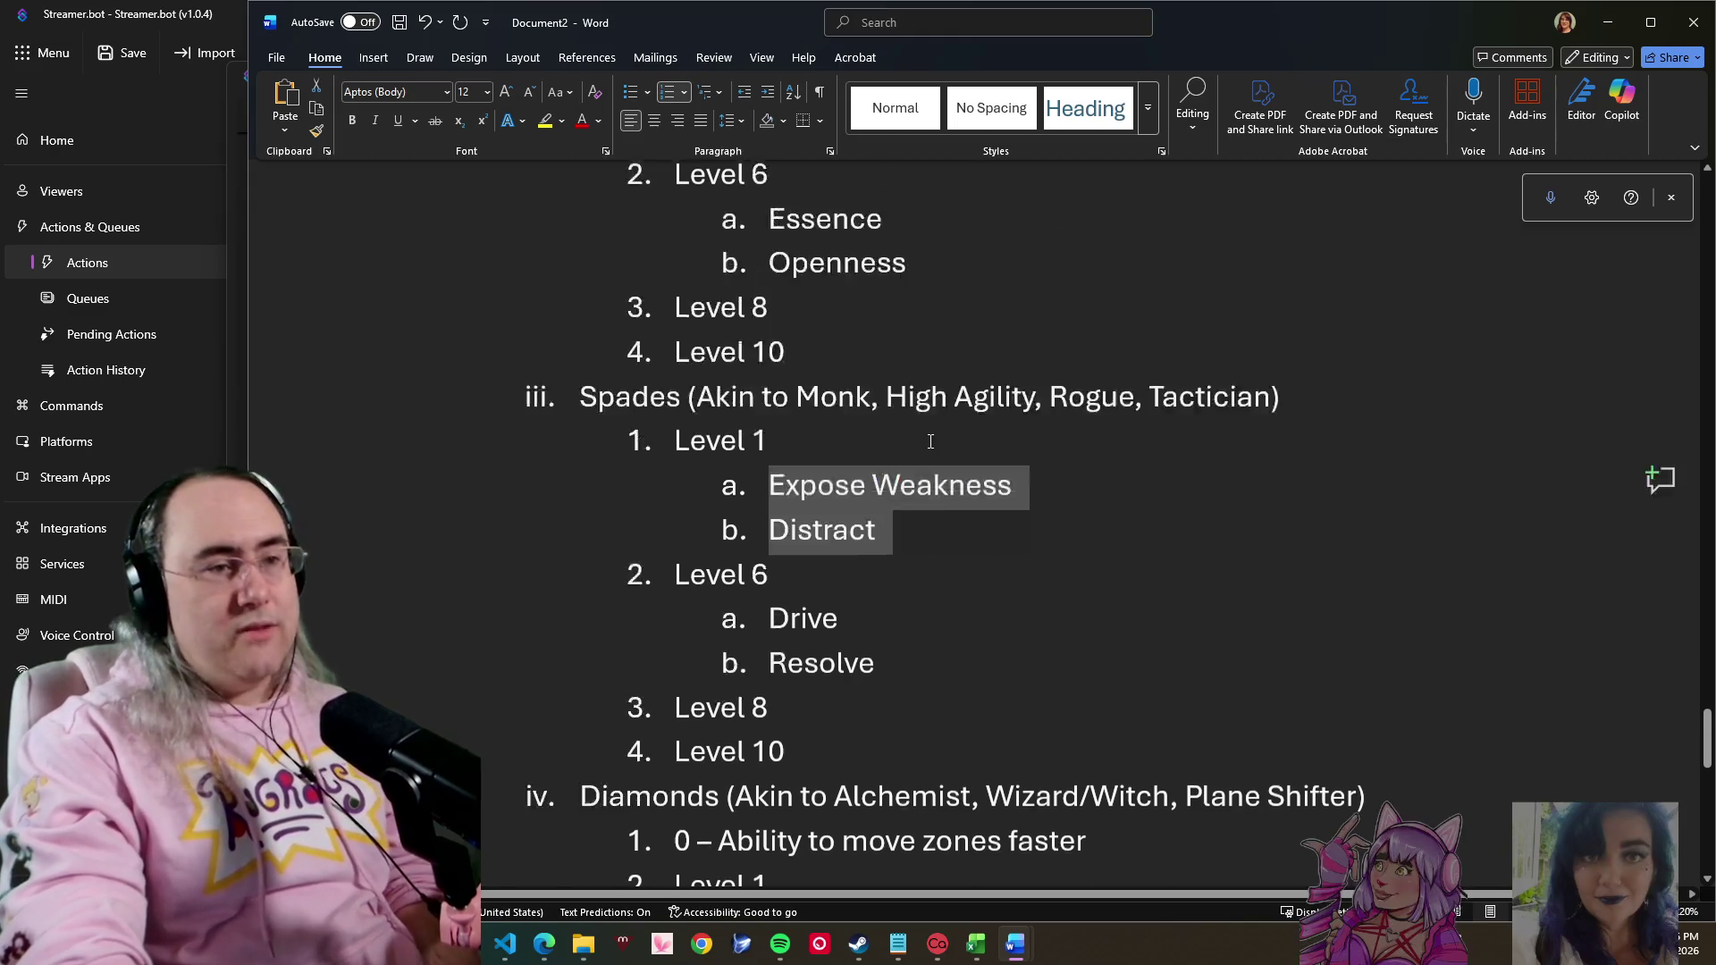
pyautogui.scroll(4, 932, 445)
pyautogui.scroll(2, 932, 445)
pyautogui.scroll(3, 851, 474)
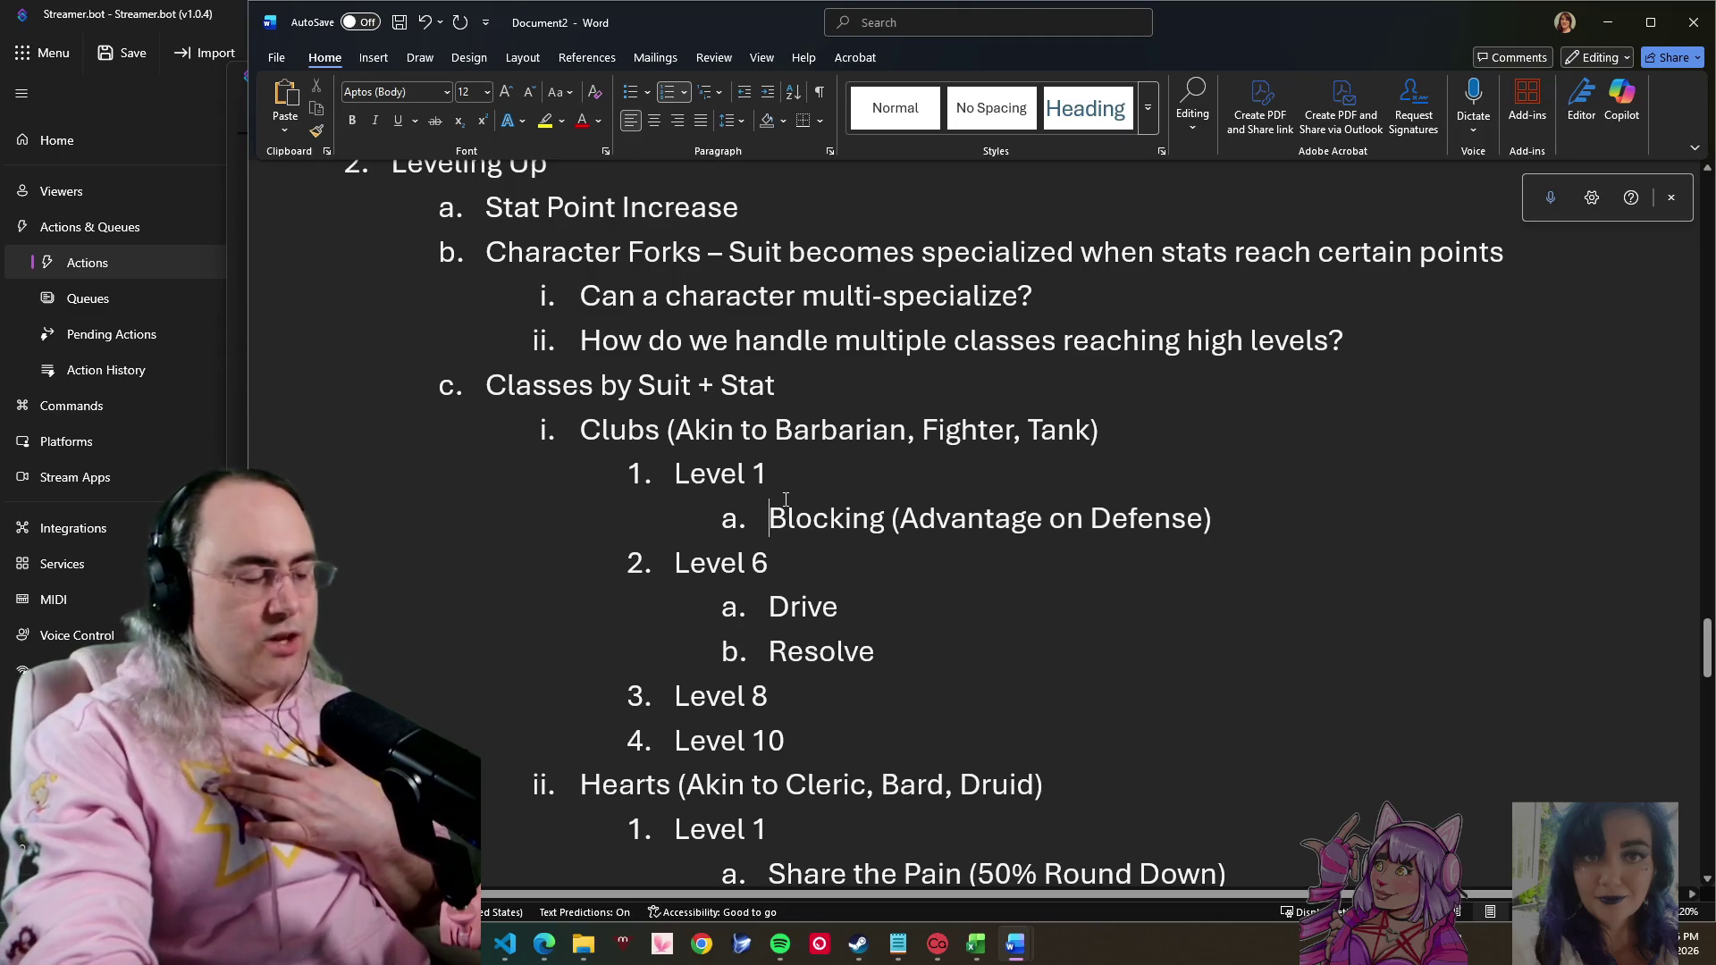
pyautogui.click(784, 510)
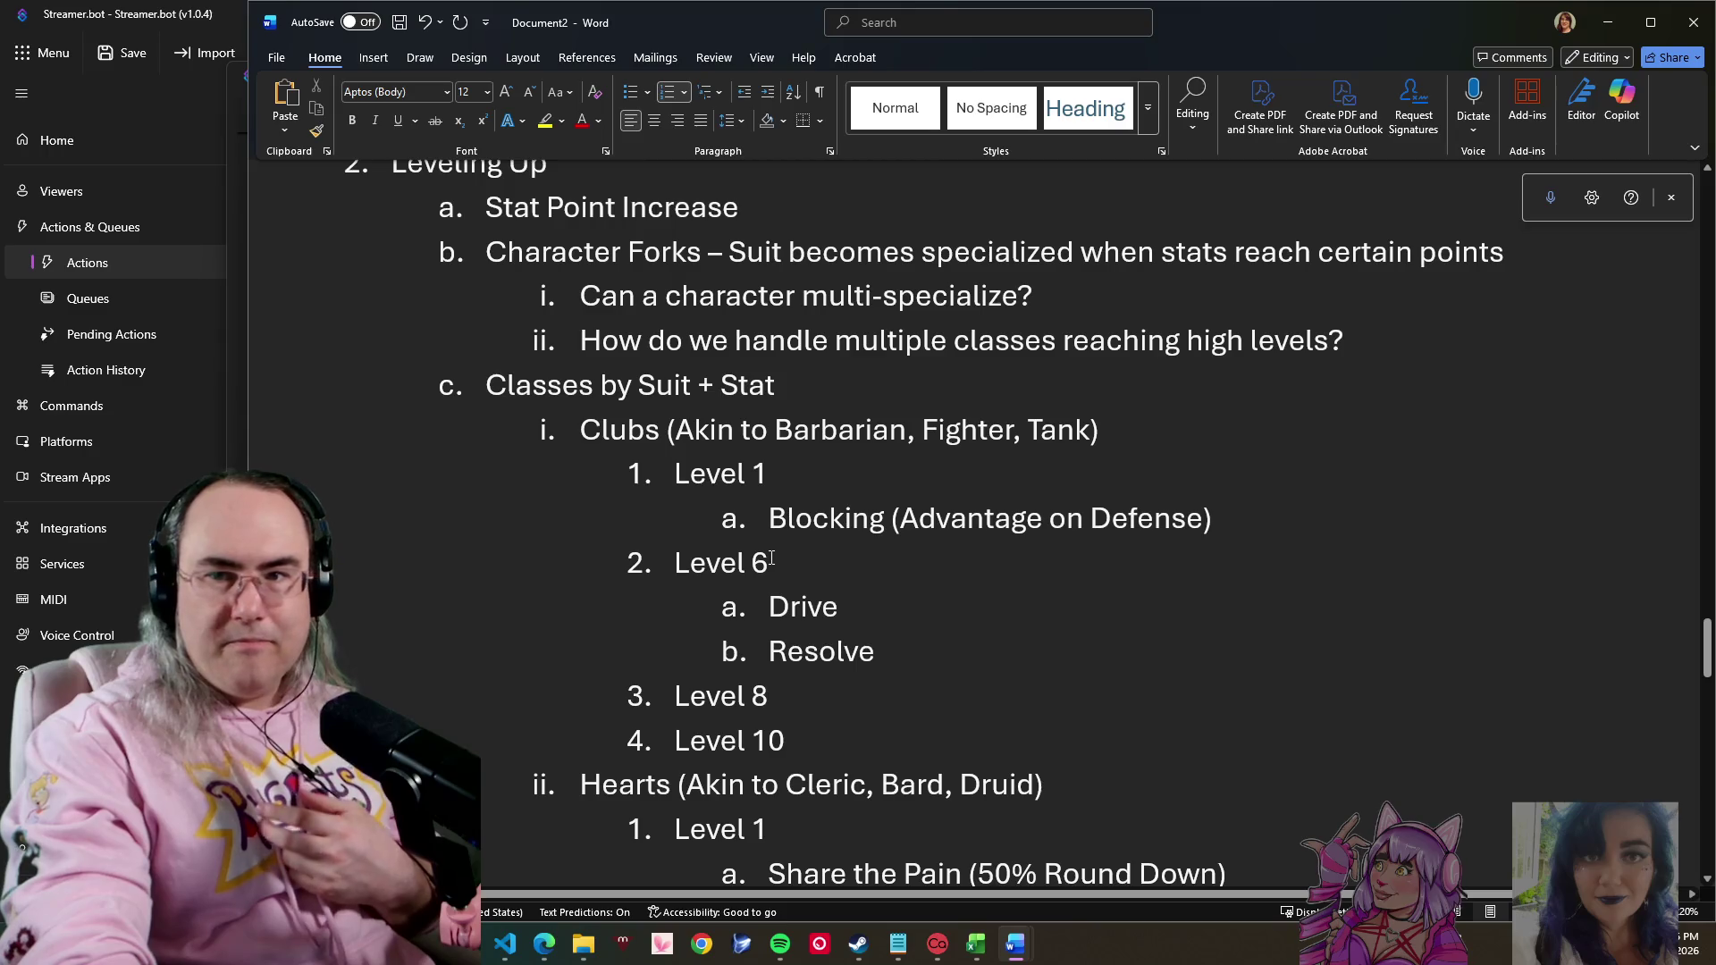
pyautogui.scroll(-5, 772, 560)
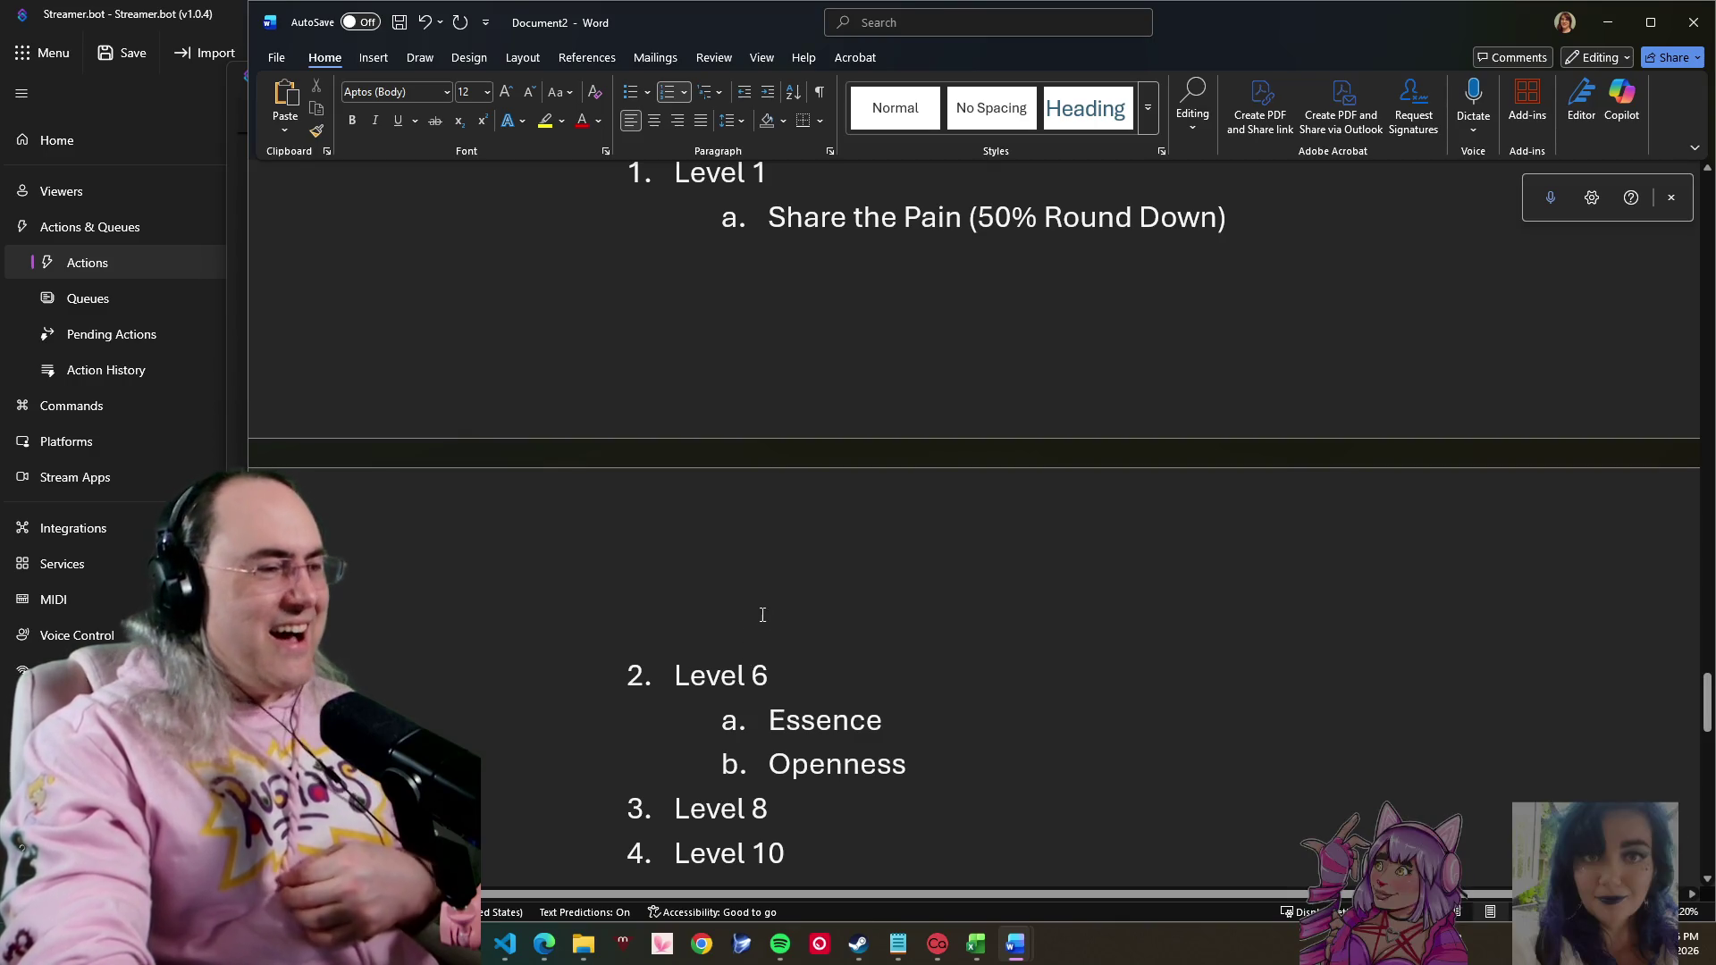
pyautogui.scroll(-3, 749, 658)
pyautogui.scroll(-2, 804, 644)
pyautogui.scroll(-1, 874, 632)
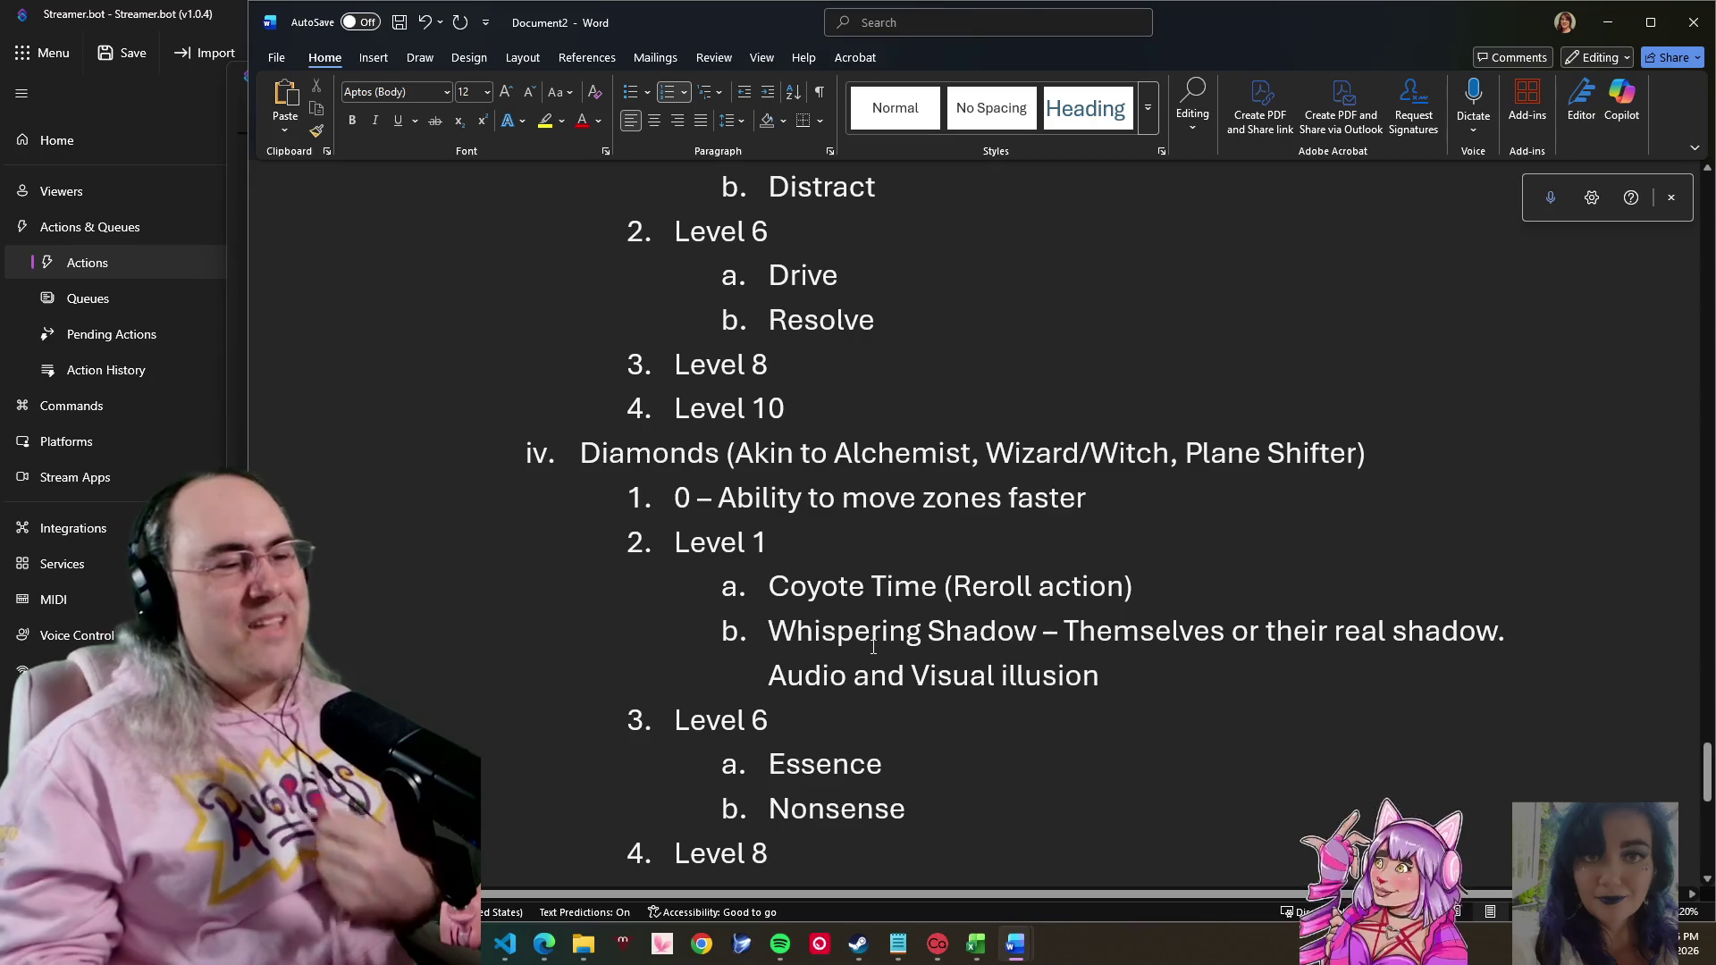
pyautogui.scroll(-2, 872, 646)
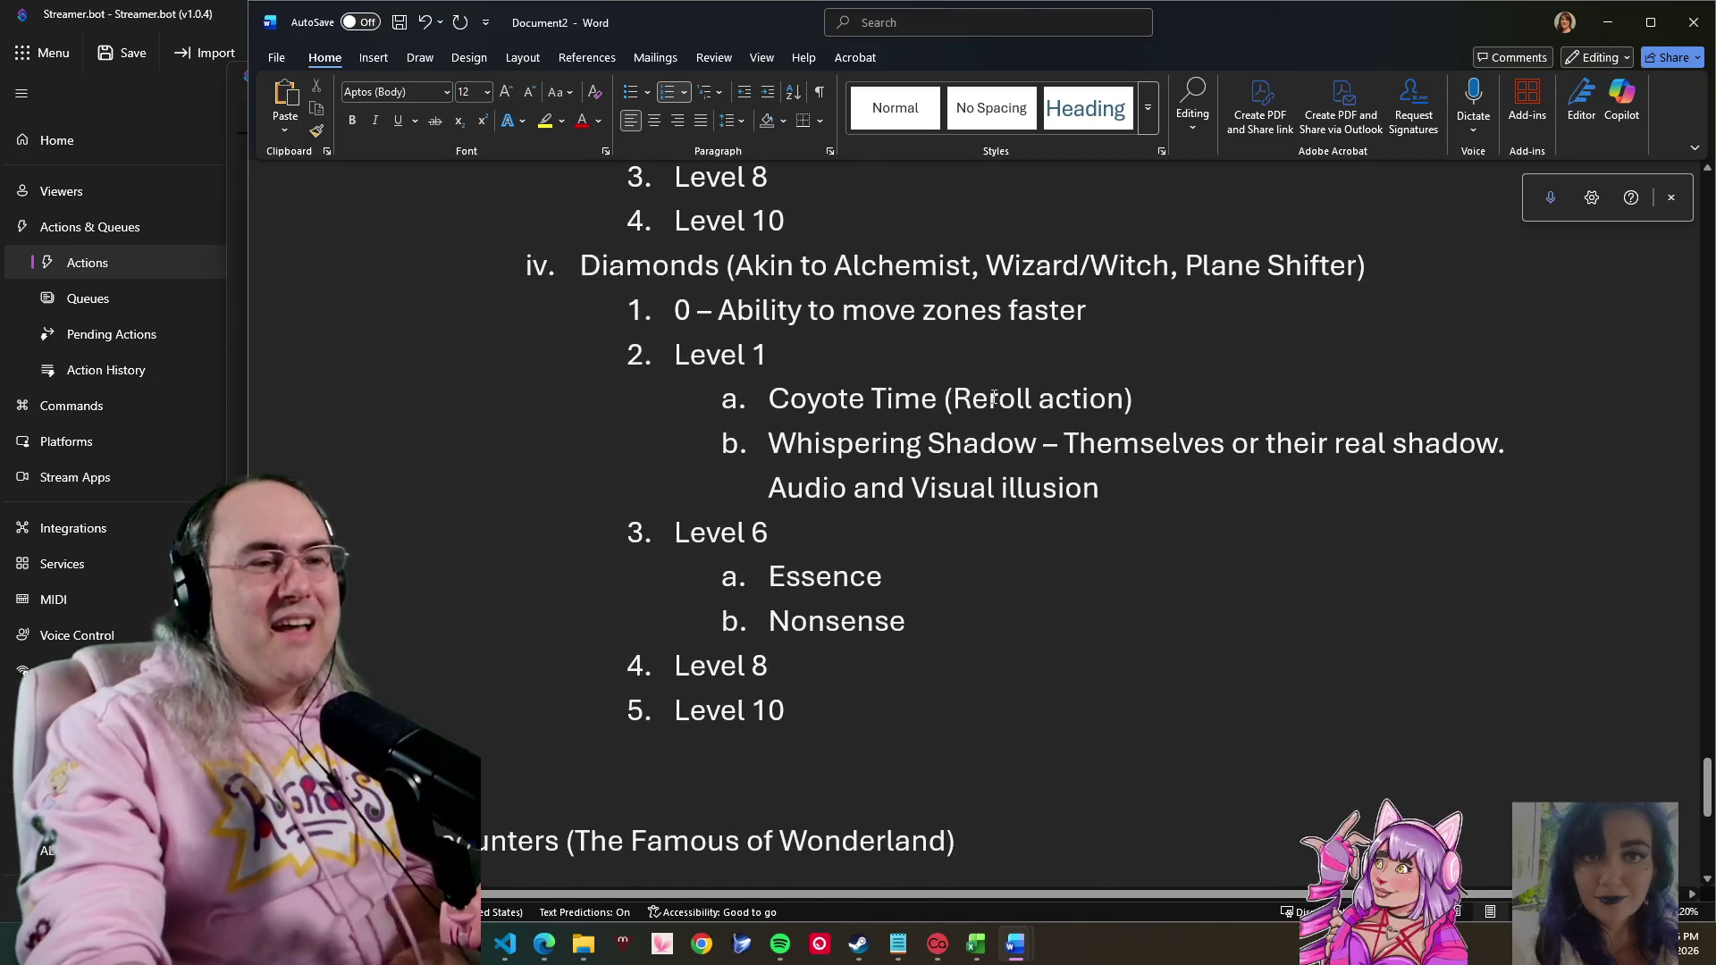
pyautogui.scroll(4, 947, 358)
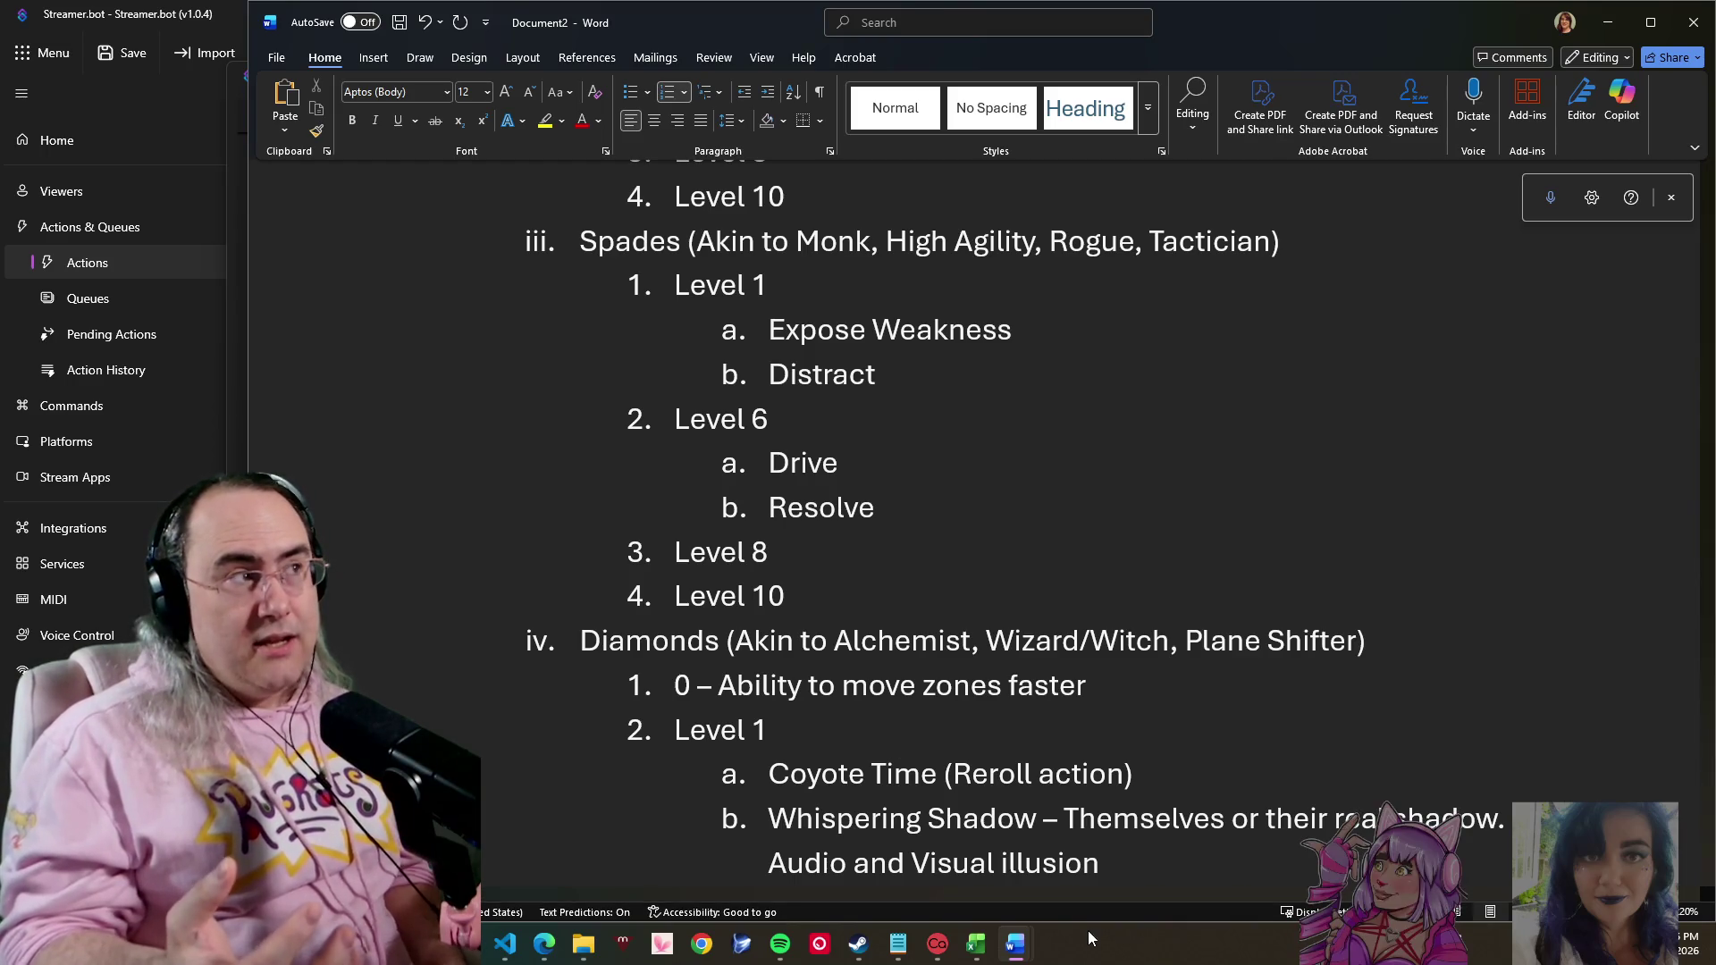
pyautogui.scroll(2, 855, 402)
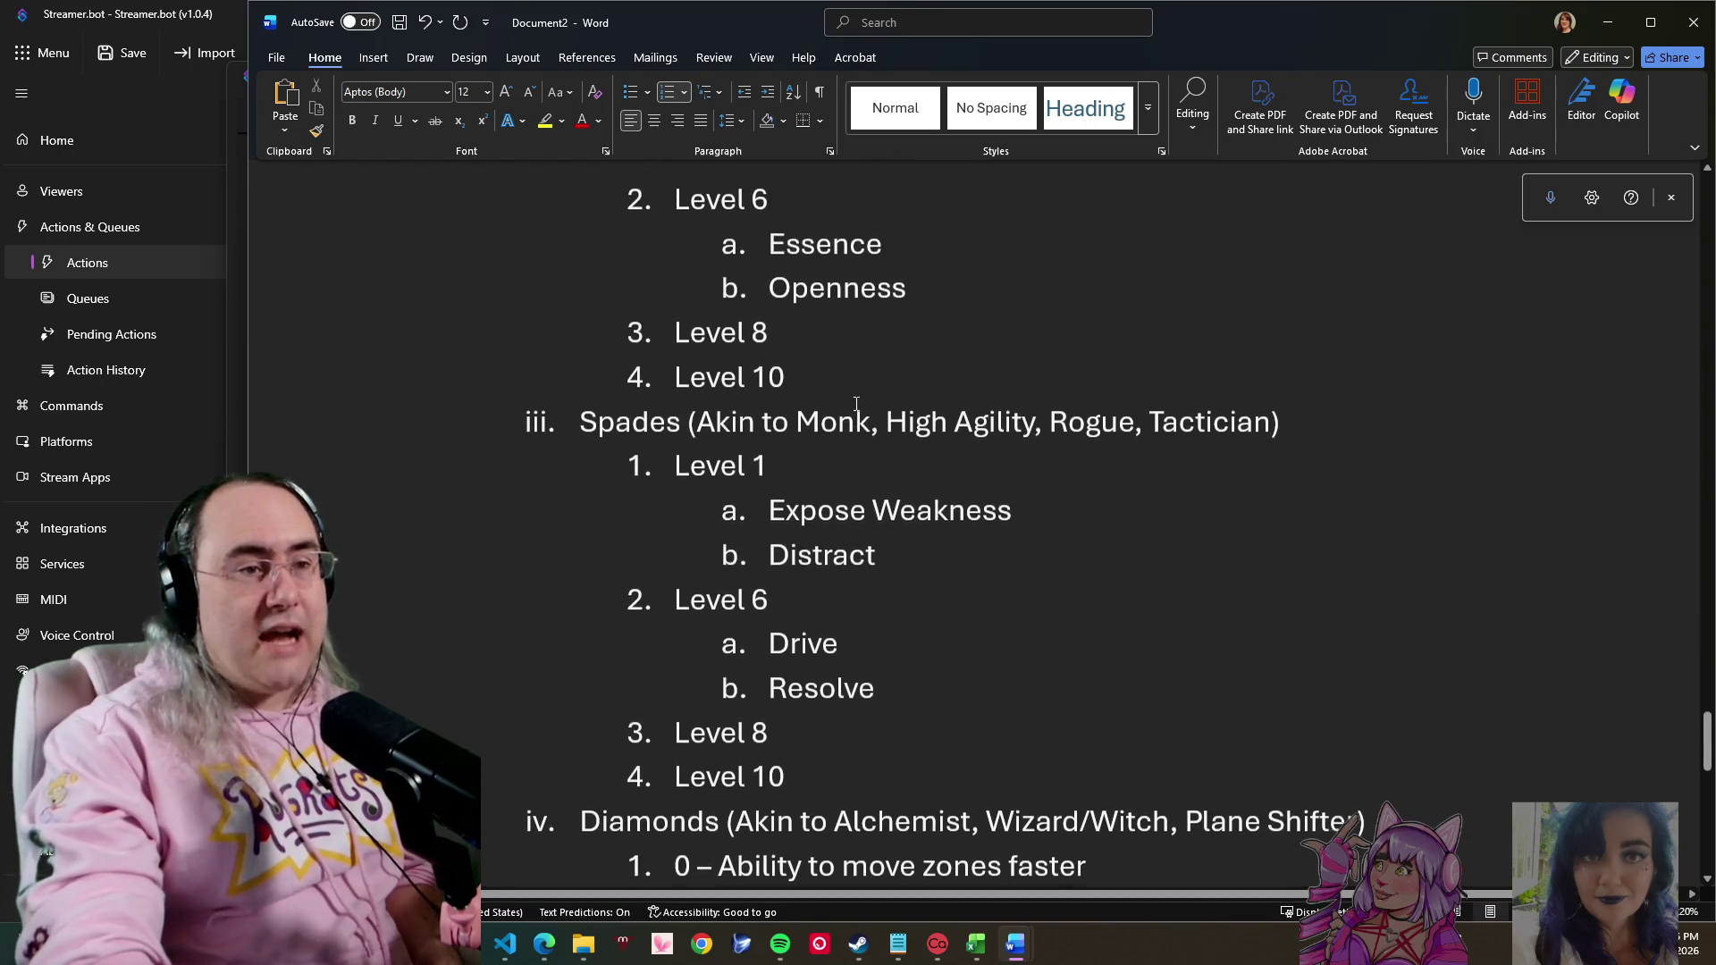
# - Delete 'Distract' from Spades Level 1, leaving only Expose Weakness
pyautogui.doubleClick(823, 561)
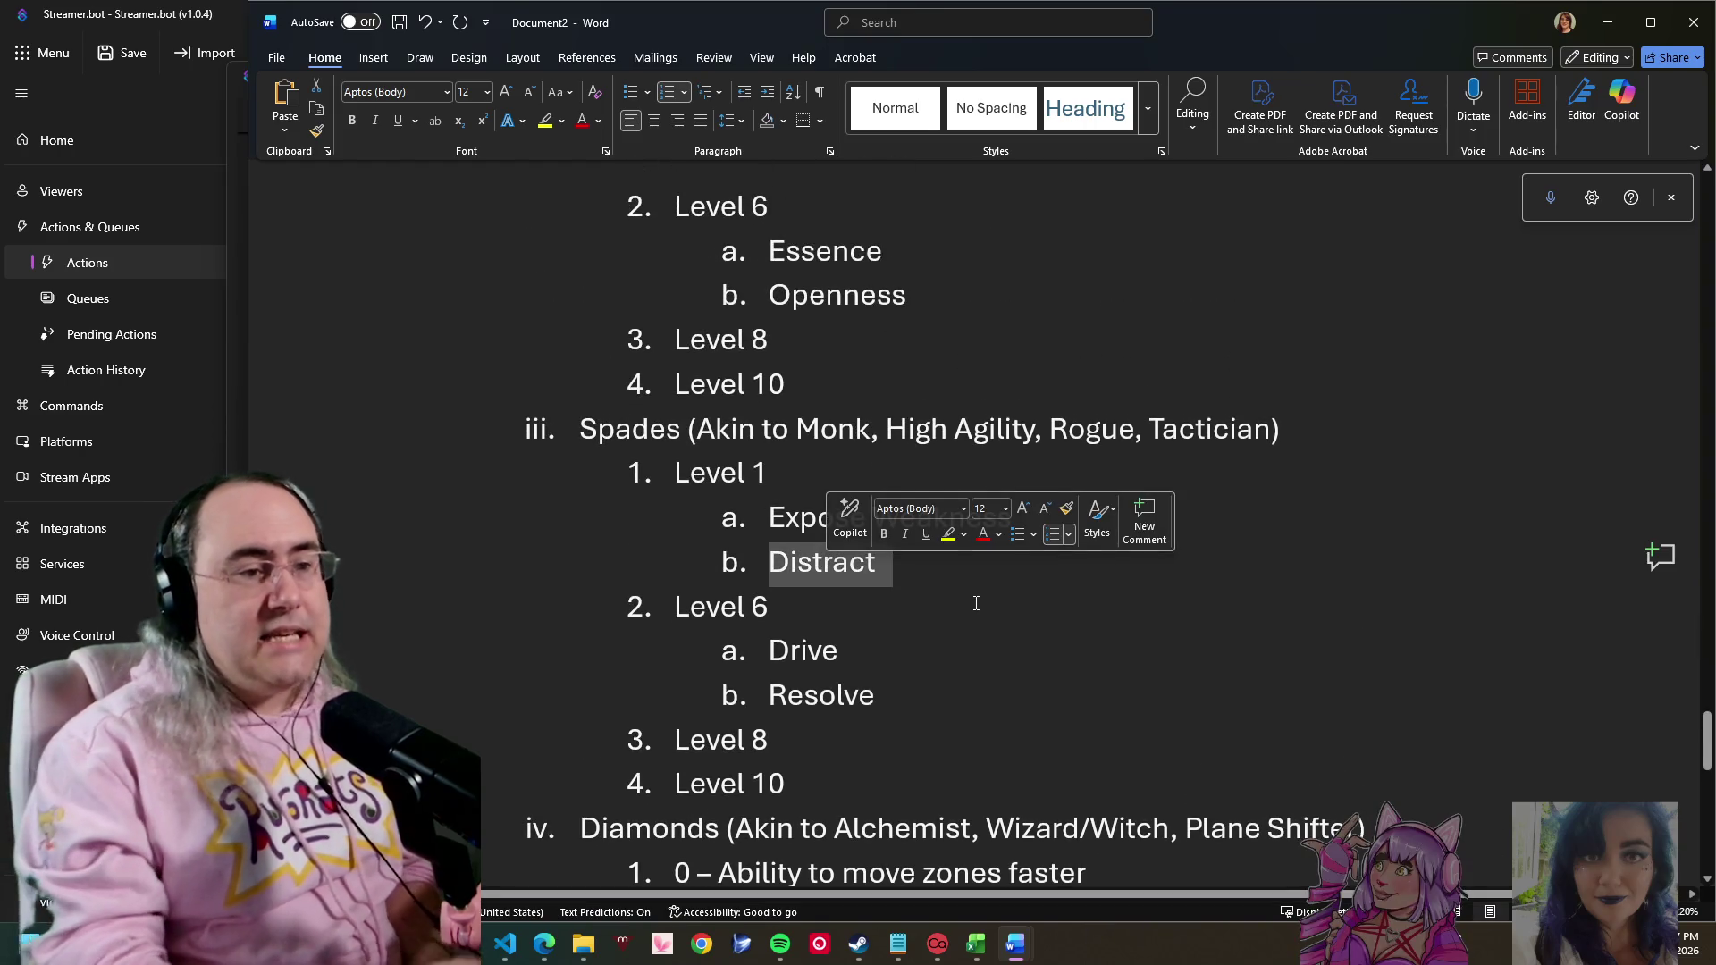
pyautogui.press('Delete')
pyautogui.press('Delete')
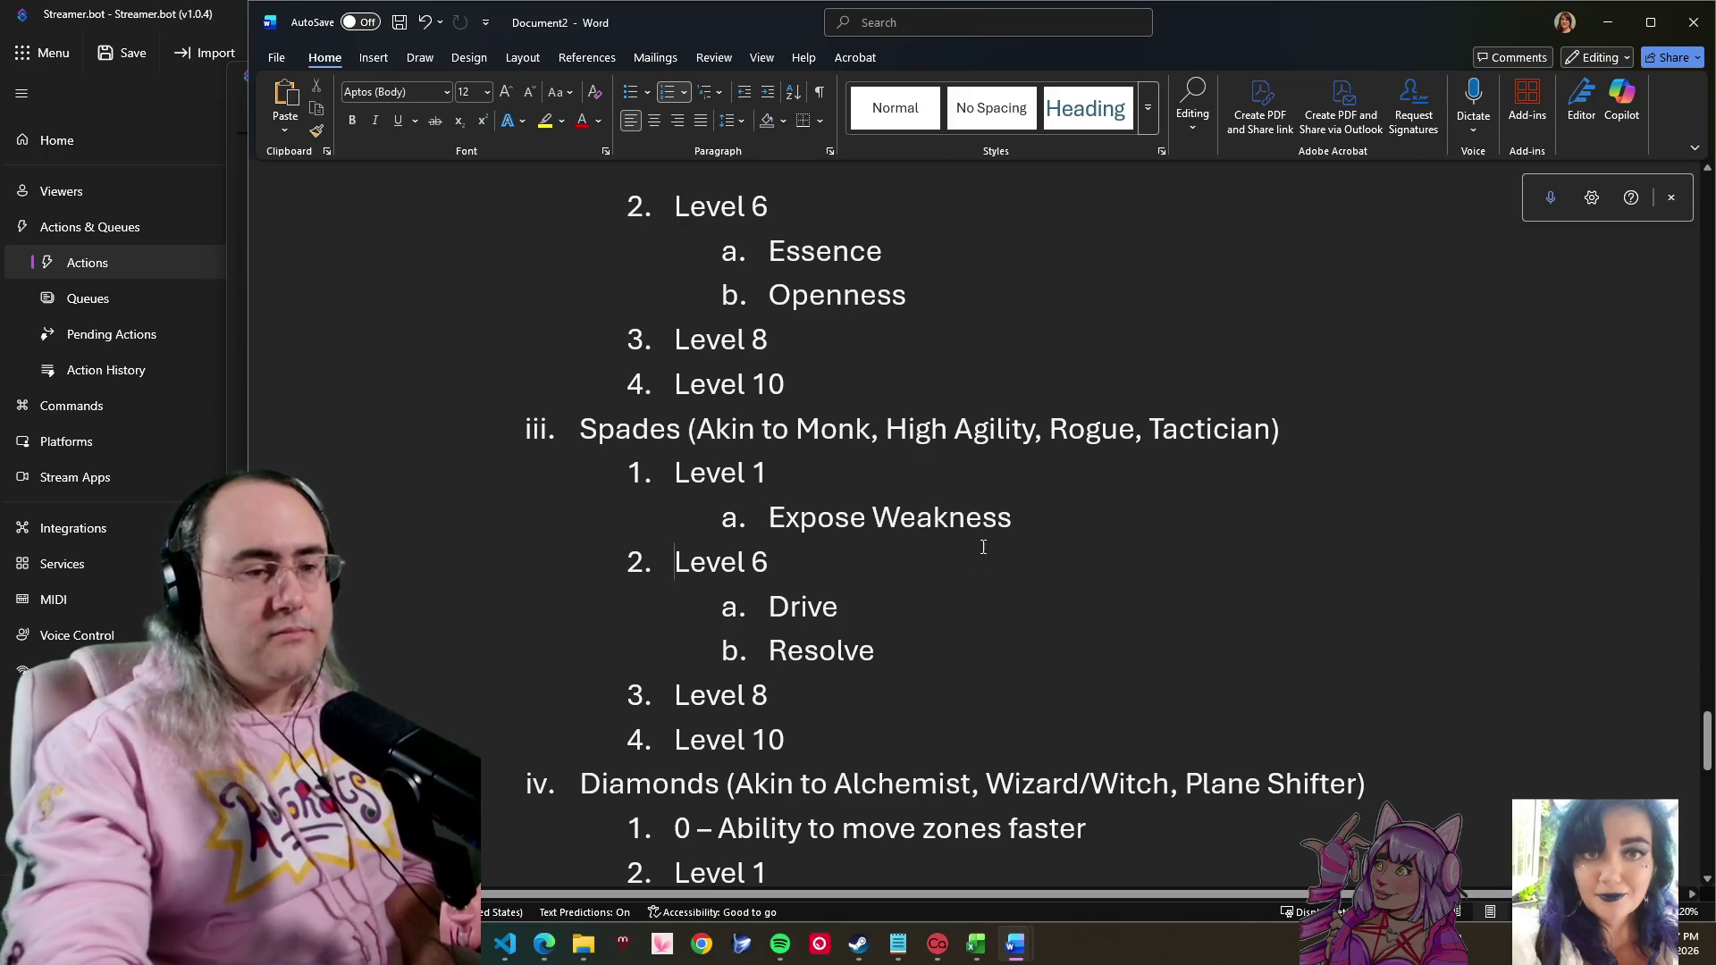
pyautogui.scroll(-4, 980, 545)
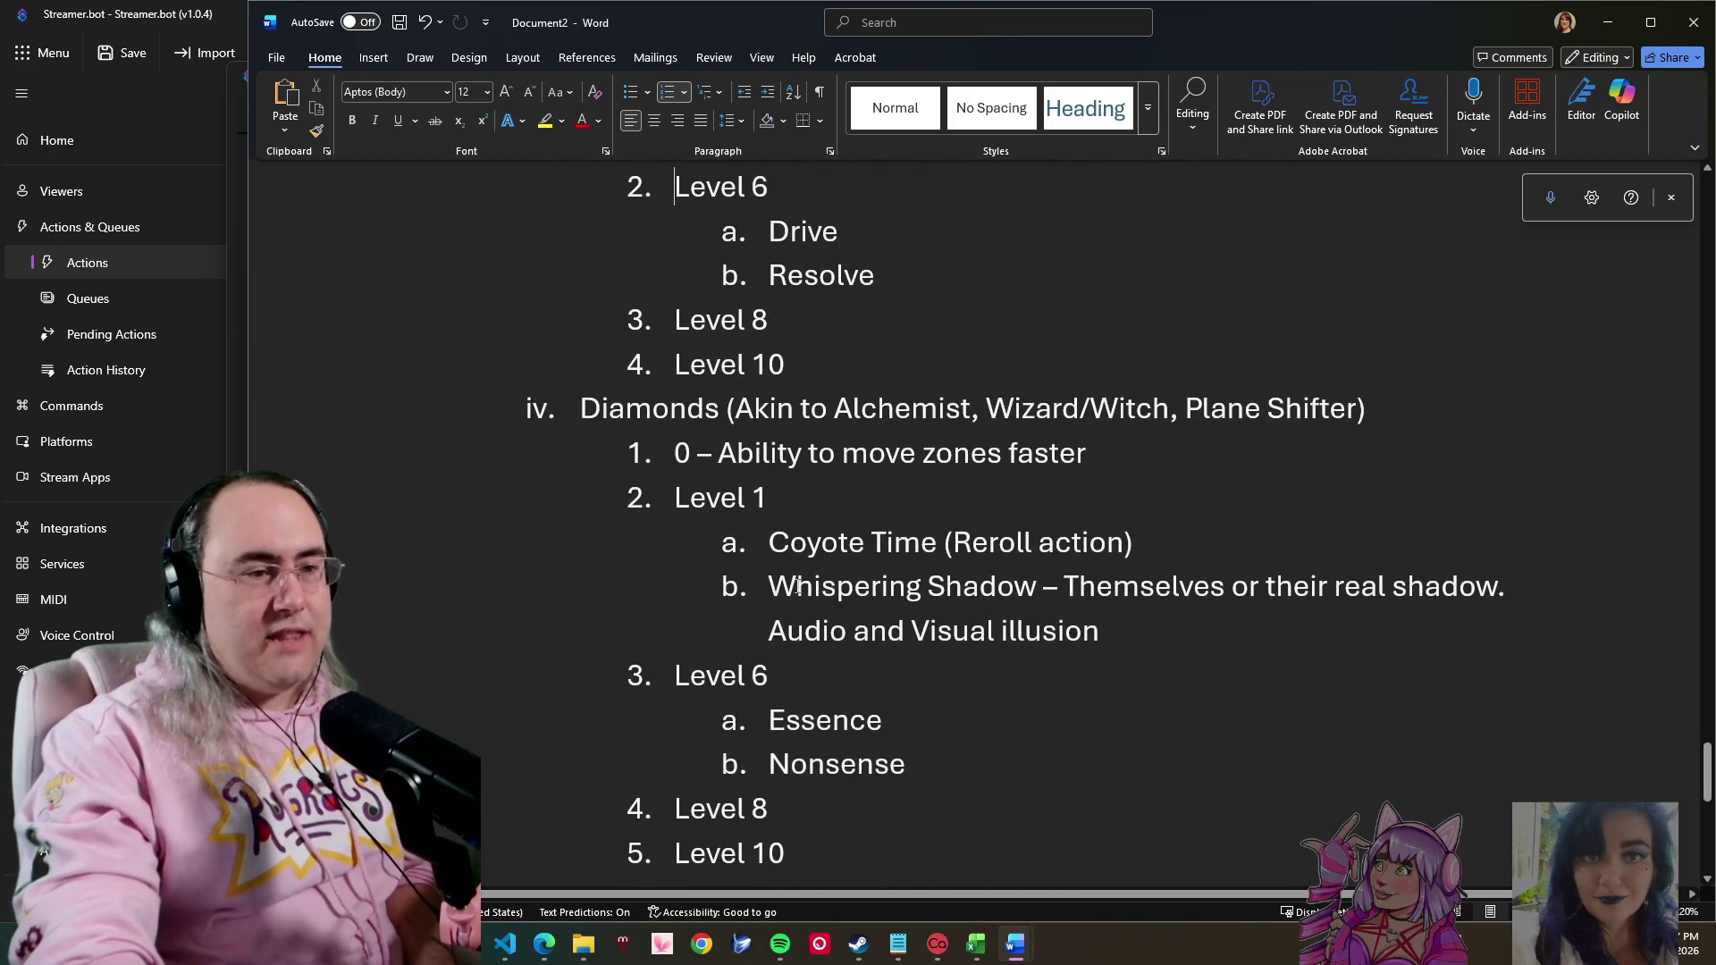
pyautogui.moveTo(756, 588); pyautogui.dragTo(1126, 621)
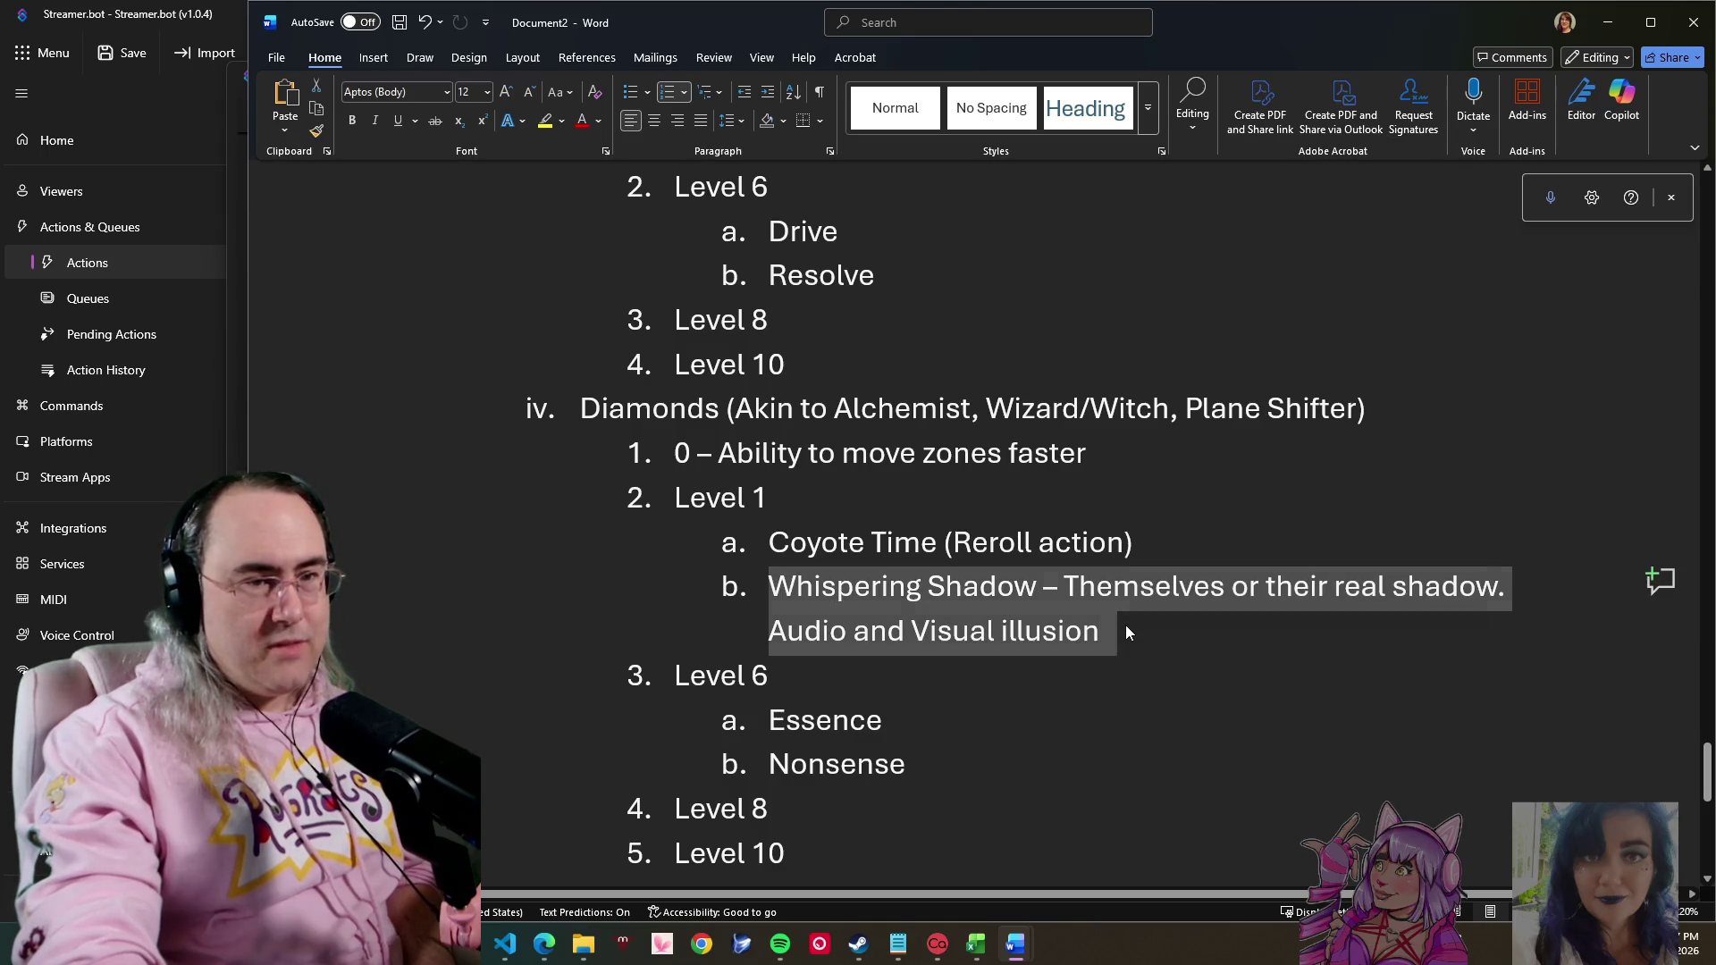
pyautogui.click(1125, 625)
pyautogui.scroll(4, 1072, 573)
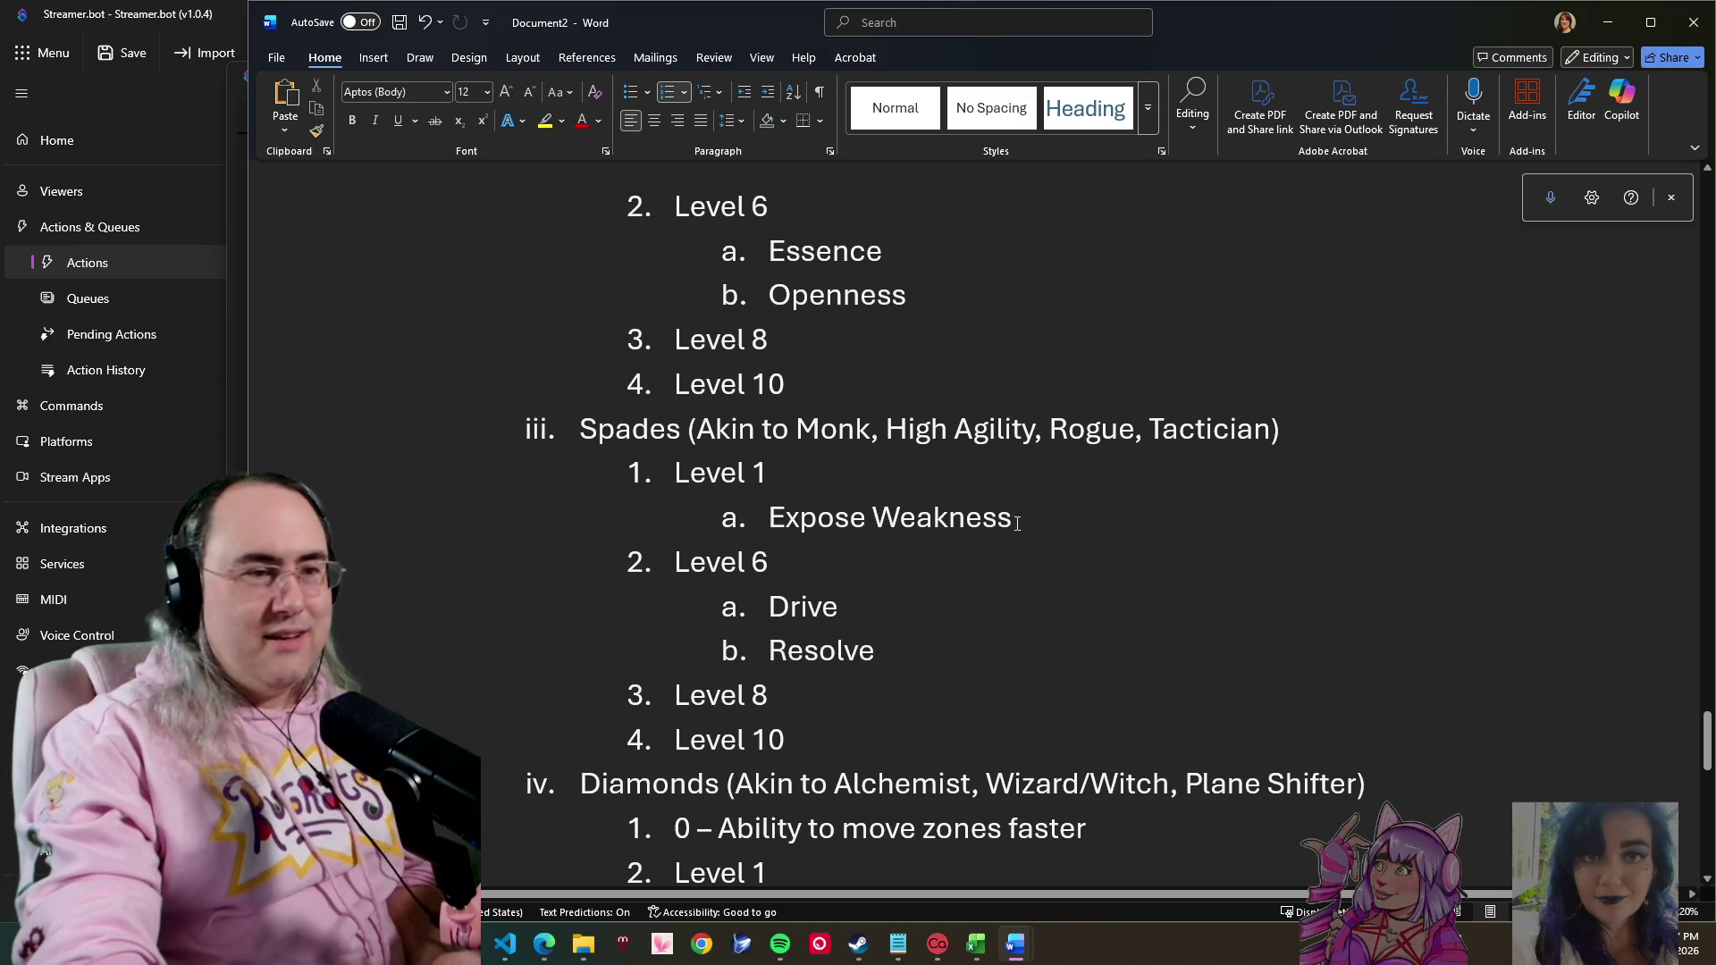
pyautogui.scroll(-2, 1007, 514)
pyautogui.scroll(4, 1007, 659)
pyautogui.scroll(3, 1011, 641)
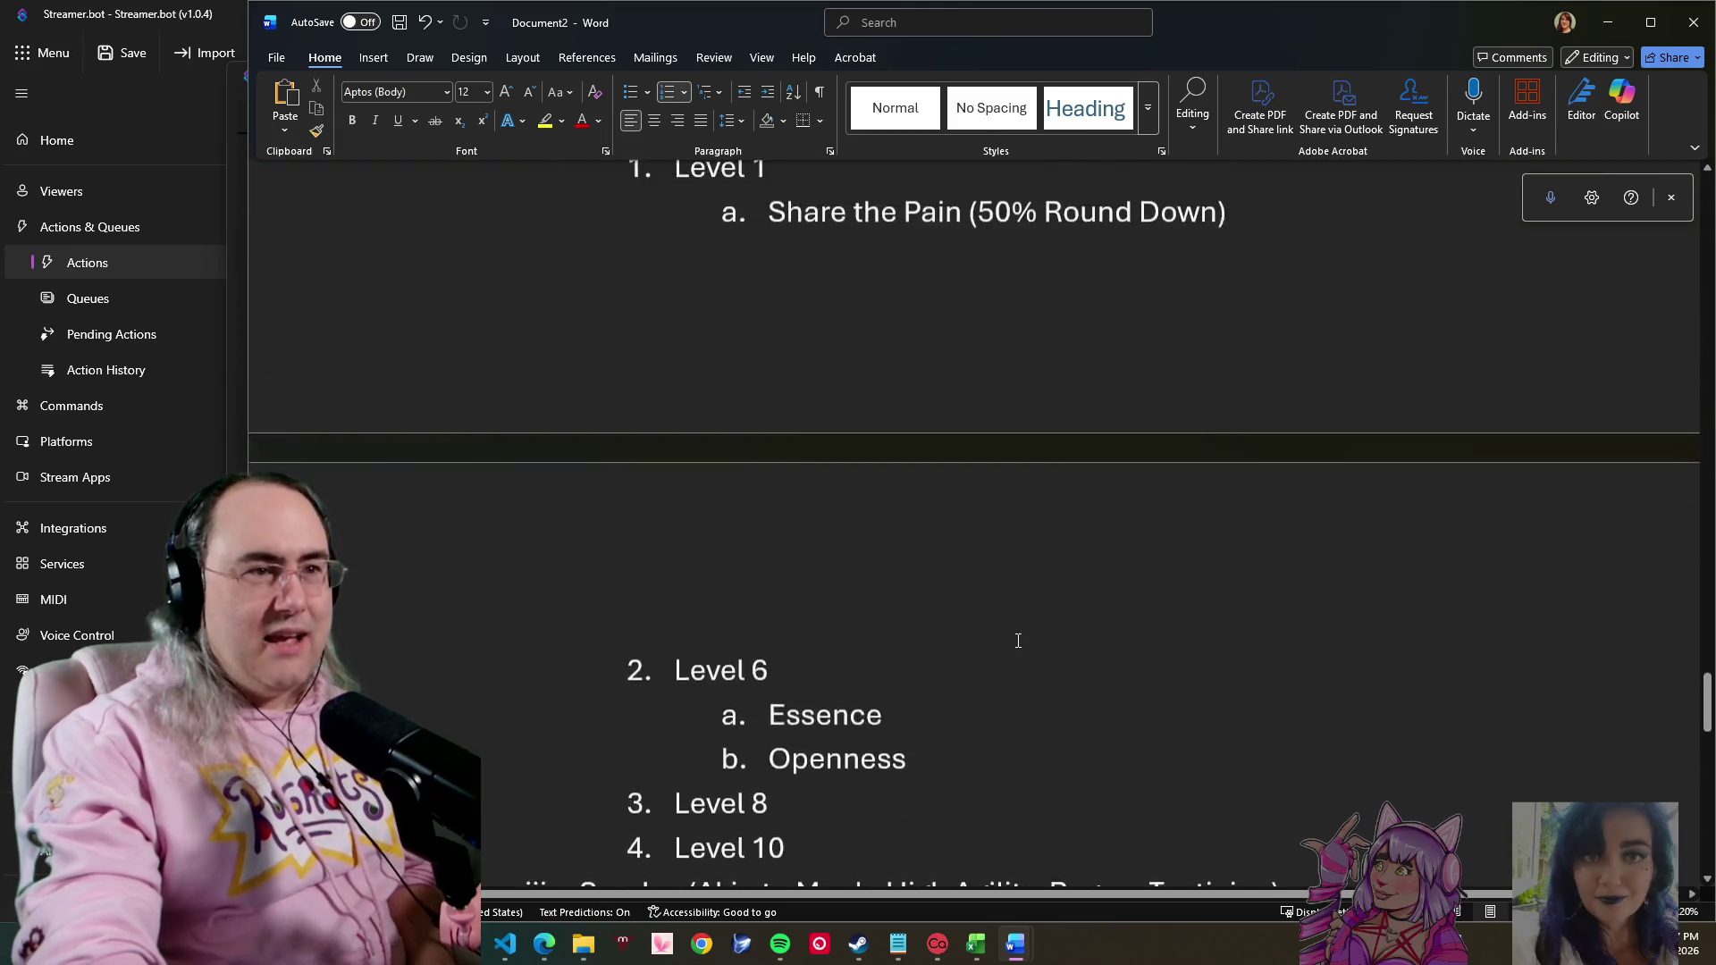
pyautogui.scroll(3, 1015, 630)
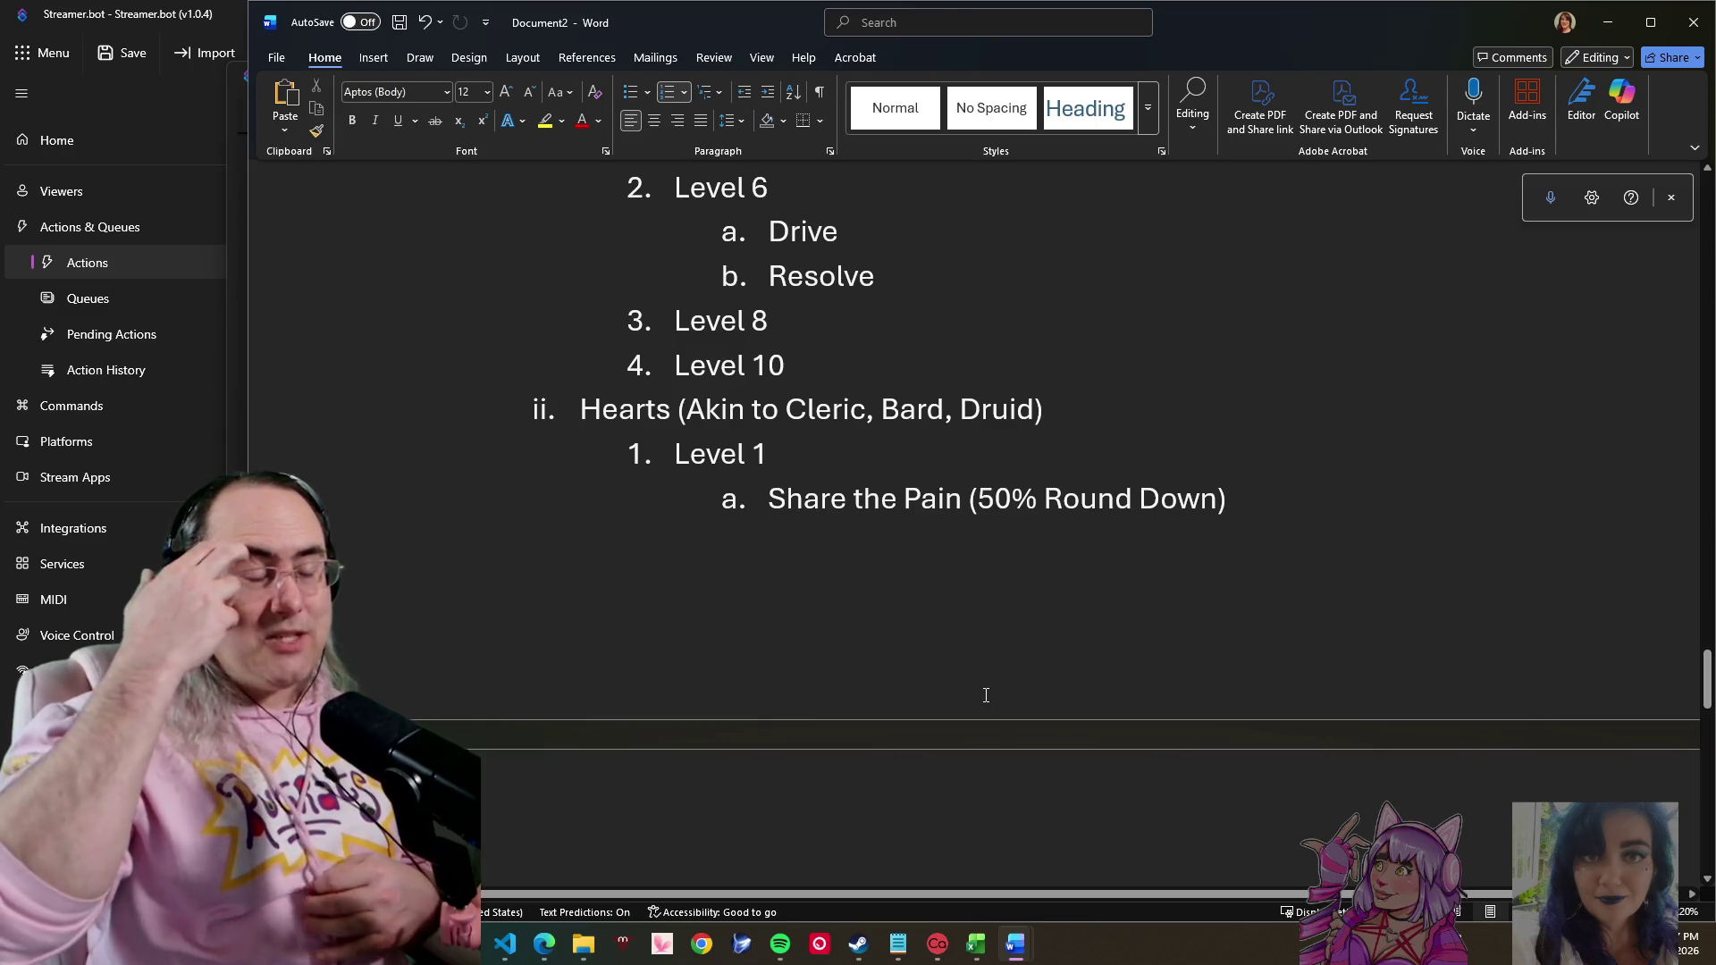
pyautogui.scroll(4, 988, 725)
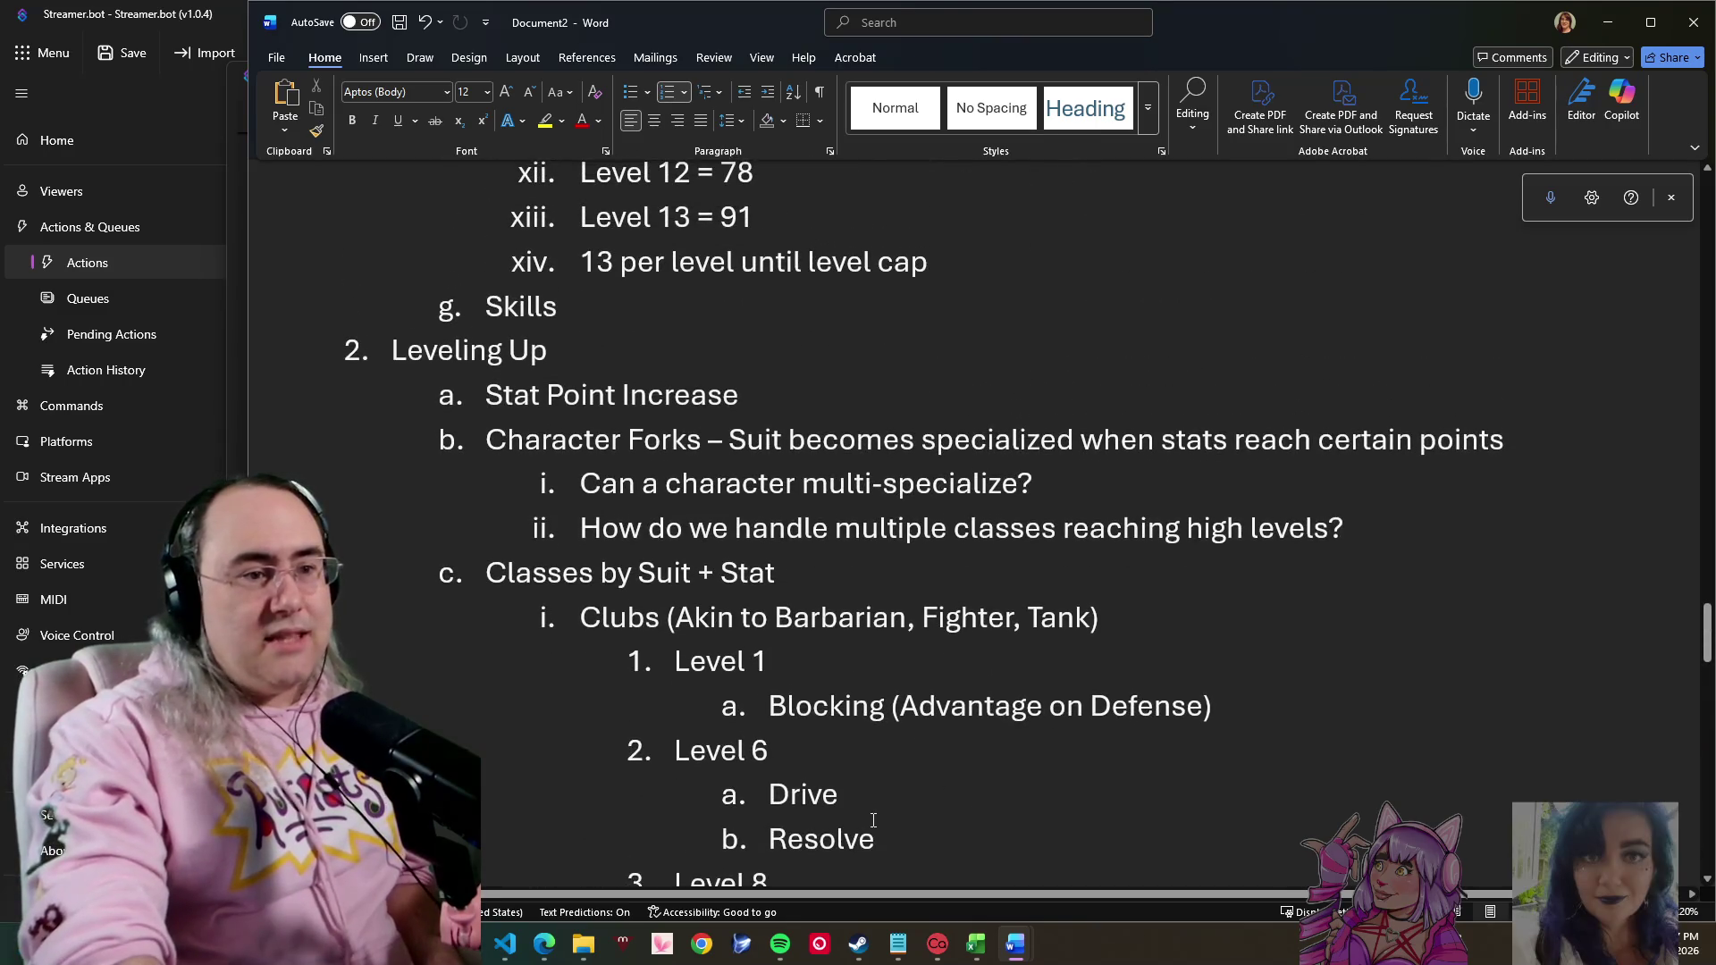
pyautogui.scroll(-2, 801, 730)
pyautogui.scroll(-3, 813, 715)
pyautogui.scroll(-4, 817, 703)
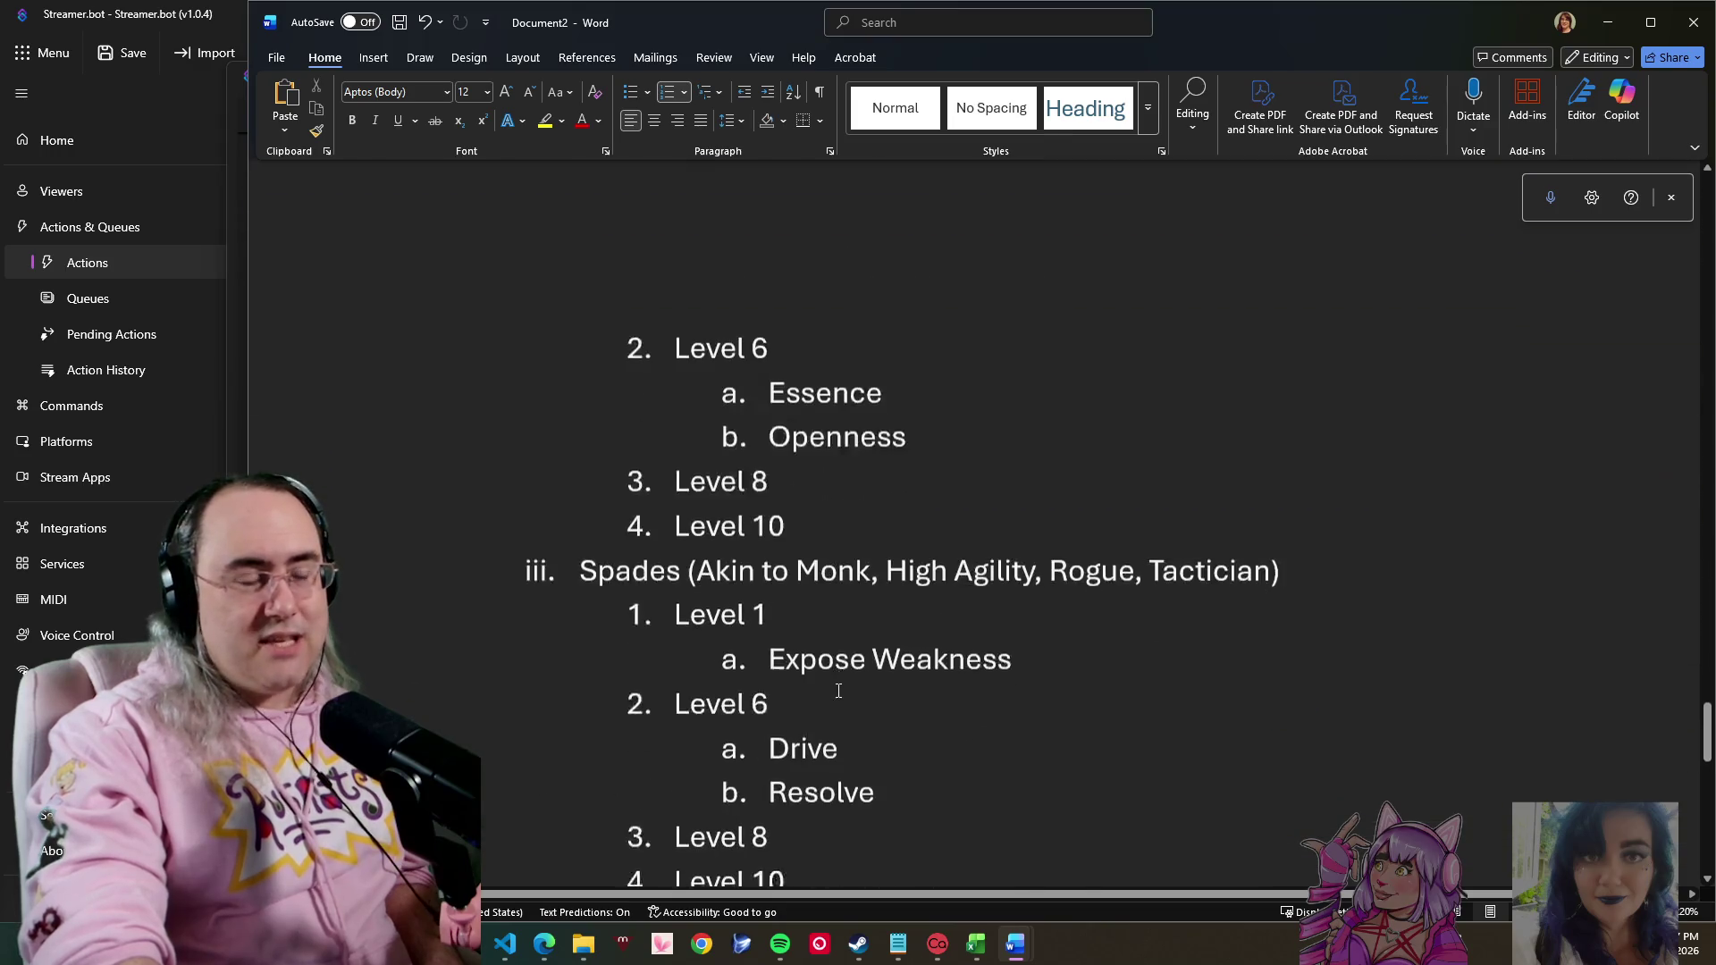
pyautogui.scroll(-2, 847, 674)
pyautogui.scroll(-1, 884, 657)
pyautogui.scroll(-1, 965, 617)
pyautogui.scroll(-1, 1059, 584)
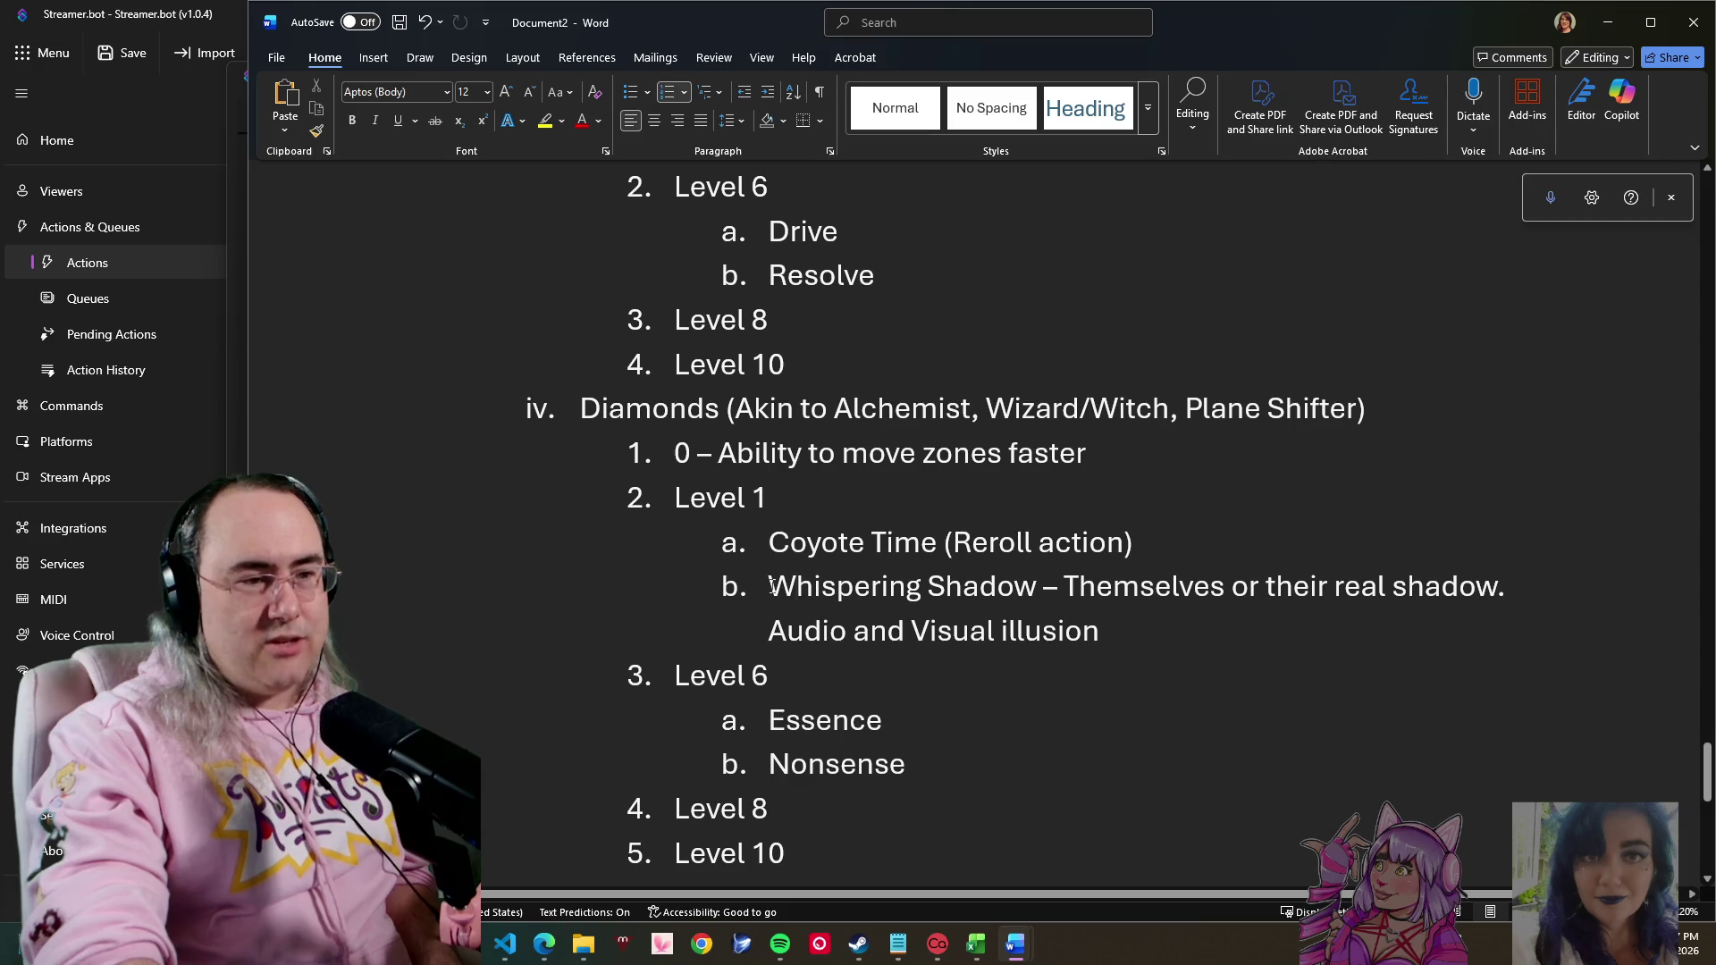
pyautogui.moveTo(772, 585)
pyautogui.mouseDown()
pyautogui.moveTo(1098, 602)
pyautogui.moveTo(770, 616)
pyautogui.mouseUp()
pyautogui.scroll(4, 1097, 609)
pyautogui.scroll(1, 905, 645)
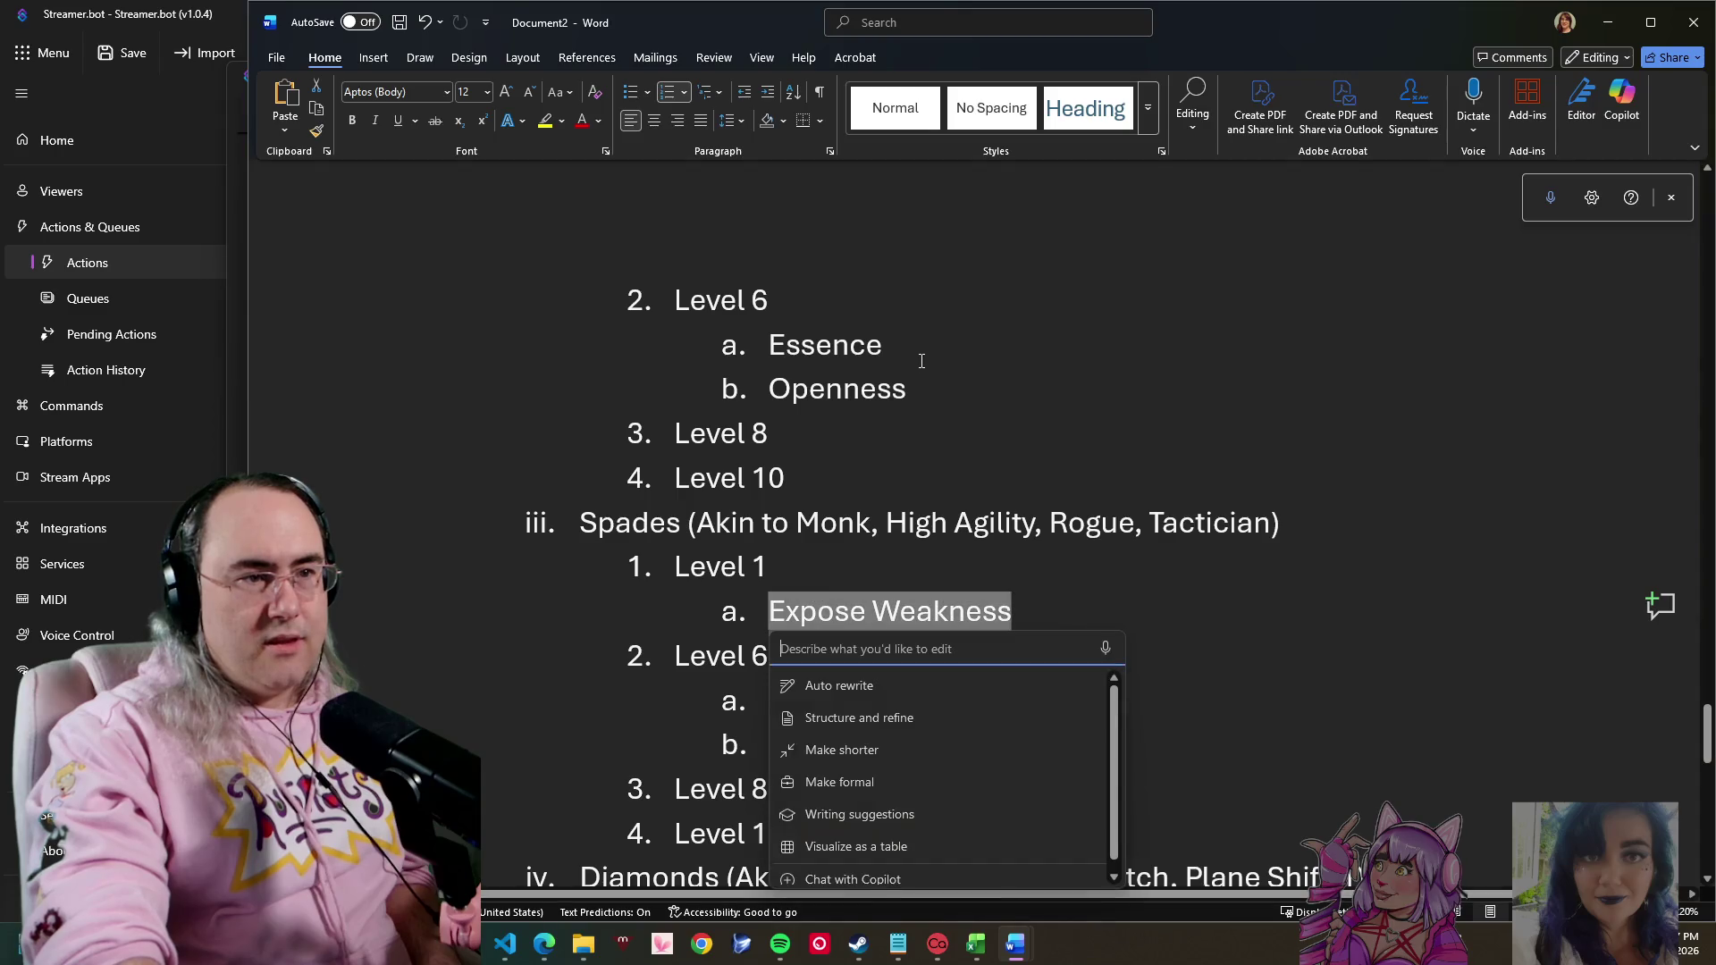
# - Cut 'Coyote Time (Reroll action)' from Level 1 and paste it as item c after Nonsense under Level 6
pyautogui.click(898, 472)
pyautogui.scroll(2, 959, 456)
pyautogui.scroll(2, 959, 483)
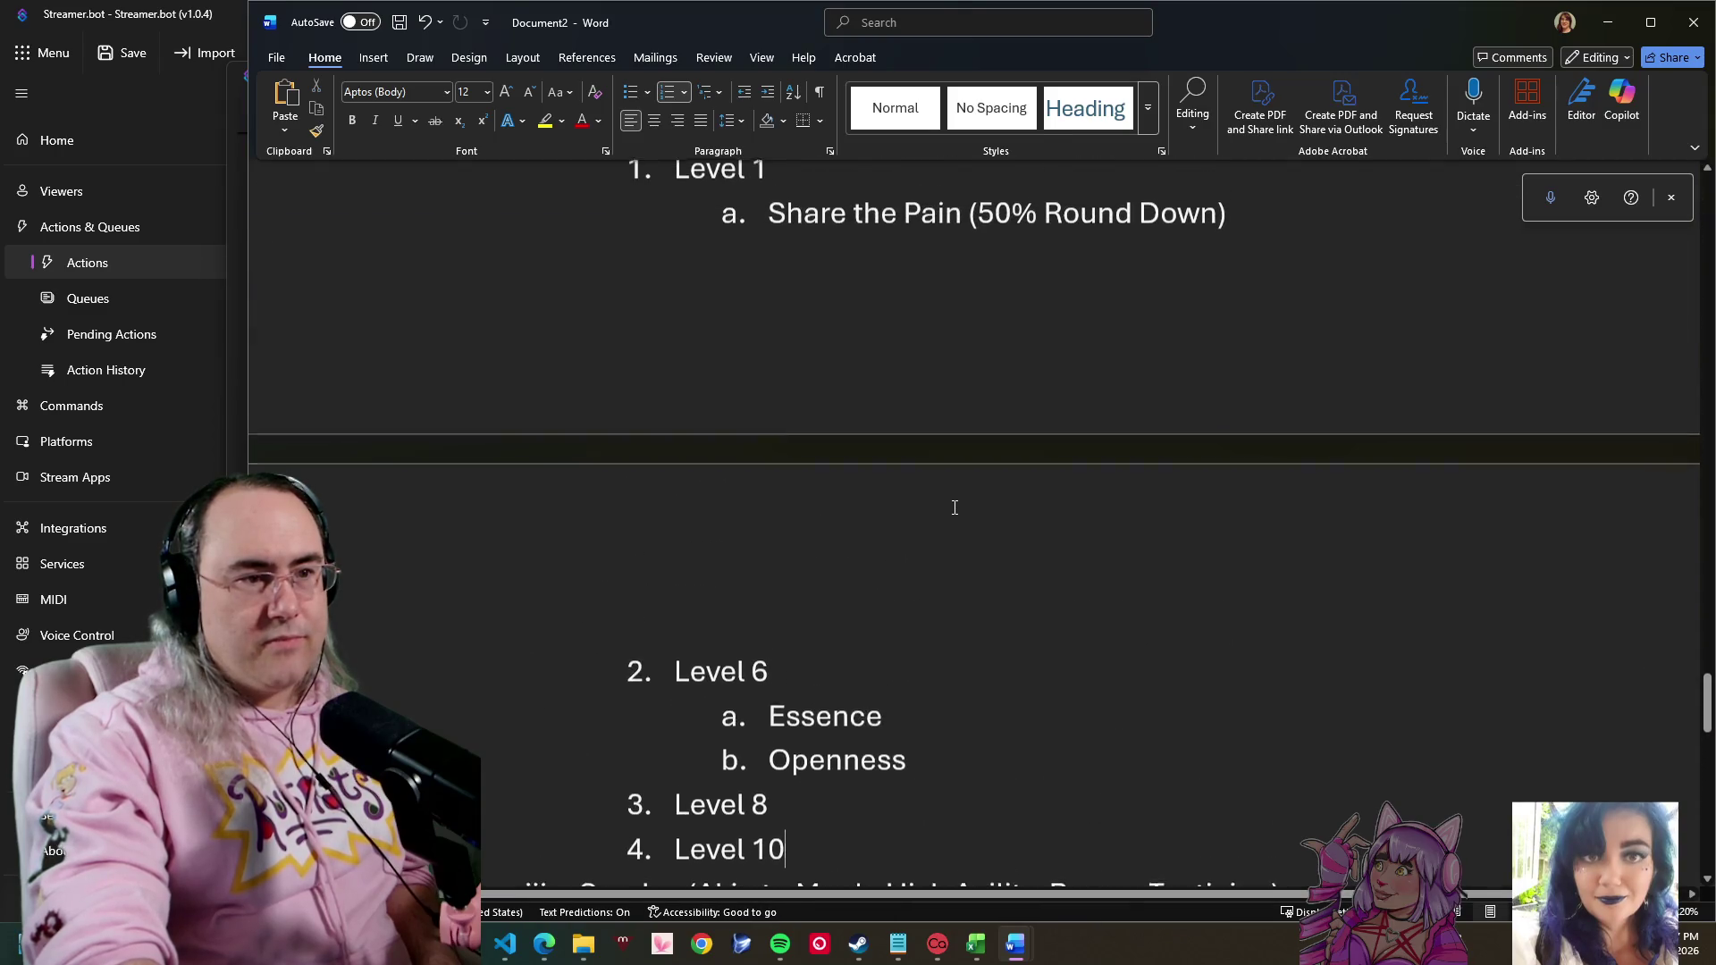
pyautogui.scroll(-1, 949, 536)
pyautogui.scroll(-5, 945, 562)
pyautogui.scroll(-2, 945, 562)
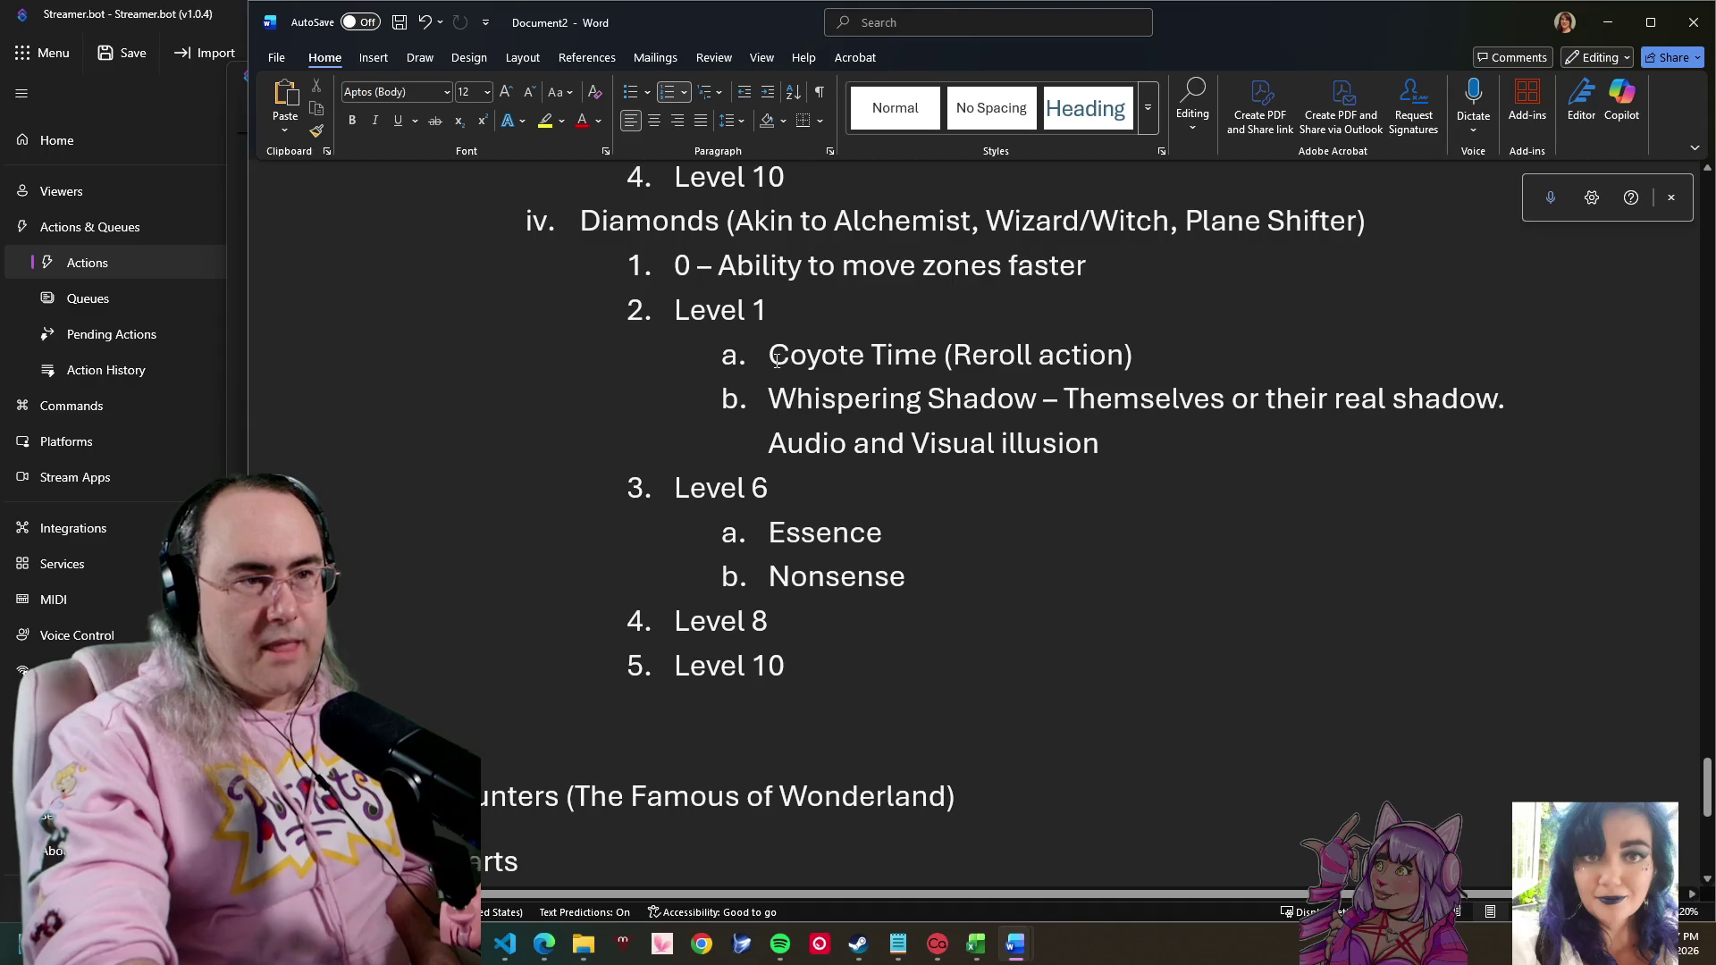
pyautogui.moveTo(768, 354); pyautogui.dragTo(1138, 347)
pyautogui.hotkey('ctrl', 'c')
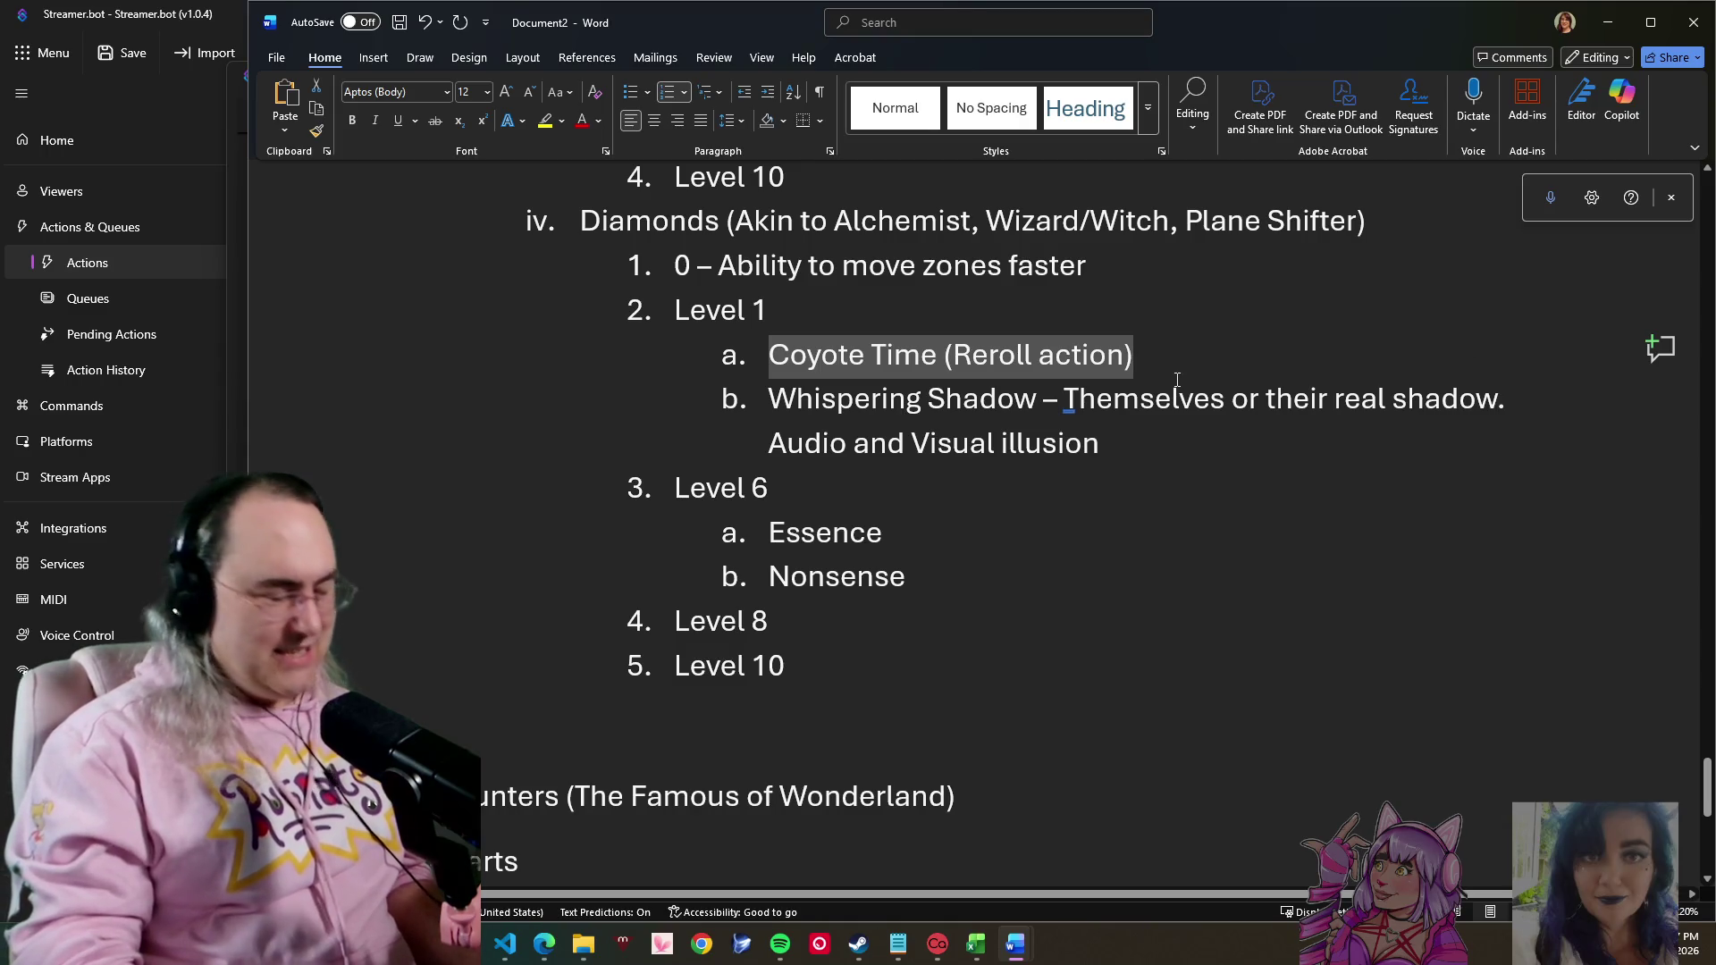
pyautogui.press('Delete')
pyautogui.press('Down')
pyautogui.press('Down')
pyautogui.press('Down')
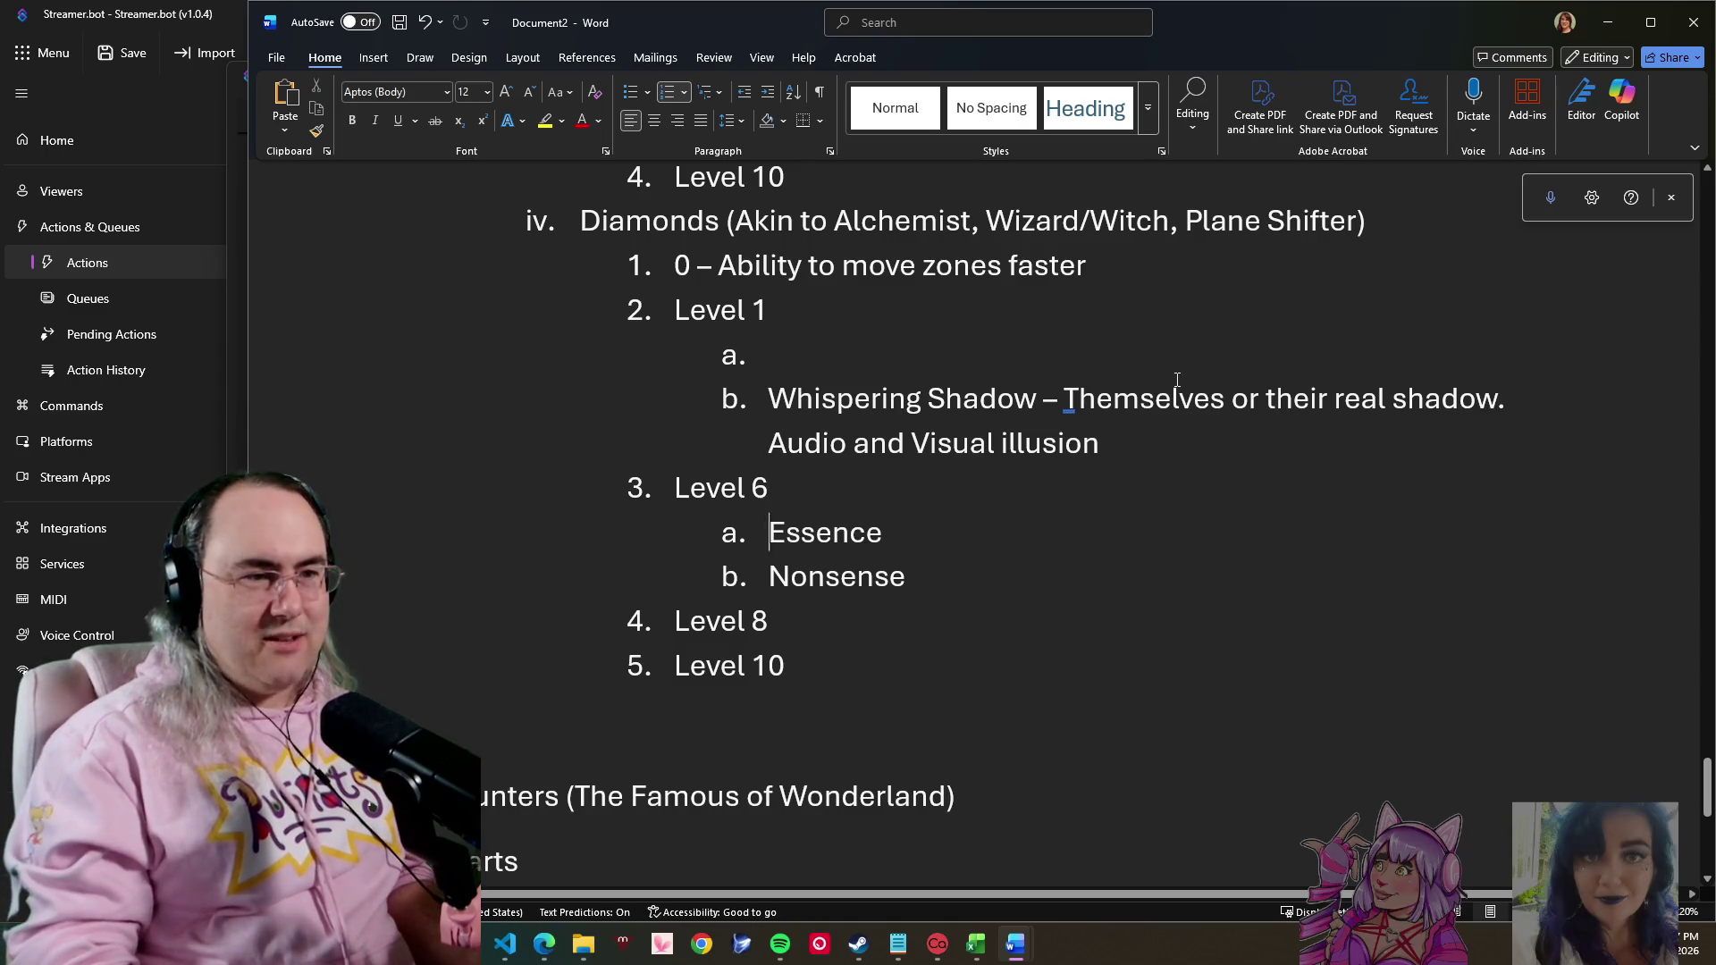
pyautogui.press('Down')
pyautogui.press('Right')
pyautogui.press('Right')
pyautogui.press('Right')
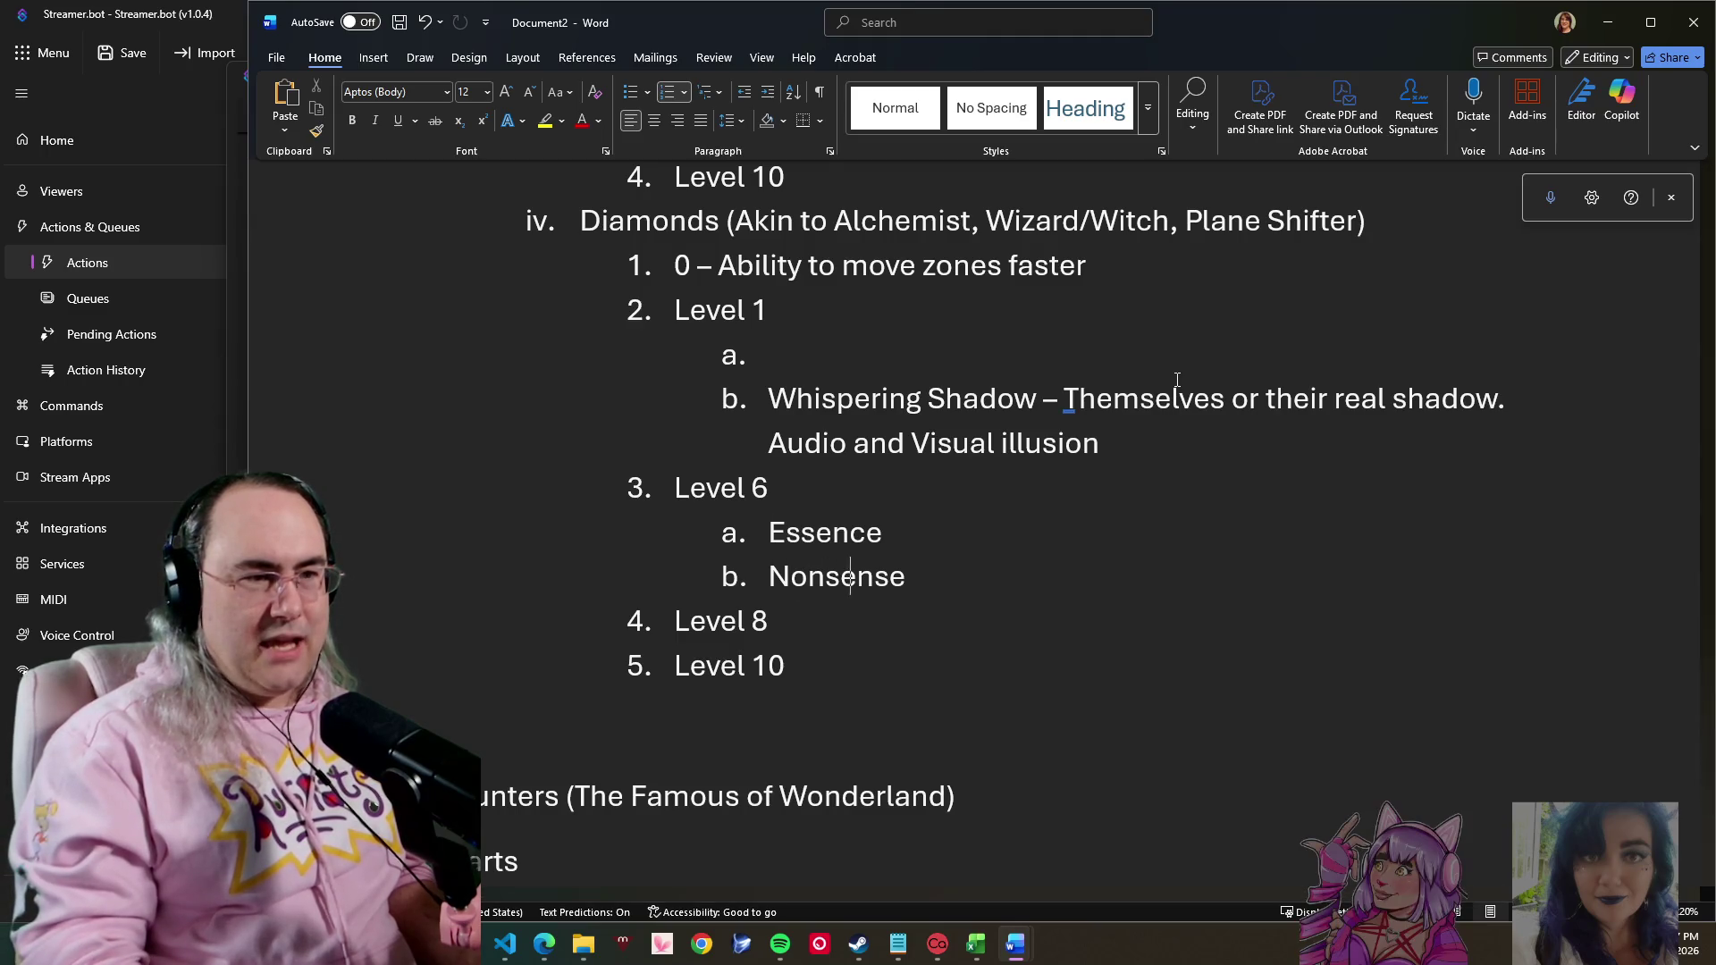
pyautogui.press('End')
pyautogui.press('Return')
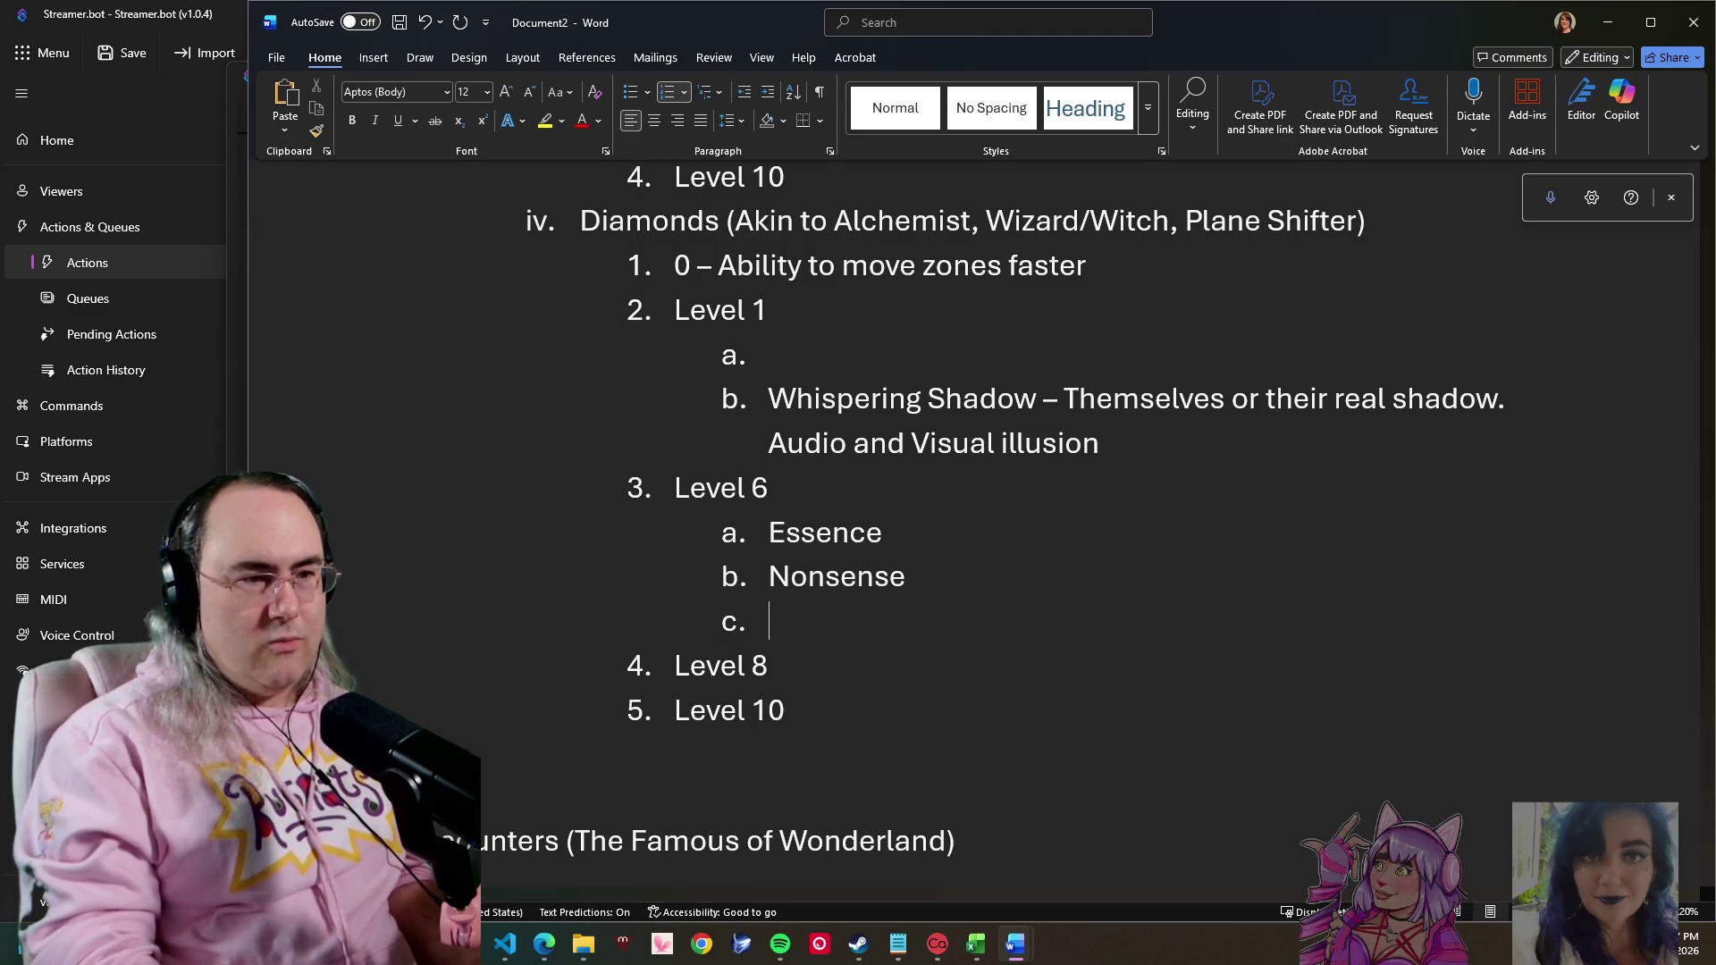
pyautogui.hotkey('ctrl', 'v')
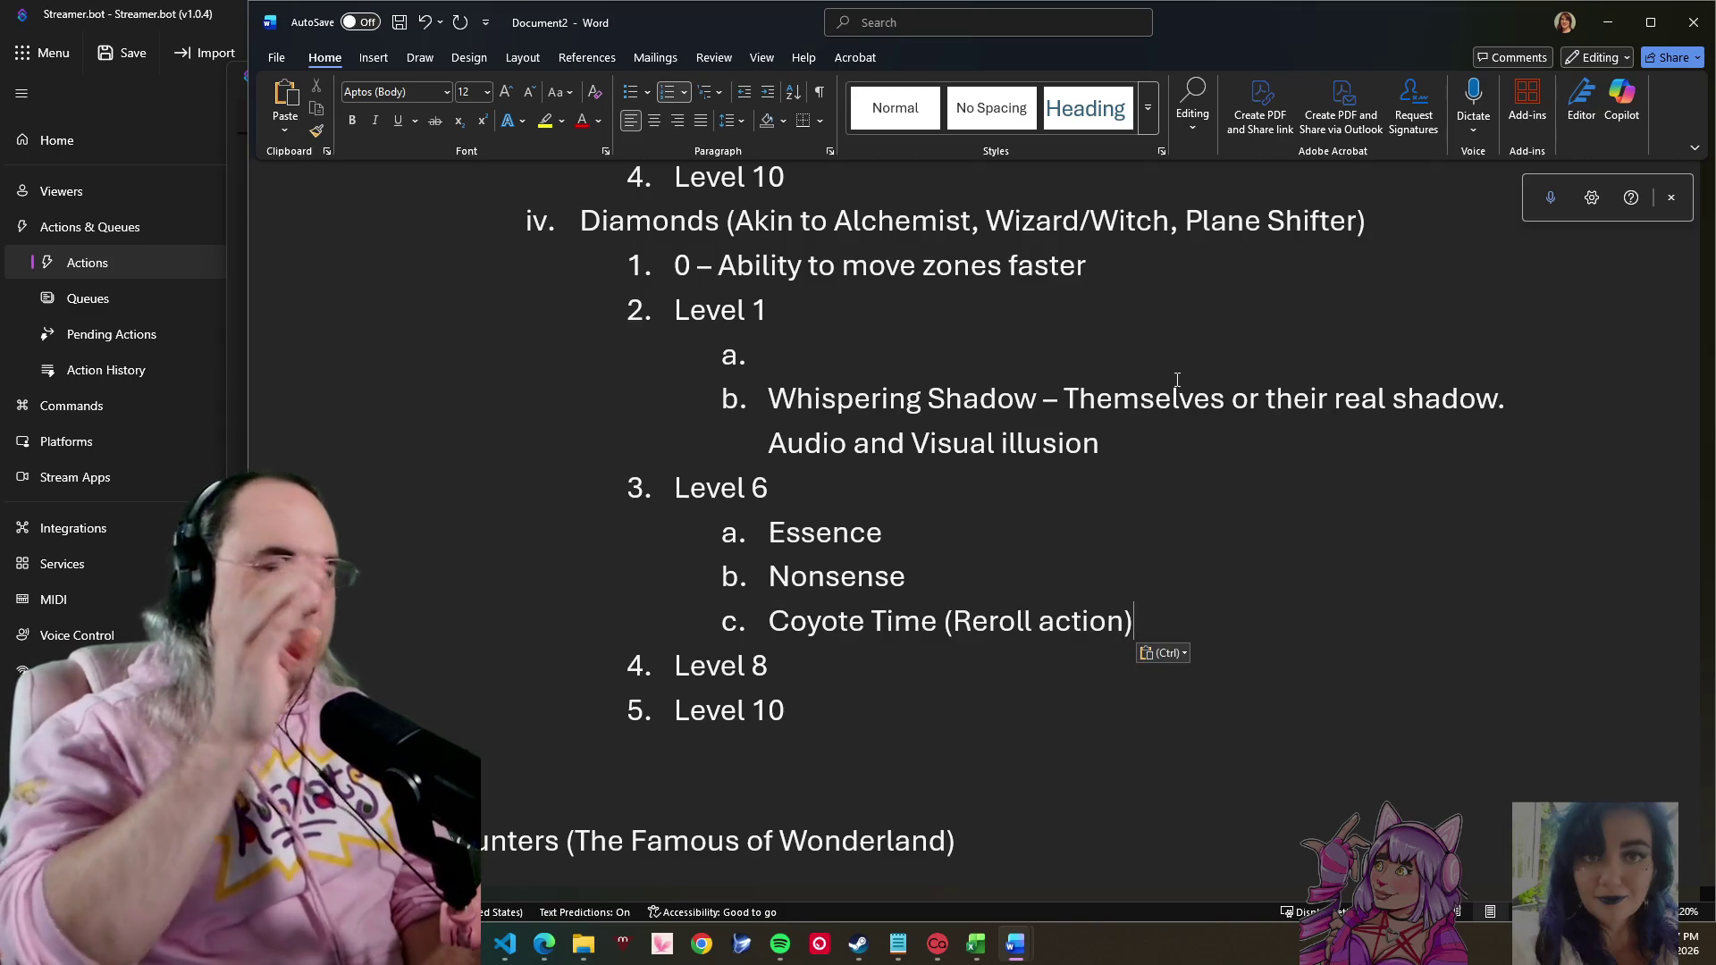
# - Review the Level 6 list (Essence, Nonsense, Coyote Time) by selecting and deselecting its lines
pyautogui.doubleClick(714, 494)
pyautogui.doubleClick(832, 533)
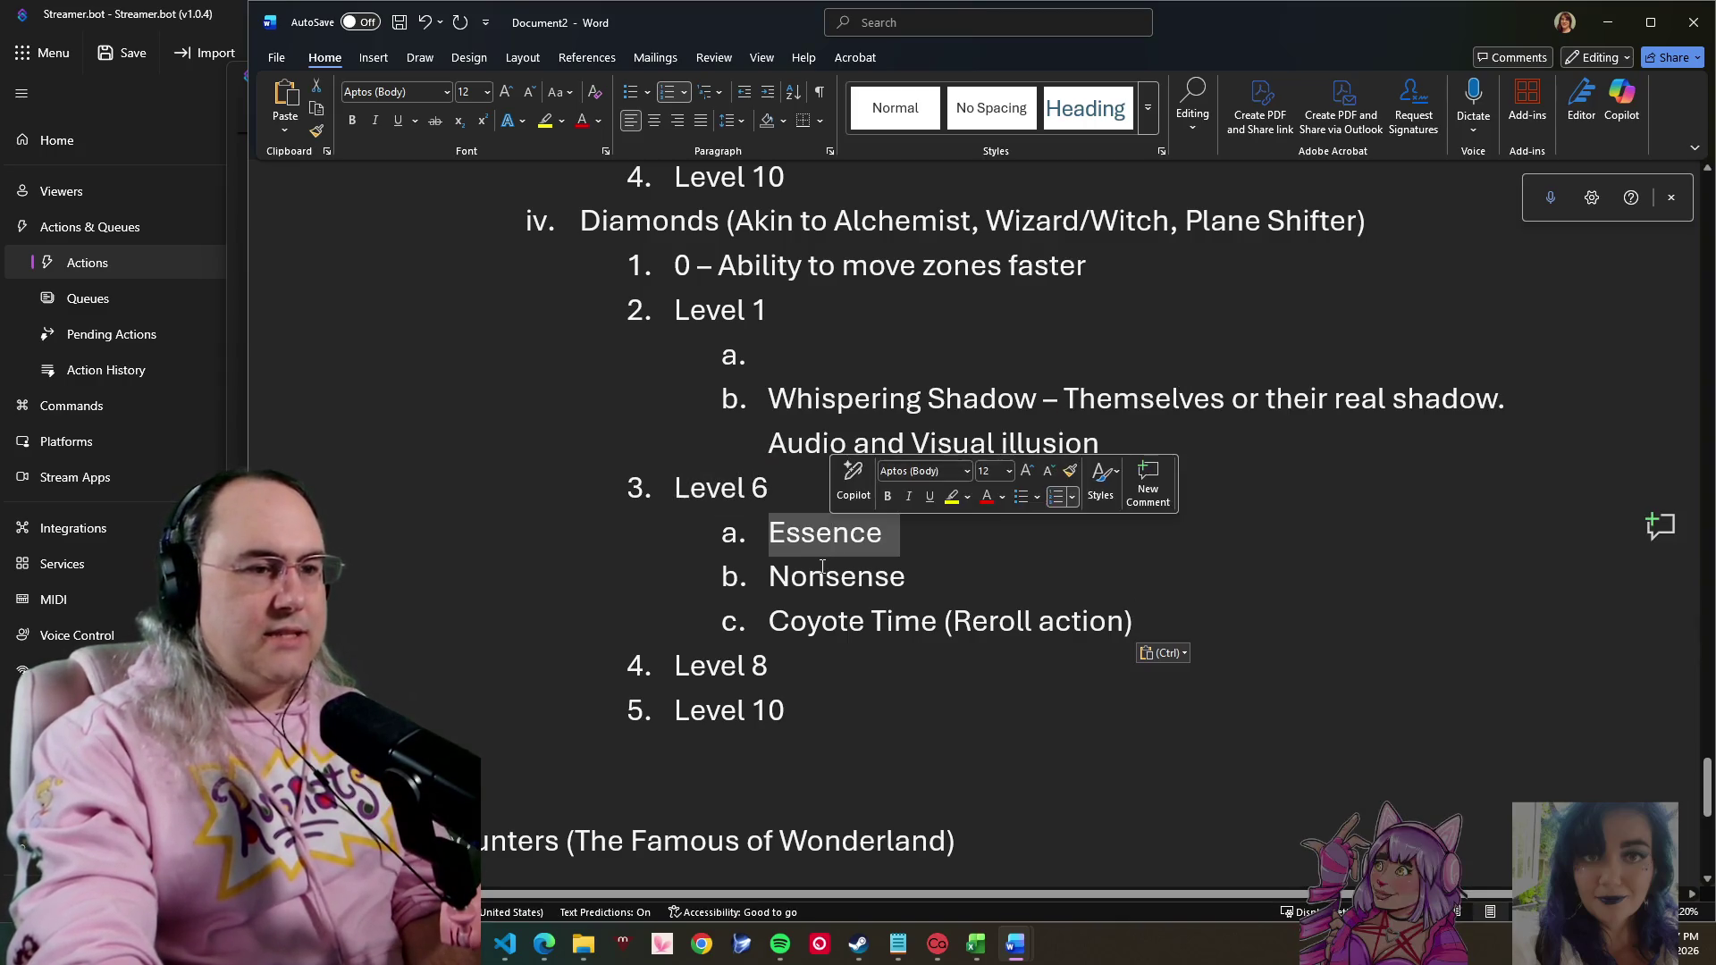
pyautogui.doubleClick(837, 578)
pyautogui.click(772, 535)
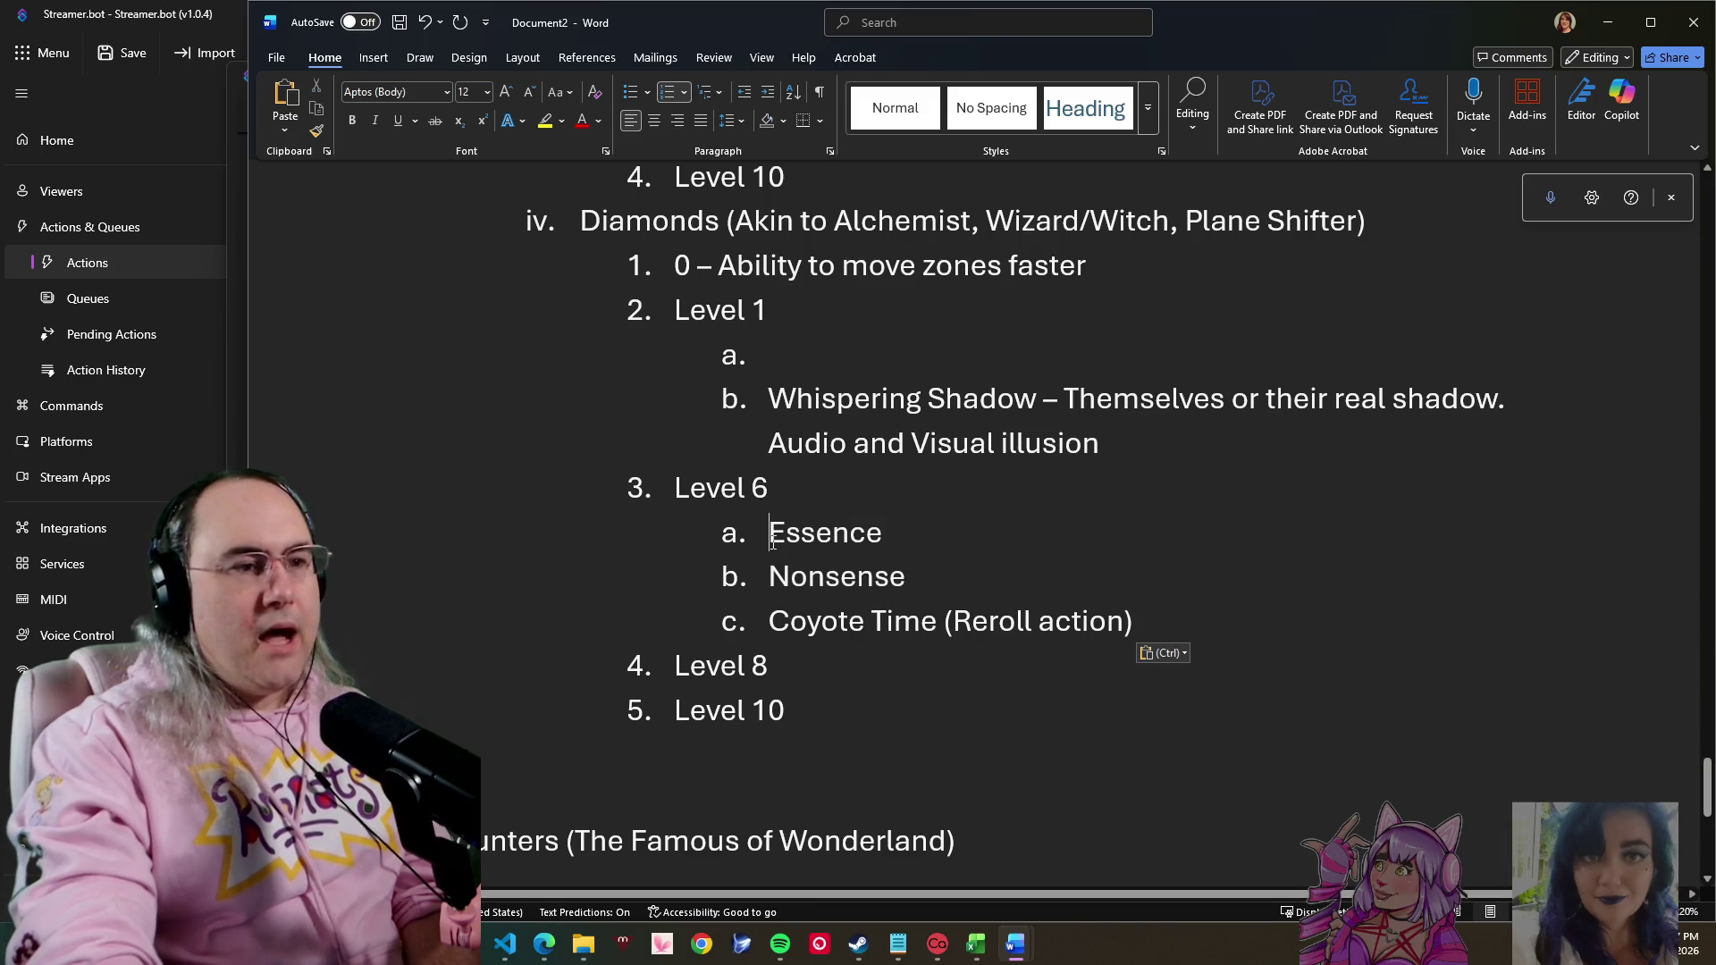
pyautogui.click(789, 483)
pyautogui.moveTo(826, 487); pyautogui.dragTo(675, 483)
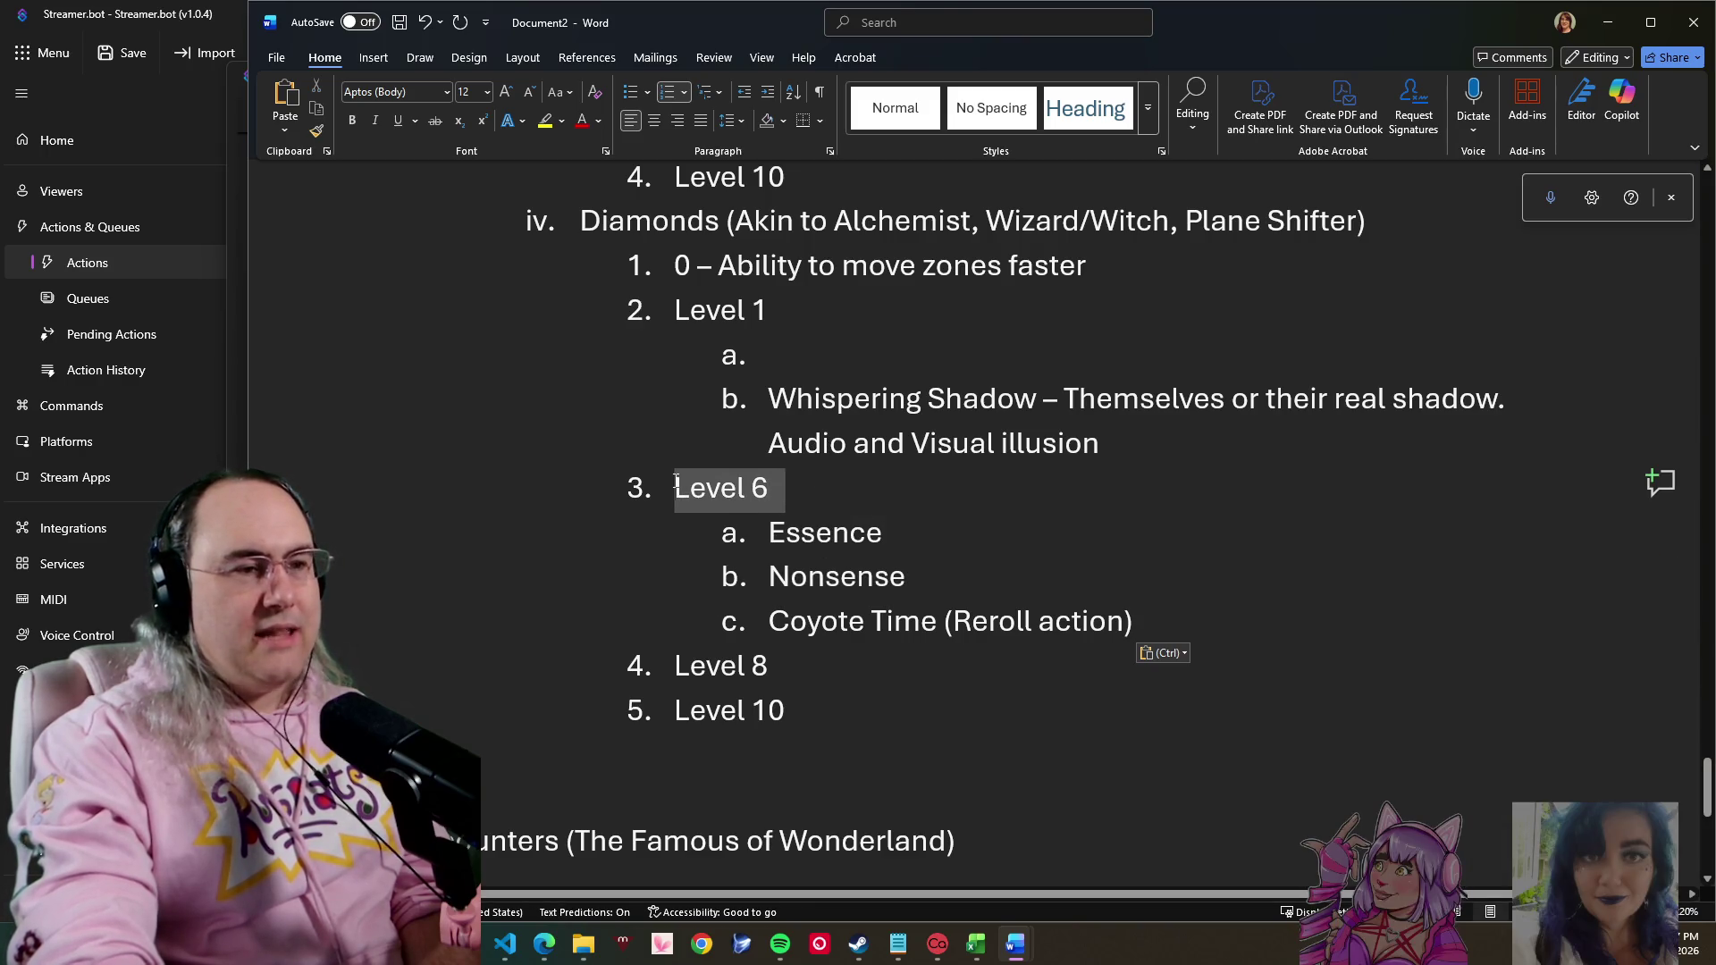
pyautogui.click(674, 489)
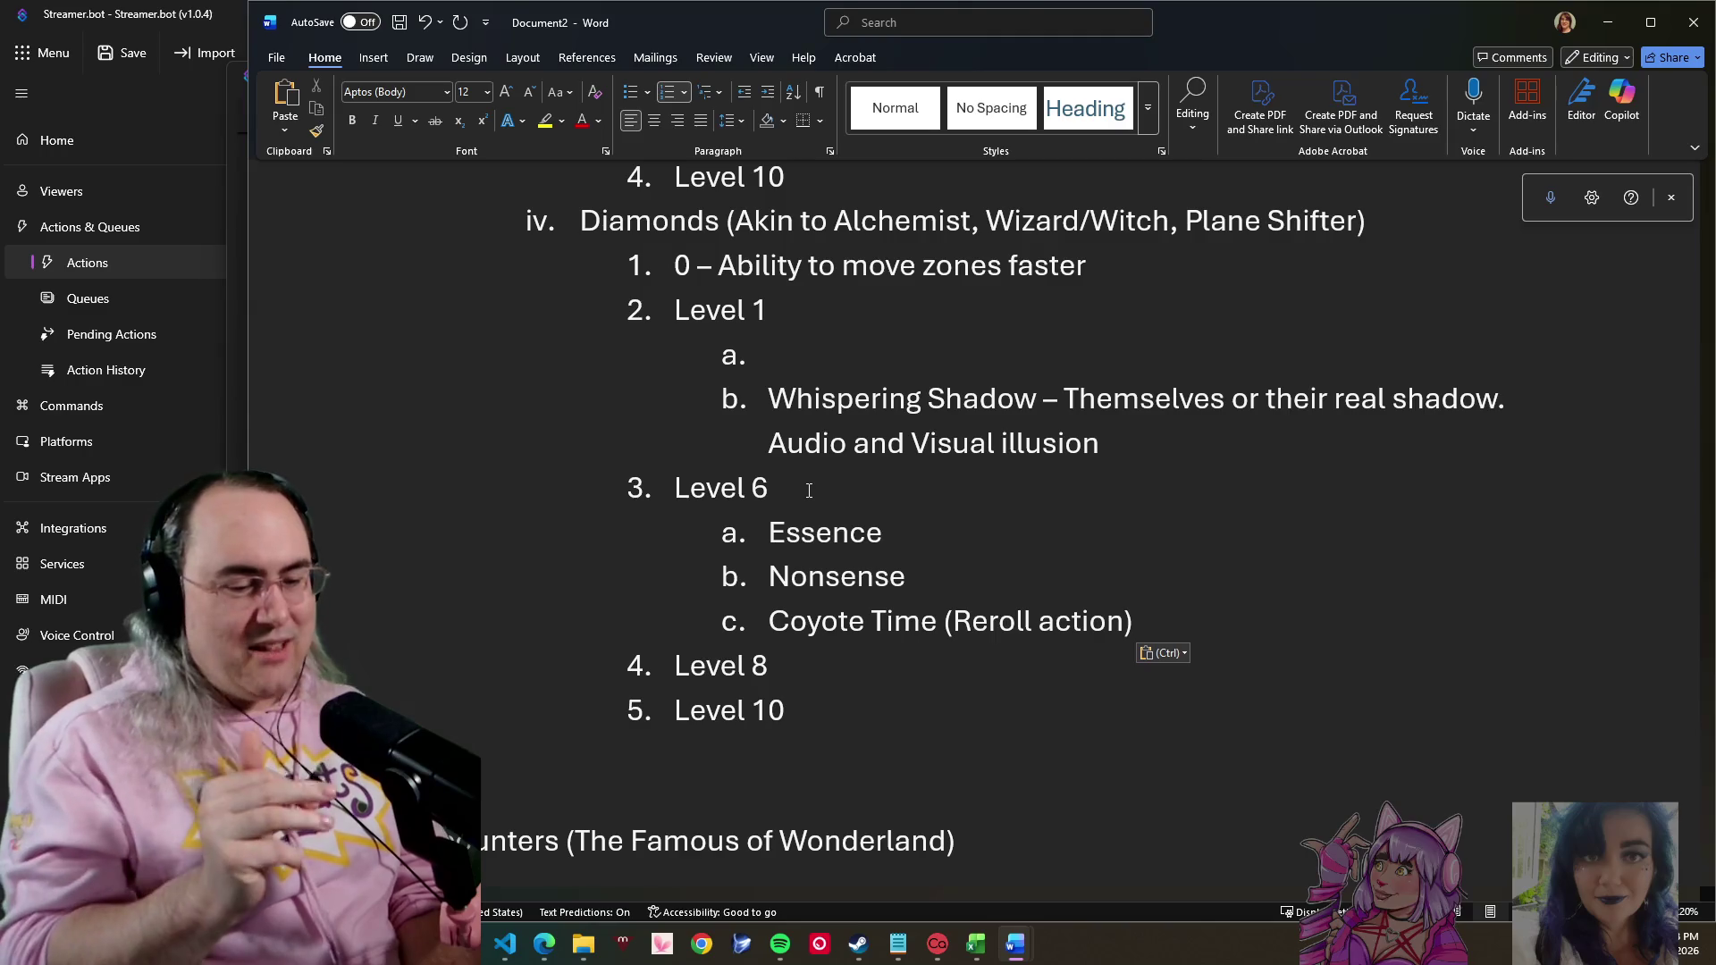
pyautogui.scroll(-1, 1088, 676)
pyautogui.scroll(-1, 1320, 586)
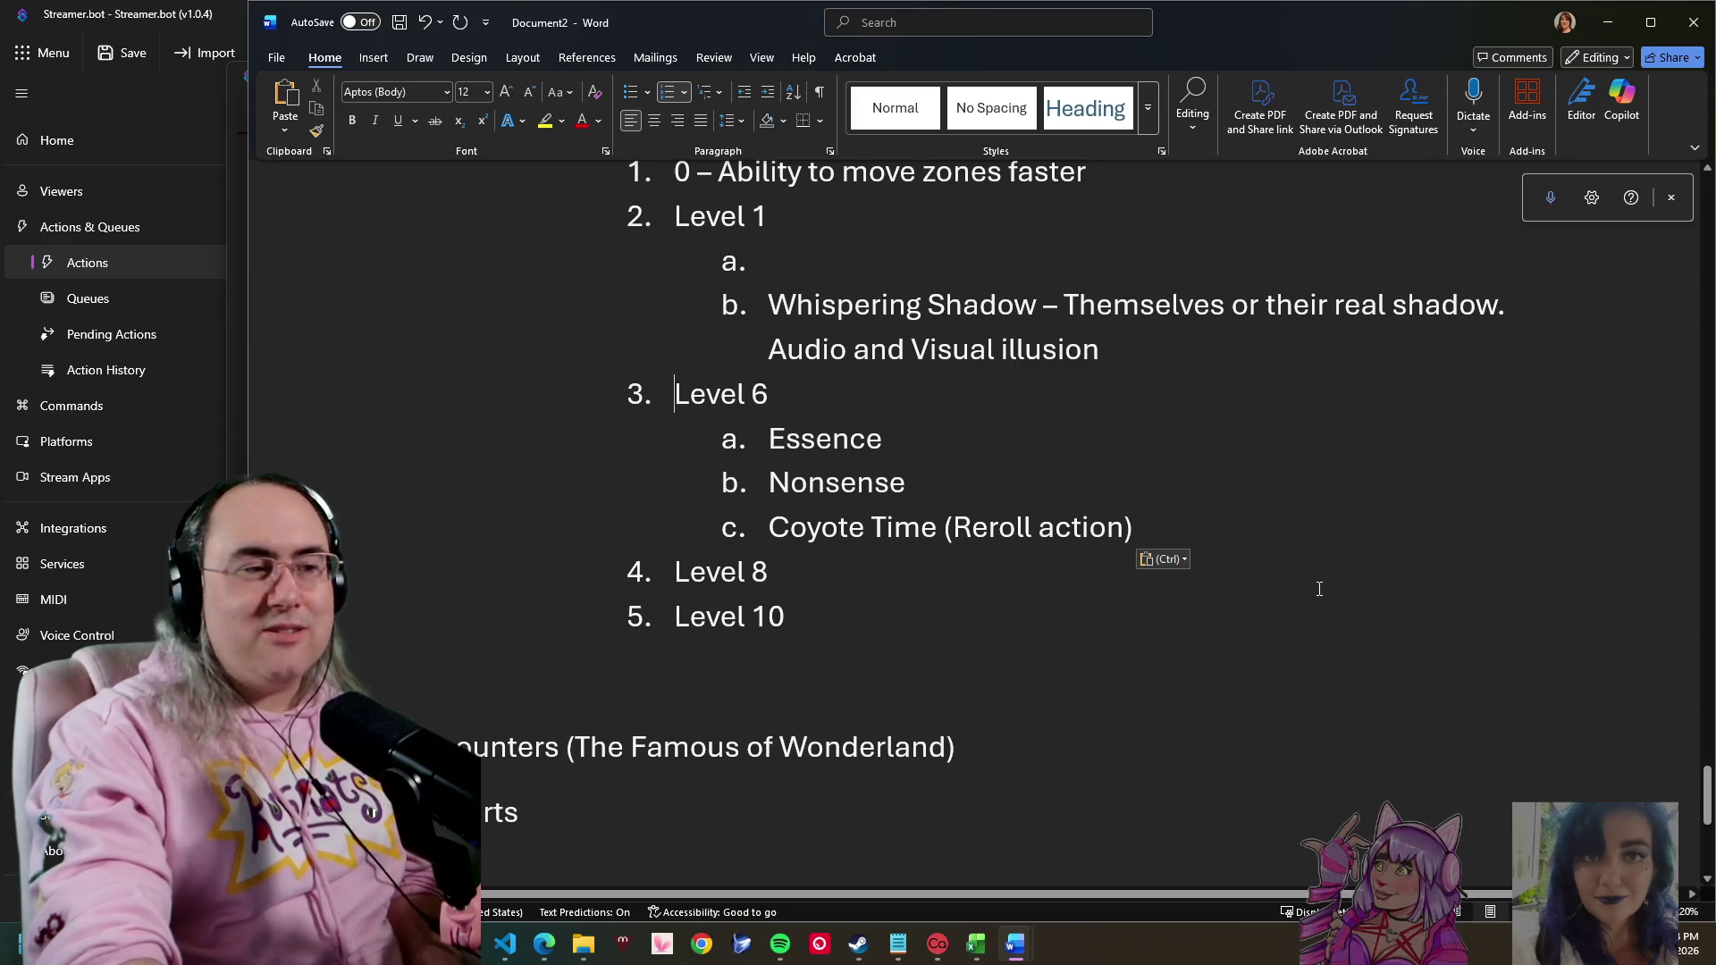
pyautogui.moveTo(836, 612); pyautogui.dragTo(831, 395)
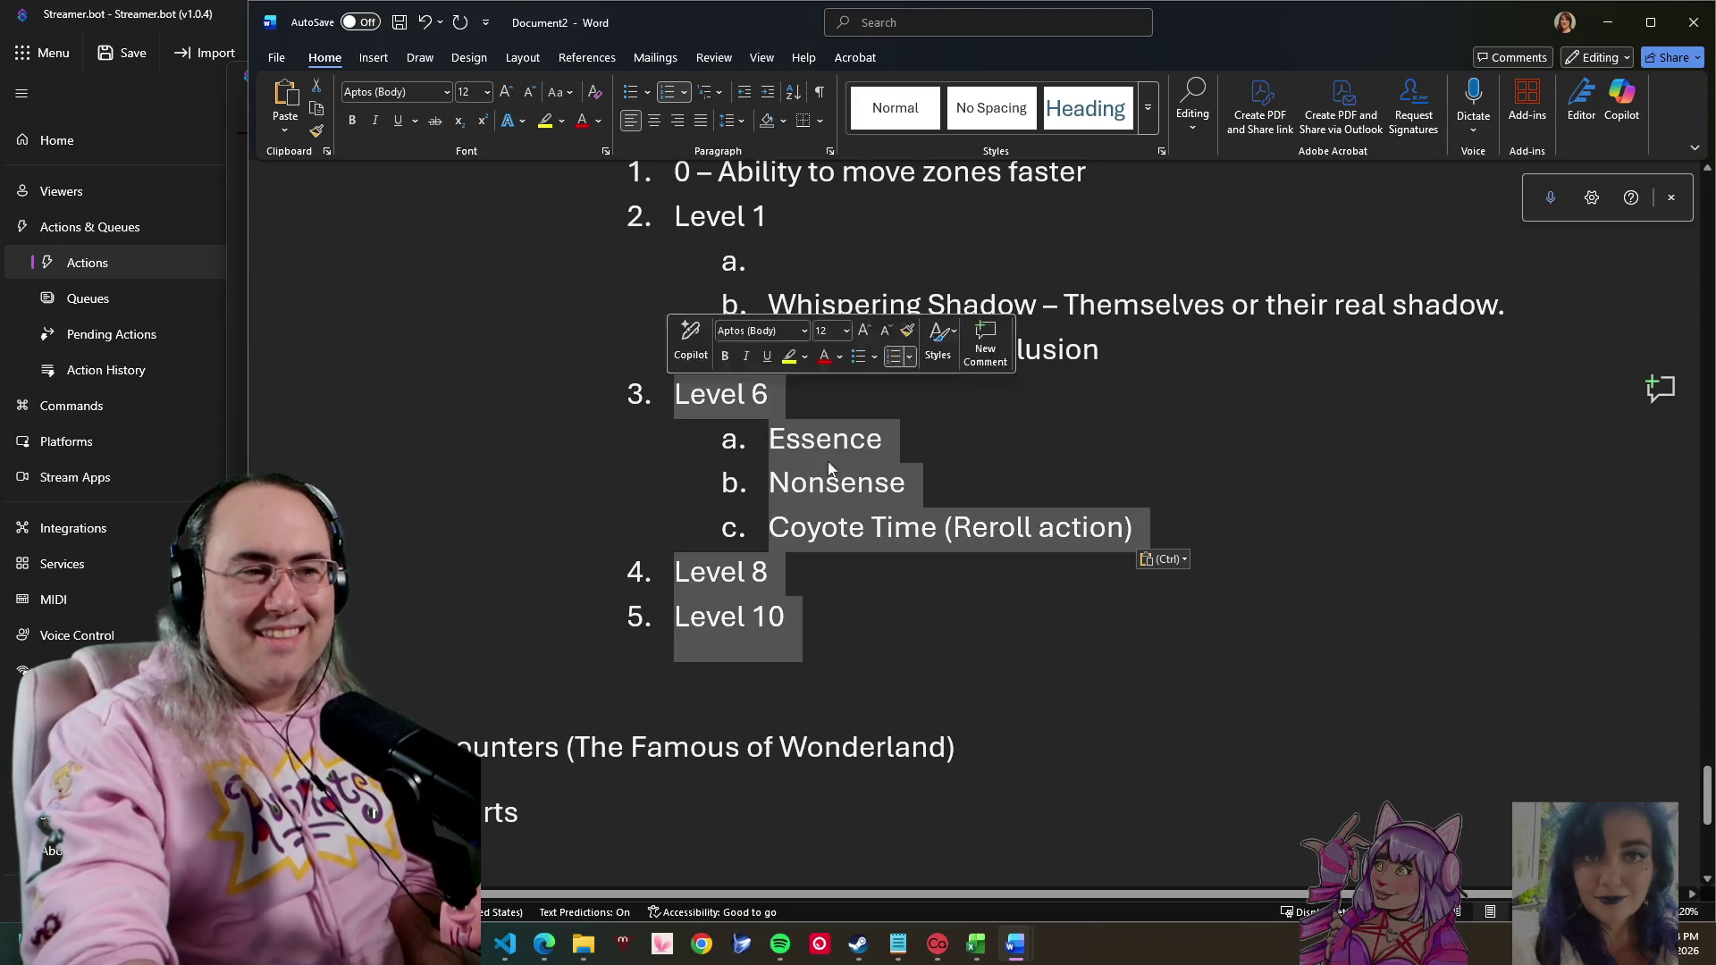
pyautogui.click(939, 442)
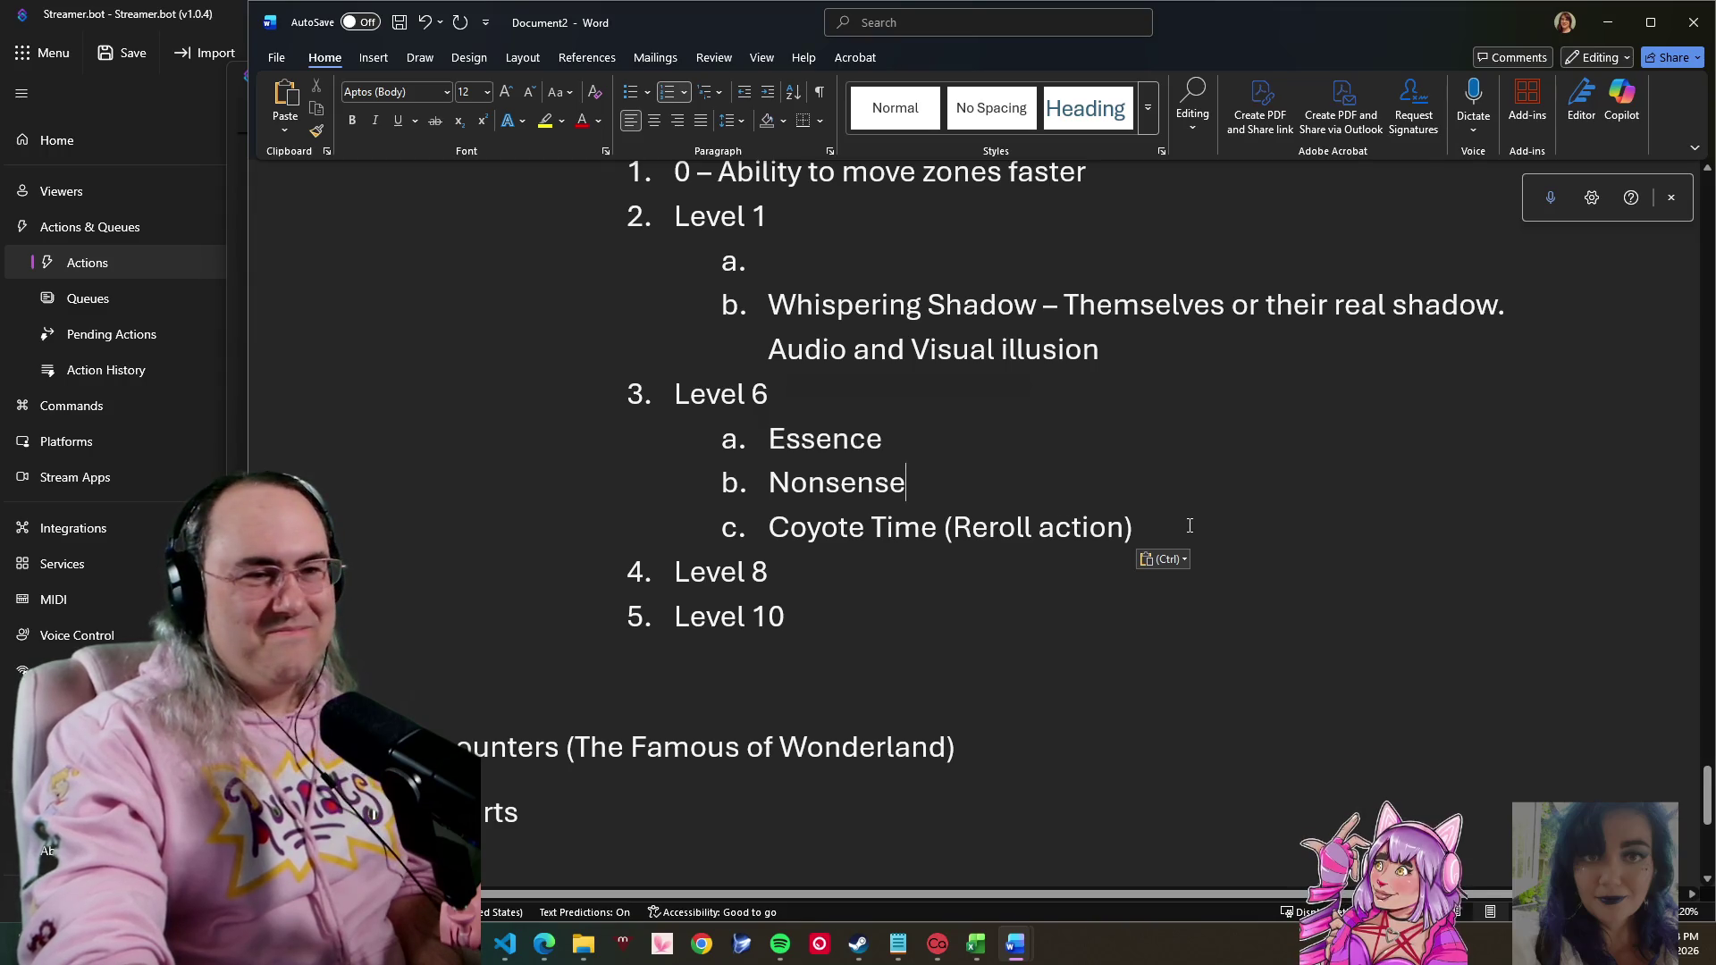
pyautogui.moveTo(1238, 509); pyautogui.dragTo(1019, 441)
pyautogui.click(885, 399)
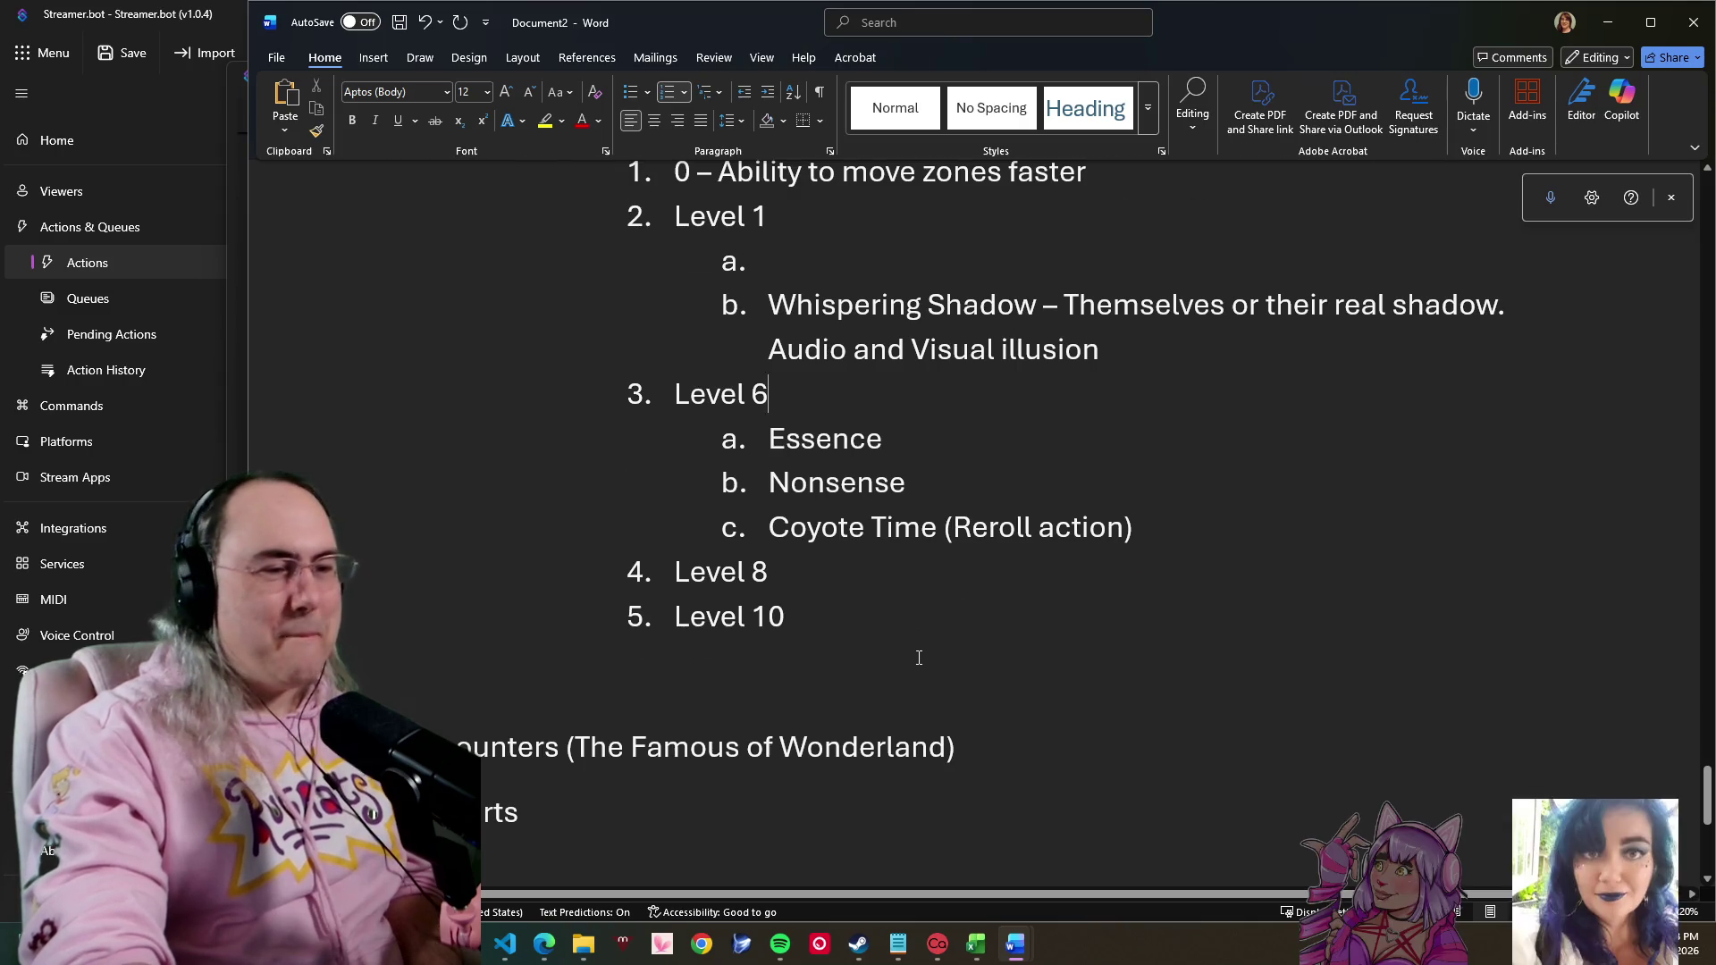
pyautogui.scroll(3, 999, 649)
pyautogui.scroll(1, 1002, 652)
pyautogui.scroll(2, 1008, 654)
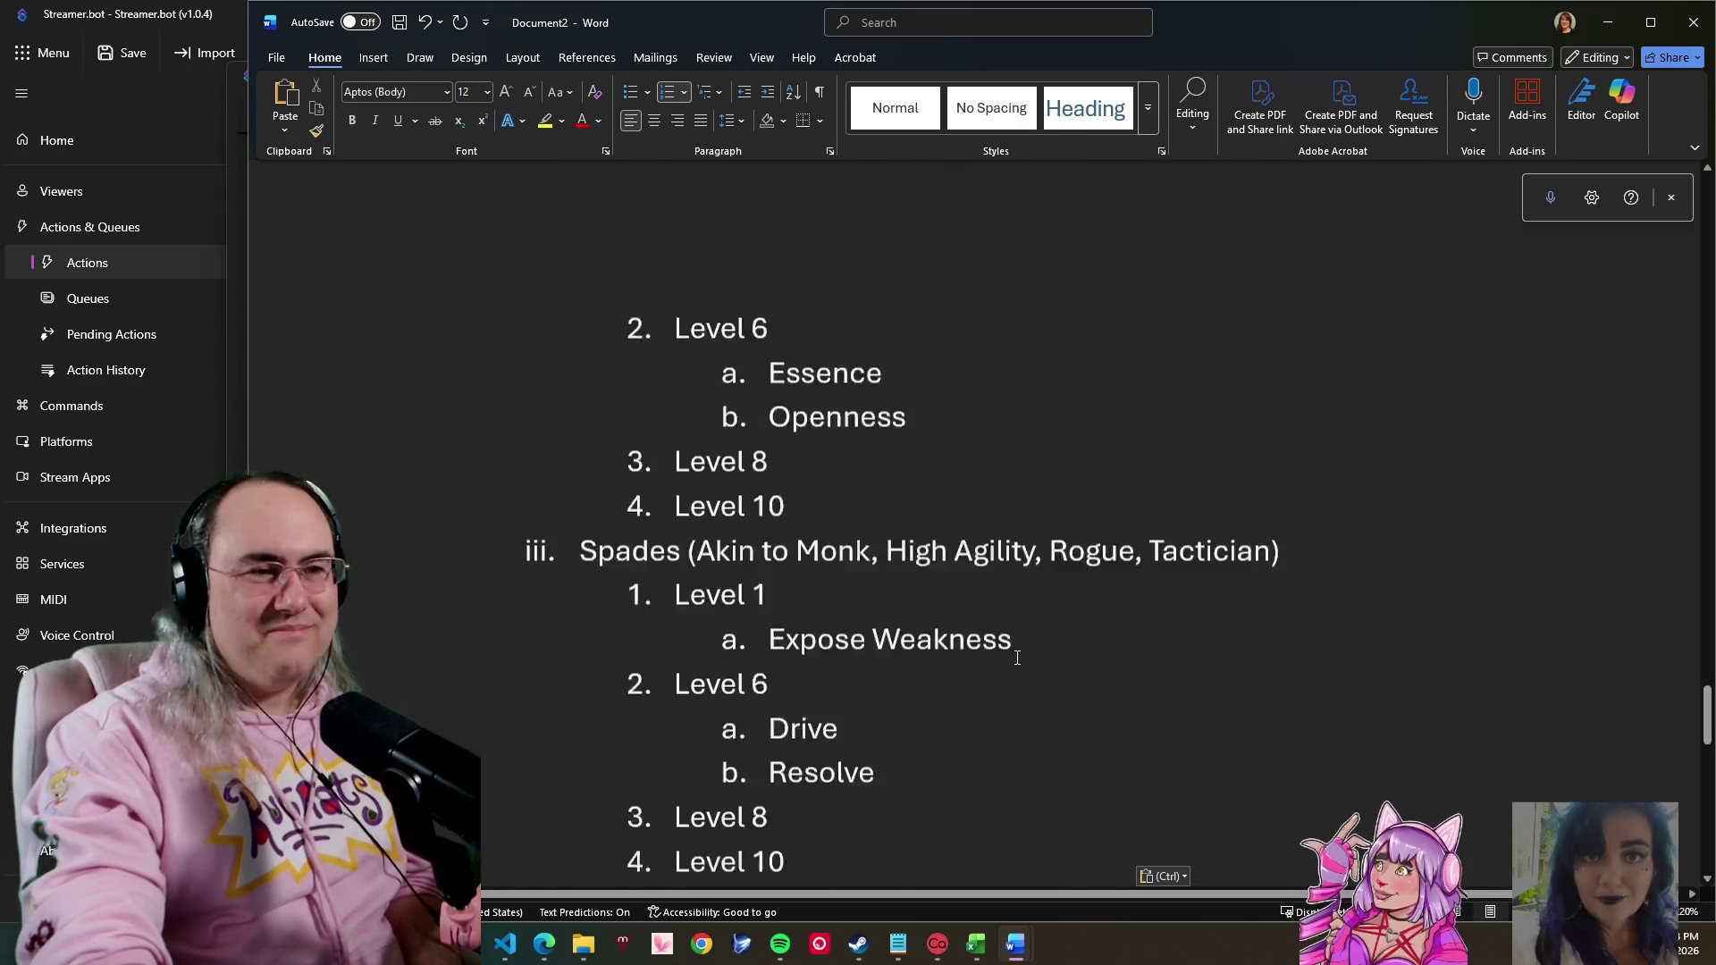
pyautogui.scroll(3, 1017, 658)
pyautogui.scroll(2, 1017, 657)
pyautogui.scroll(2, 1017, 656)
pyautogui.scroll(1, 1018, 655)
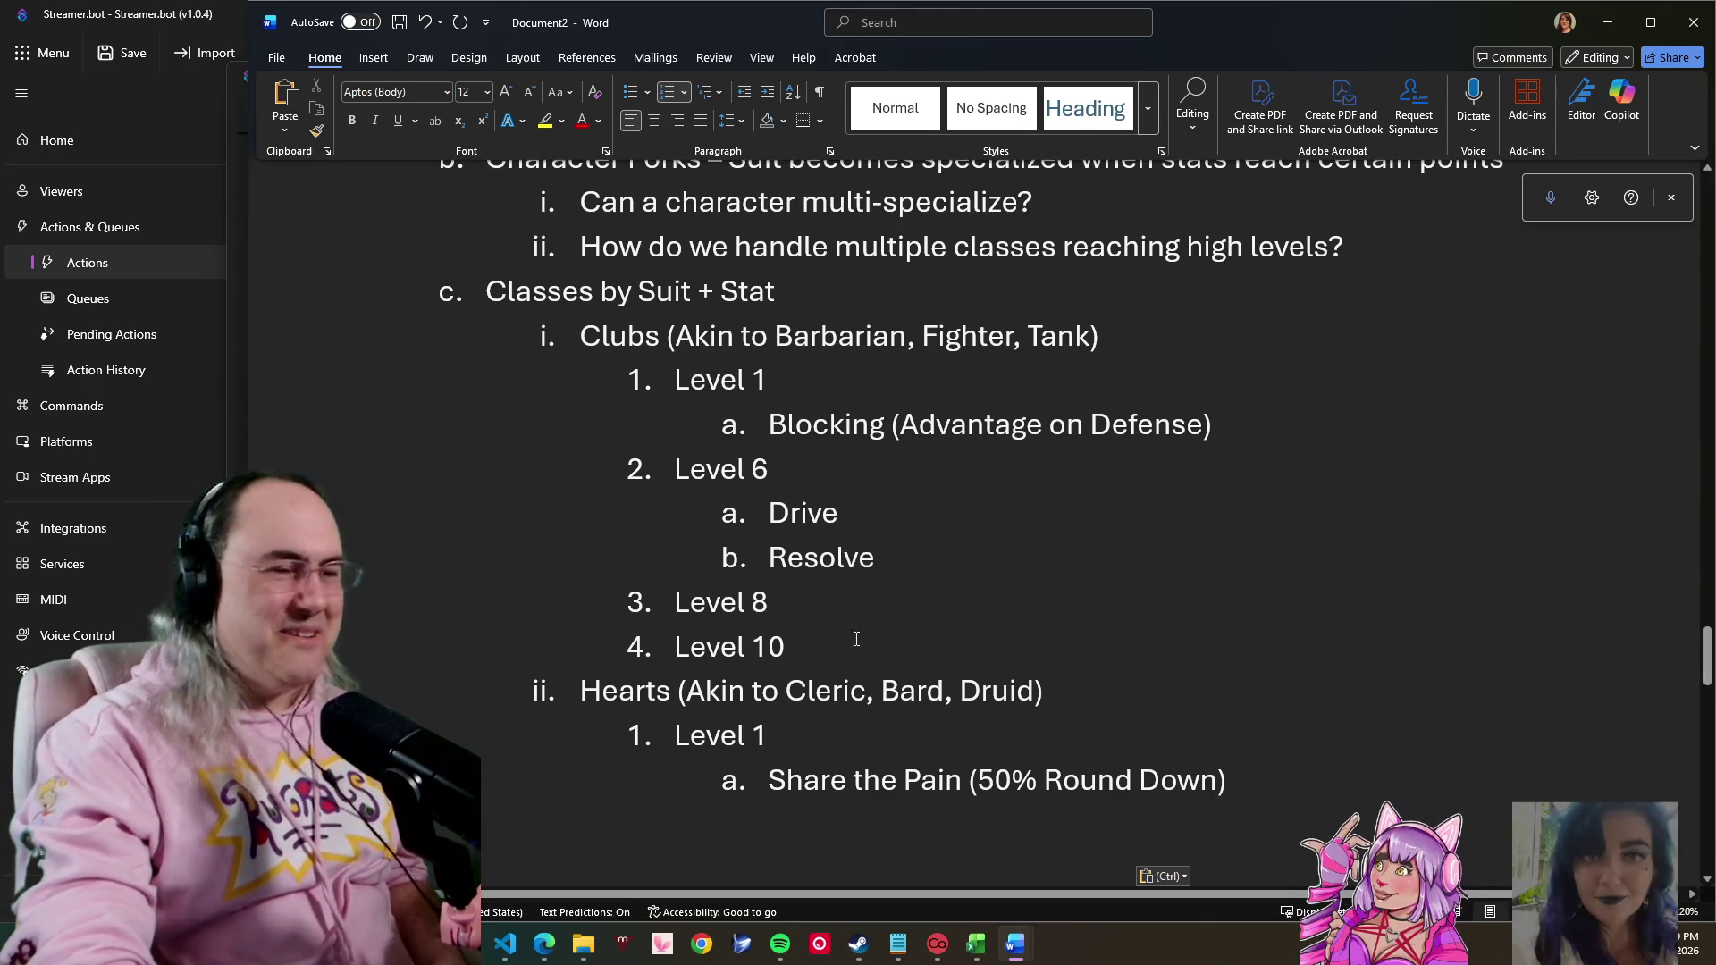
pyautogui.moveTo(1103, 692); pyautogui.dragTo(579, 335)
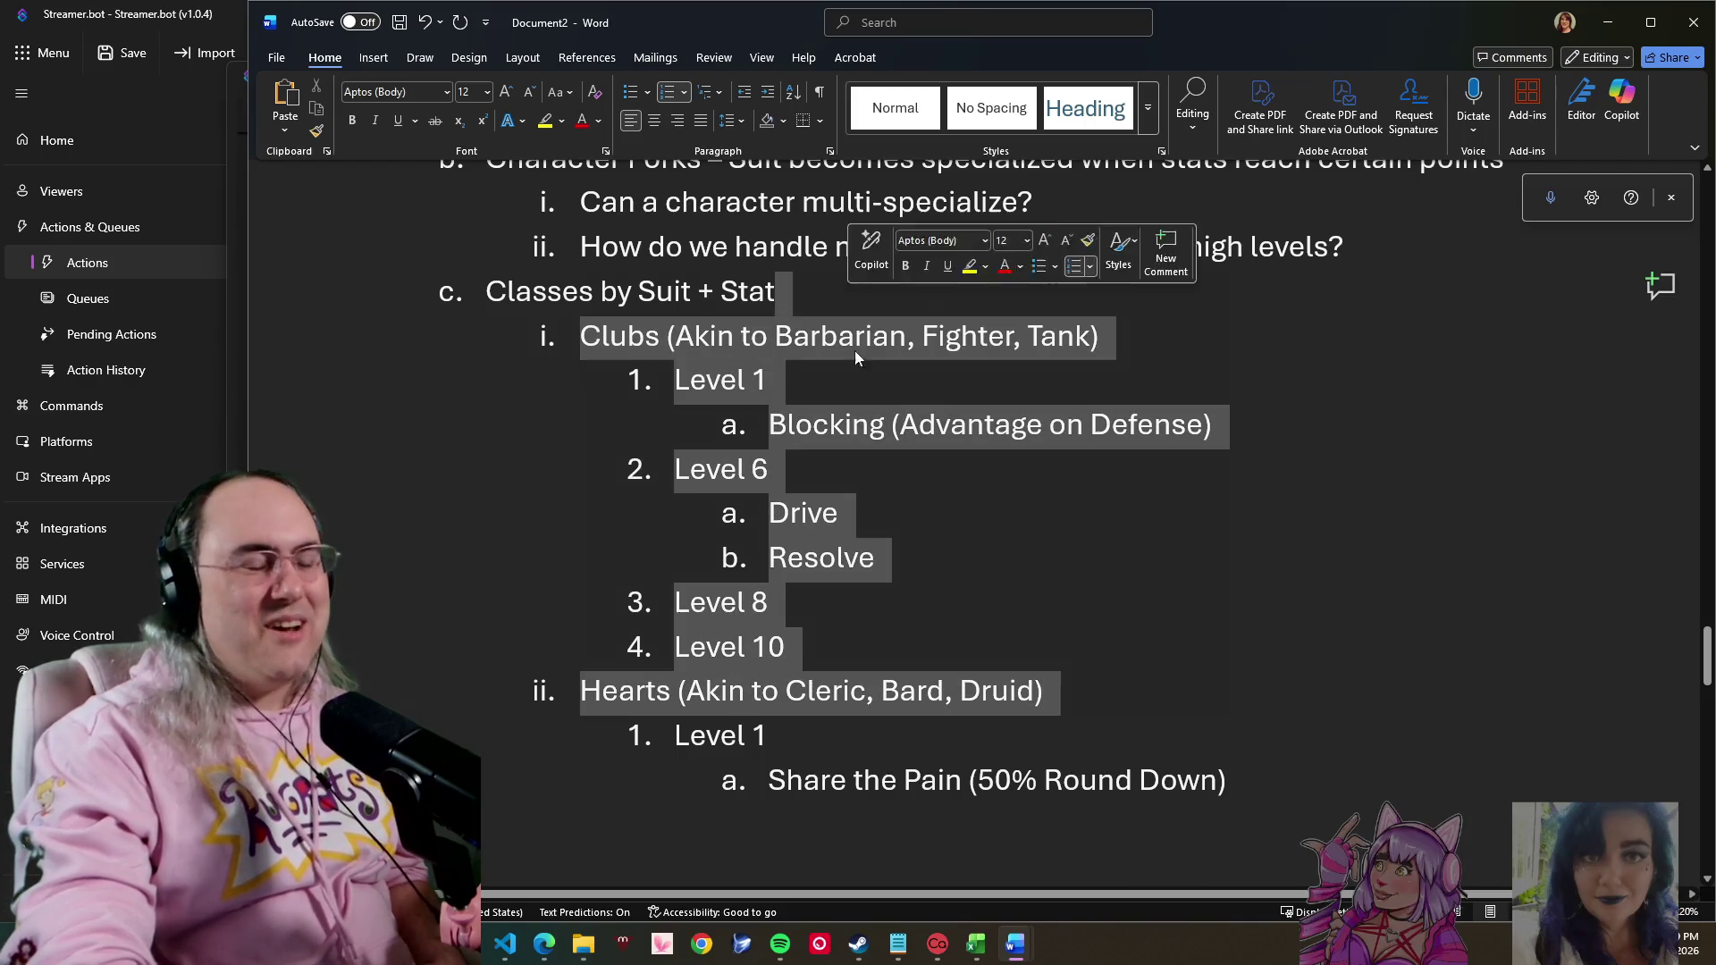
pyautogui.click(943, 739)
pyautogui.moveTo(943, 739); pyautogui.dragTo(682, 307)
pyautogui.click(846, 556)
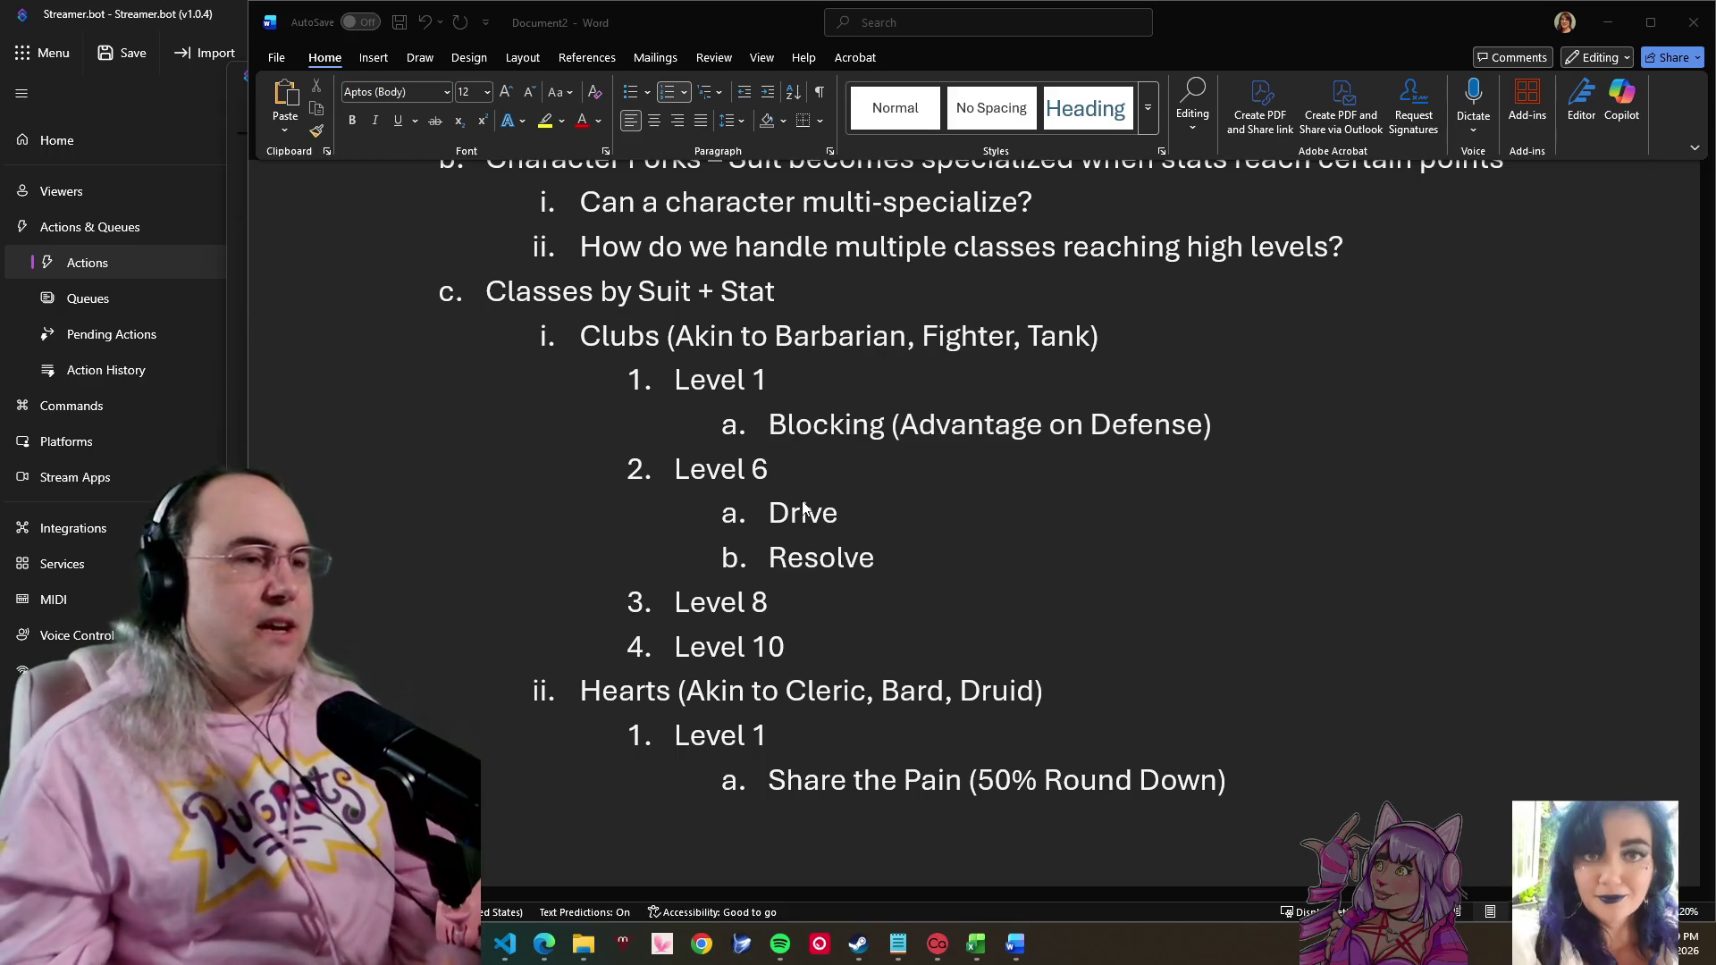
pyautogui.scroll(3, 594, 298)
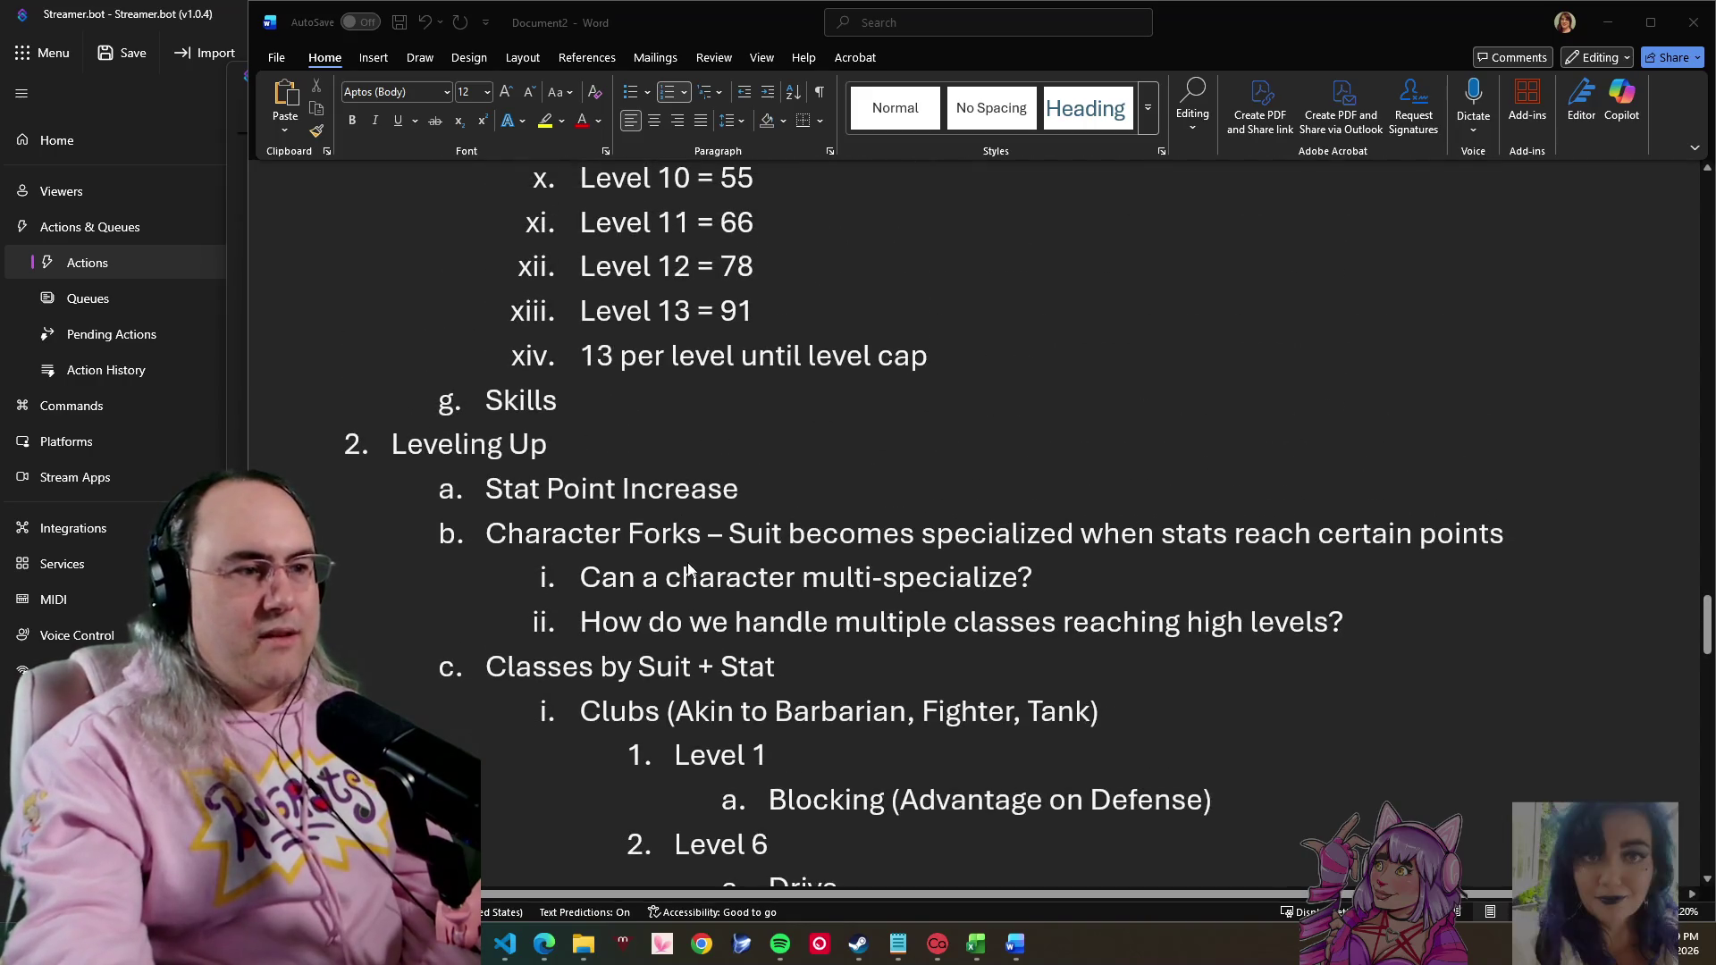
# - Add a nested 'Basic' list under Skills and start its first item
pyautogui.click(485, 670)
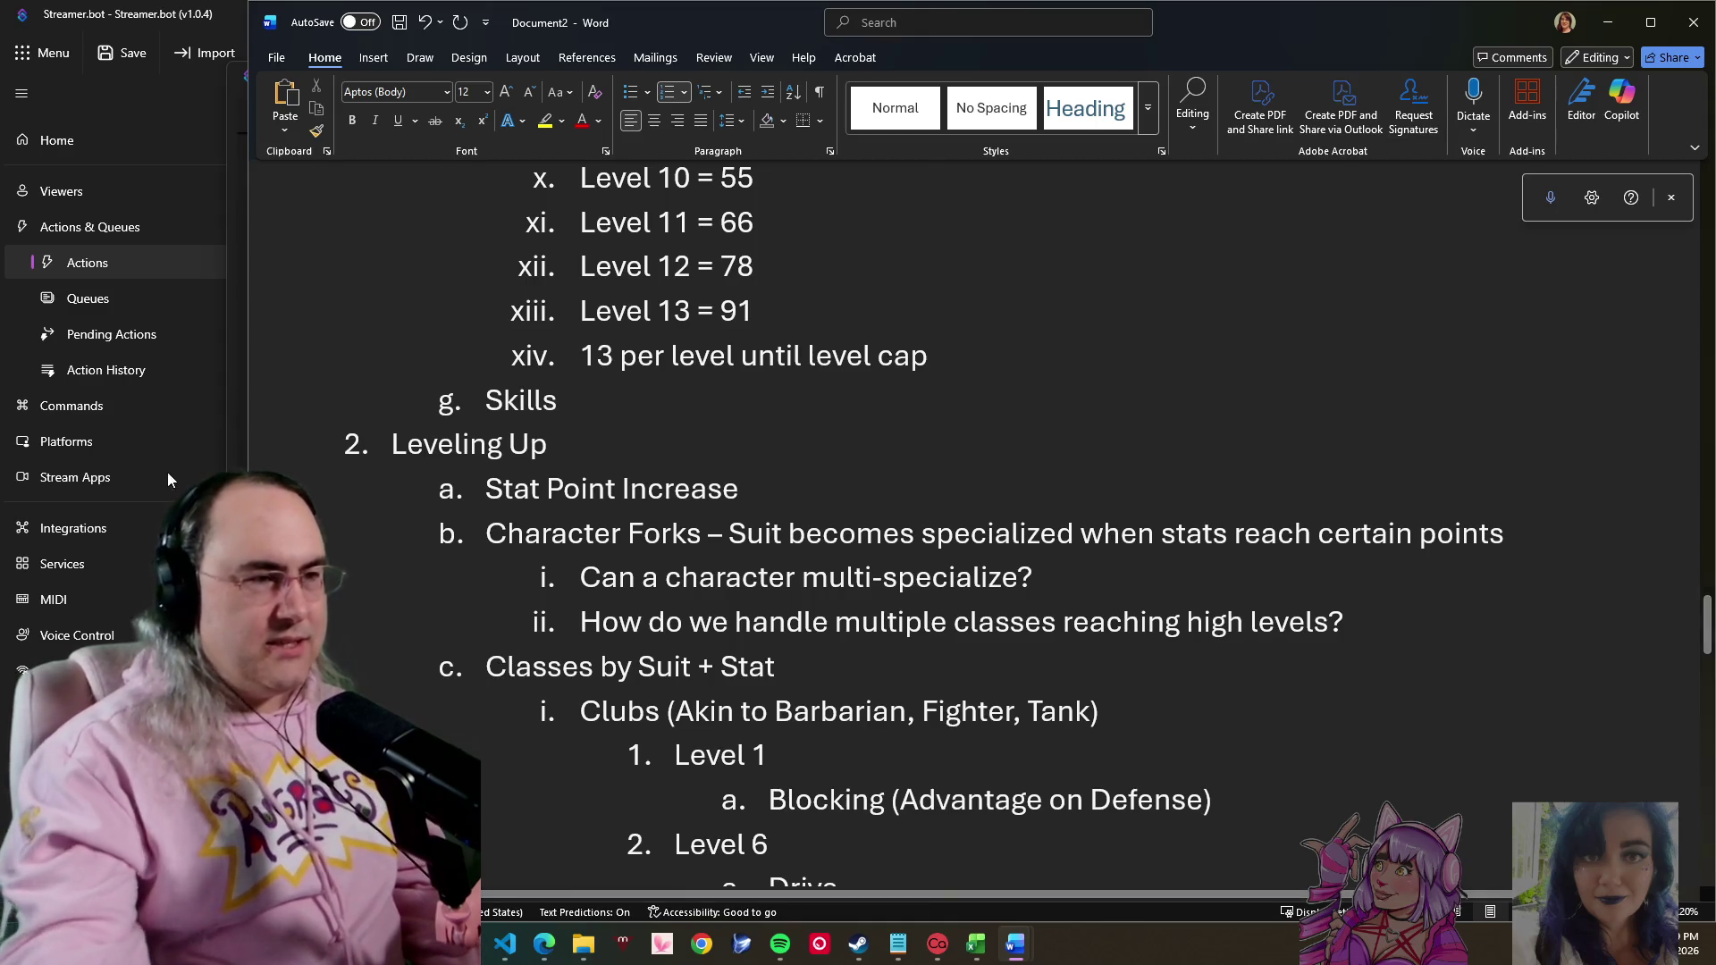
pyautogui.click(585, 399)
pyautogui.press('Return')
pyautogui.press('Tab')
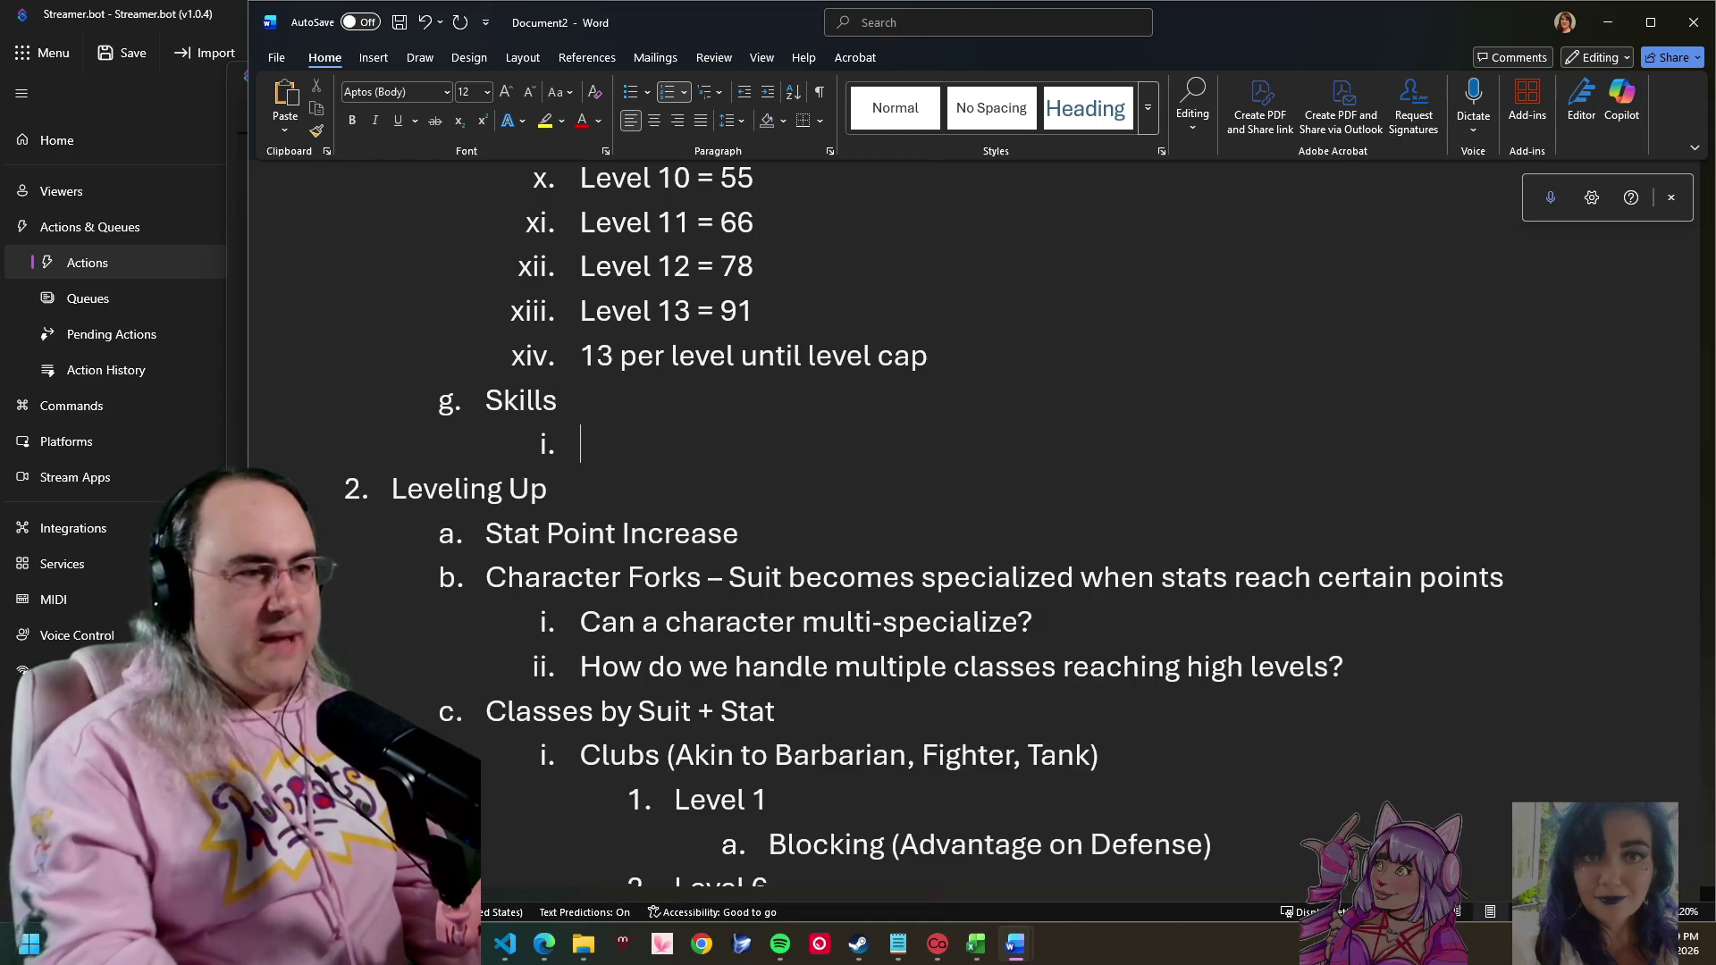
pyautogui.write('Bas')
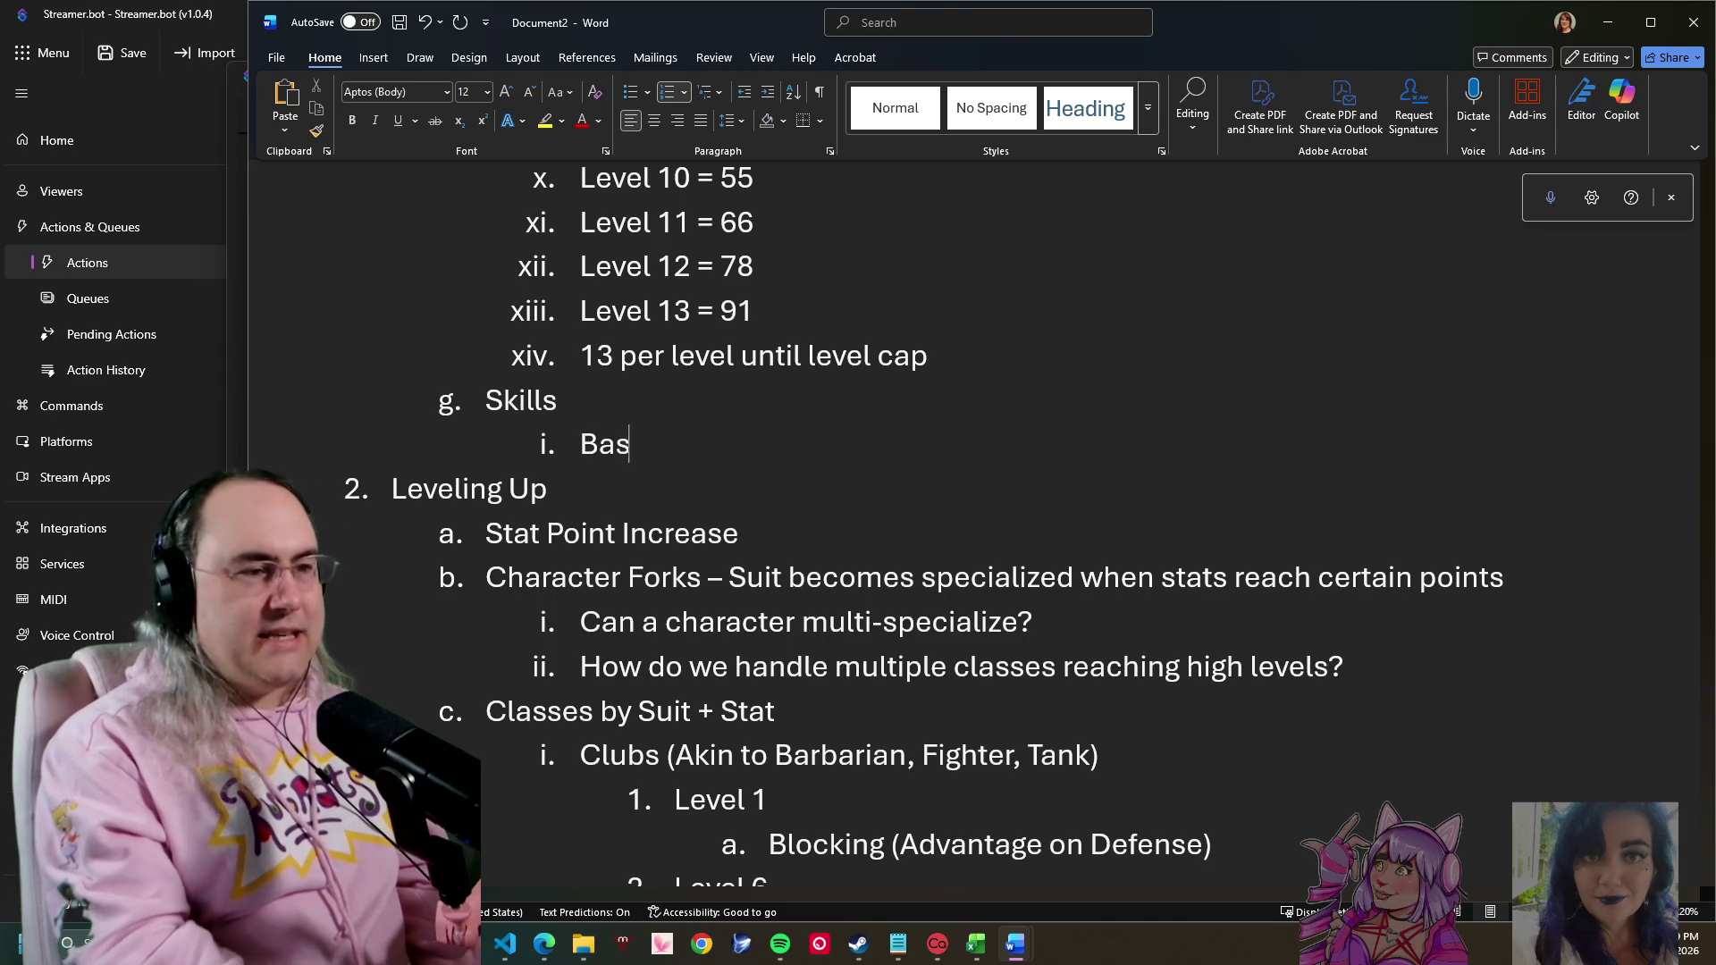
pyautogui.write('ic')
pyautogui.press('Return')
pyautogui.press('Tab')
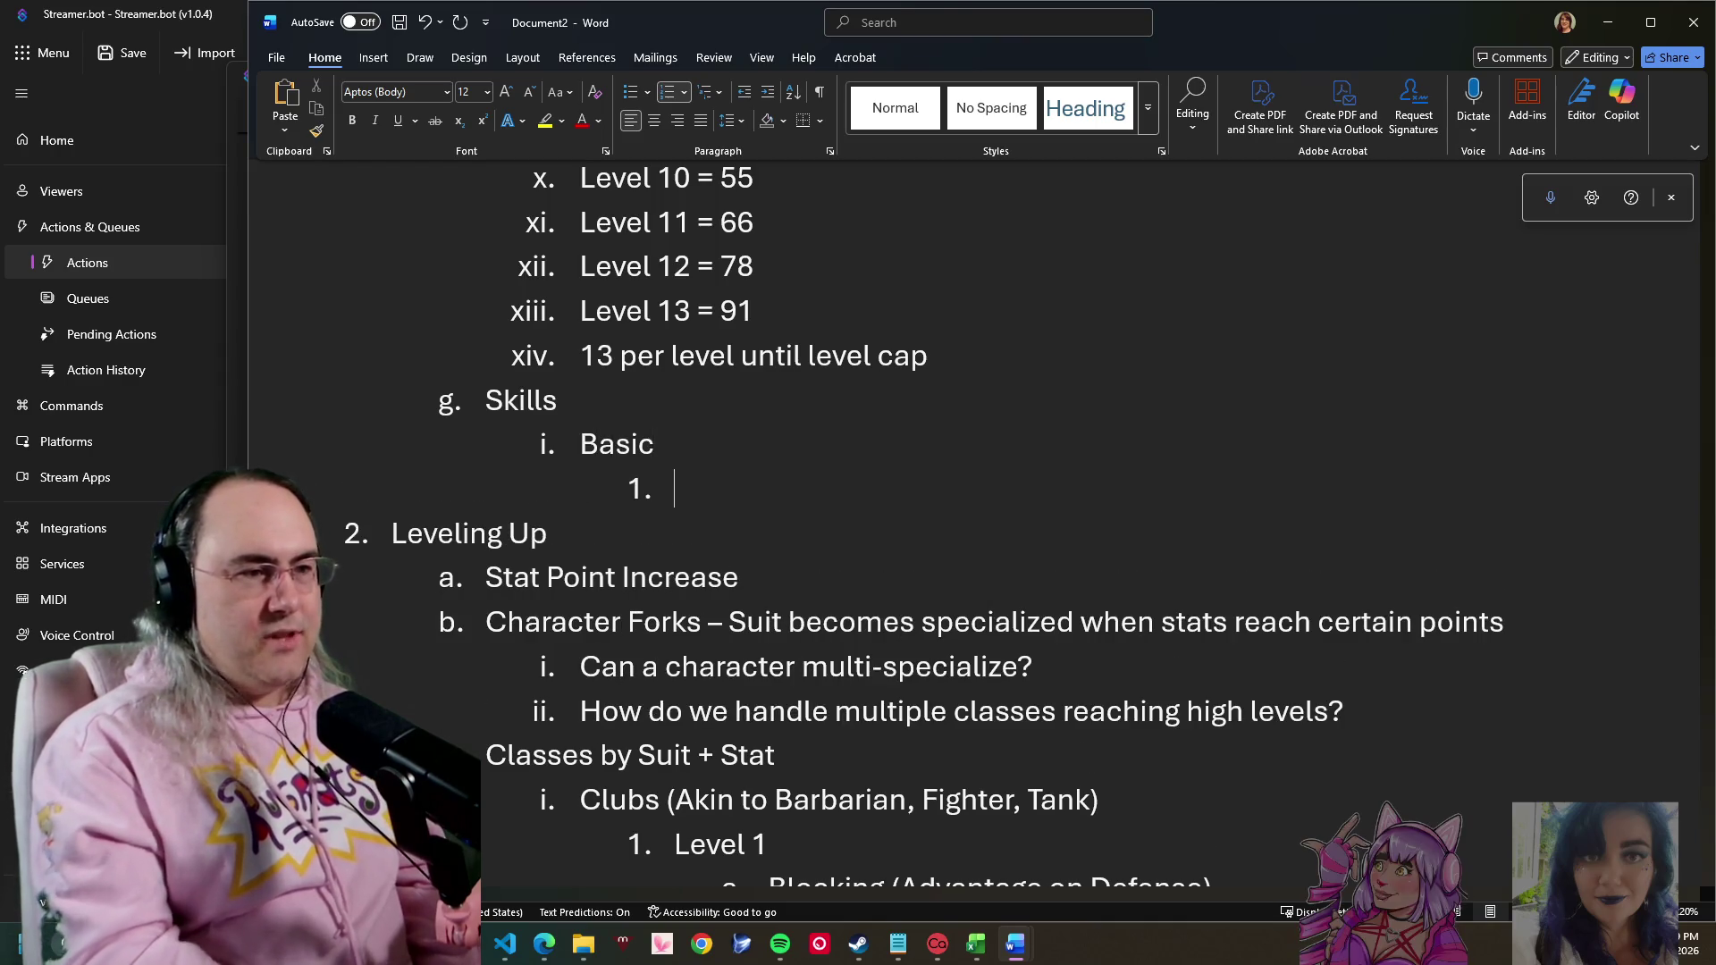
pyautogui.write('Attack')
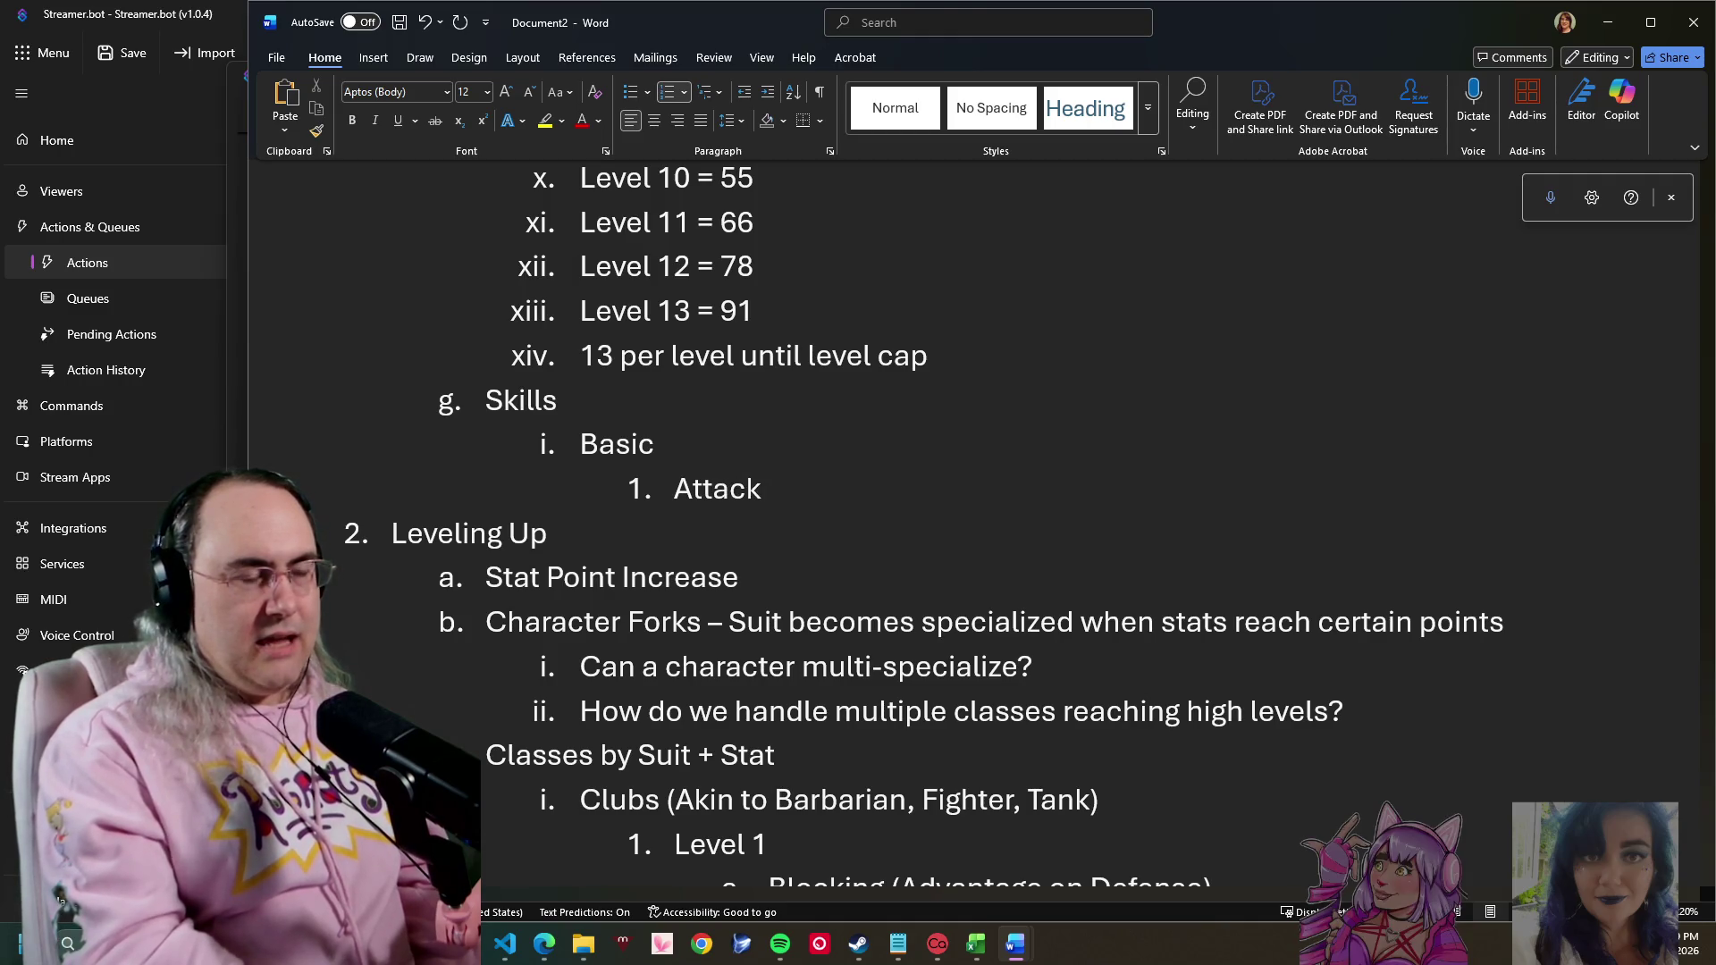
# - List 'Attack' and 'Non-Lethal Attack' as Basic skills and start a third item
pyautogui.press('Return')
pyautogui.write('Non-Letha')
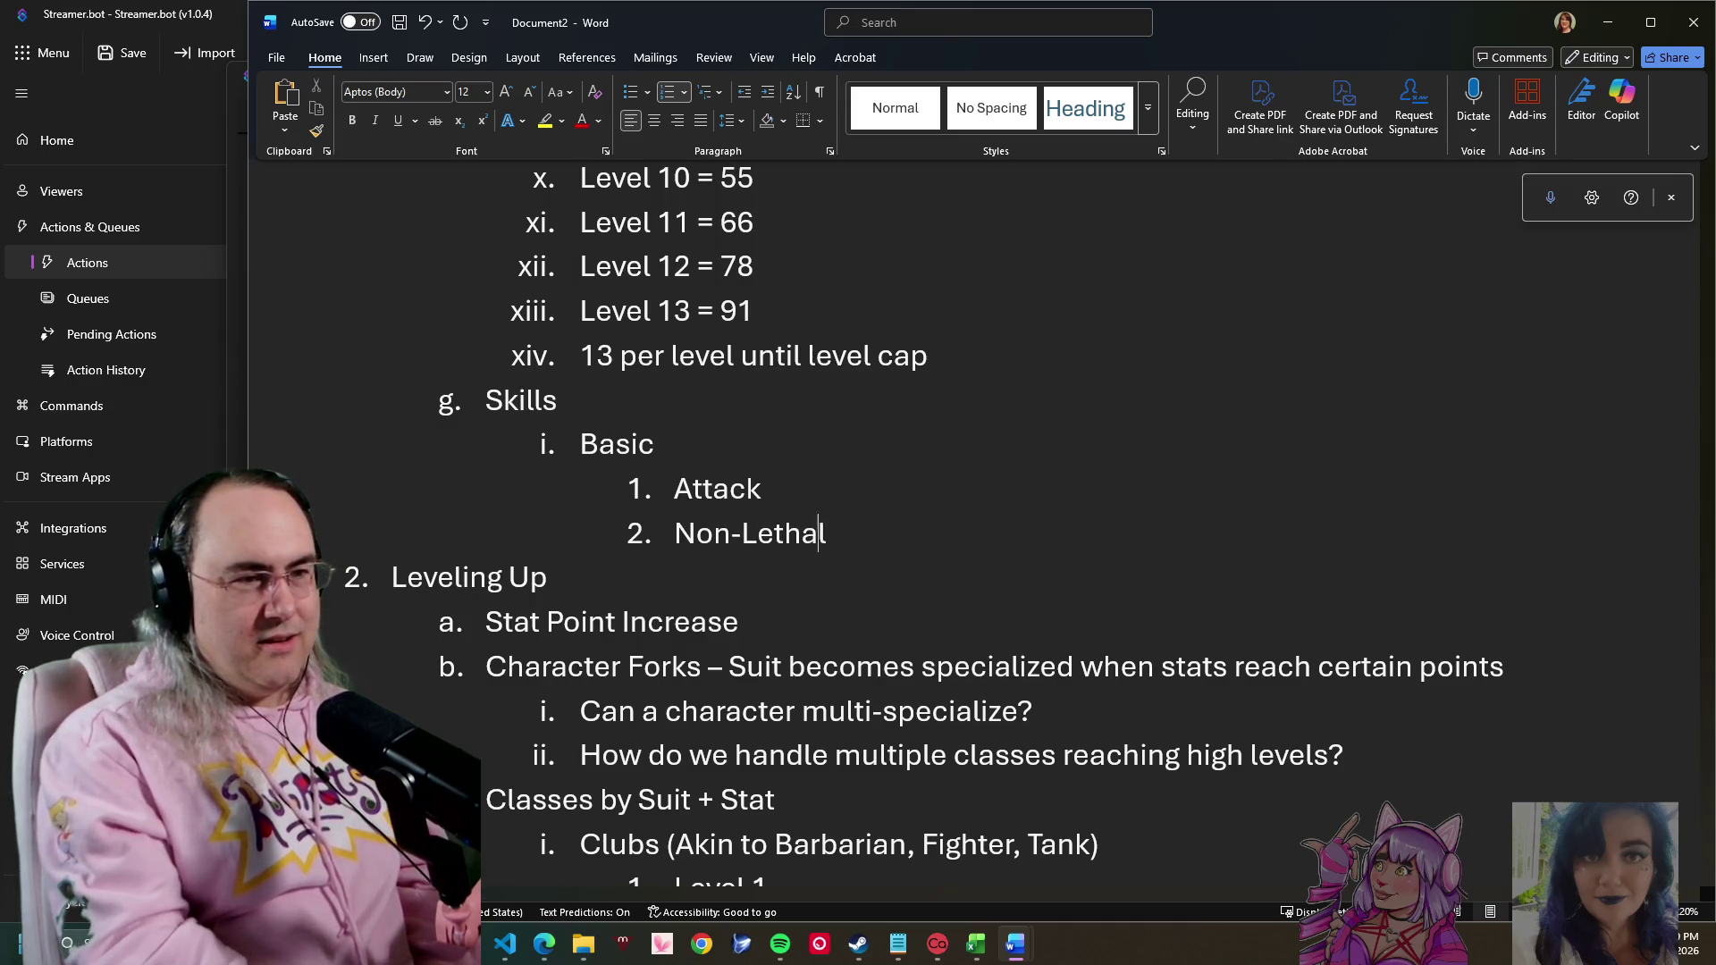
pyautogui.write('l Attack')
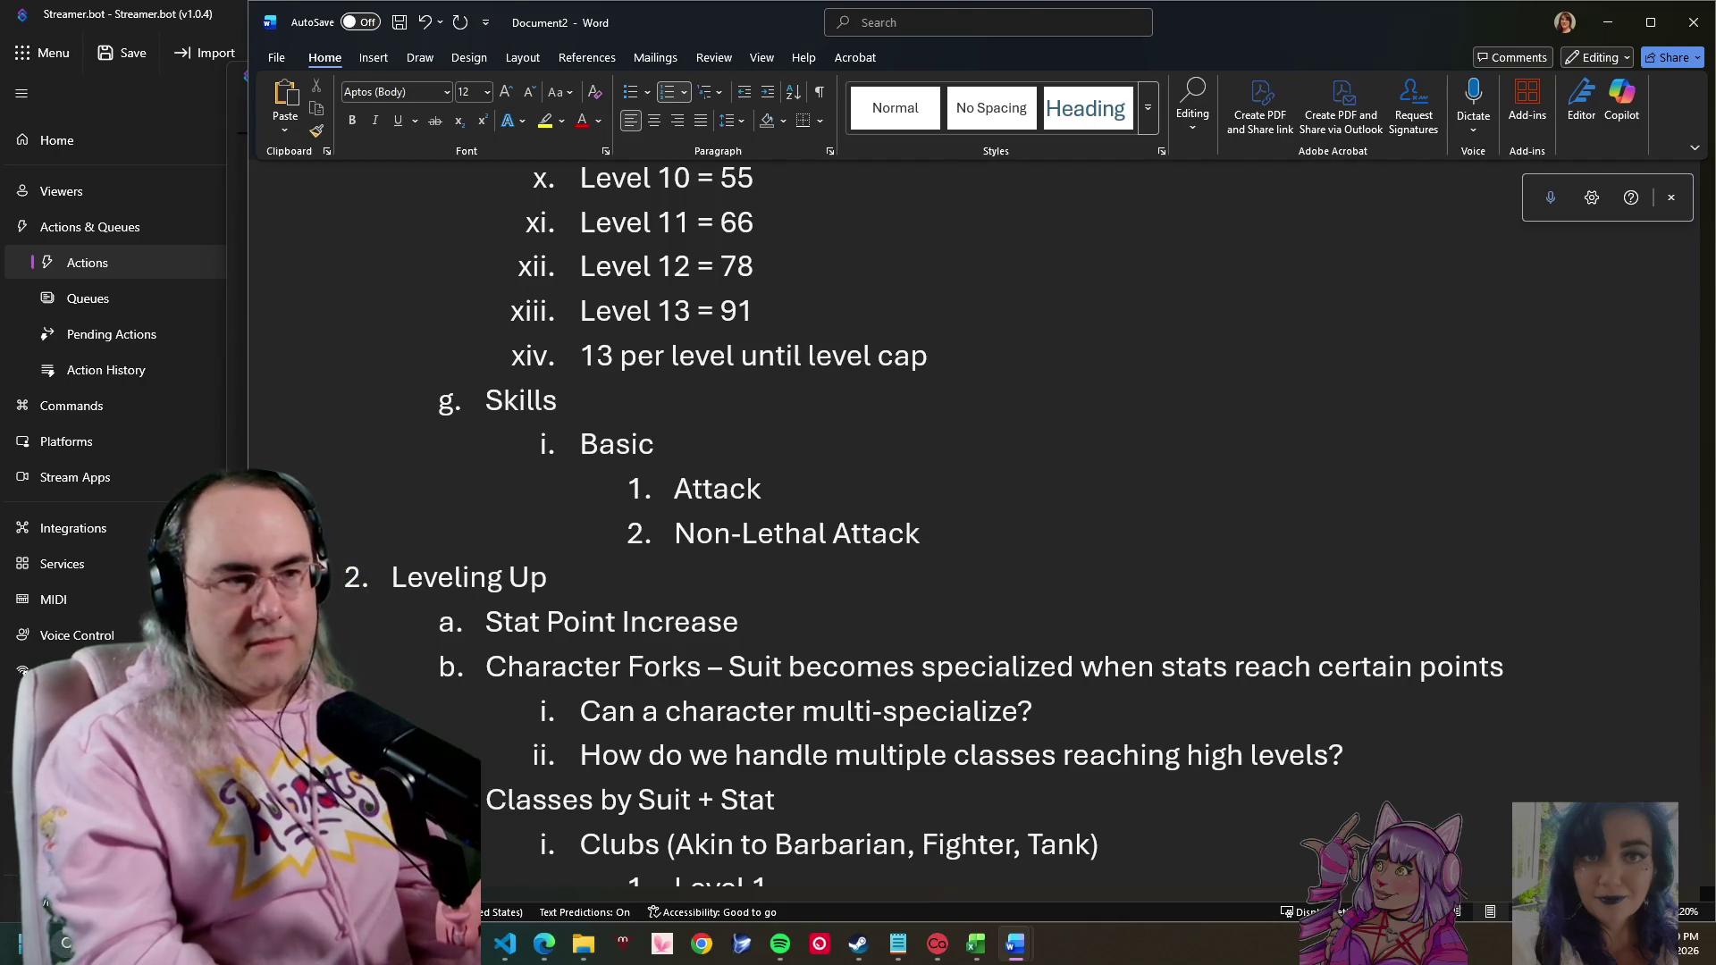
pyautogui.press('Return')
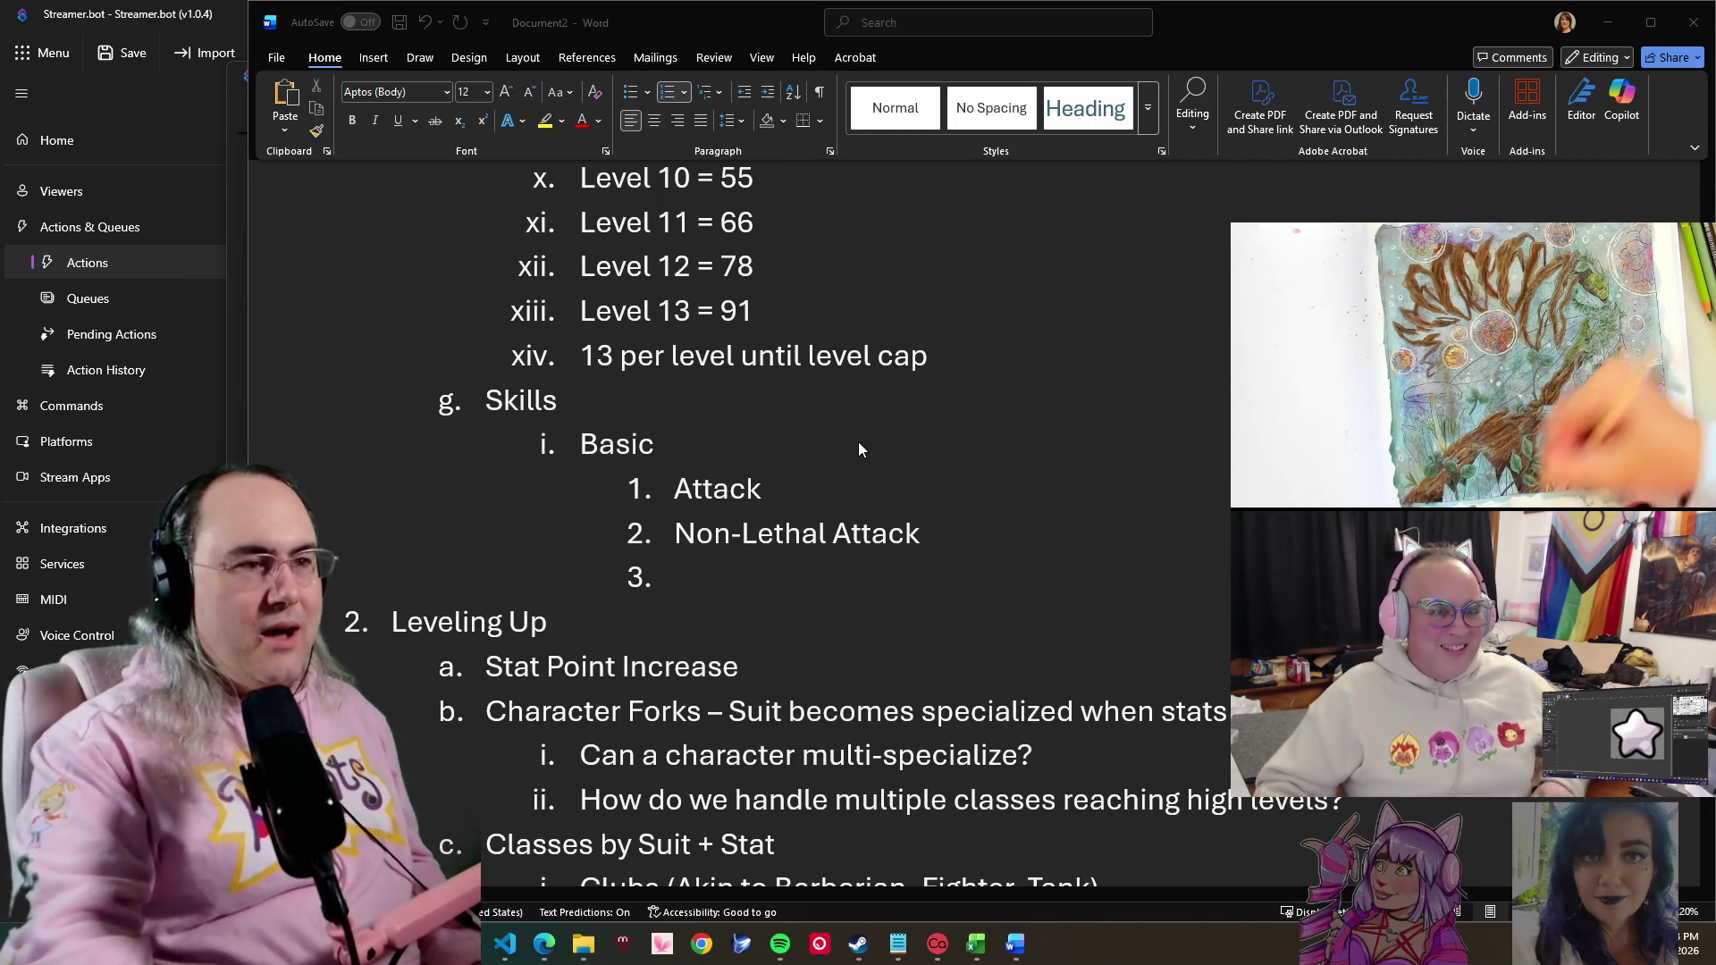
# - Make the third Basic skill 'Use Item' after discarding 'Heal'
pyautogui.click(844, 536)
pyautogui.write('Heal')
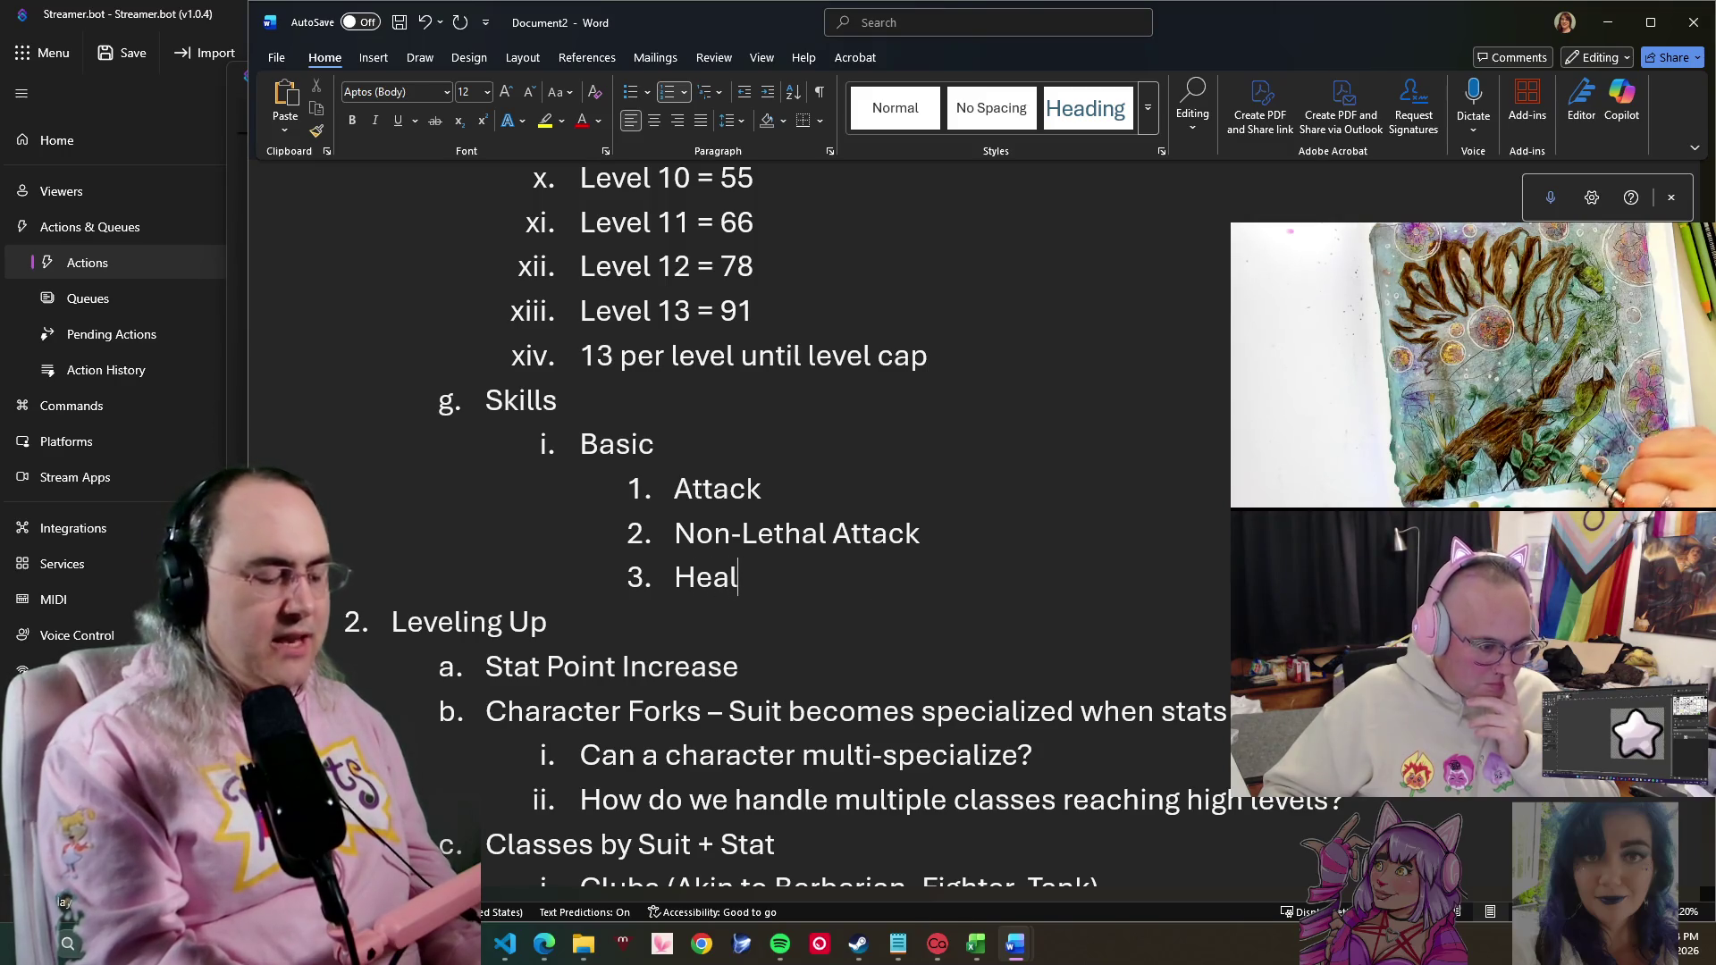
pyautogui.write('----')
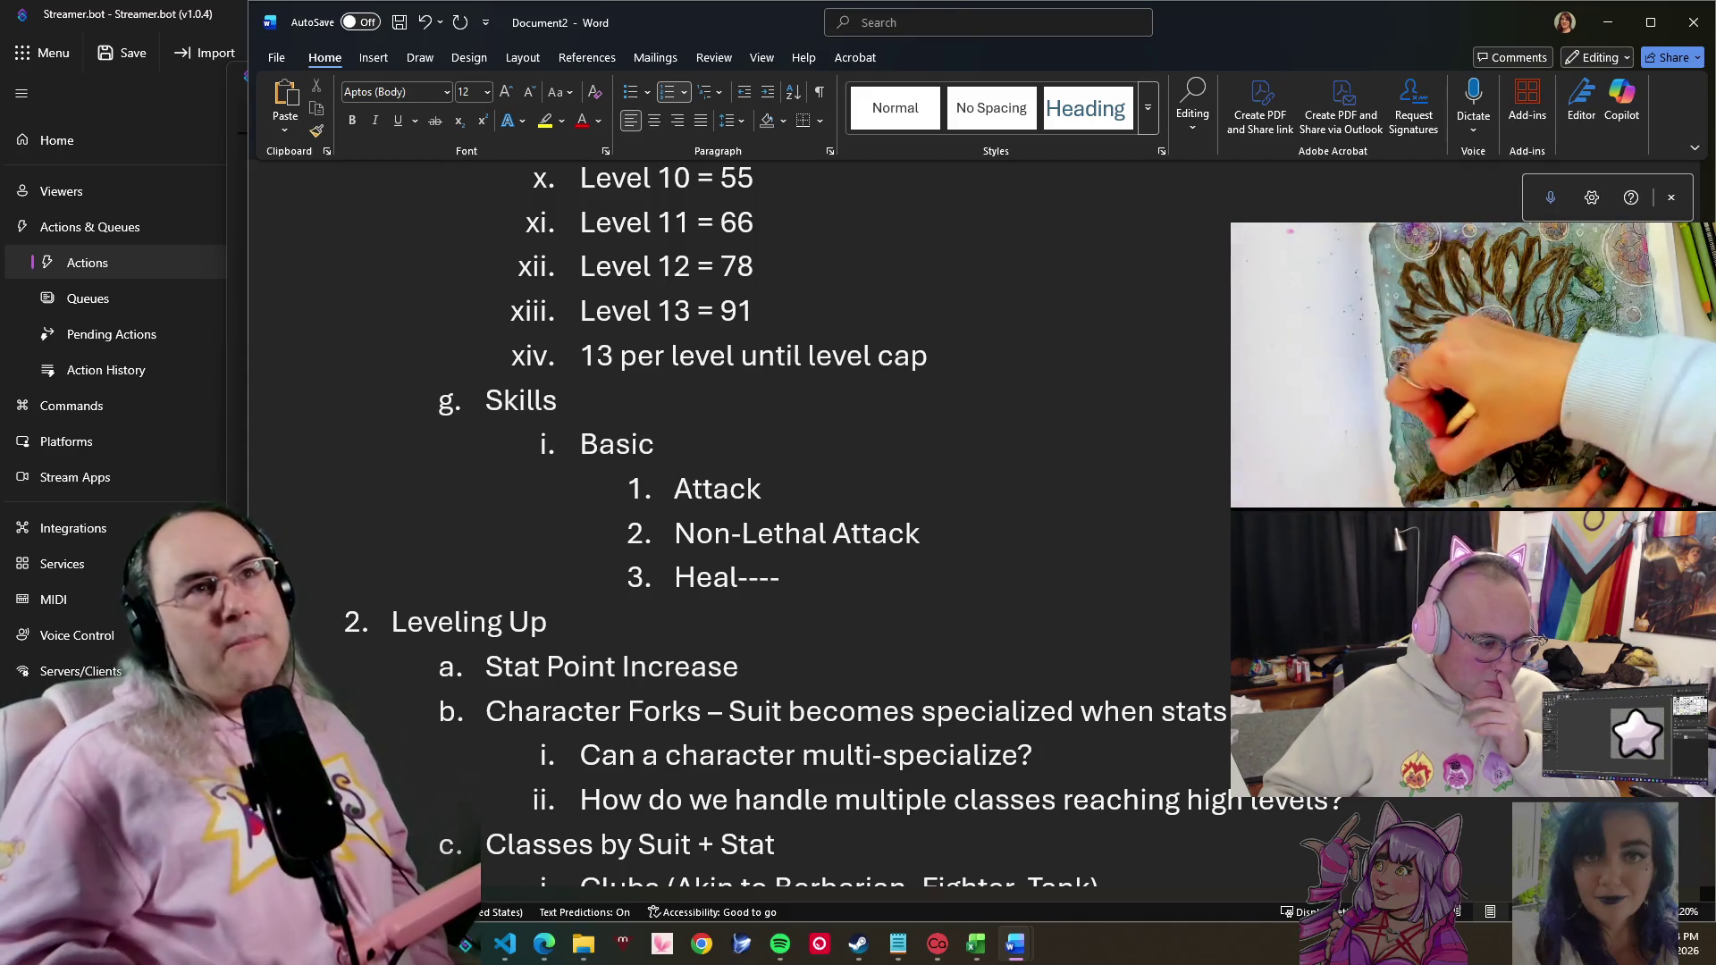
pyautogui.scroll(-1, 863, 482)
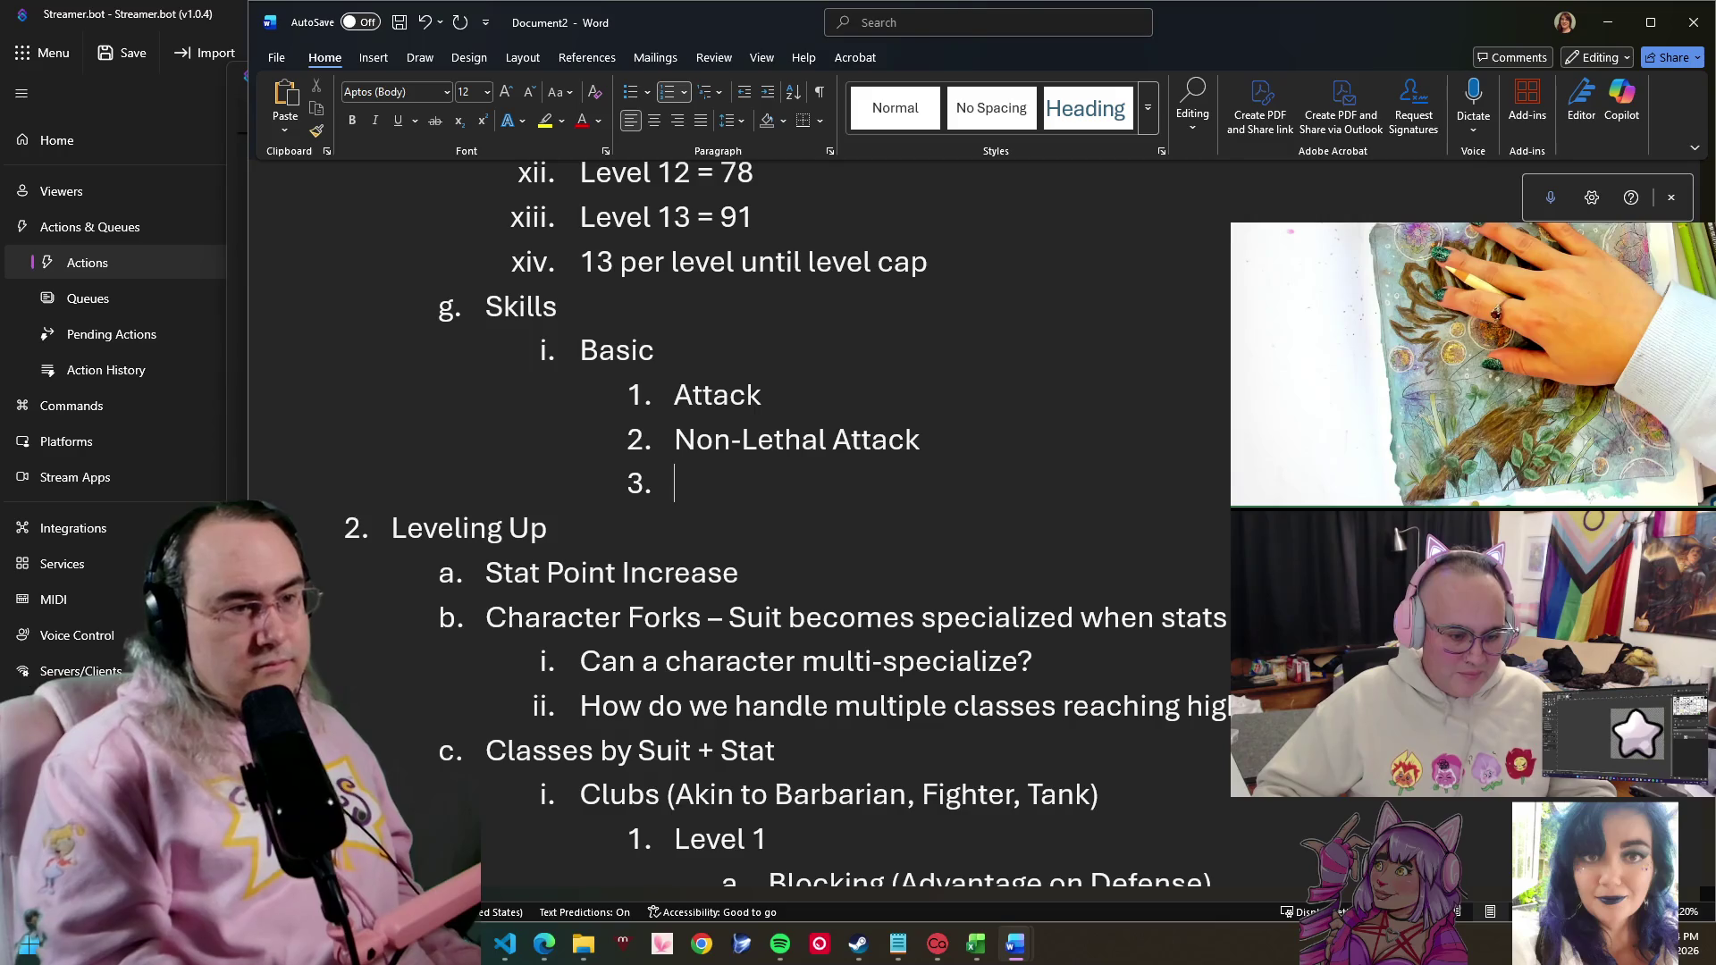
pyautogui.write('Use Item')
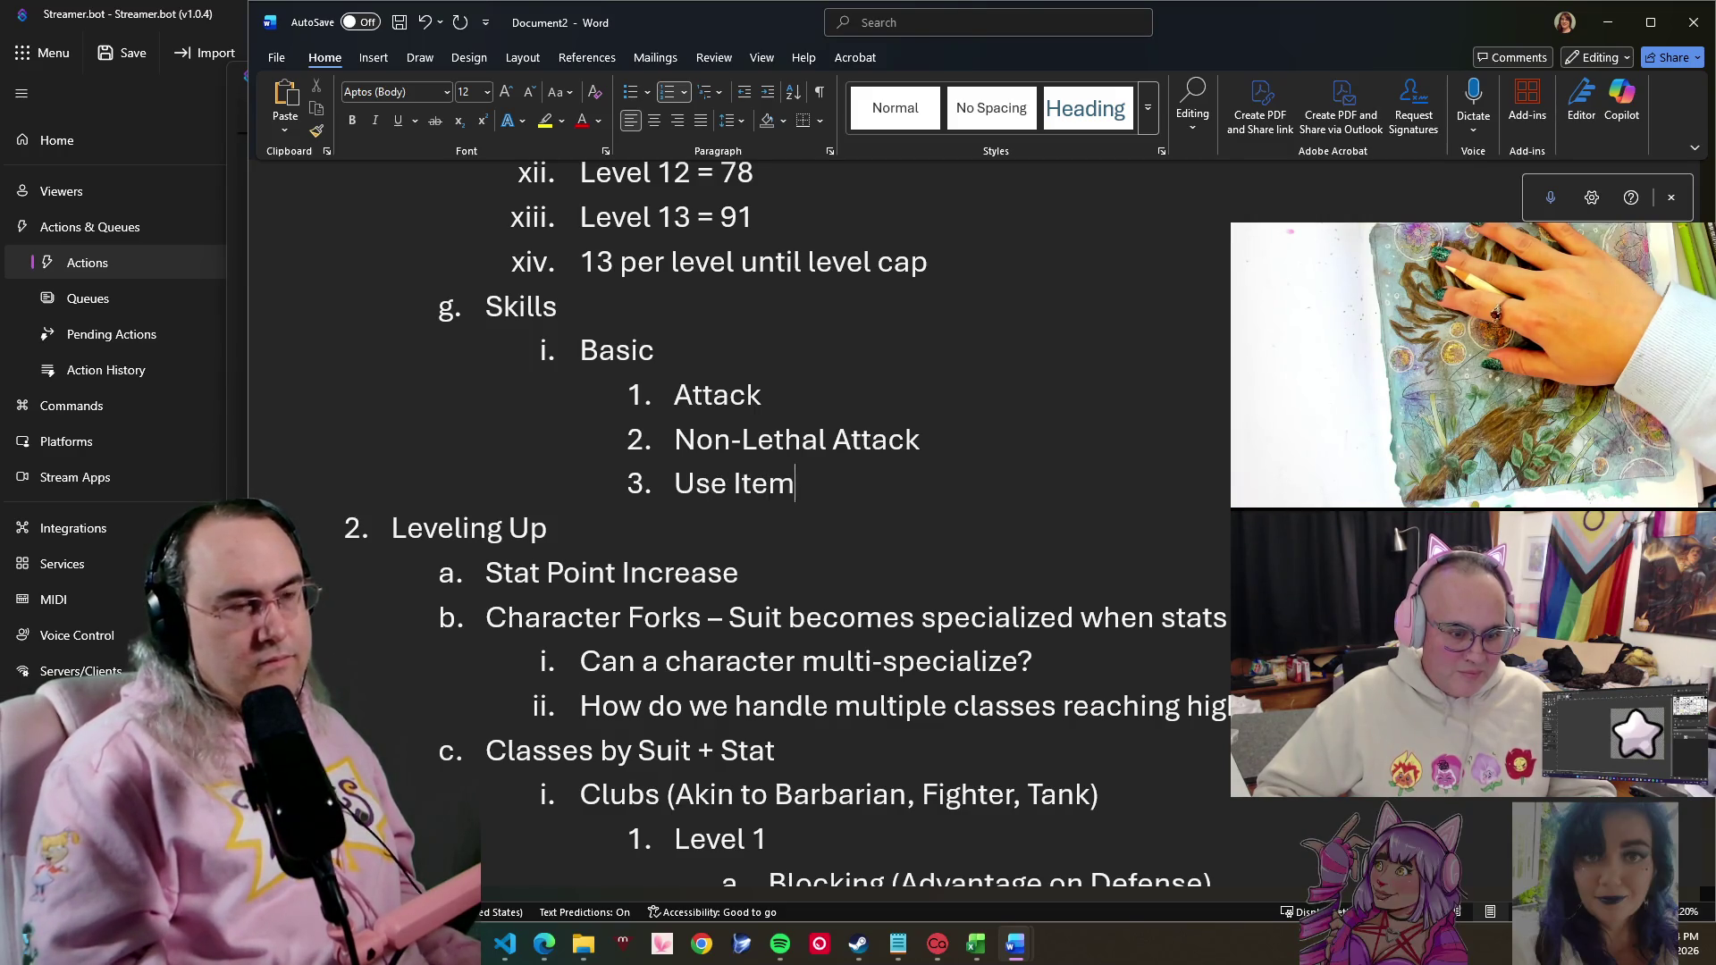
pyautogui.scroll(-1, 862, 497)
pyautogui.scroll(-5, 861, 498)
pyautogui.scroll(-1, 851, 509)
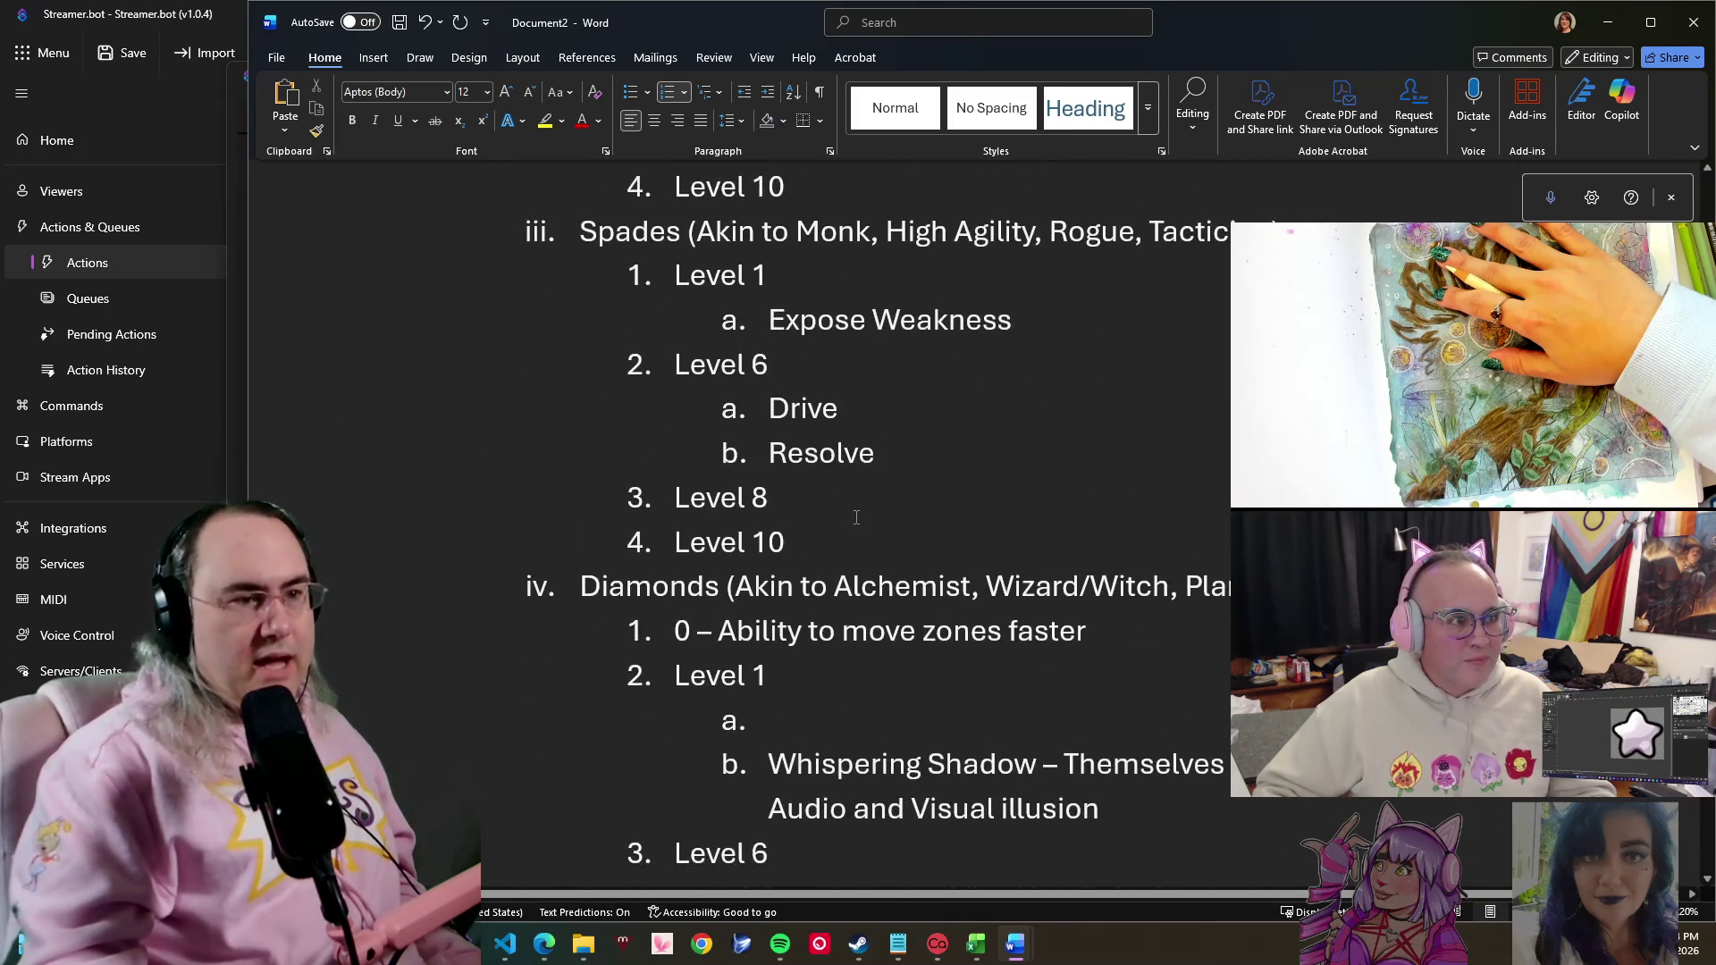
pyautogui.scroll(-1, 856, 517)
pyautogui.scroll(-1, 856, 515)
pyautogui.scroll(5, 851, 530)
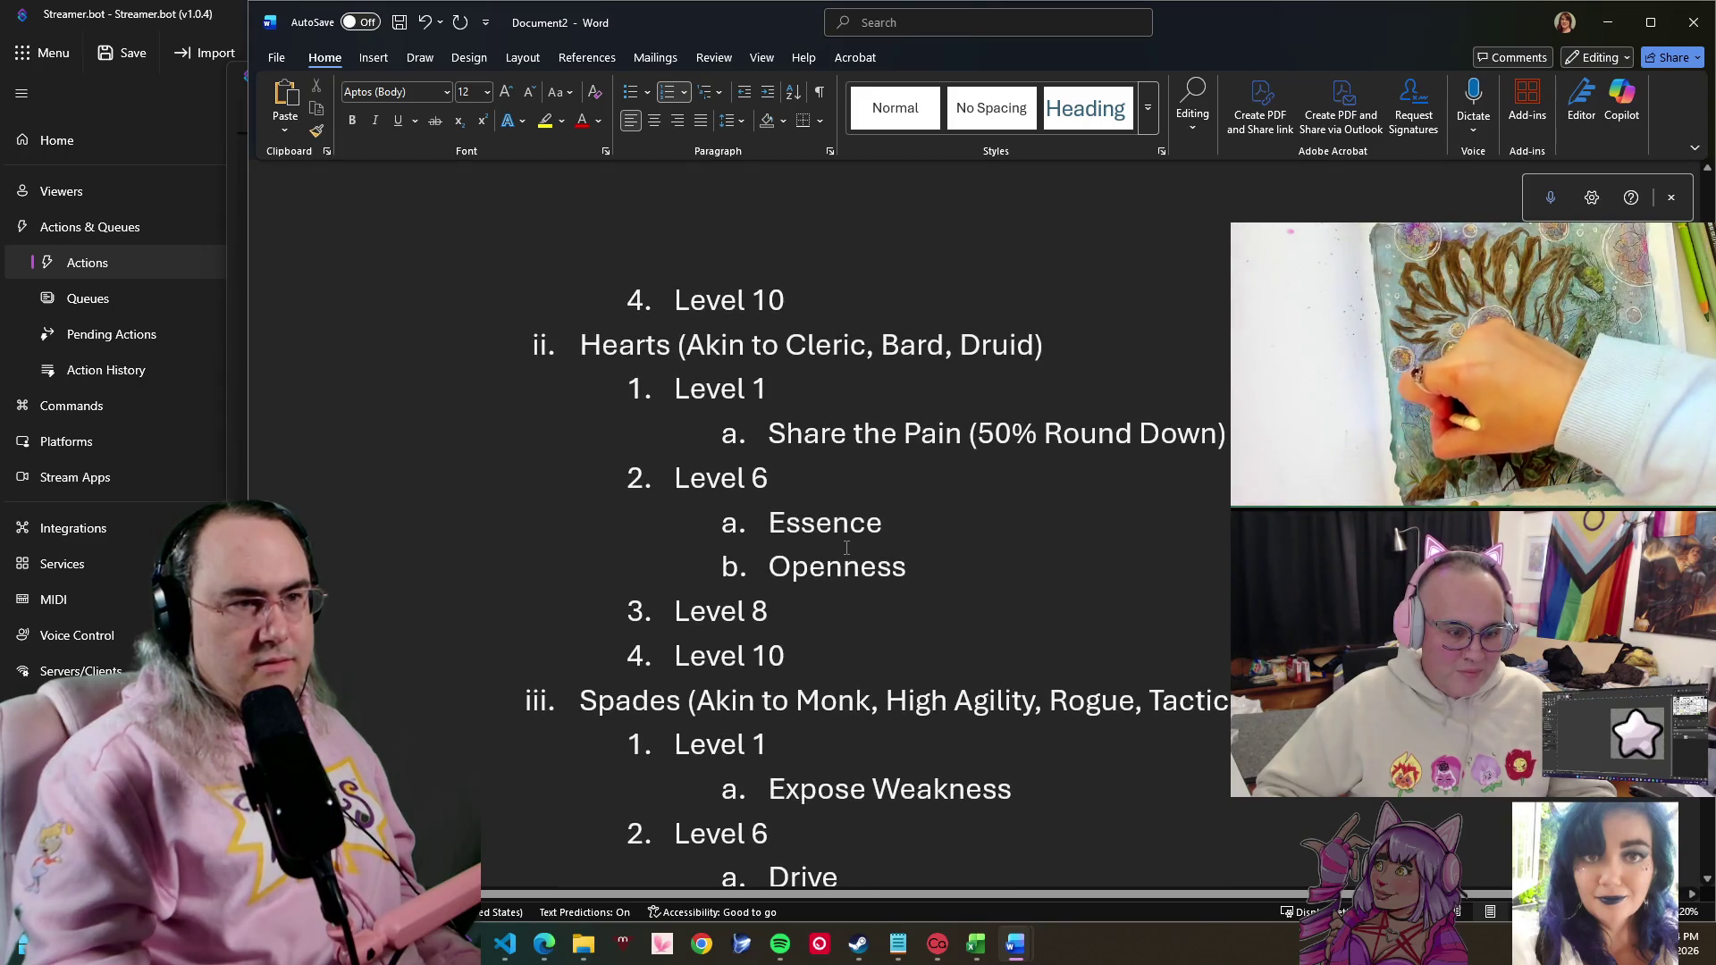
# - Insert '0 – Potion Result Bonus' as the first Hearts entry above Level 1
pyautogui.press('Return')
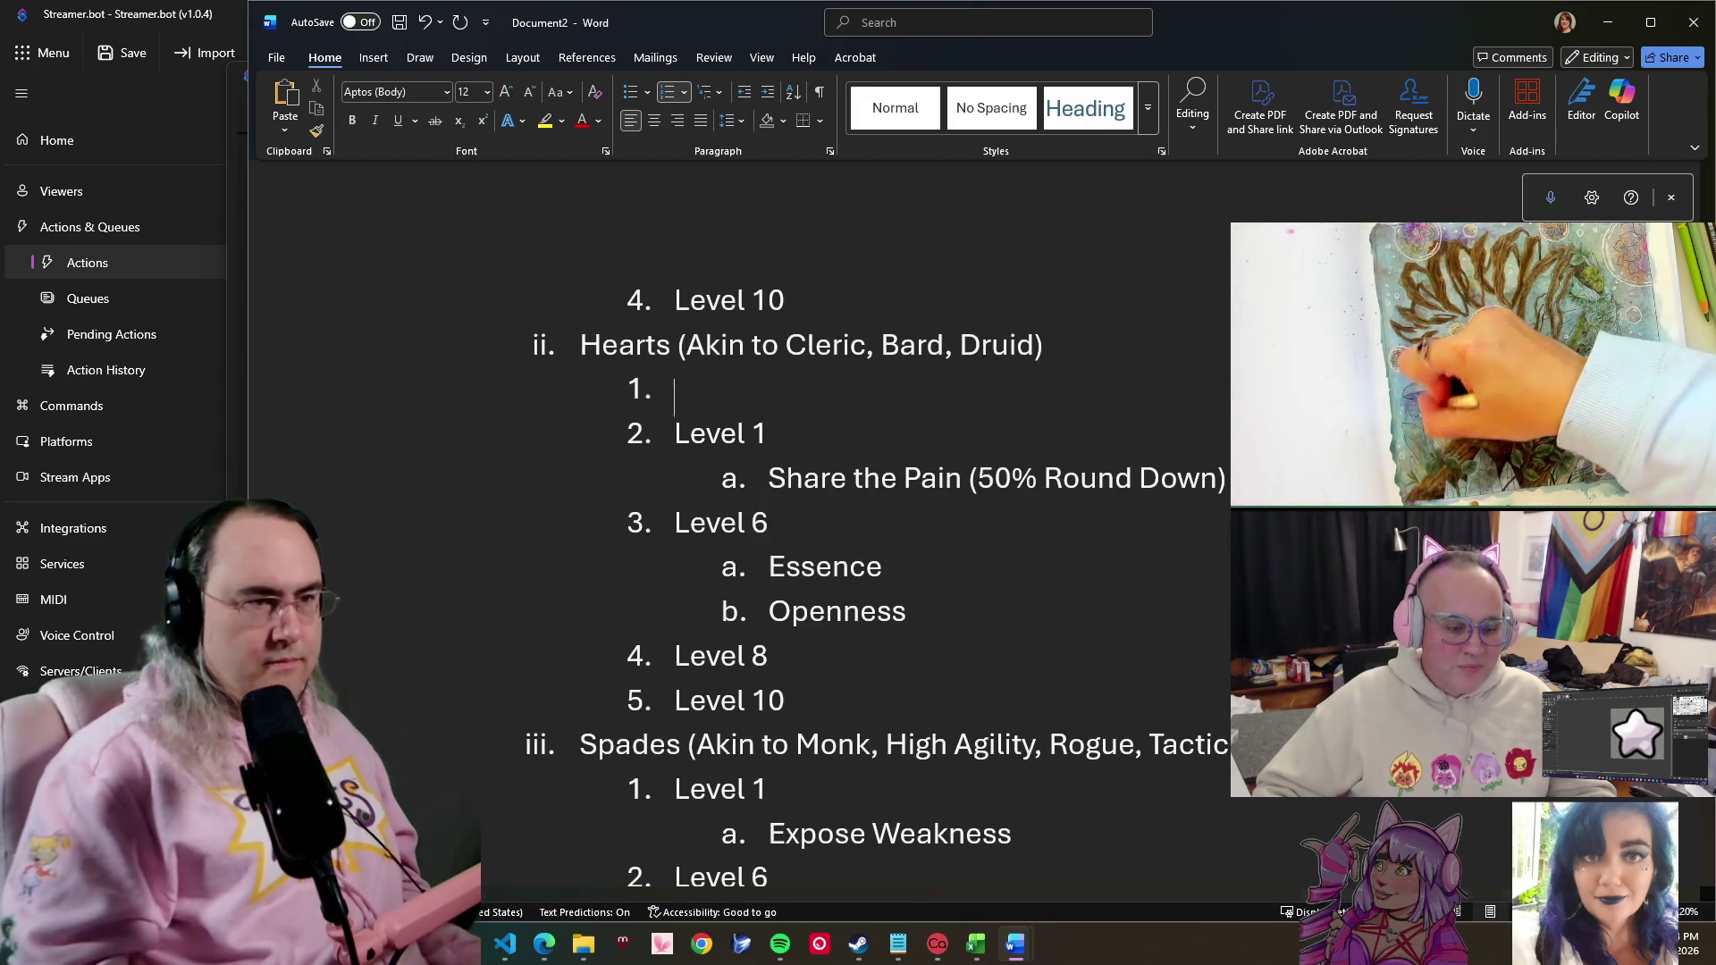
pyautogui.write('0 - ')
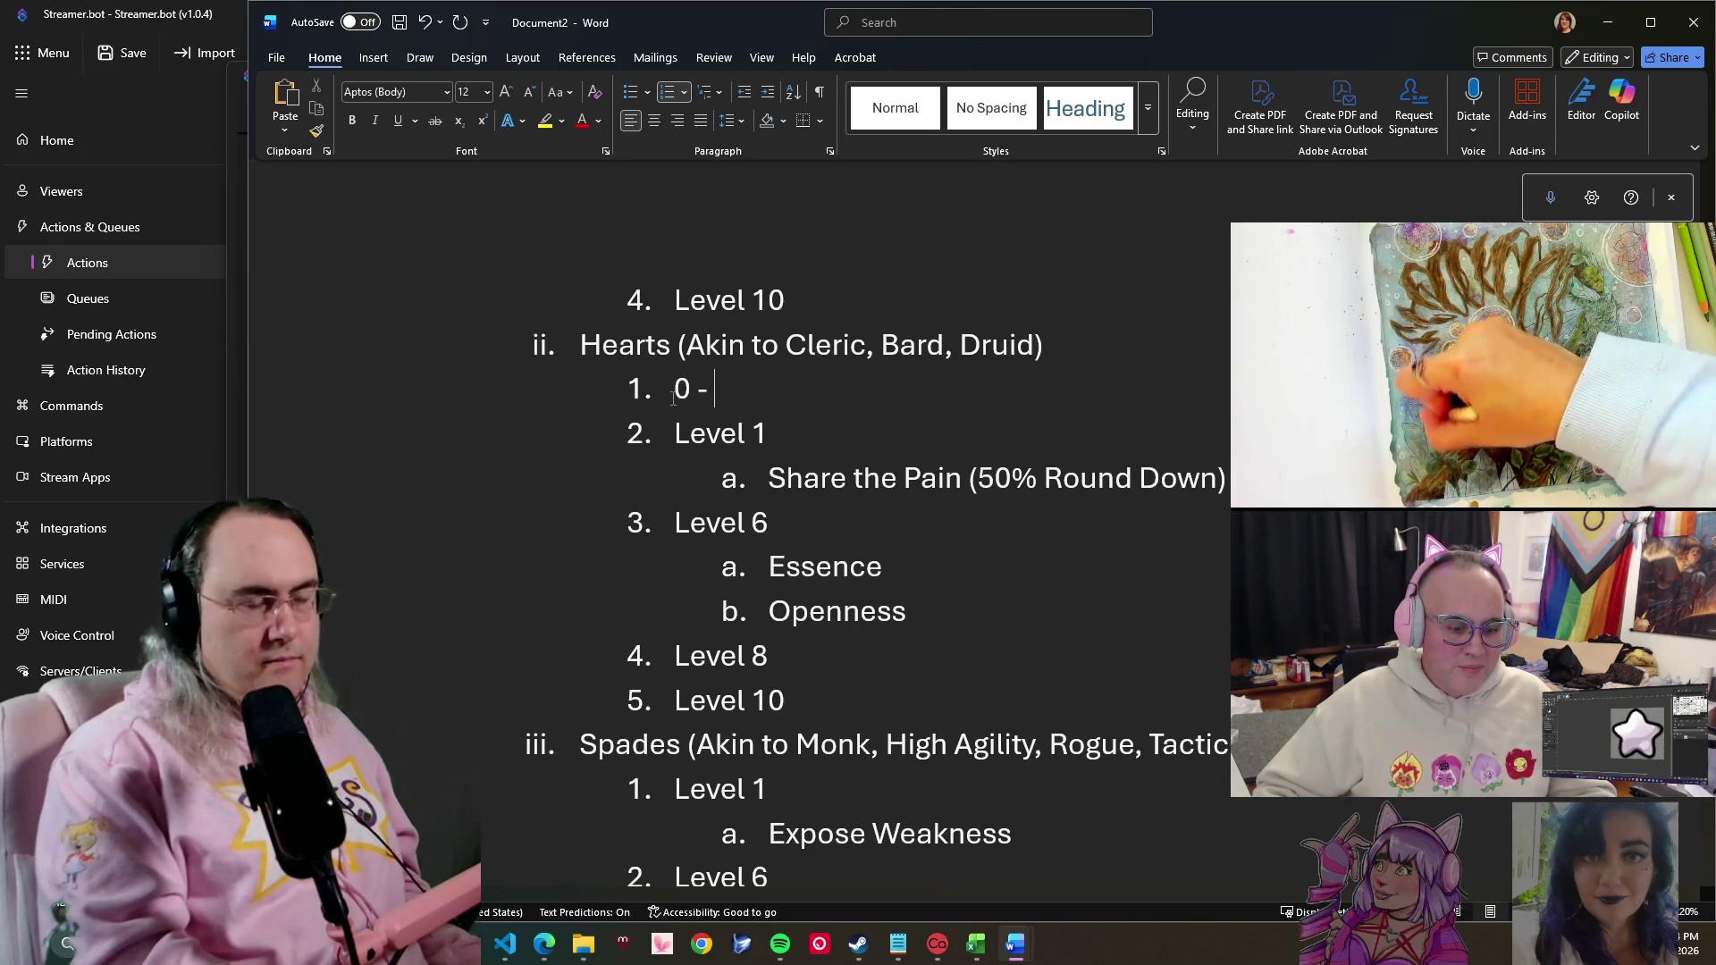
pyautogui.write('P')
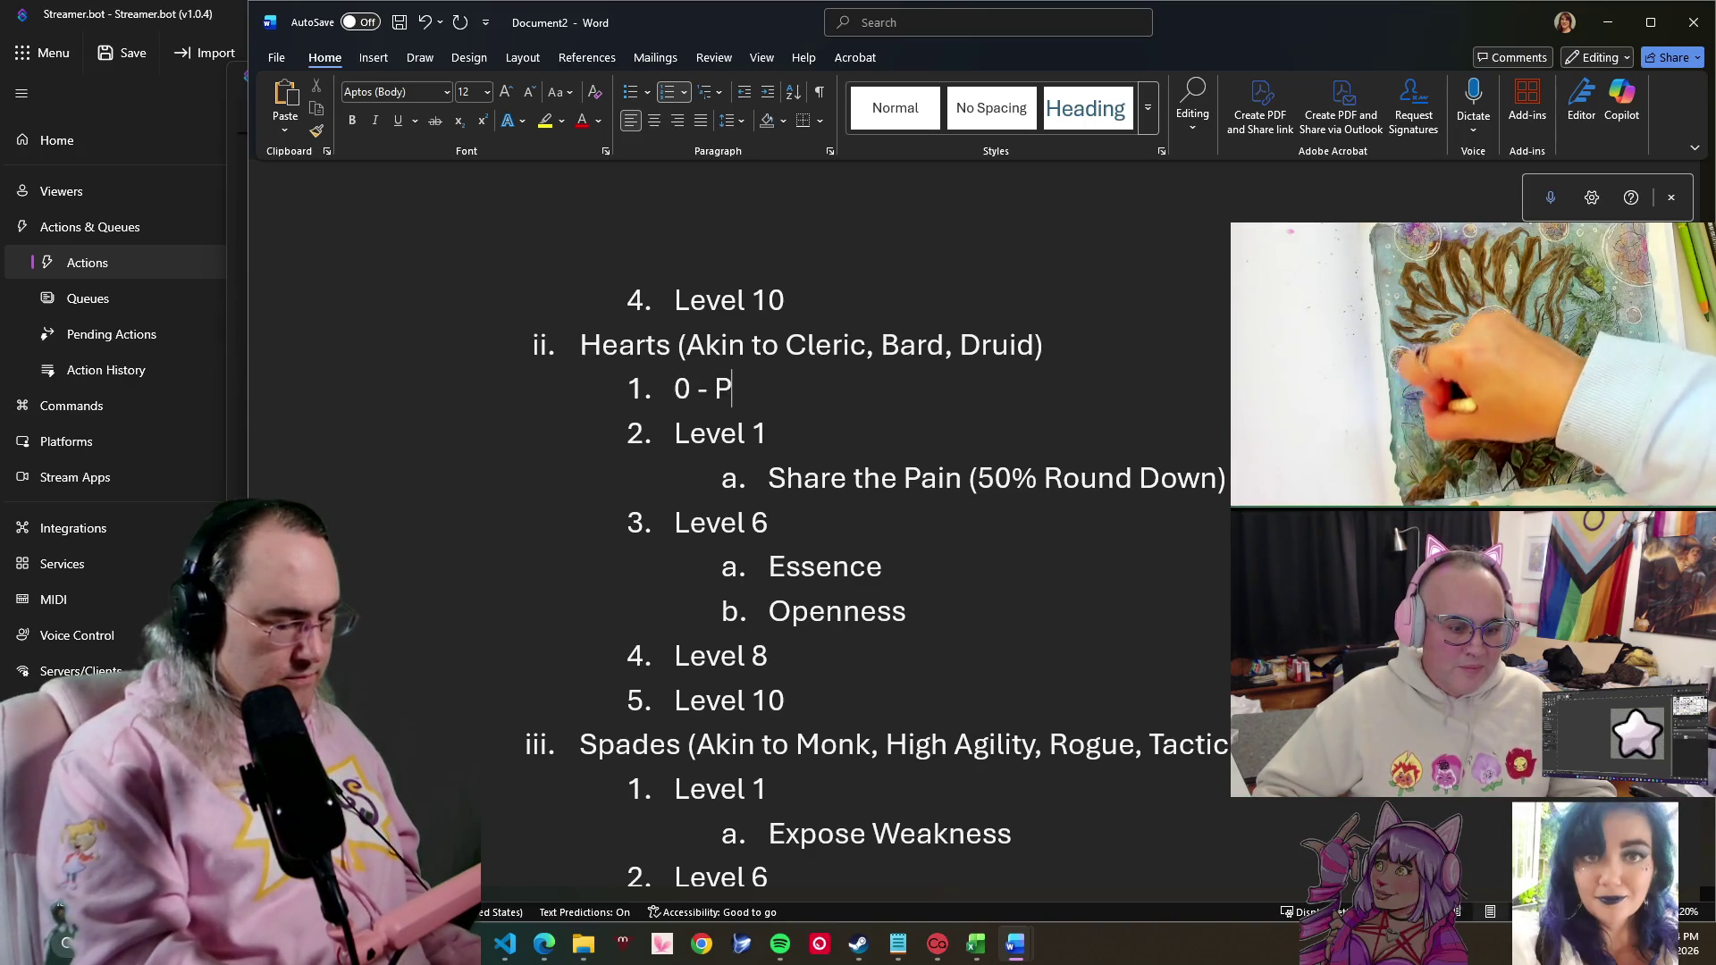
pyautogui.write('tion Result Bo')
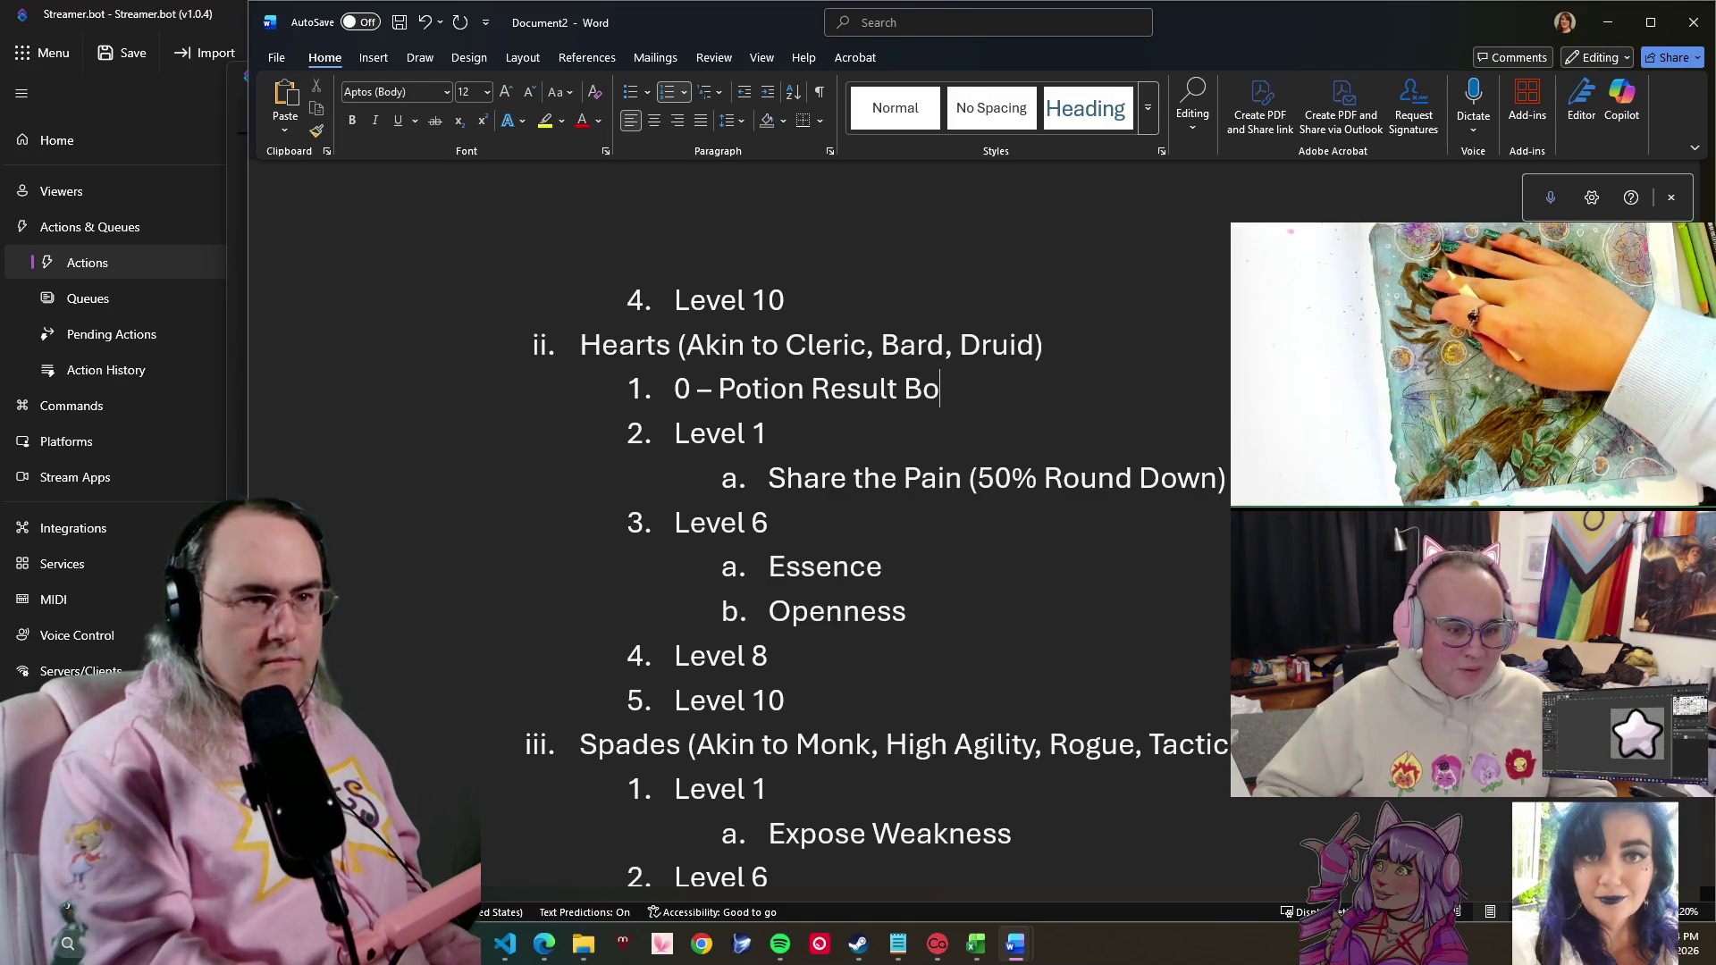
pyautogui.write('niu')
pyautogui.press('BackSpace')
pyautogui.press('BackSpace')
pyautogui.write('us')
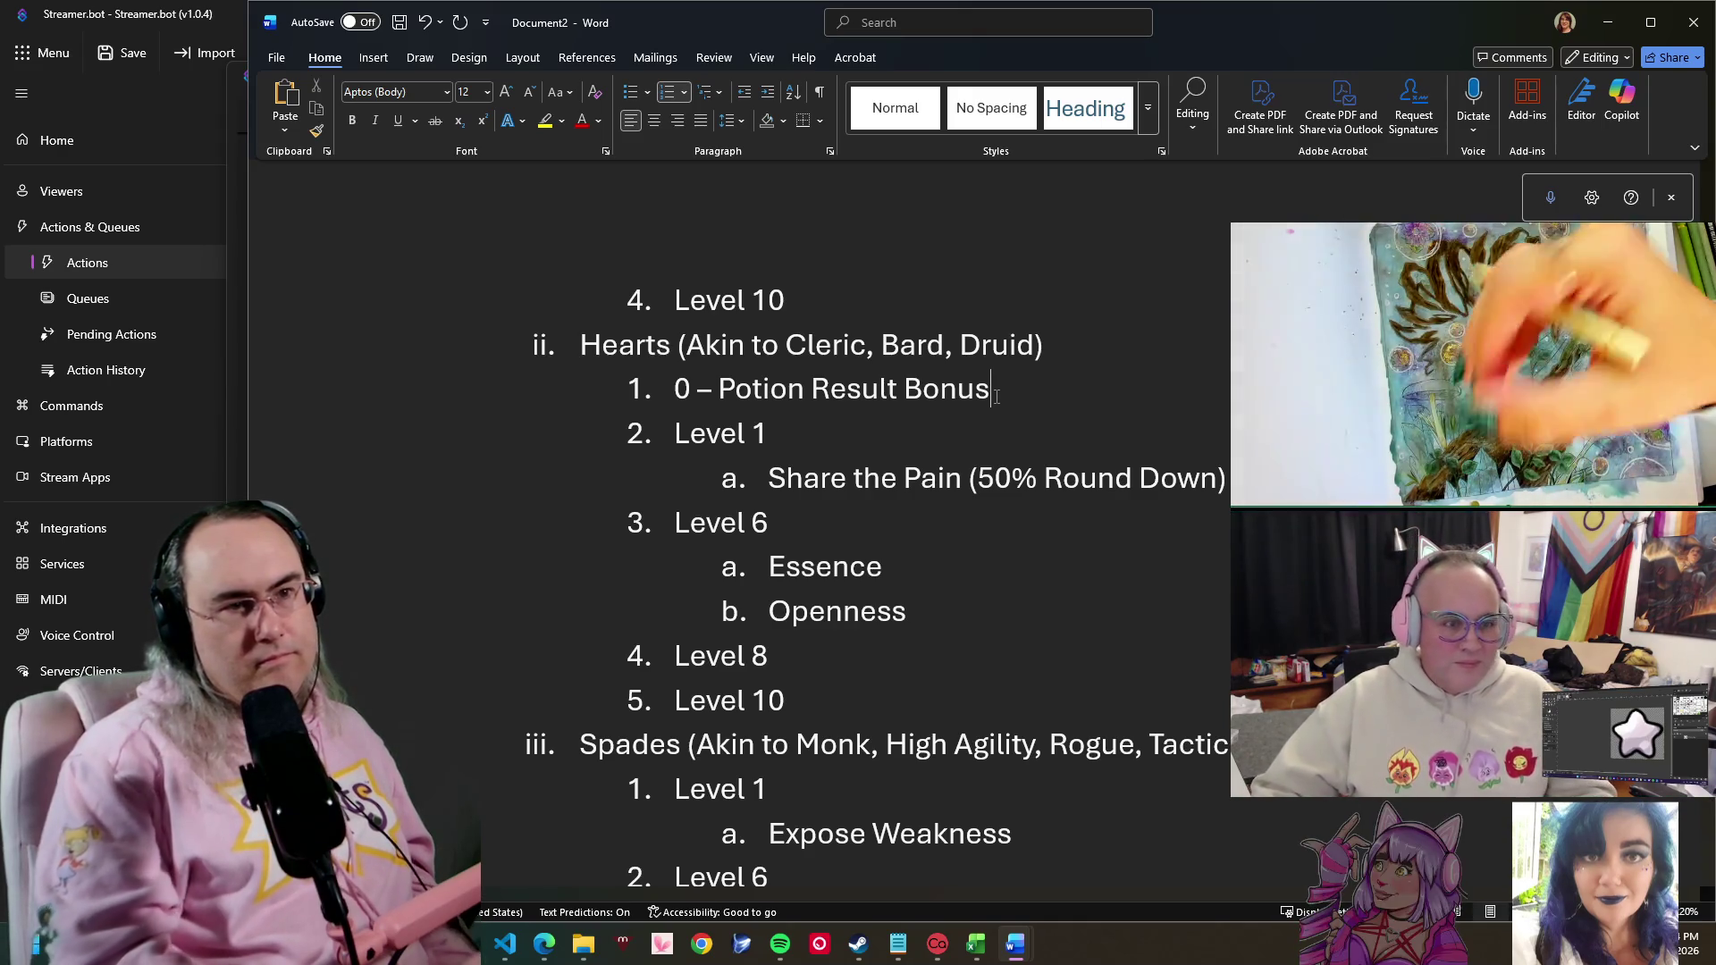
pyautogui.scroll(4, 997, 395)
pyautogui.scroll(4, 996, 394)
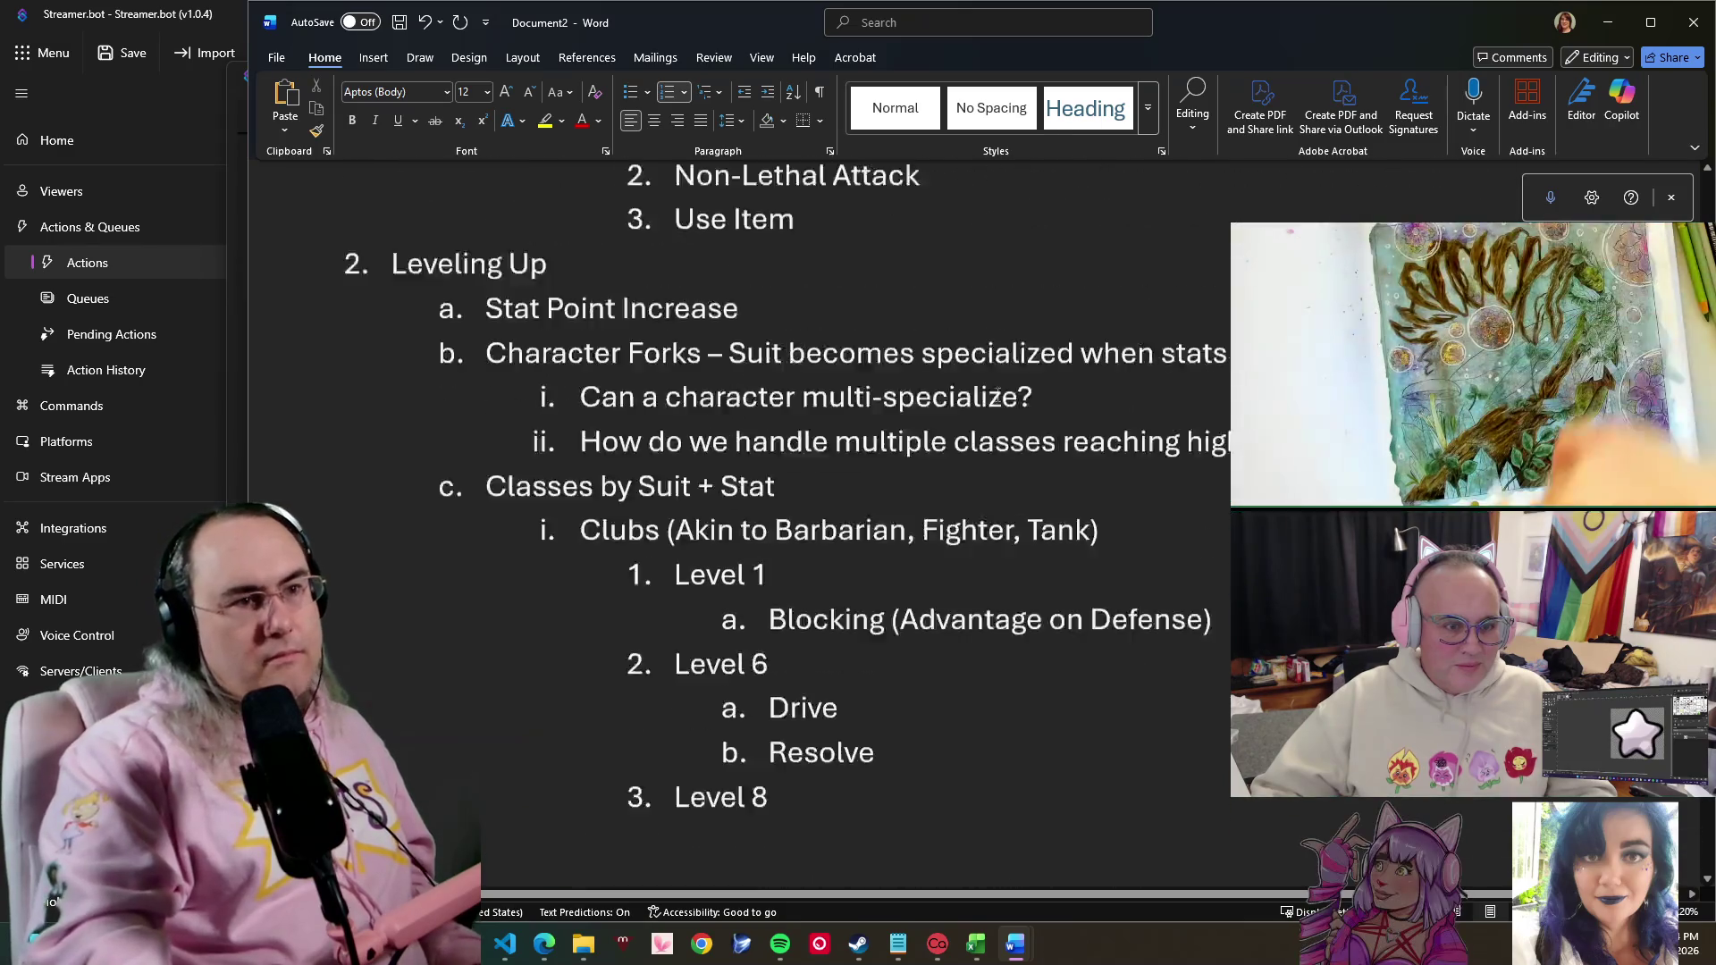
pyautogui.scroll(2, 996, 394)
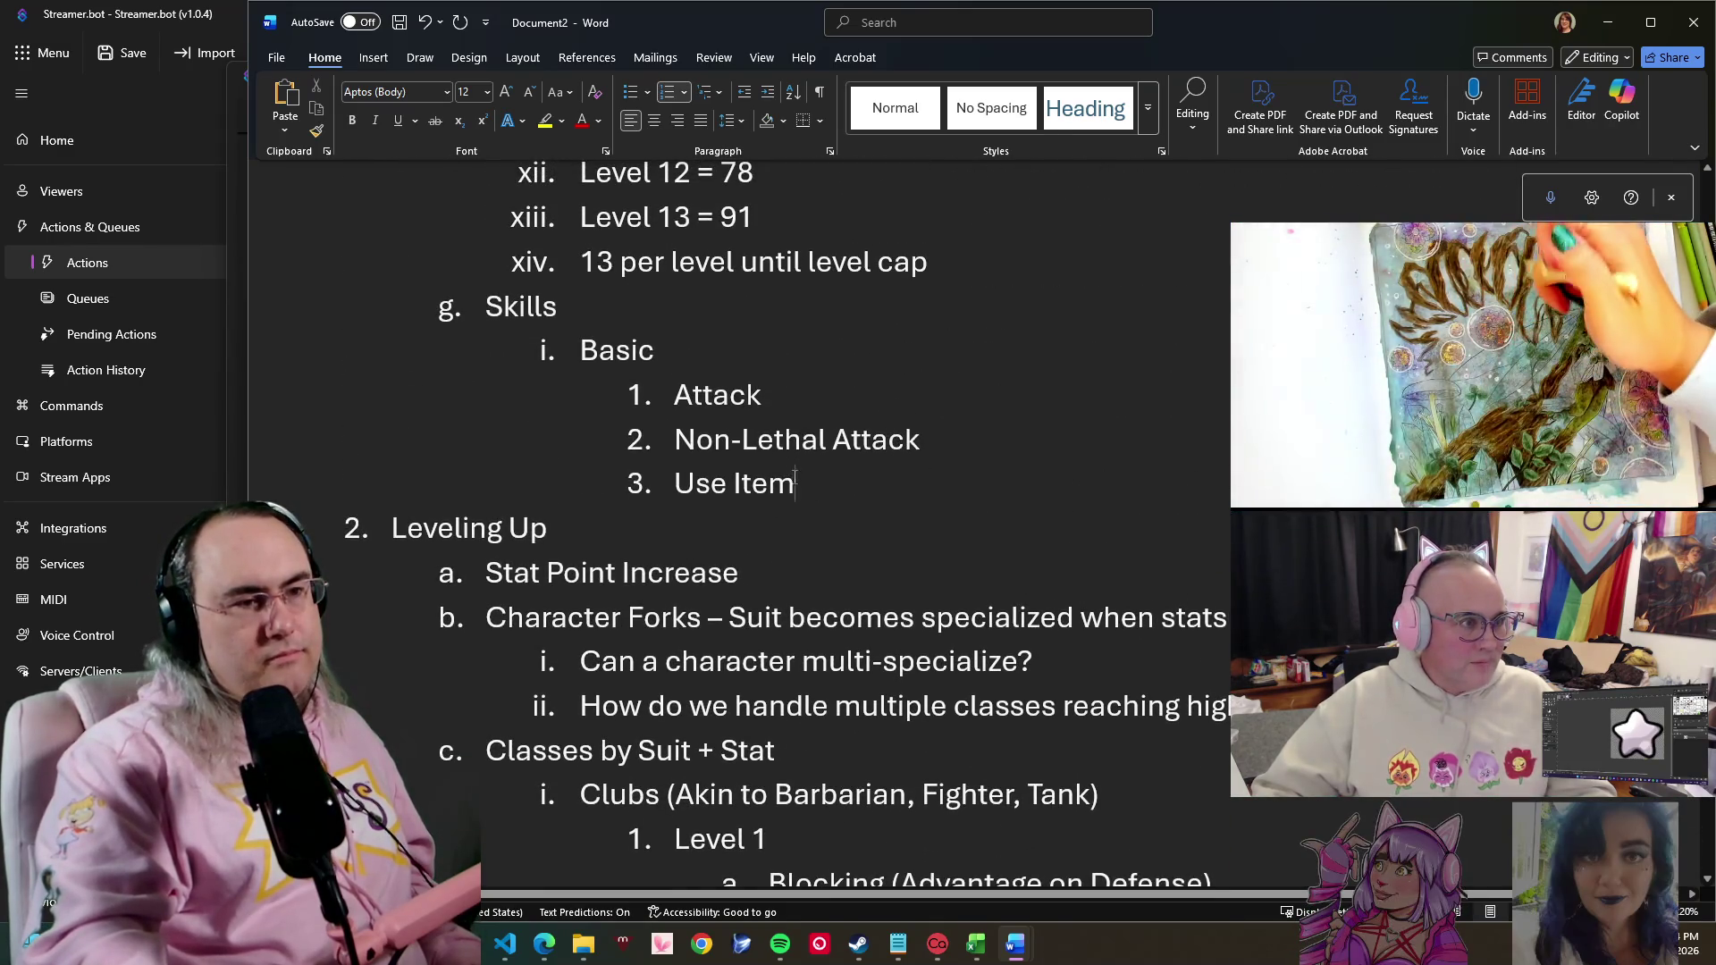
# - Replace 'Item' in the third basic skill so it reads 'Use Drink Me'
pyautogui.moveTo(796, 486); pyautogui.dragTo(733, 485)
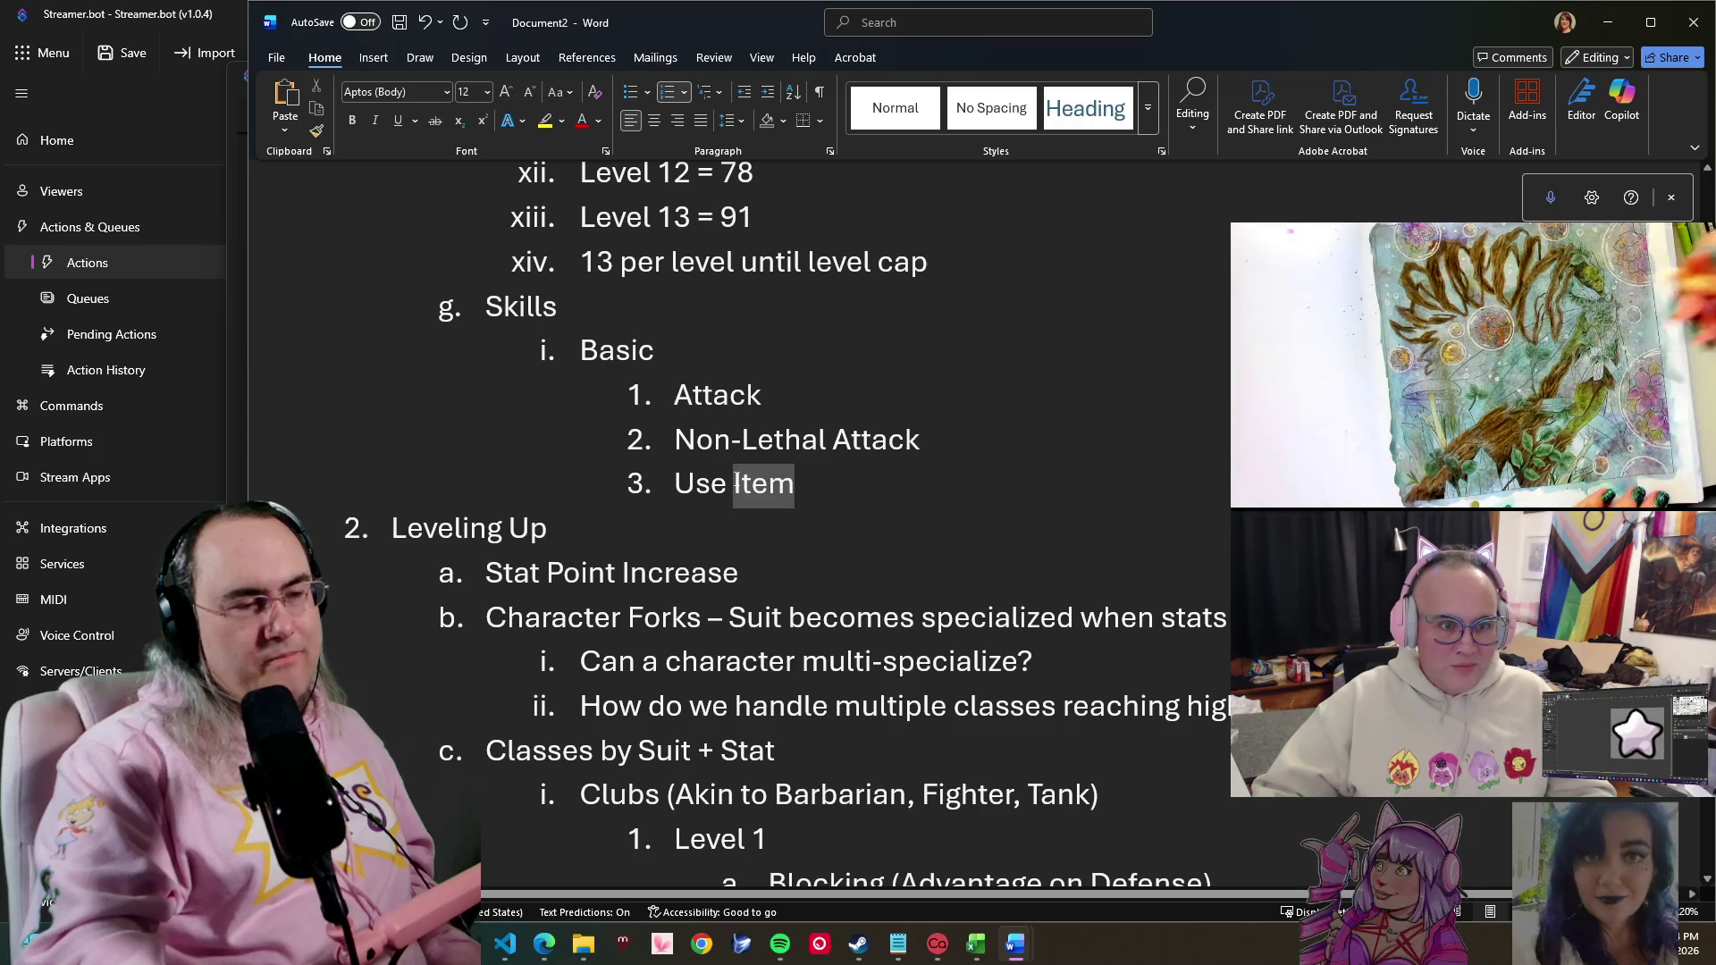
pyautogui.write('D')
pyautogui.press('BackSpace')
pyautogui.write('R')
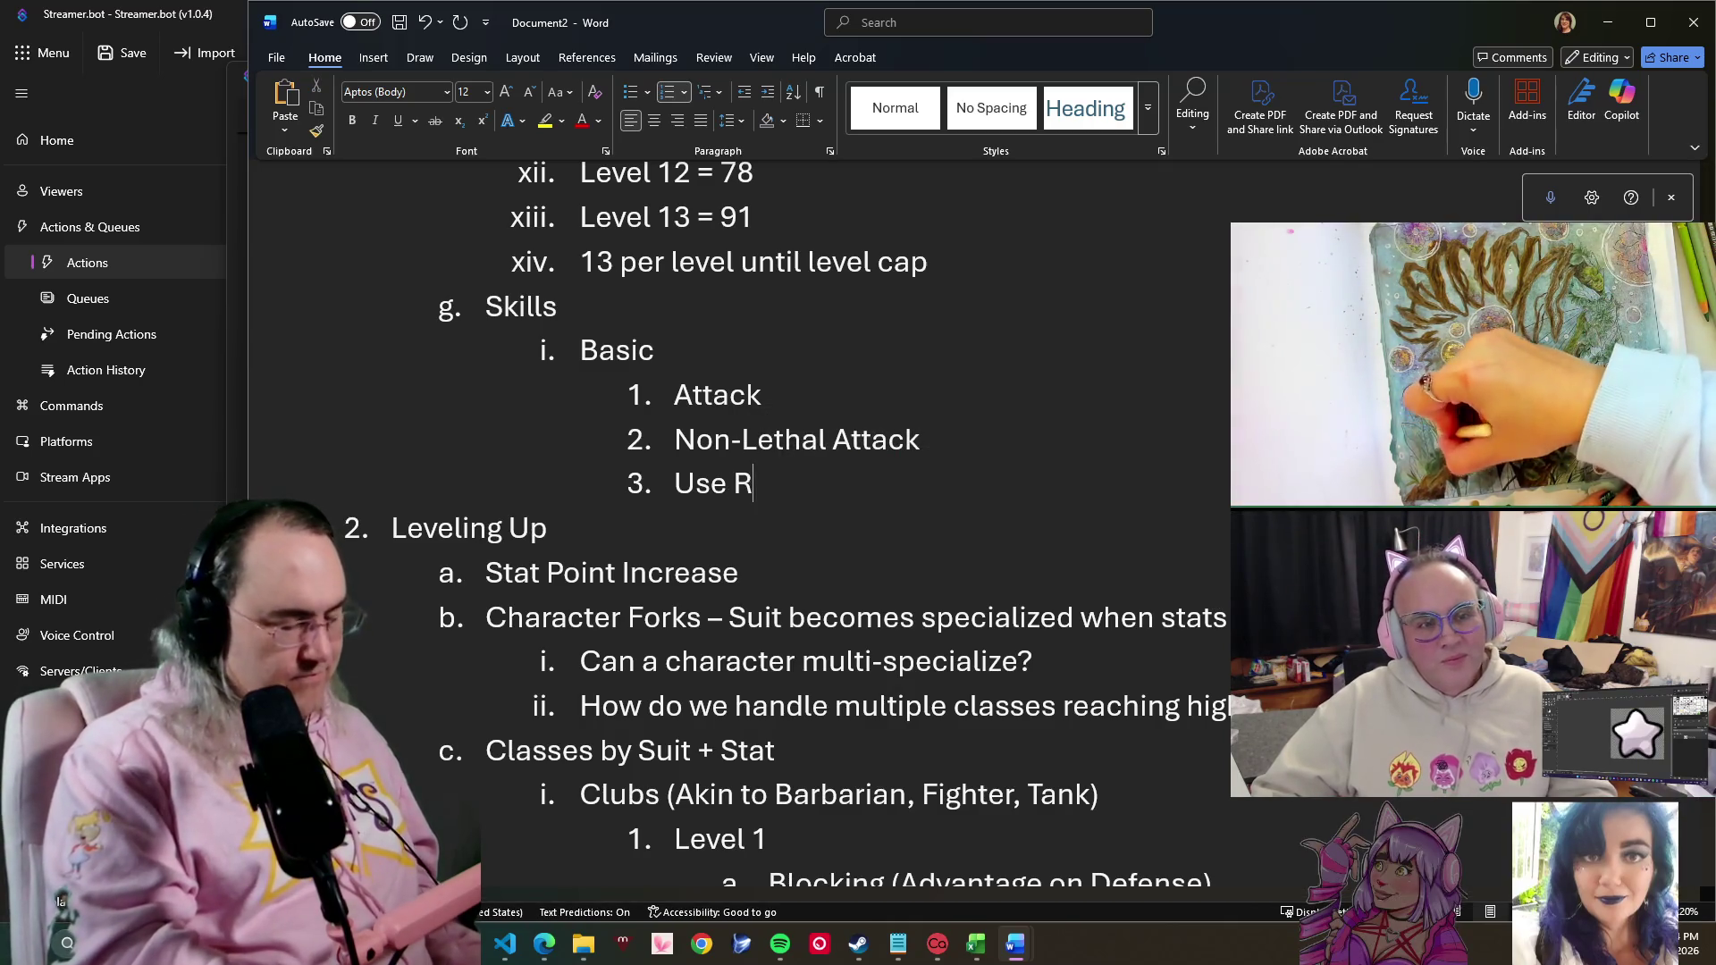
pyautogui.press('BackSpace')
pyautogui.press('BackSpace')
pyautogui.write('rink')
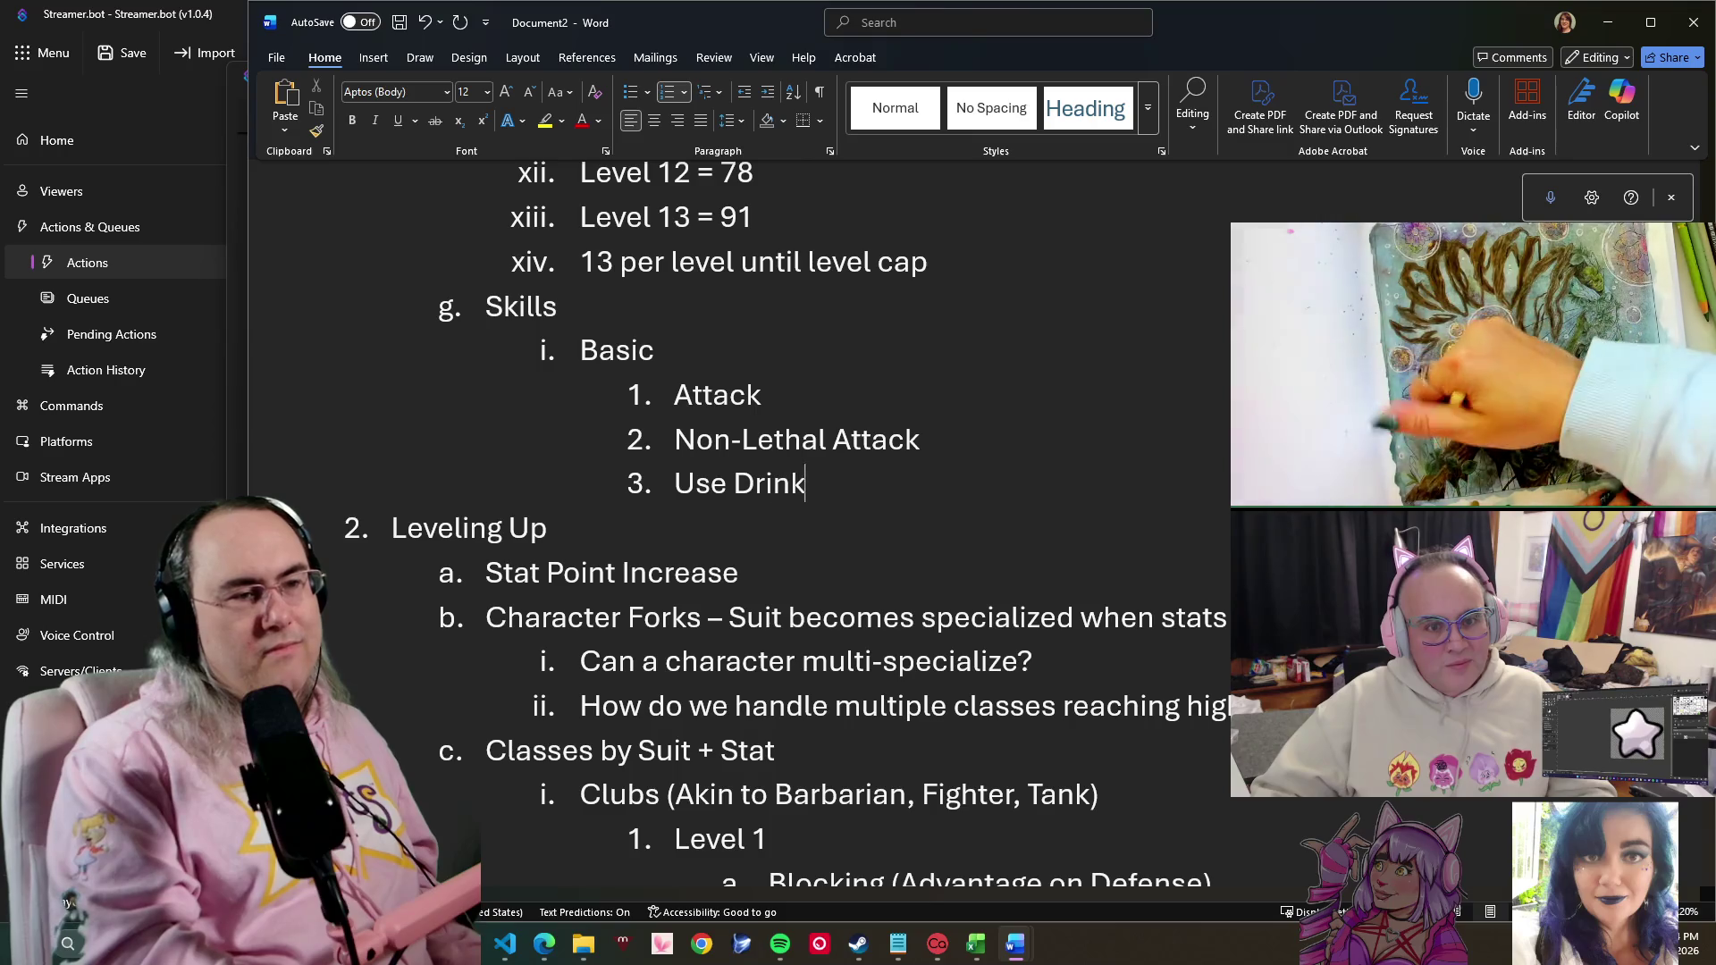
pyautogui.write(' MN')
pyautogui.press('BackSpace')
pyautogui.press('BackSpace')
pyautogui.write('Me')
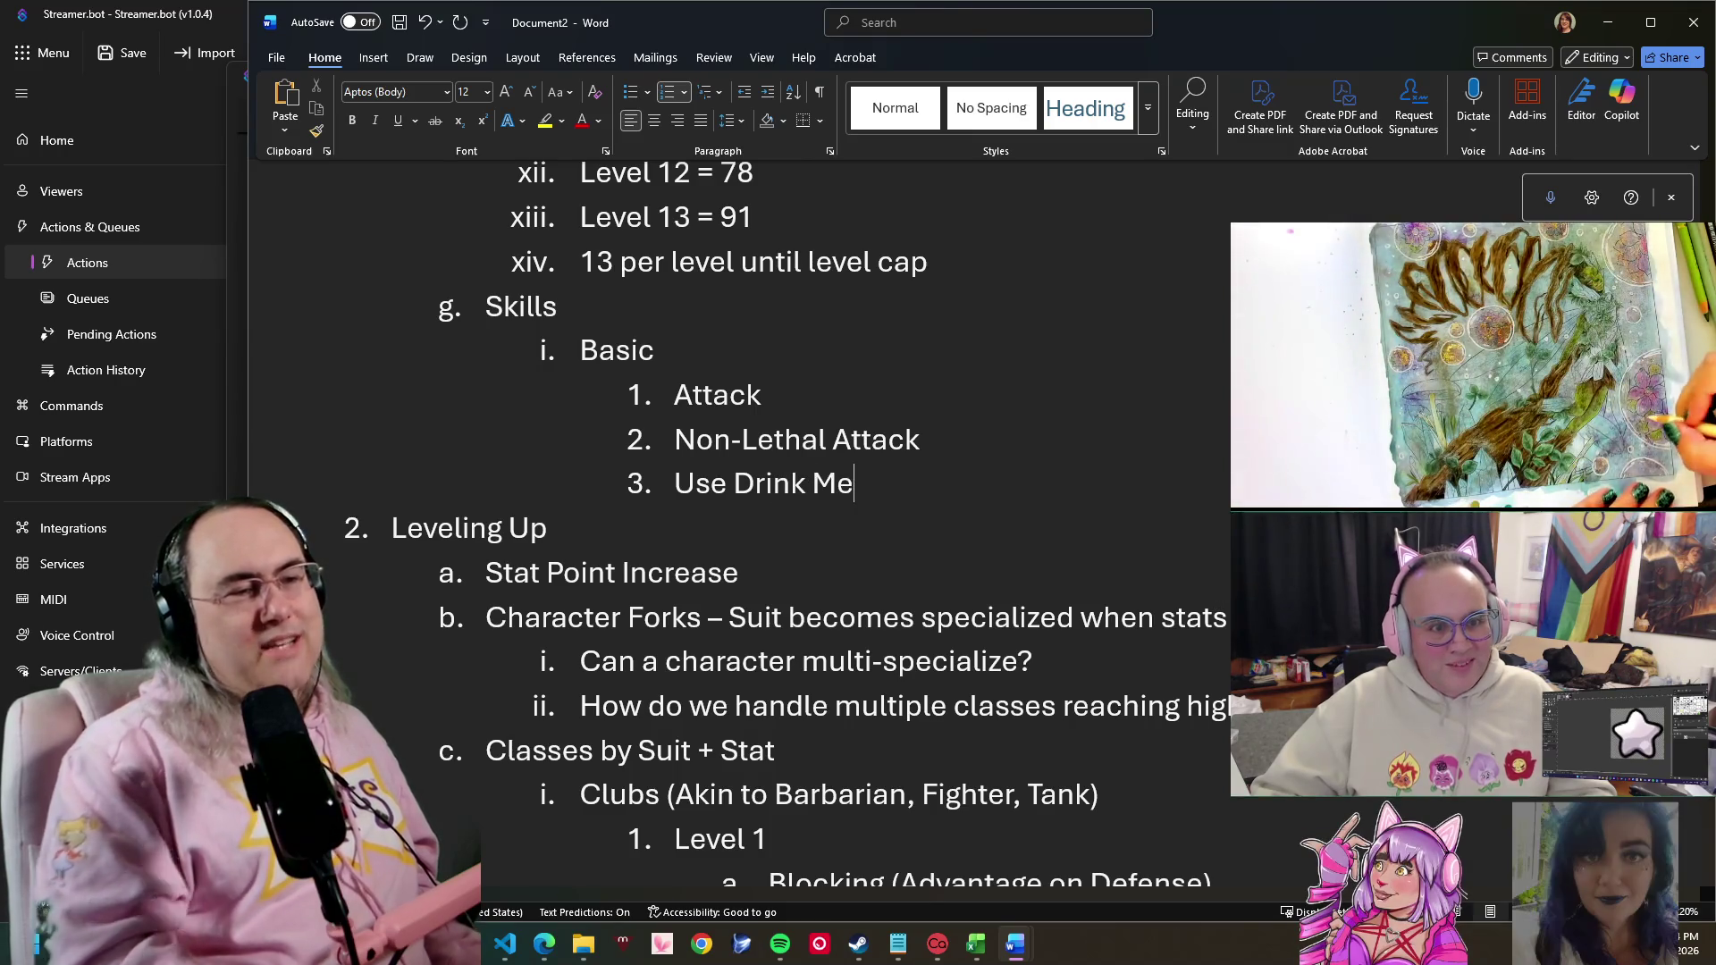
pyautogui.scroll(-1, 960, 462)
pyautogui.scroll(-3, 871, 456)
pyautogui.scroll(-3, 750, 442)
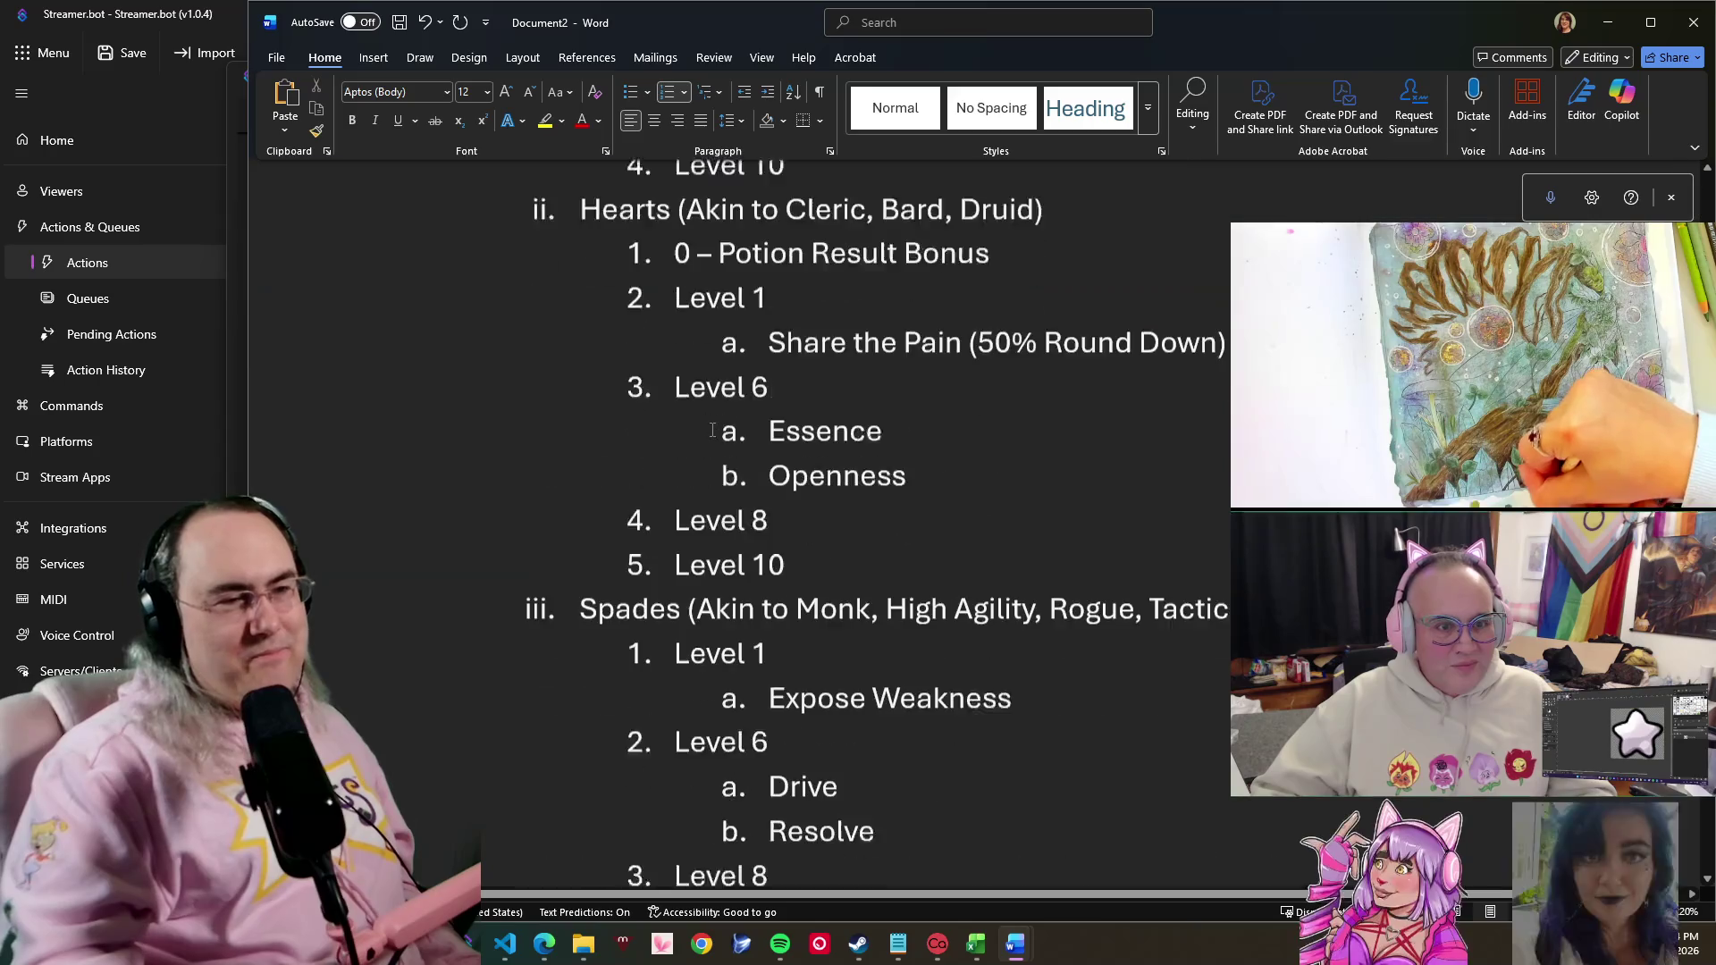
pyautogui.scroll(1, 711, 430)
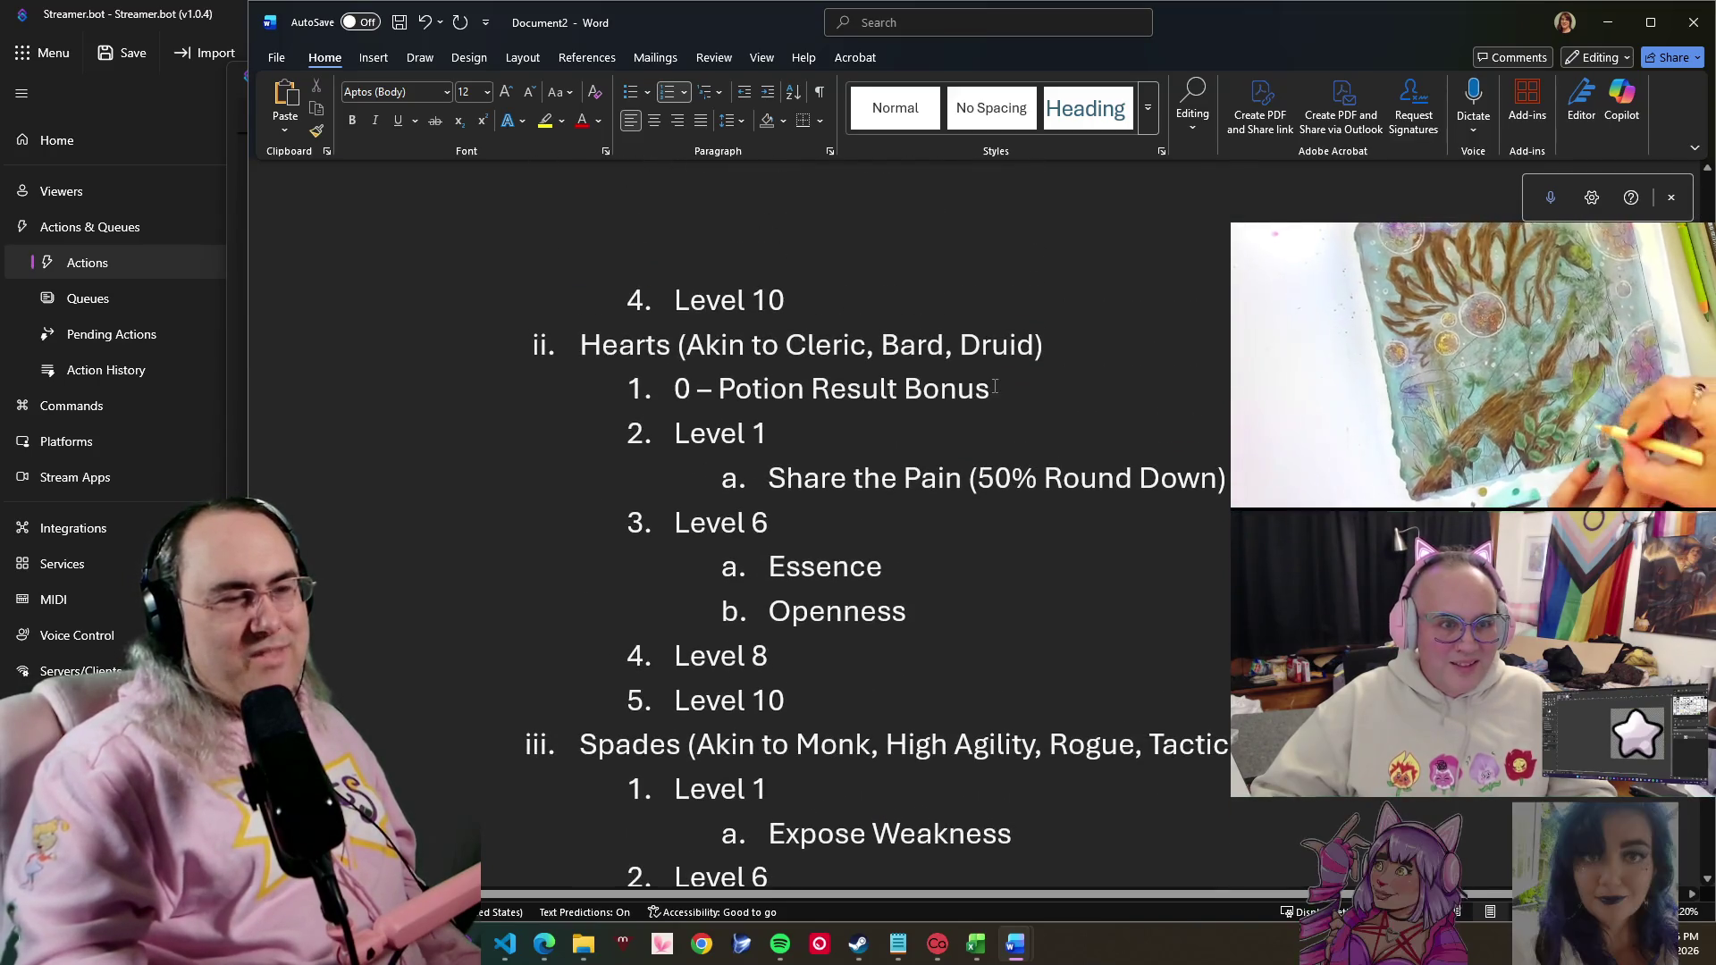
pyautogui.moveTo(989, 389); pyautogui.dragTo(820, 379)
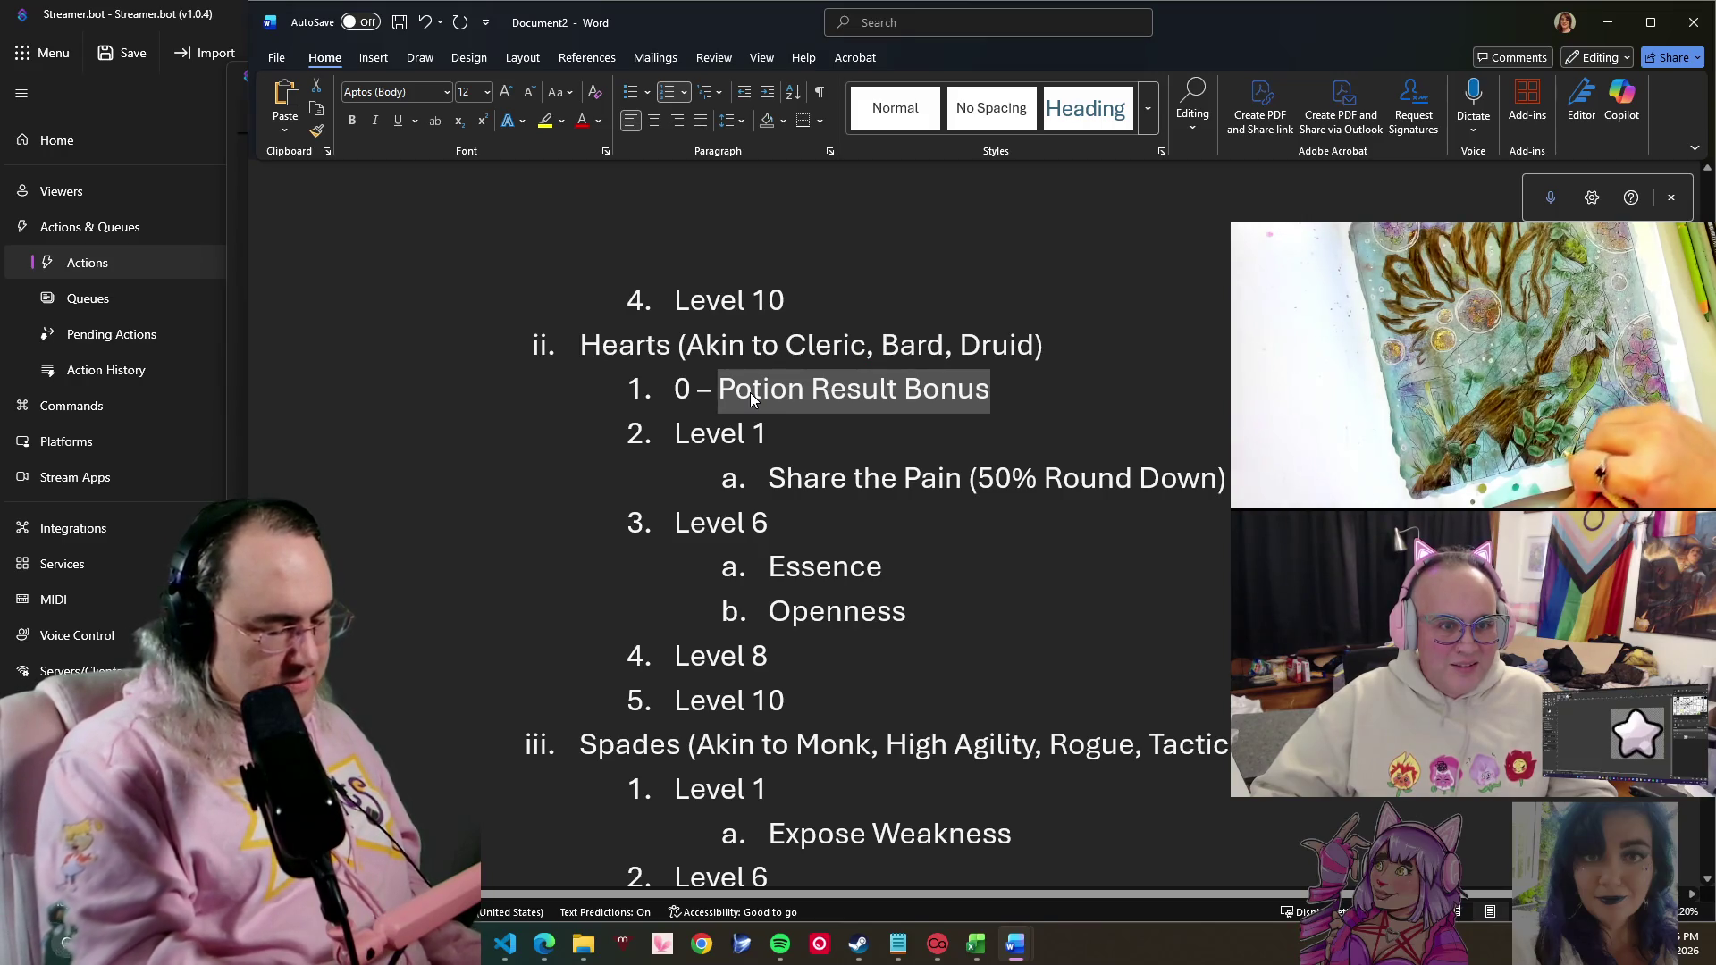
pyautogui.write('Better Odds fo')
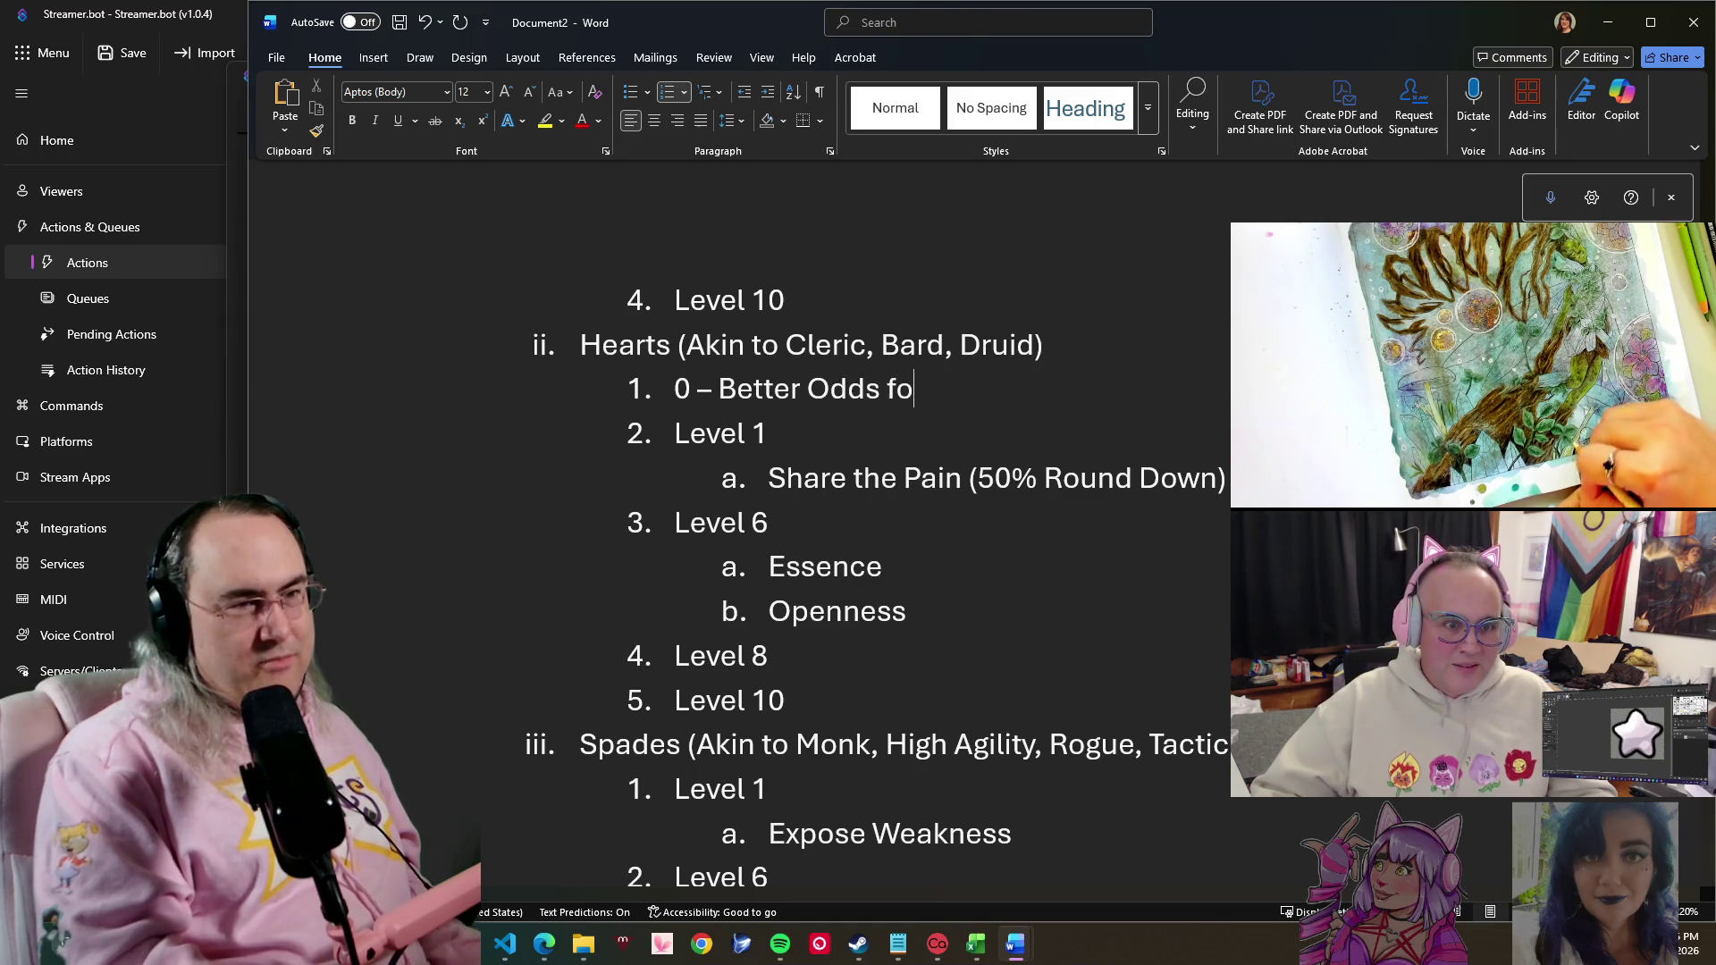
pyautogui.press('BackSpace')
pyautogui.write('rom Drink ')
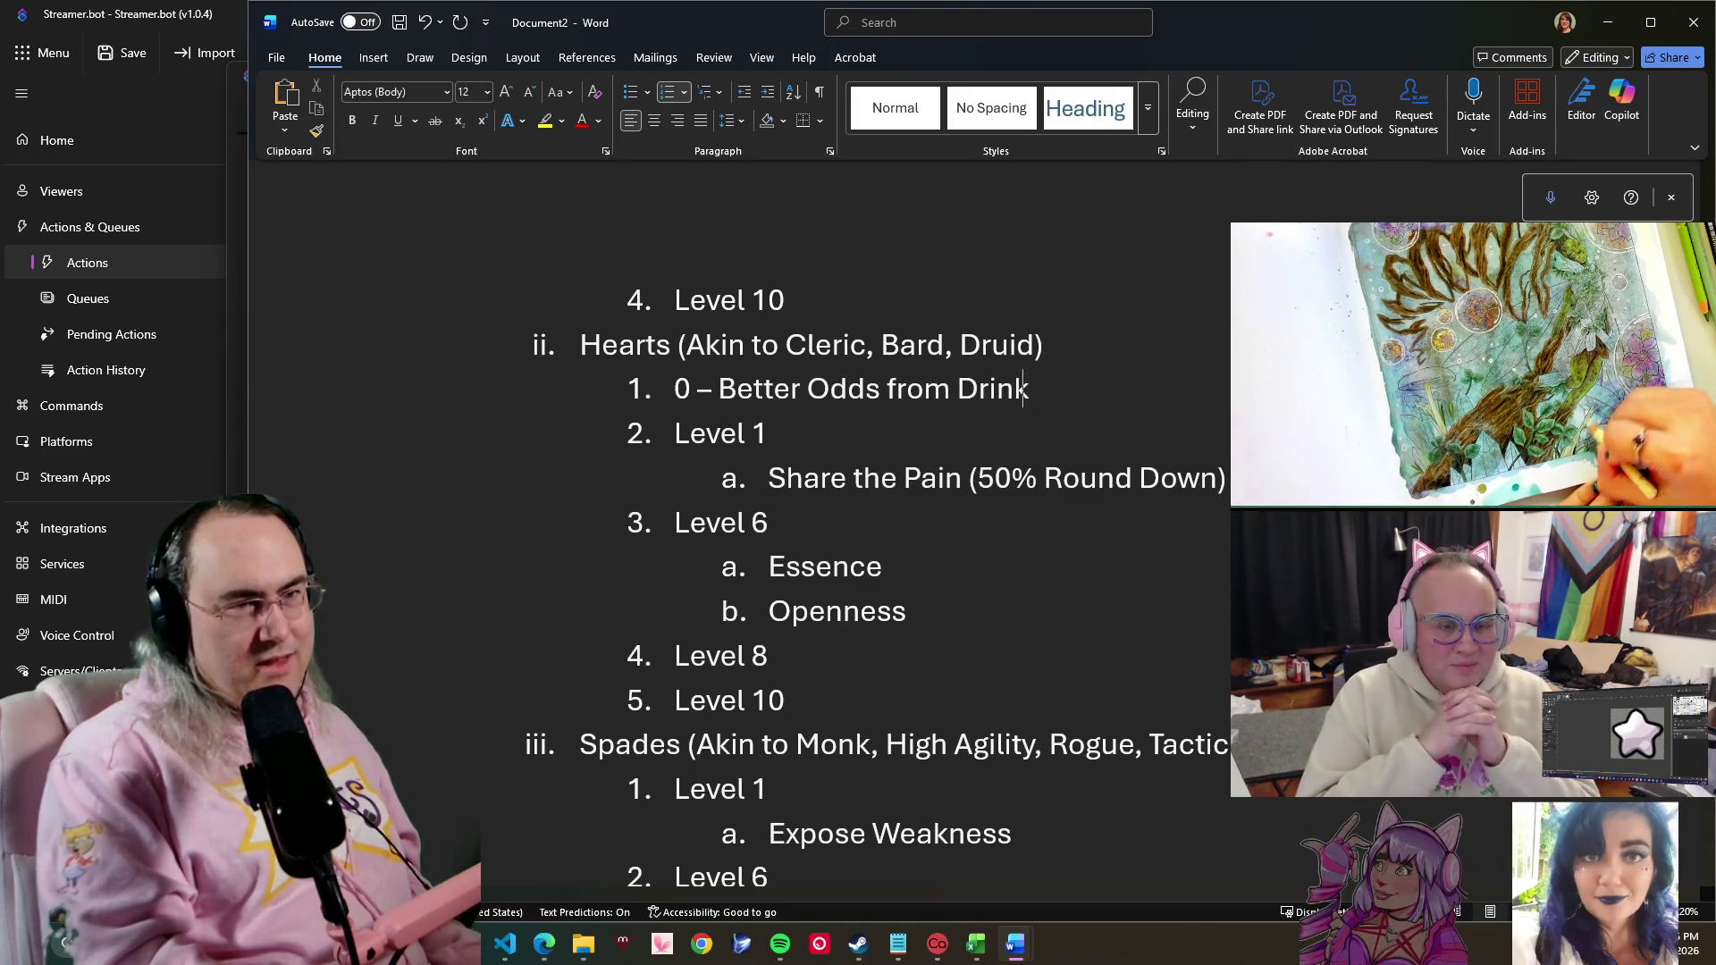
pyautogui.write('Me')
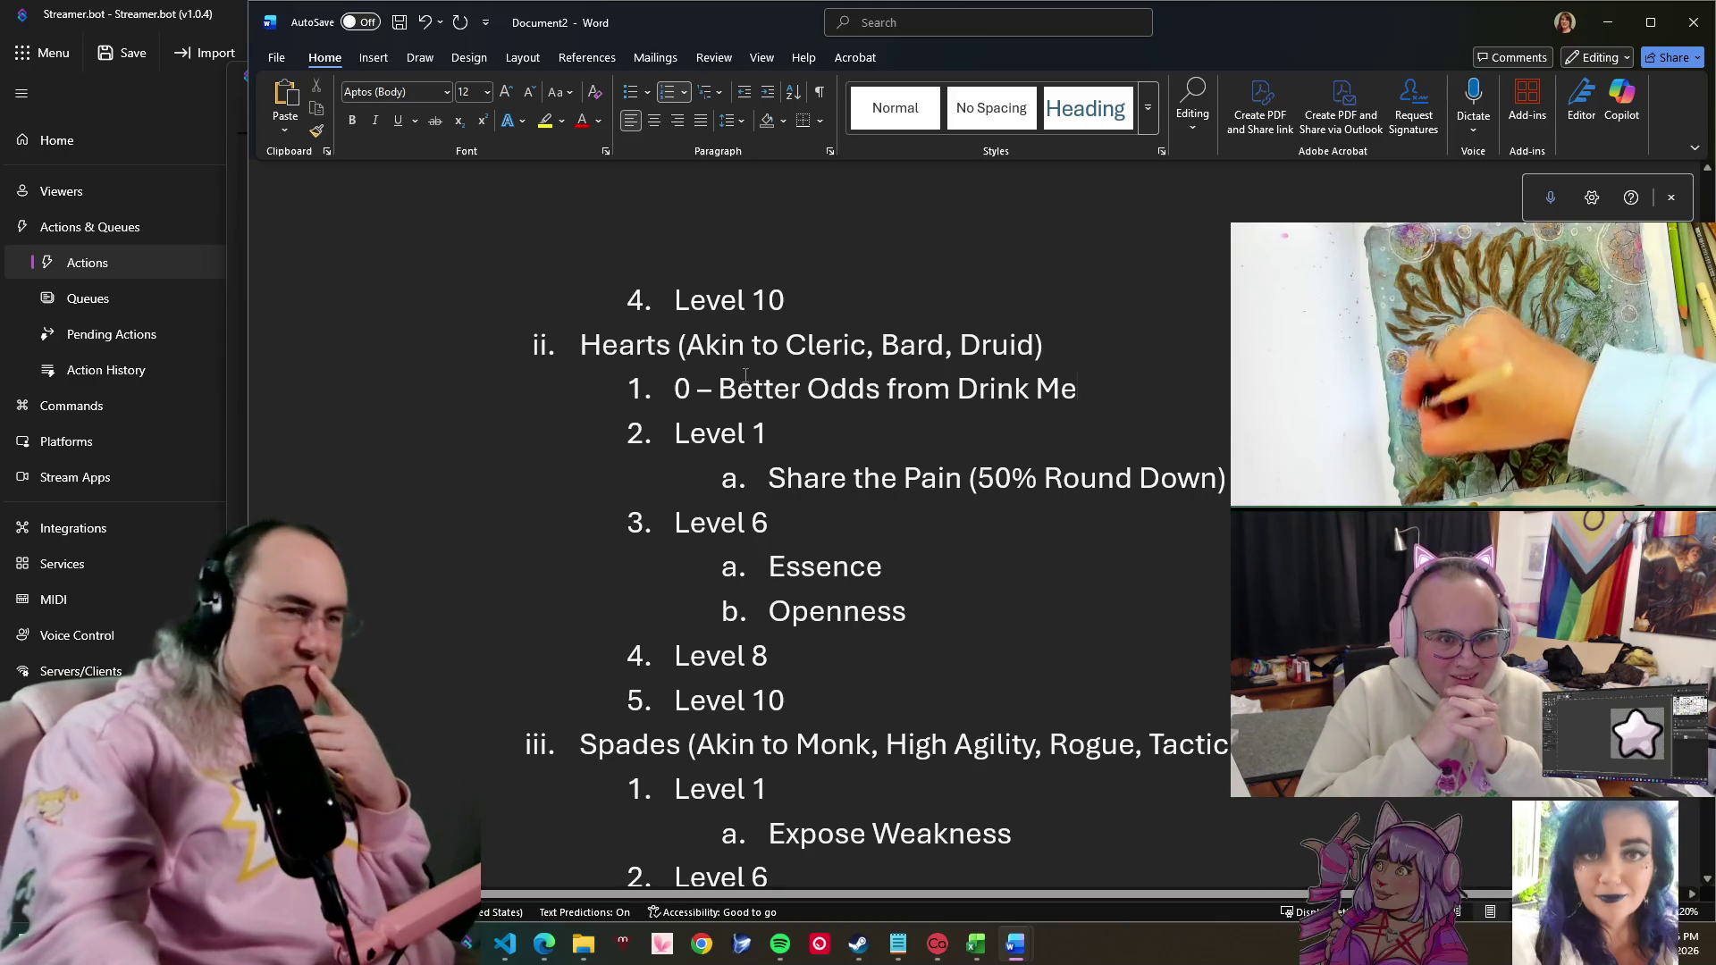
pyautogui.scroll(2, 934, 625)
pyautogui.scroll(3, 933, 626)
pyautogui.scroll(7, 935, 626)
pyautogui.scroll(2, 932, 617)
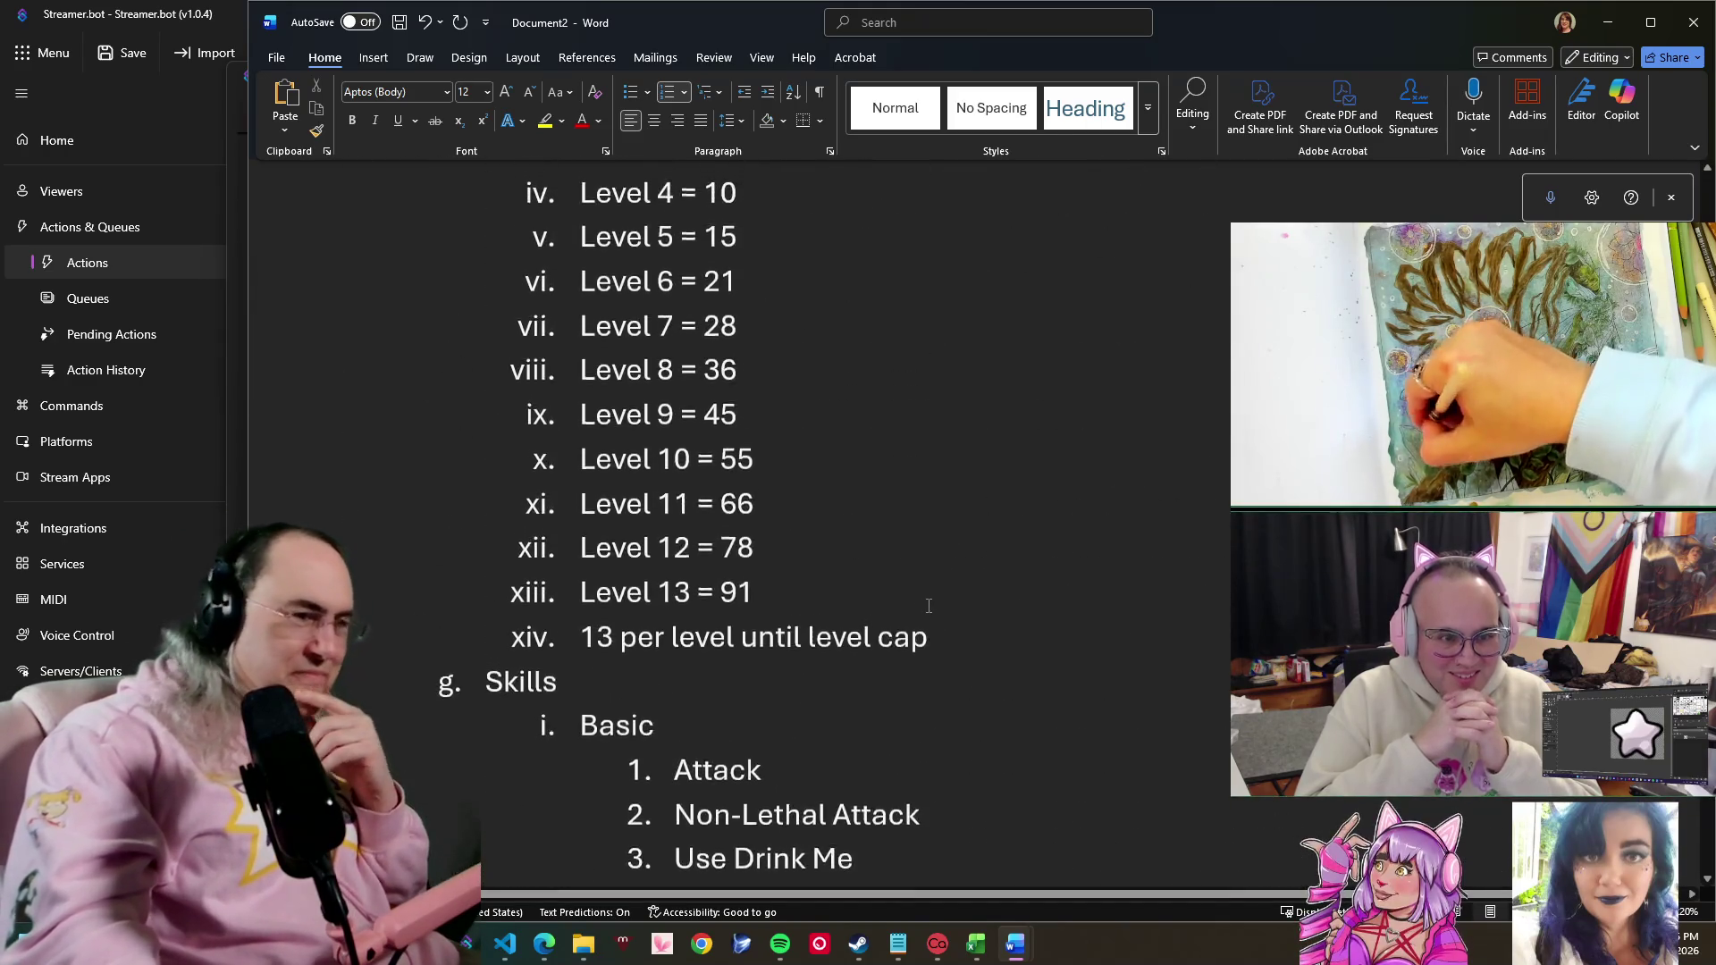
pyautogui.scroll(-2, 928, 602)
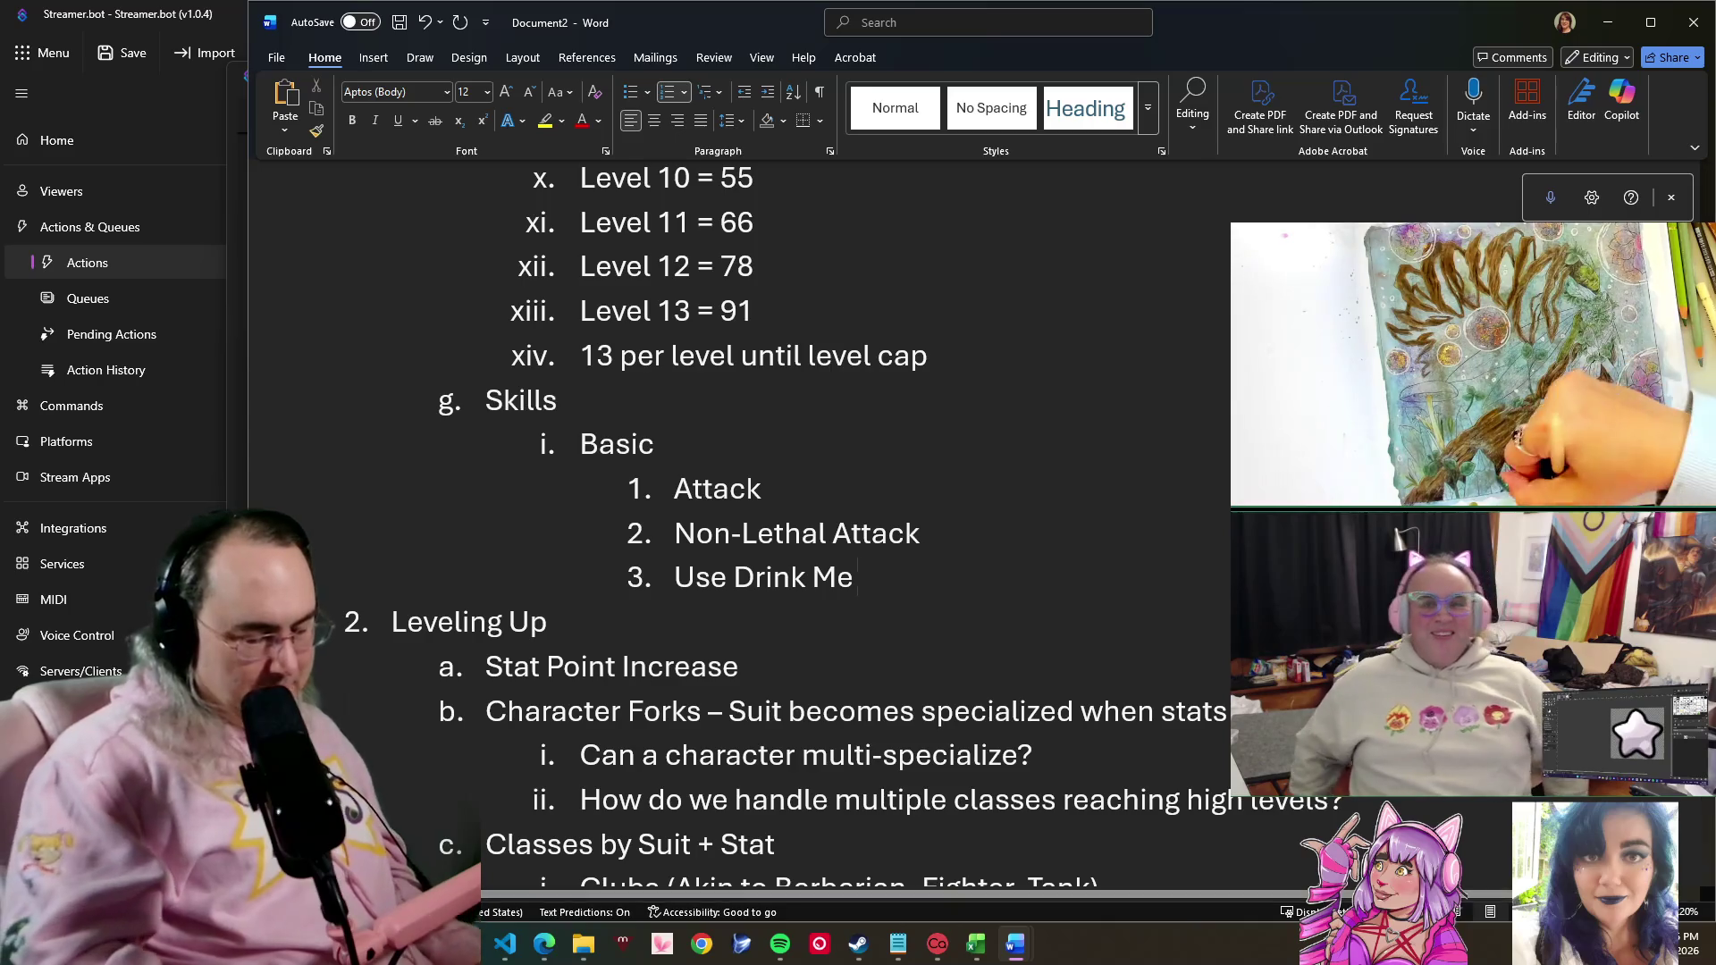
pyautogui.write(' / Item')
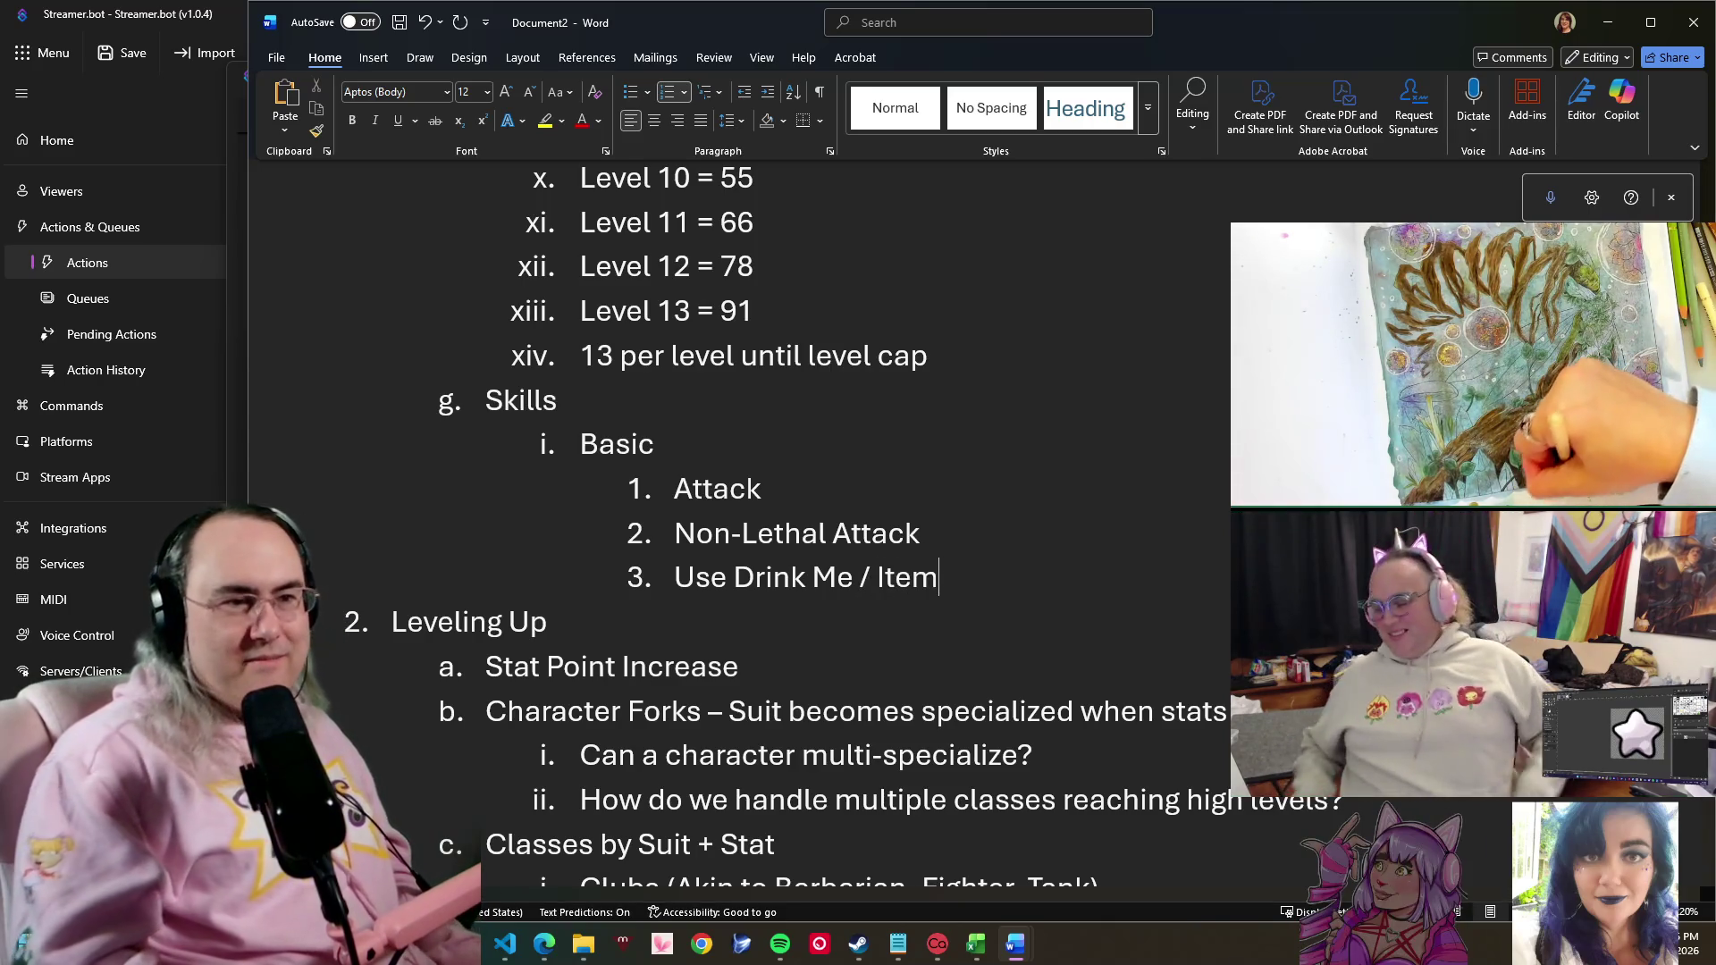
# - Extend the third skill to 'Use Drink Me / Item' and add a blank fourth skill
pyautogui.press('Return')
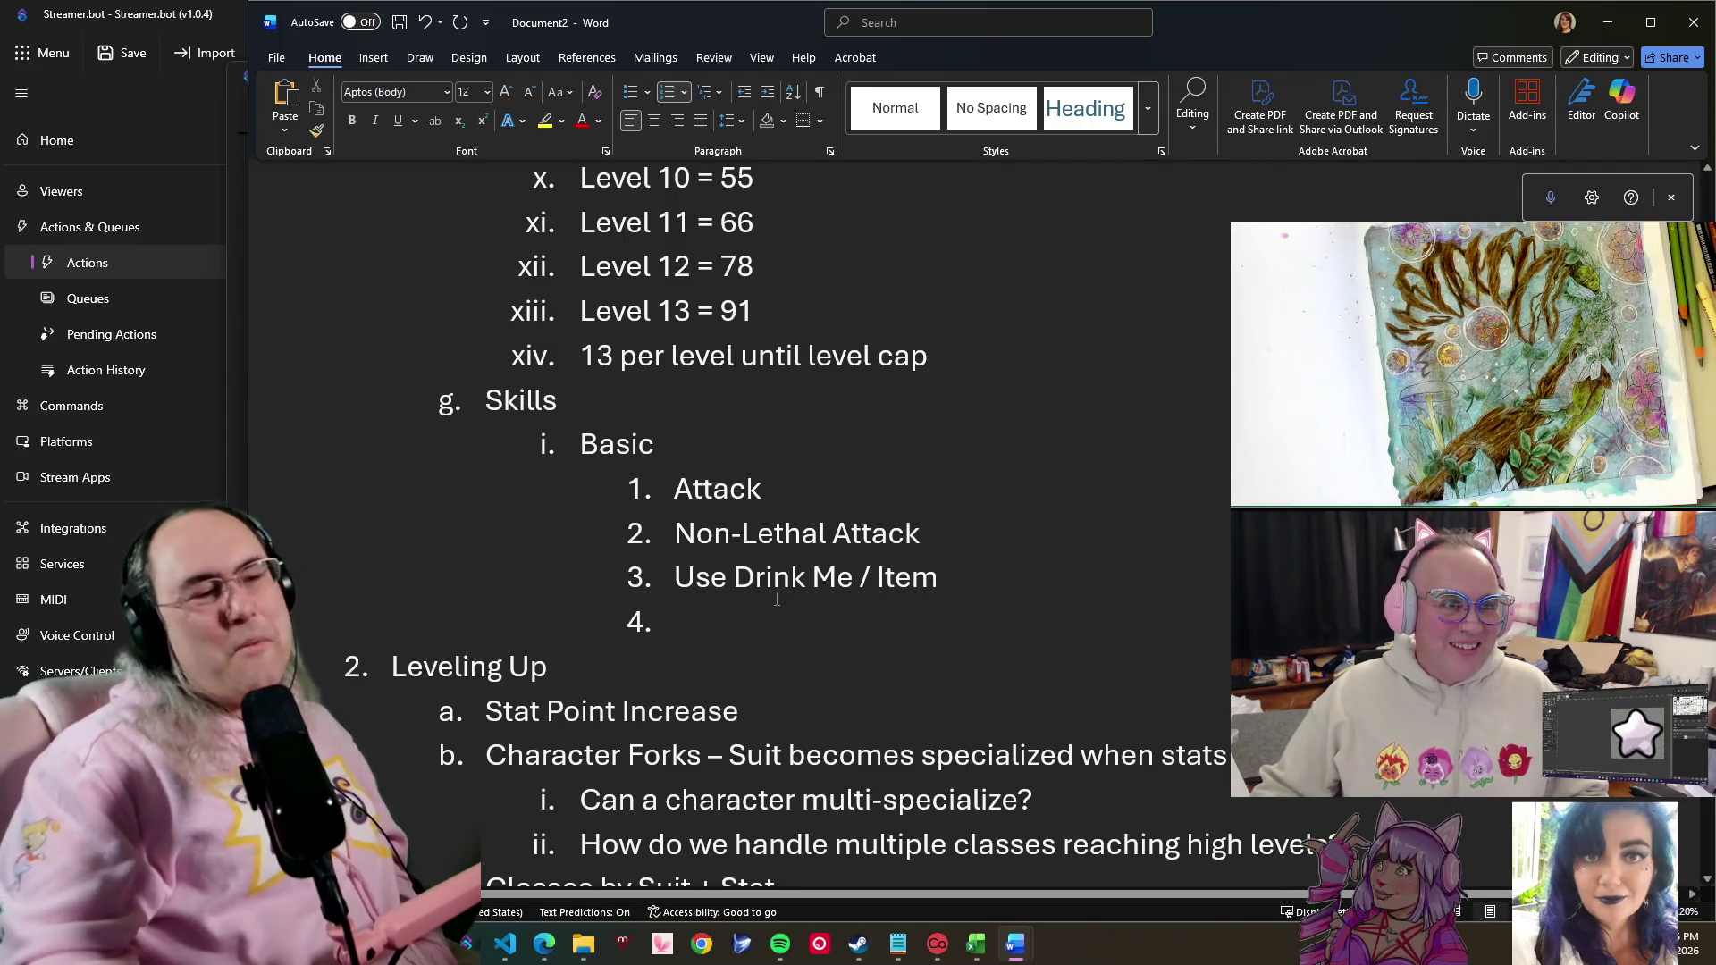
pyautogui.click(999, 567)
pyautogui.click(880, 497)
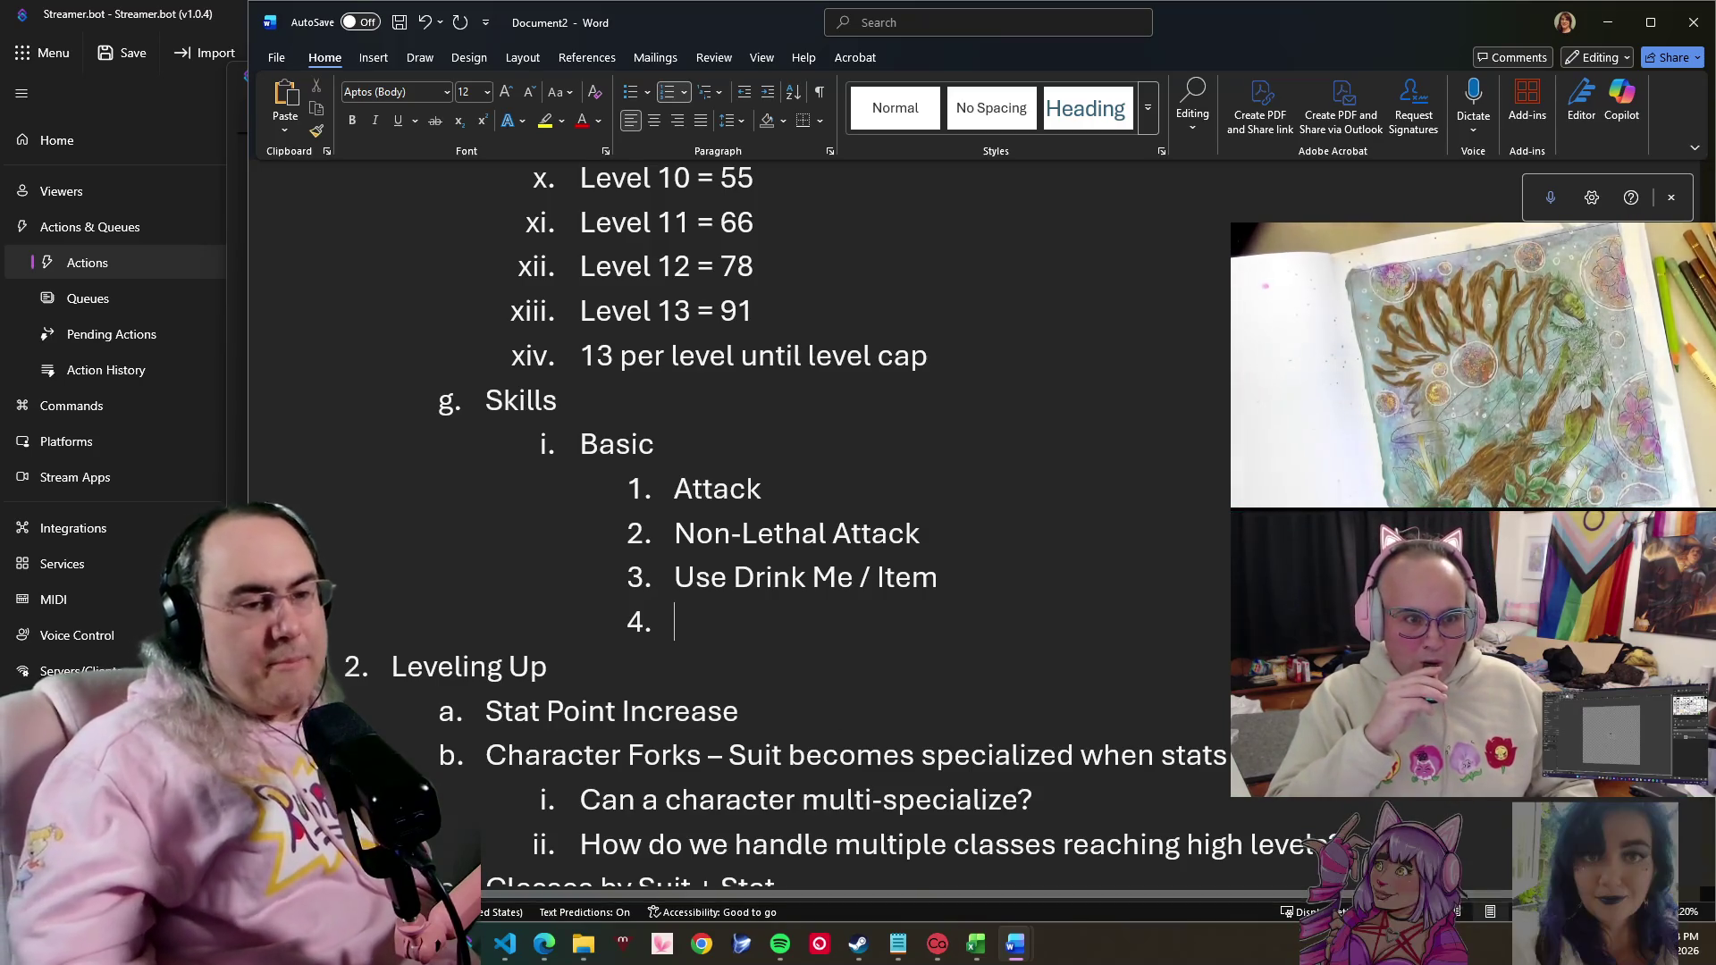
# - Switch from Word to the WonderlandCardsTables workbook's Artifact sheet
pyautogui.click(1014, 943)
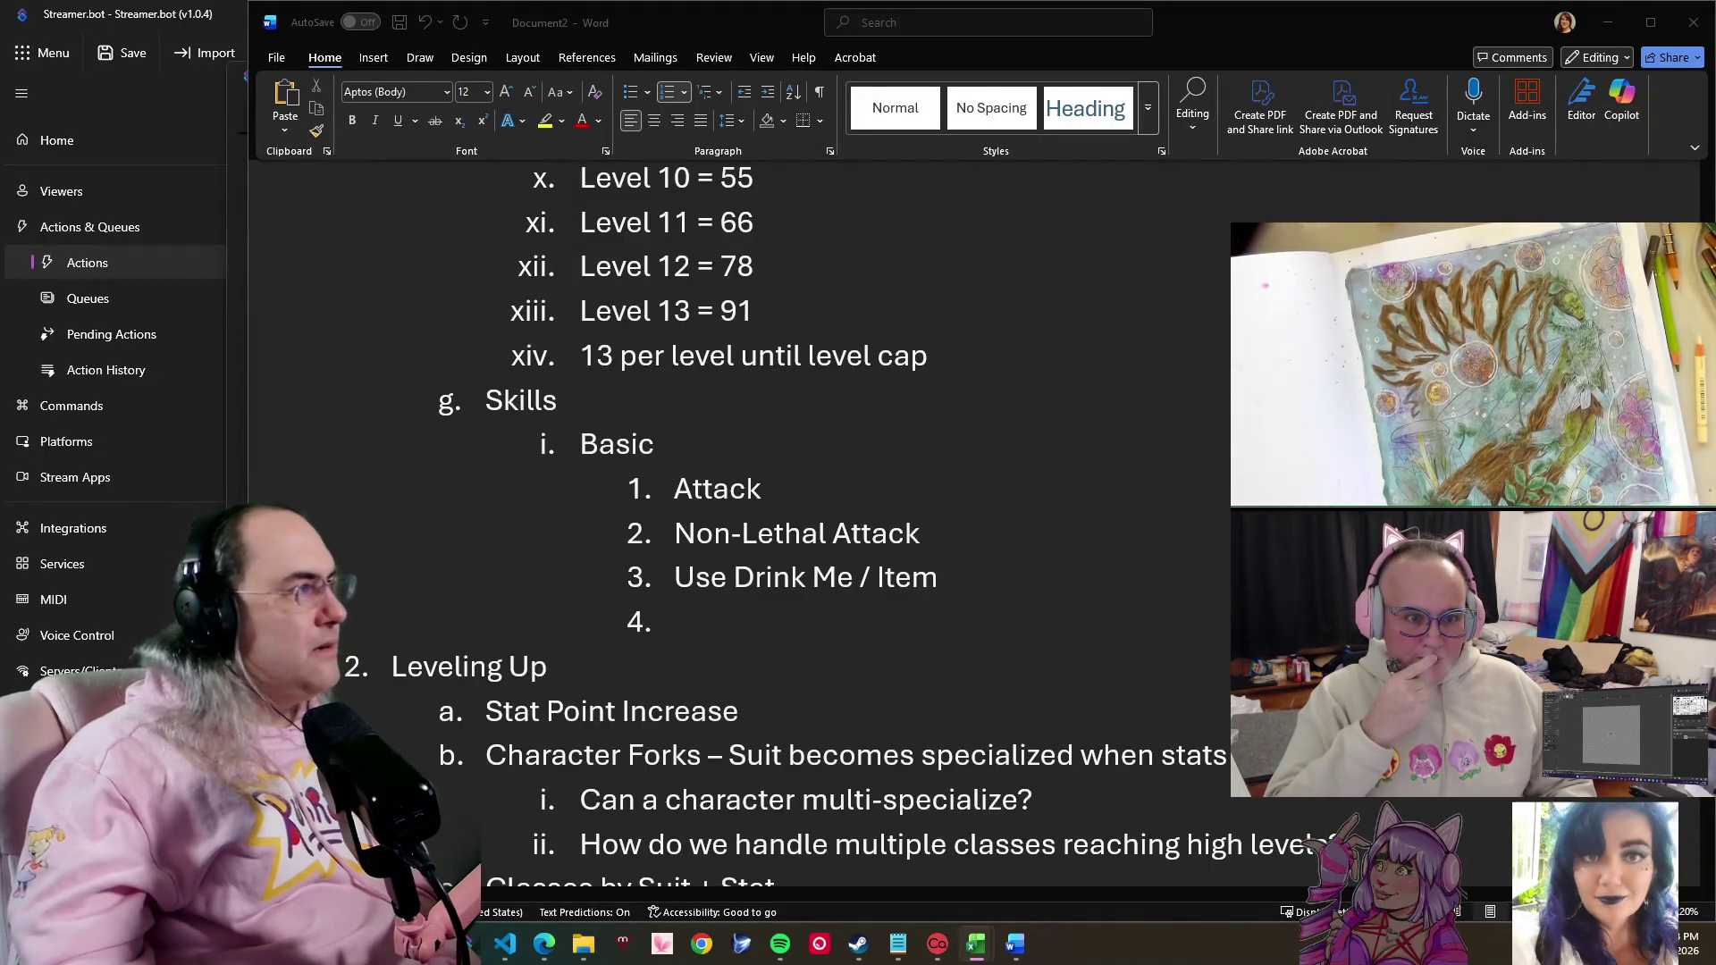
pyautogui.click(976, 944)
pyautogui.click(403, 889)
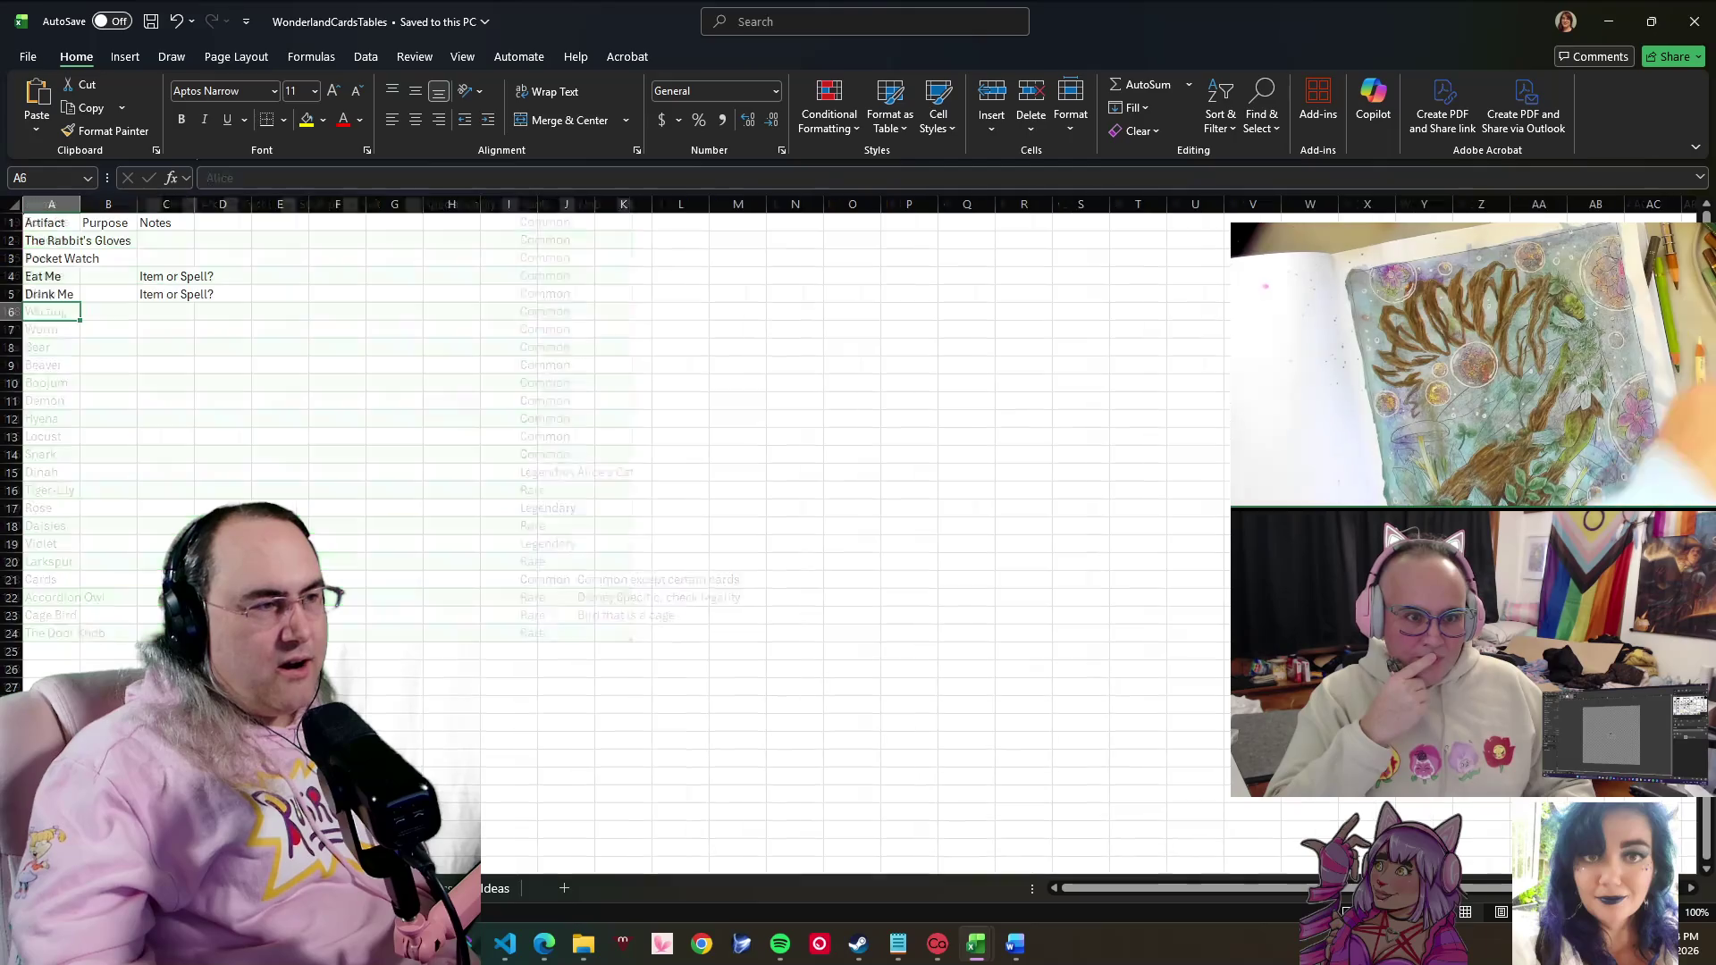
# - Review the Artifact sheet entries: Rabbit's Gloves, Eat Me, Pocket Watch, Drink Me
pyautogui.click(54, 239)
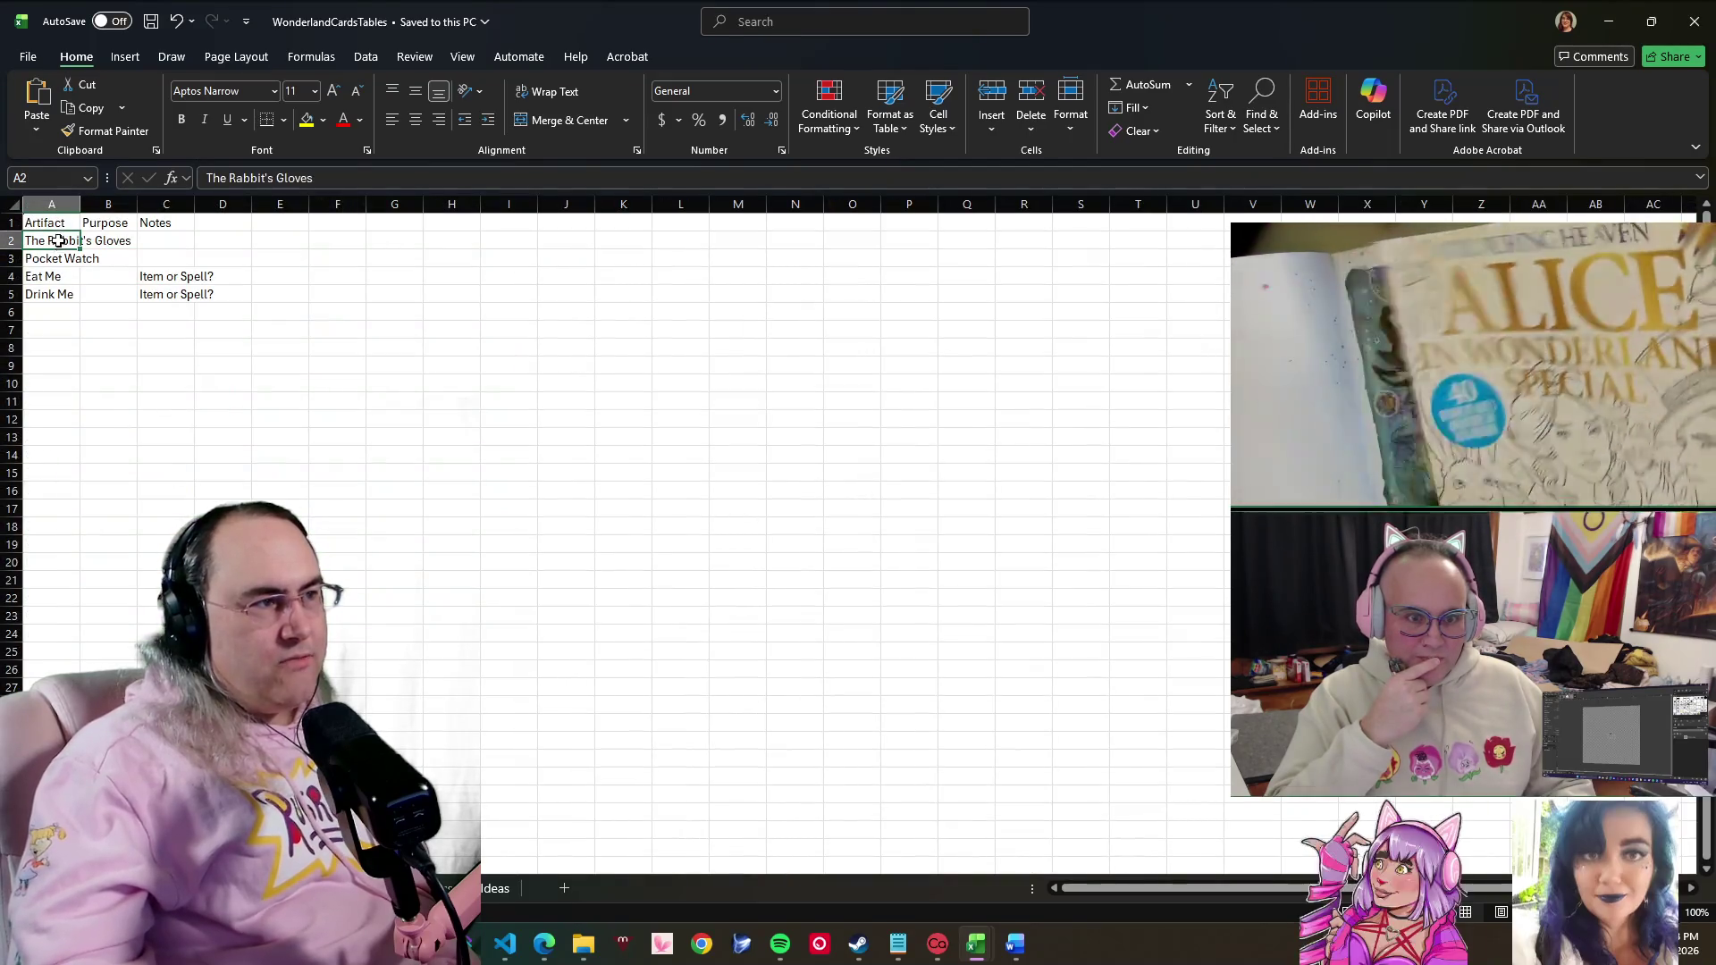
pyautogui.click(54, 274)
pyautogui.click(51, 276)
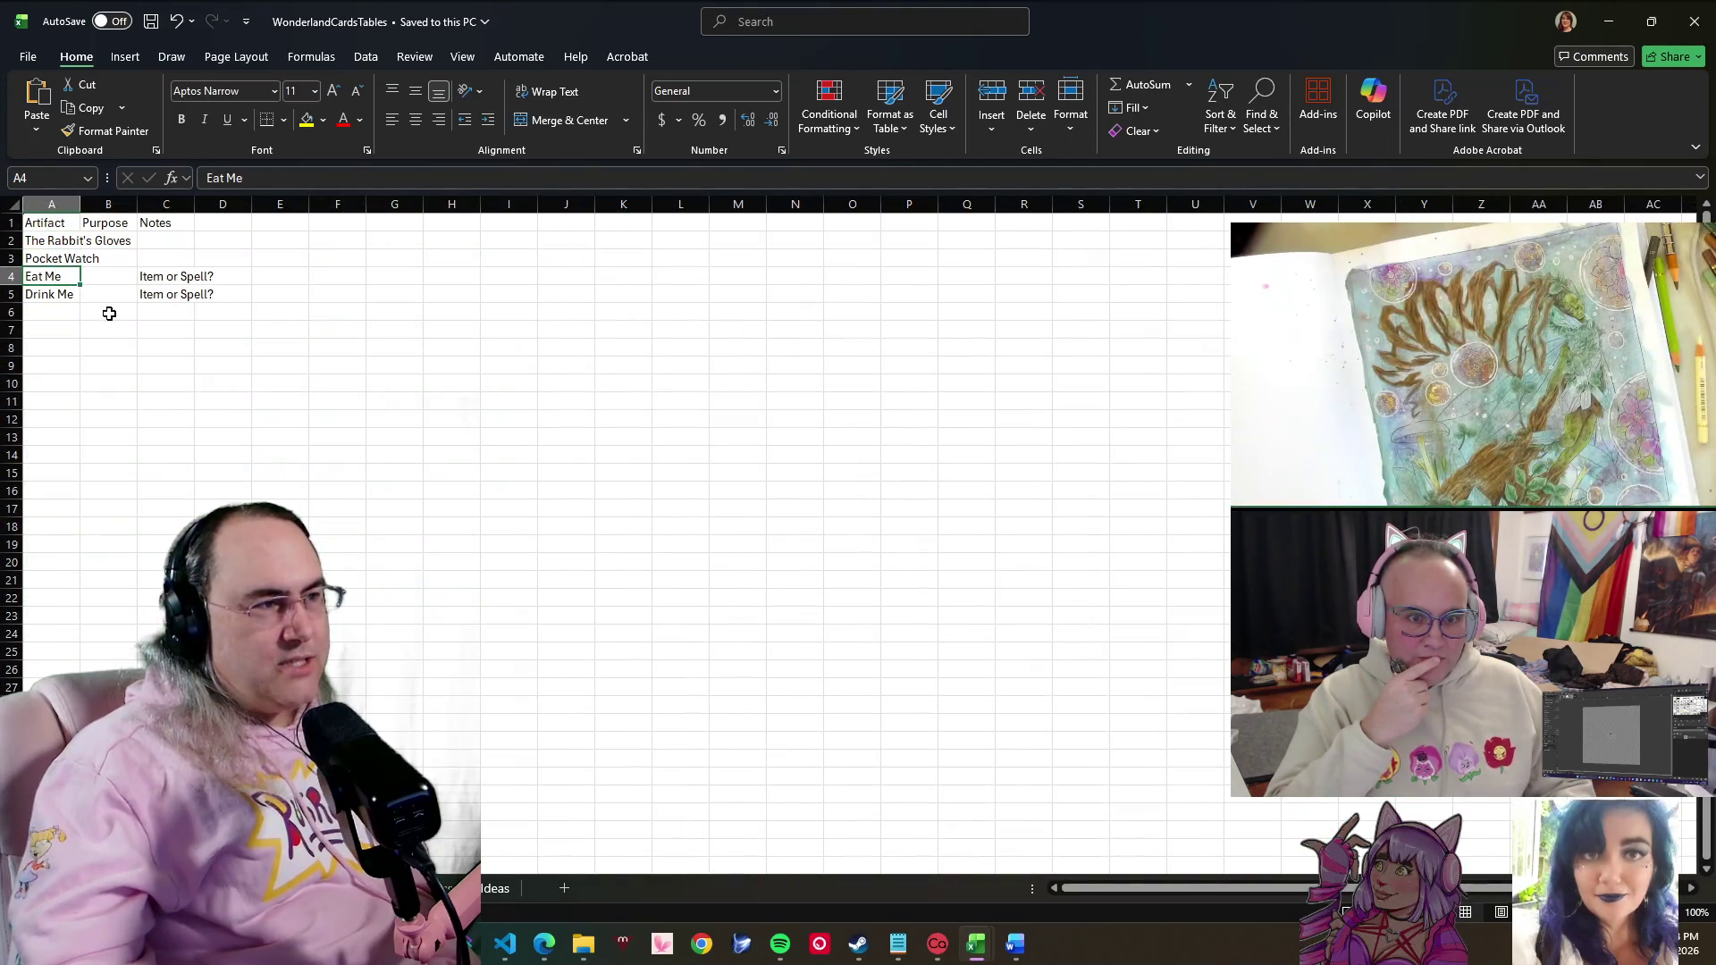
pyautogui.click(52, 315)
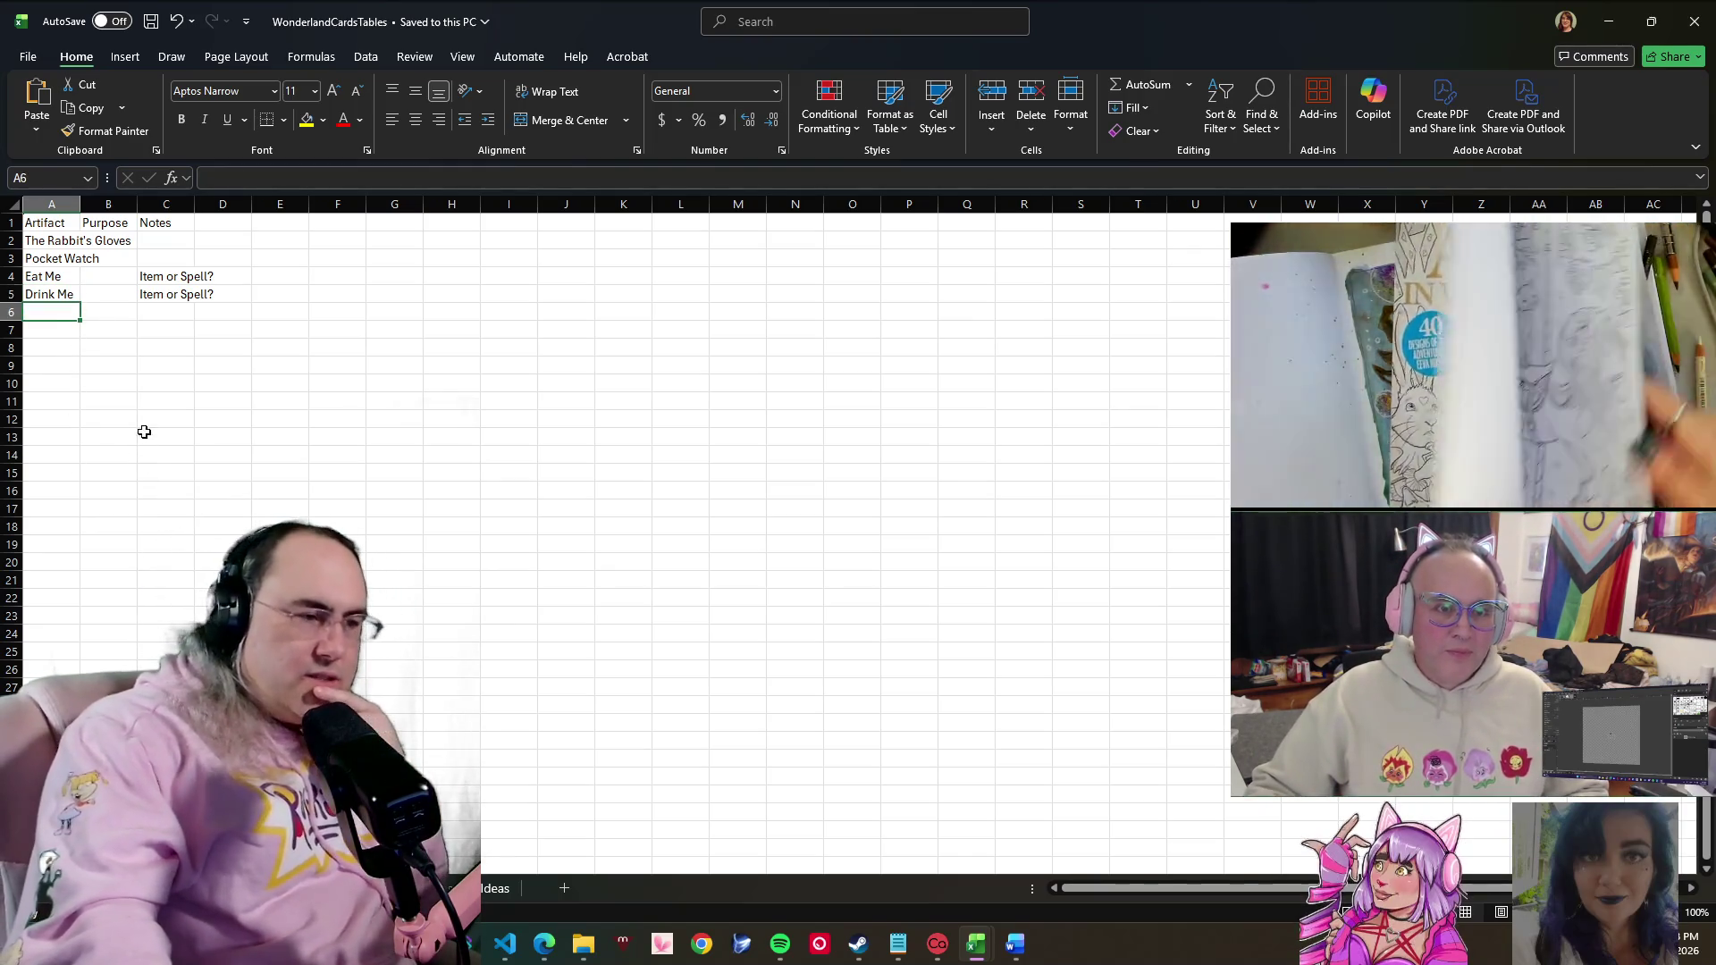
# - Review the Name/Effect/Cost sheet entries from Mushroom through Into The Hole
pyautogui.click(415, 887)
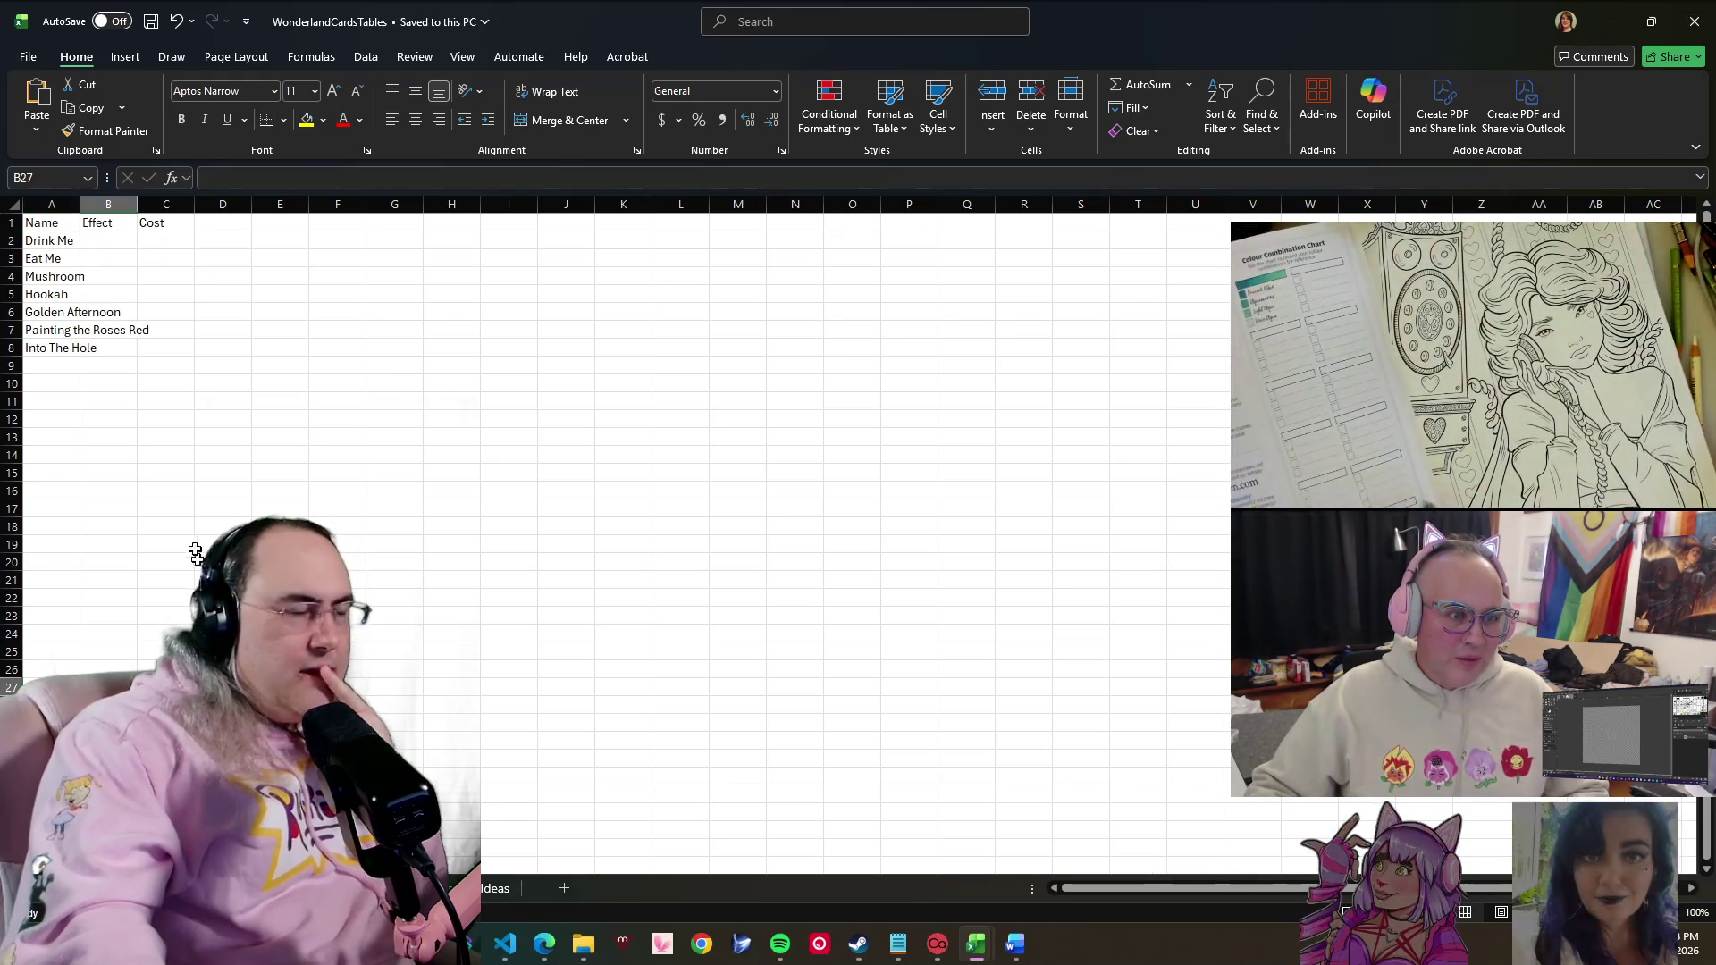
pyautogui.click(68, 276)
pyautogui.click(67, 298)
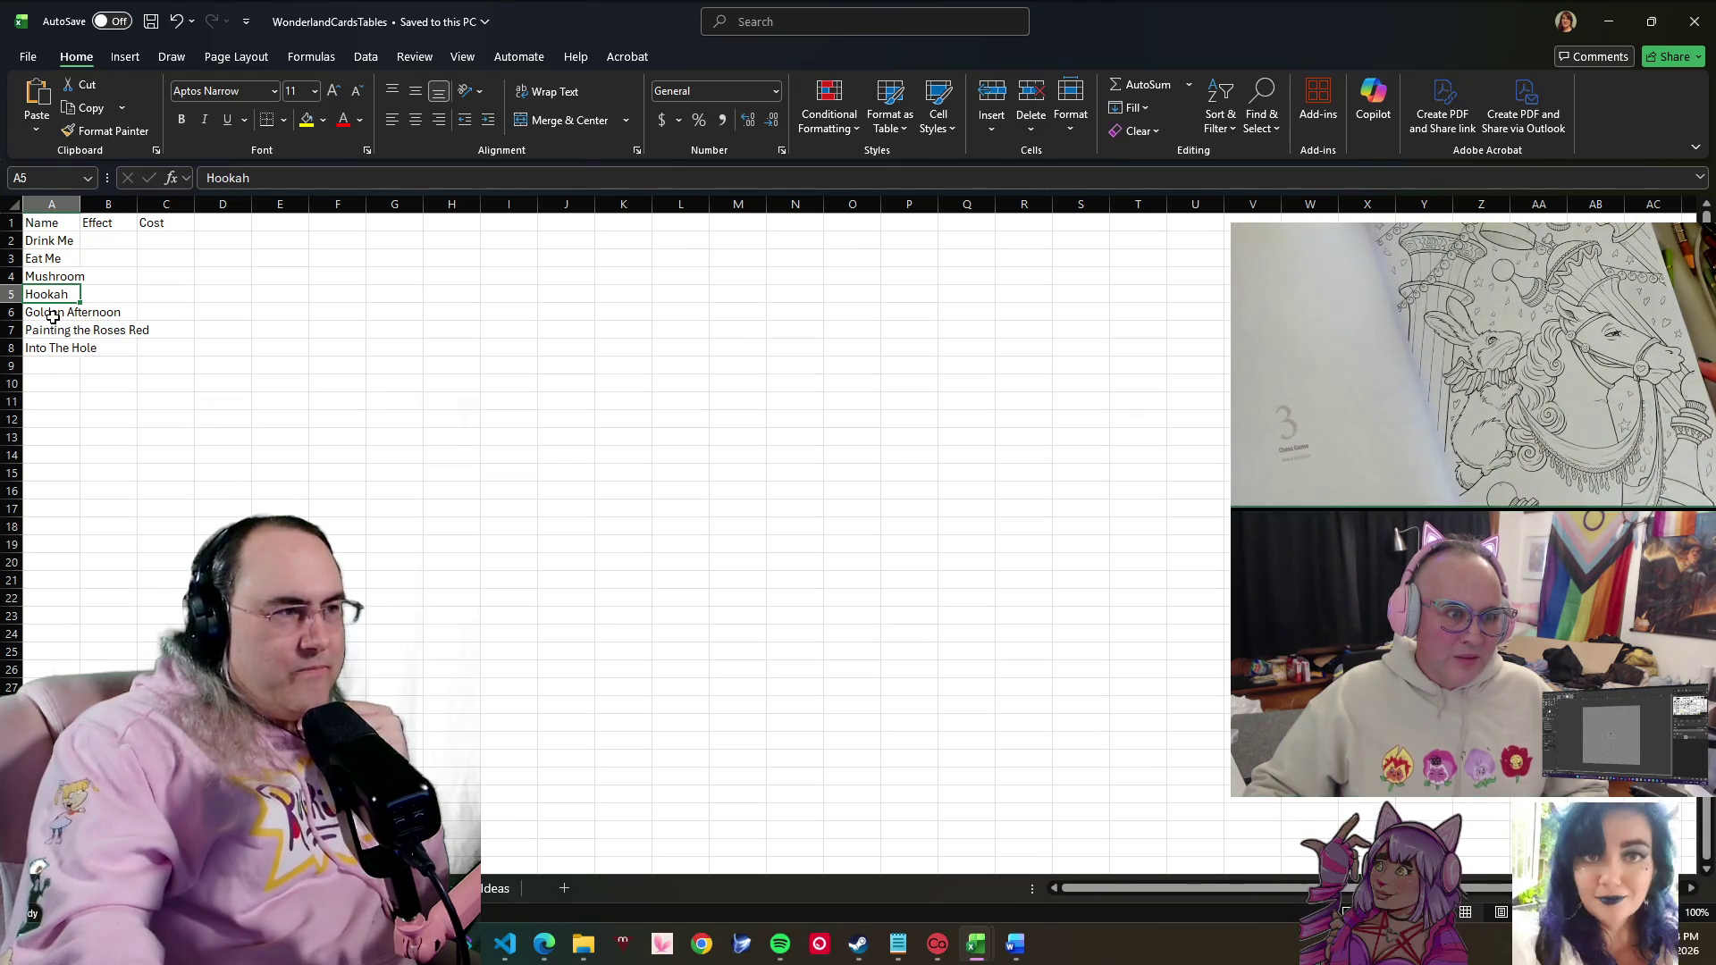
pyautogui.click(54, 313)
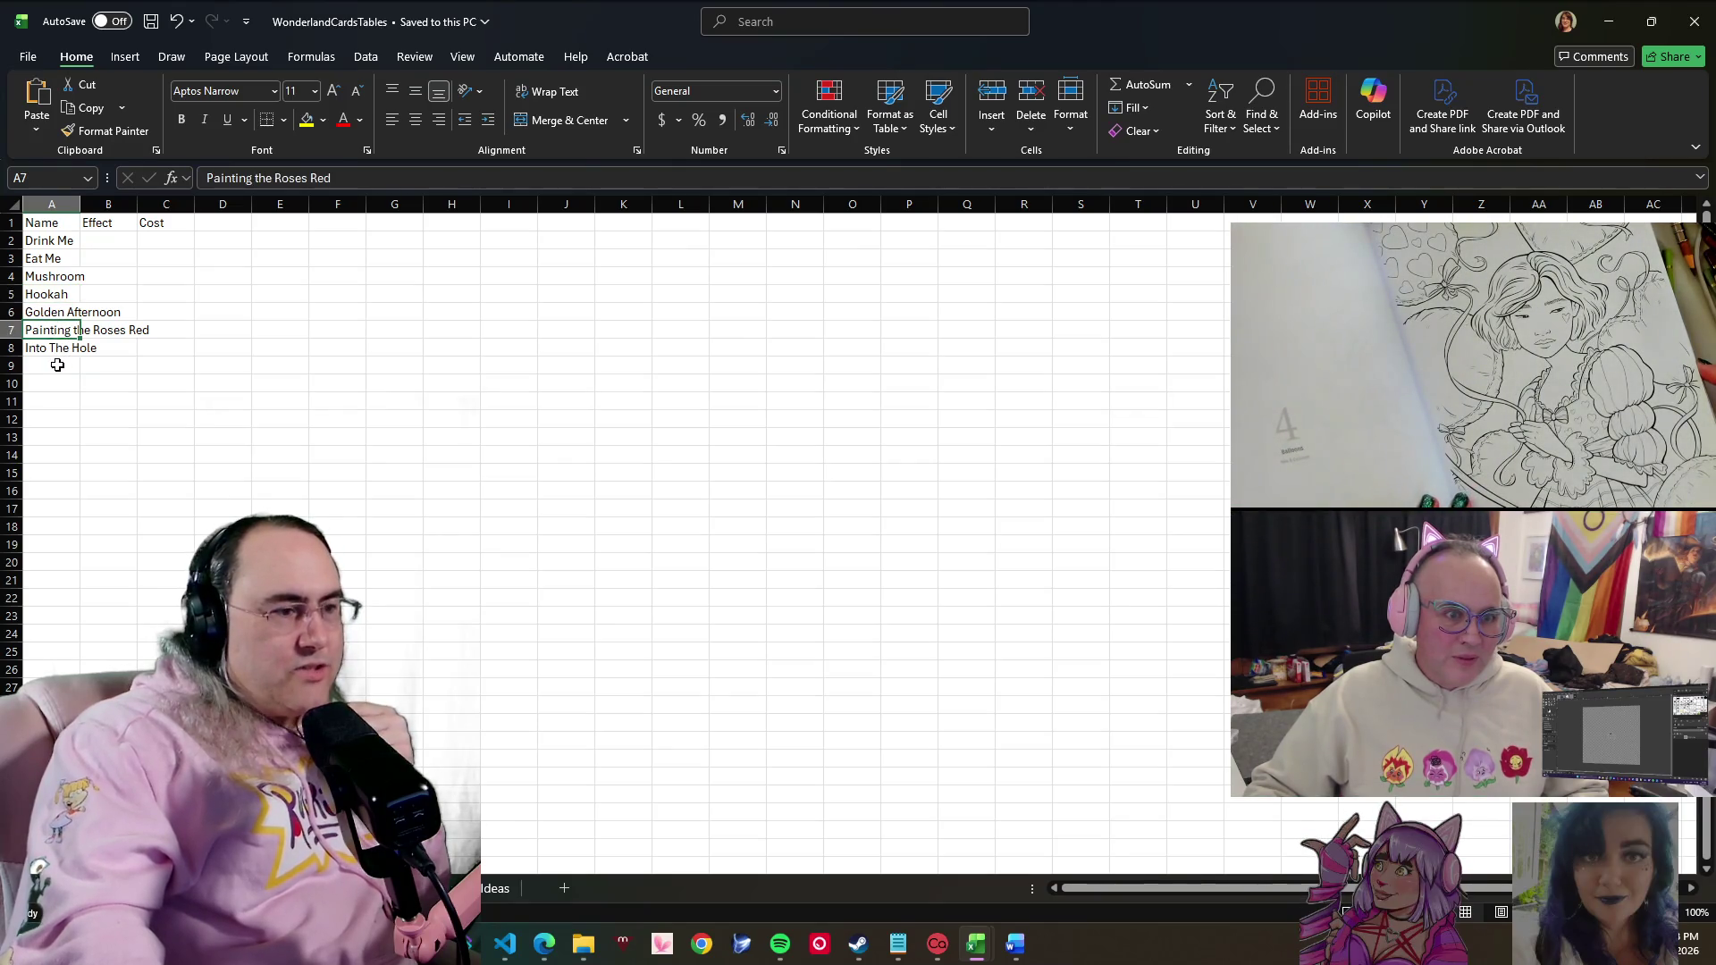
pyautogui.click(54, 348)
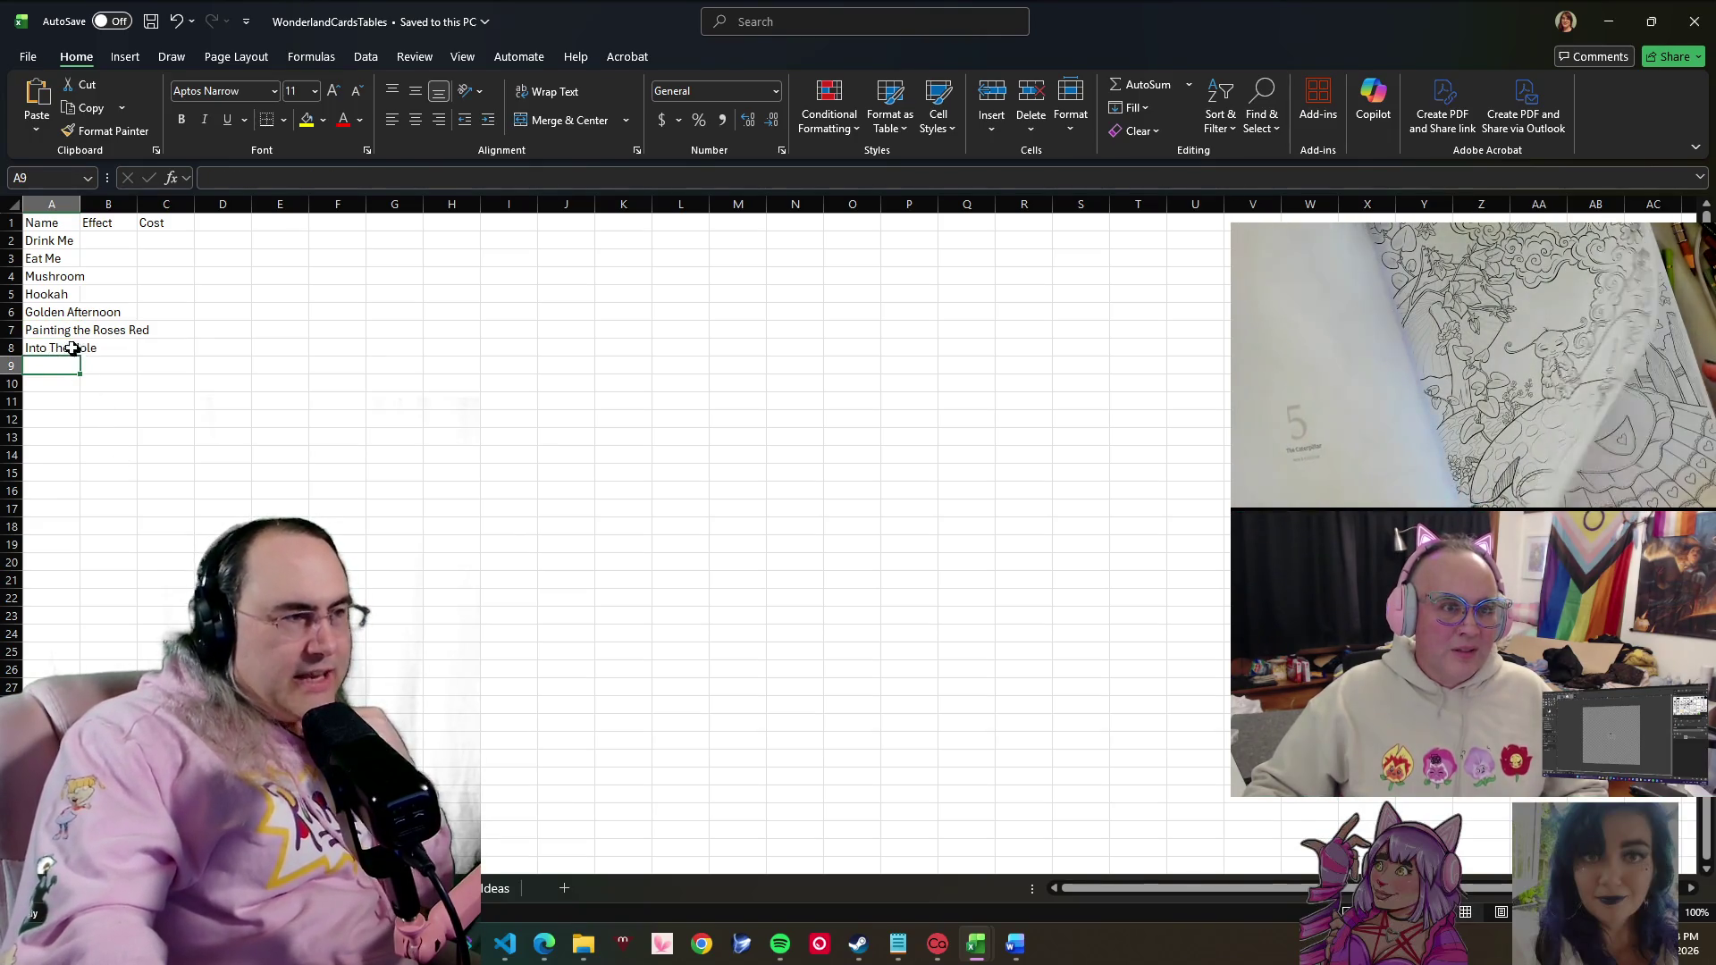
pyautogui.click(71, 347)
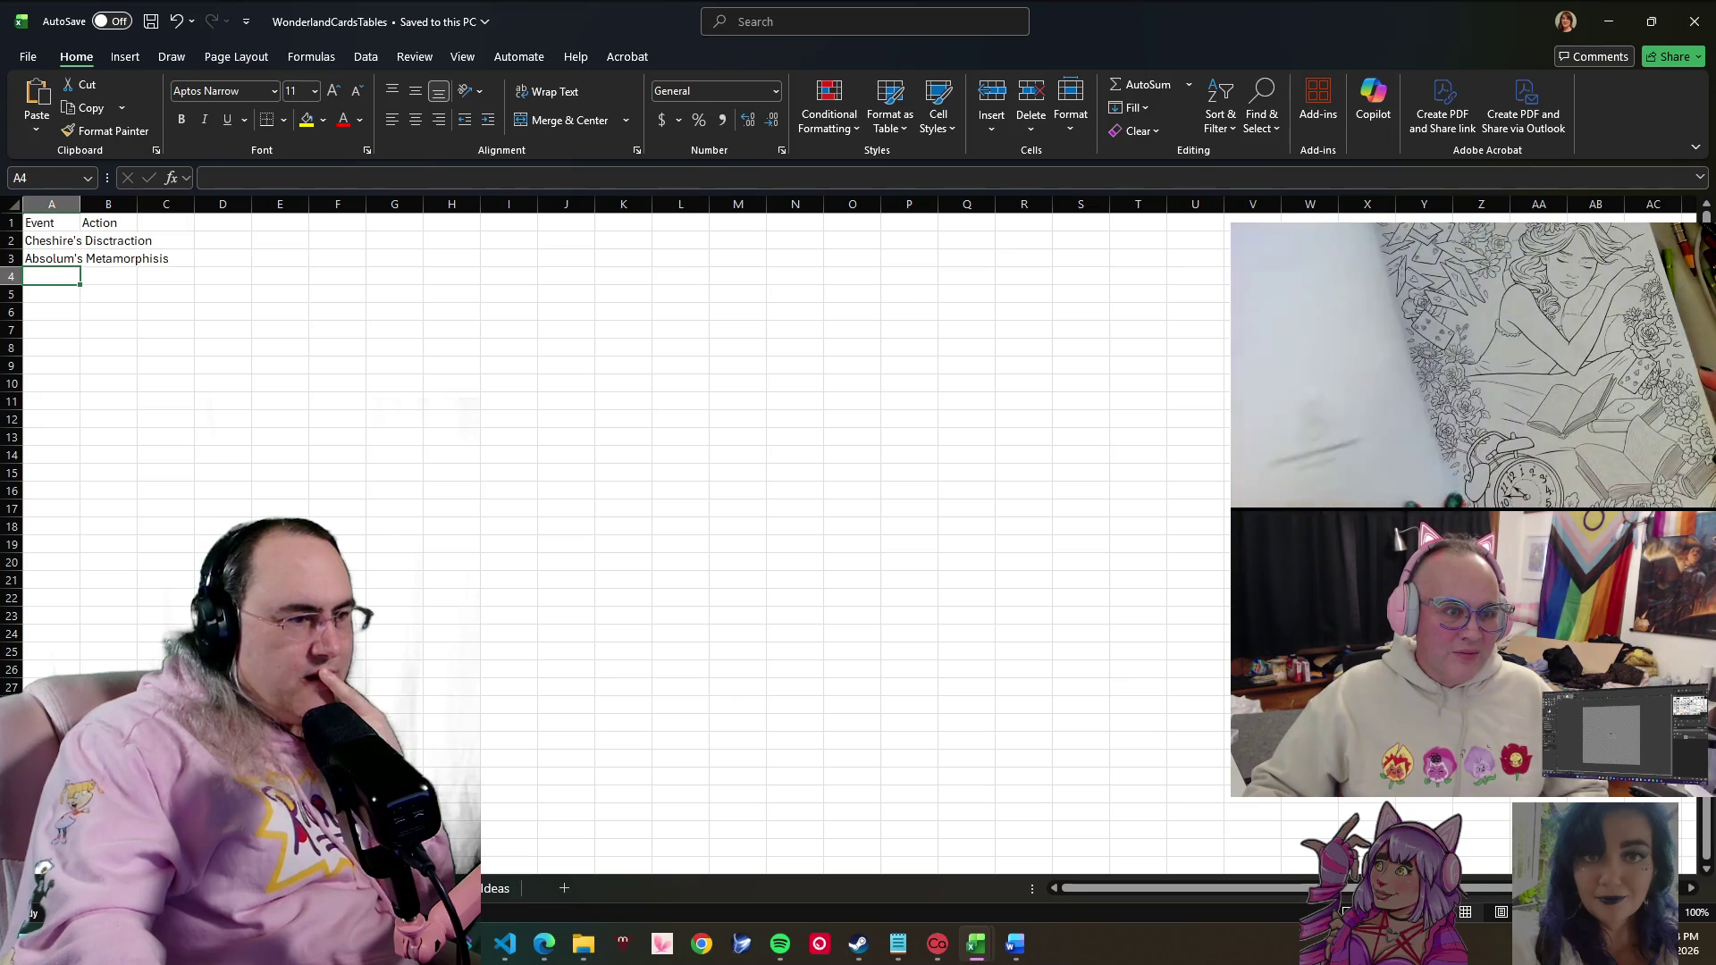
# - Cycle through the Event and location sheets, then return to the Word outline
pyautogui.hotkey('ctrl', 'pageup')
pyautogui.hotkey('ctrl', 'pageup')
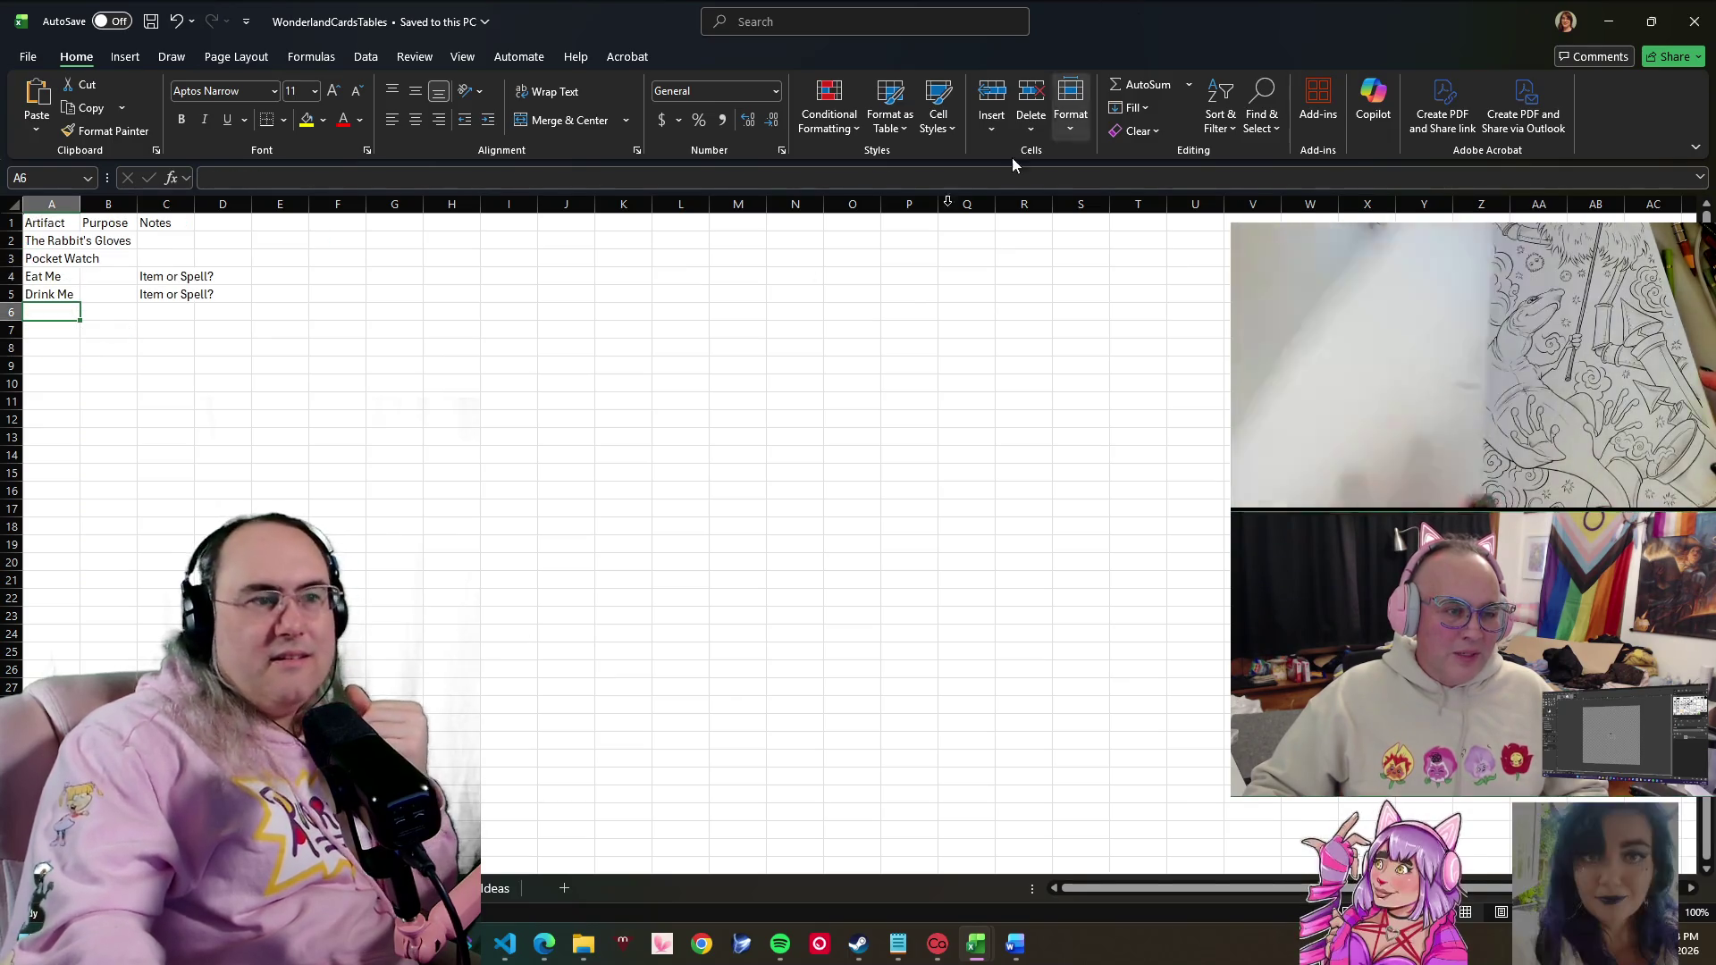
pyautogui.hotkey('ctrl', 'pageup')
pyautogui.click(279, 579)
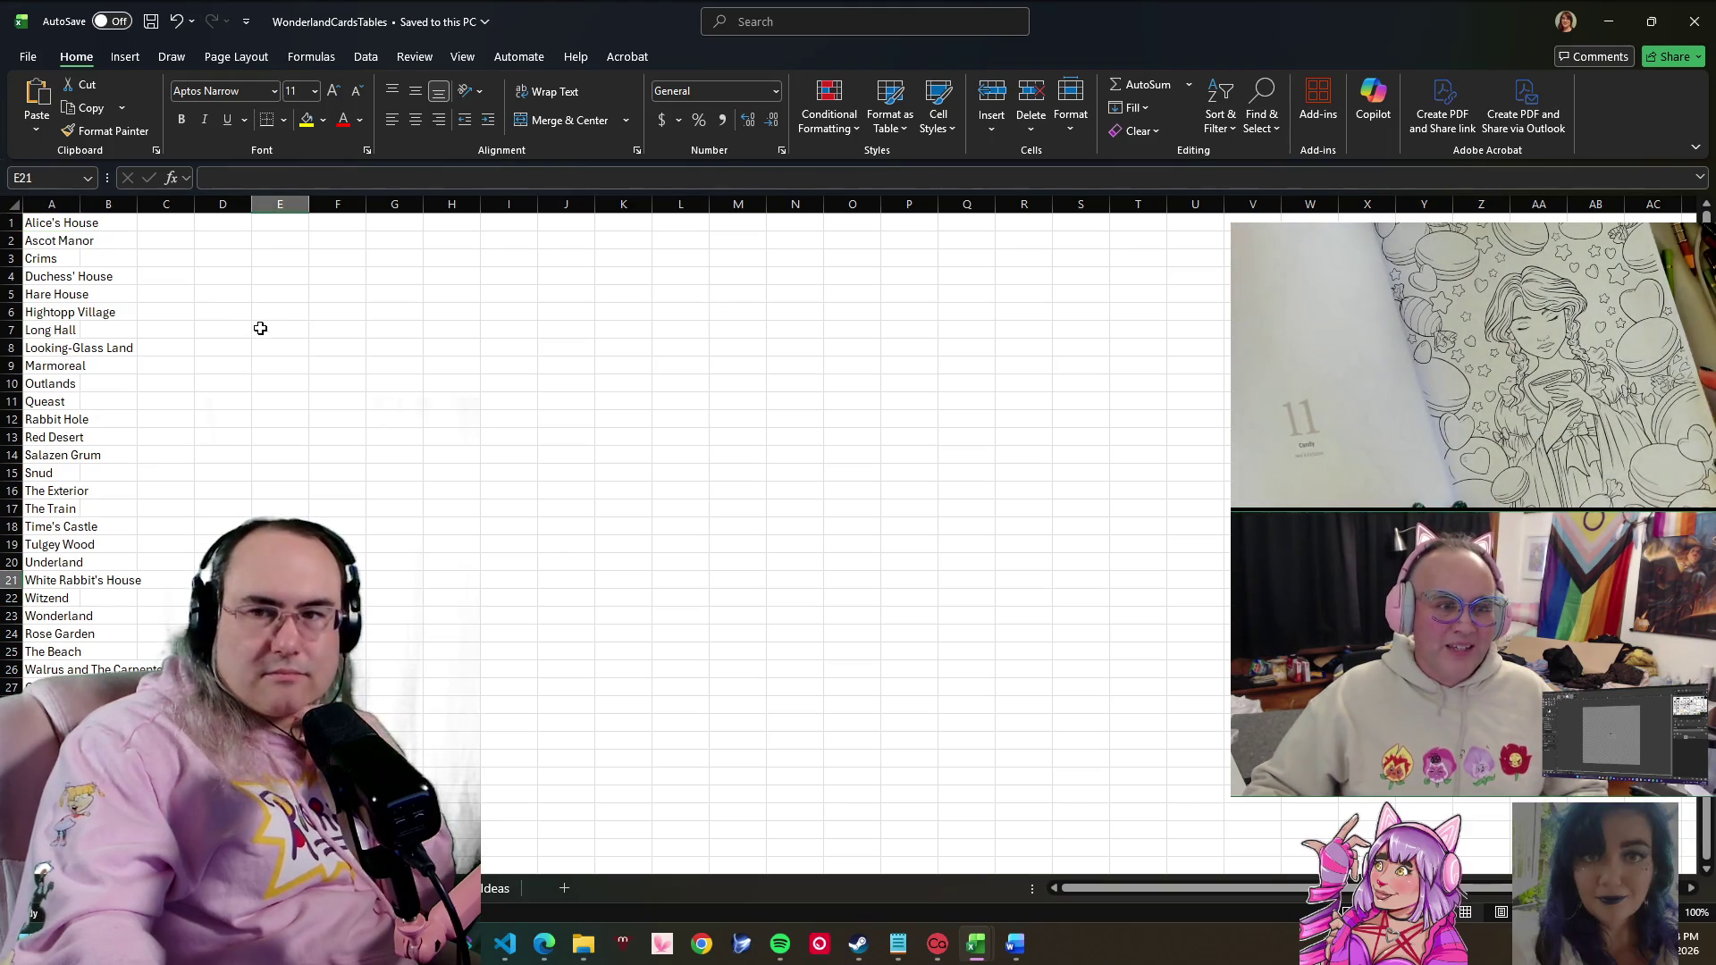
pyautogui.hotkey('alt', 'Tab')
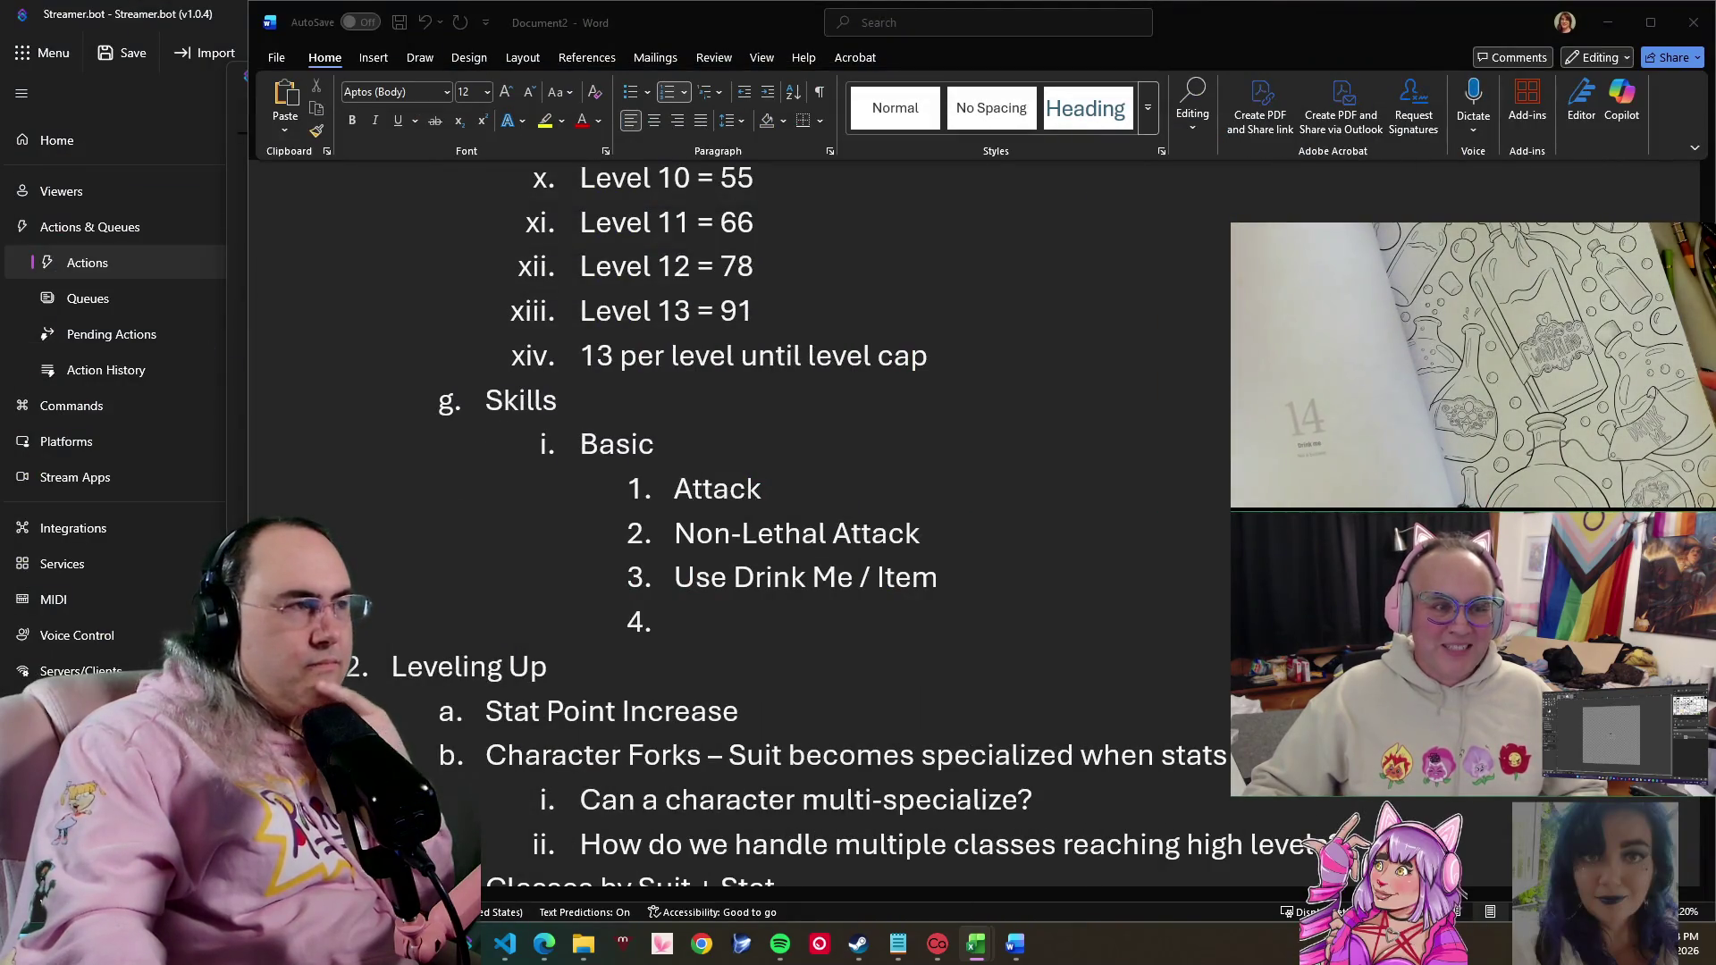
pyautogui.scroll(-4, 1016, 616)
pyautogui.scroll(-4, 1017, 615)
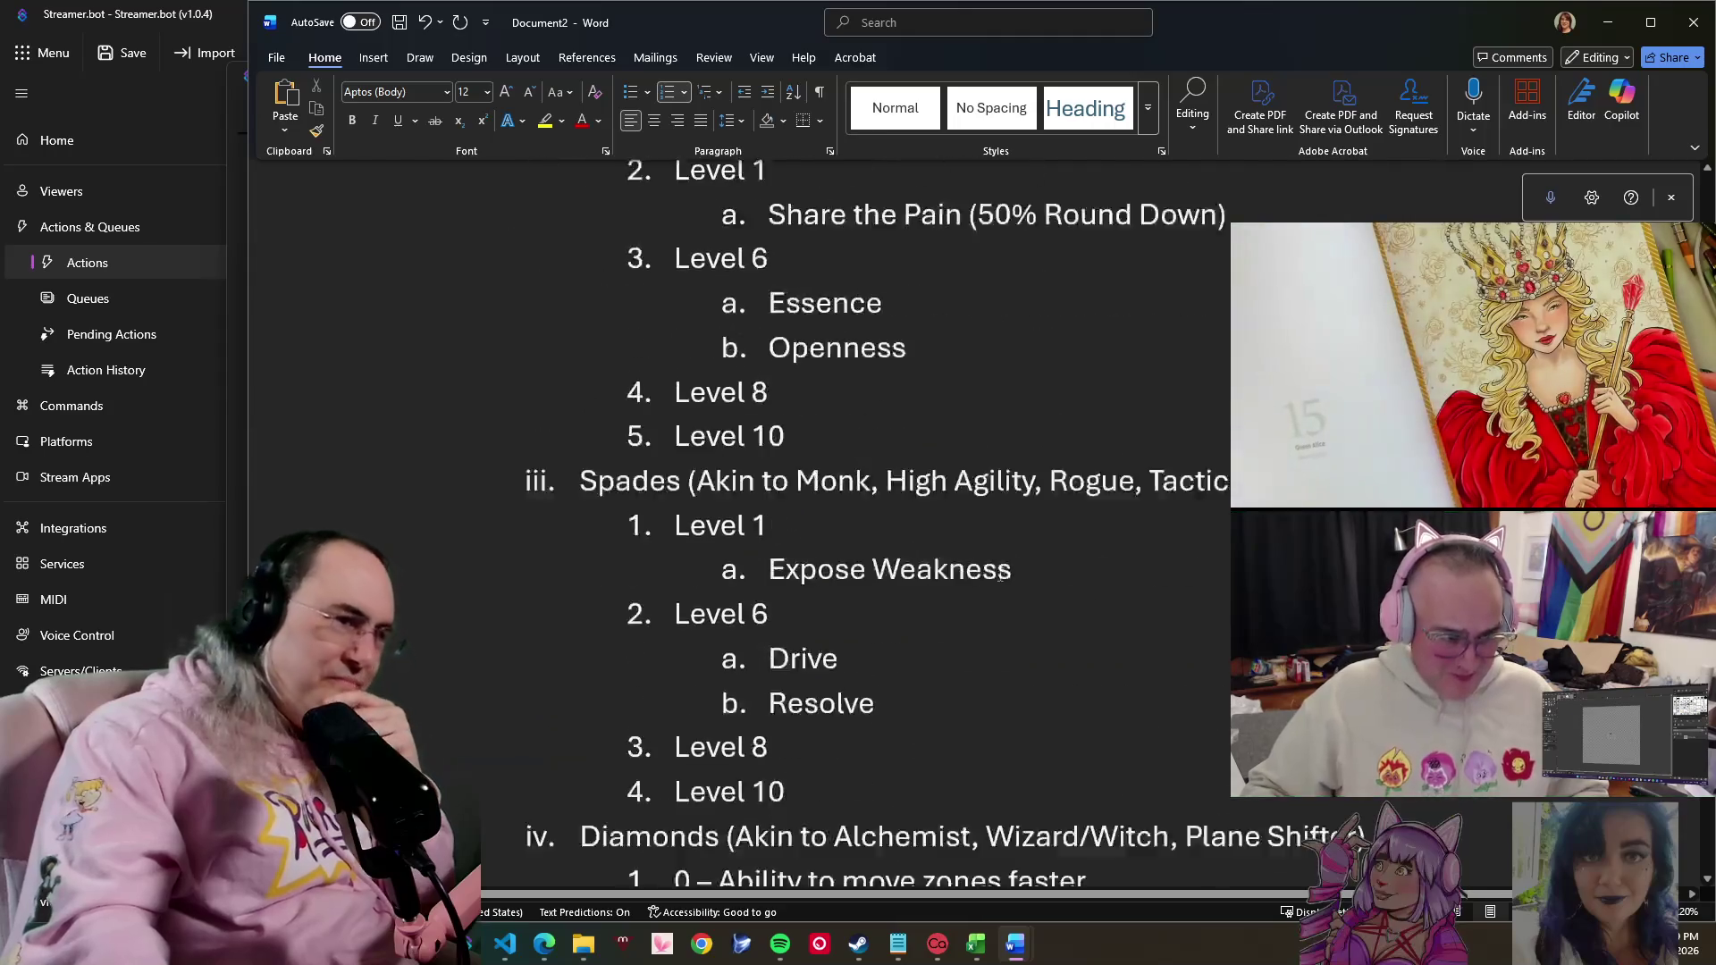
pyautogui.scroll(-3, 1016, 615)
pyautogui.scroll(3, 1013, 477)
pyautogui.scroll(2, 999, 478)
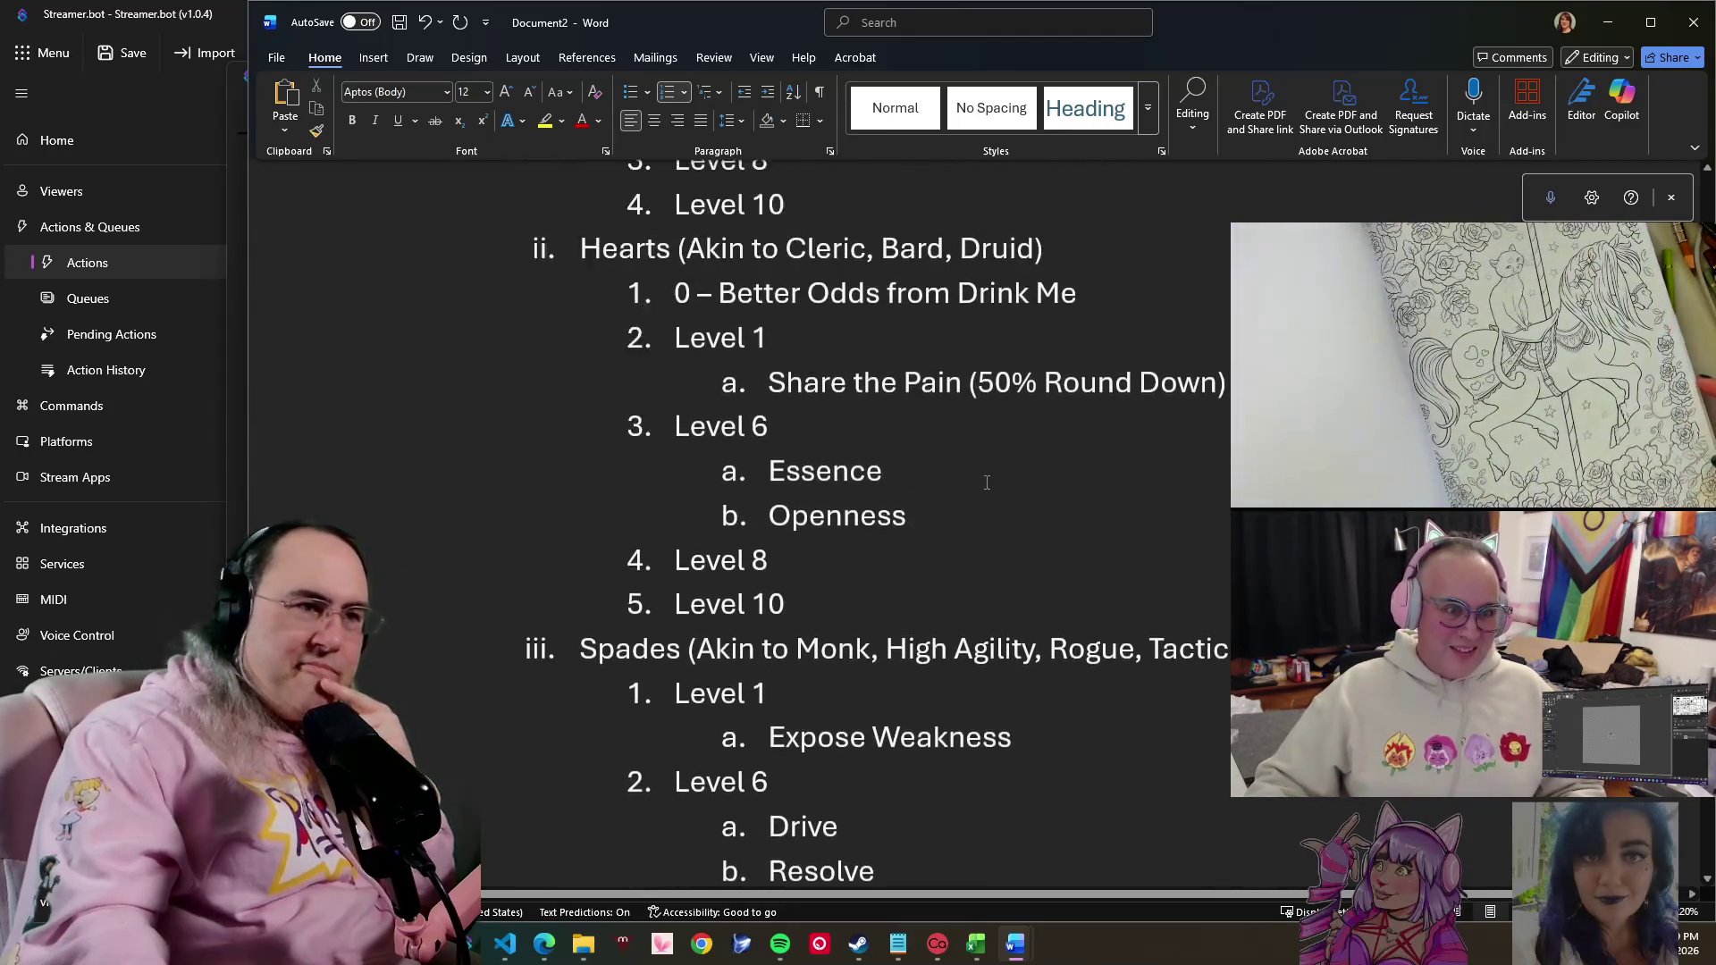
pyautogui.click(1015, 440)
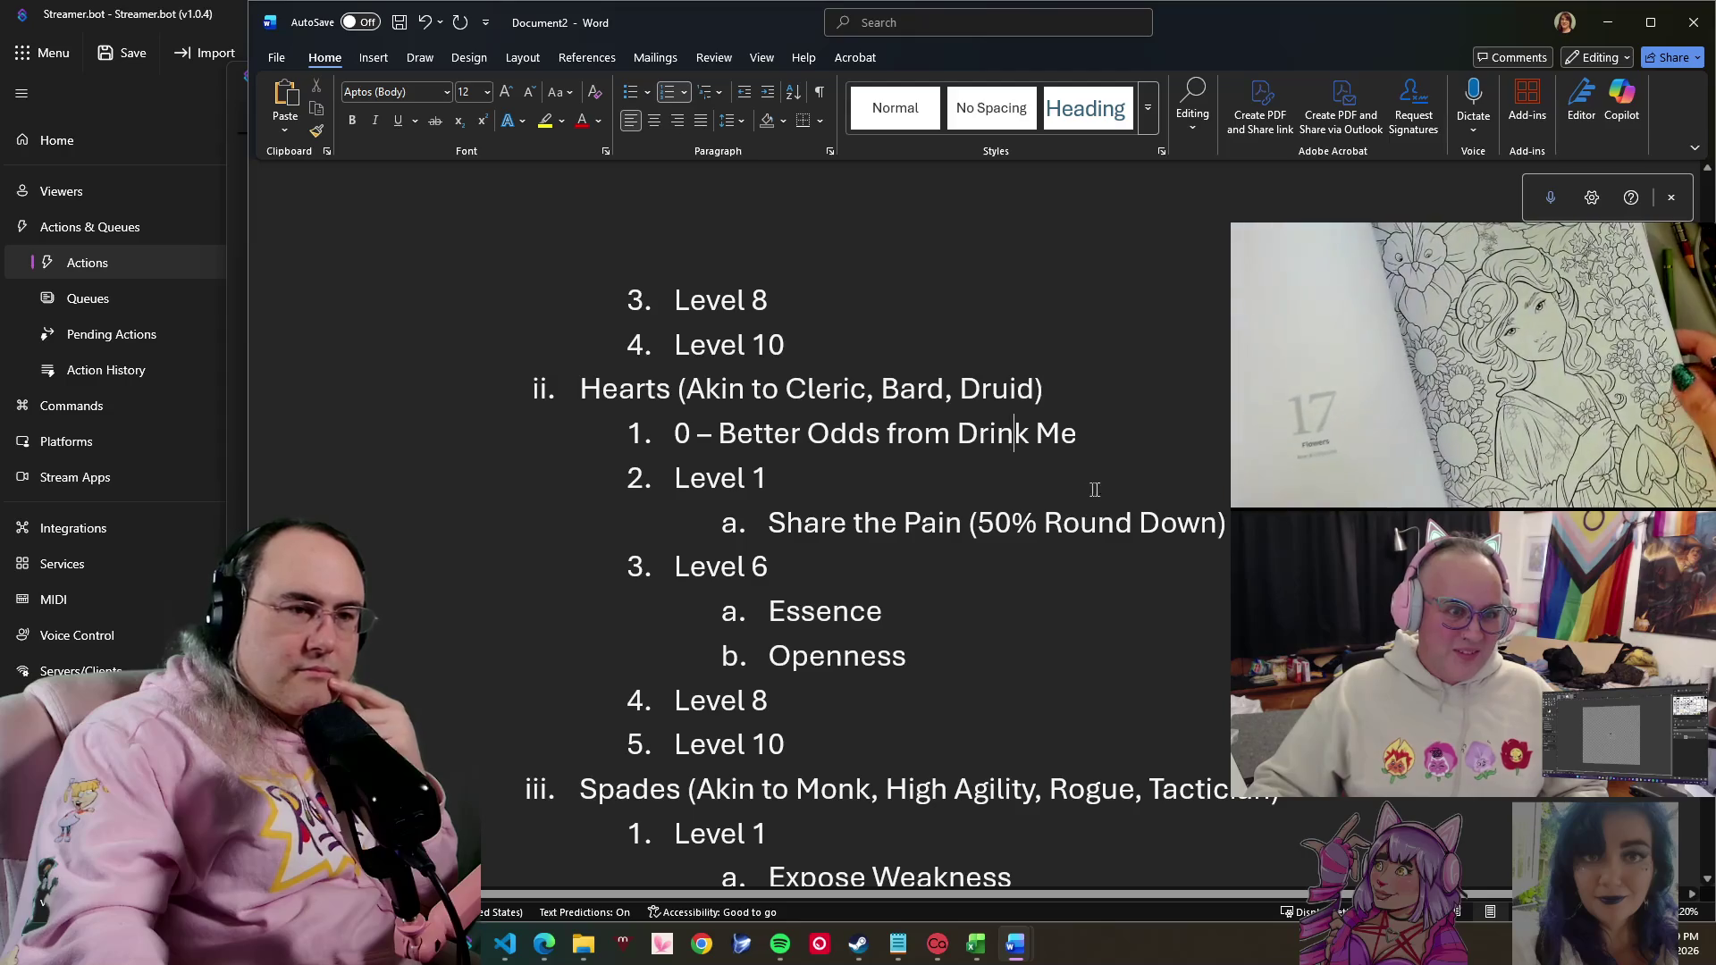
pyautogui.click(1126, 442)
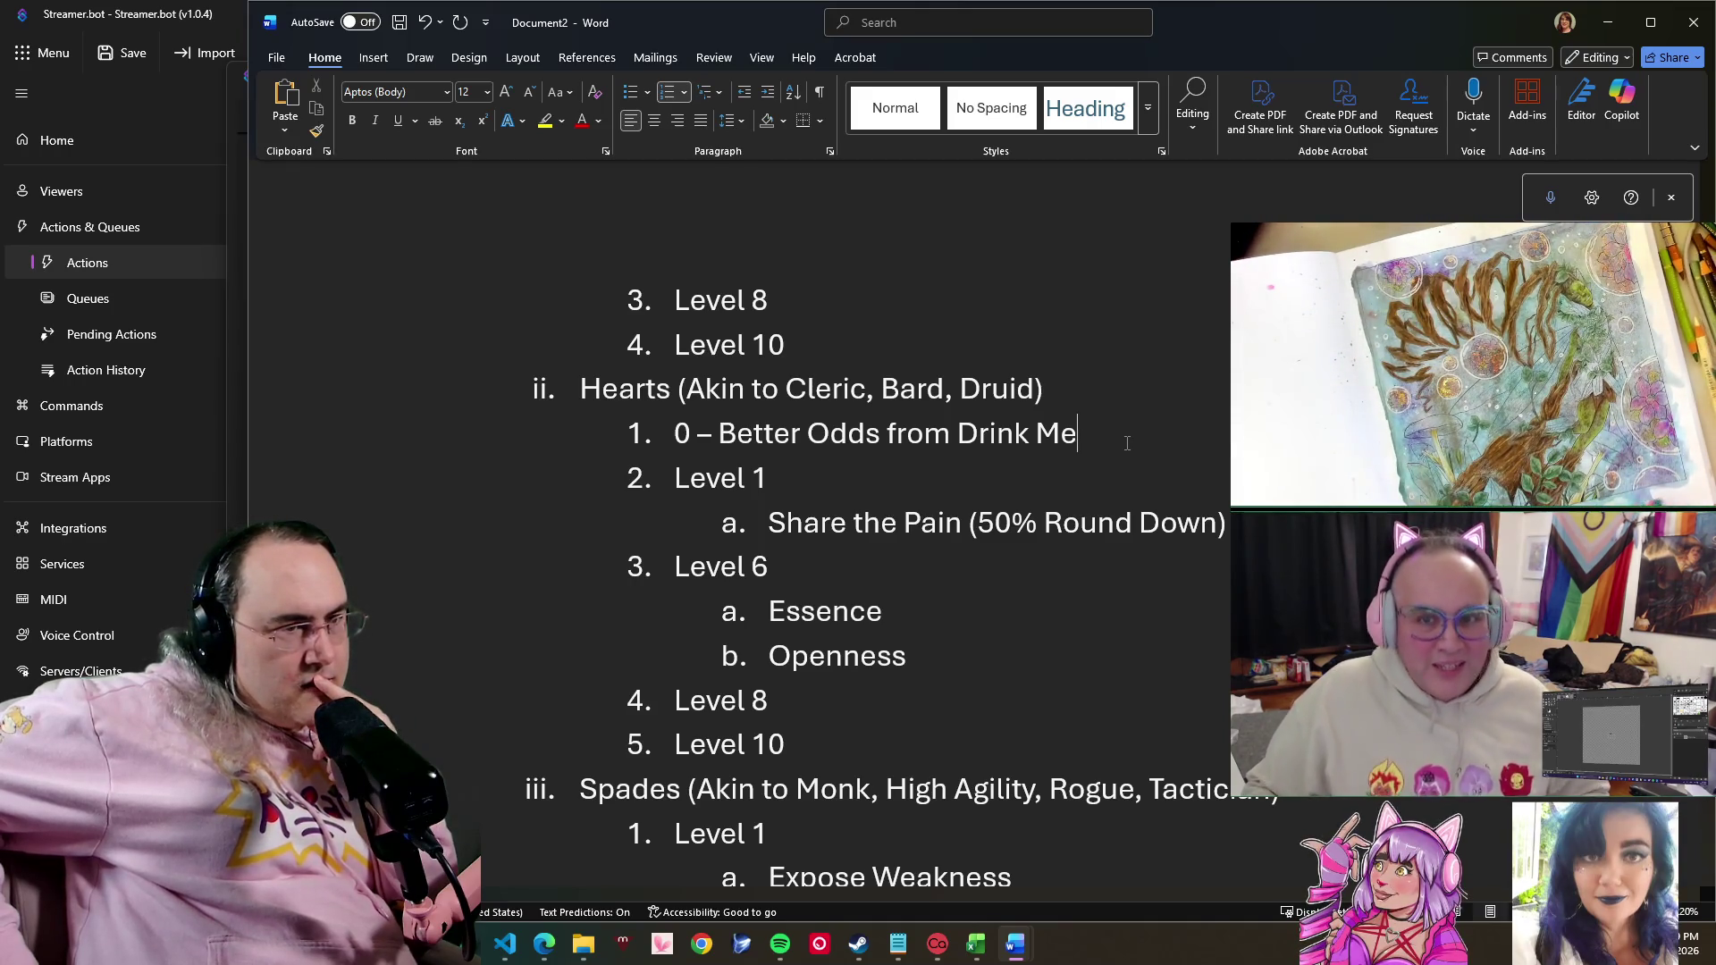
pyautogui.click(936, 663)
# - Add indented sub-item 'Good Advice (Reduce active Social Advantage)' under Openness in Hearts Level 6
pyautogui.press('Return')
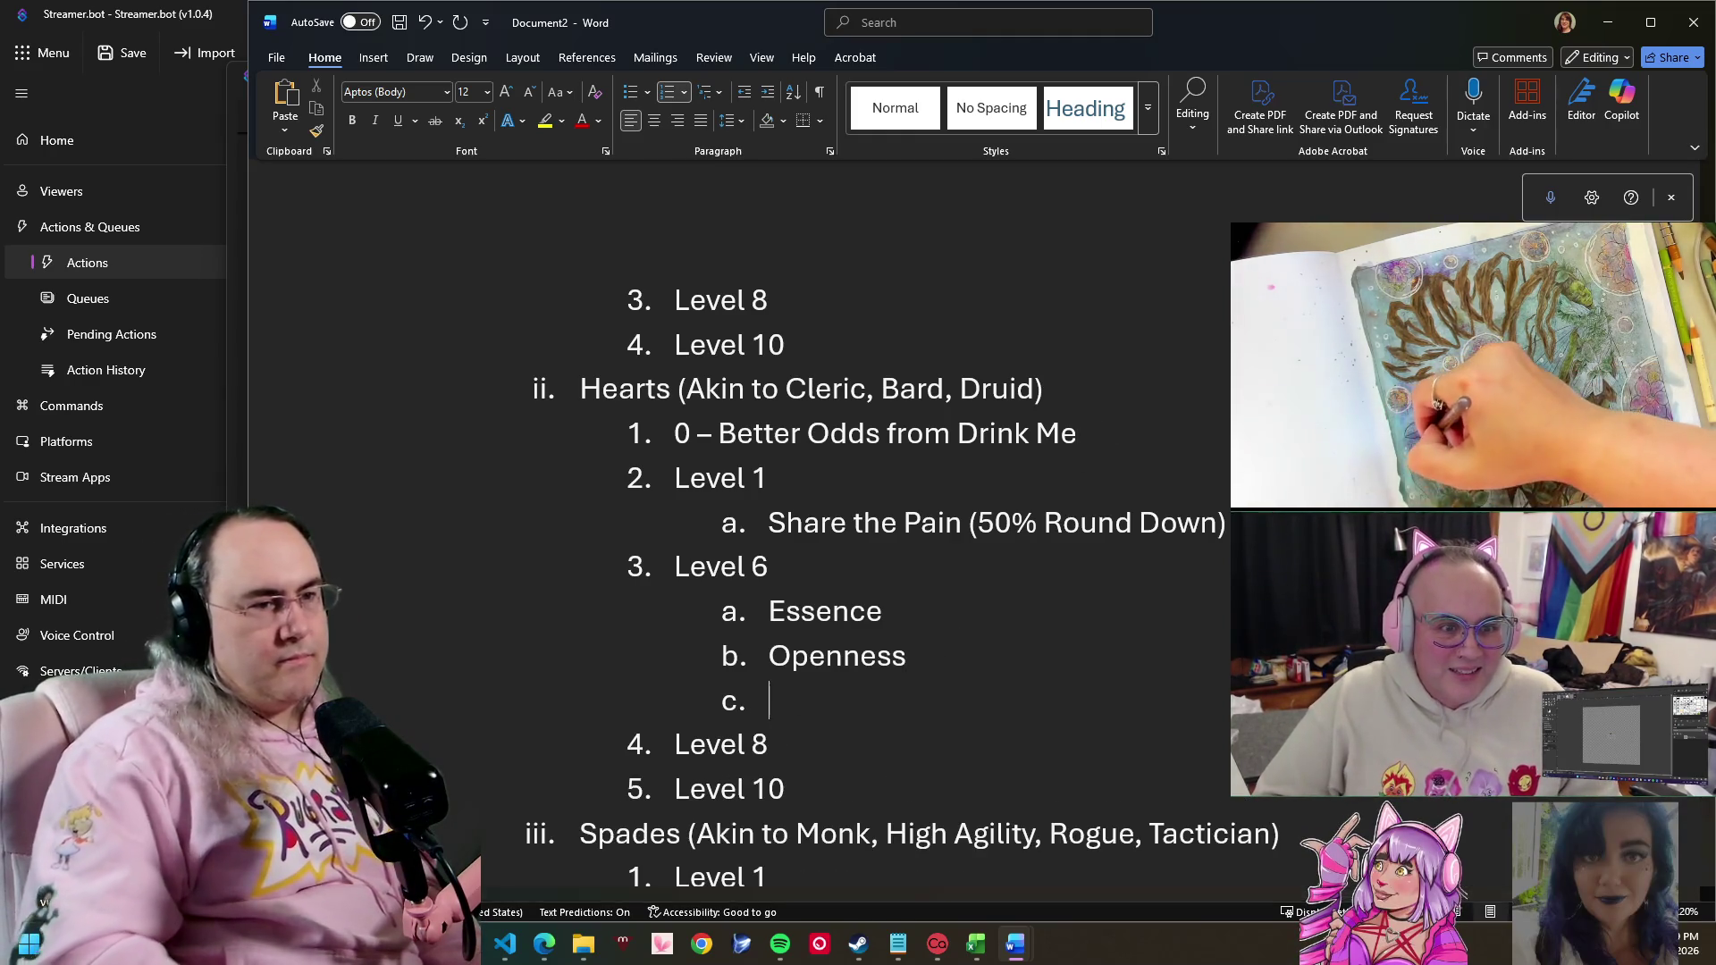
pyautogui.press('Tab')
pyautogui.write('od')
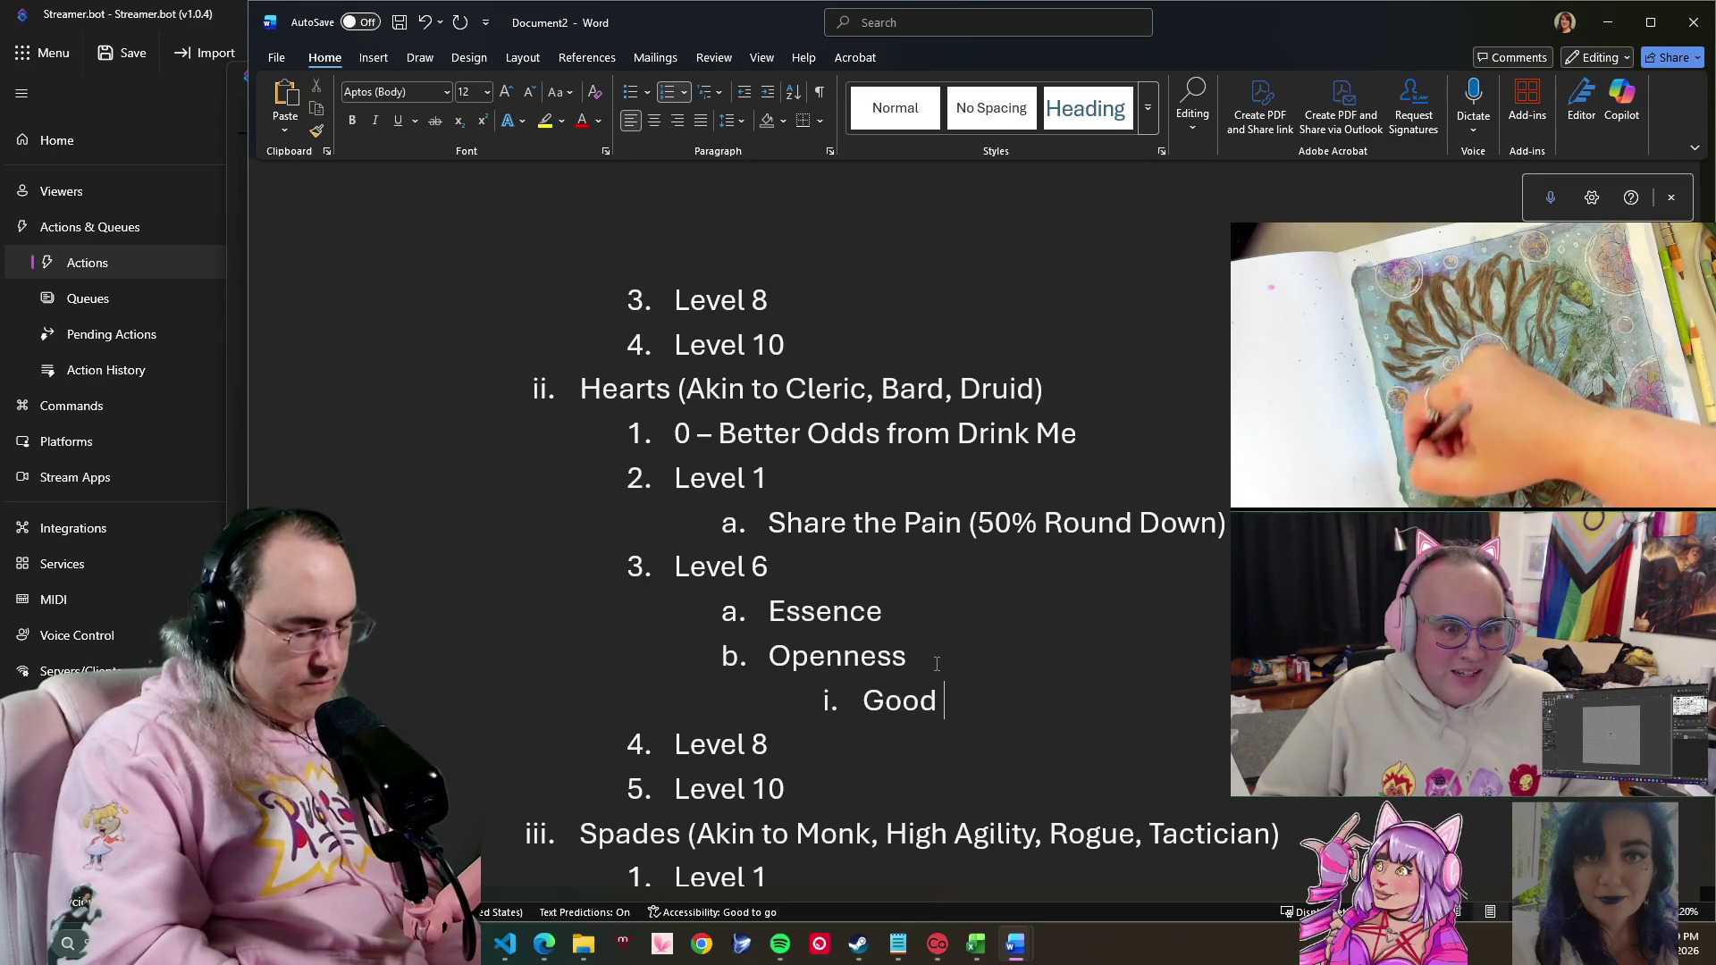
pyautogui.write(' Advice ')
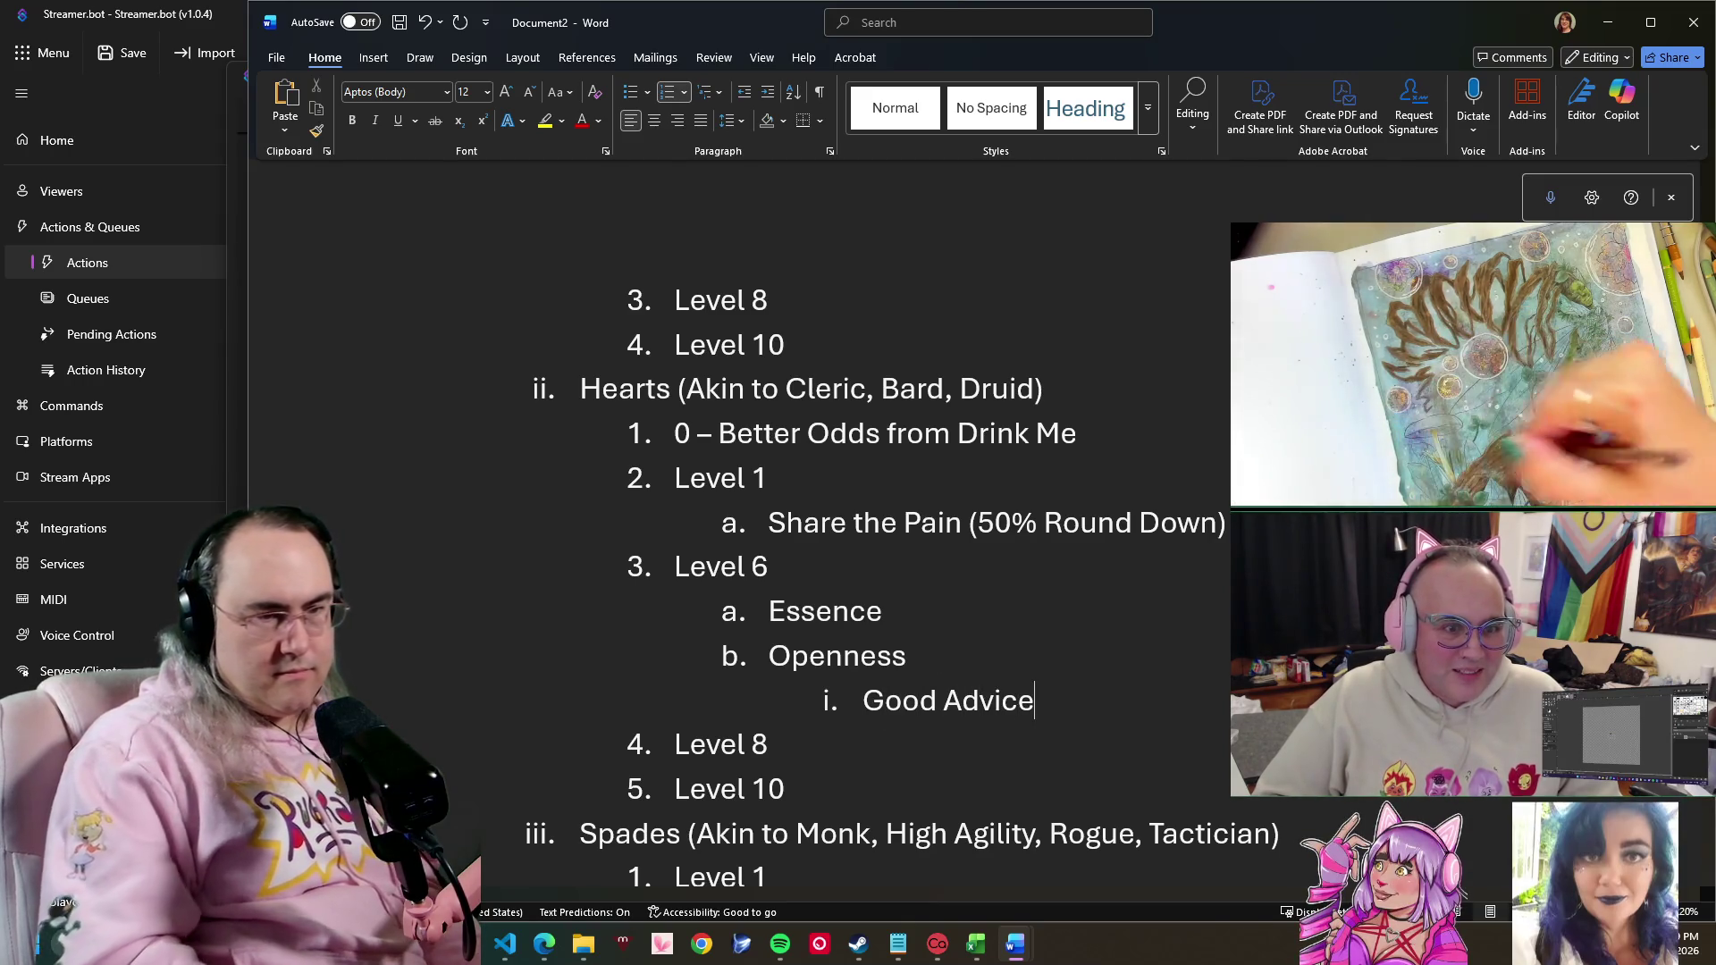
pyautogui.write(' (')
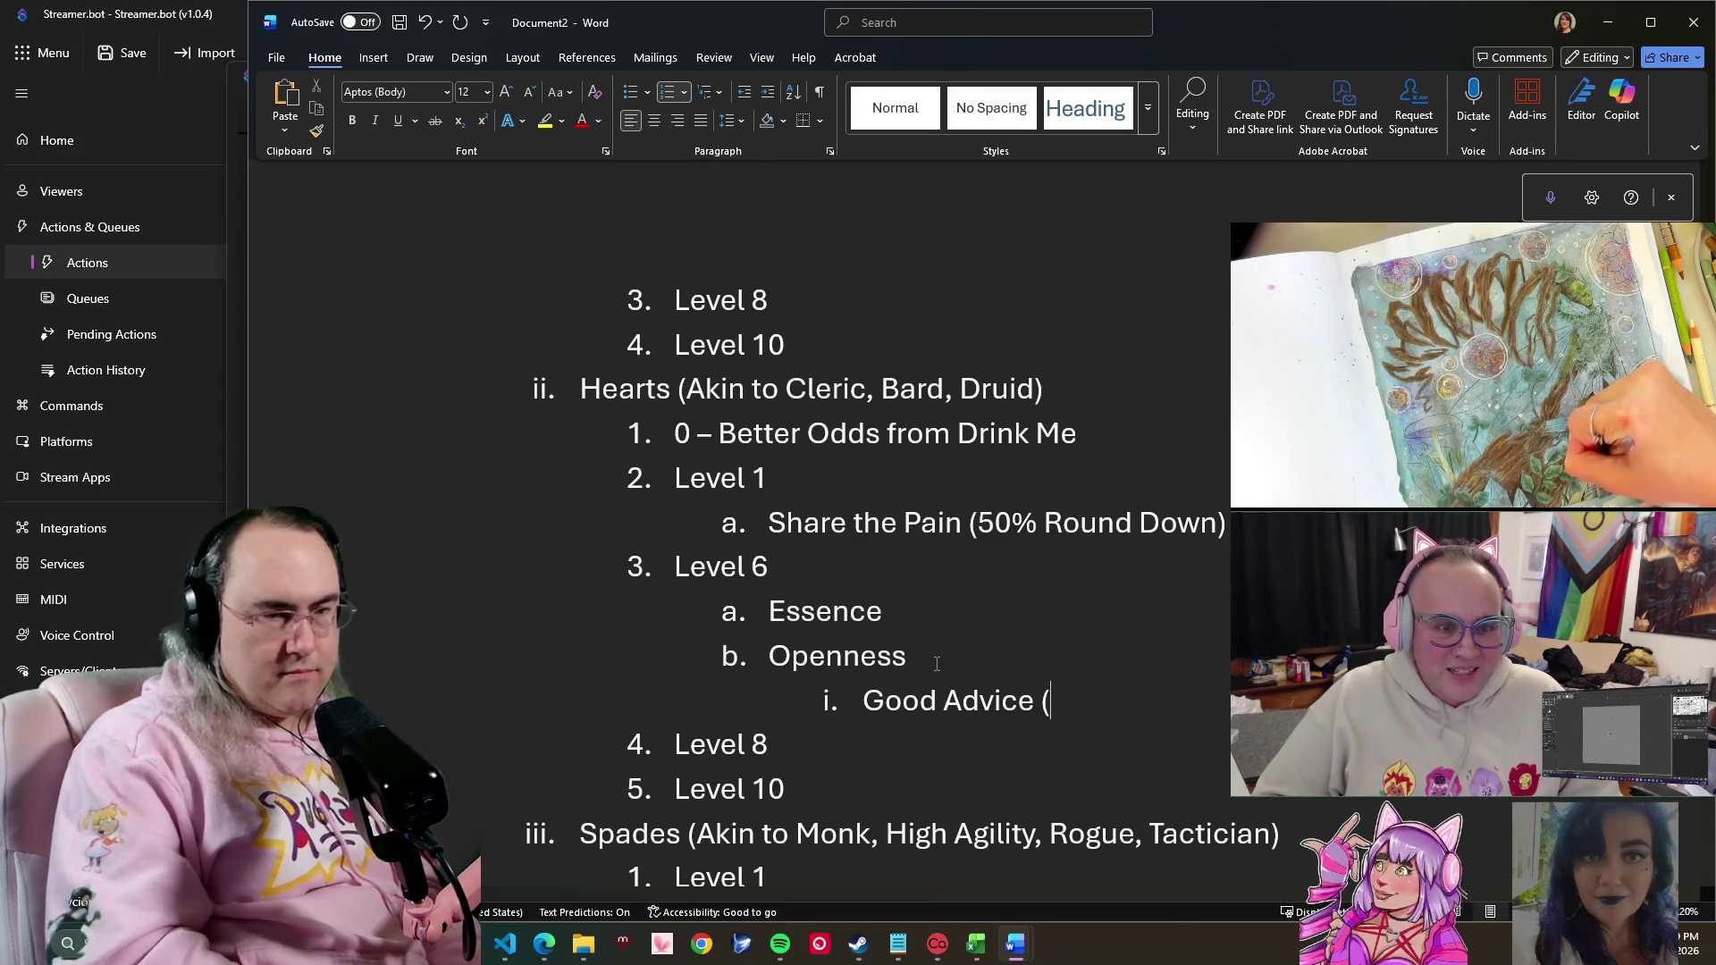
pyautogui.write('Reduce')
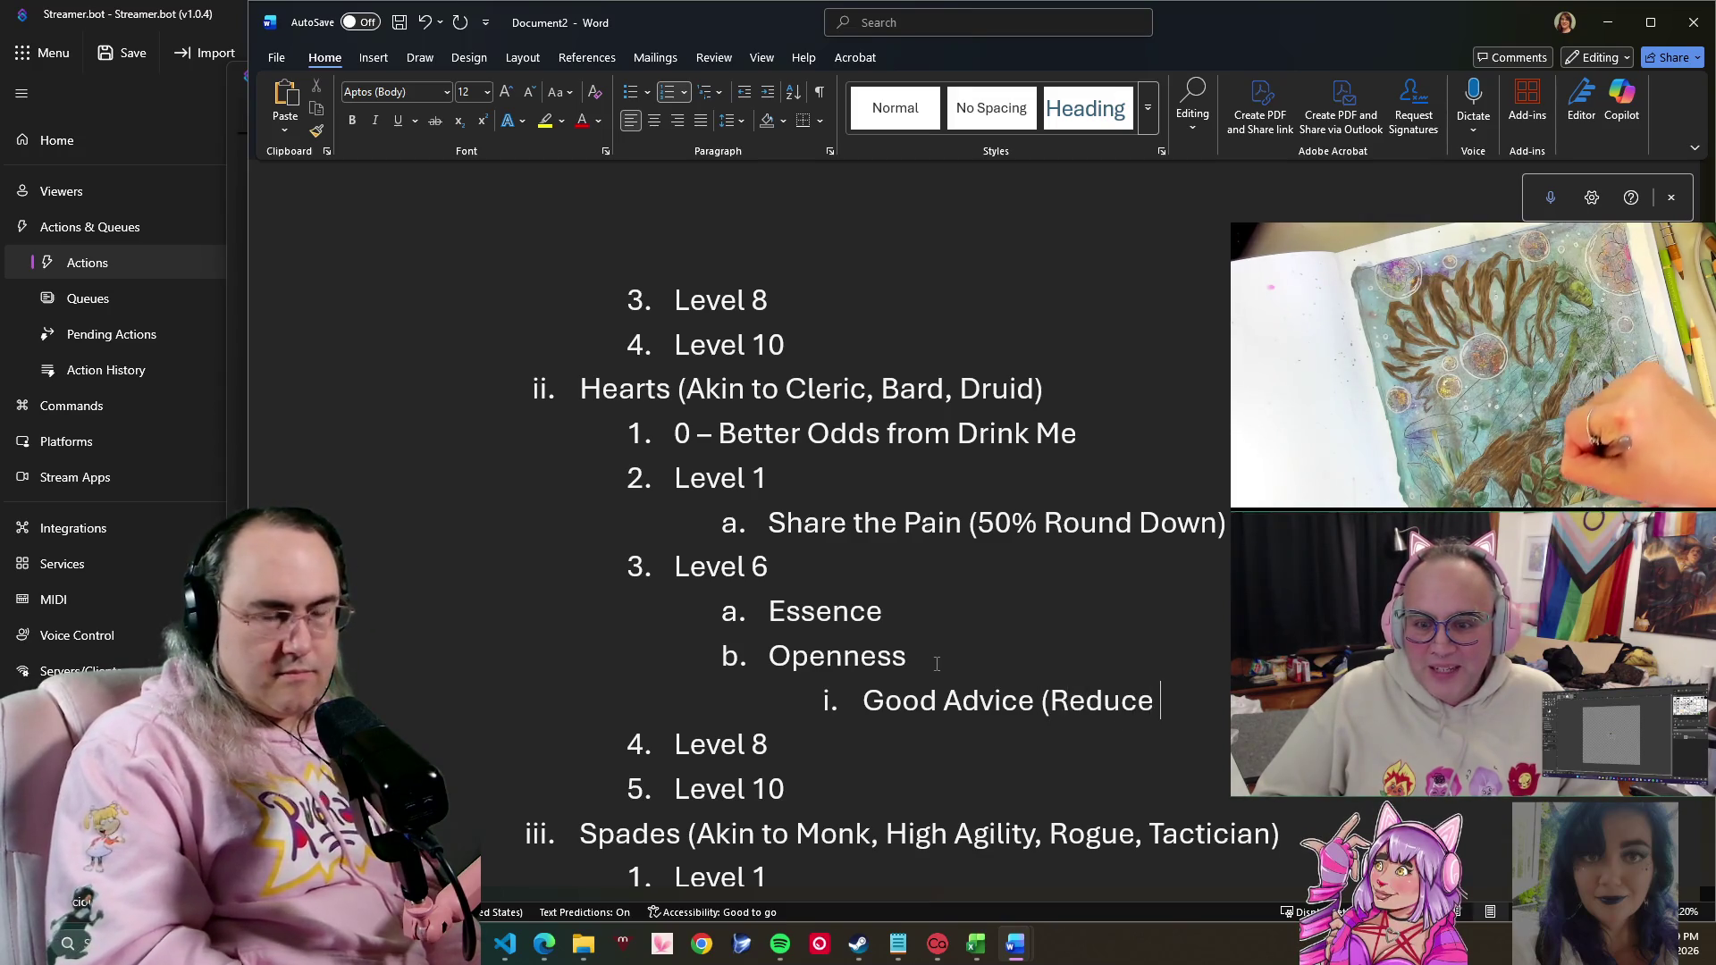
pyautogui.write('on')
pyautogui.press('BackSpace')
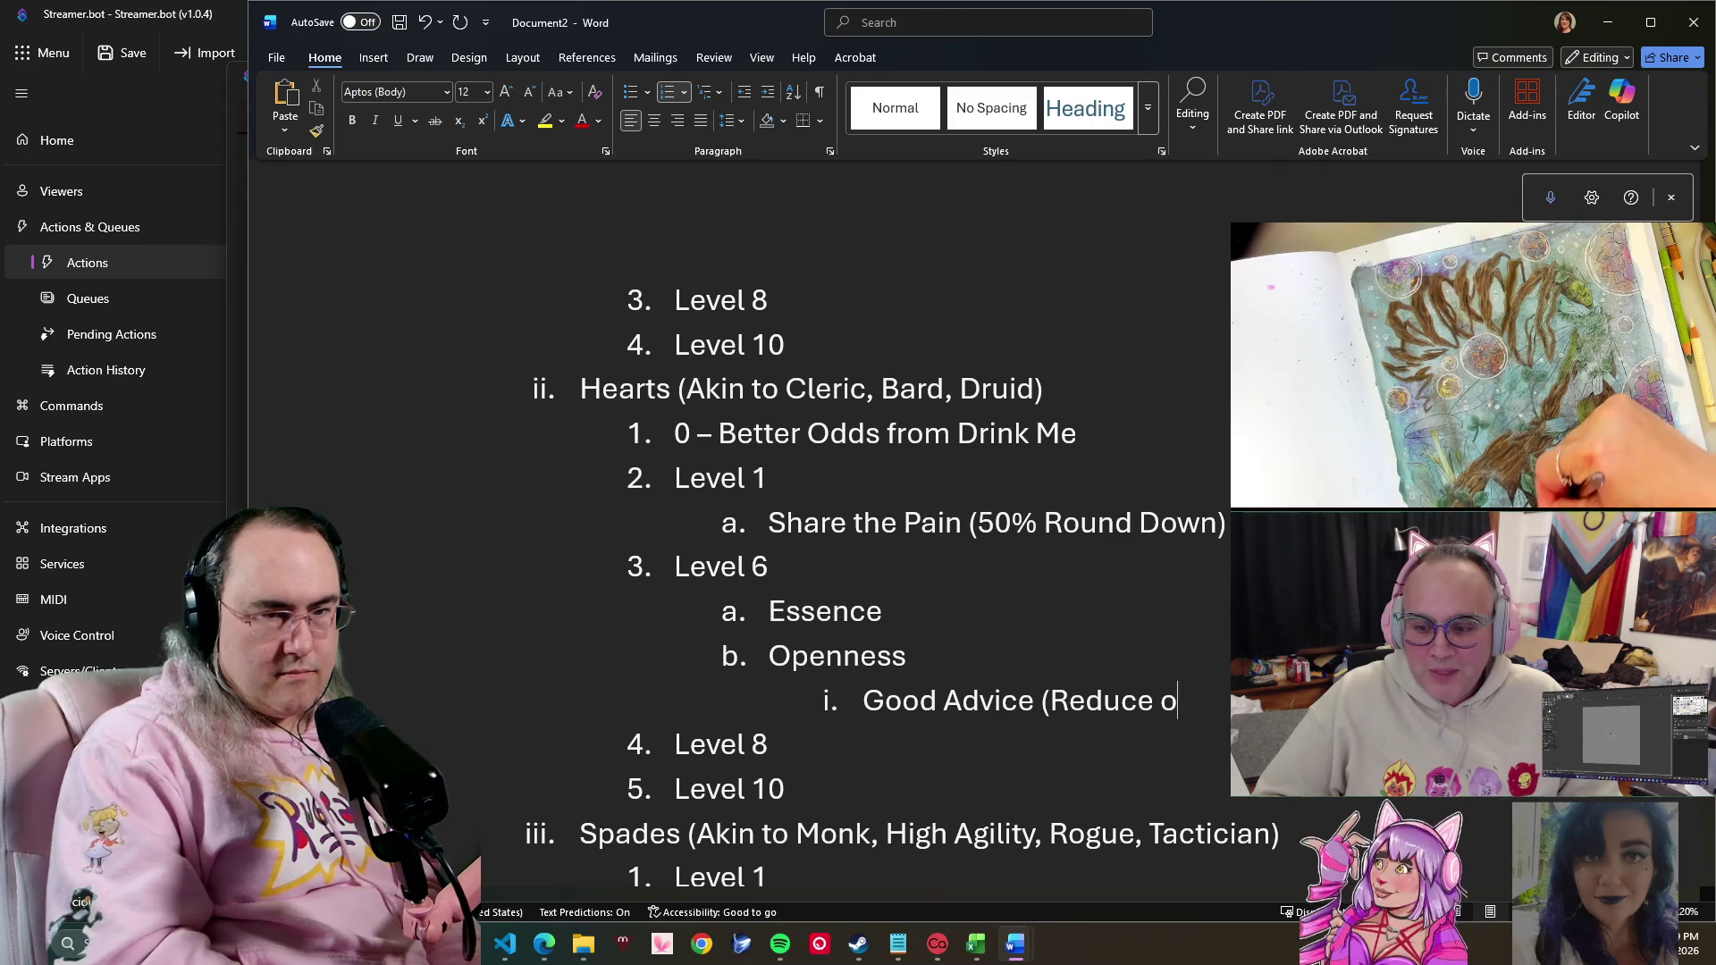
pyautogui.press('BackSpace')
pyautogui.write('act')
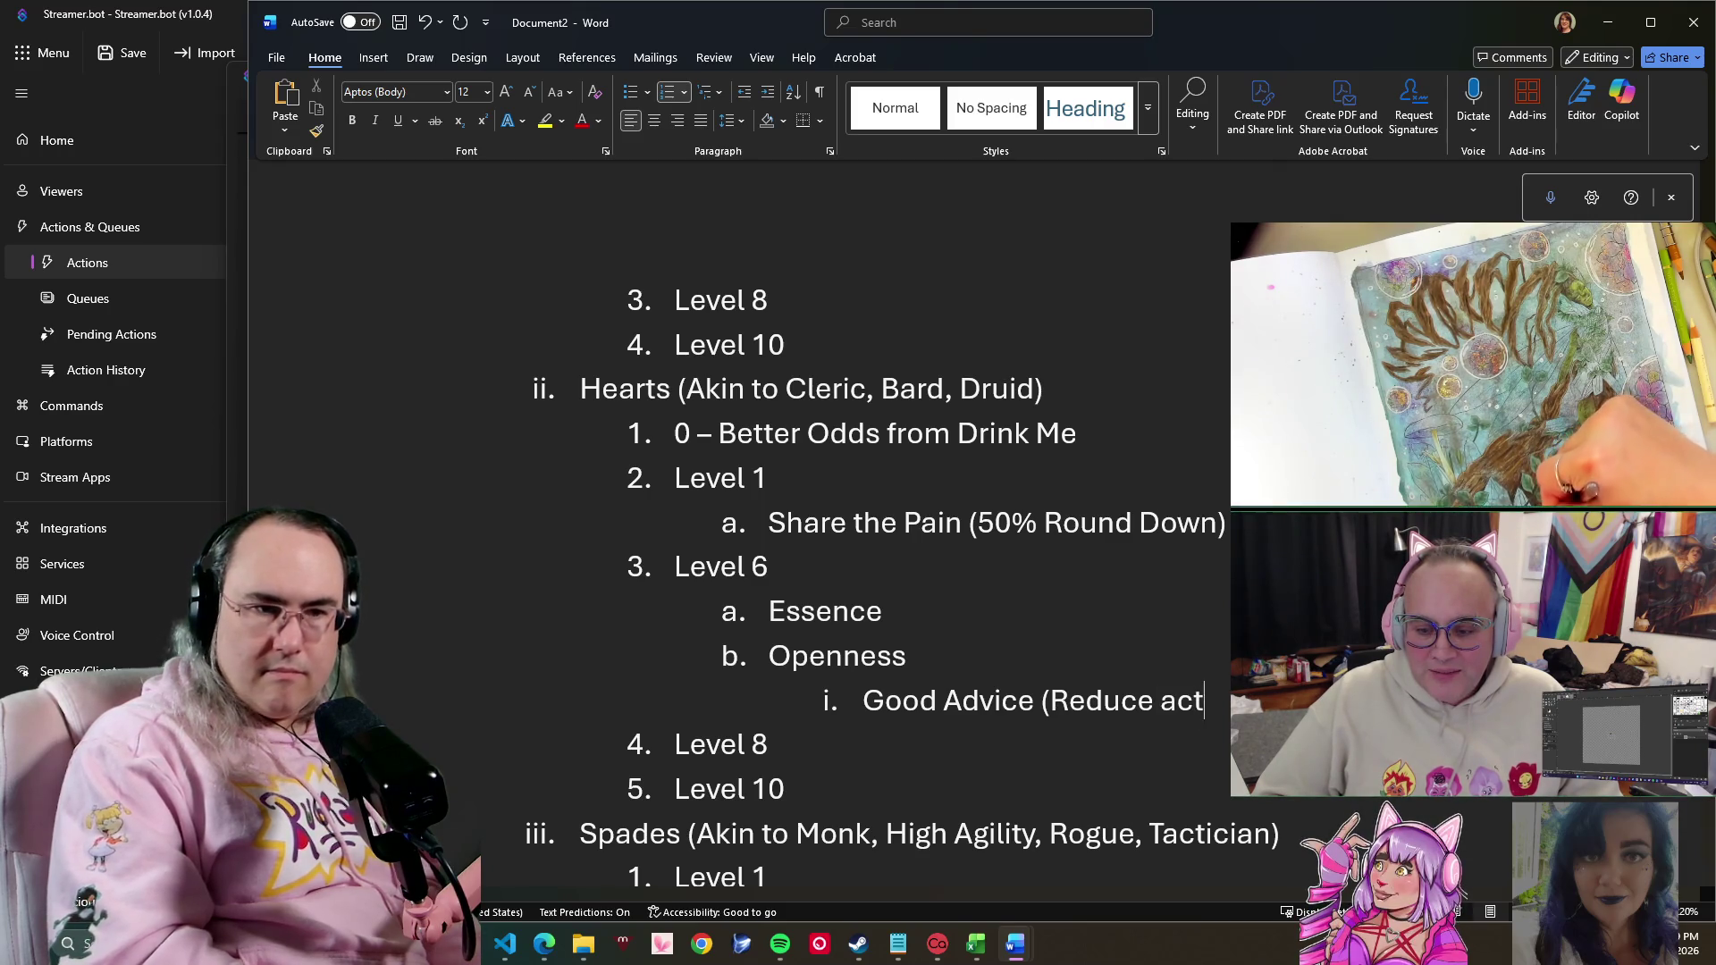
pyautogui.write('ive')
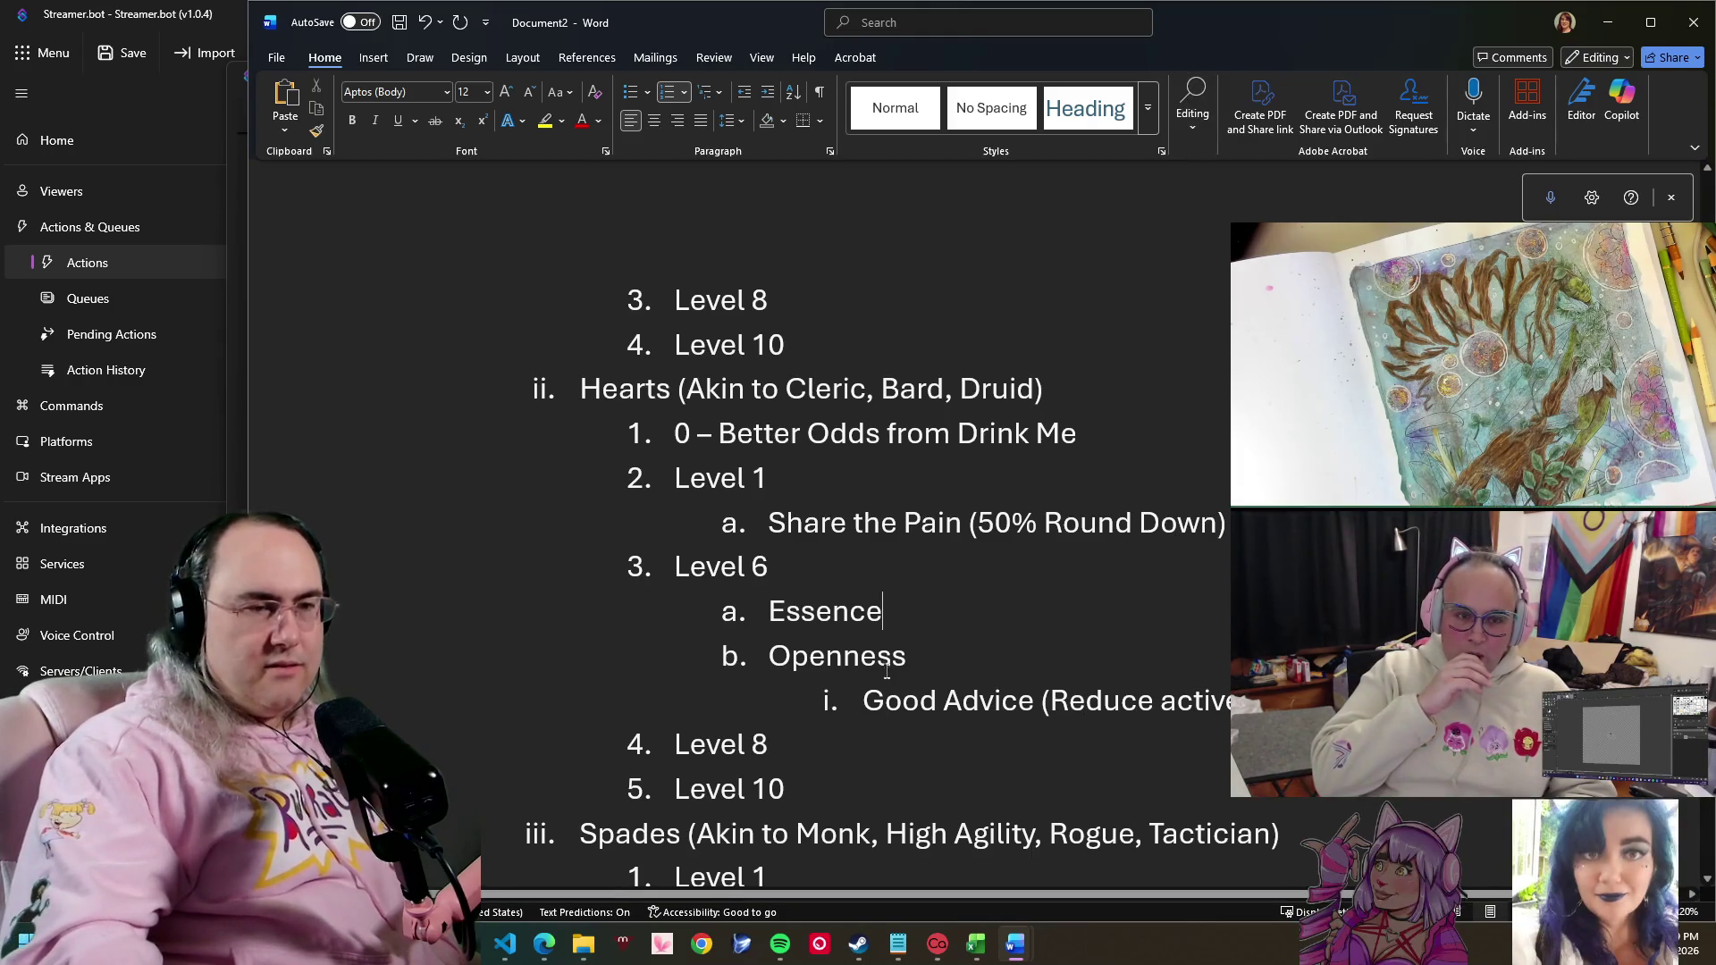
pyautogui.click(934, 649)
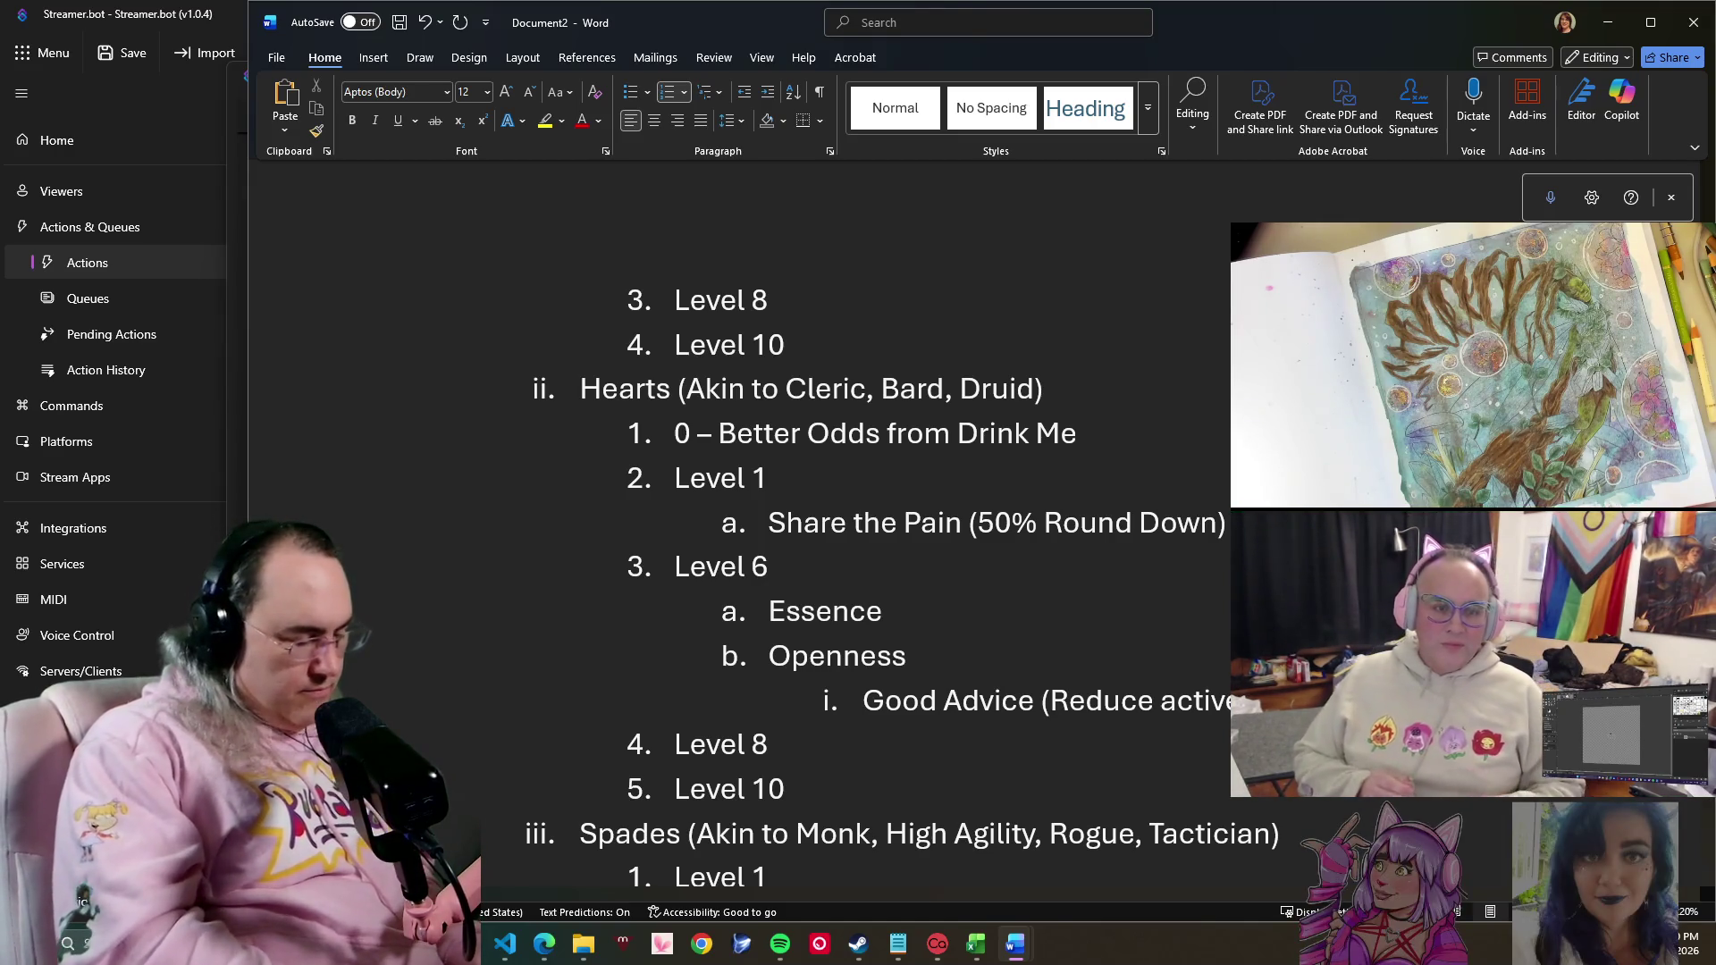
pyautogui.write('Social Adv')
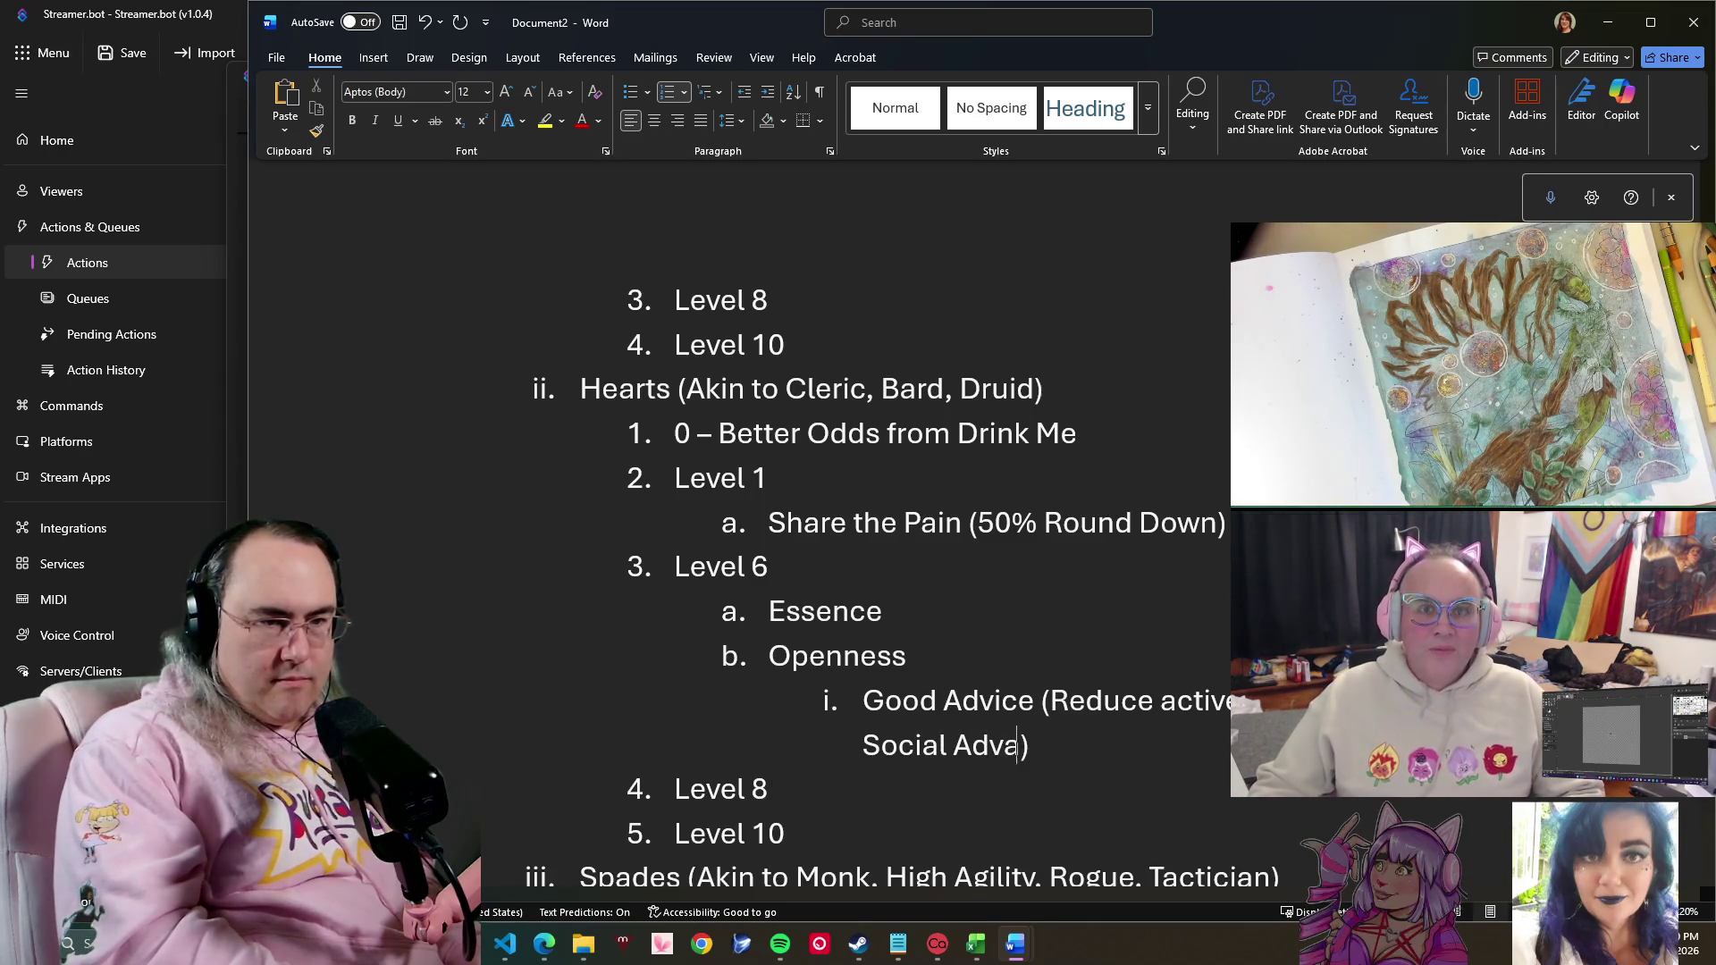
pyautogui.write('antag')
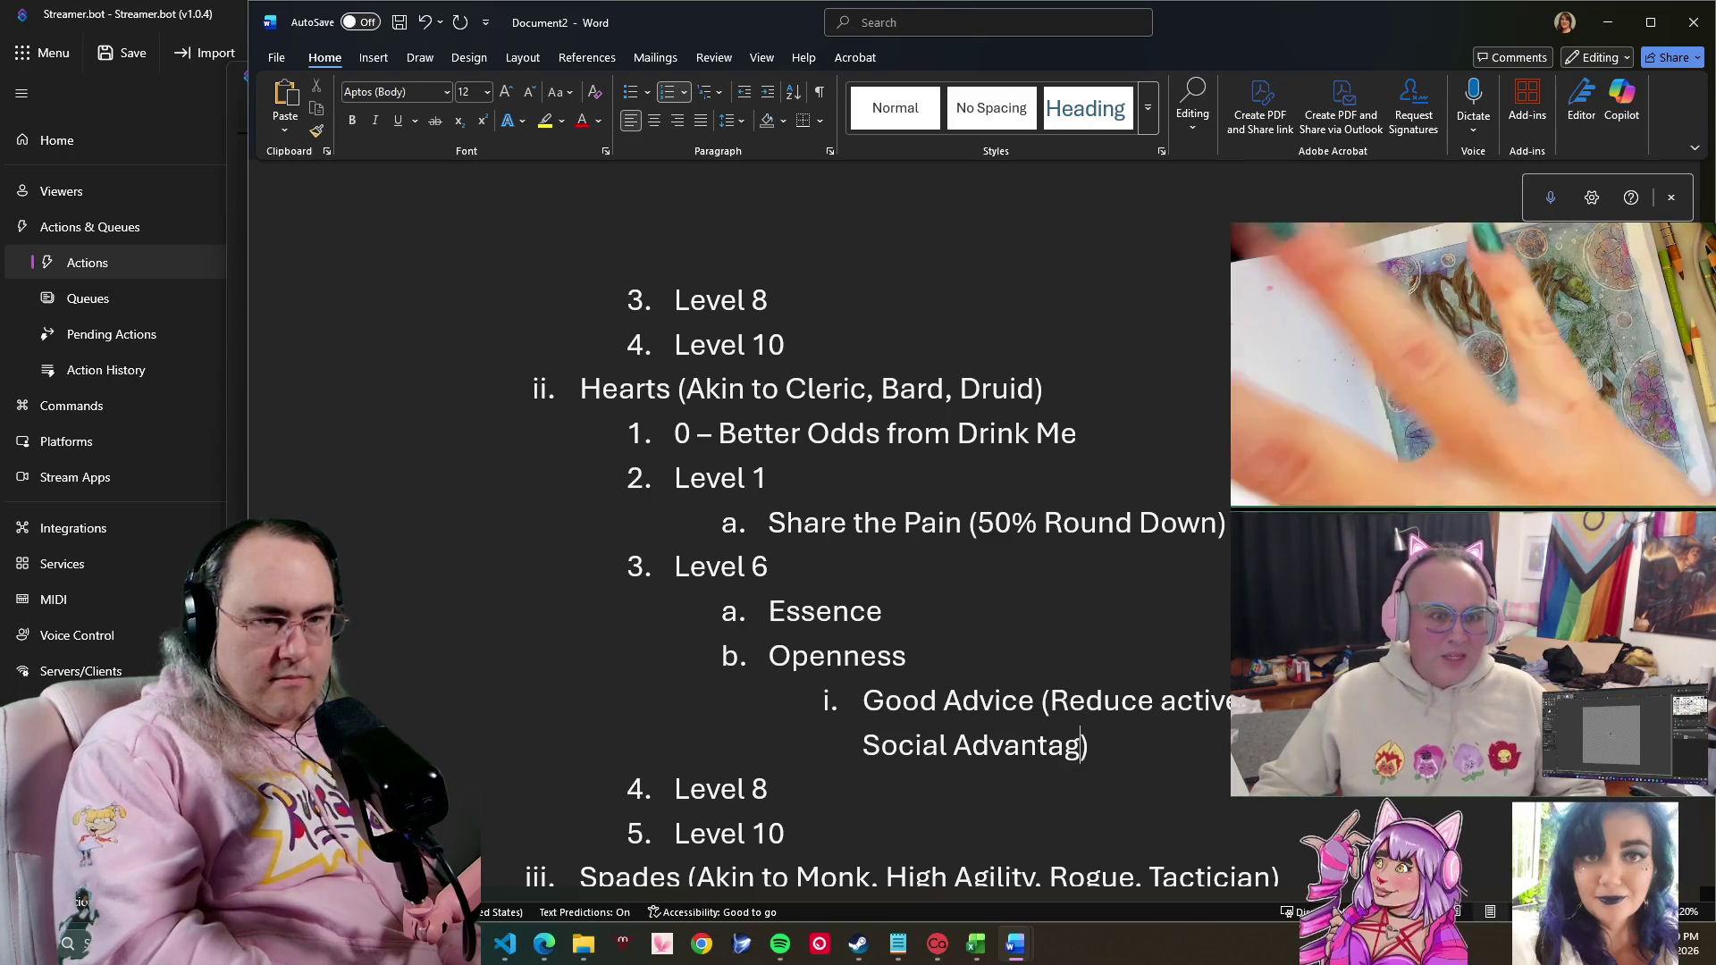
pyautogui.write('e')
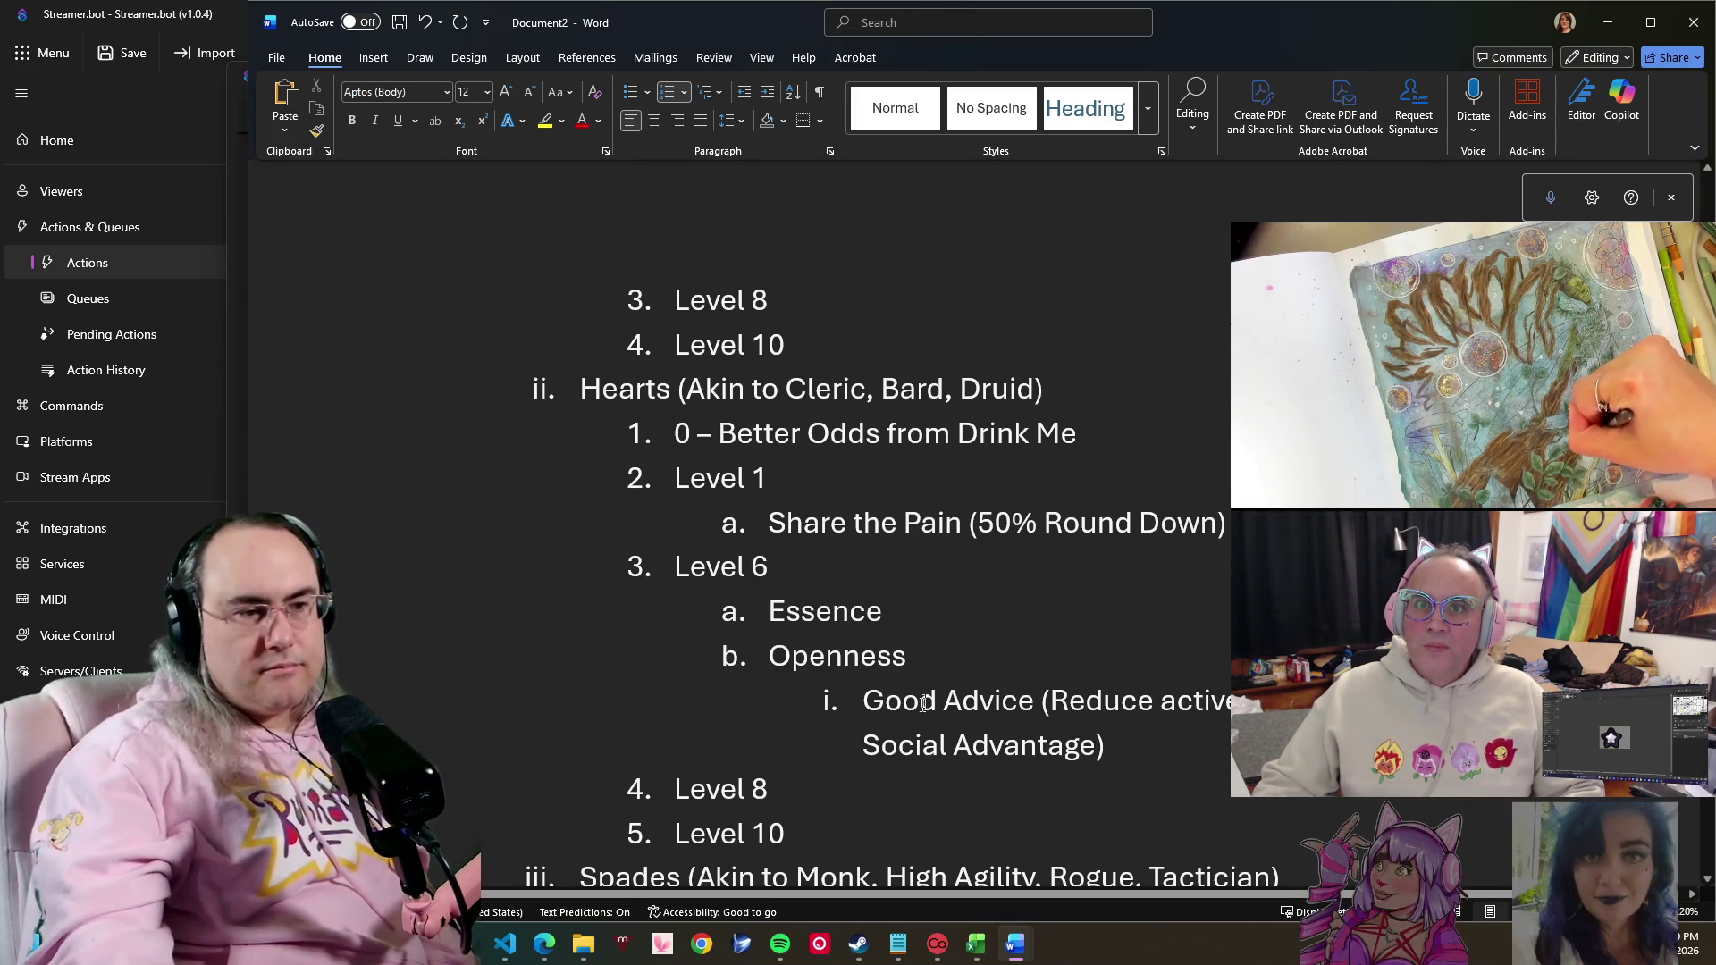
pyautogui.scroll(-1, 890, 717)
pyautogui.scroll(-2, 885, 698)
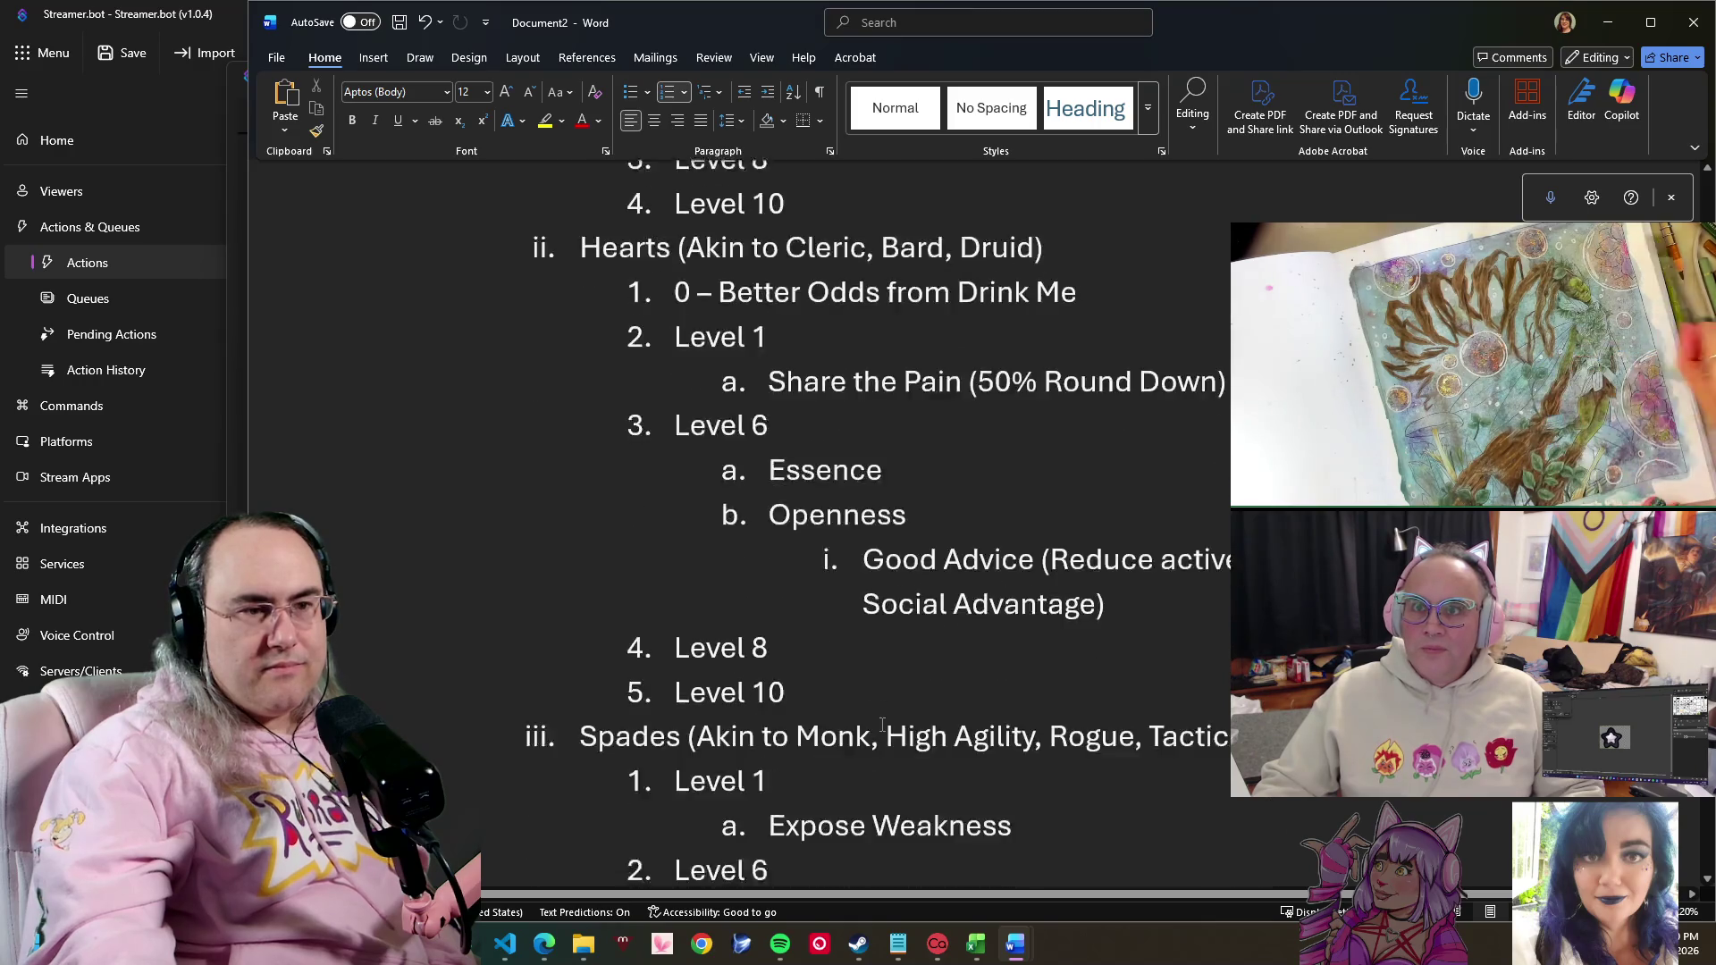
pyautogui.scroll(-1, 939, 650)
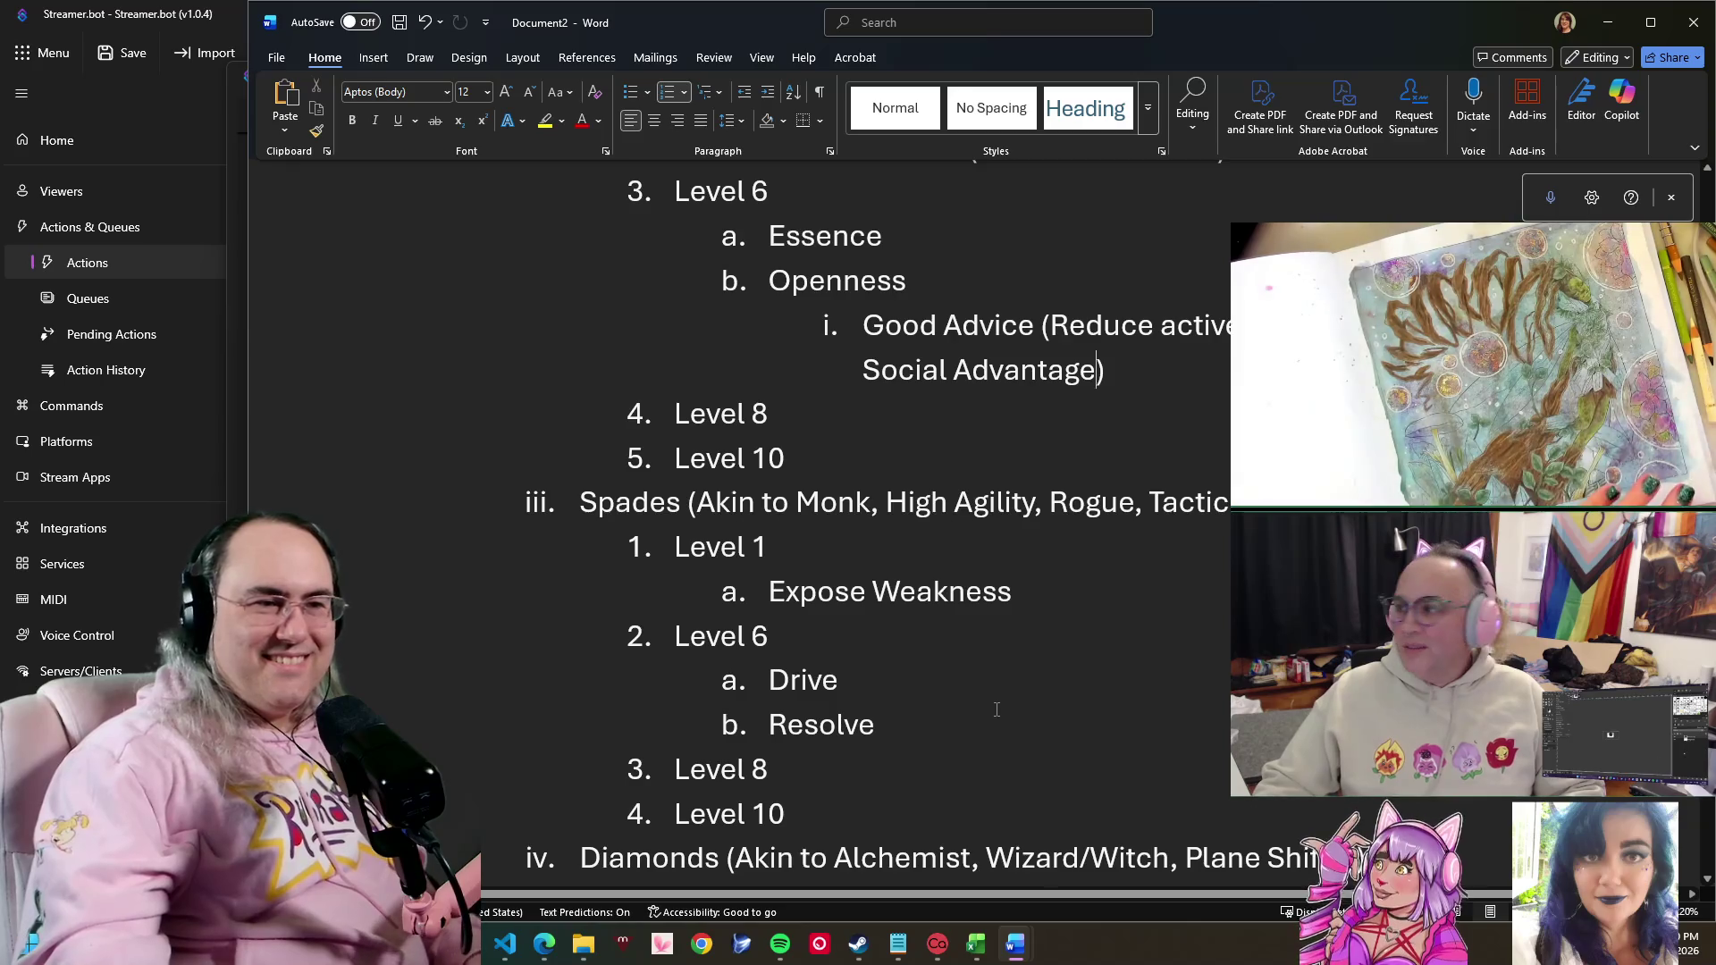
# - Move back up the document to the Skills section's Basic list
pyautogui.hotkey('ctrl', 'z')
pyautogui.hotkey('ctrl', 'z')
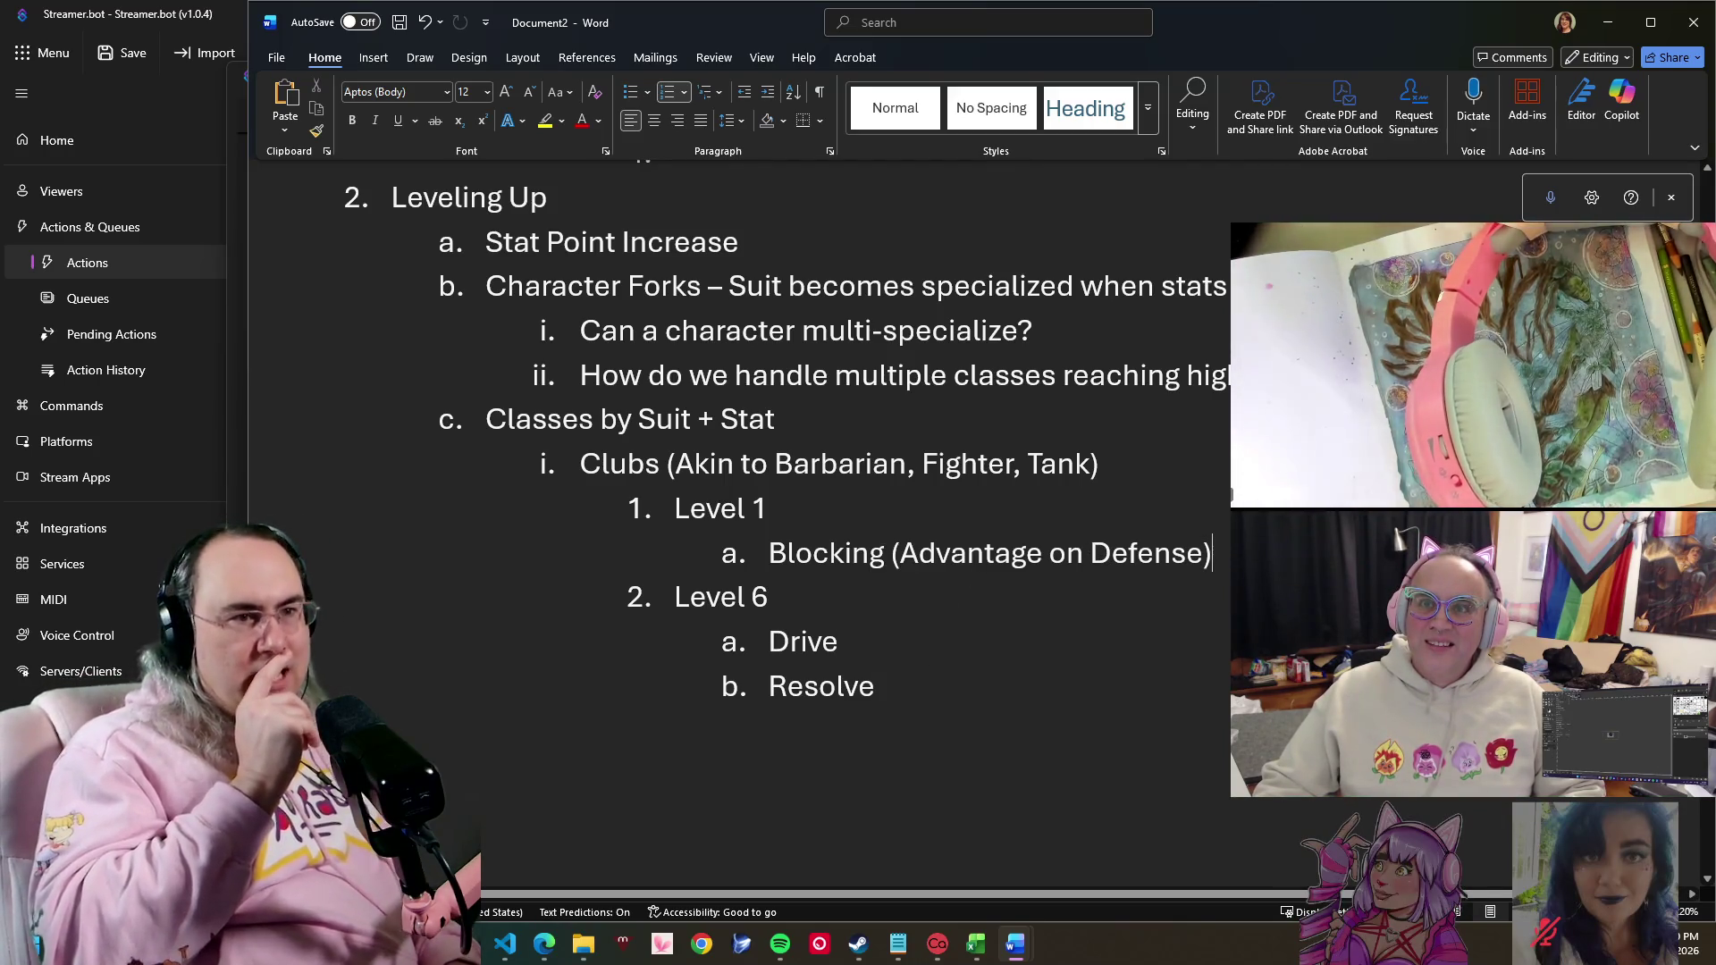
pyautogui.scroll(3, 814, 470)
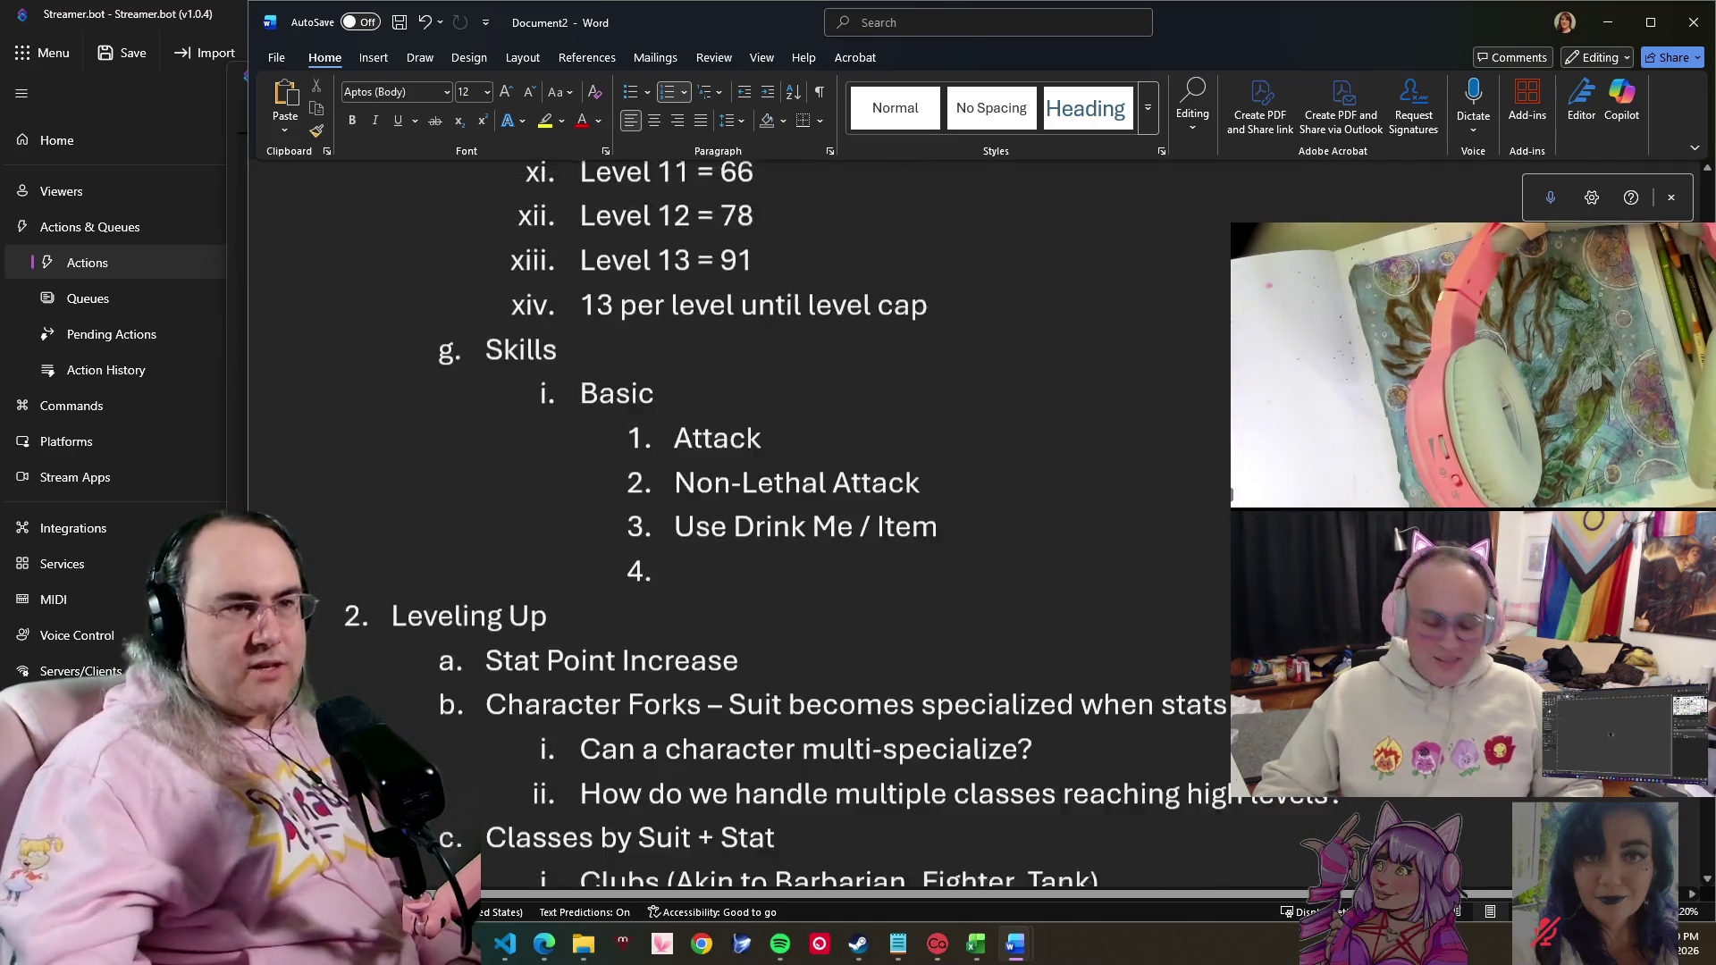
pyautogui.scroll(2, 812, 469)
pyautogui.scroll(-3, 812, 470)
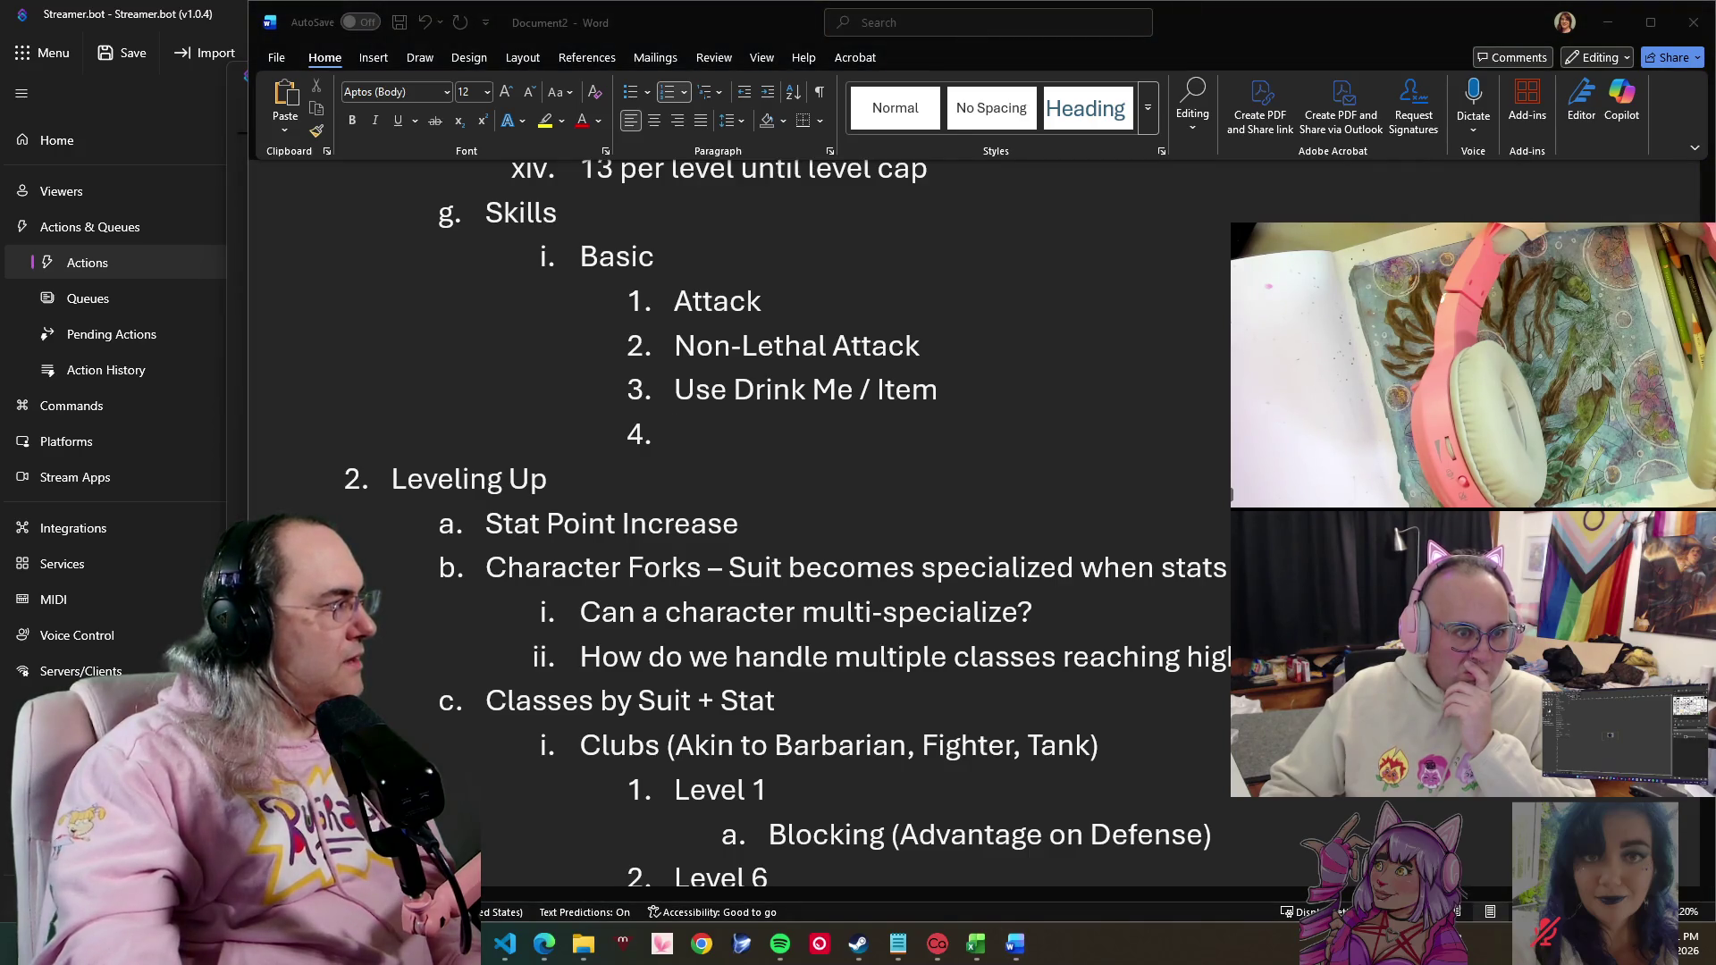
# - Fill the fourth Basic skill with 'Support – Conscious', accepting the spelling suggestion
pyautogui.click(819, 409)
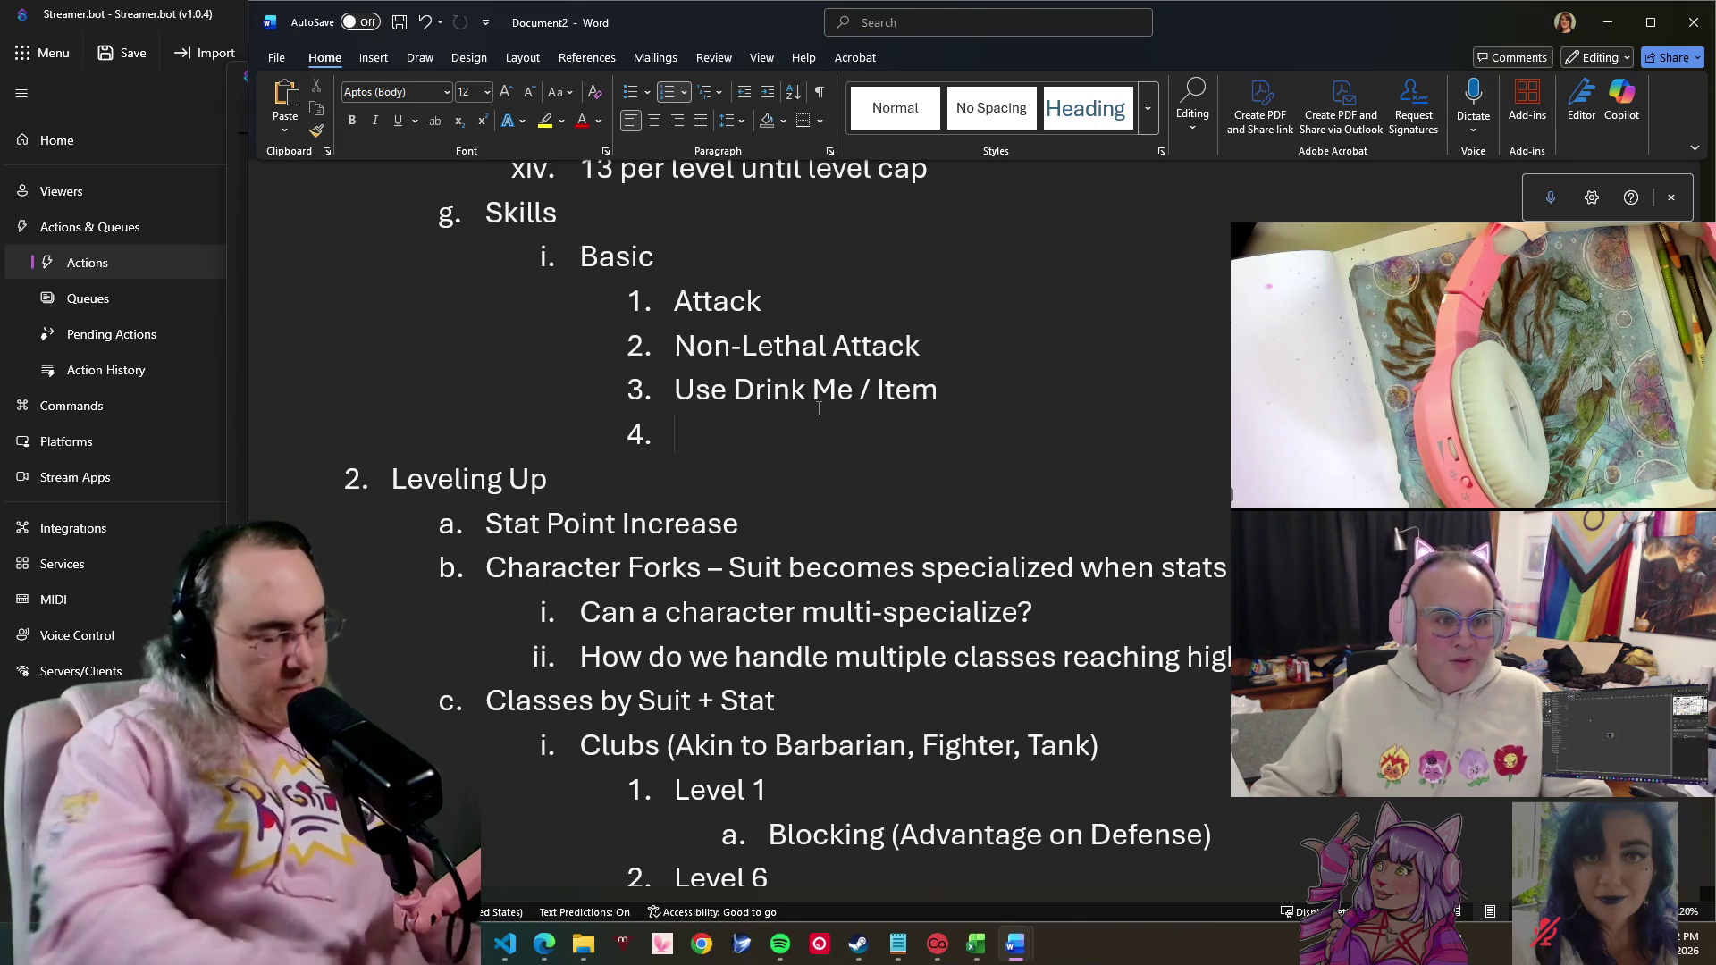
pyautogui.write('Syo')
pyautogui.press('BackSpace')
pyautogui.press('BackSpace')
pyautogui.write('up')
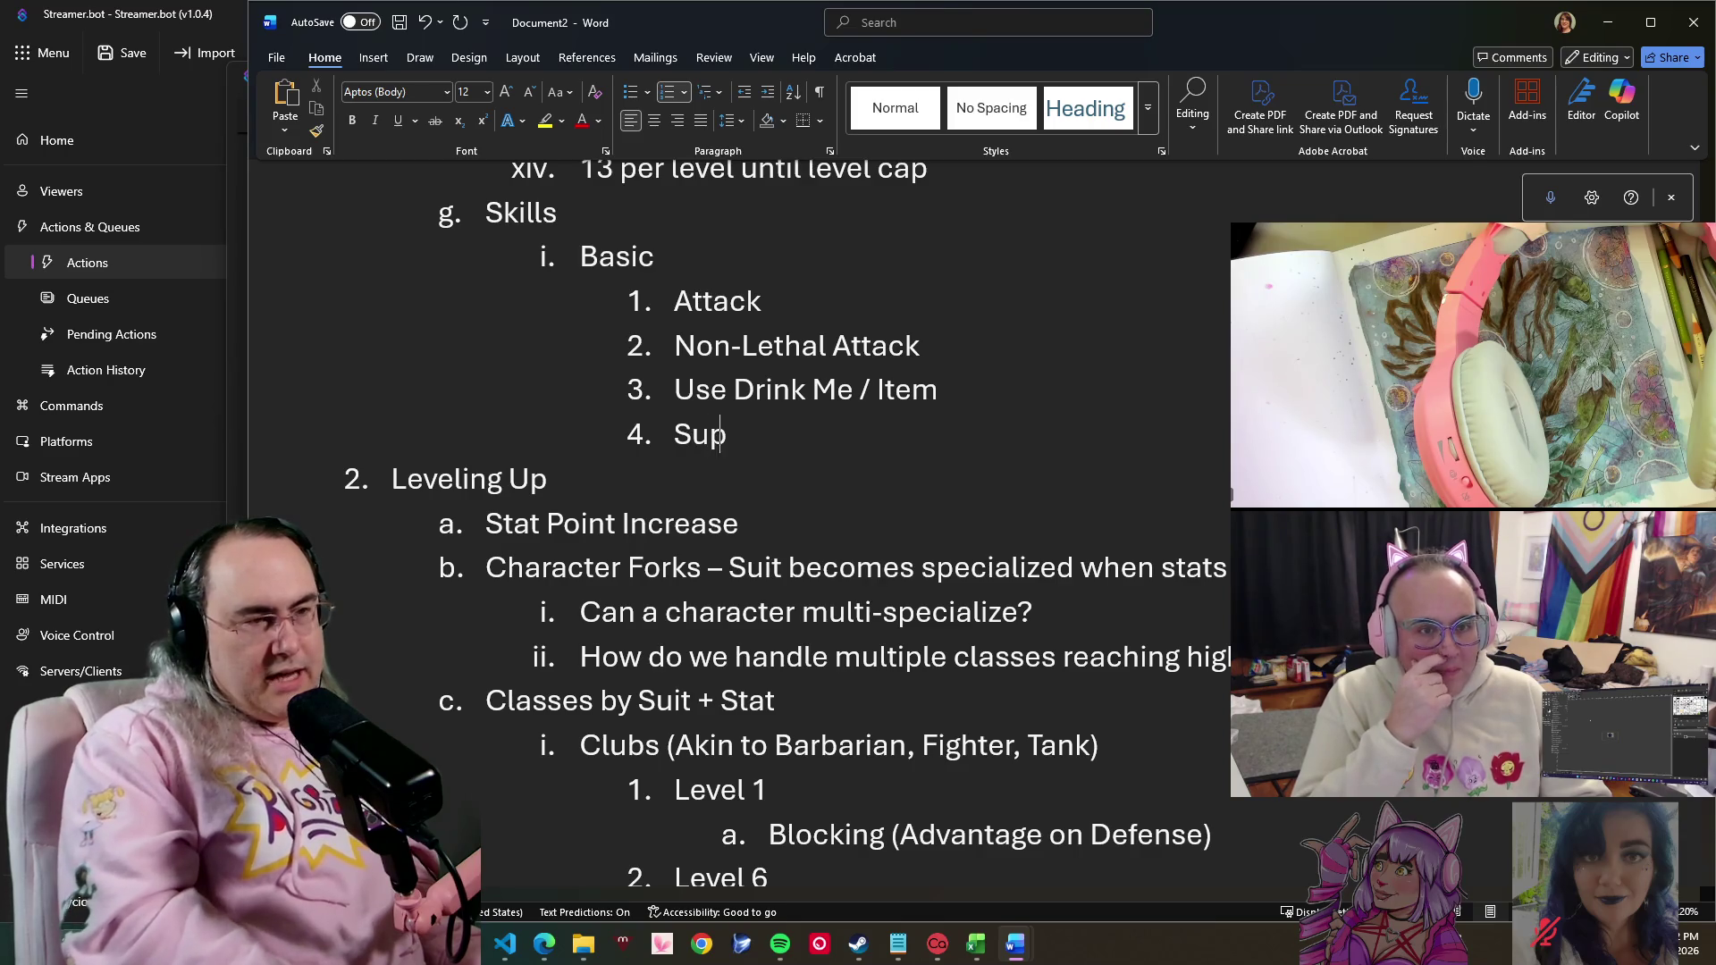
pyautogui.write('port – For D')
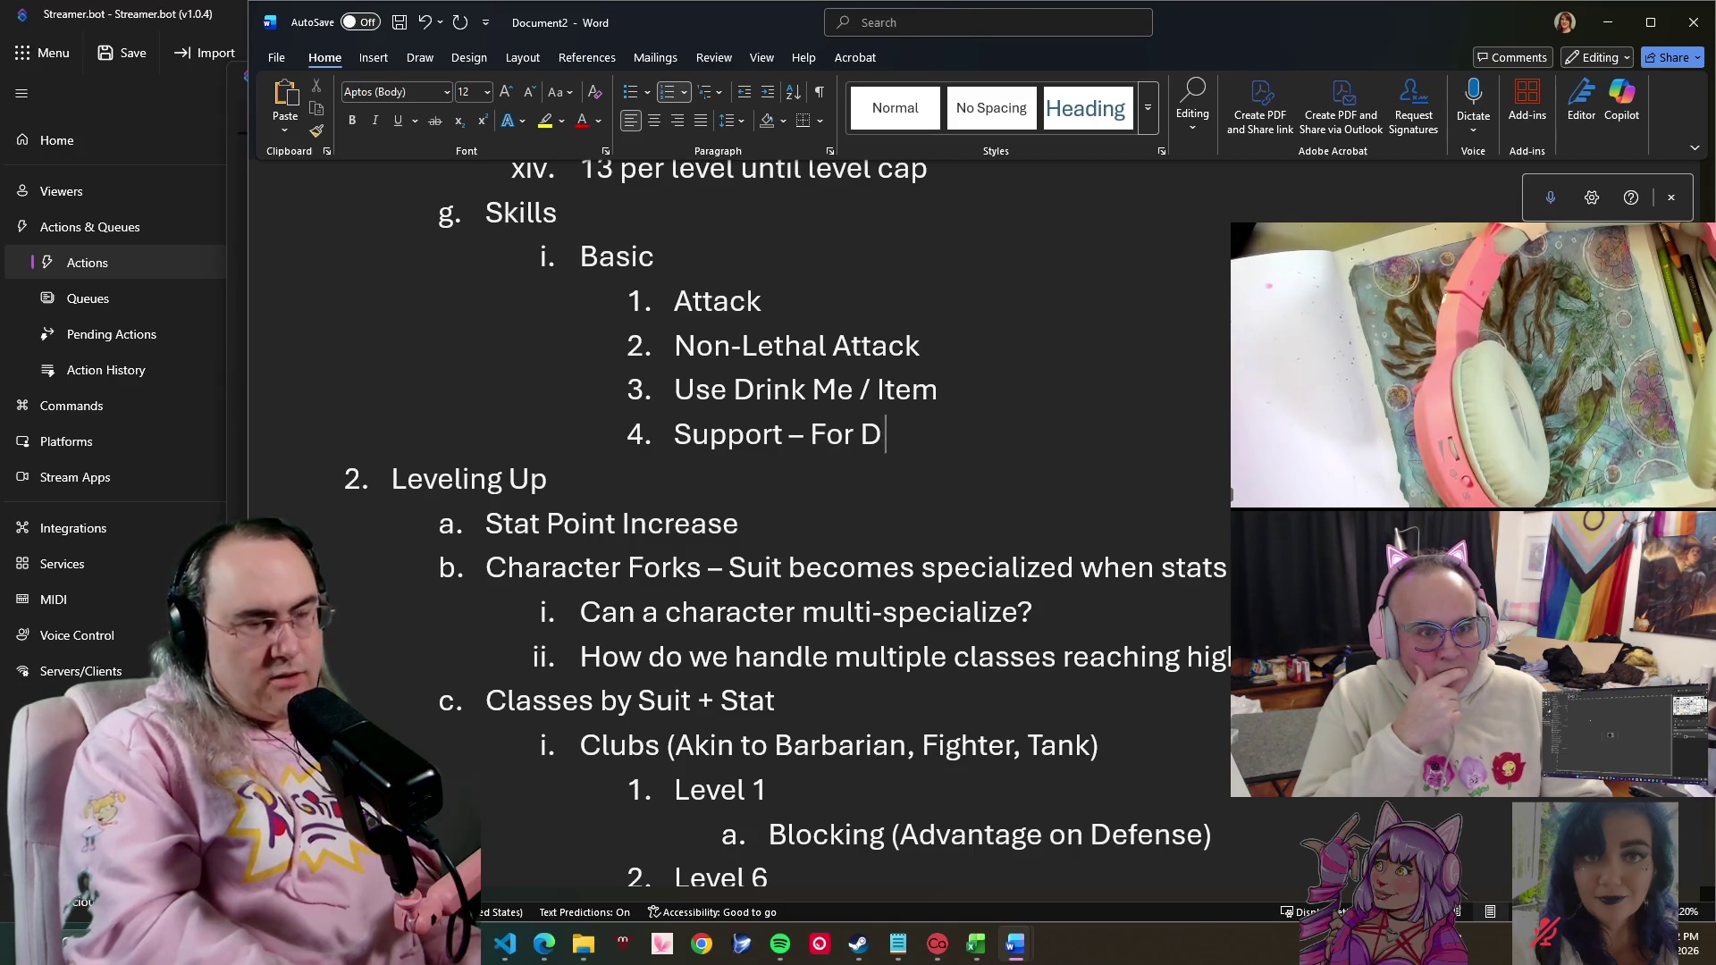
pyautogui.press('BackSpace')
pyautogui.write('Uncos')
pyautogui.press('BackSpace')
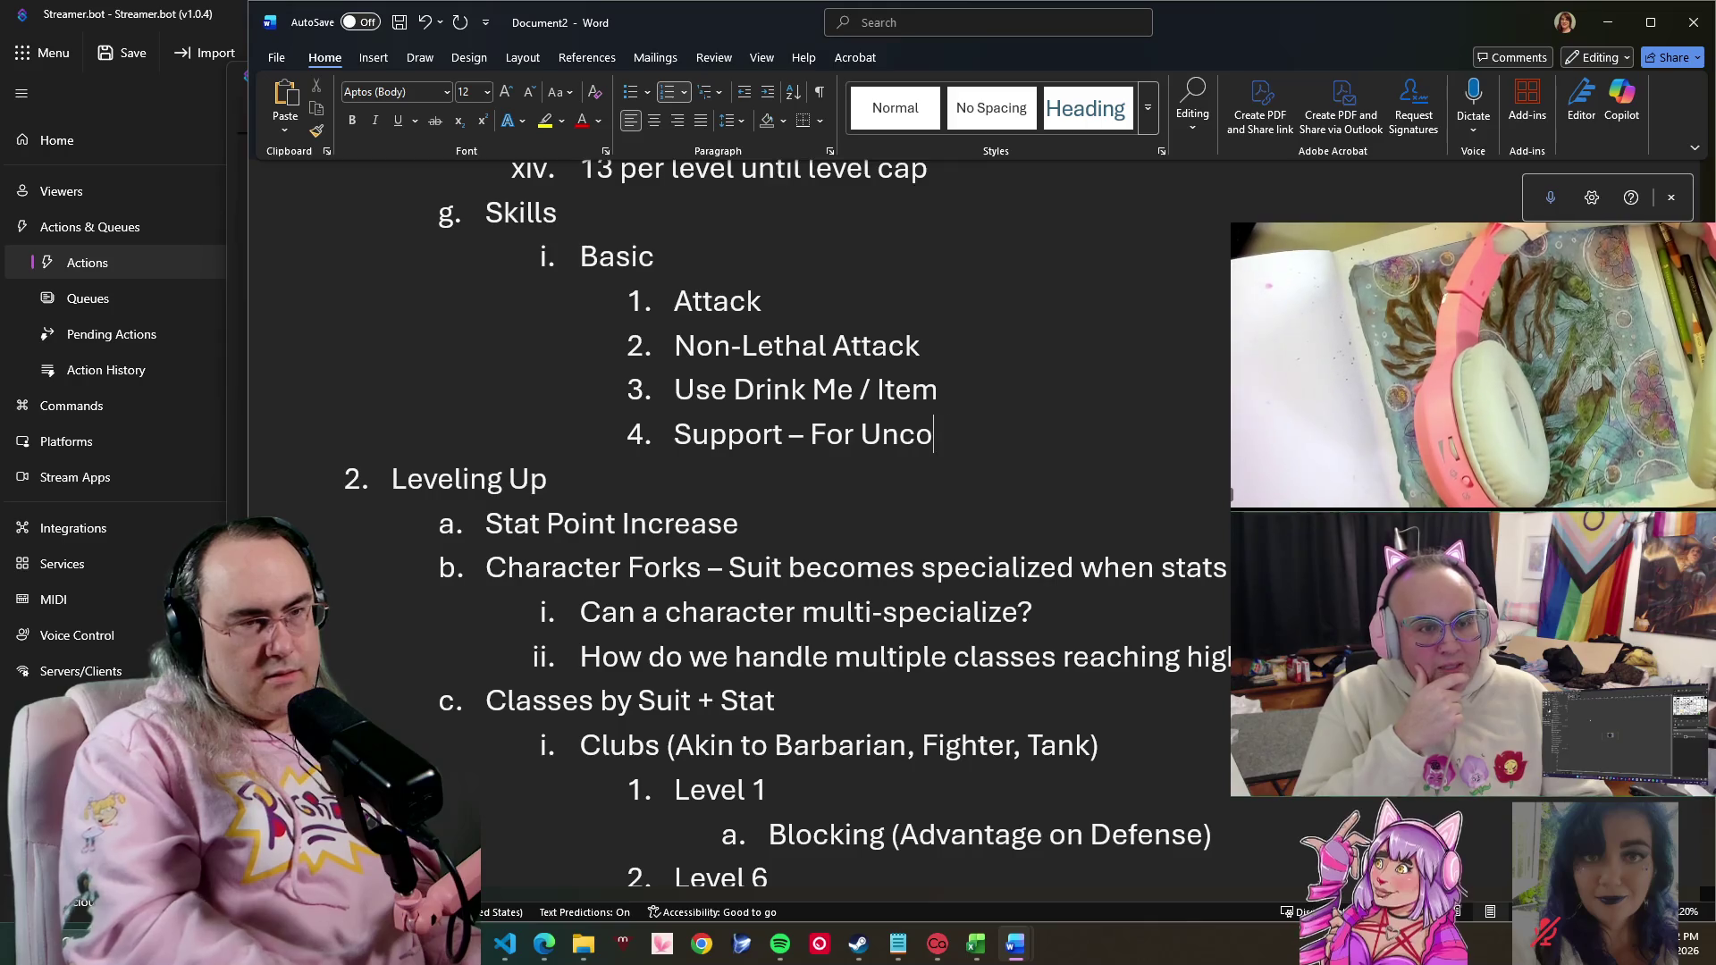
pyautogui.write('nsi')
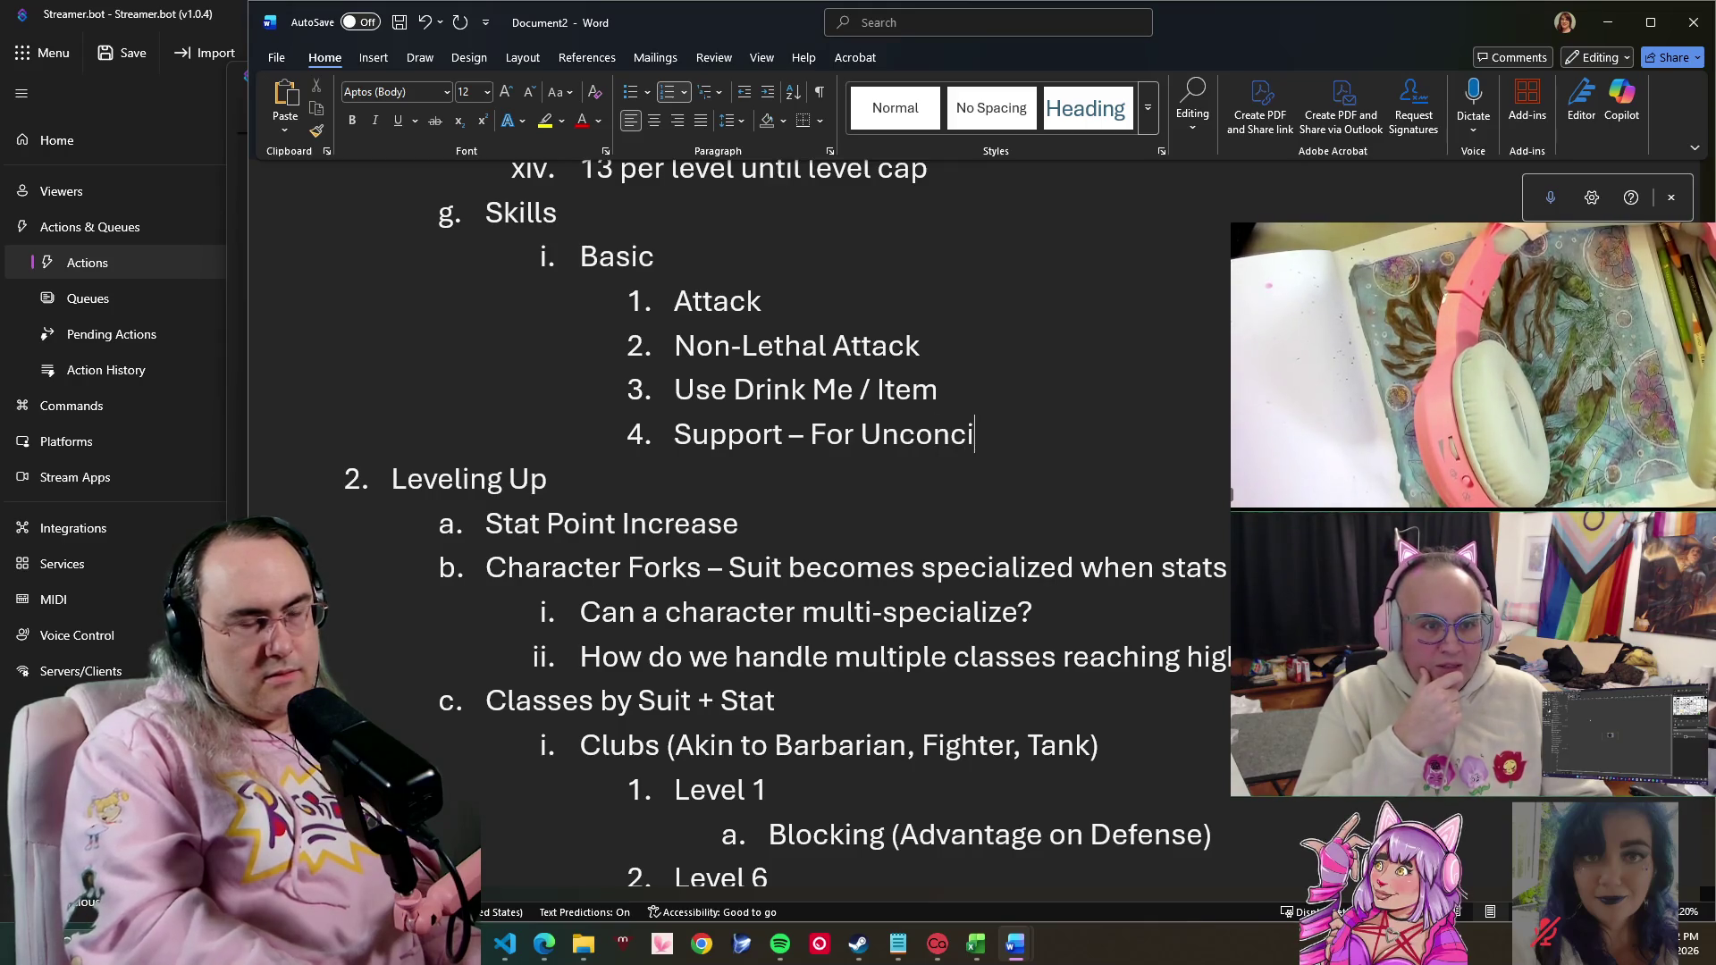
pyautogui.press('BackSpace')
pyautogui.press('BackSpace')
pyautogui.press('BackSpace')
pyautogui.press('BackSpace')
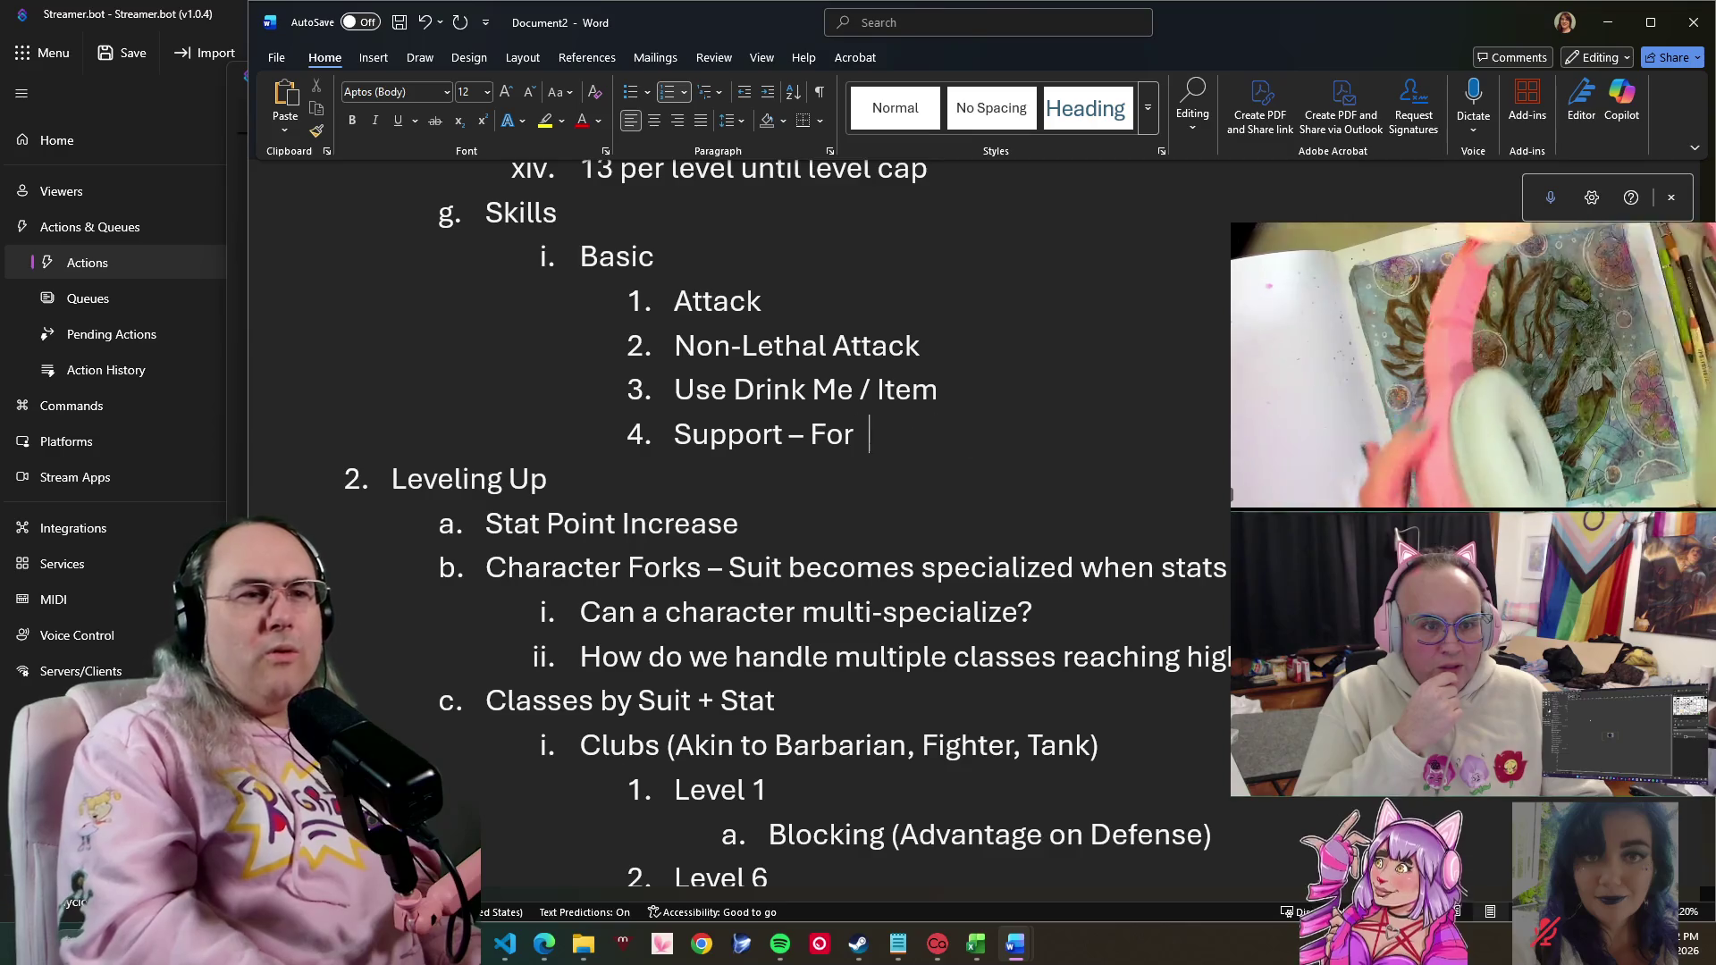
pyautogui.press('BackSpace')
pyautogui.press('BackSpace')
pyautogui.press('BackSpace')
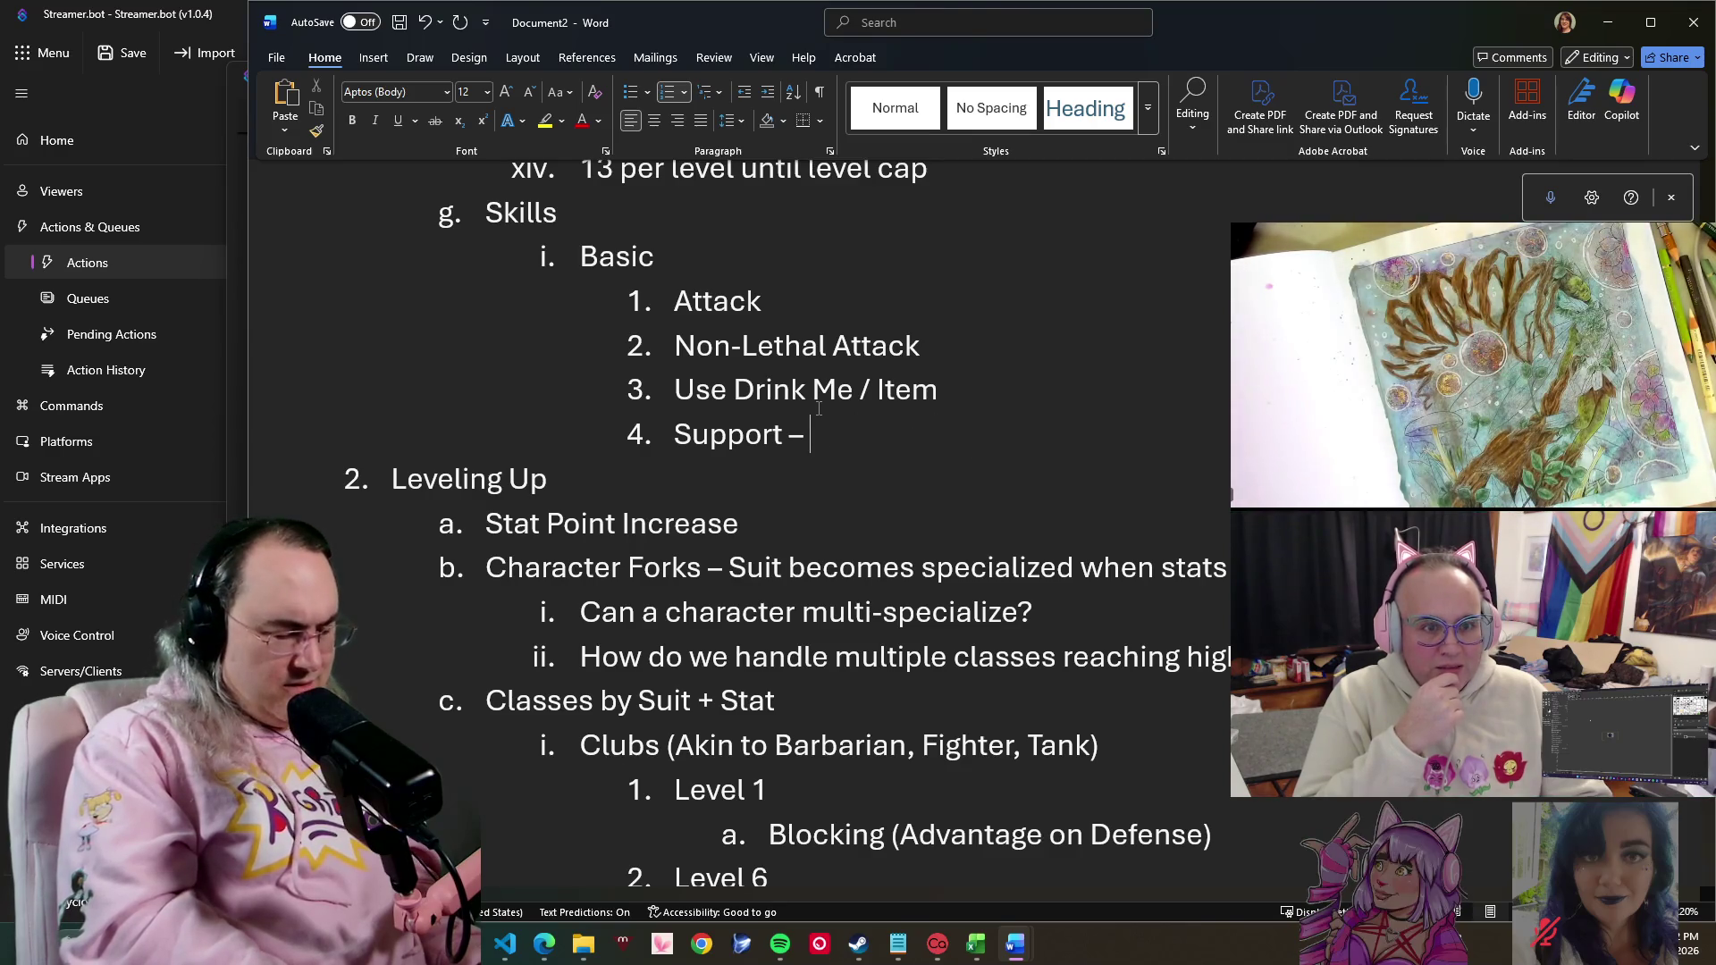
pyautogui.write('Concious')
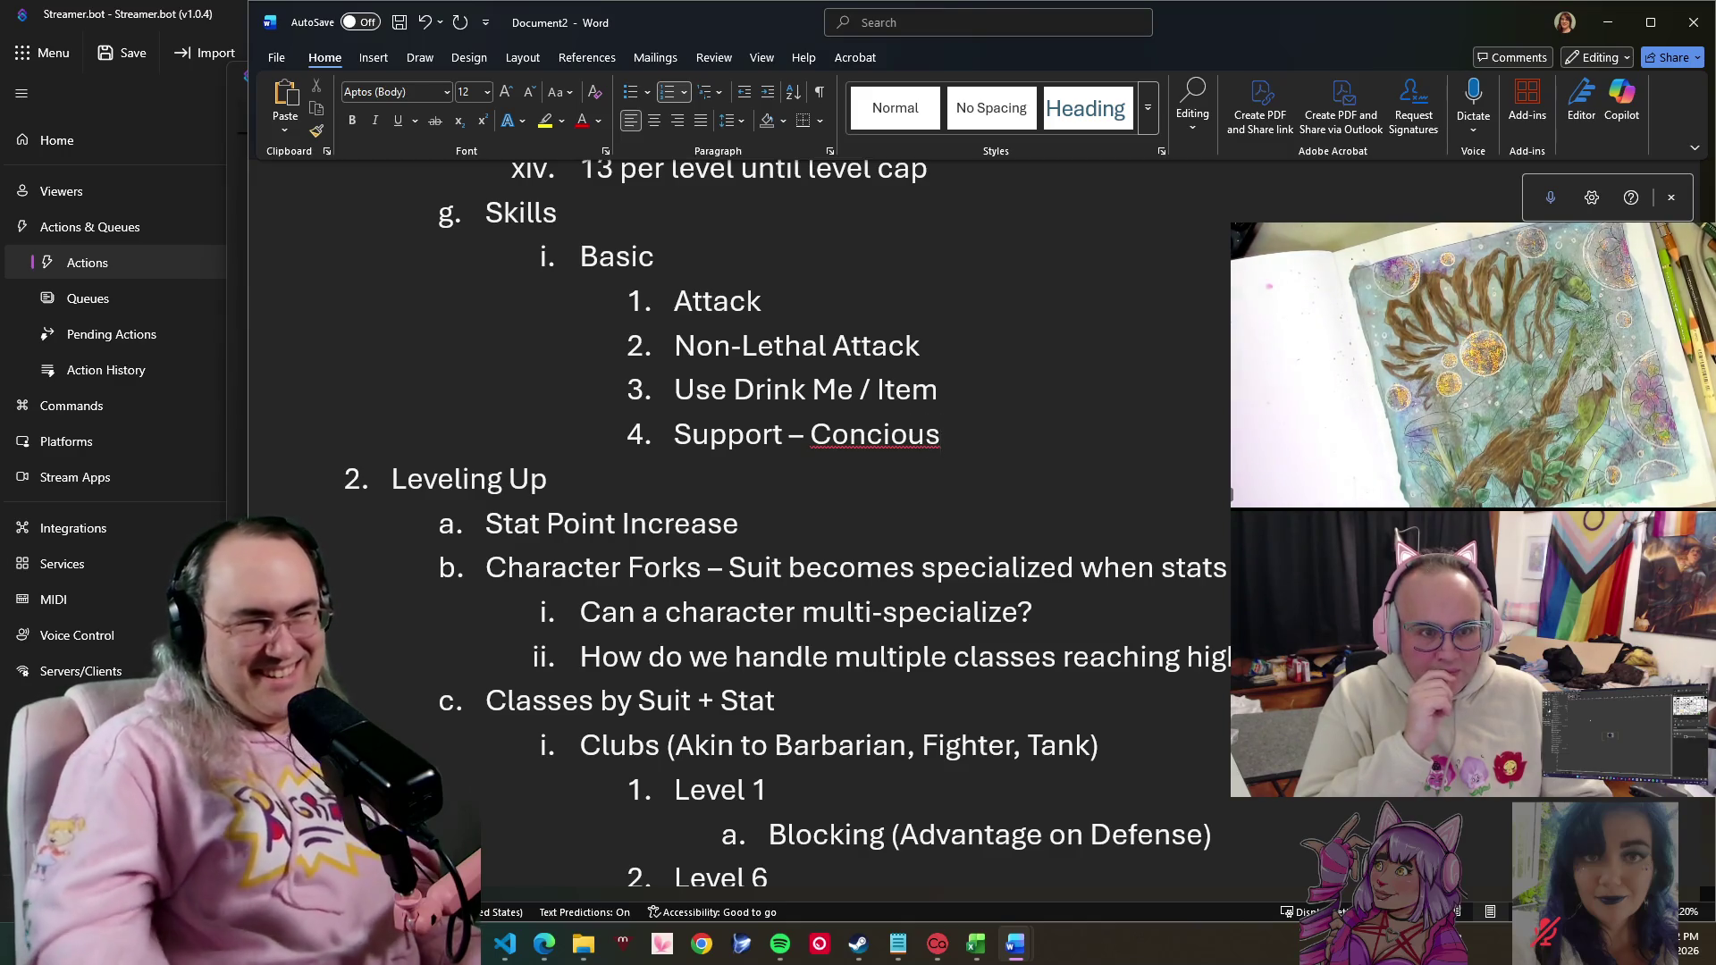
pyautogui.rightClick(925, 436)
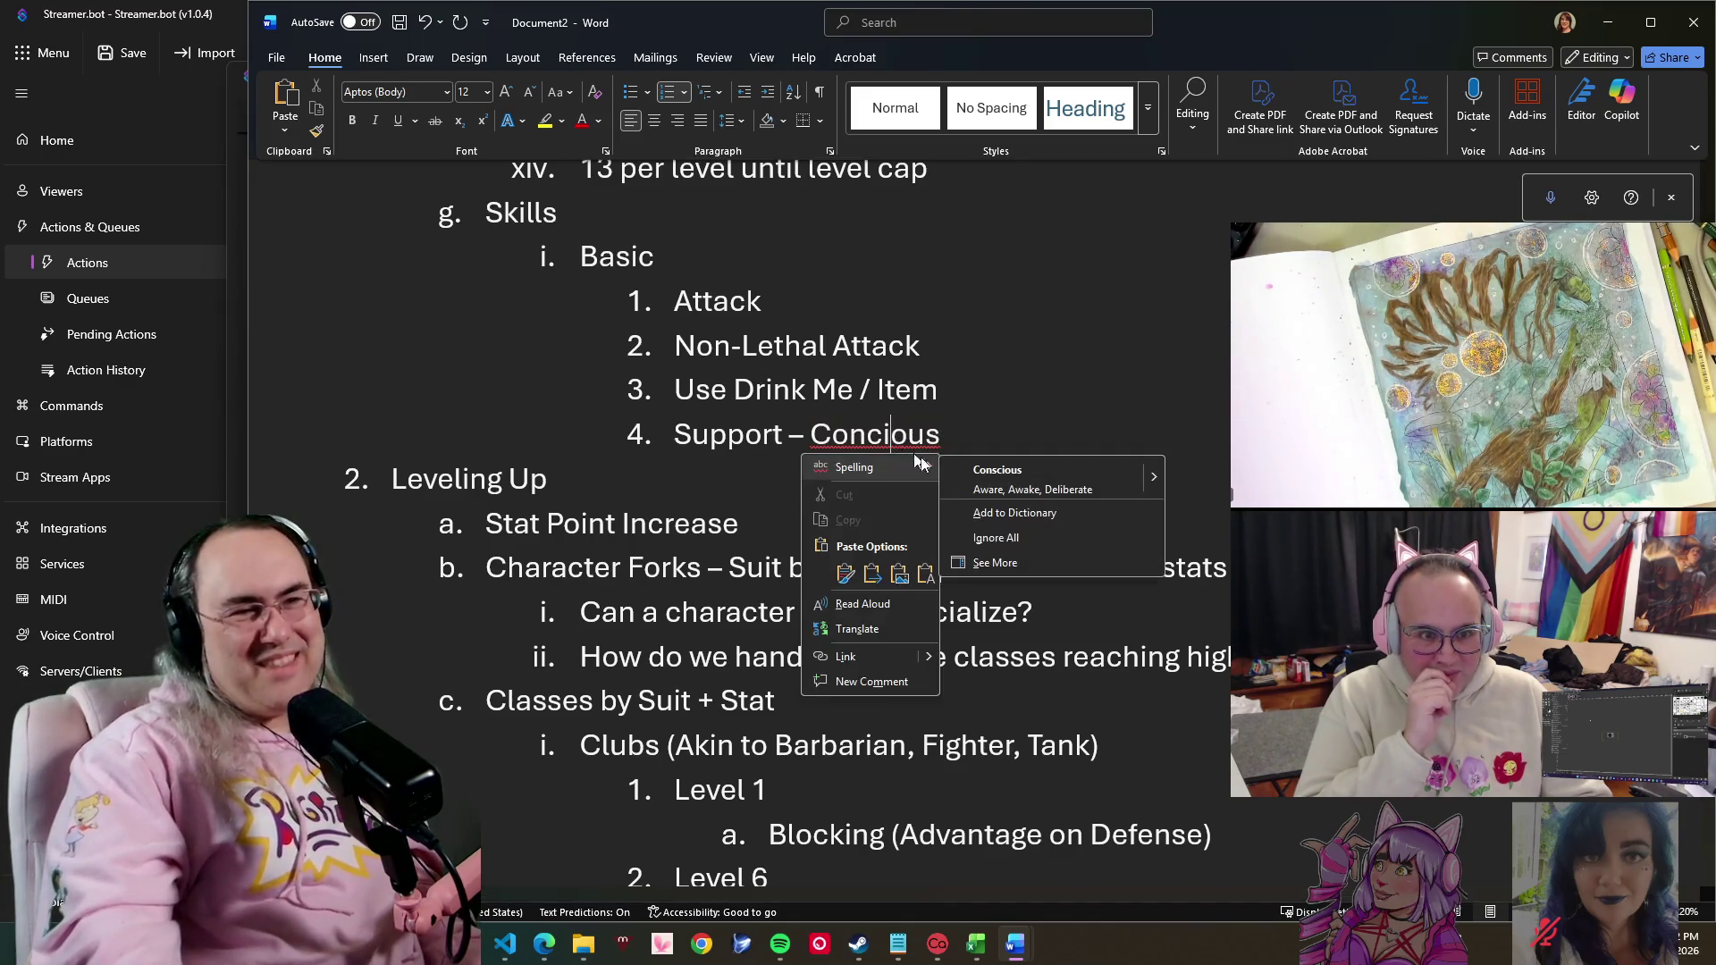
pyautogui.click(1059, 469)
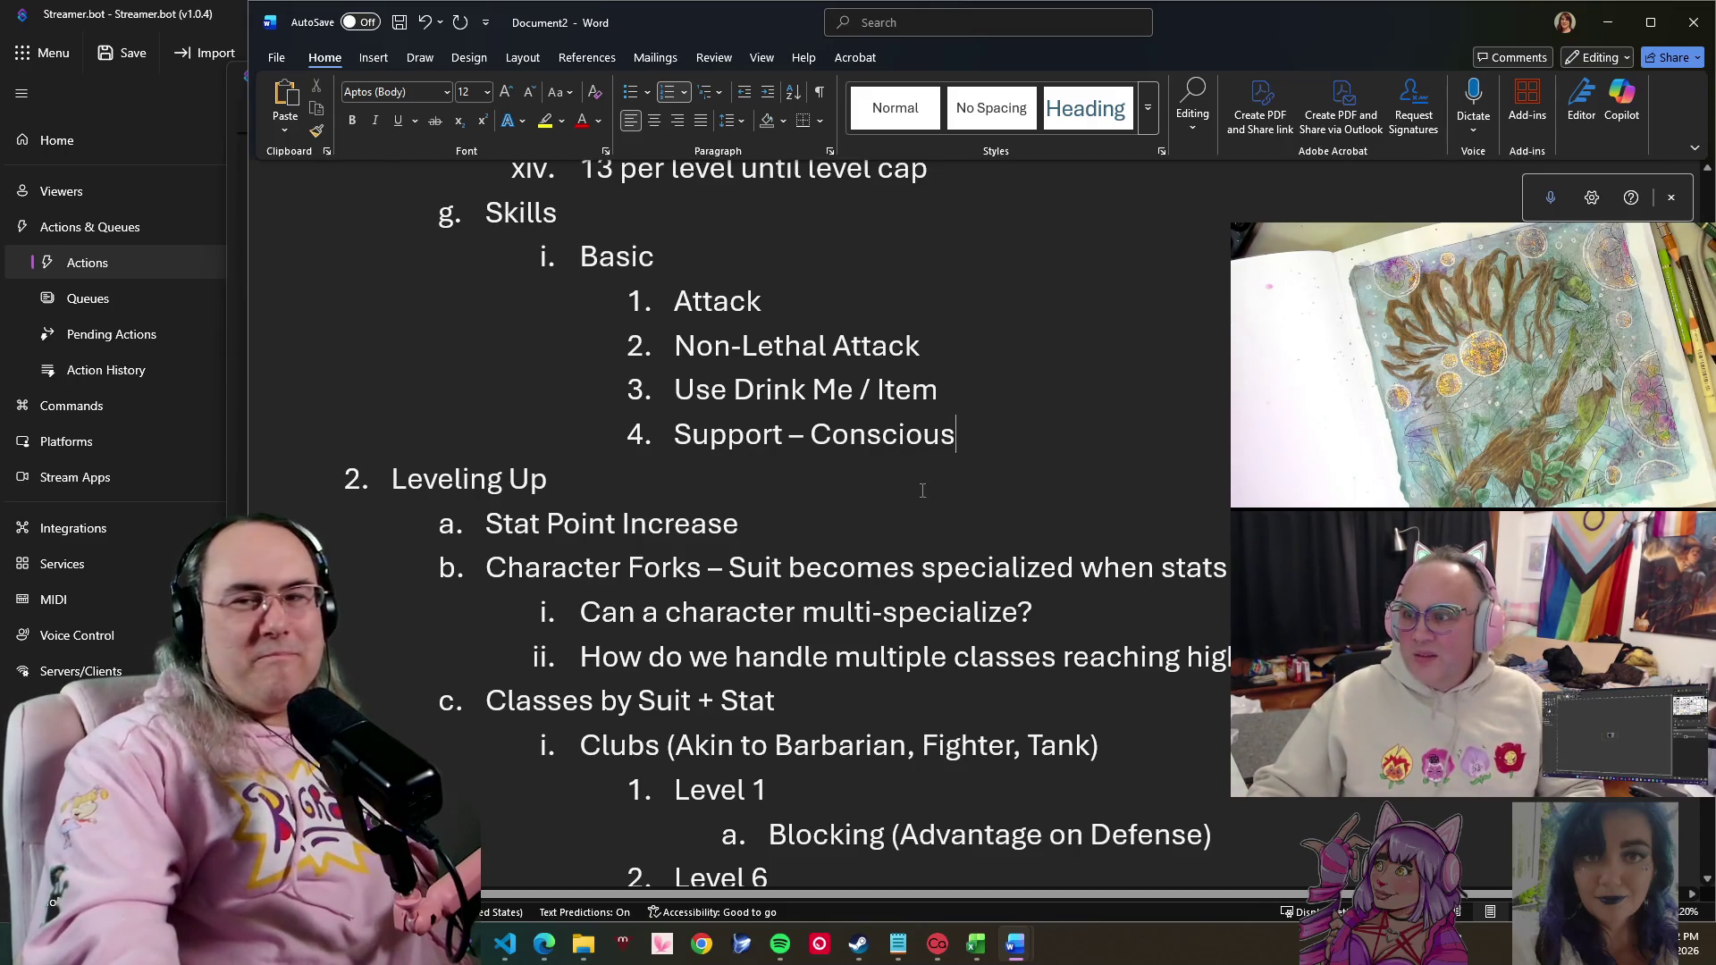
pyautogui.scroll(-3, 898, 416)
pyautogui.scroll(-2, 904, 443)
pyautogui.scroll(-5, 922, 498)
pyautogui.scroll(-3, 922, 499)
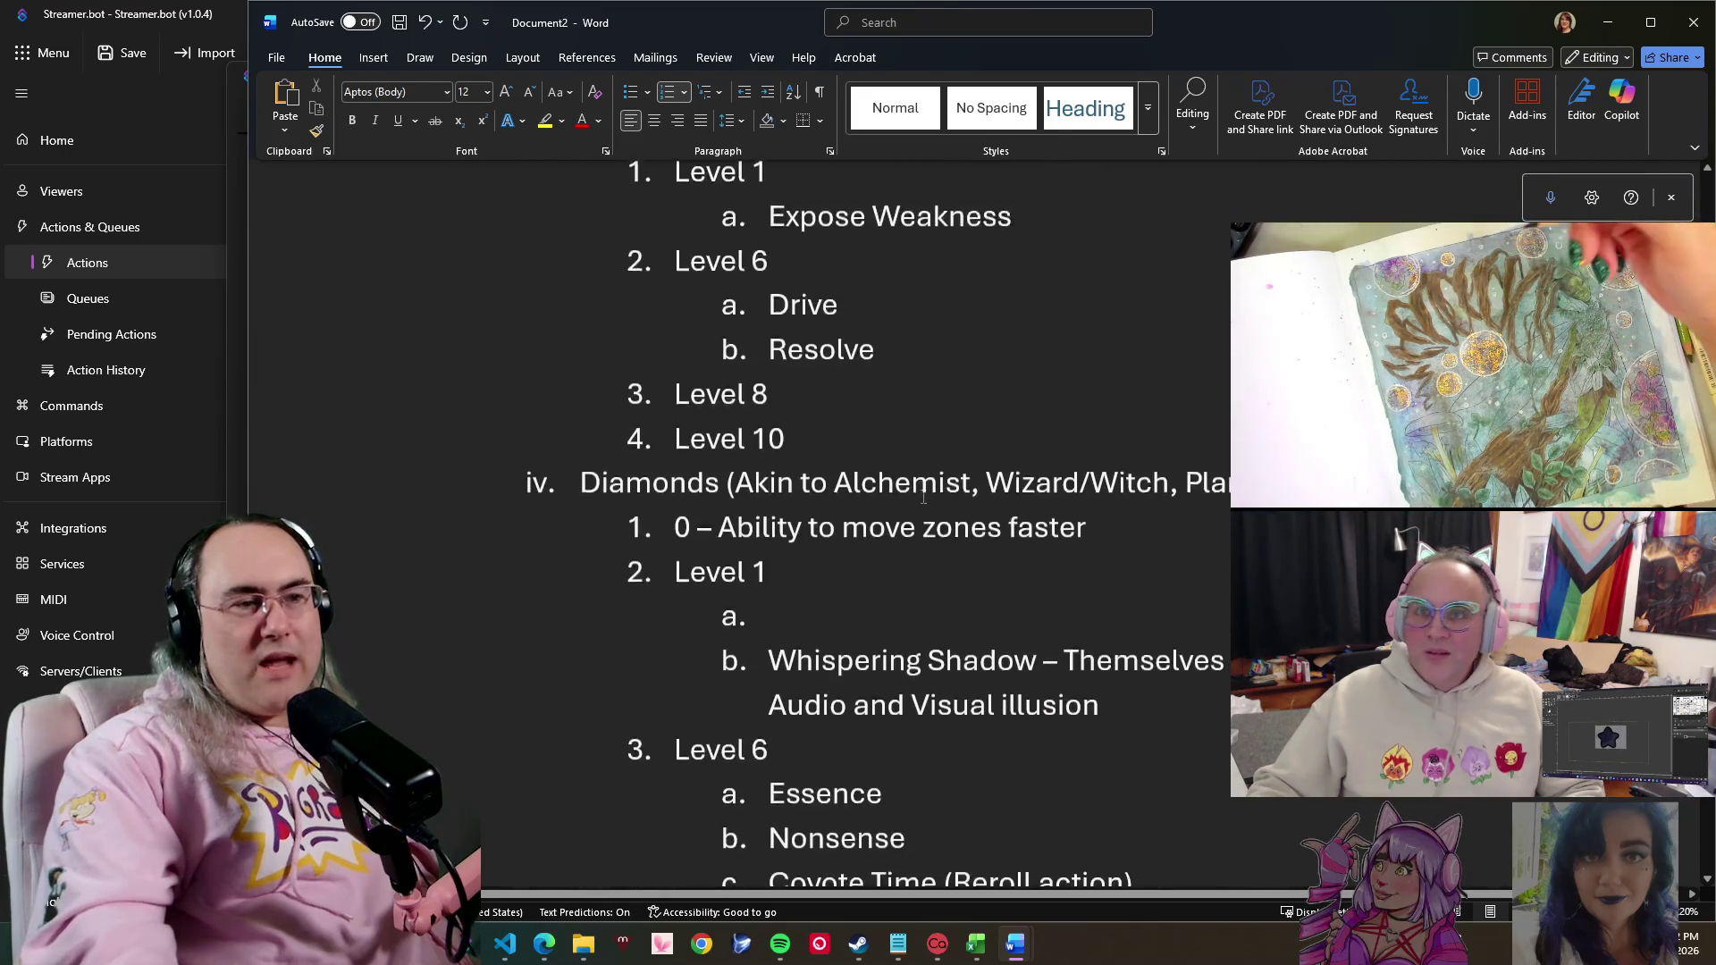
pyautogui.scroll(-3, 925, 510)
pyautogui.scroll(2, 930, 523)
pyautogui.scroll(1, 938, 604)
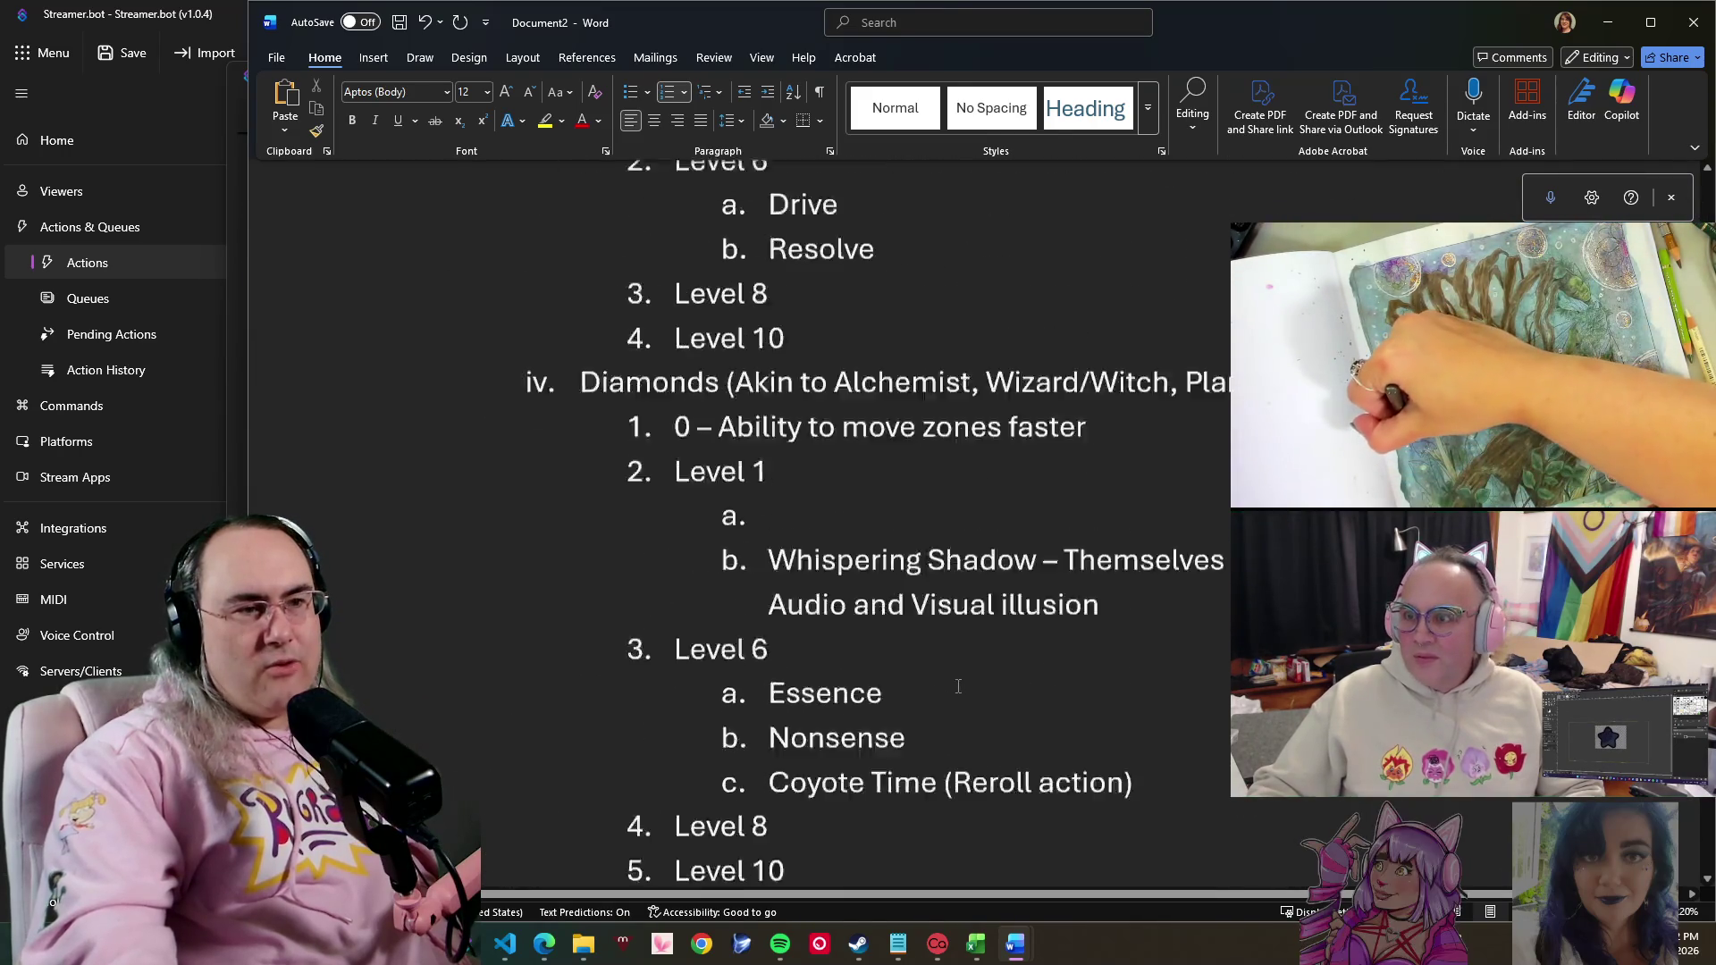
pyautogui.scroll(2, 958, 695)
pyautogui.scroll(-2, 959, 696)
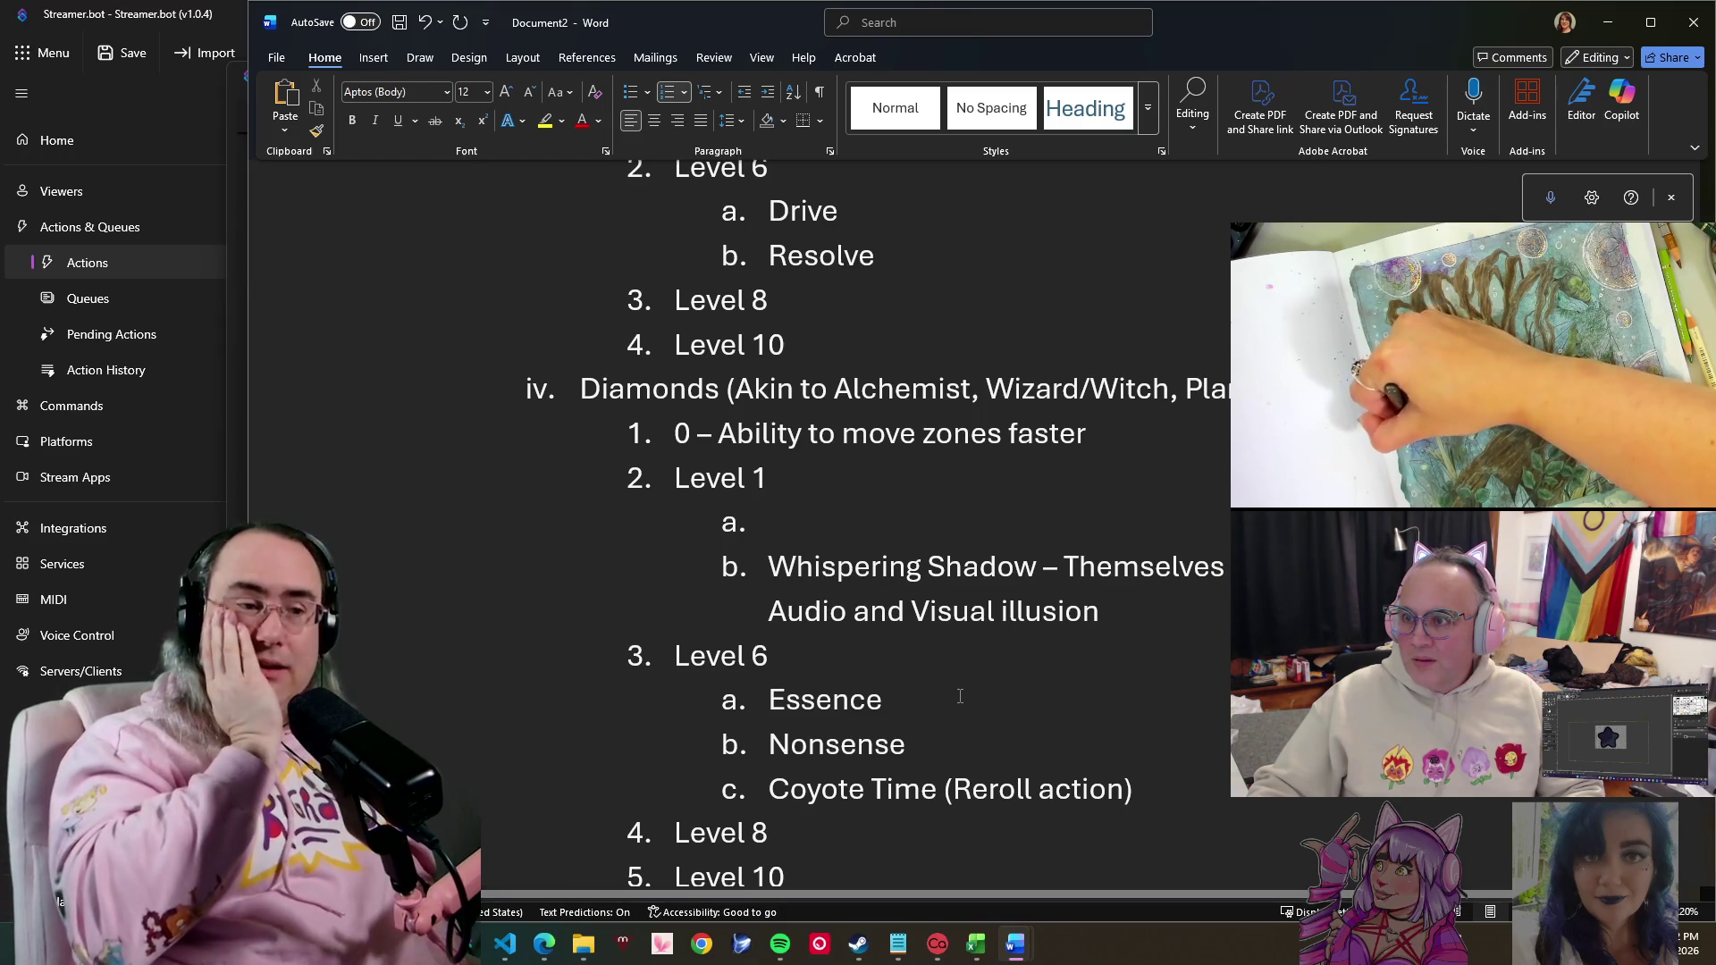
pyautogui.scroll(5, 958, 696)
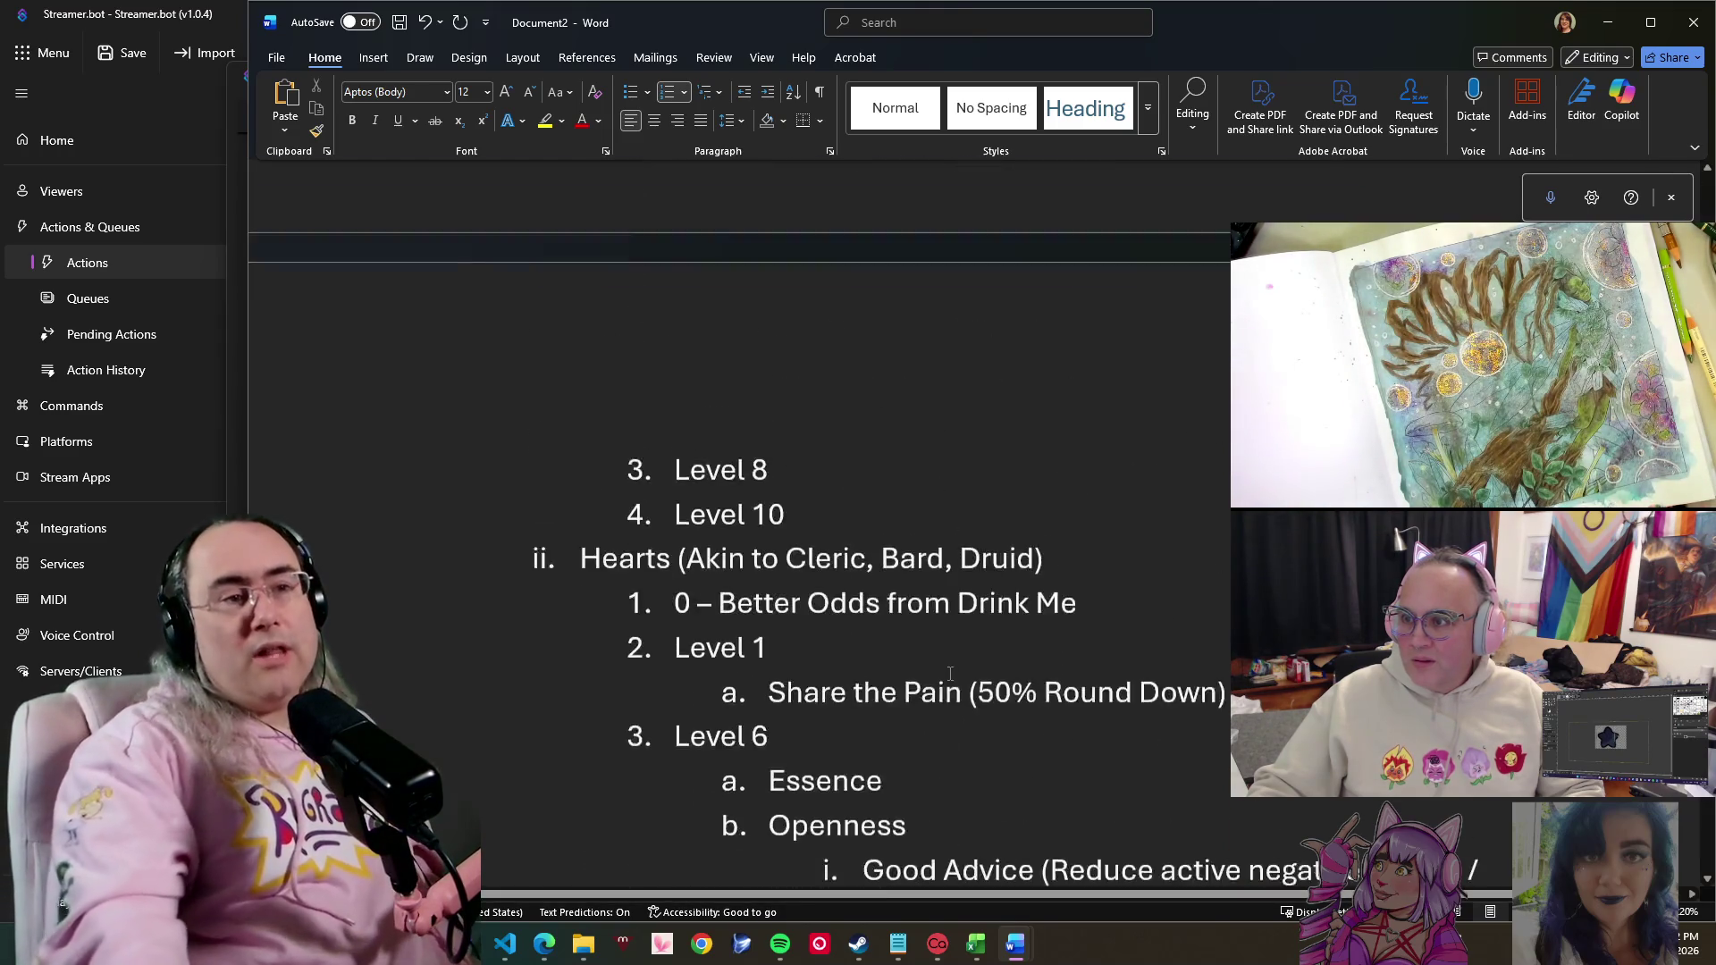
pyautogui.scroll(5, 954, 691)
pyautogui.scroll(5, 949, 681)
pyautogui.scroll(2, 945, 674)
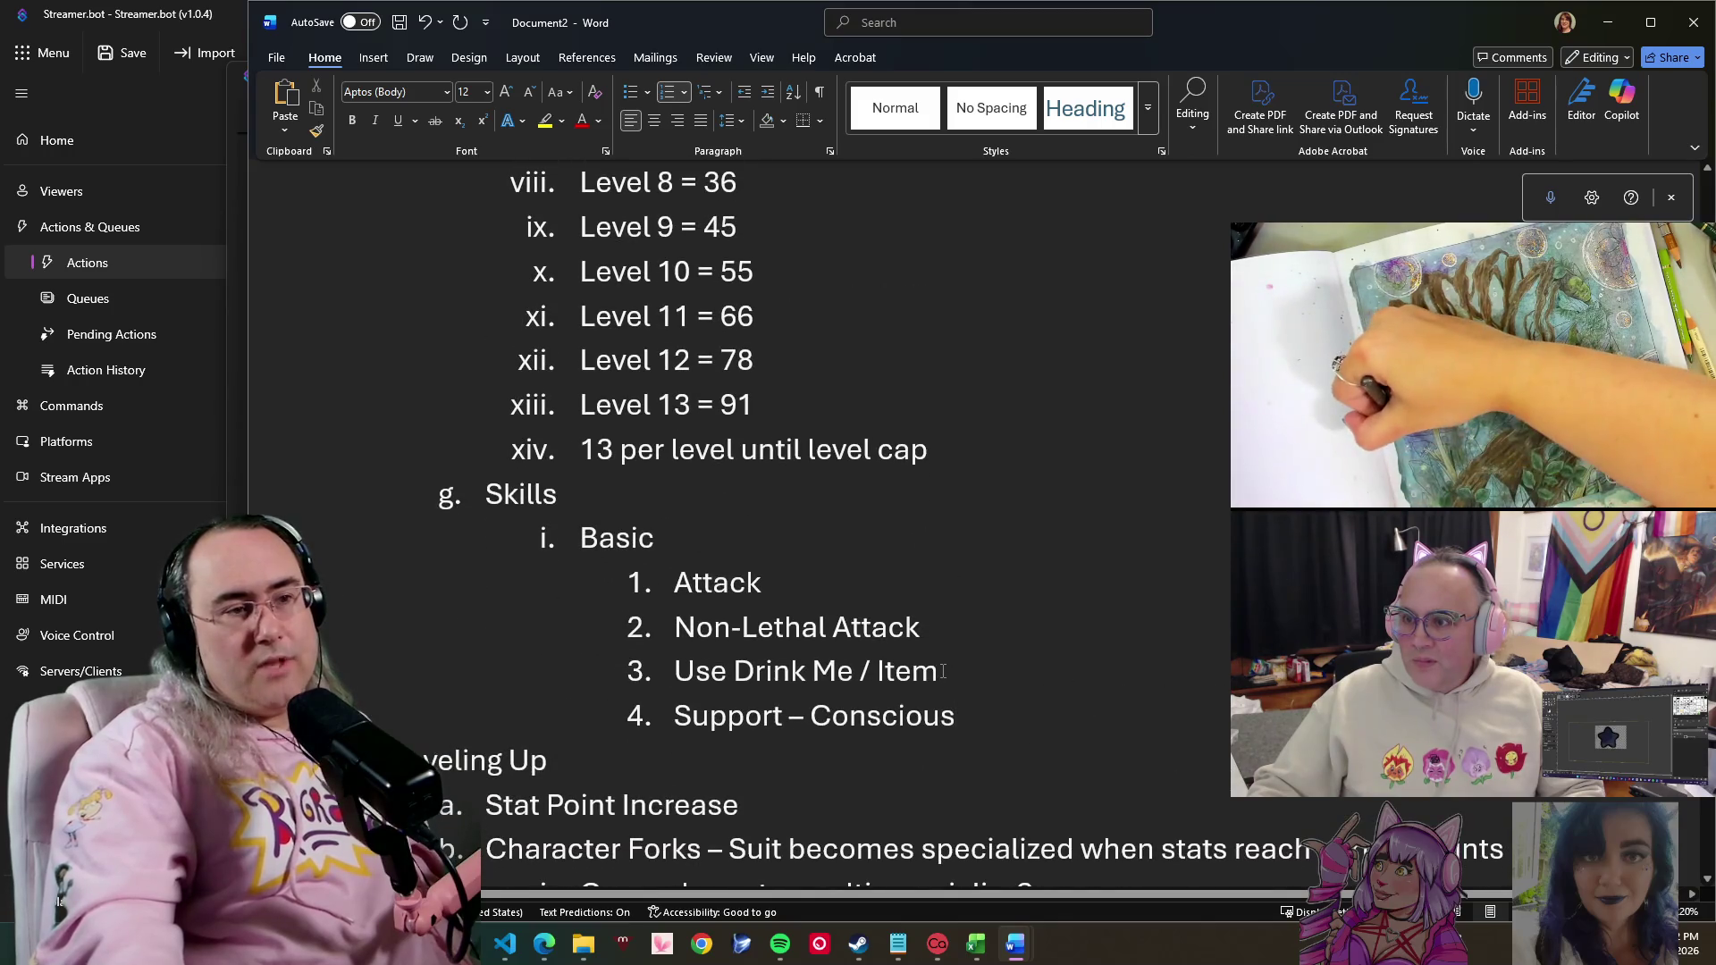
pyautogui.scroll(-1, 975, 582)
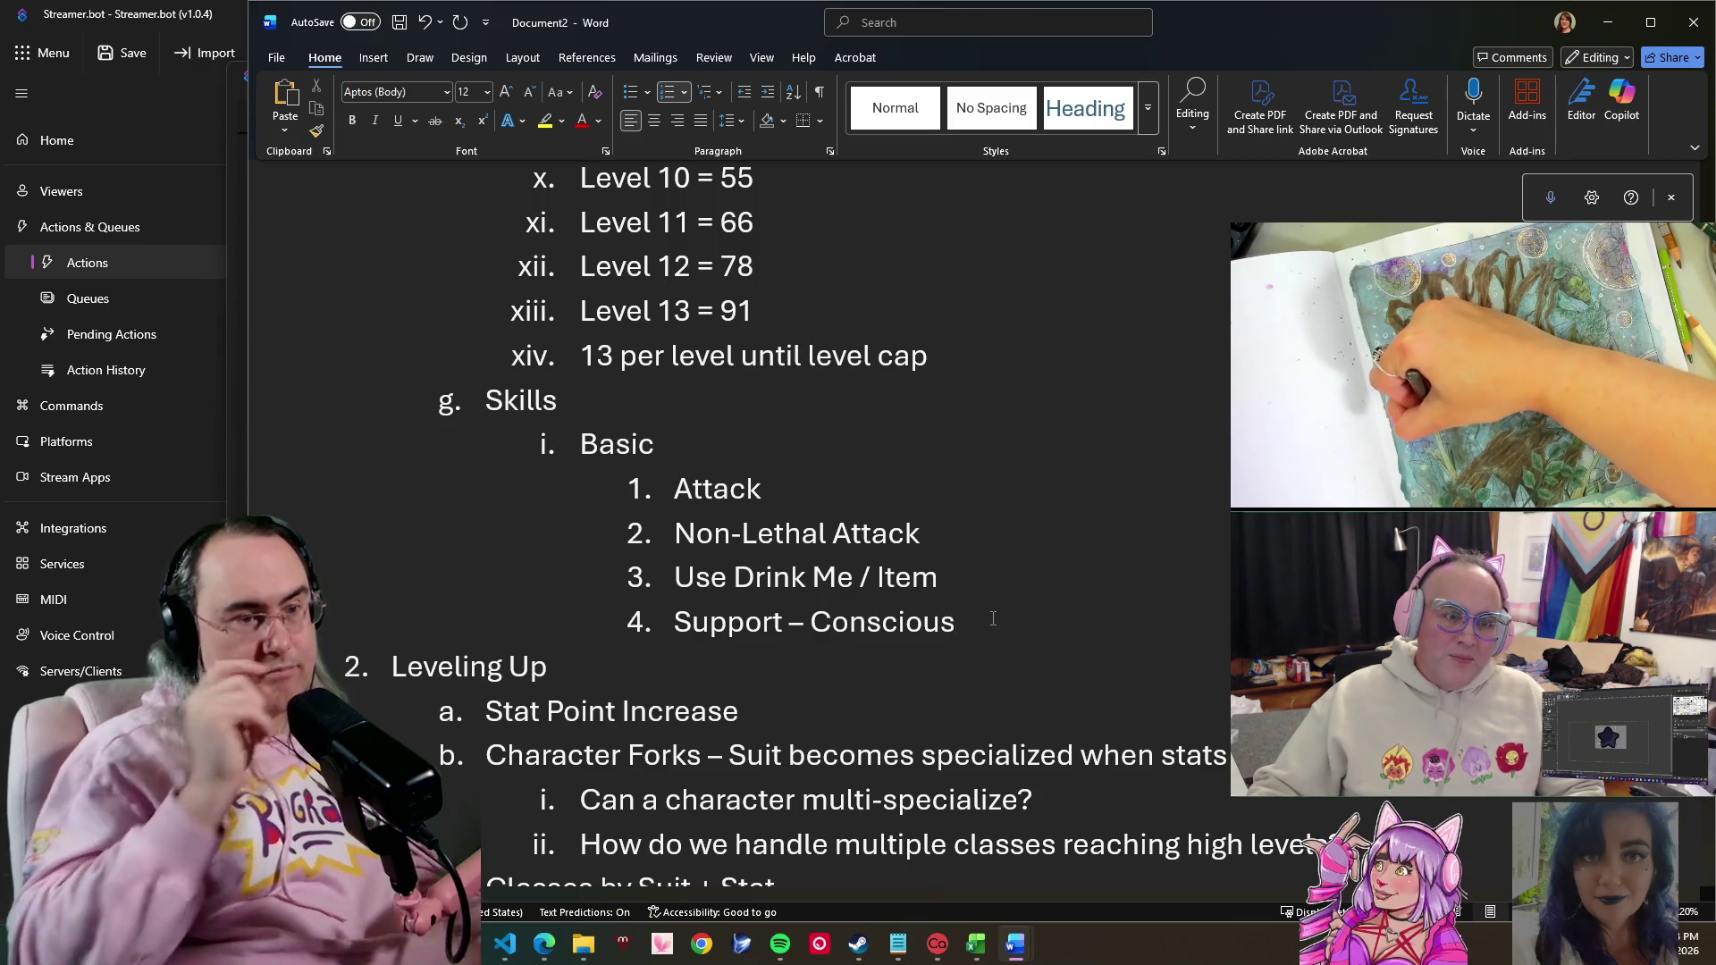
# - Add an empty fifth item below Support – Conscious in the Basic list
pyautogui.press('Return')
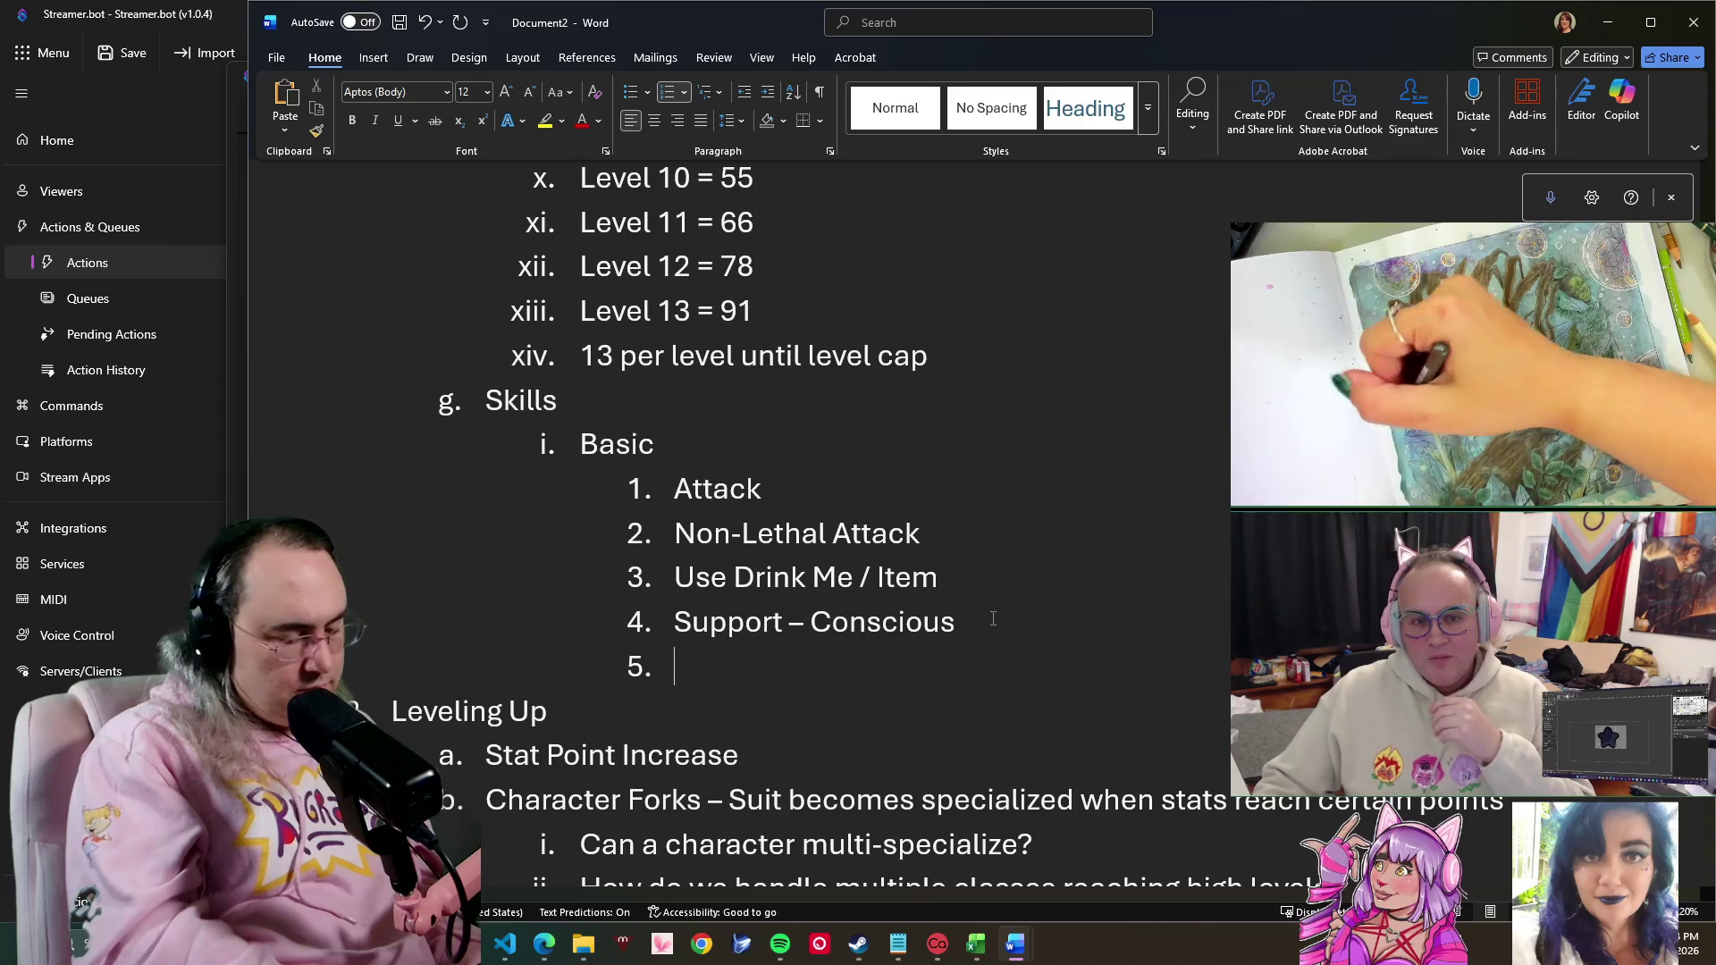
pyautogui.write('Stat')
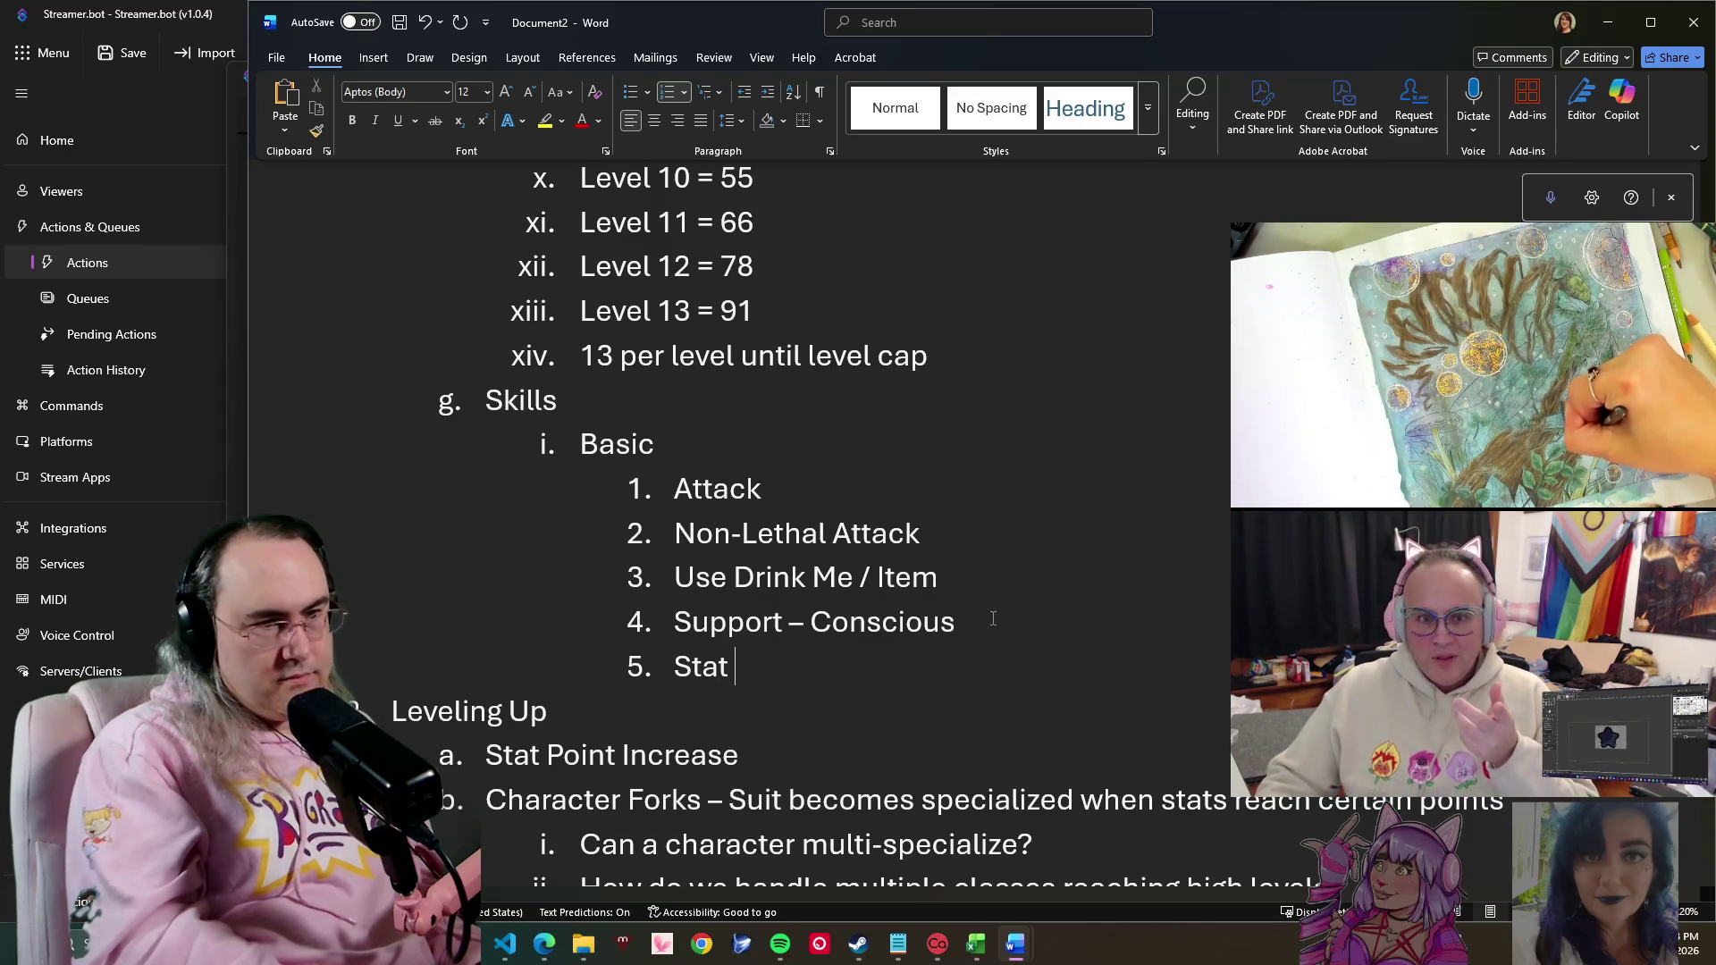
pyautogui.write(' Based:')
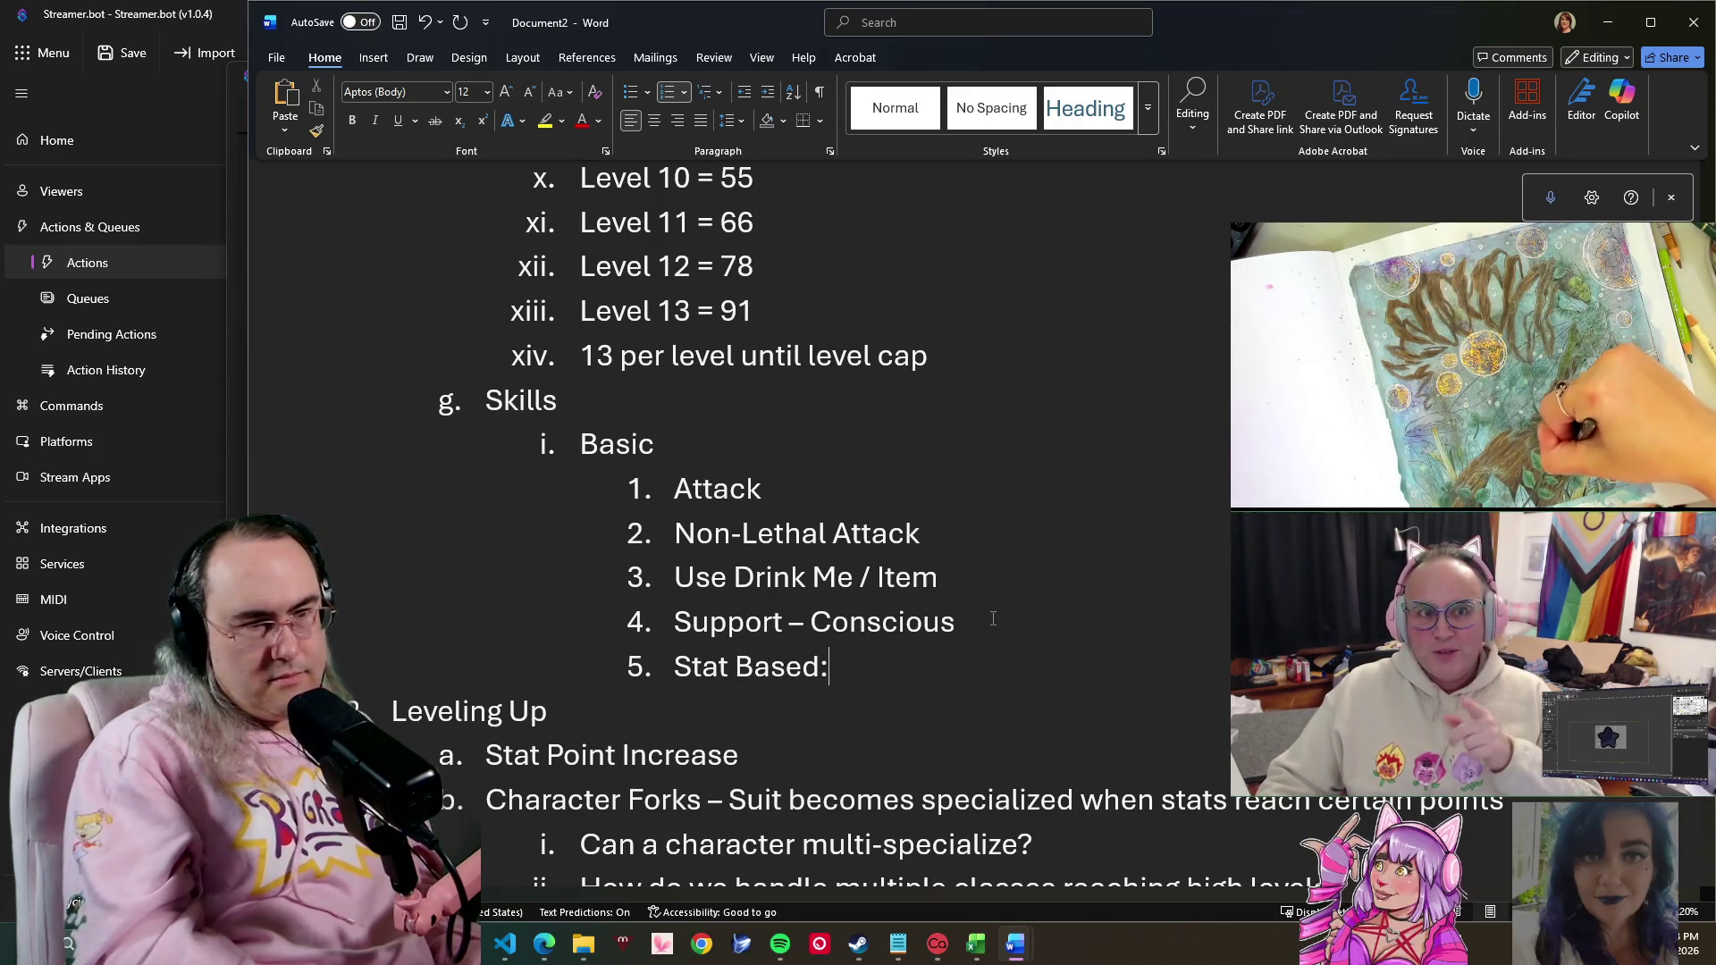
# - Try a 'Stat Based:' sub-item, delete it again, and leave an empty fifth skill
pyautogui.press('Return')
pyautogui.press('Tab')
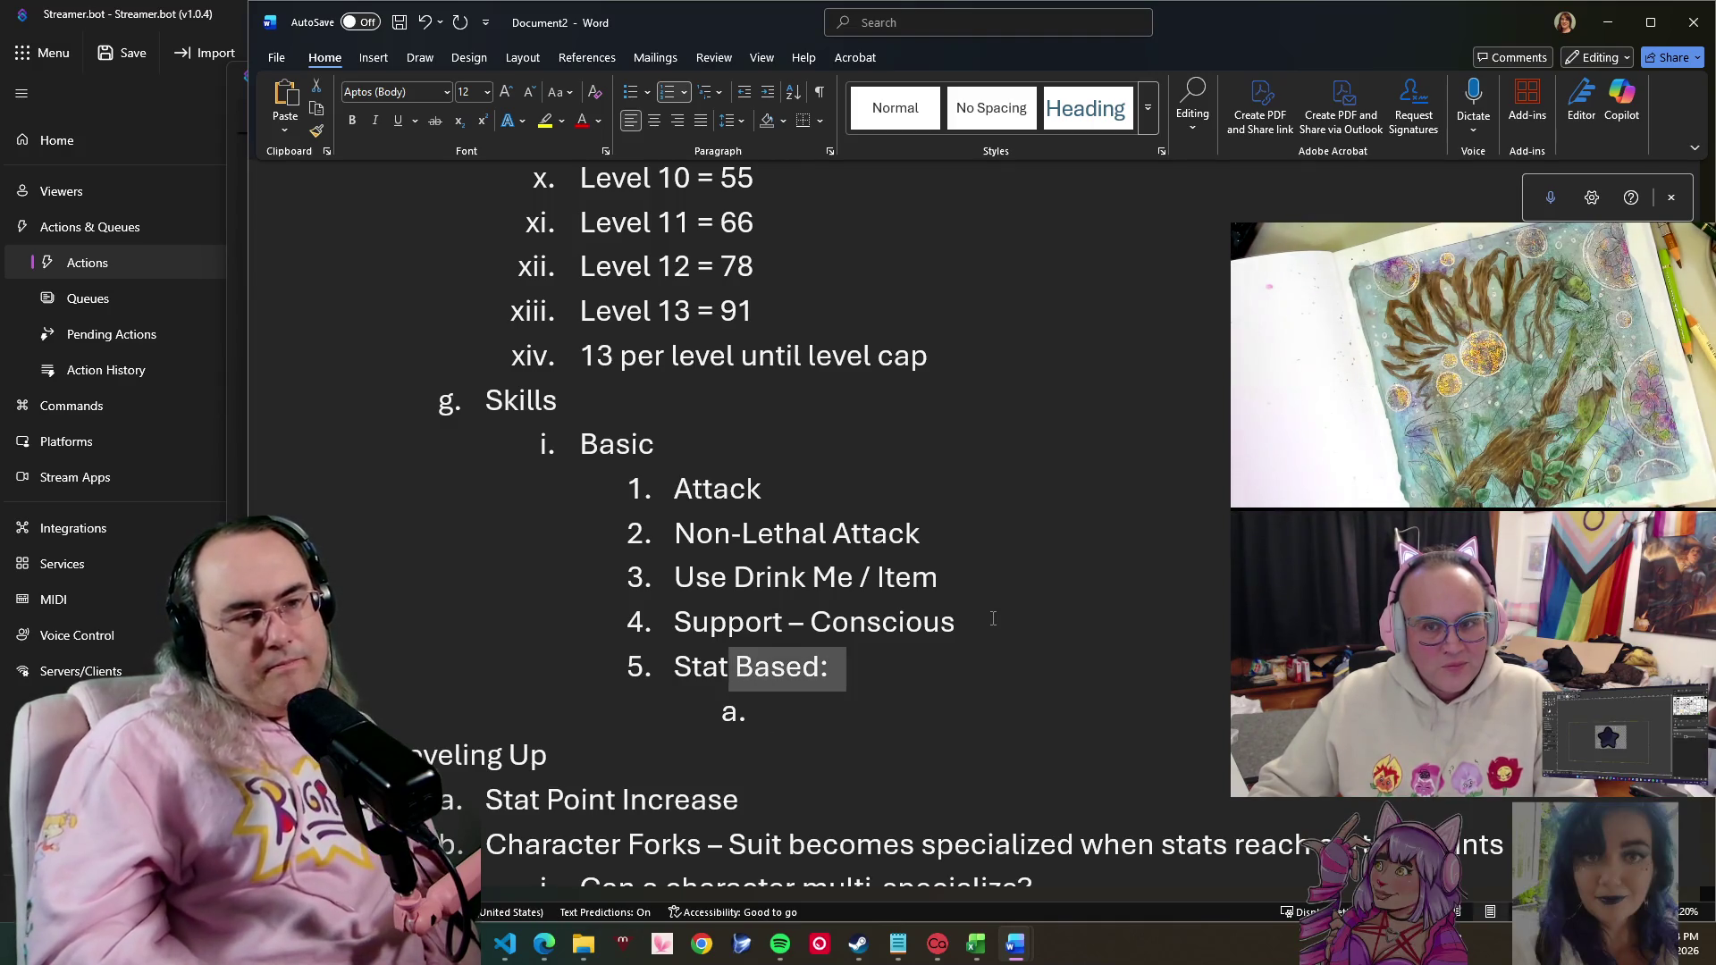
pyautogui.hotkey('ctrl', 'shift', 'Left')
pyautogui.hotkey('ctrl', 'shift', 'Left')
pyautogui.press('BackSpace')
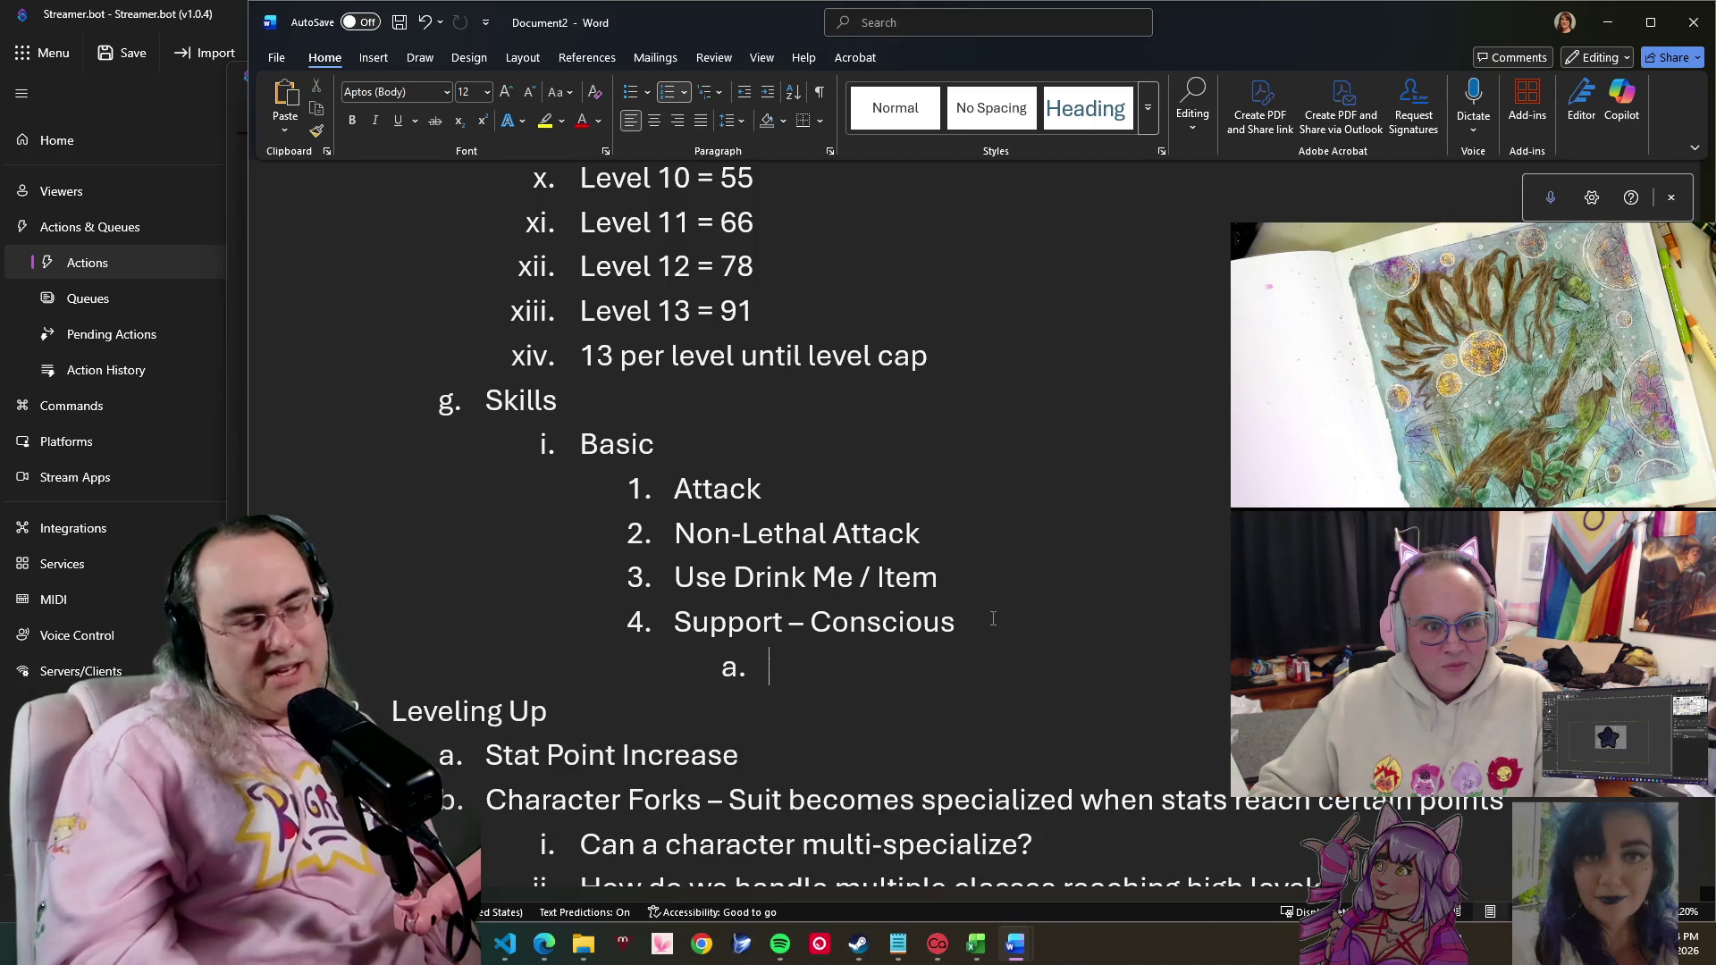
pyautogui.press('BackSpace')
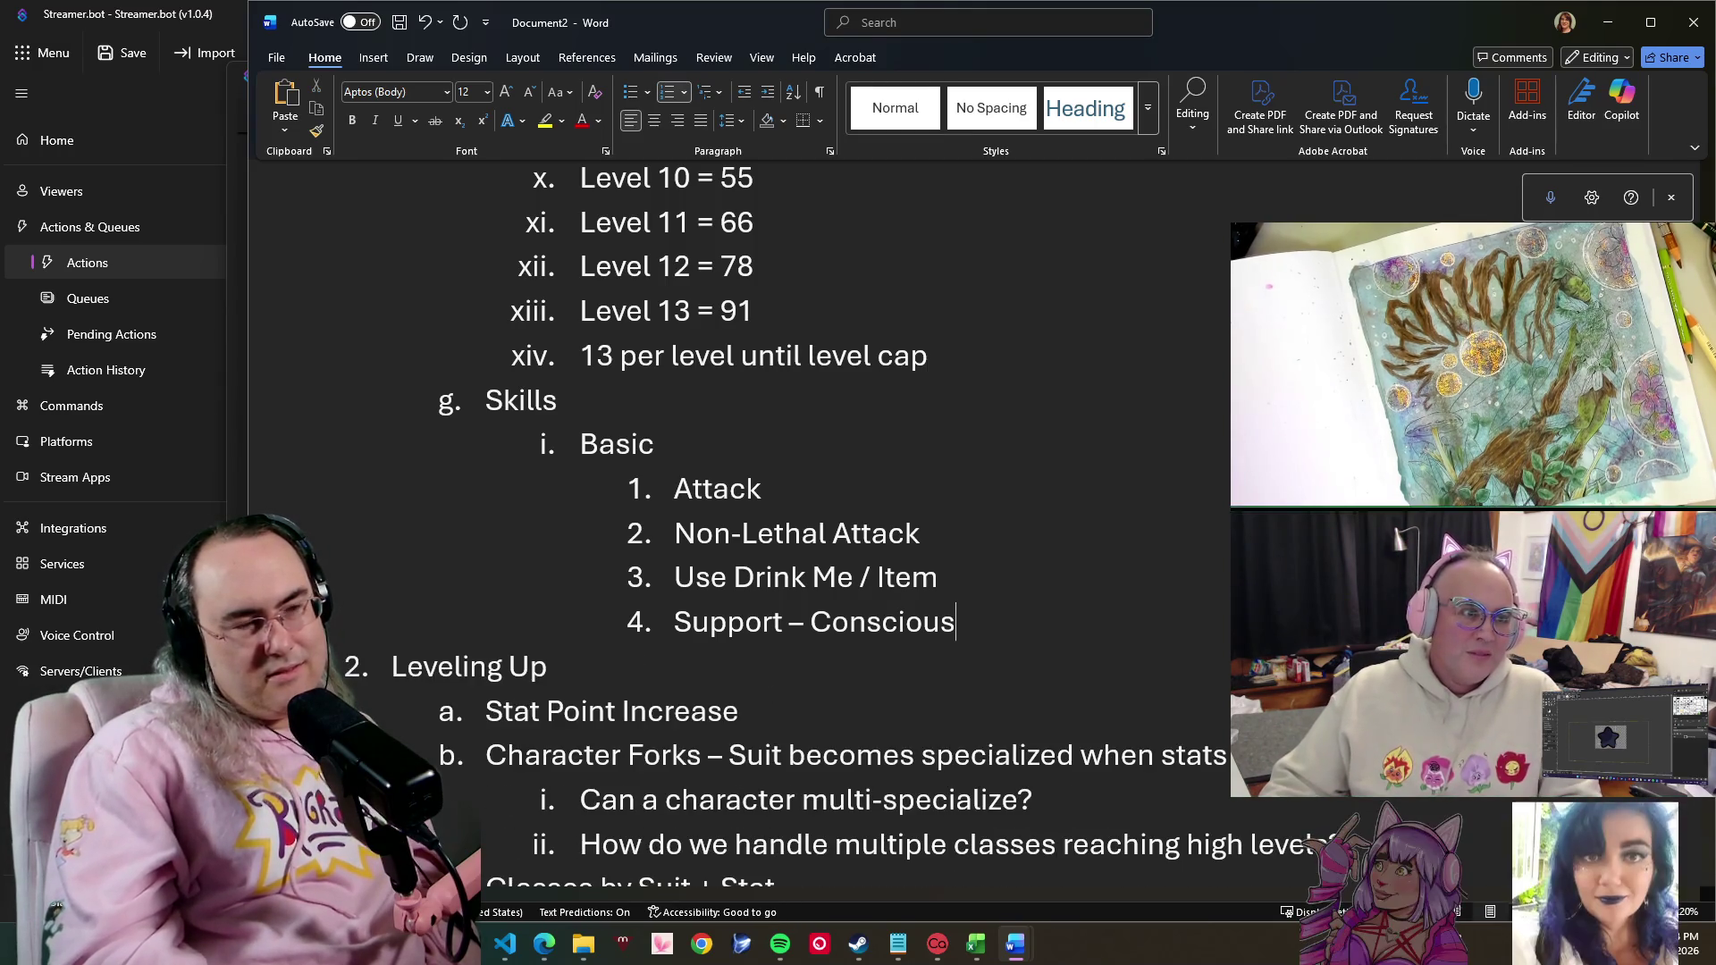
pyautogui.press('Return')
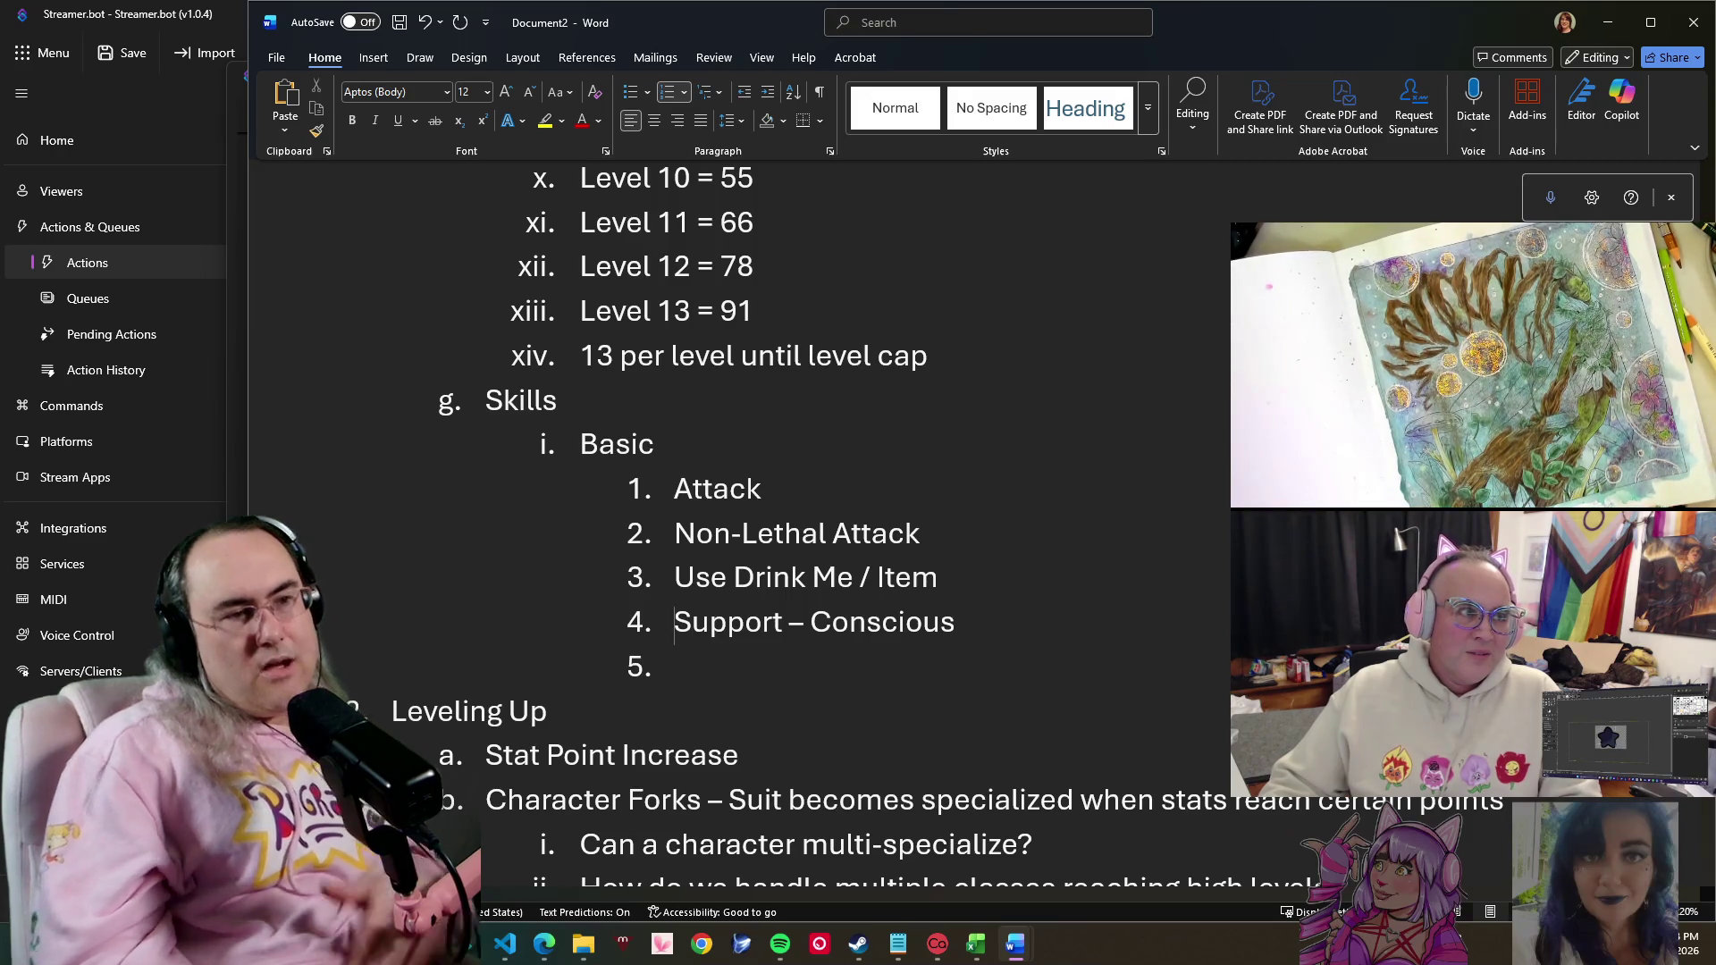
pyautogui.click(640, 489)
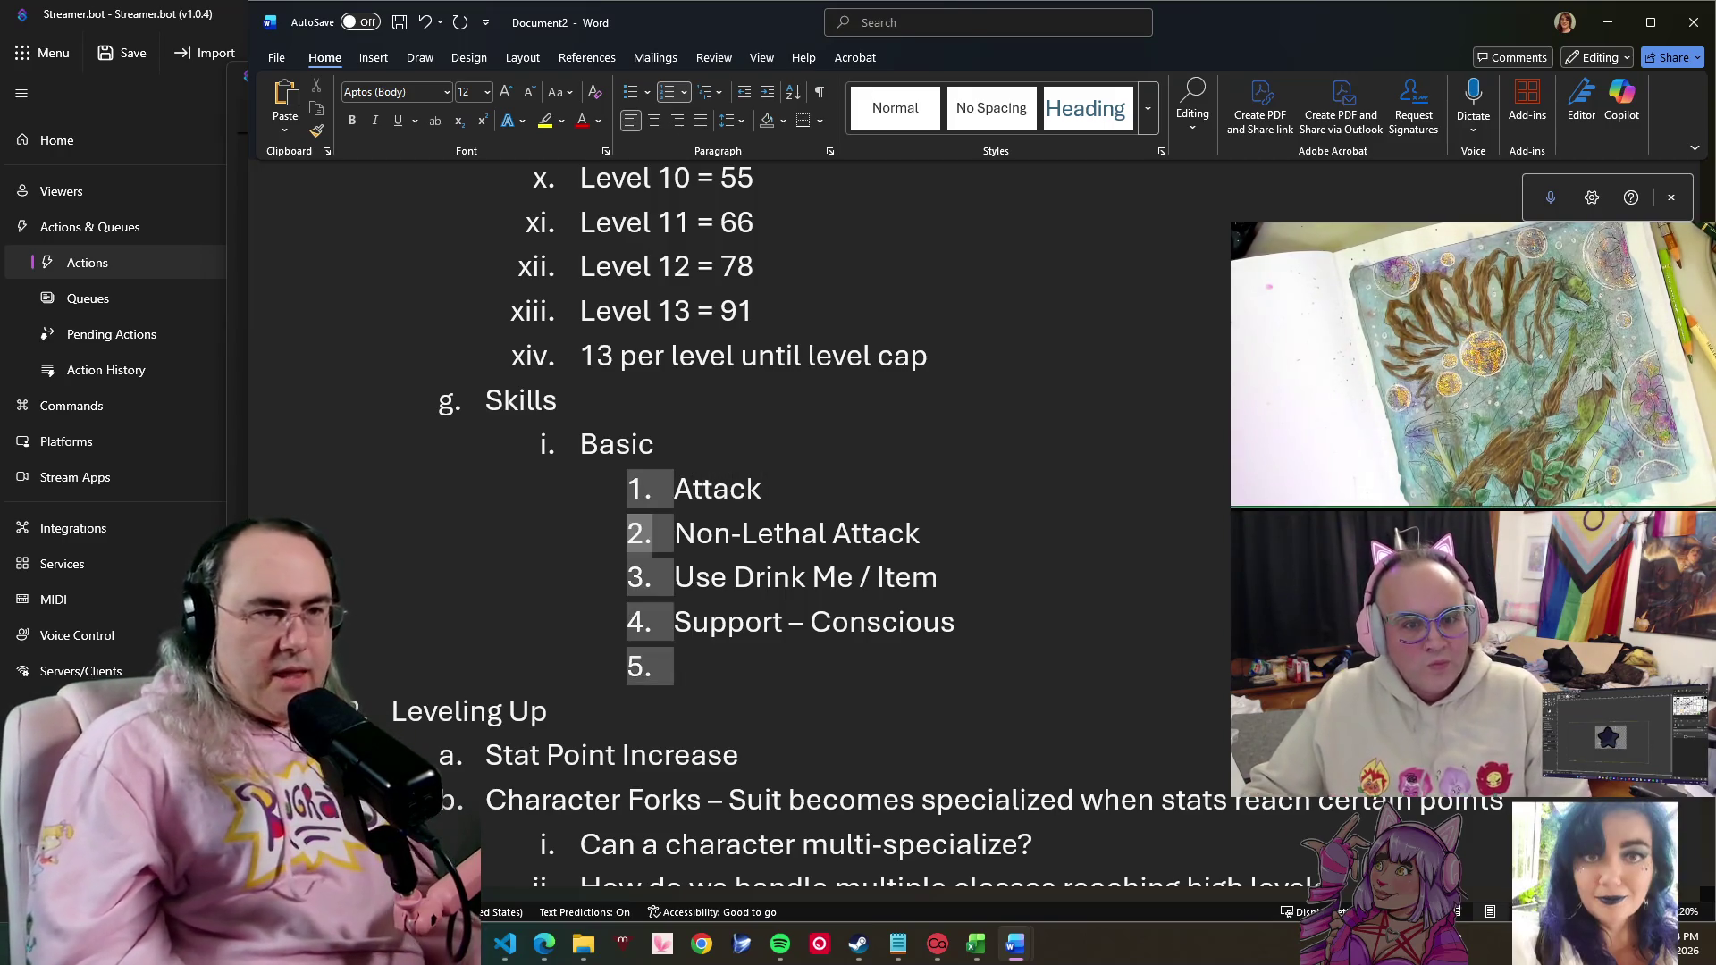
# - Tag Attack and Non-Lethal Attack with '(Drive)'
pyautogui.click(763, 488)
pyautogui.write('(Dr')
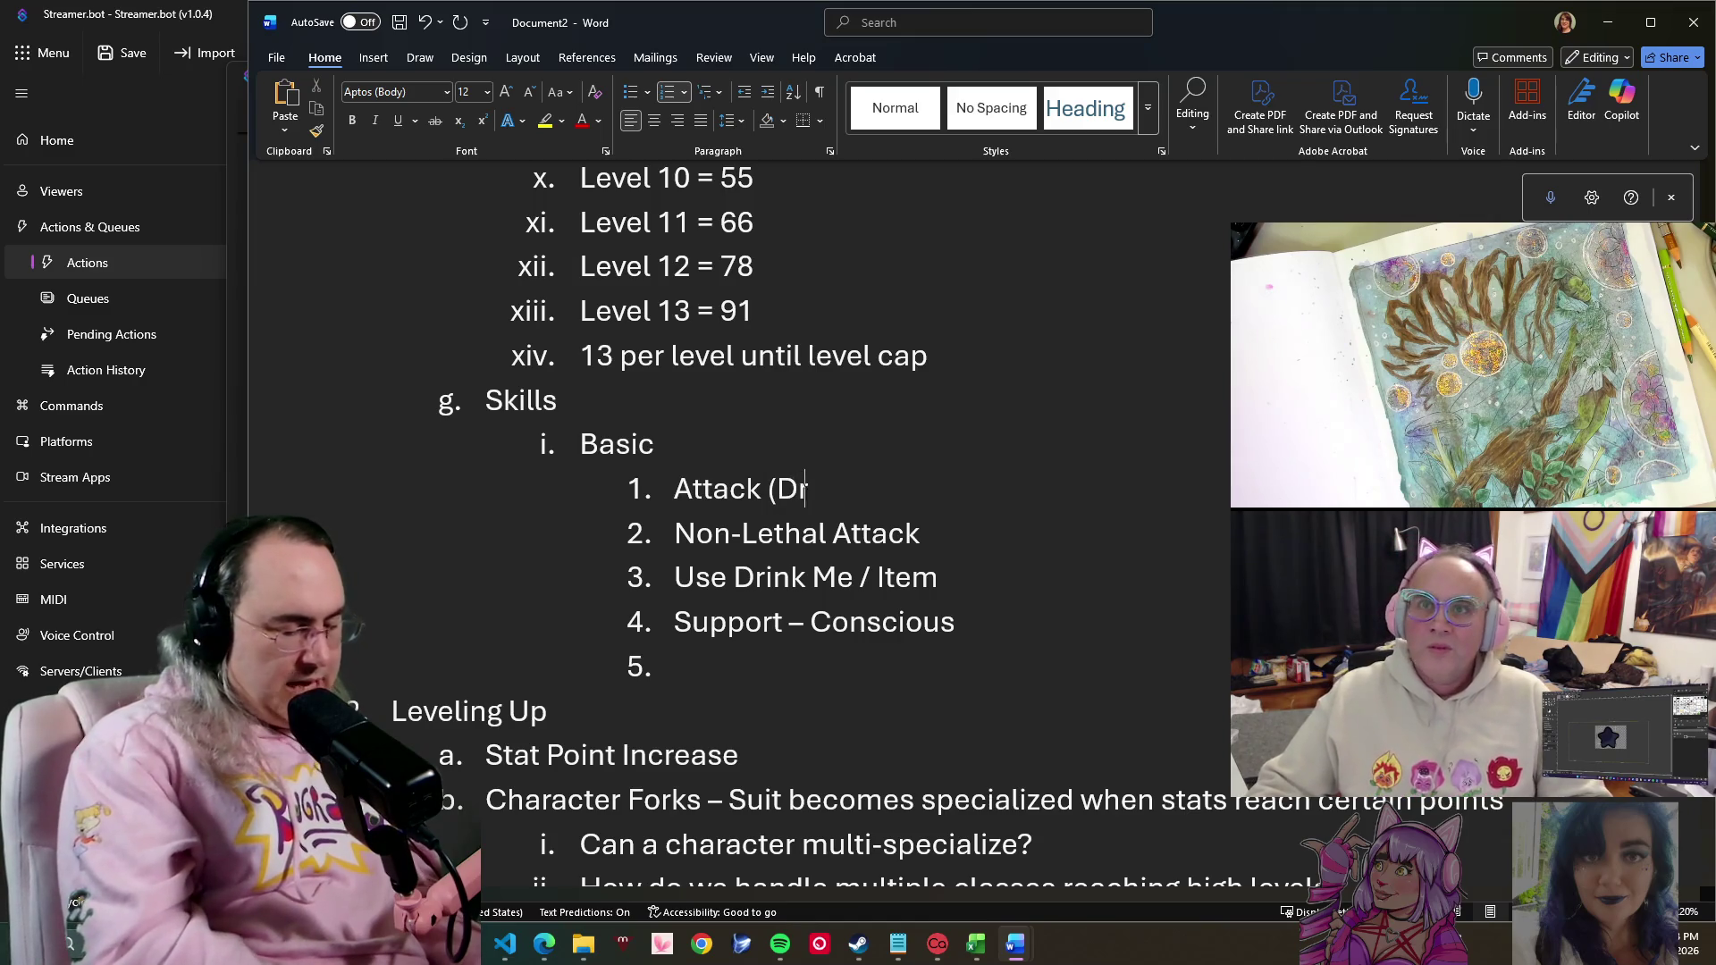
pyautogui.write('ive)')
pyautogui.press('Down')
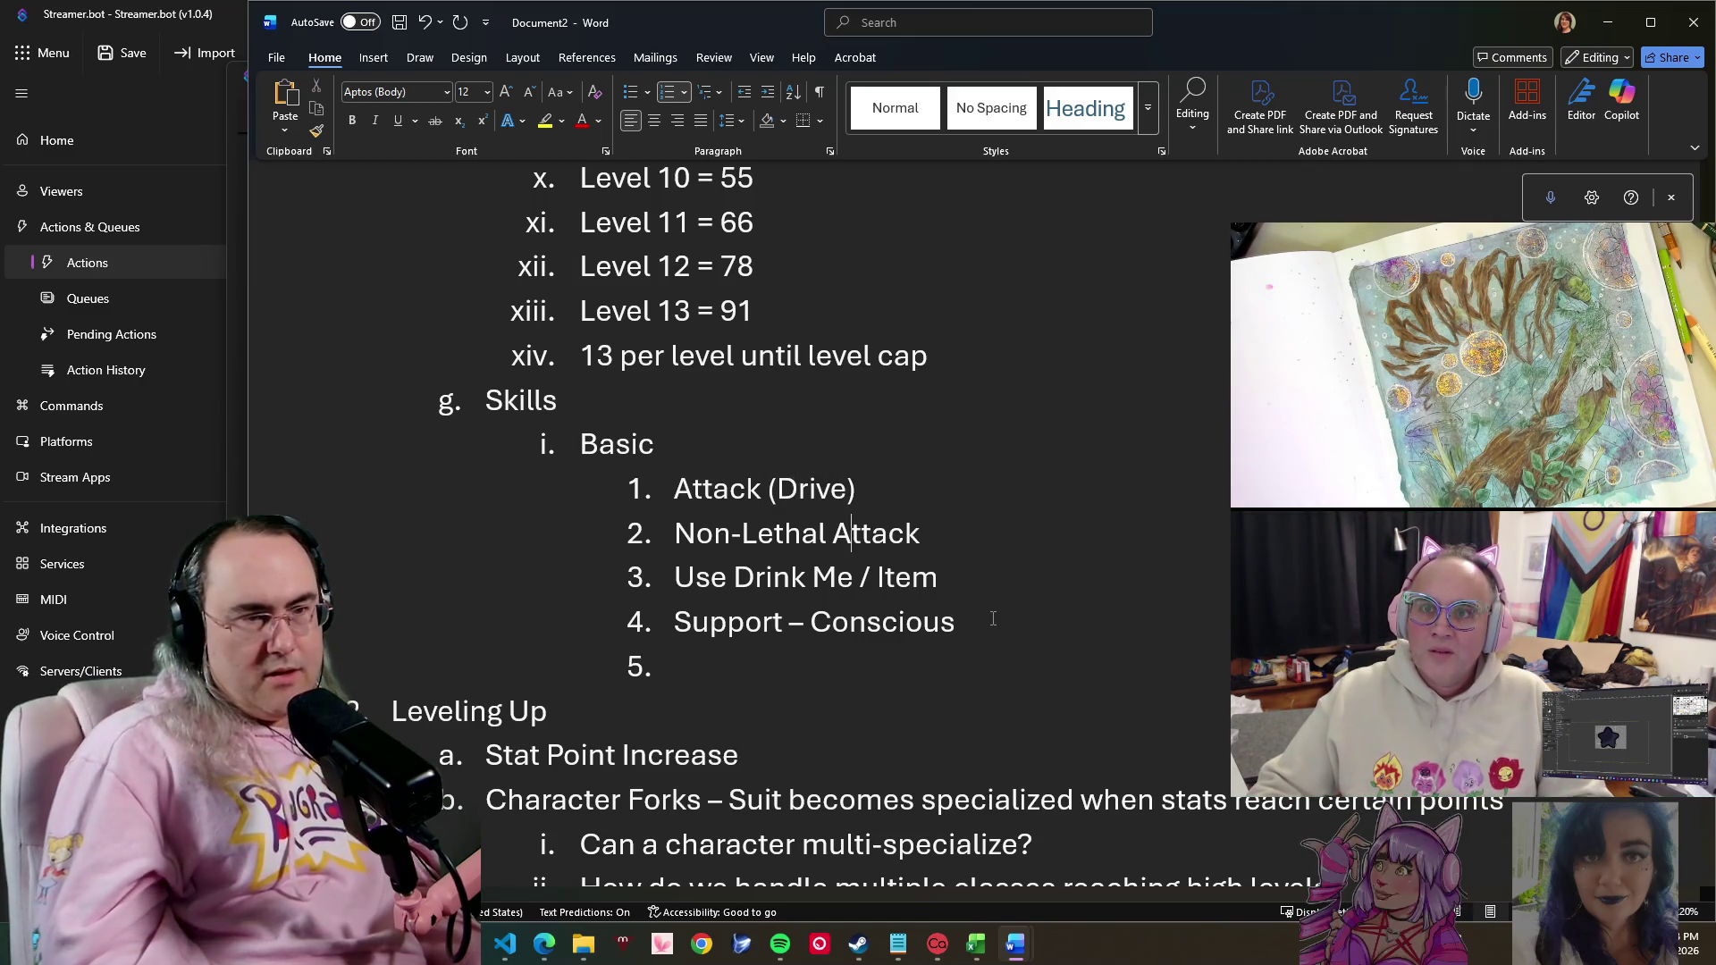
pyautogui.press('End')
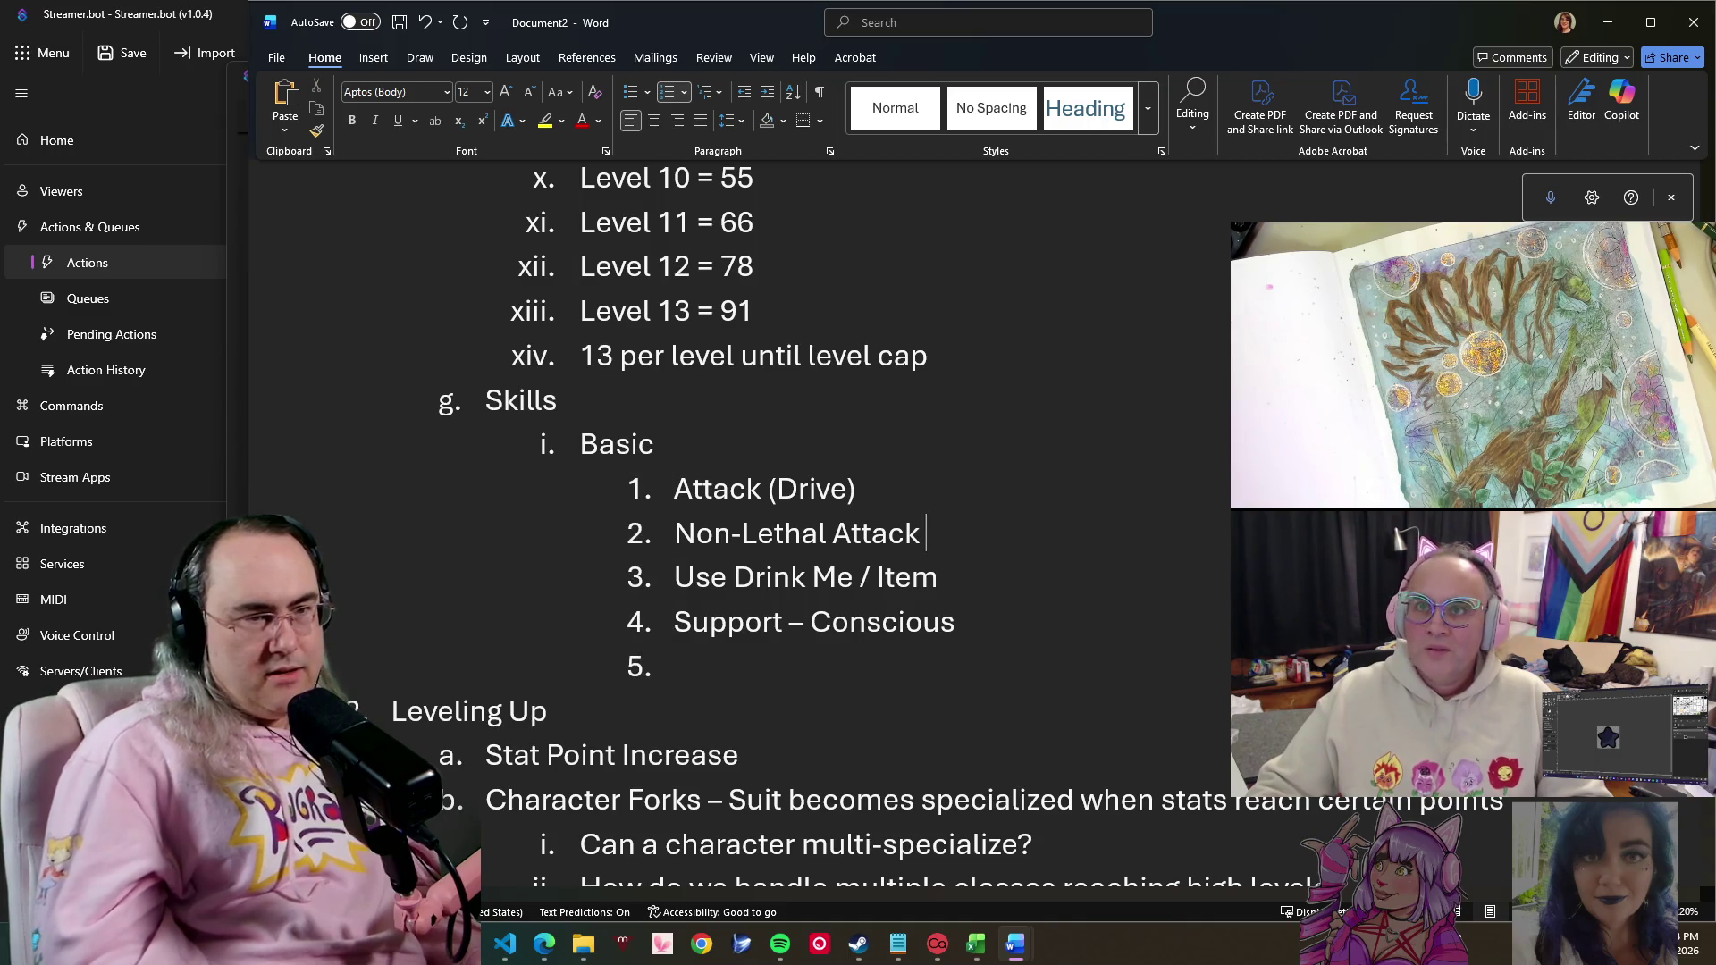
pyautogui.write('(E')
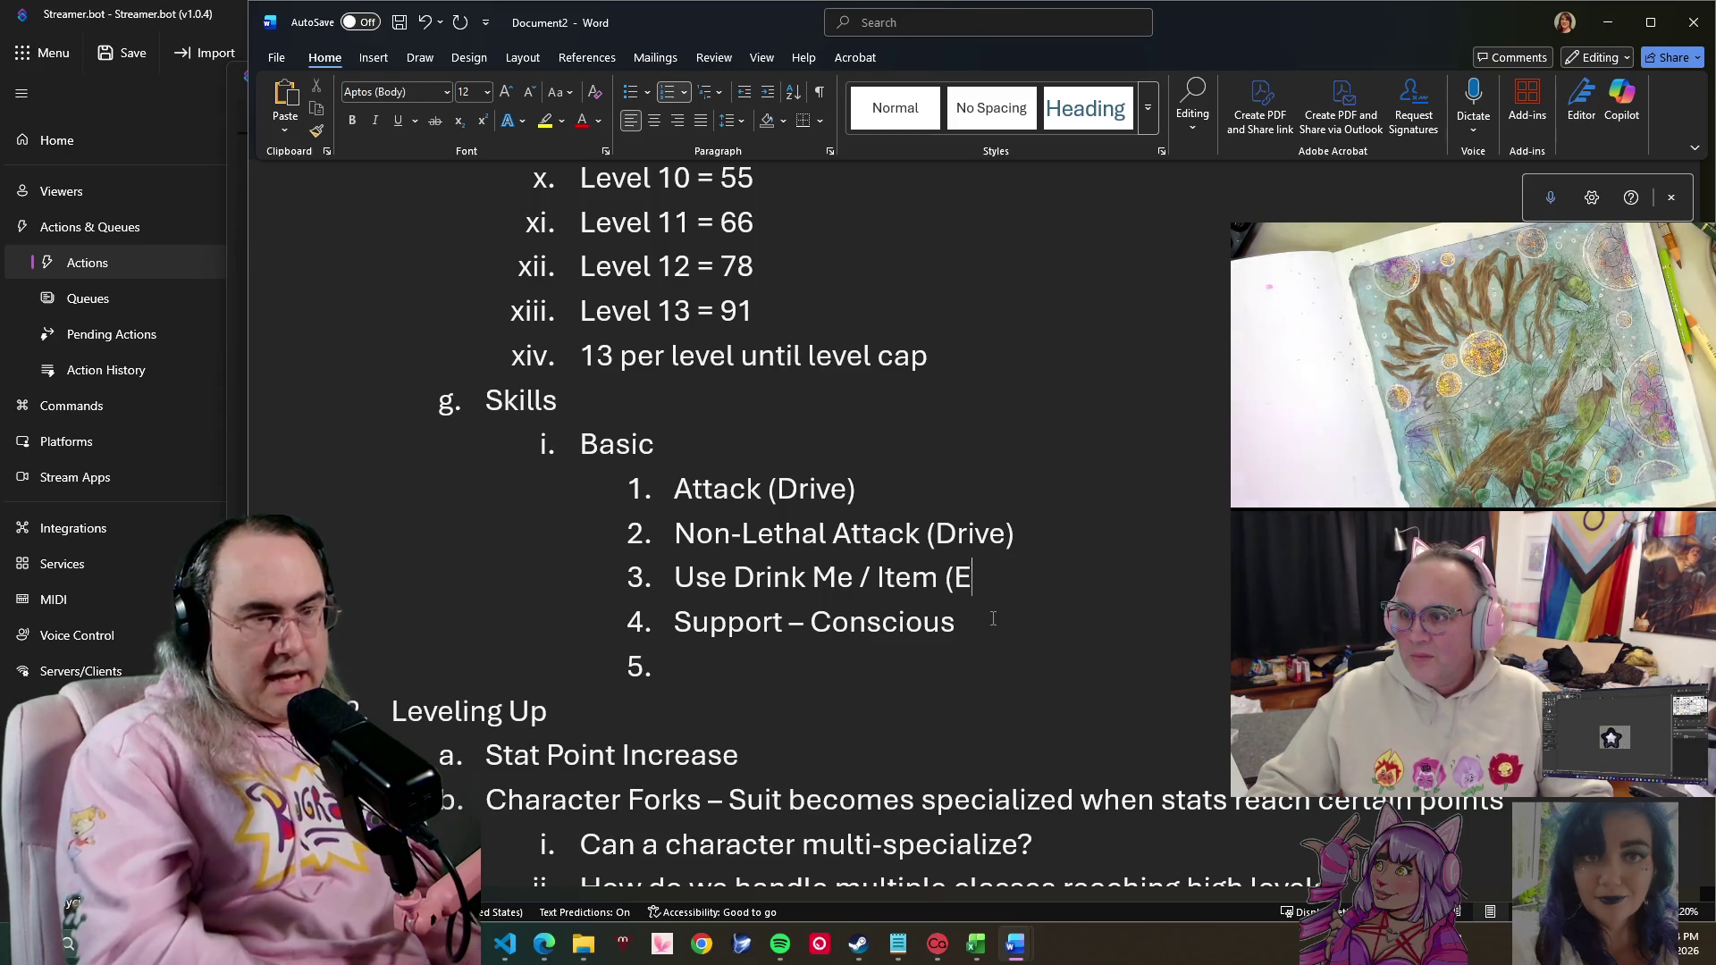
pyautogui.write('ssence)')
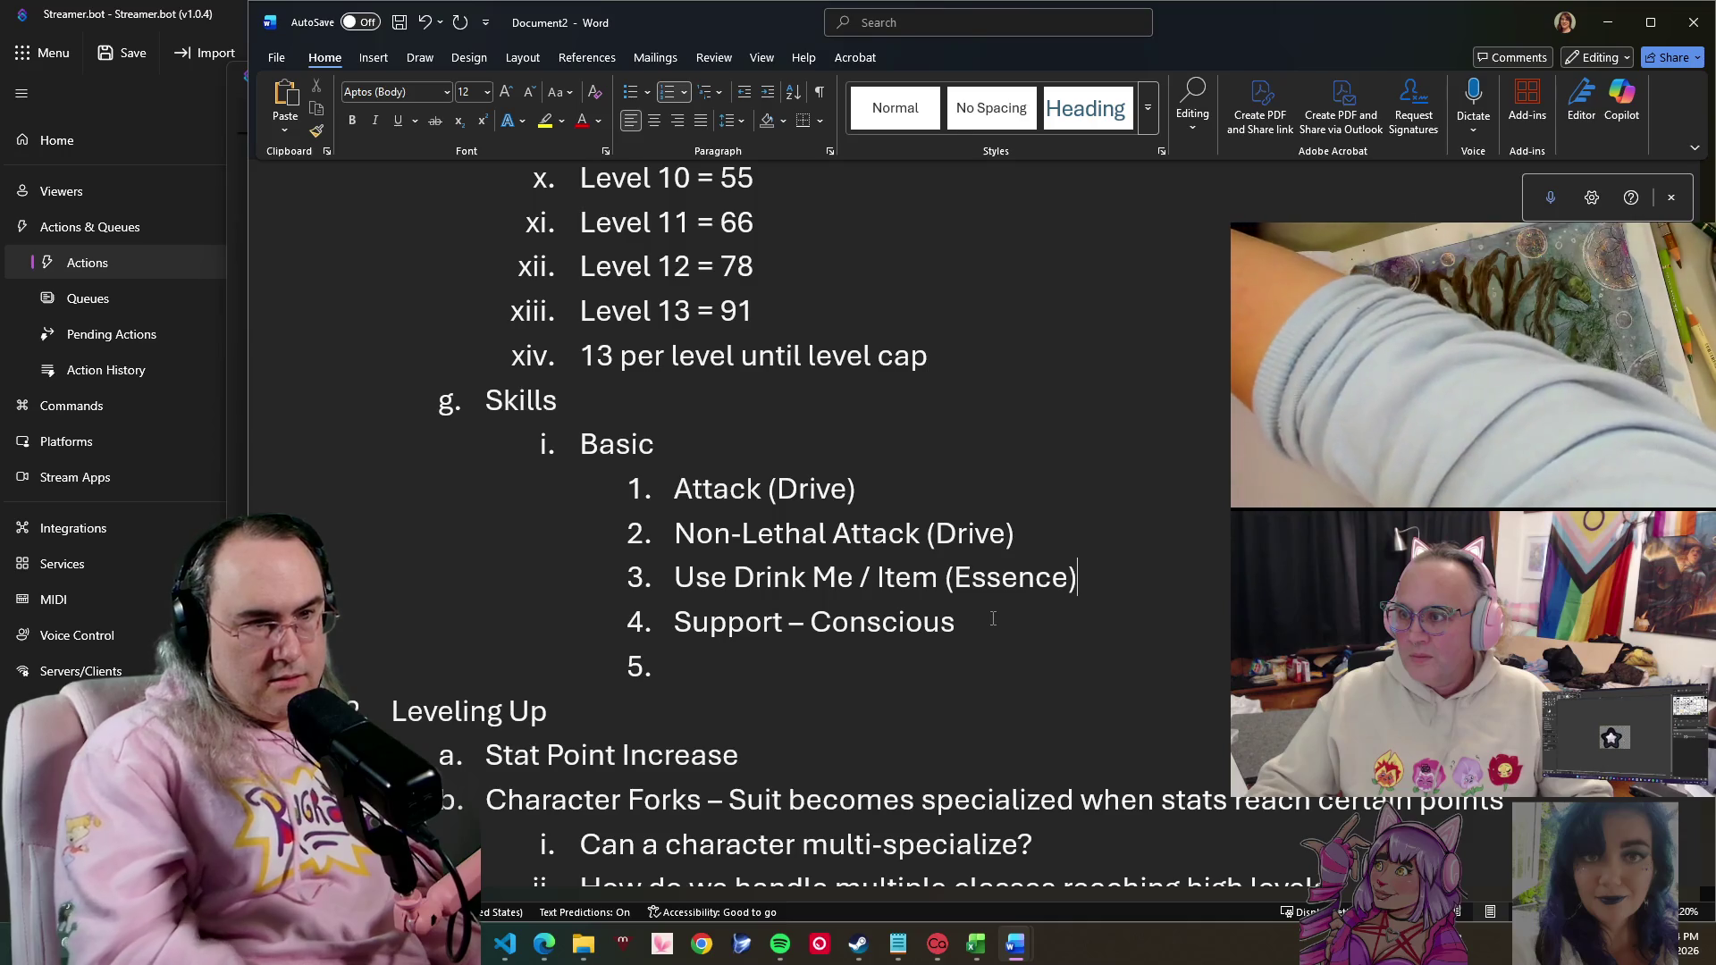
# - Tag Use Drink Me / Item '(Essence)' and Support – Conscious '(Resolve/Essence)'
pyautogui.press('Down')
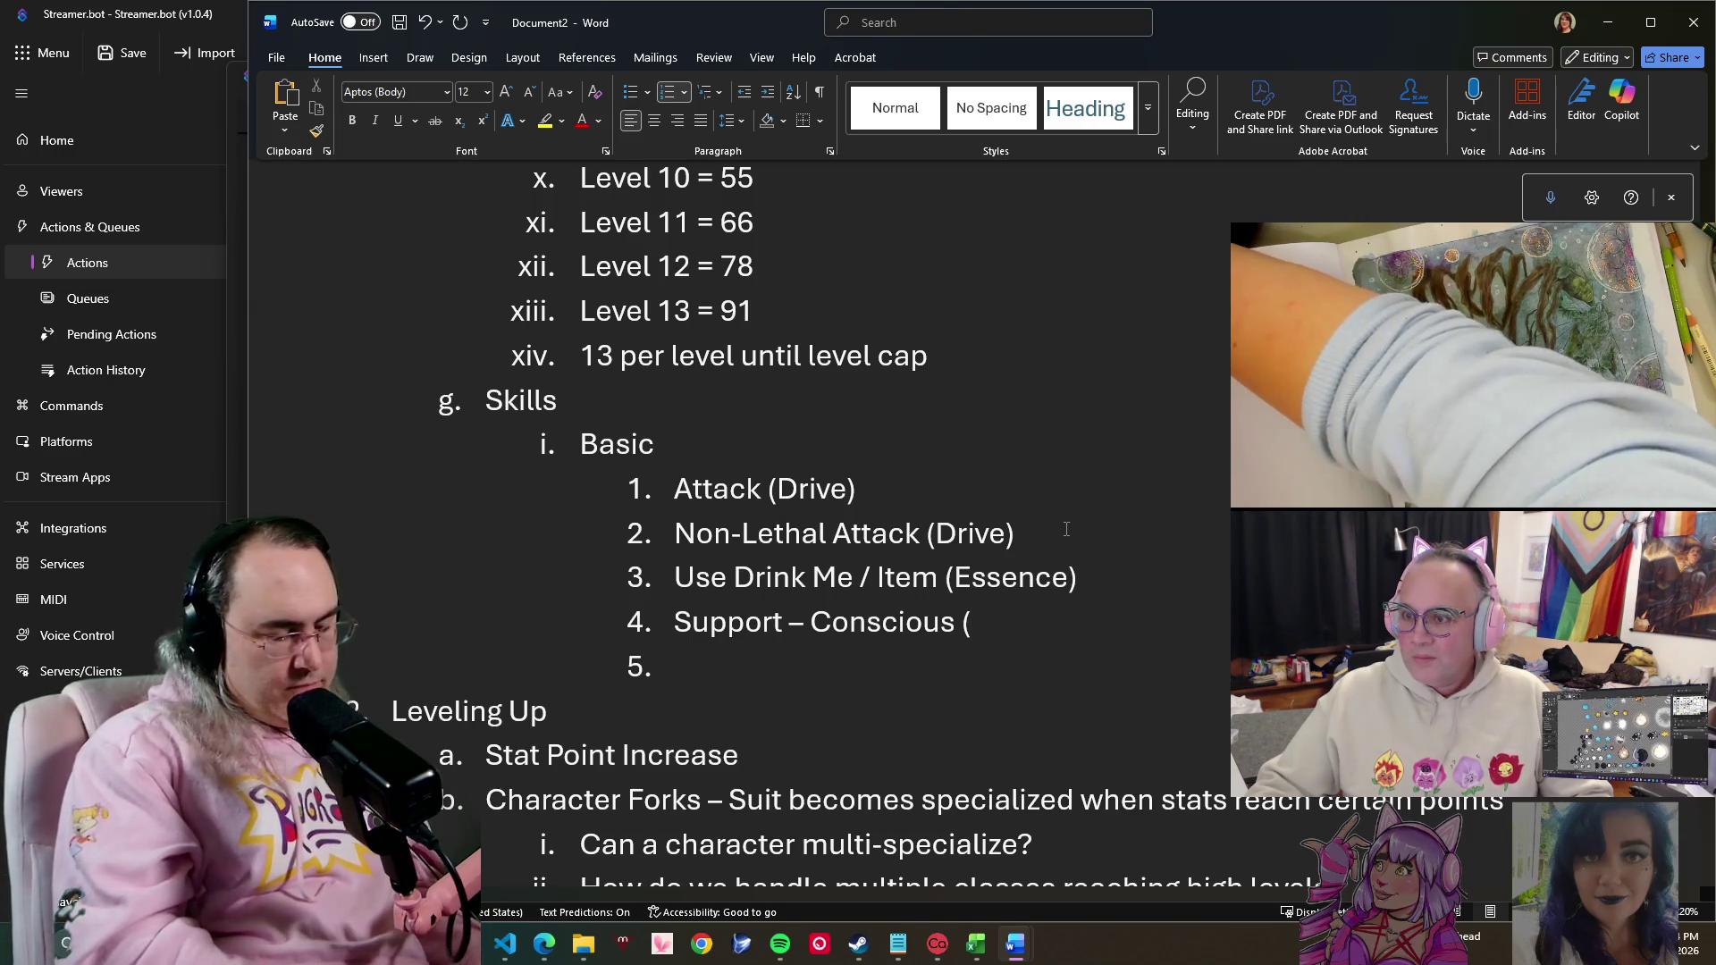
pyautogui.write('Reso')
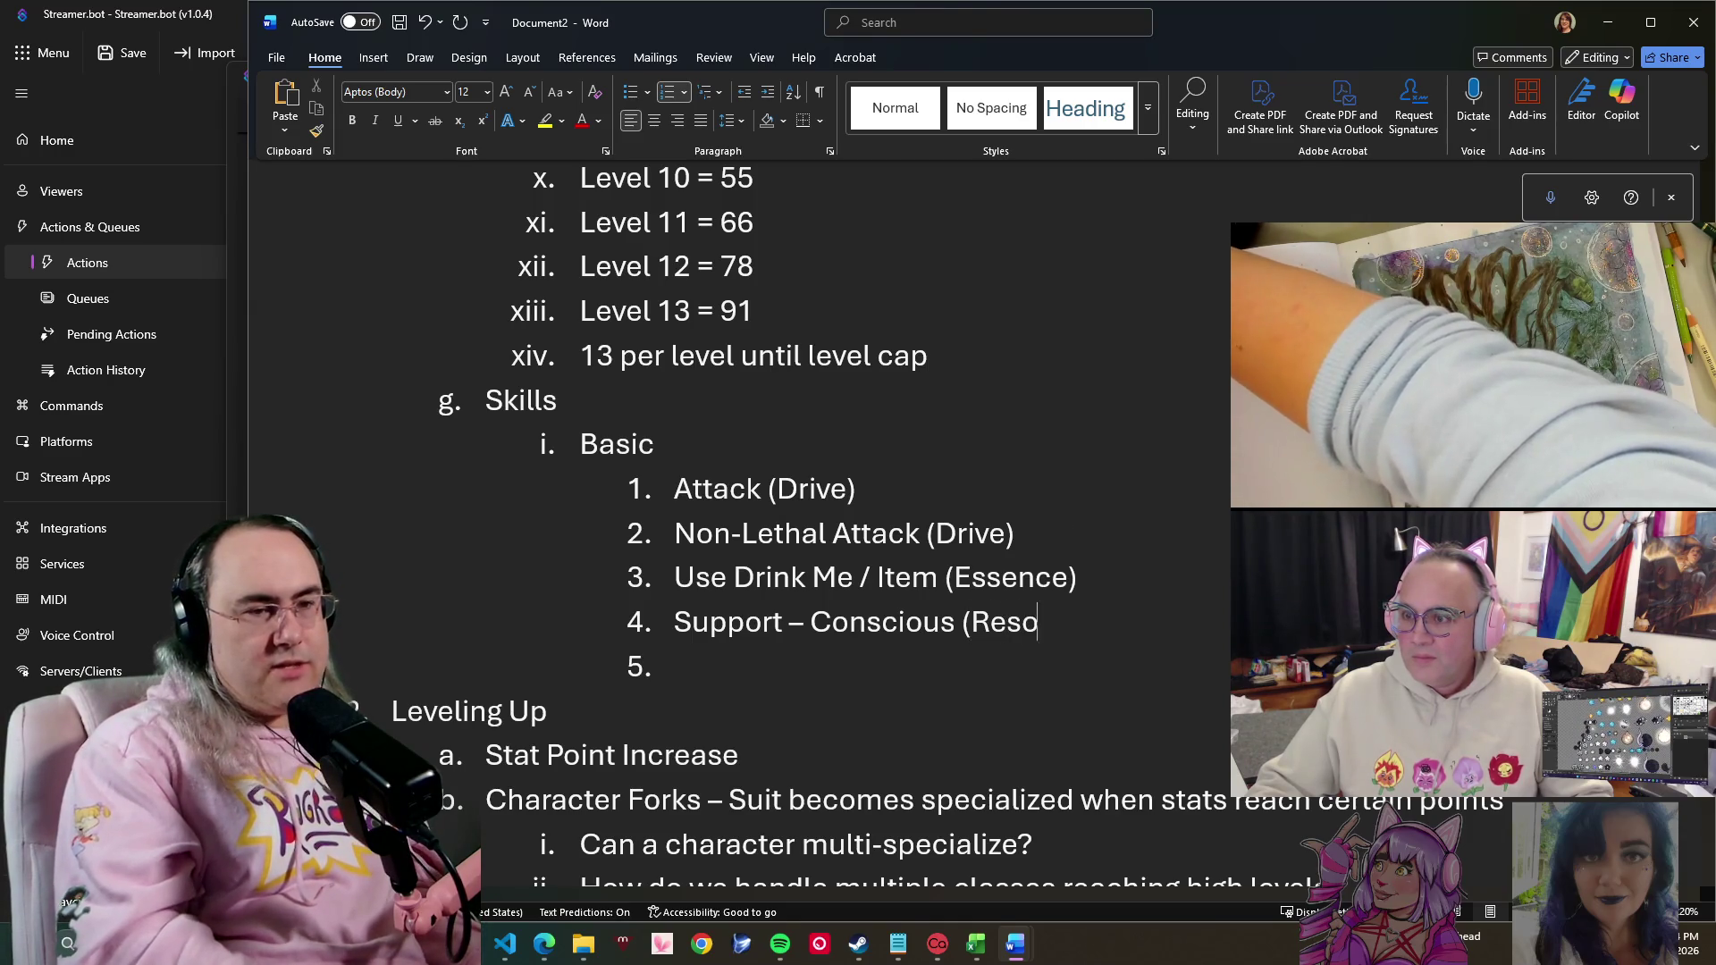
pyautogui.write('lve./')
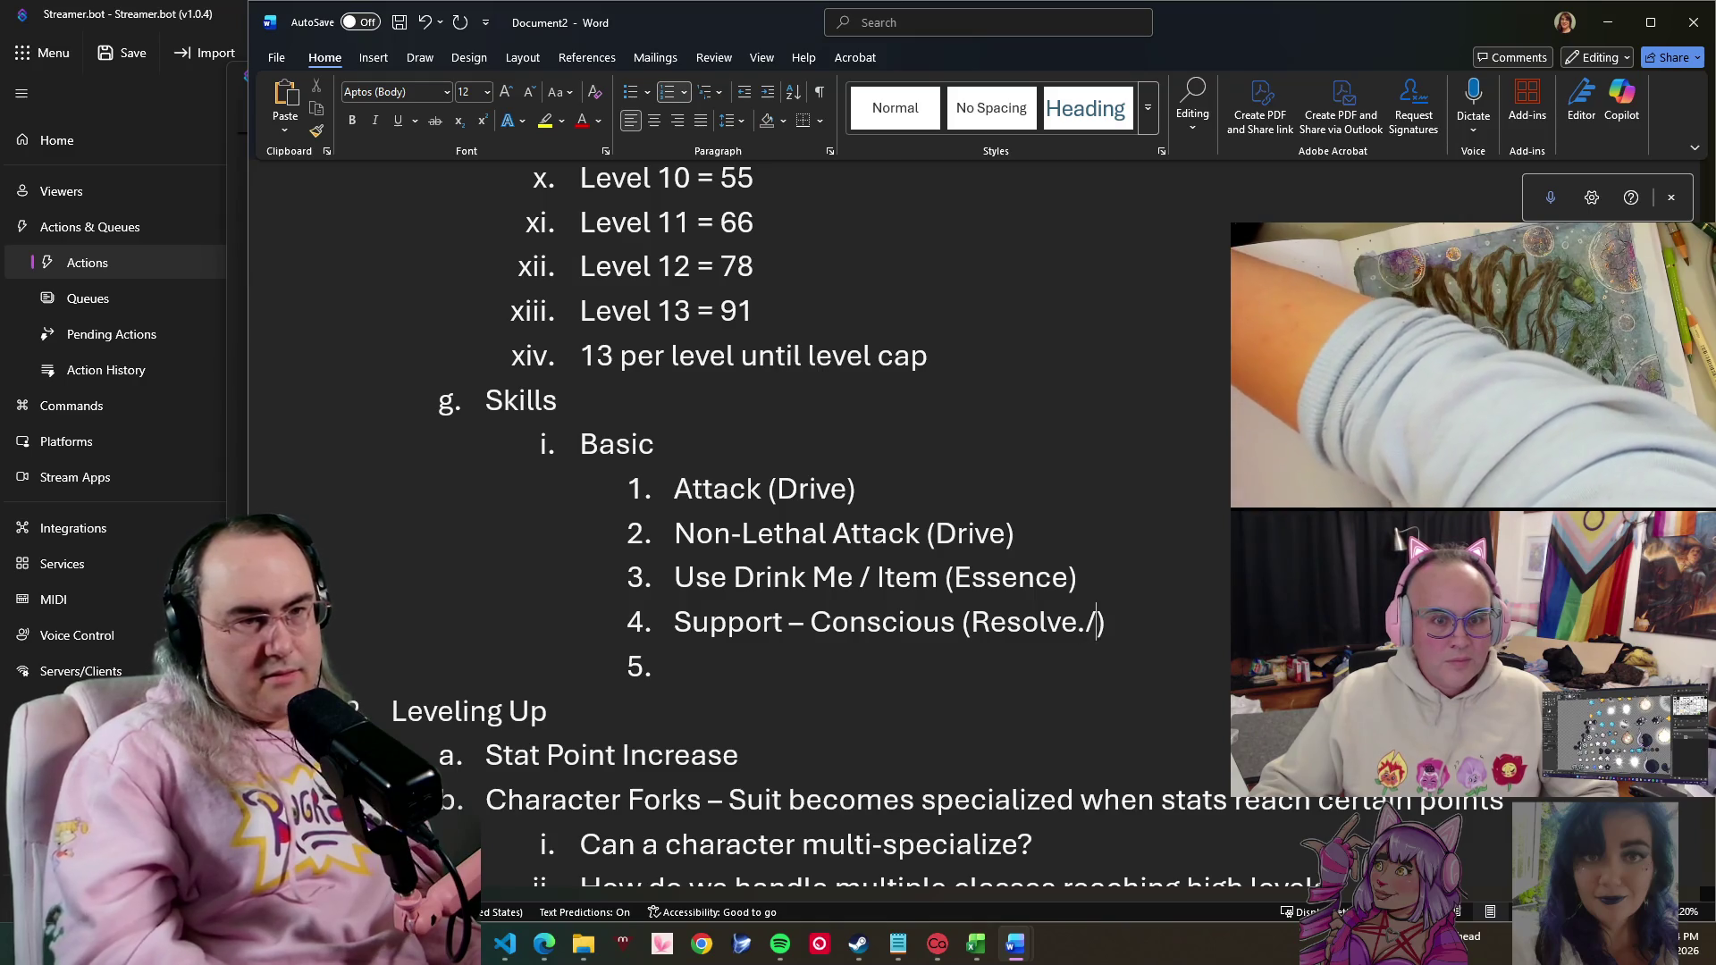
pyautogui.press('BackSpace')
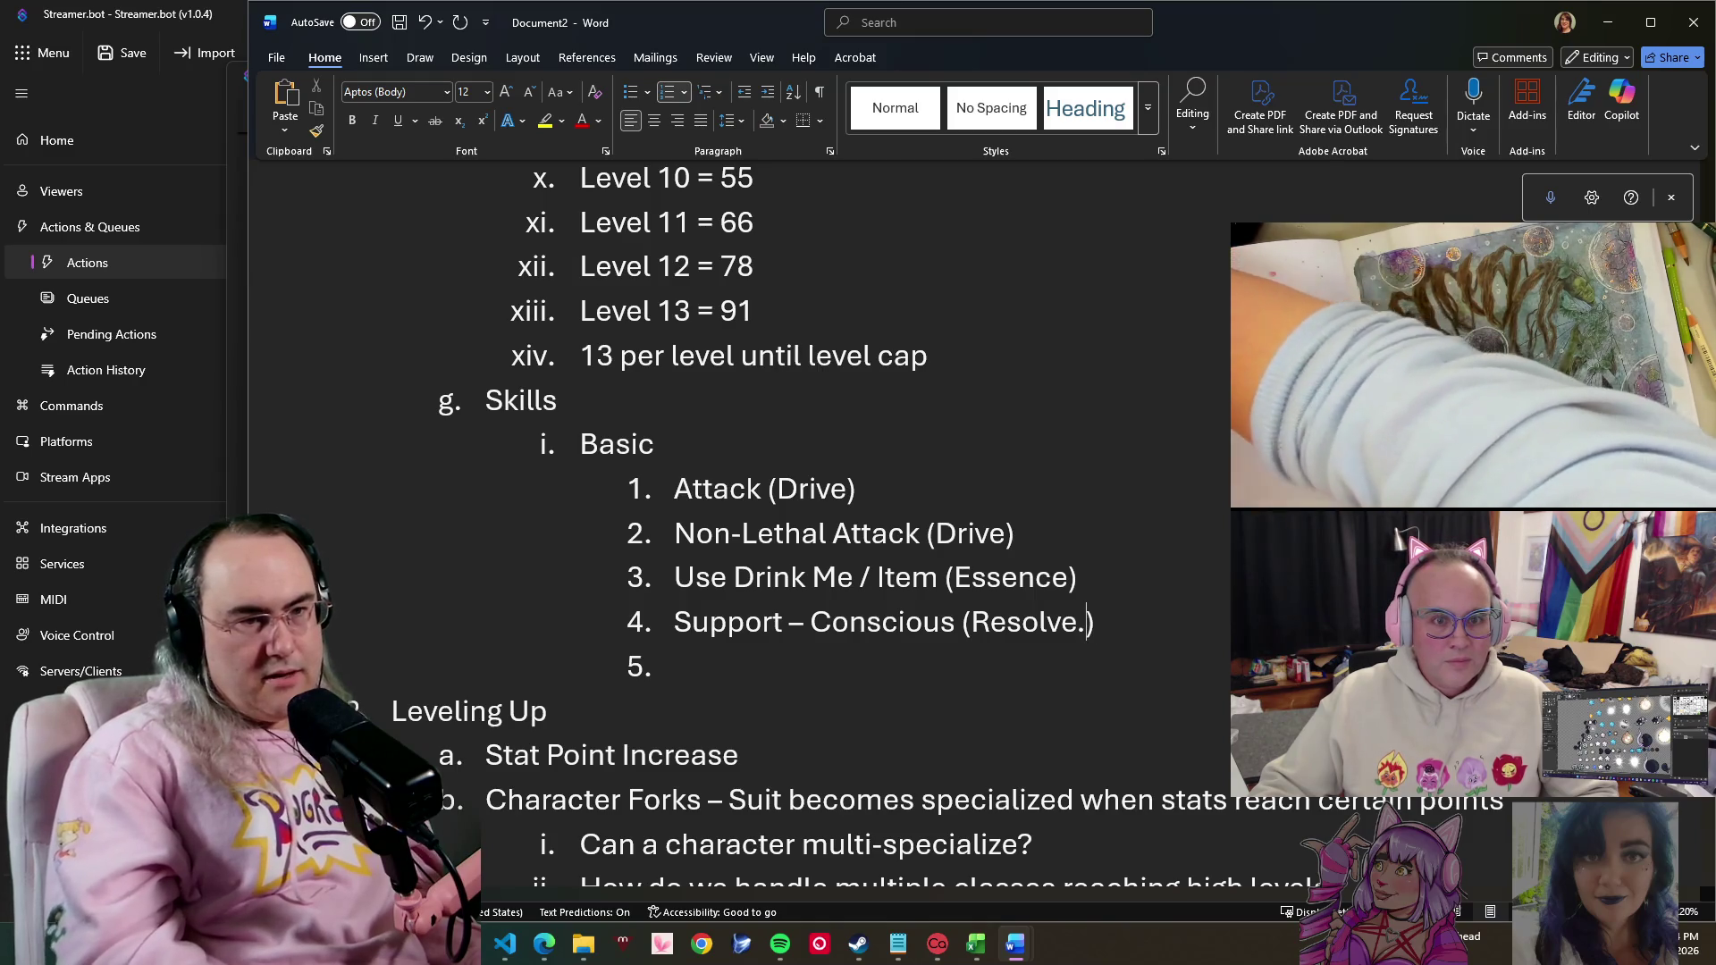
pyautogui.press('BackSpace')
pyautogui.write('/Essen')
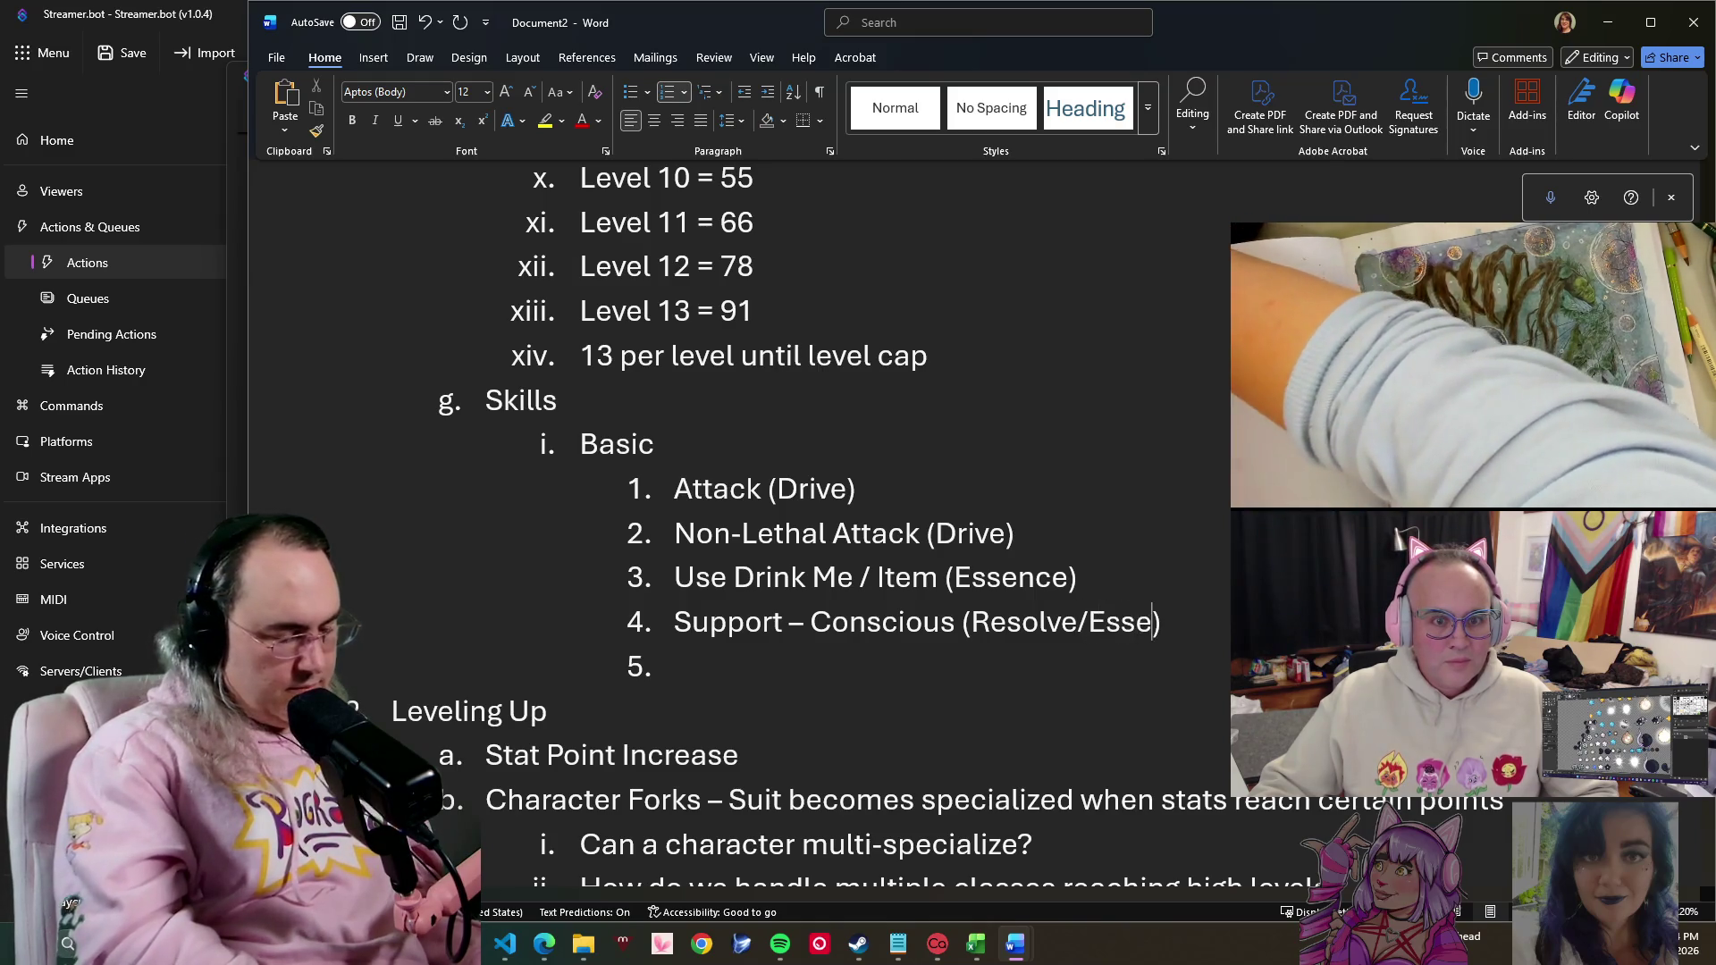
pyautogui.write('ce')
pyautogui.press('Down')
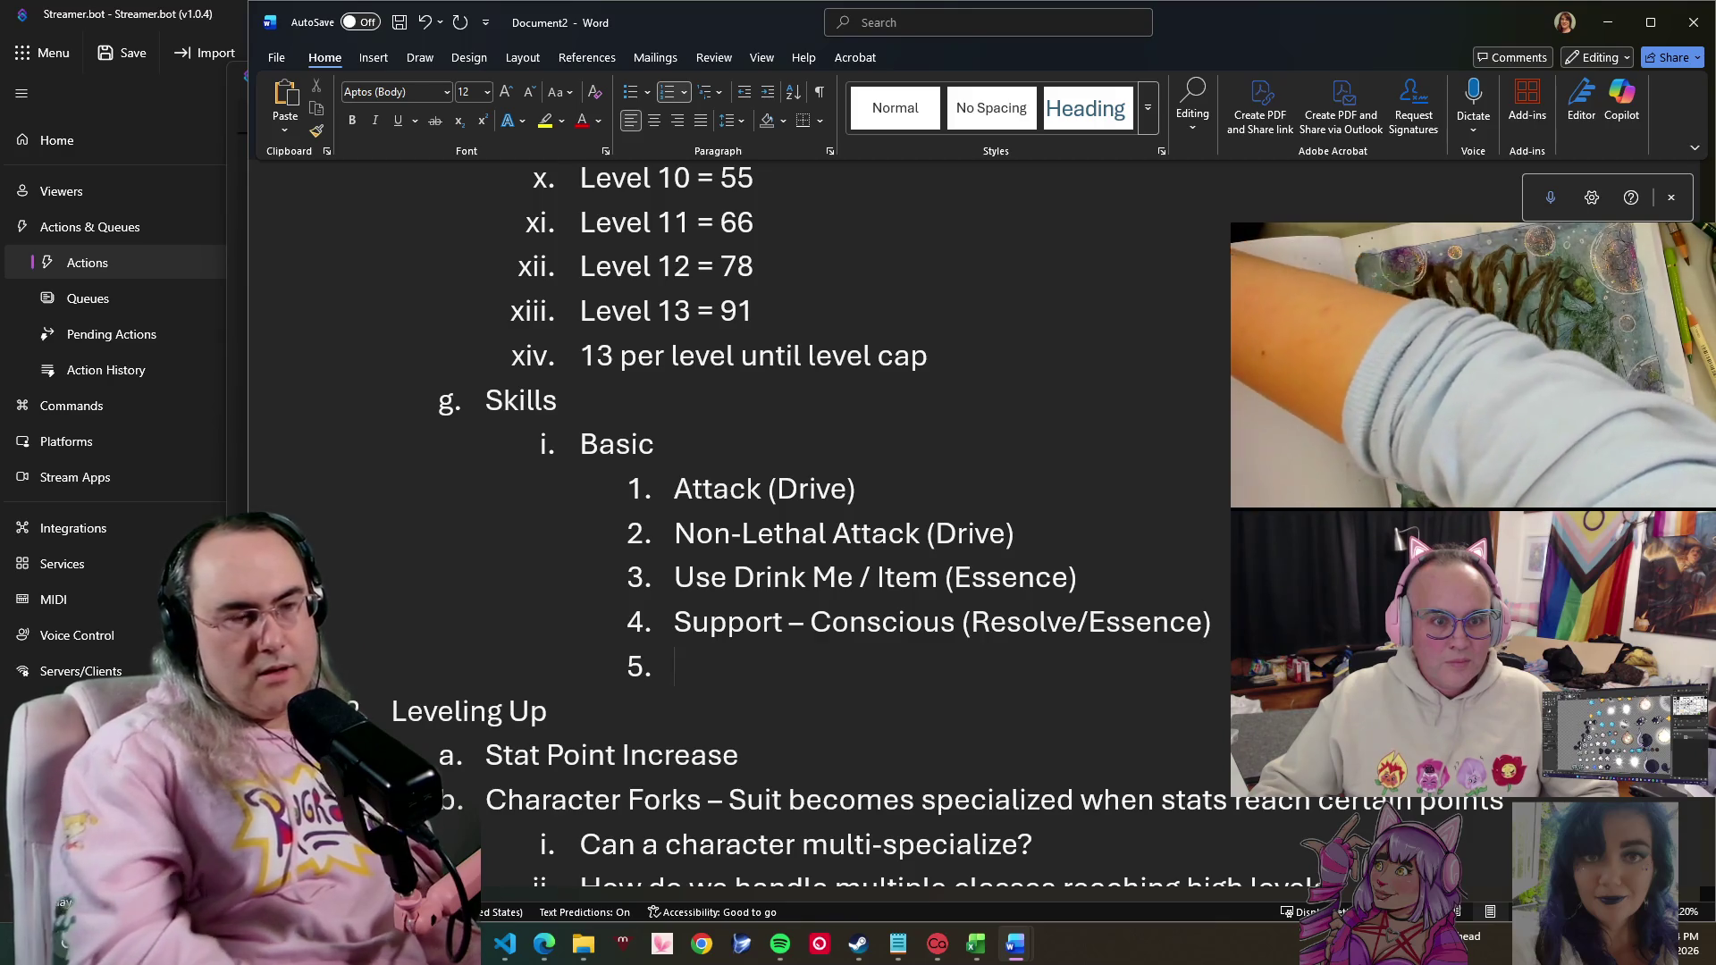
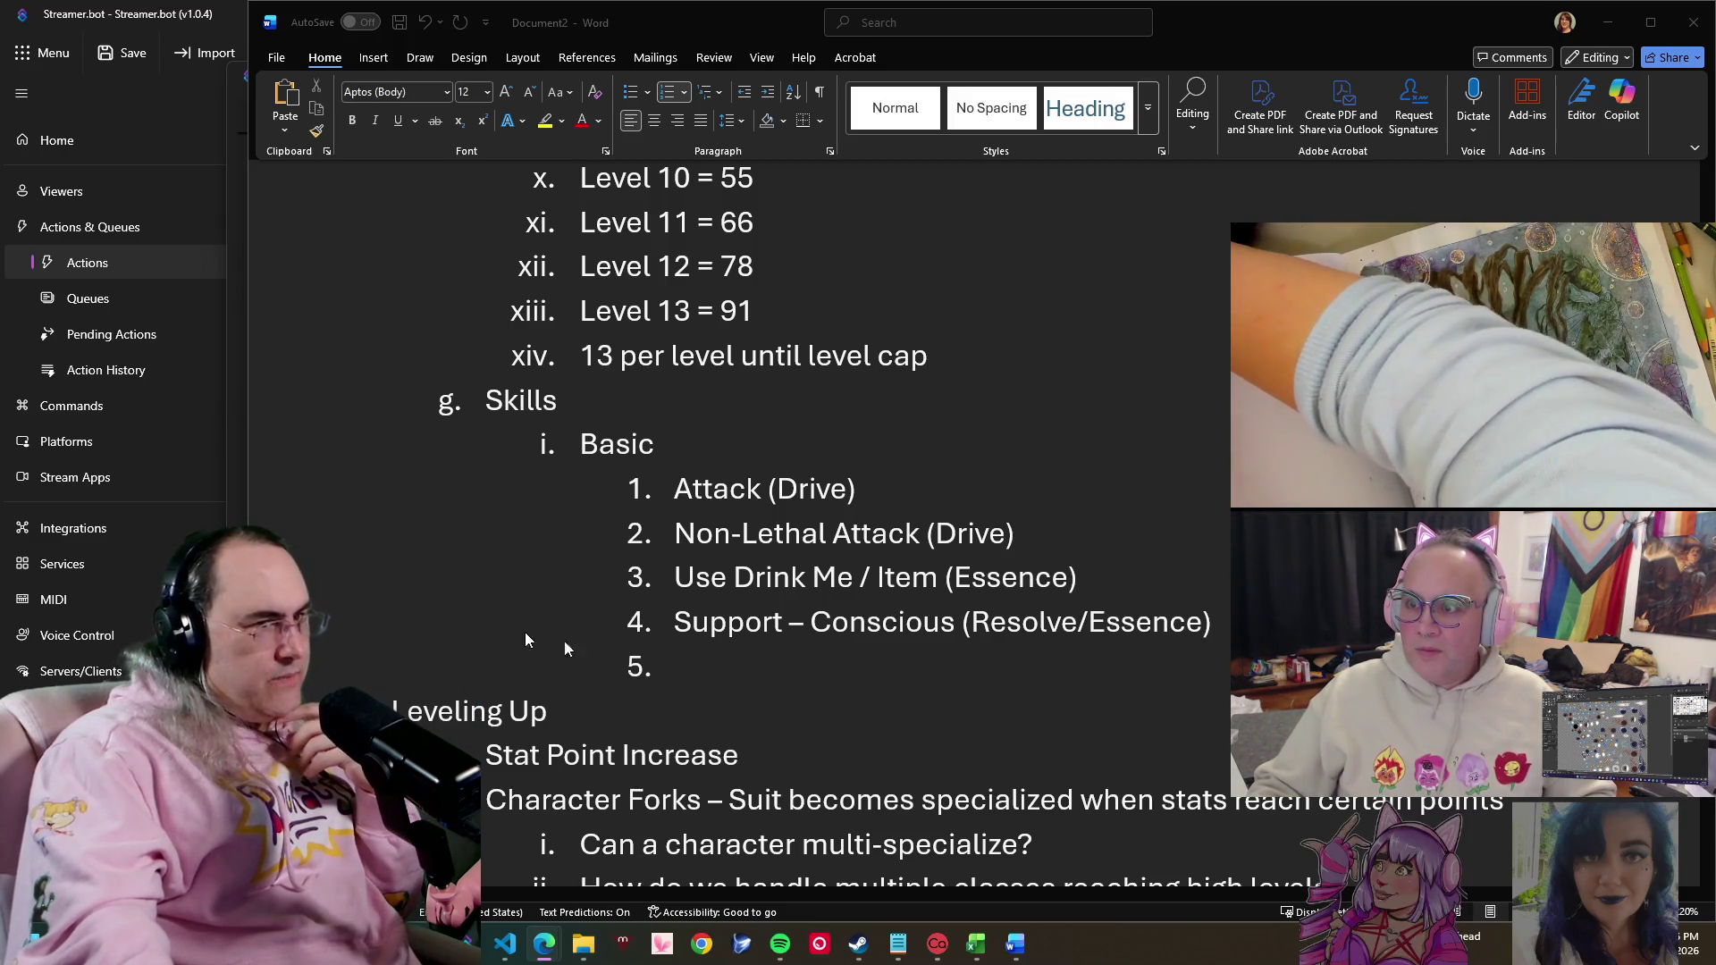
# - Enter 'Use Skill' as item 5 and start a sixth item 'Exploration'
pyautogui.click(777, 671)
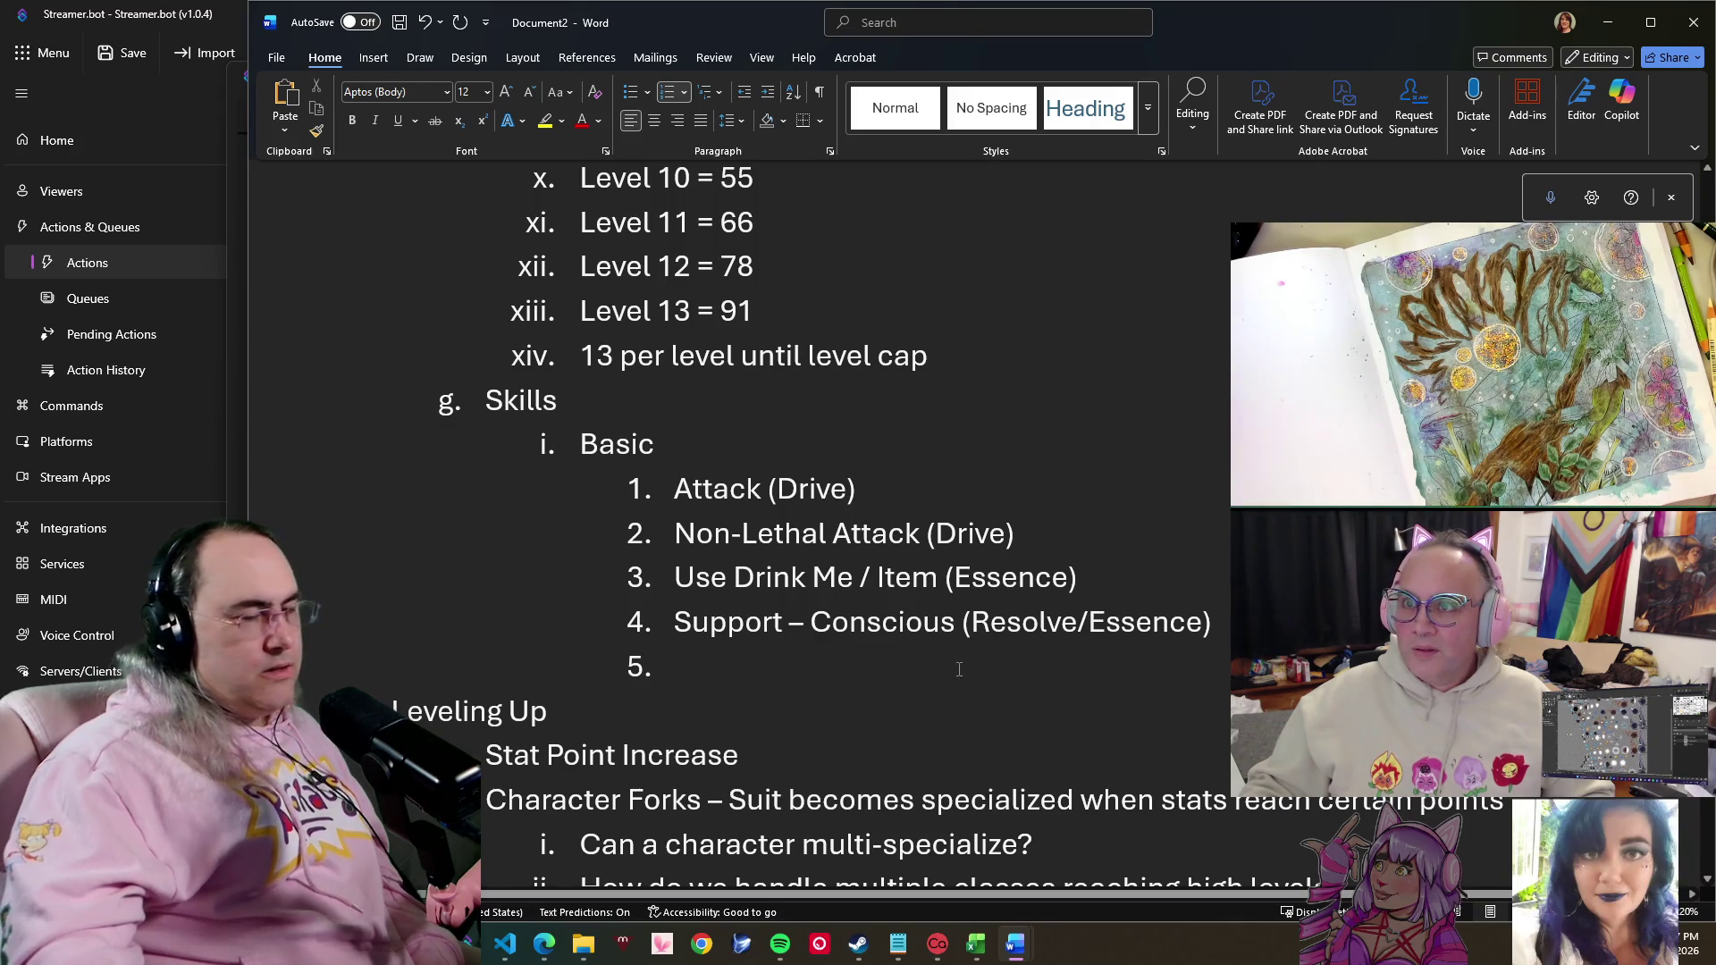
pyautogui.write('Use Skill')
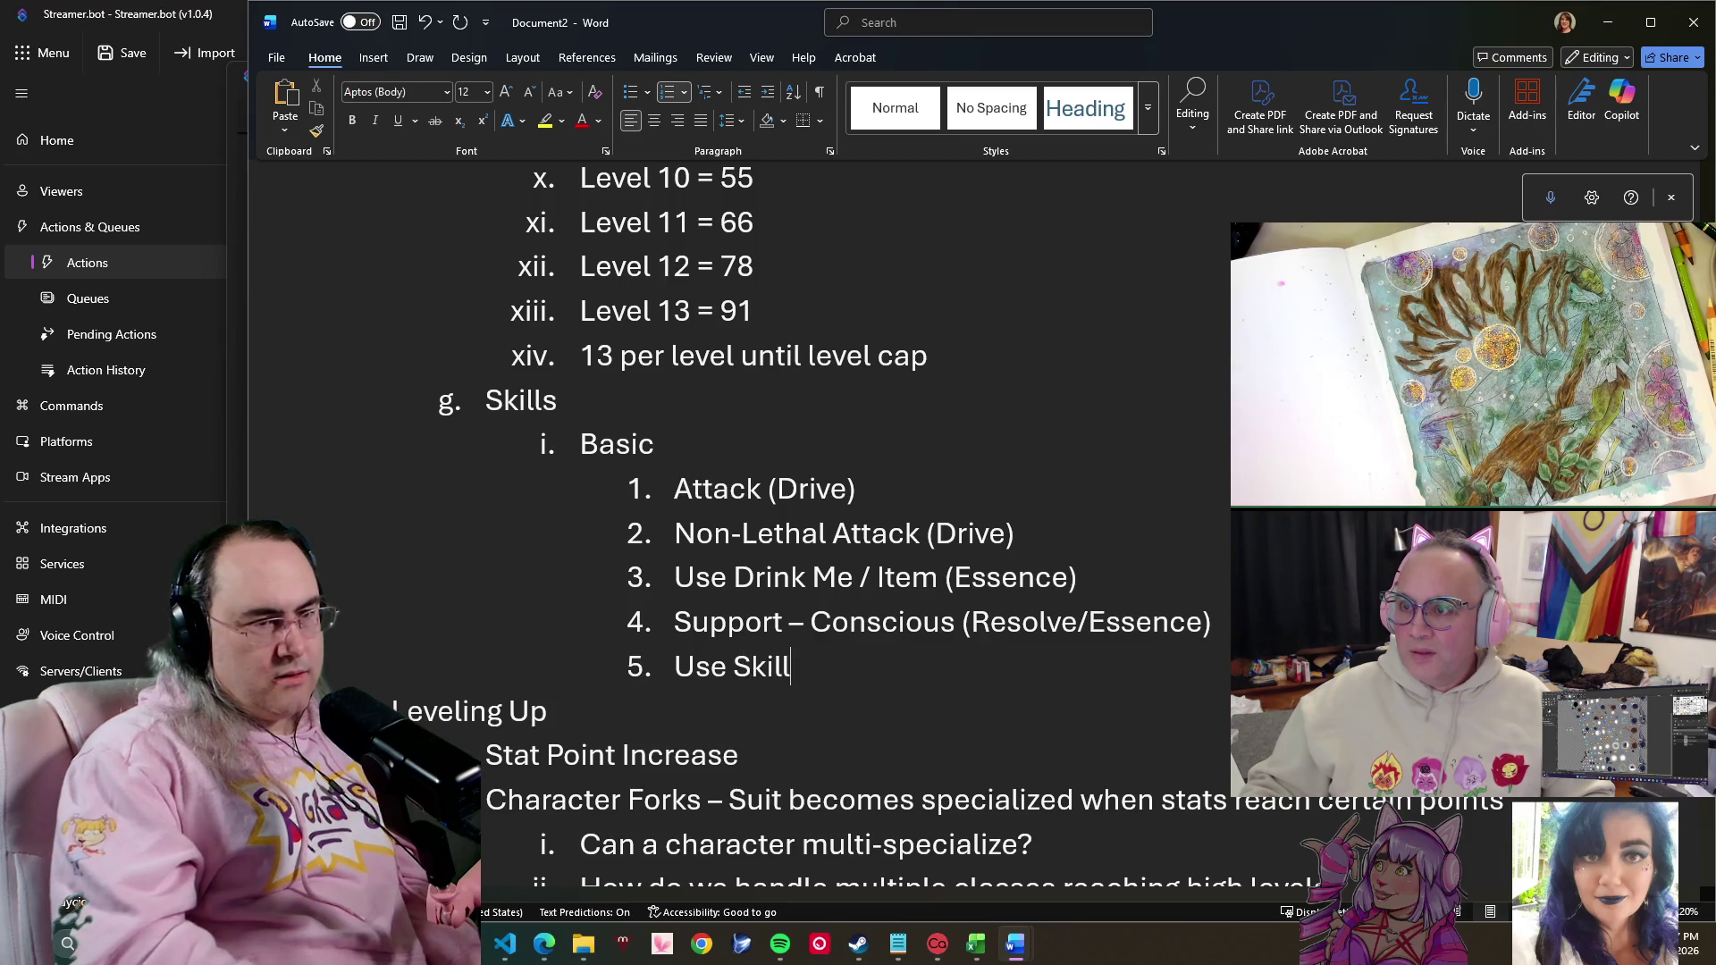
pyautogui.press('Return')
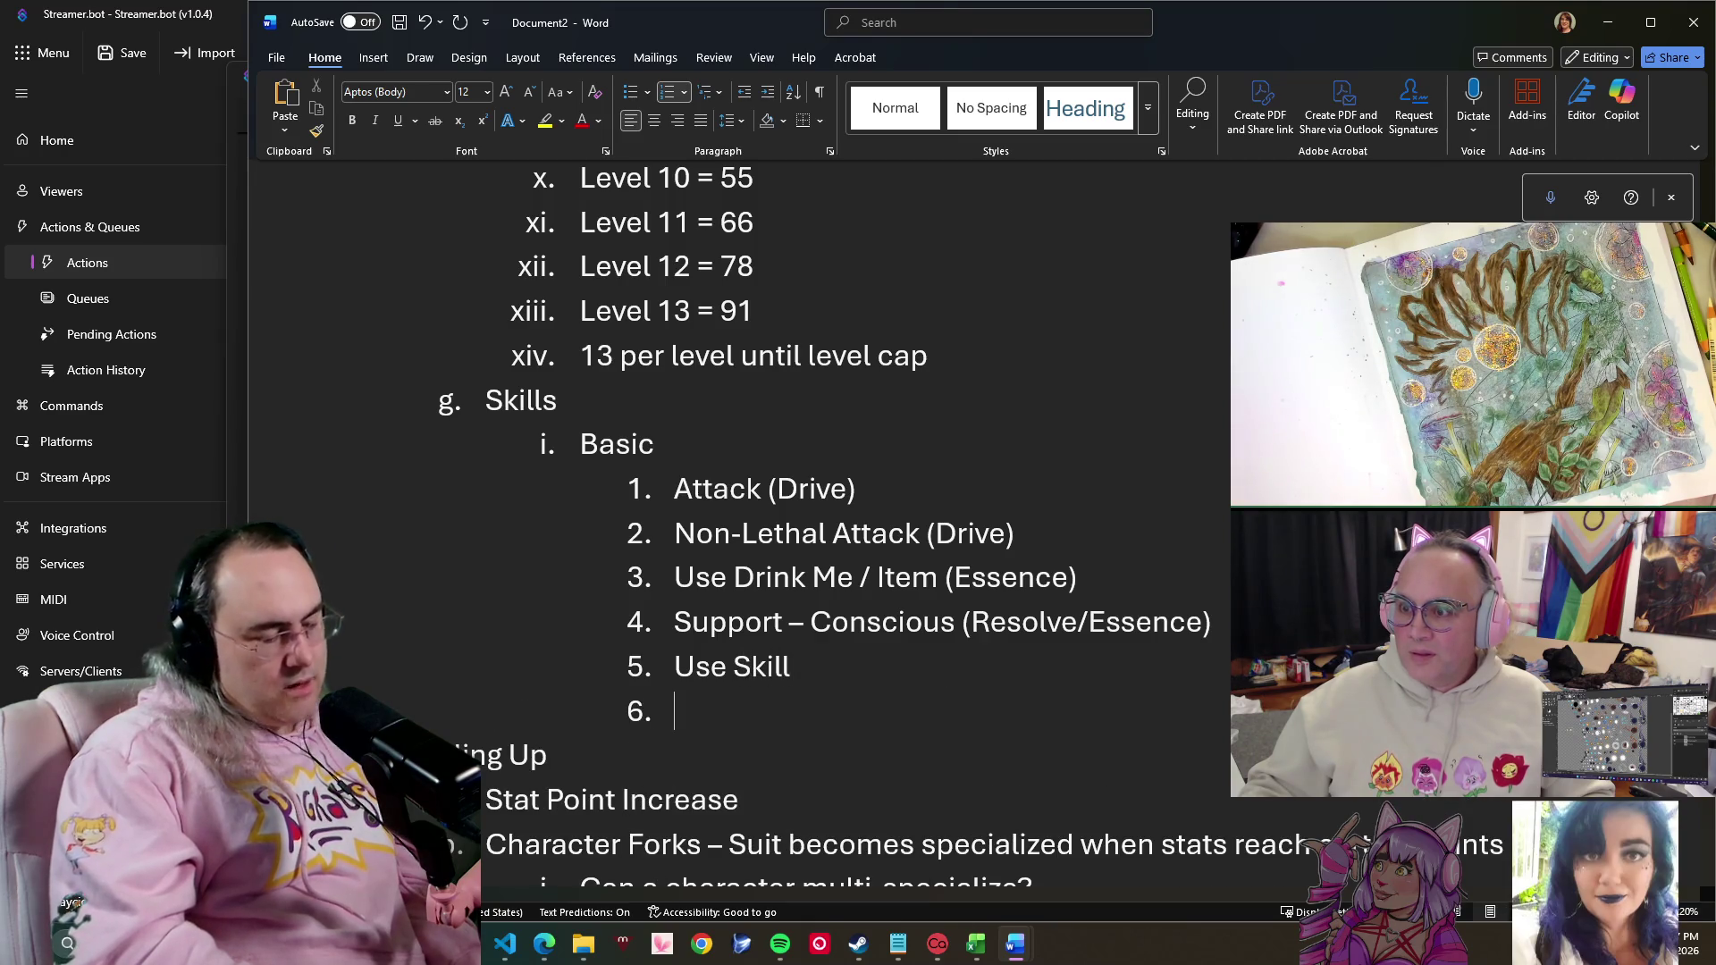
pyautogui.write('Explo')
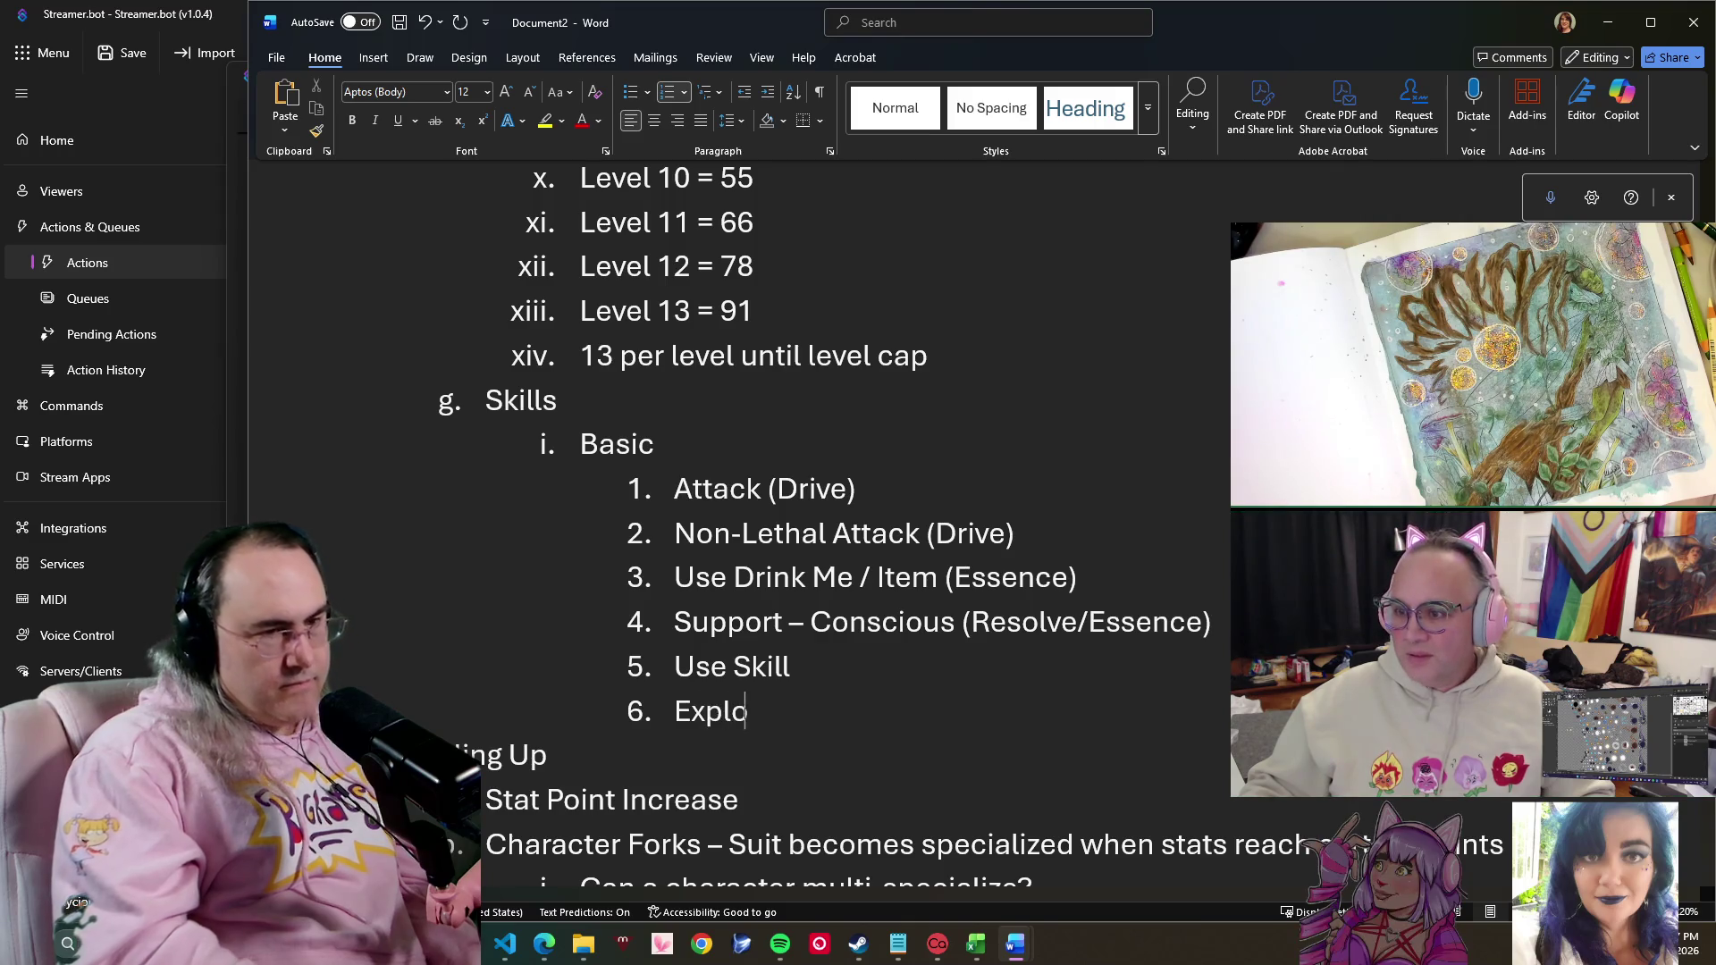
pyautogui.write('ration')
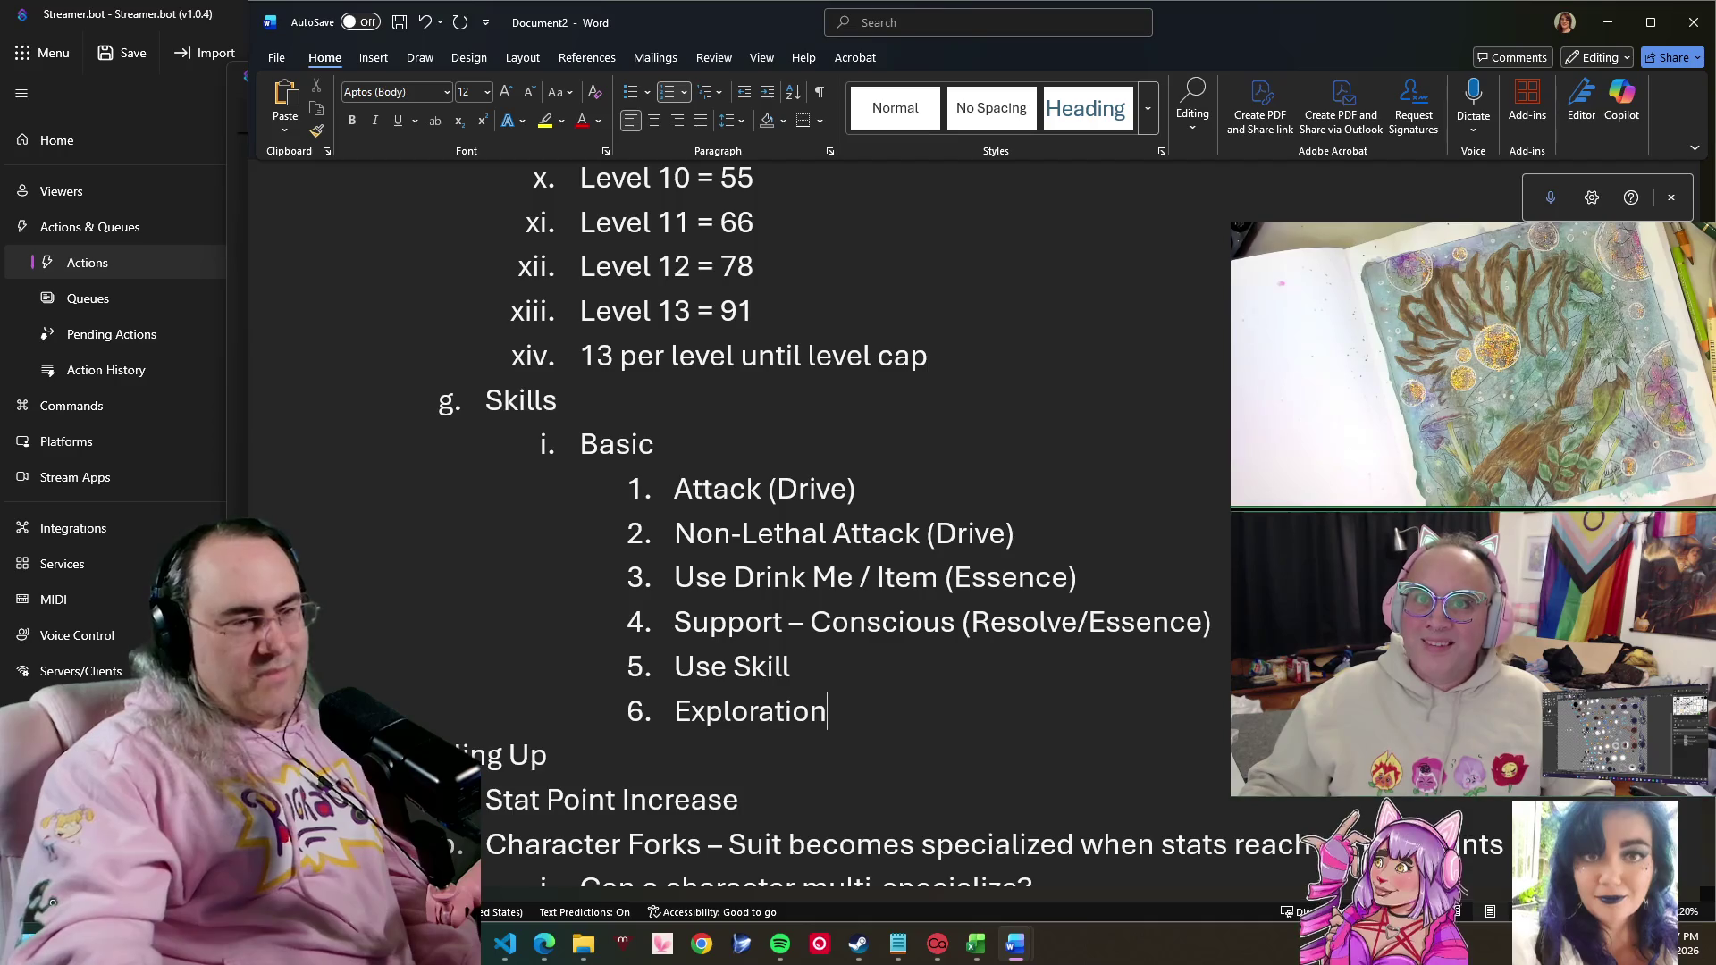
# - Finish item 6 'Exploration' and add a trailing ' -' after 'Use Skill'
pyautogui.click(853, 670)
pyautogui.write('-')
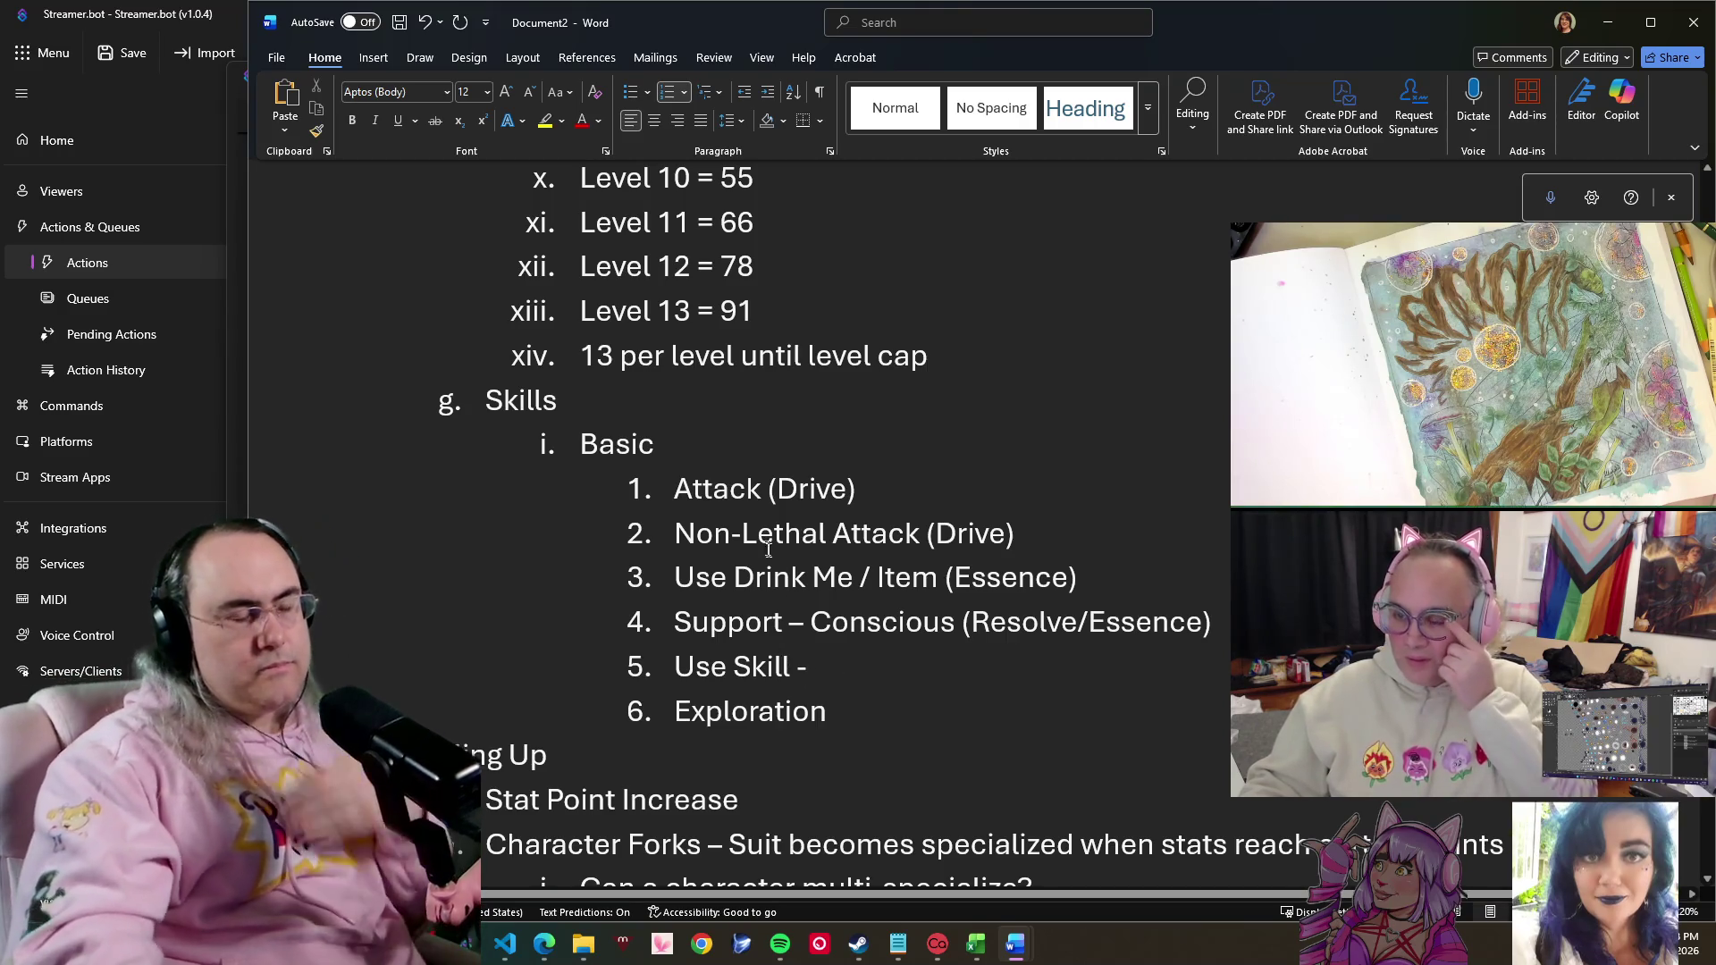
pyautogui.click(872, 712)
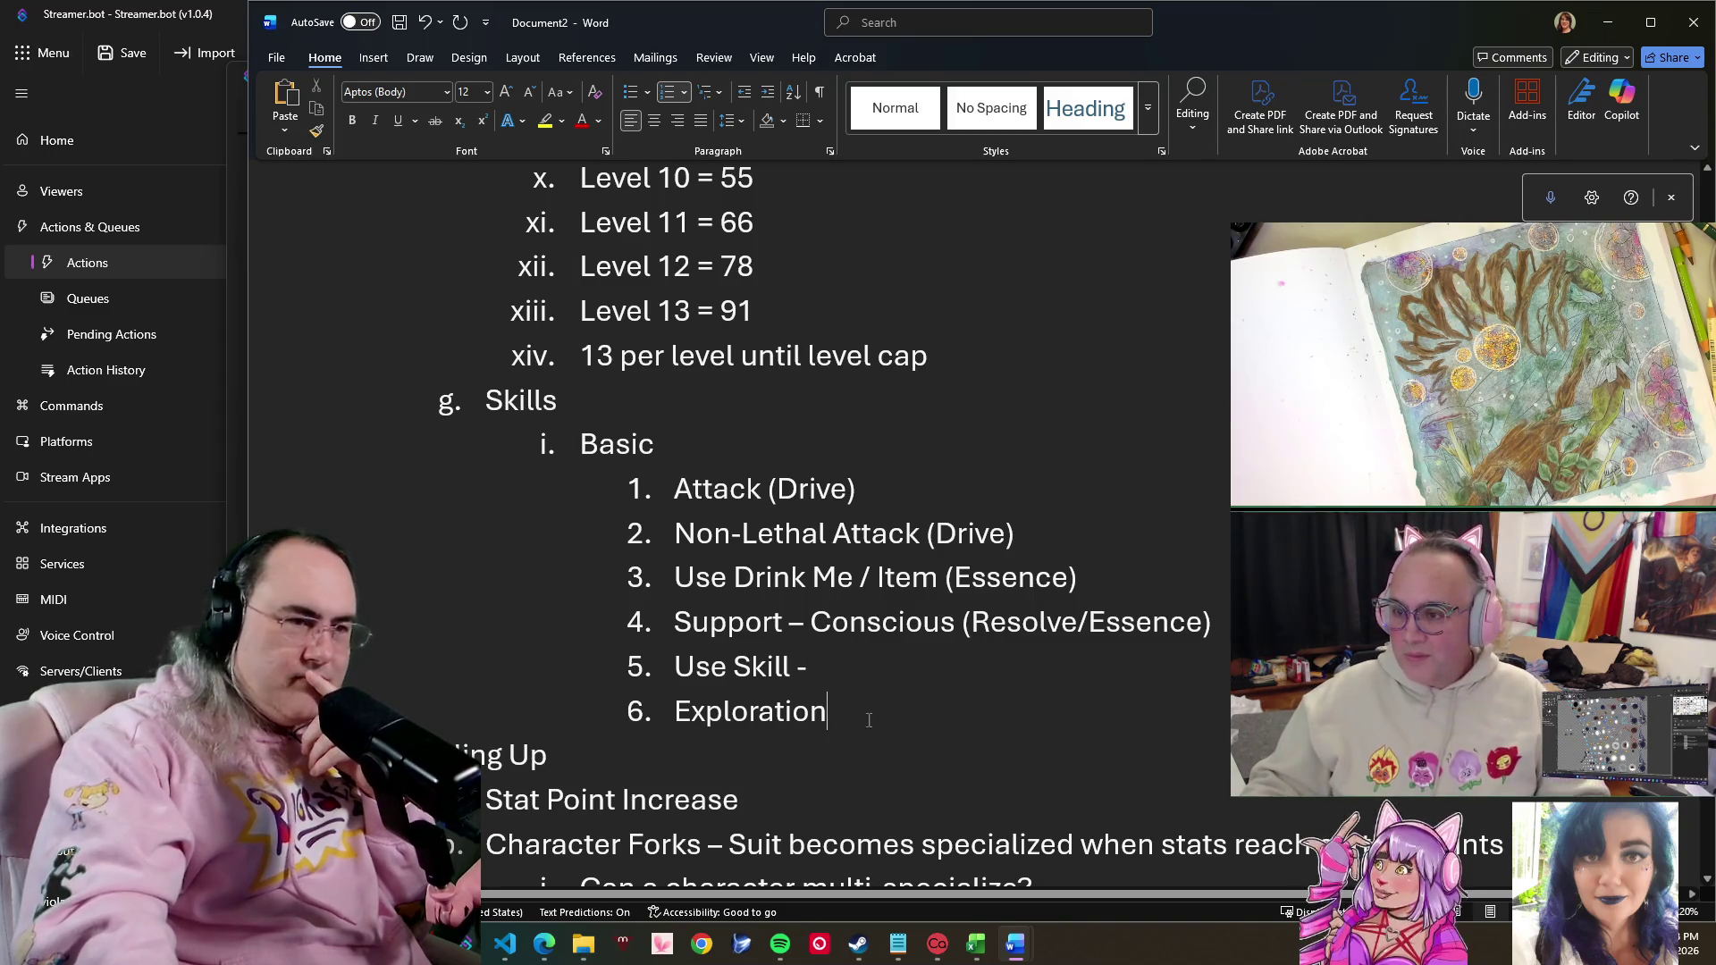
pyautogui.scroll(-1, 885, 691)
pyautogui.scroll(-1, 885, 690)
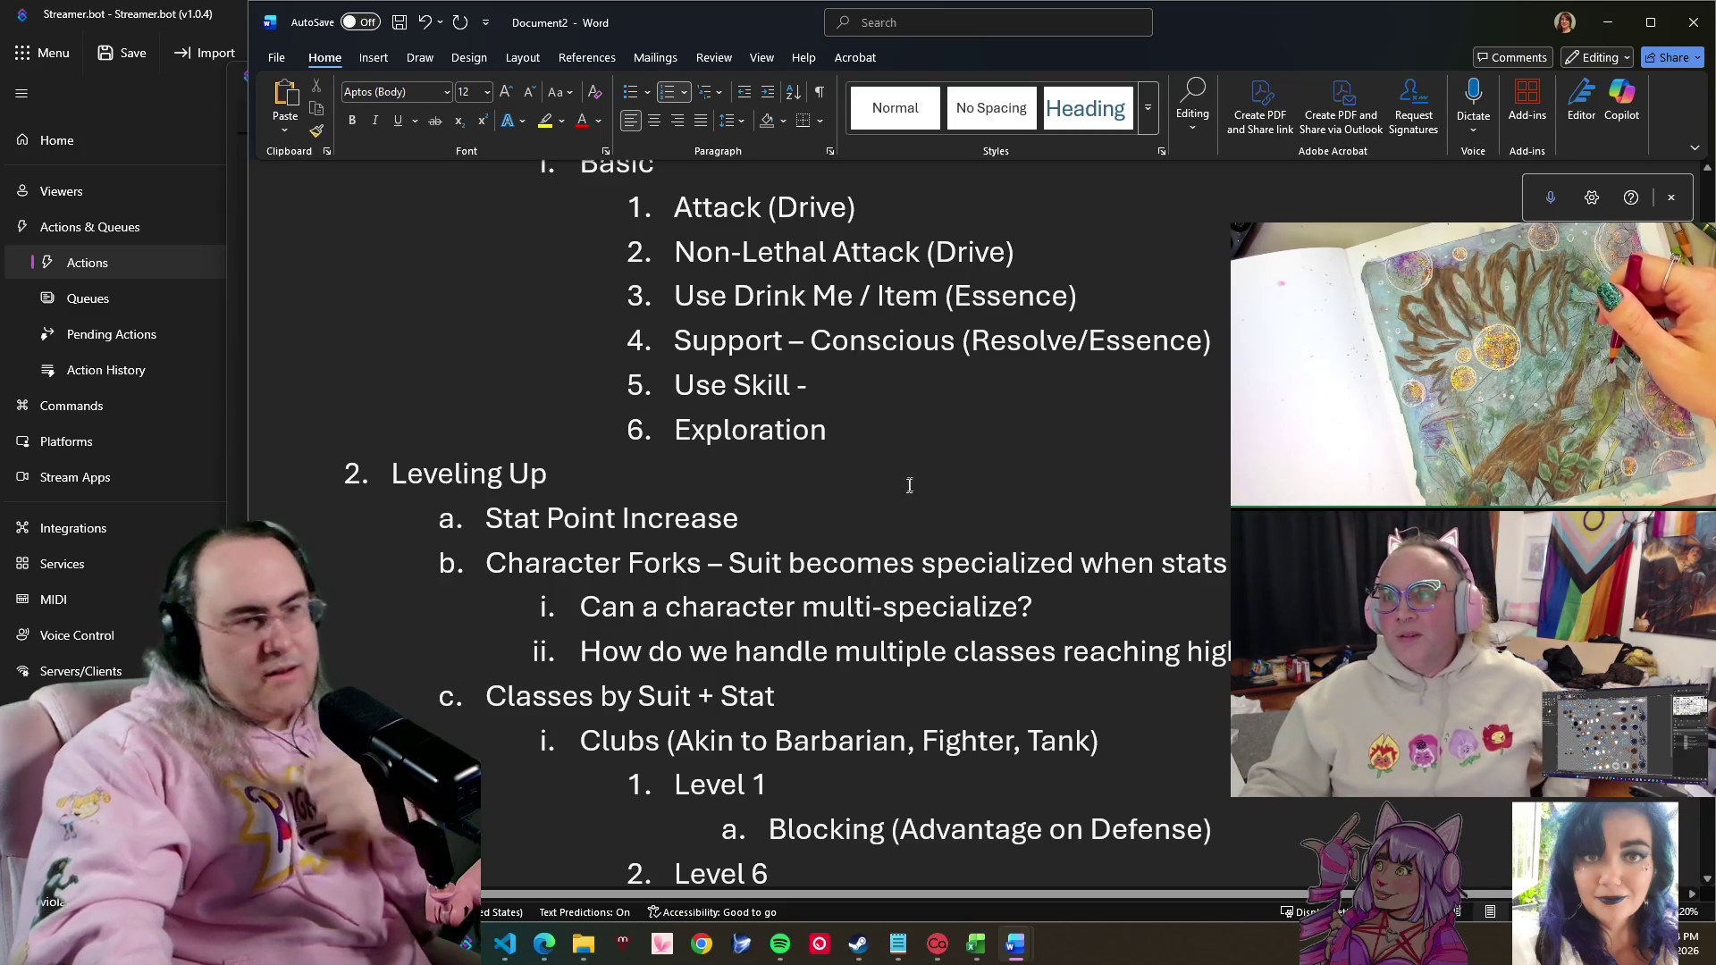
pyautogui.click(858, 400)
pyautogui.scroll(-2, 858, 409)
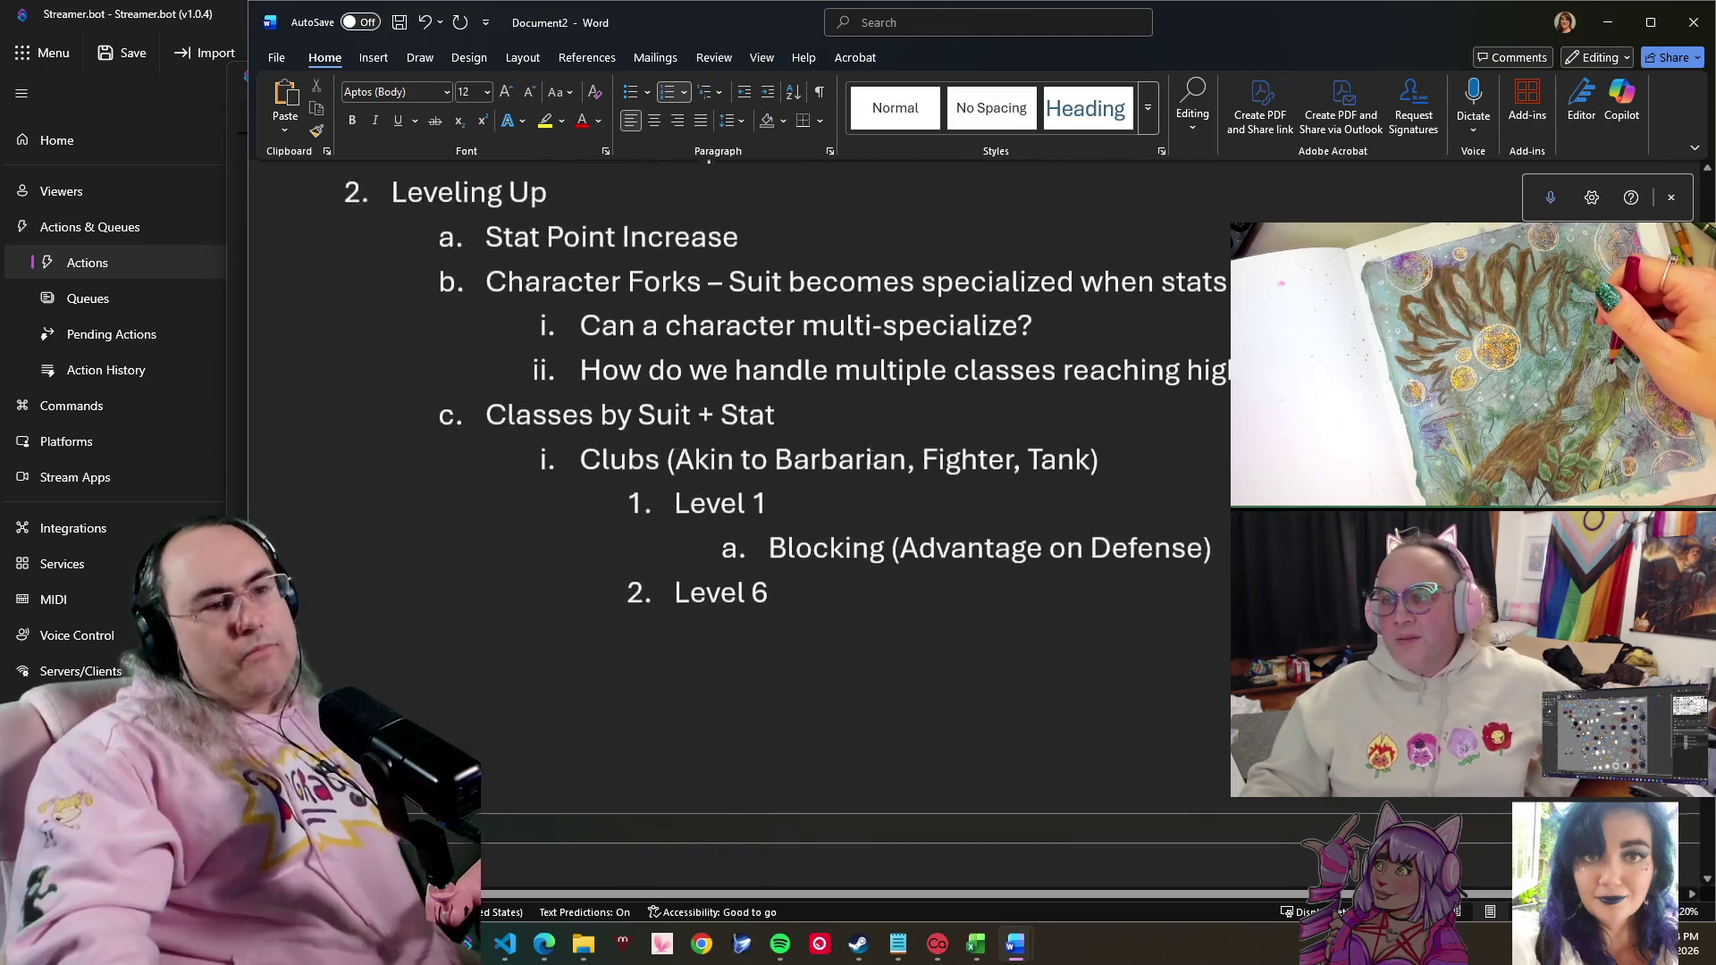
pyautogui.scroll(-1, 872, 429)
pyautogui.scroll(-1, 892, 463)
pyautogui.scroll(-5, 898, 473)
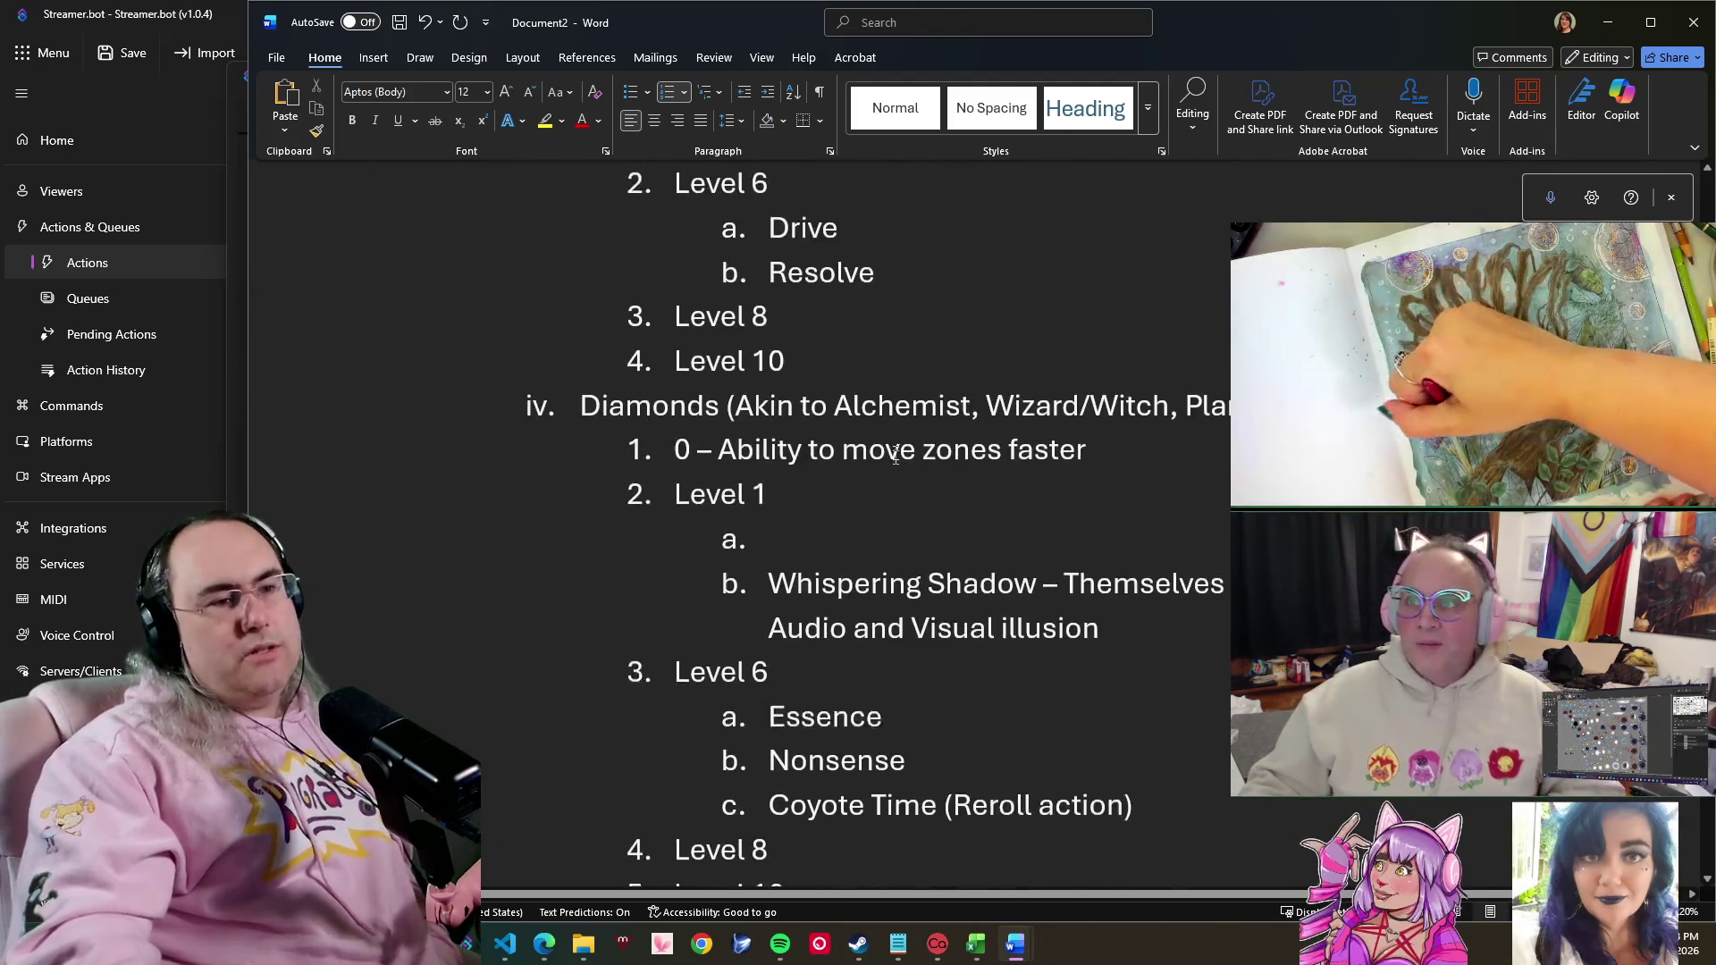
pyautogui.scroll(4, 898, 463)
pyautogui.scroll(5, 899, 456)
pyautogui.scroll(5, 902, 434)
pyautogui.scroll(2, 901, 432)
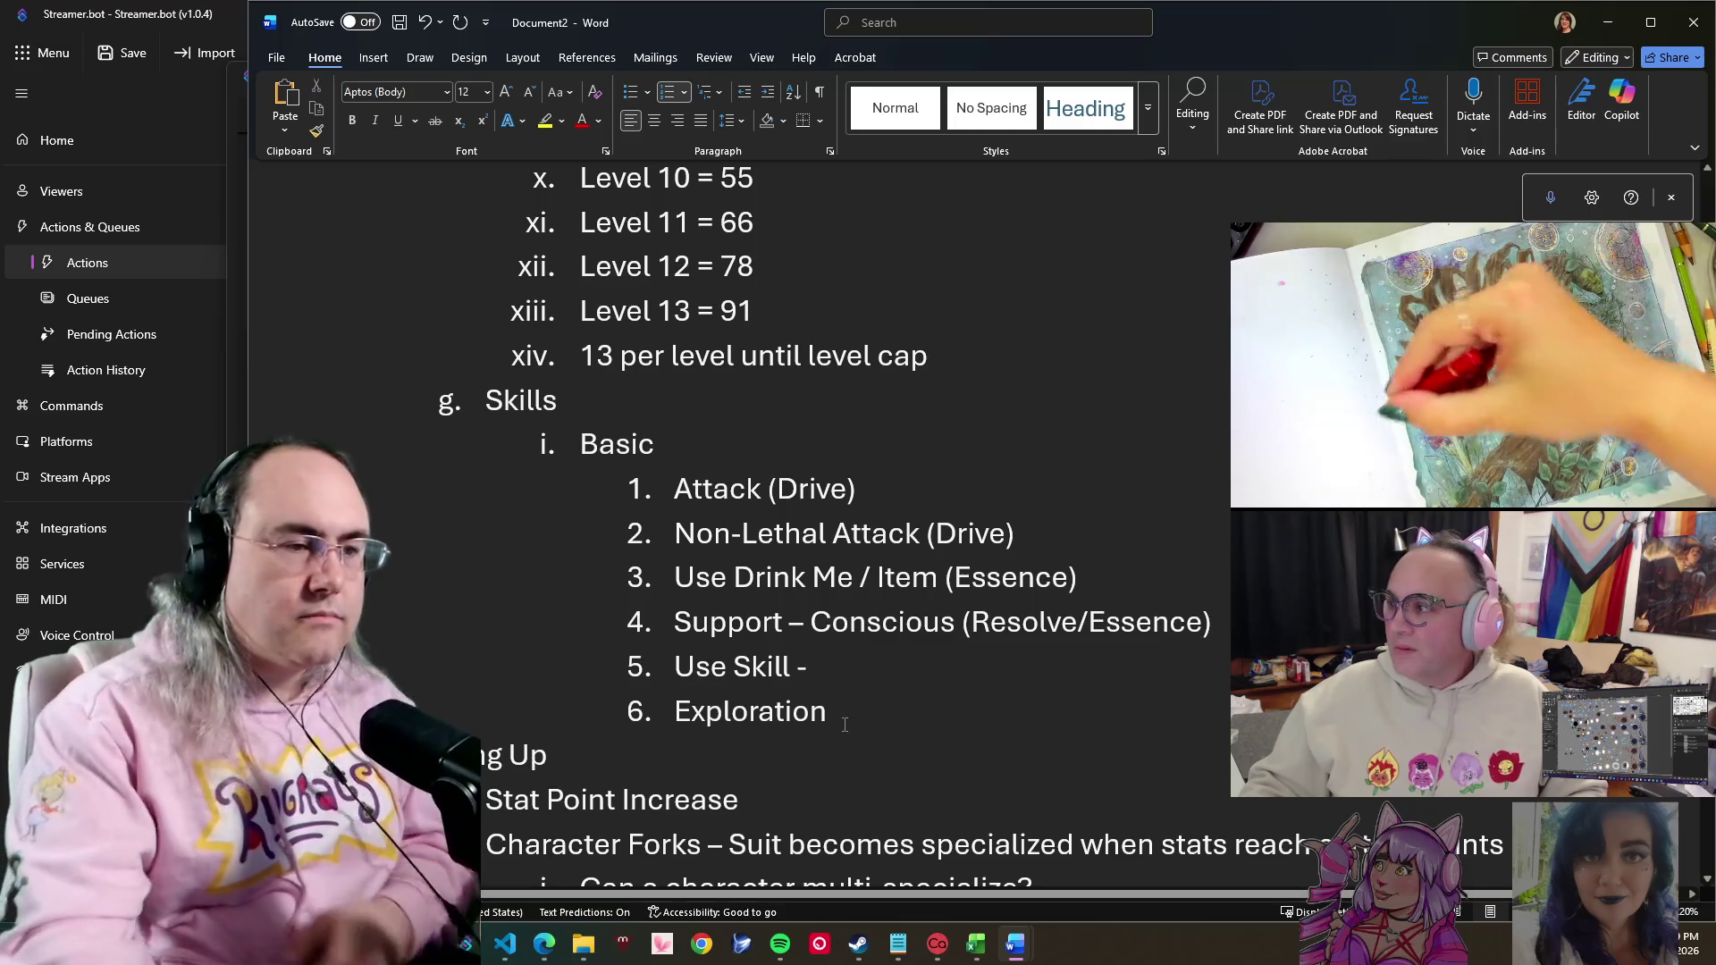
# - Extend item 5 to read 'Use Skill – 1, 2, 3 from player class'
pyautogui.click(830, 665)
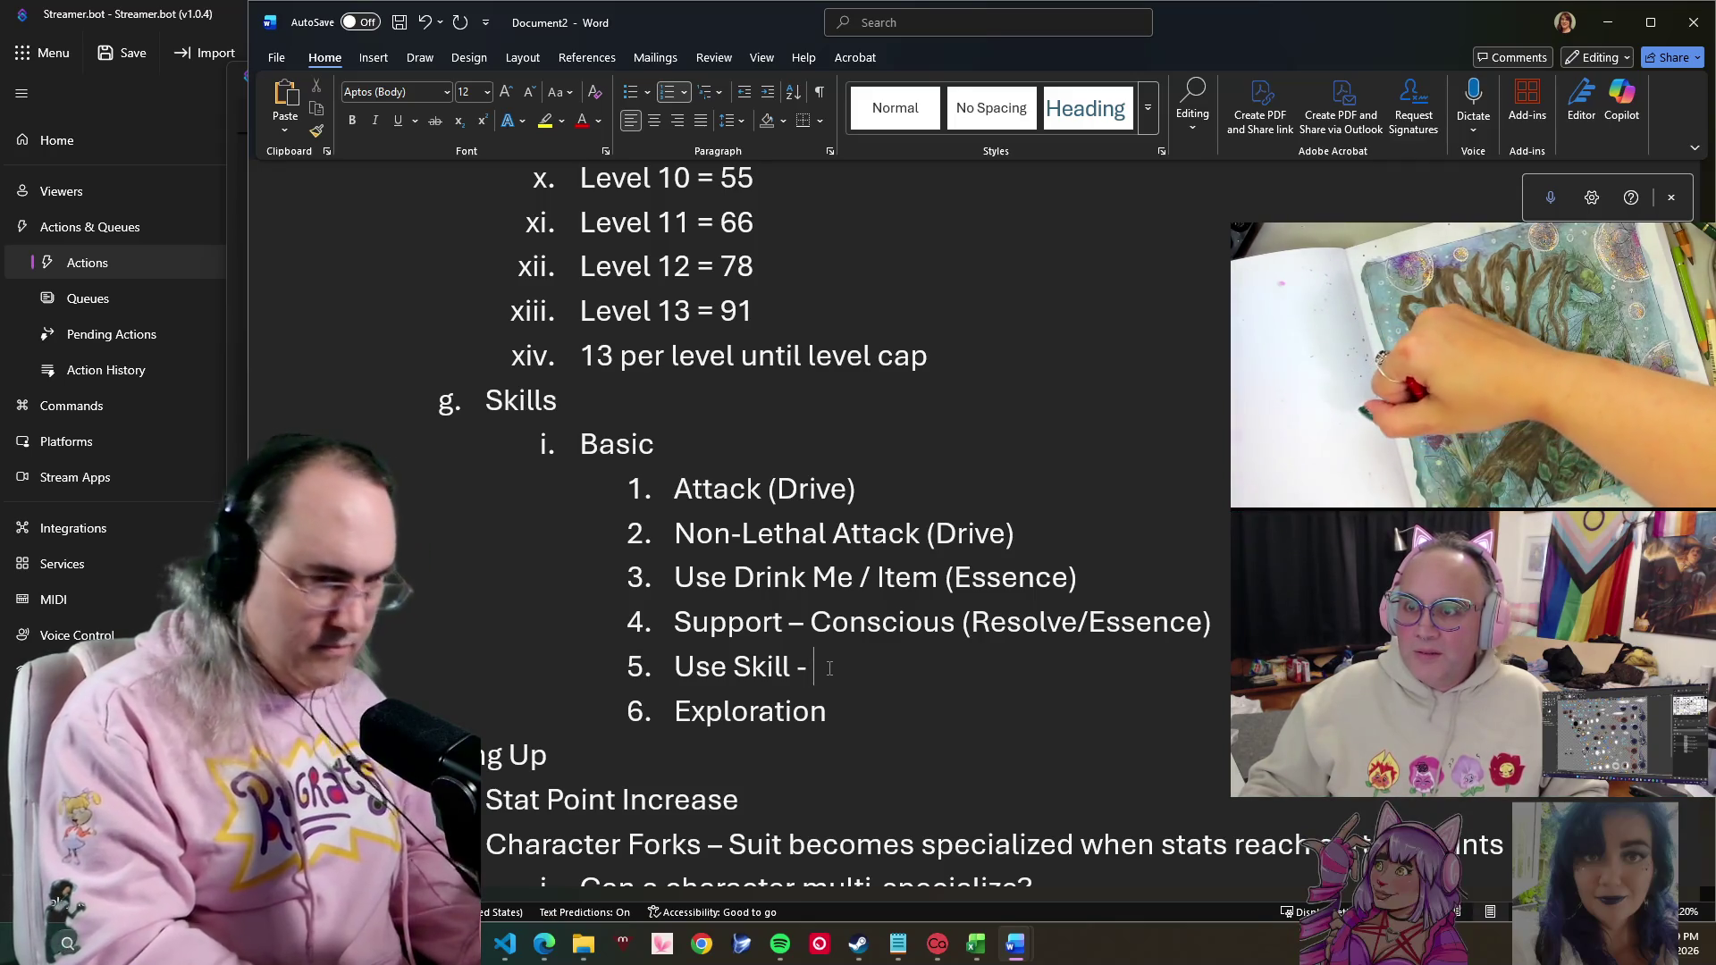
pyautogui.write('1, 2,')
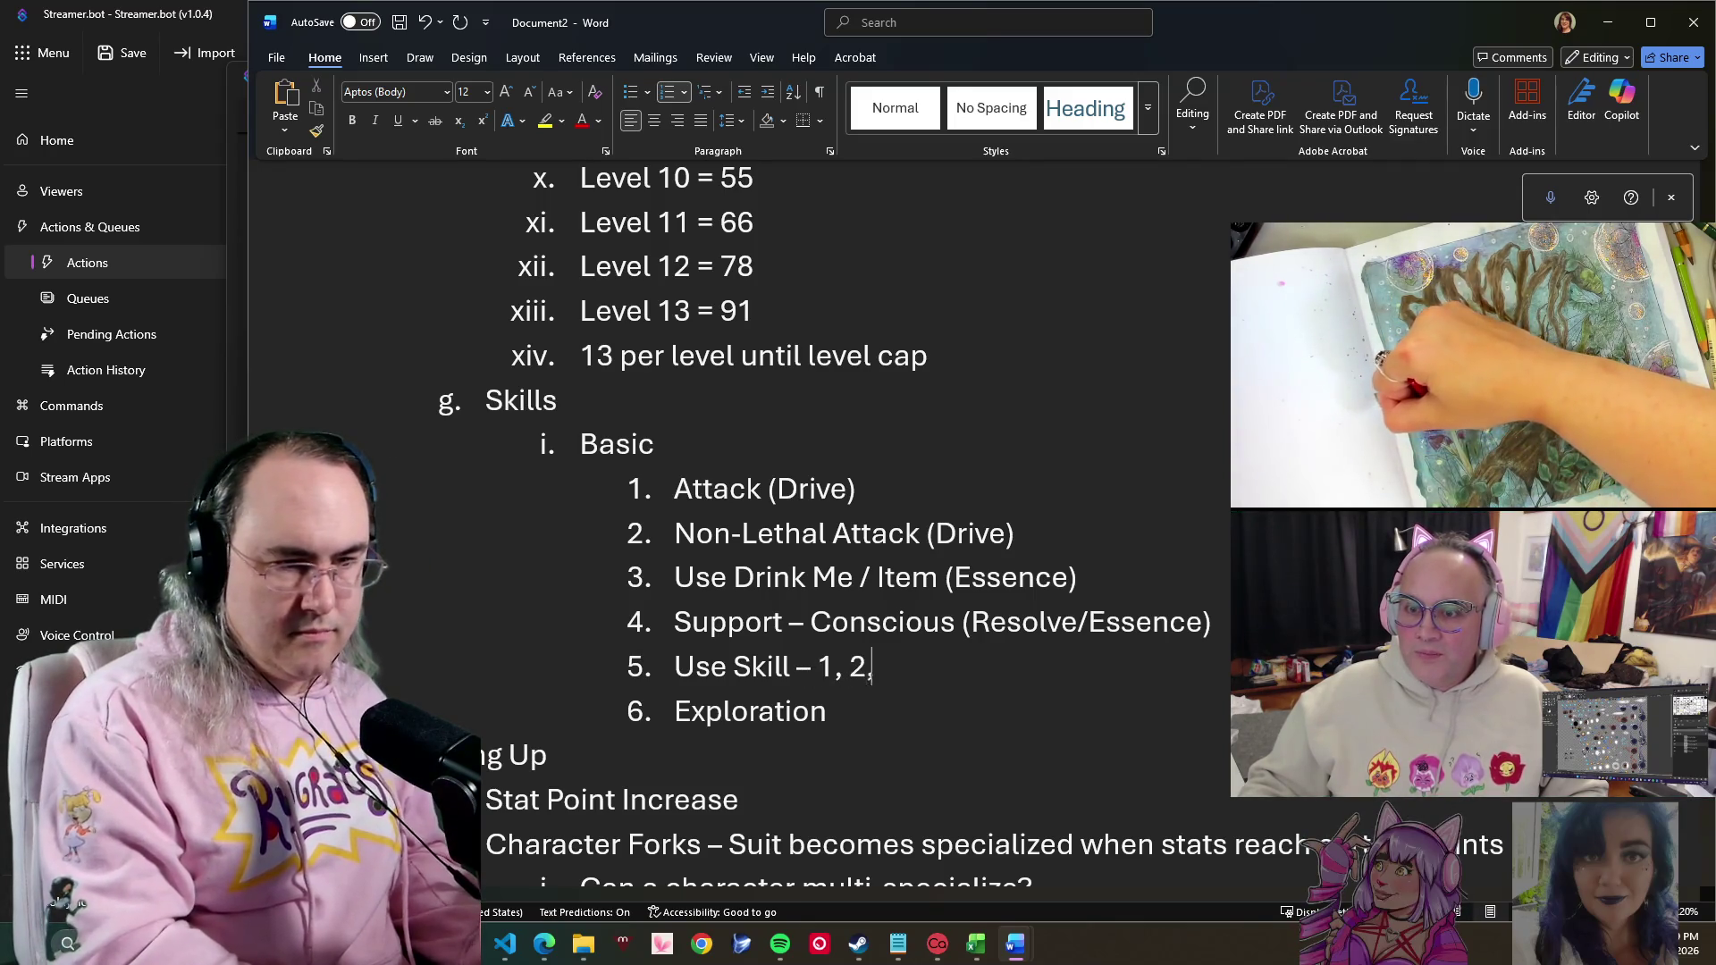
pyautogui.write(' 3 from player')
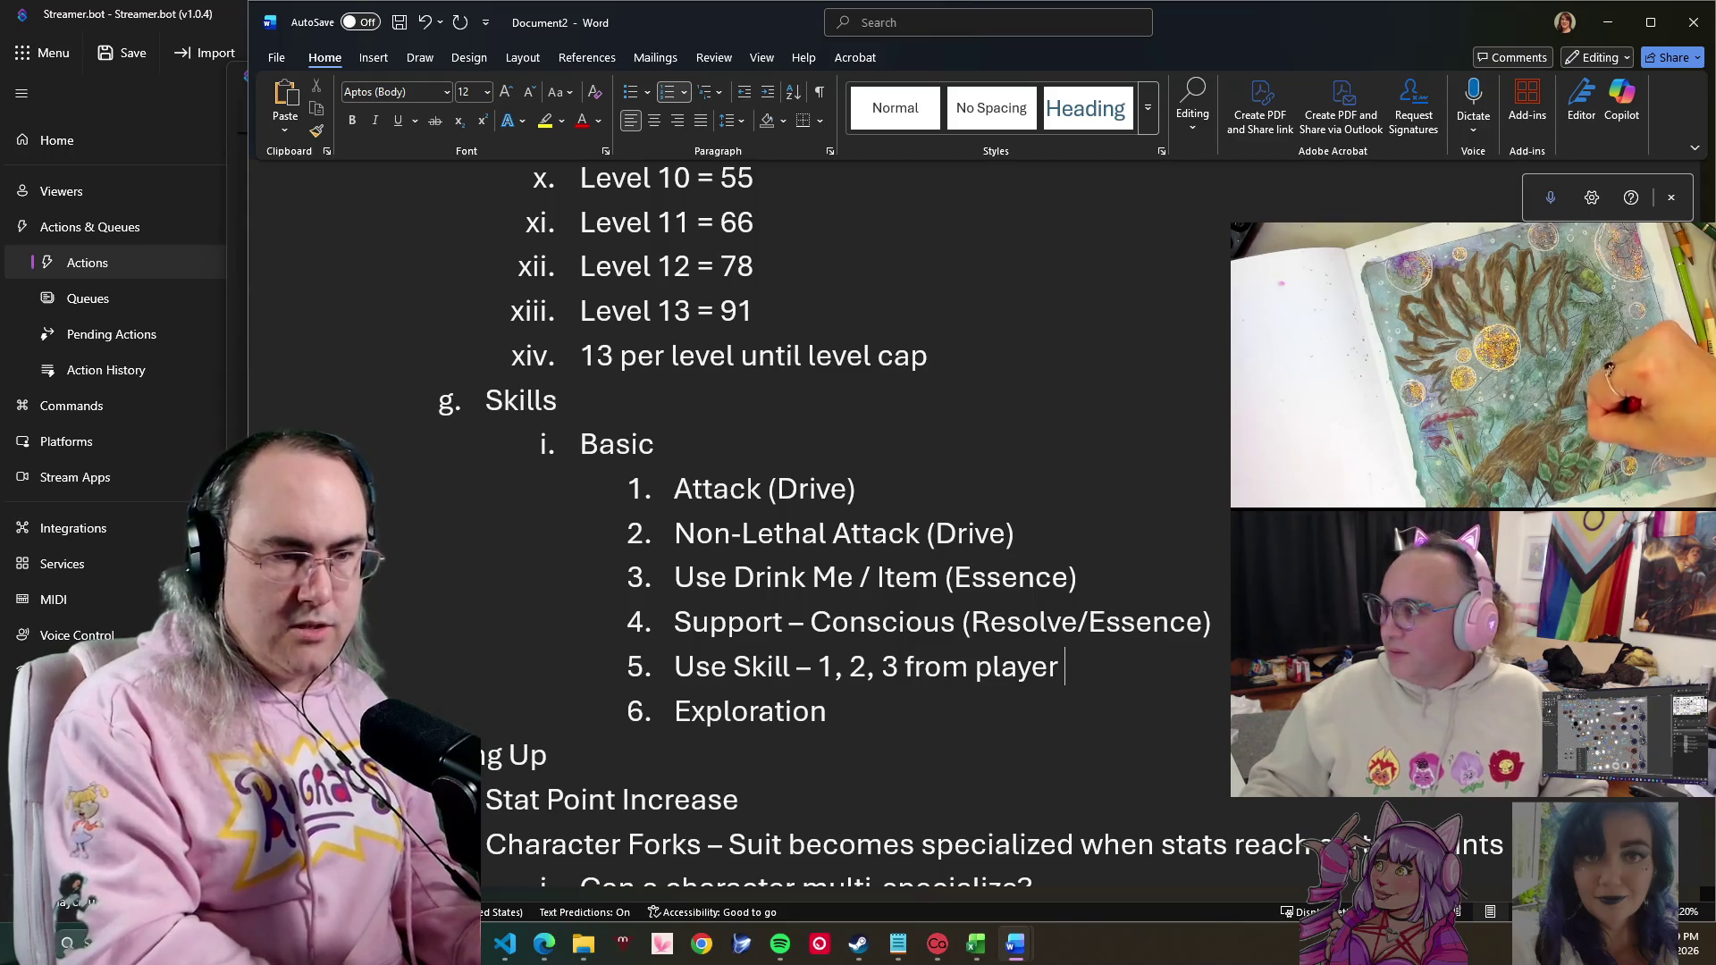
pyautogui.write('class')
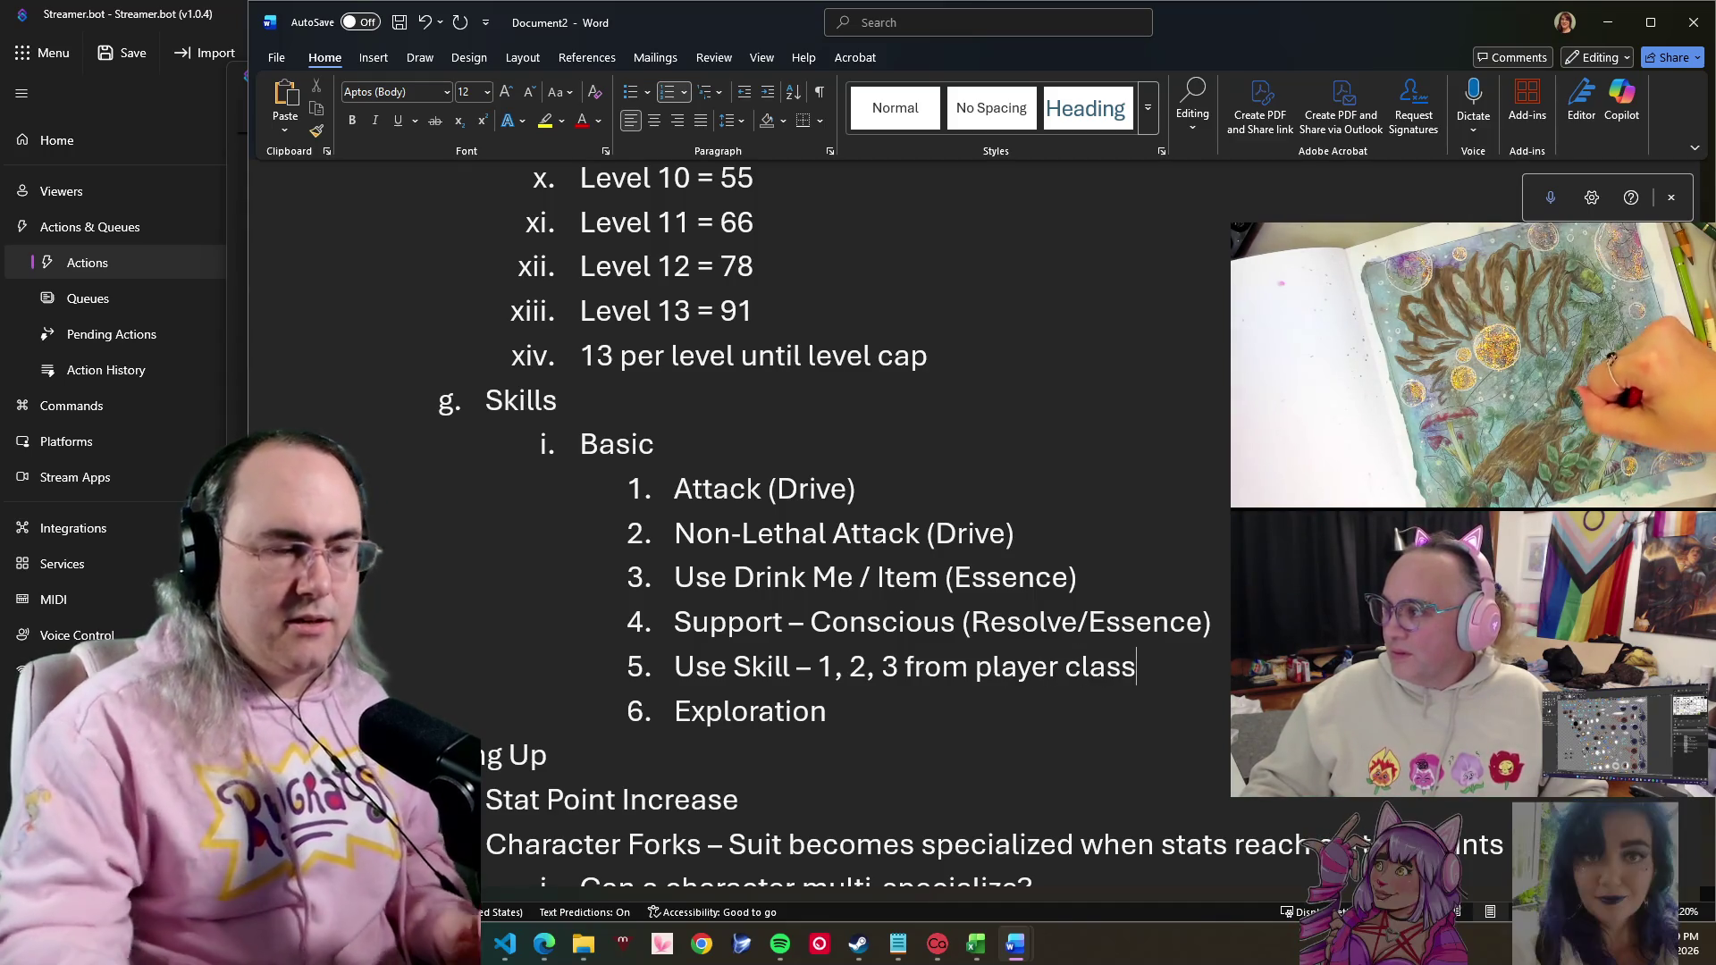
pyautogui.scroll(-2, 1037, 646)
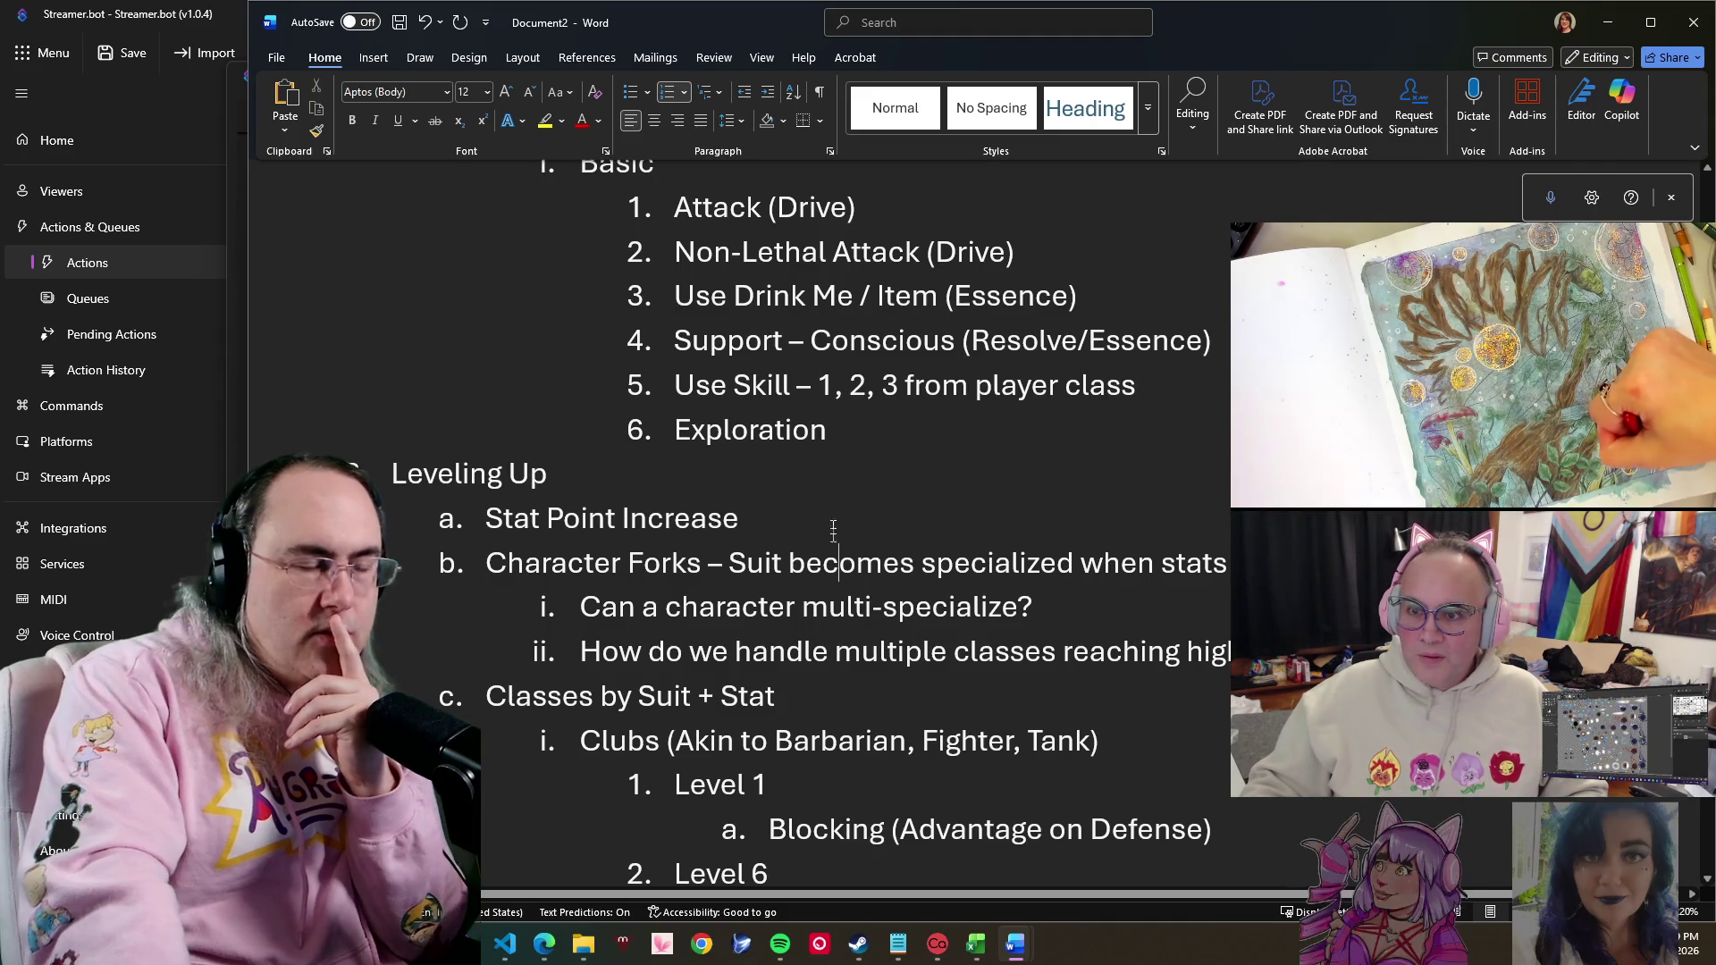
pyautogui.click(833, 516)
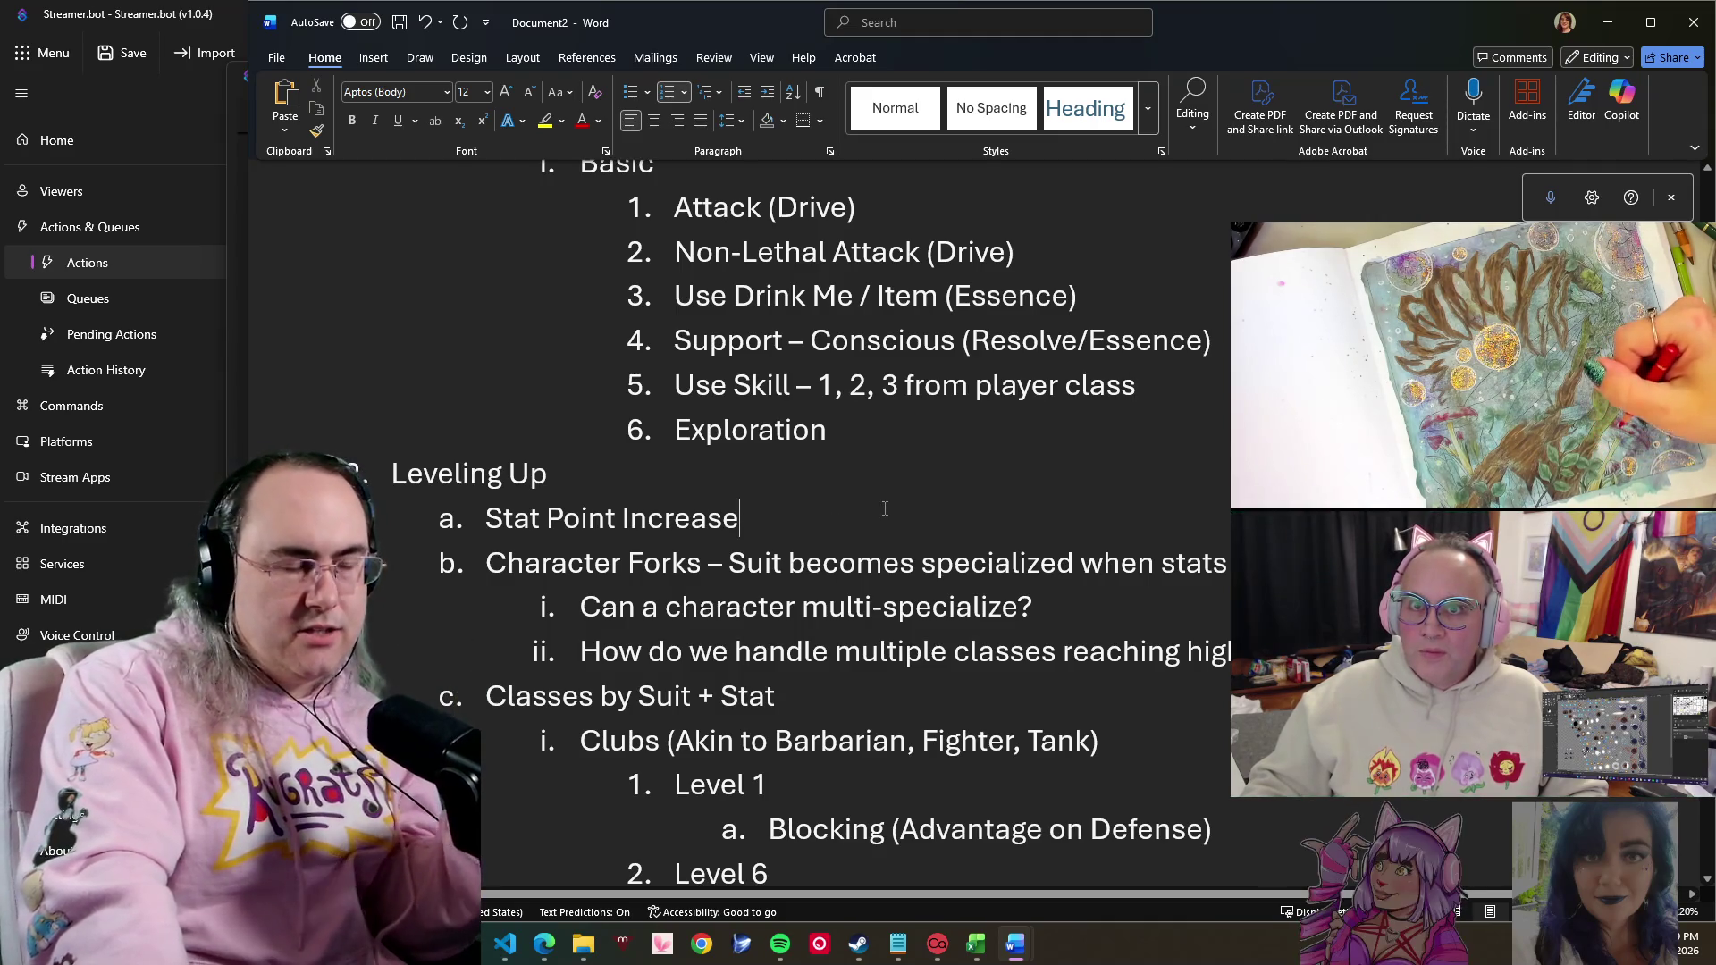
pyautogui.scroll(5, 883, 507)
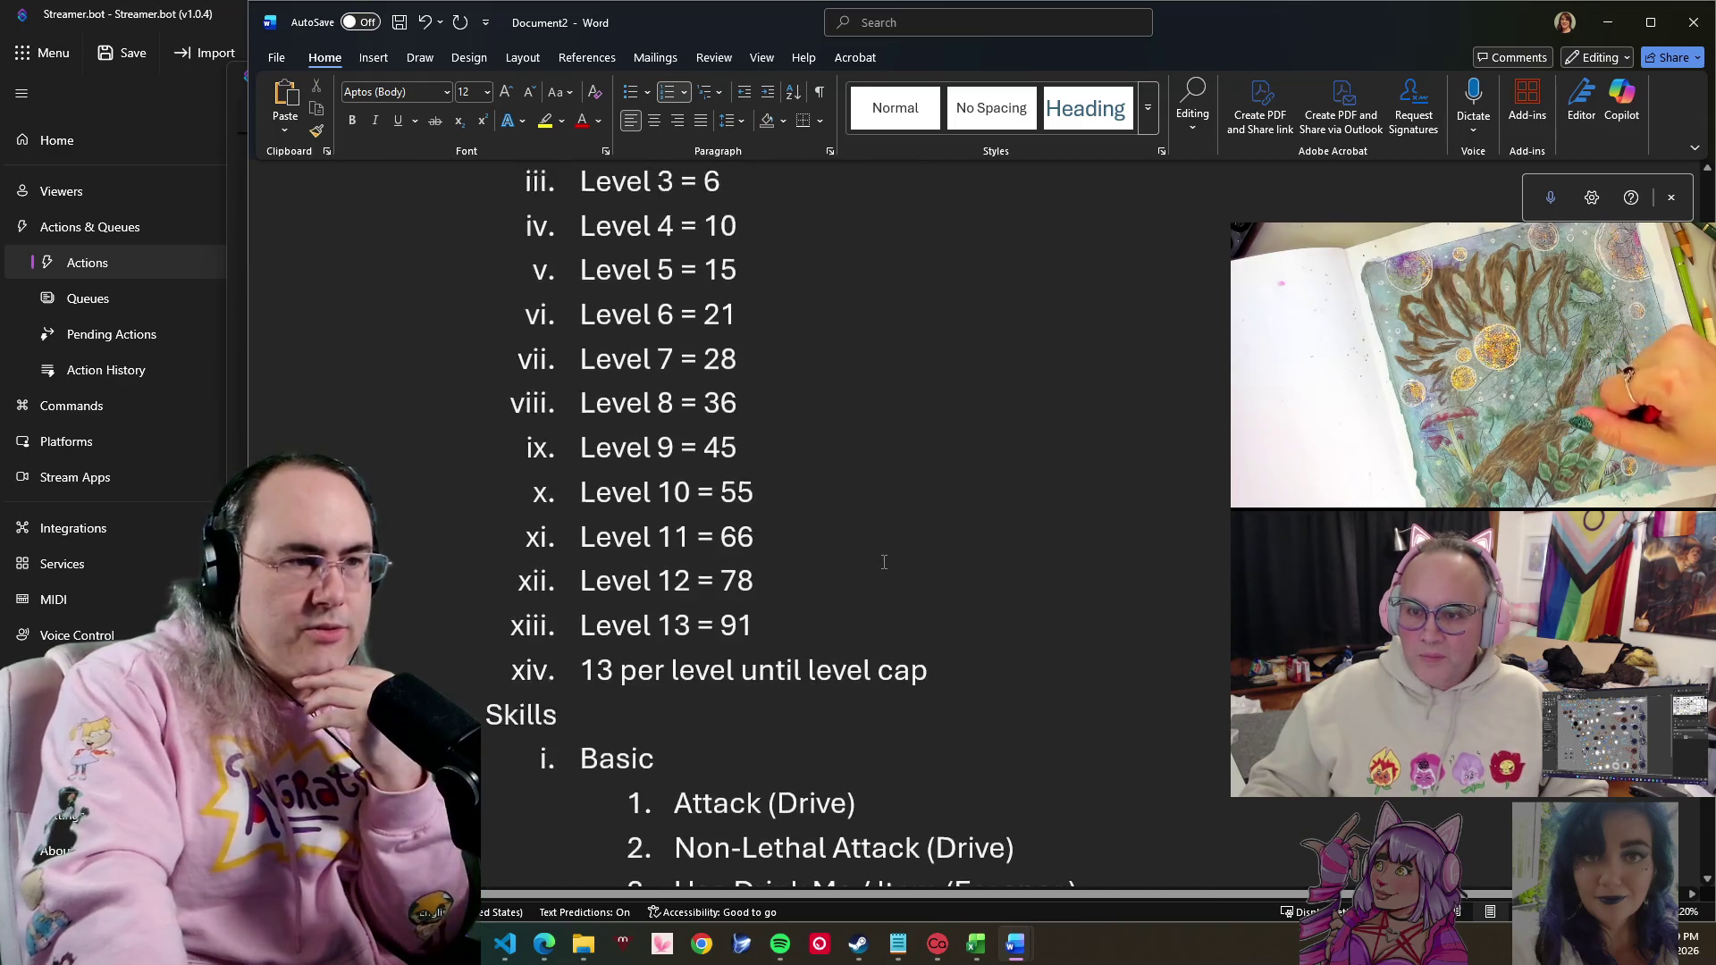
pyautogui.scroll(-1, 804, 442)
pyautogui.scroll(1, 751, 241)
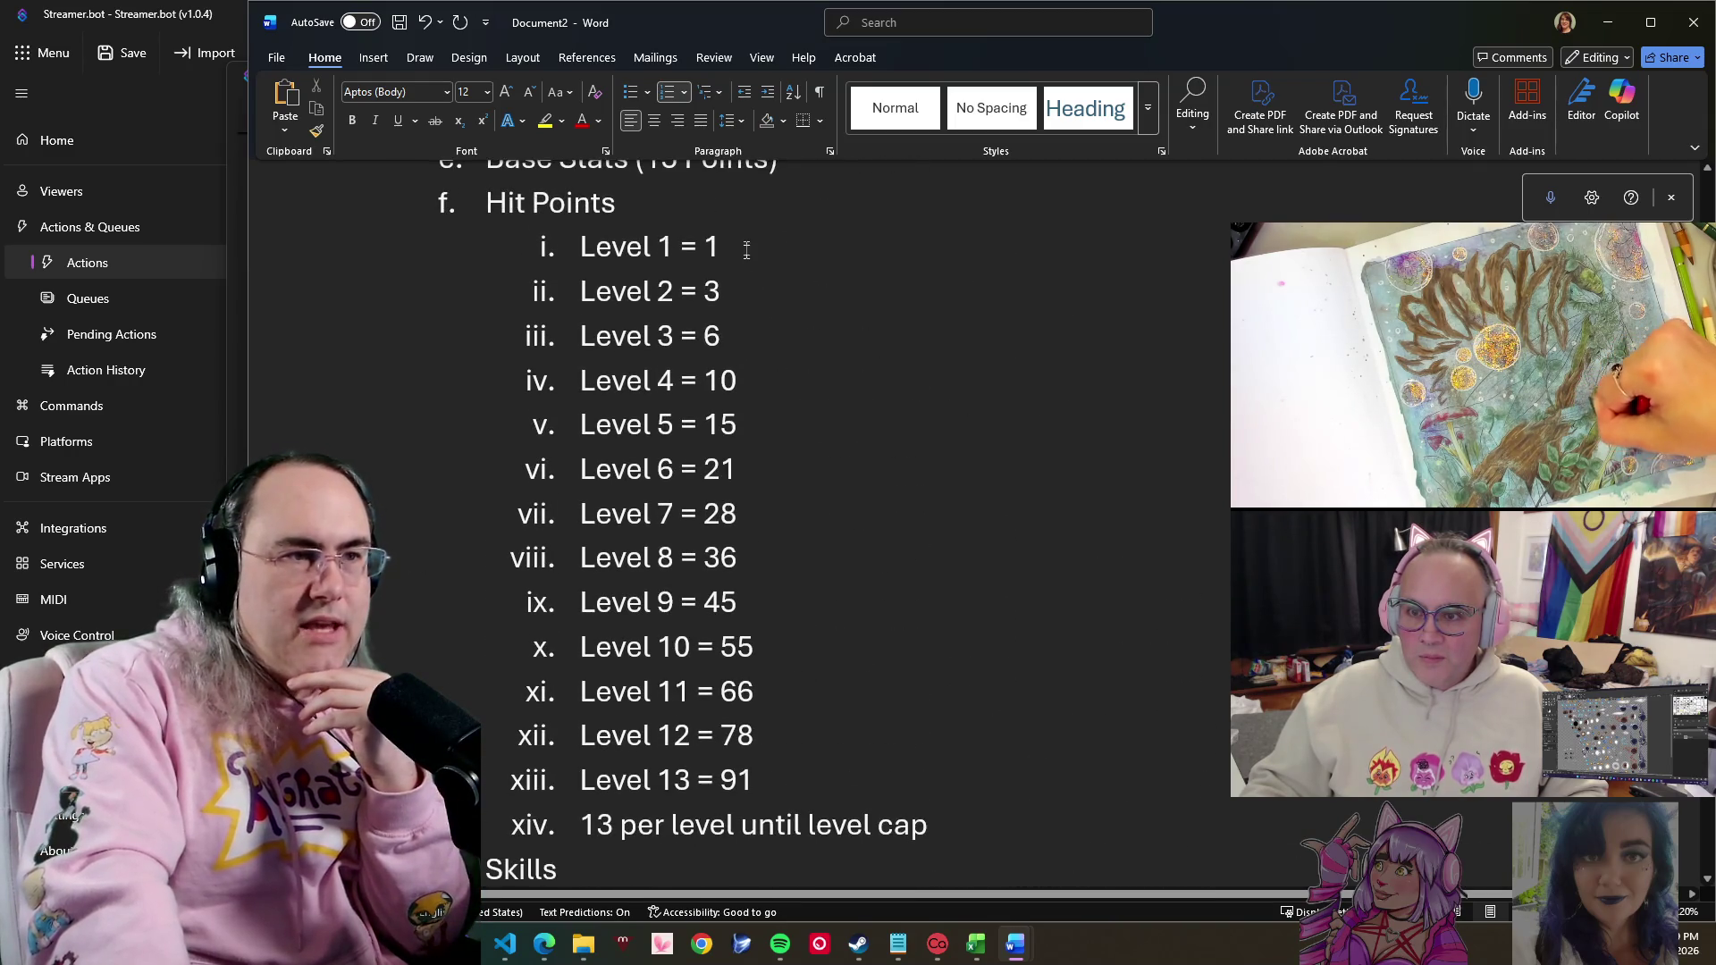
pyautogui.moveTo(747, 246)
pyautogui.mouseDown()
pyautogui.moveTo(840, 741)
pyautogui.moveTo(820, 771)
pyautogui.moveTo(607, 258)
pyautogui.mouseUp()
pyautogui.click(791, 789)
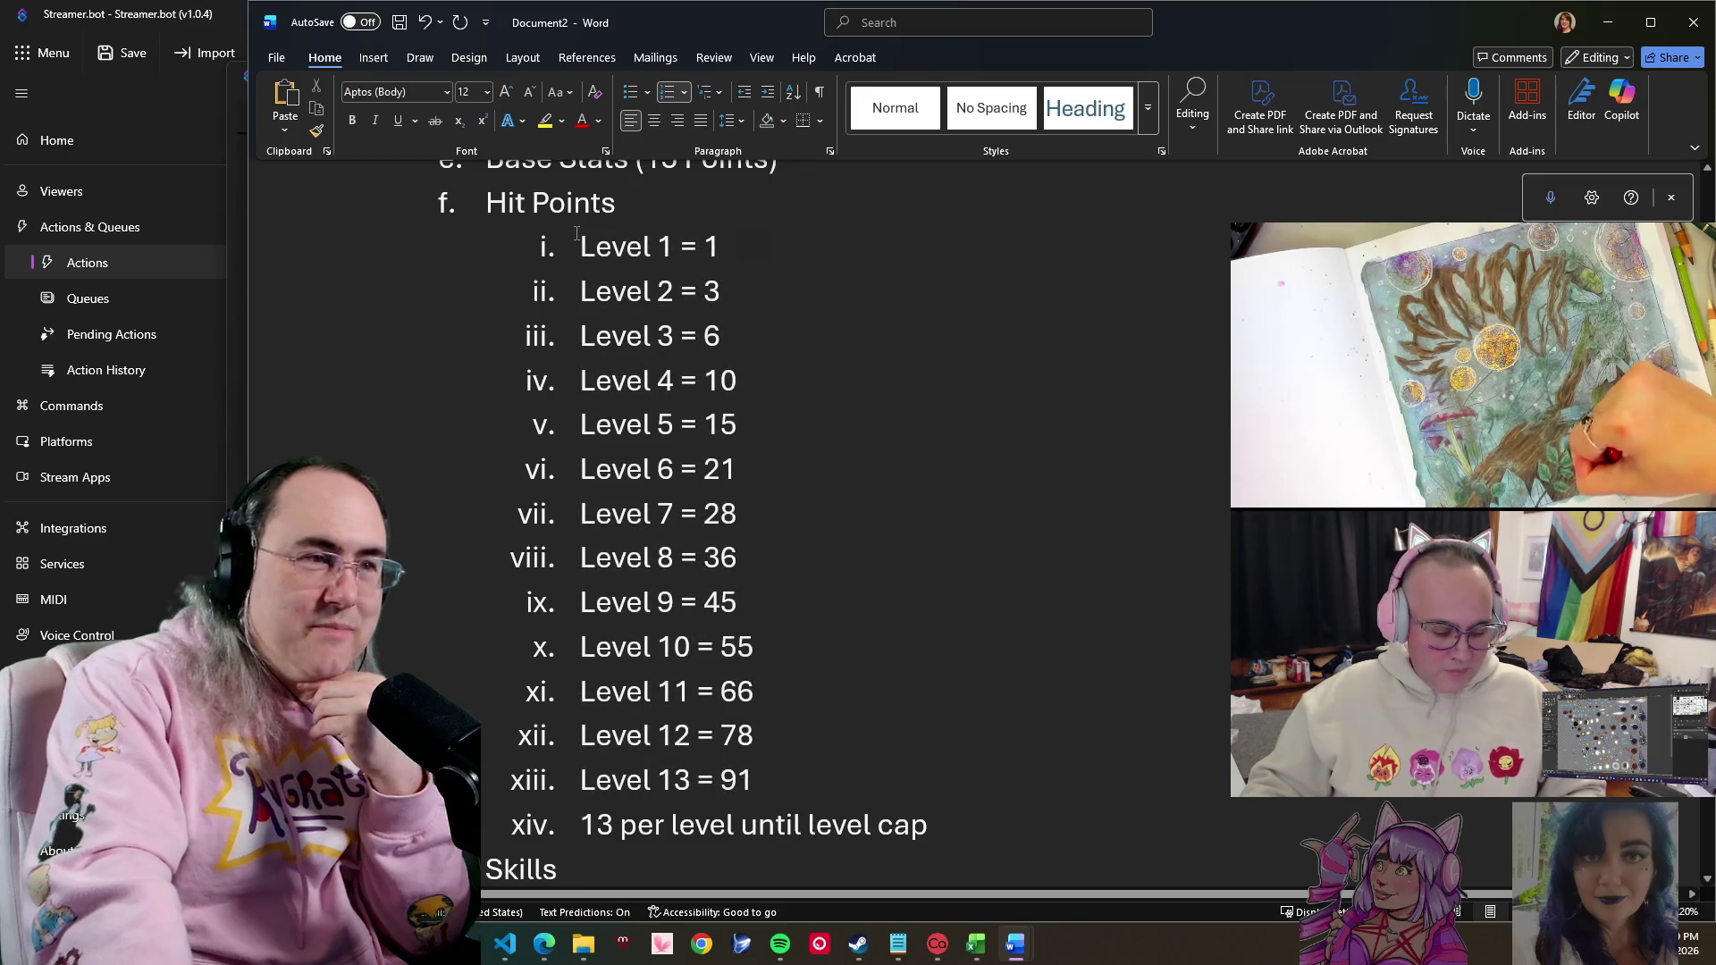
pyautogui.moveTo(602, 258)
pyautogui.mouseDown()
pyautogui.moveTo(807, 765)
pyautogui.moveTo(935, 819)
pyautogui.mouseUp()
pyautogui.click(953, 843)
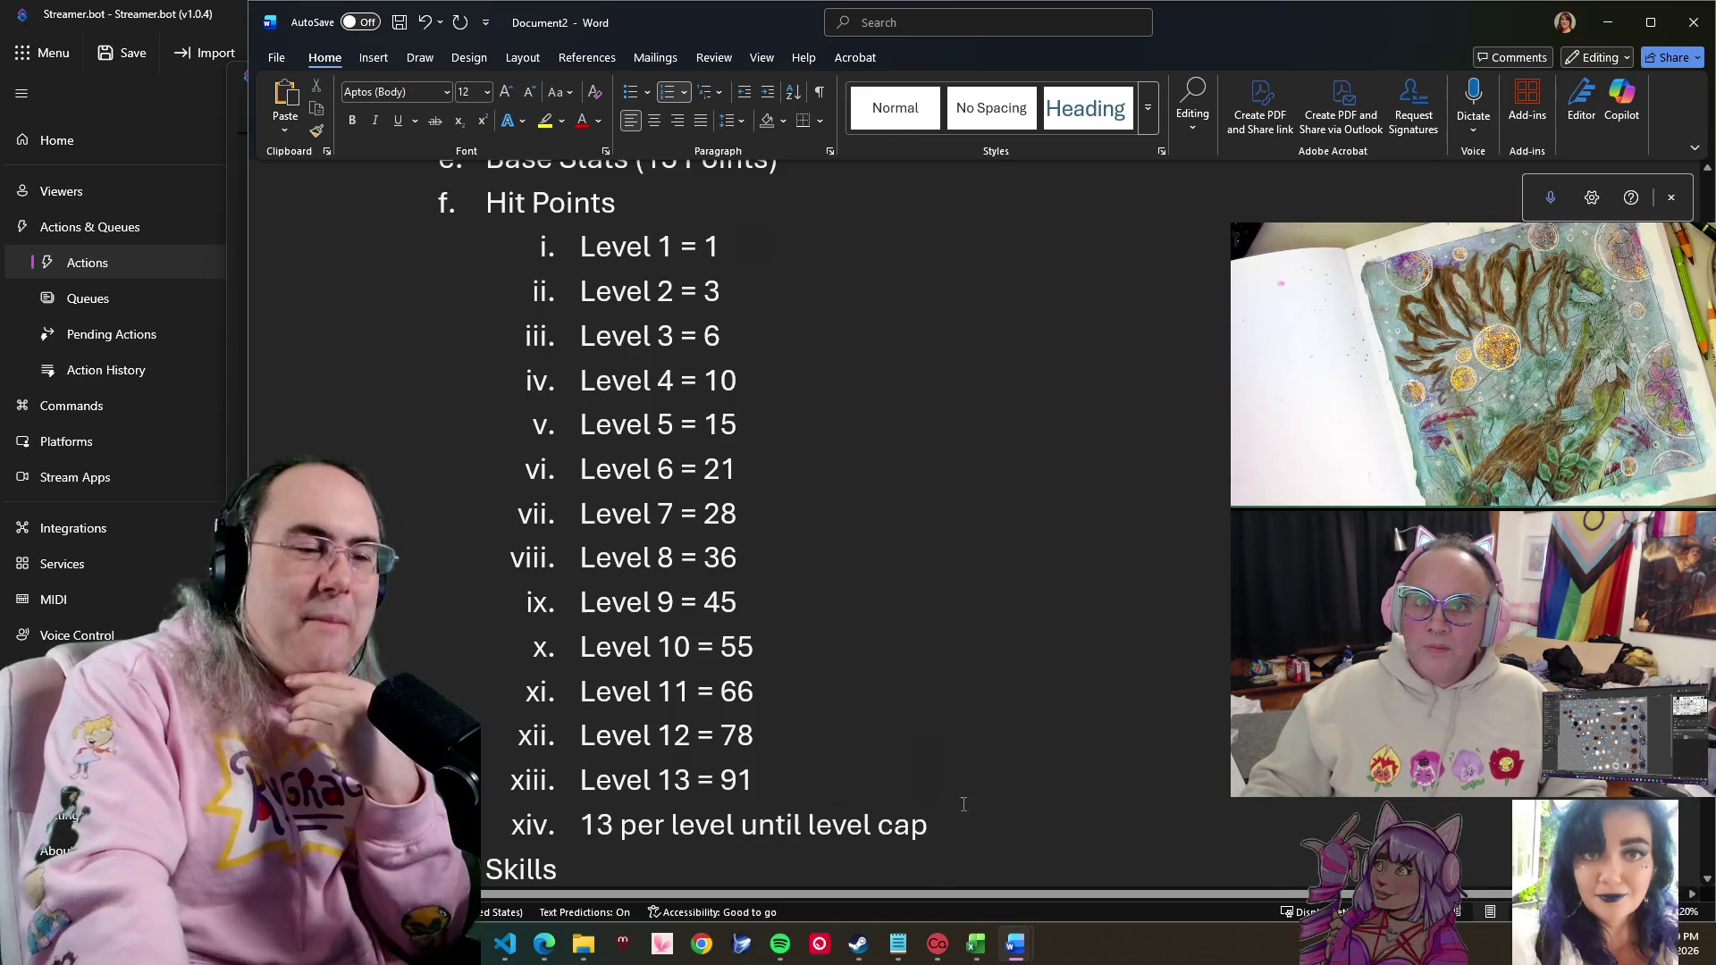
pyautogui.moveTo(938, 833)
pyautogui.mouseDown()
pyautogui.moveTo(569, 795)
pyautogui.moveTo(584, 264)
pyautogui.moveTo(599, 786)
pyautogui.mouseUp()
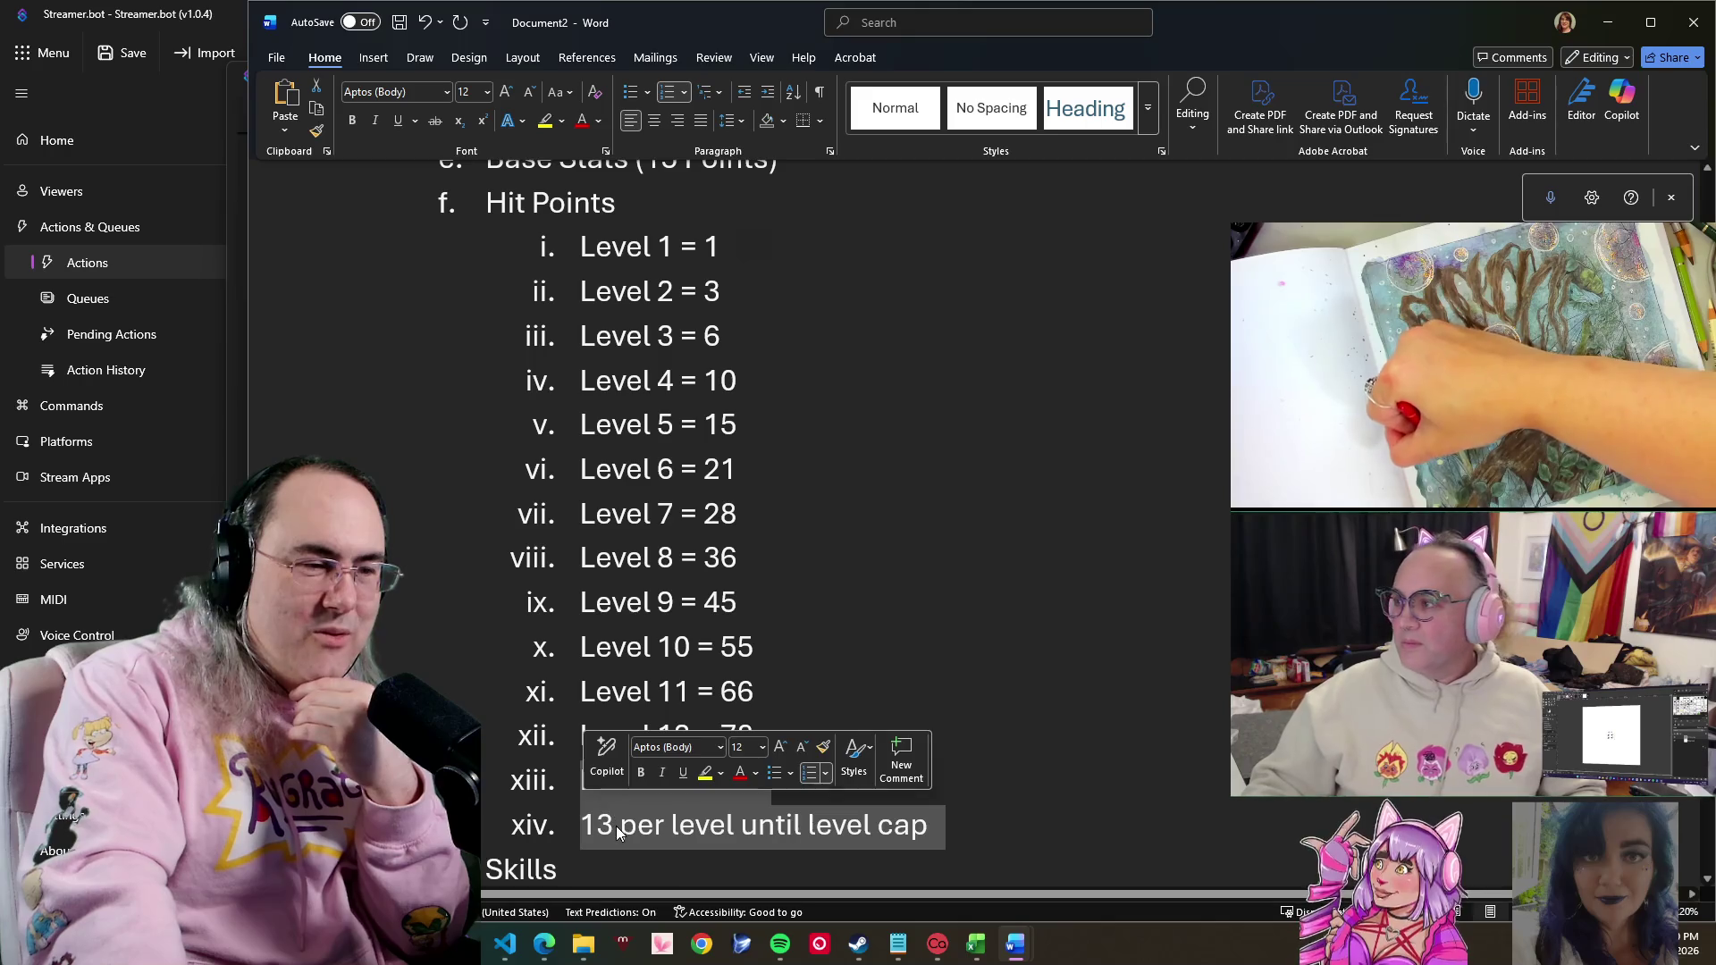
pyautogui.click(614, 825)
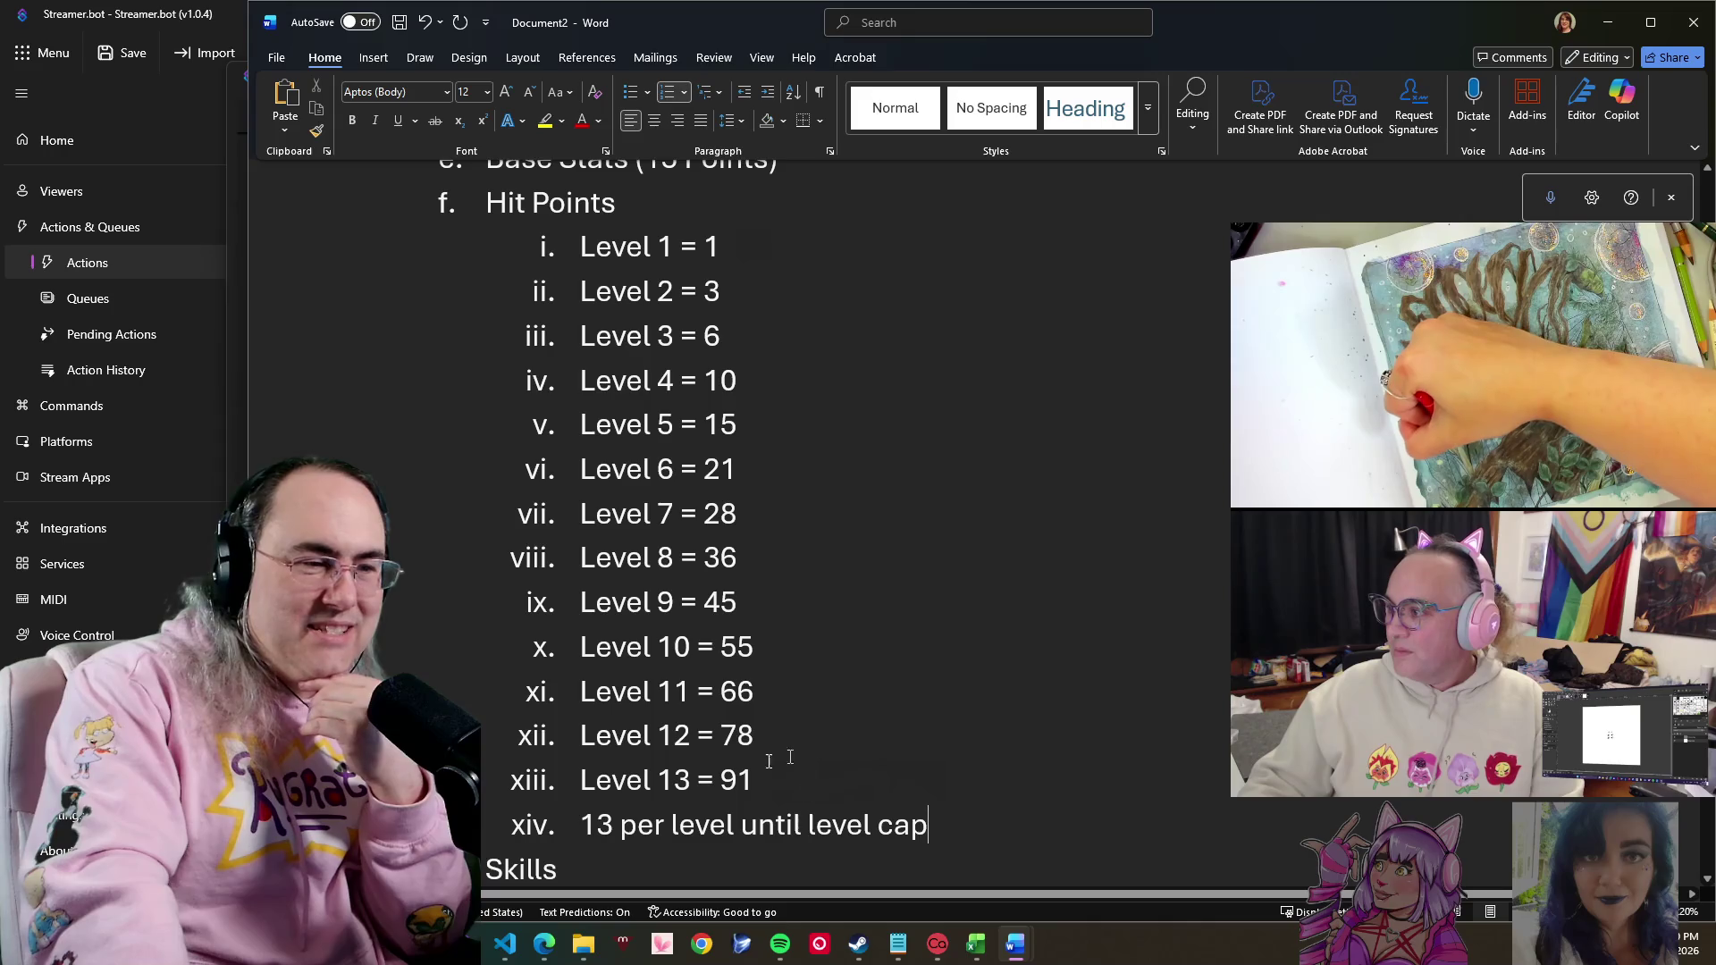
pyautogui.moveTo(945, 826)
pyautogui.mouseDown()
pyautogui.moveTo(570, 396)
pyautogui.moveTo(792, 786)
pyautogui.moveTo(951, 823)
pyautogui.mouseUp()
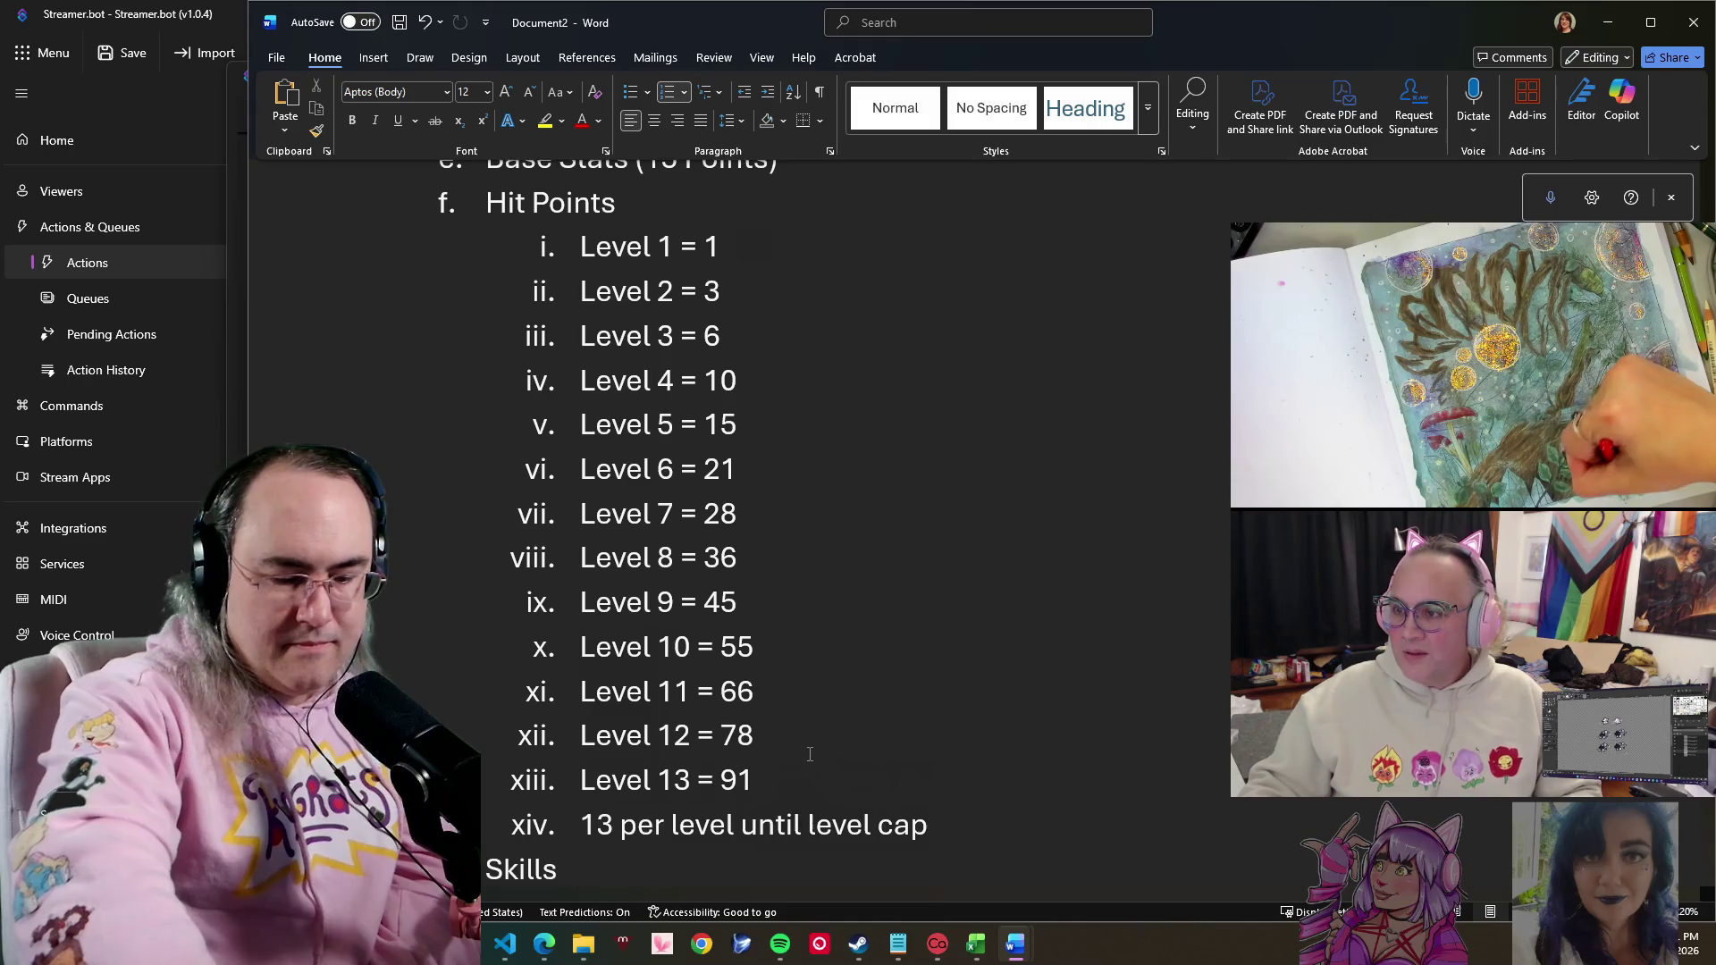
pyautogui.scroll(-2, 920, 582)
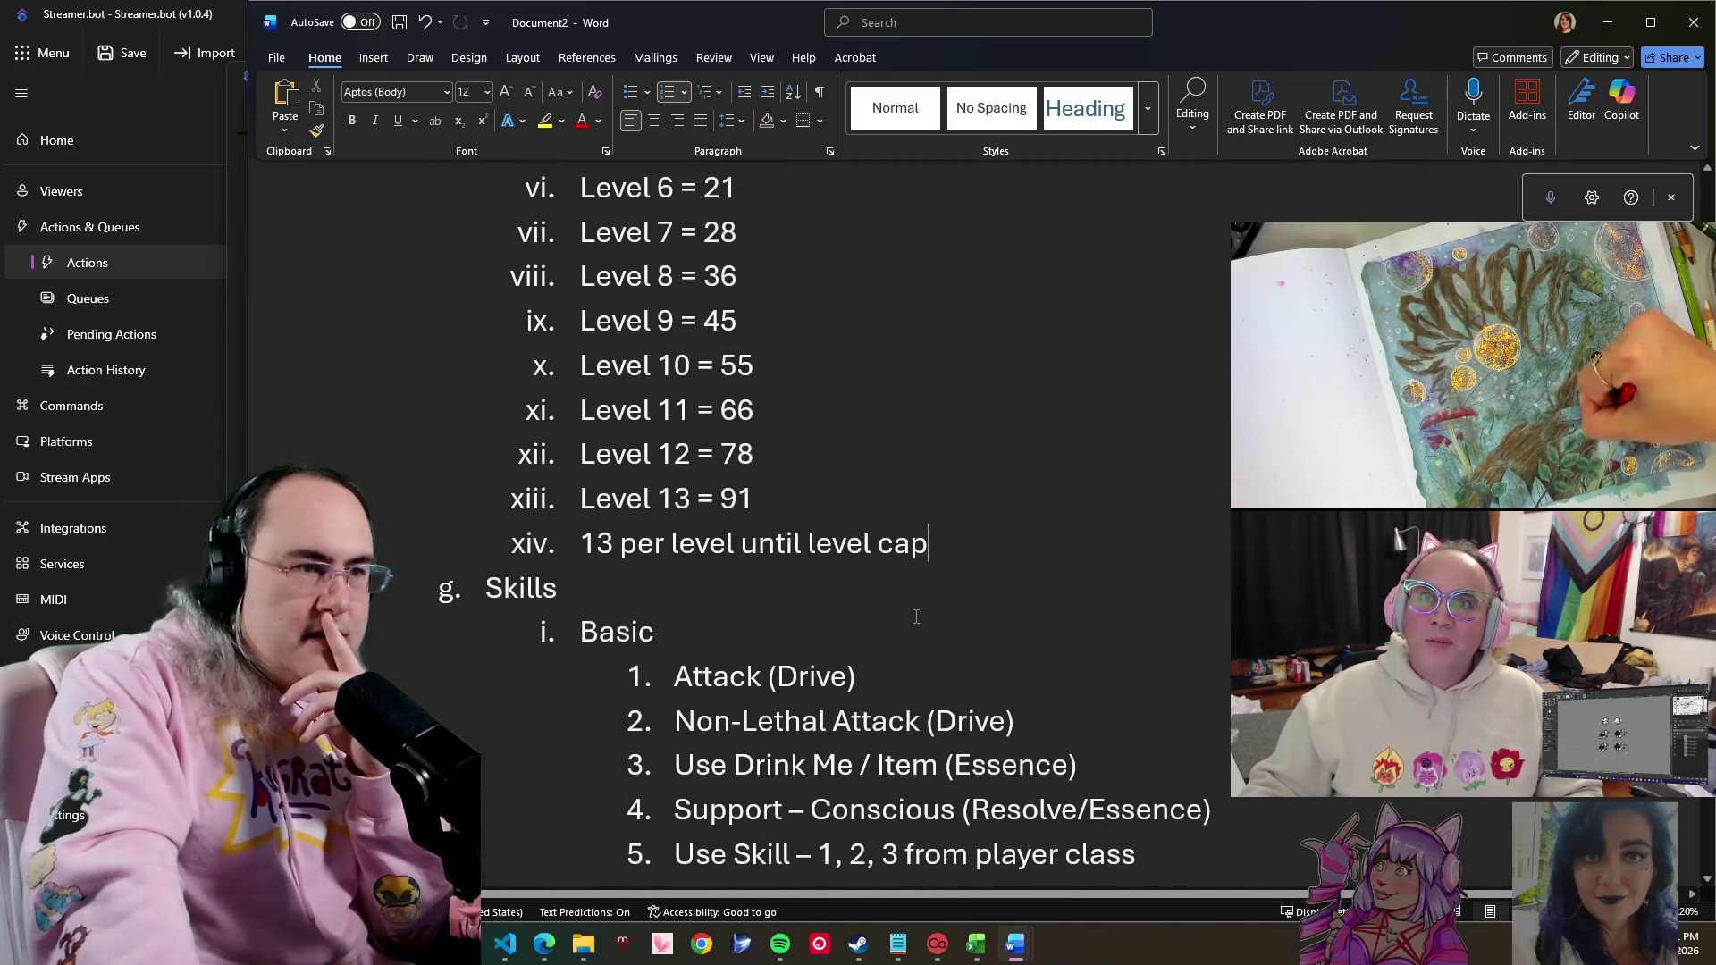
pyautogui.scroll(1, 911, 604)
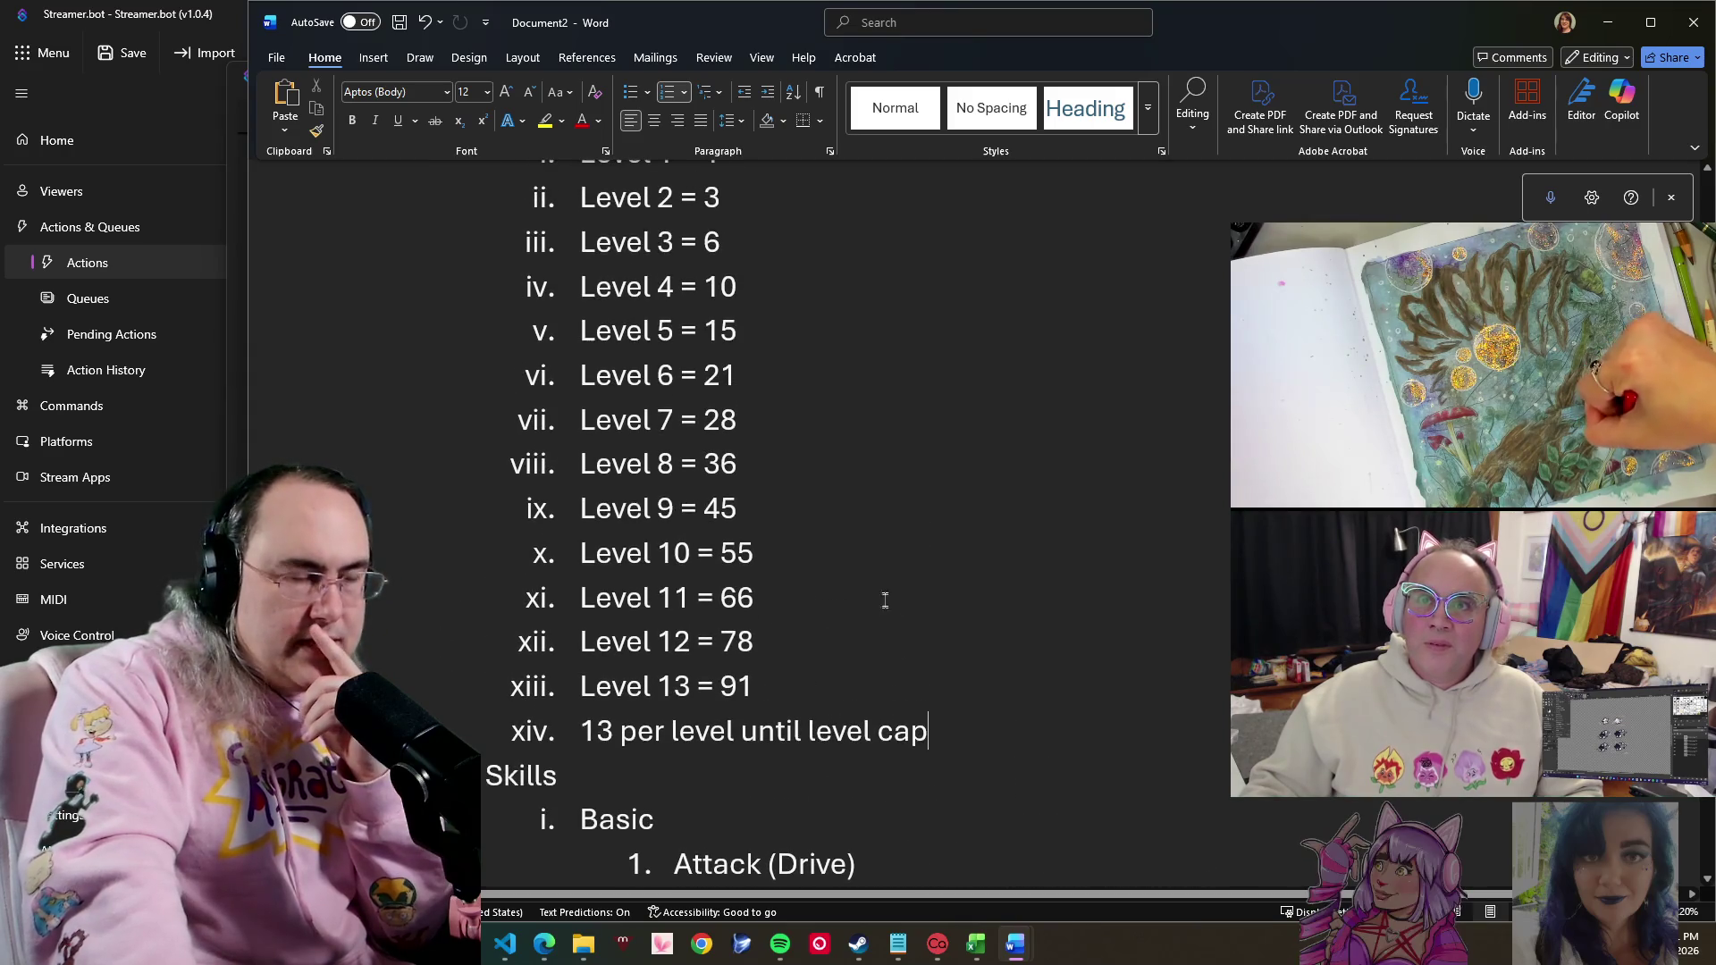
pyautogui.scroll(2, 909, 615)
pyautogui.scroll(1, 908, 624)
pyautogui.scroll(2, 897, 582)
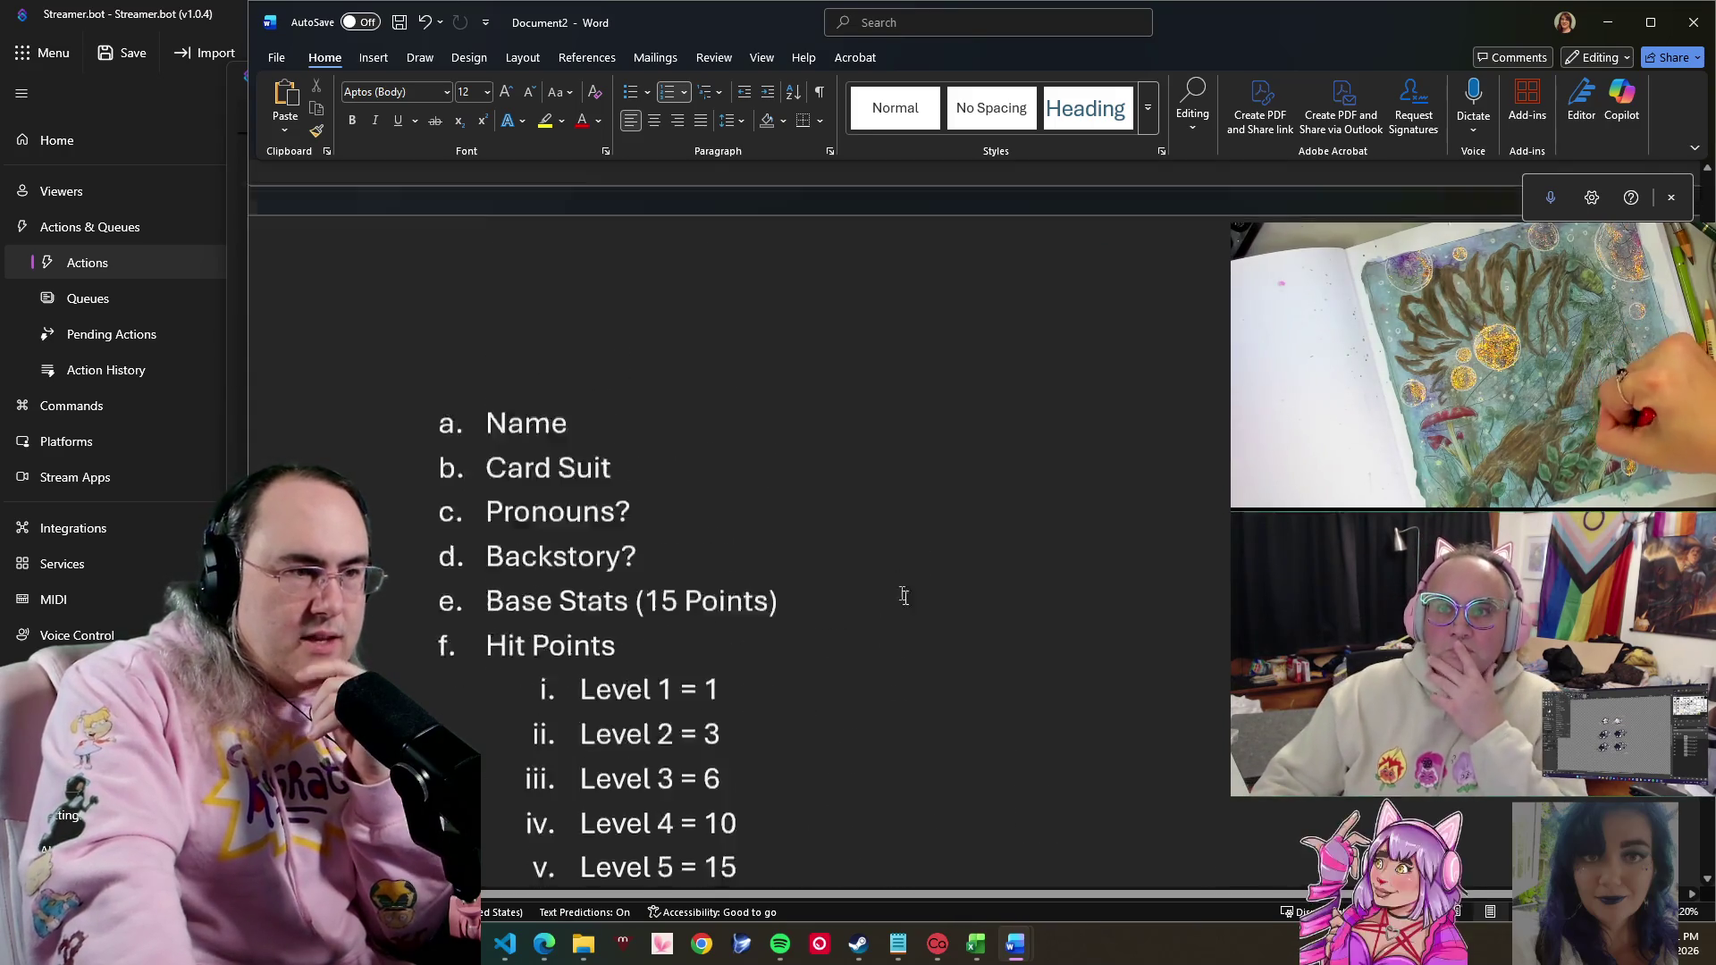
pyautogui.scroll(-5, 916, 626)
pyautogui.scroll(-3, 915, 626)
pyautogui.scroll(-4, 914, 645)
pyautogui.scroll(-3, 914, 656)
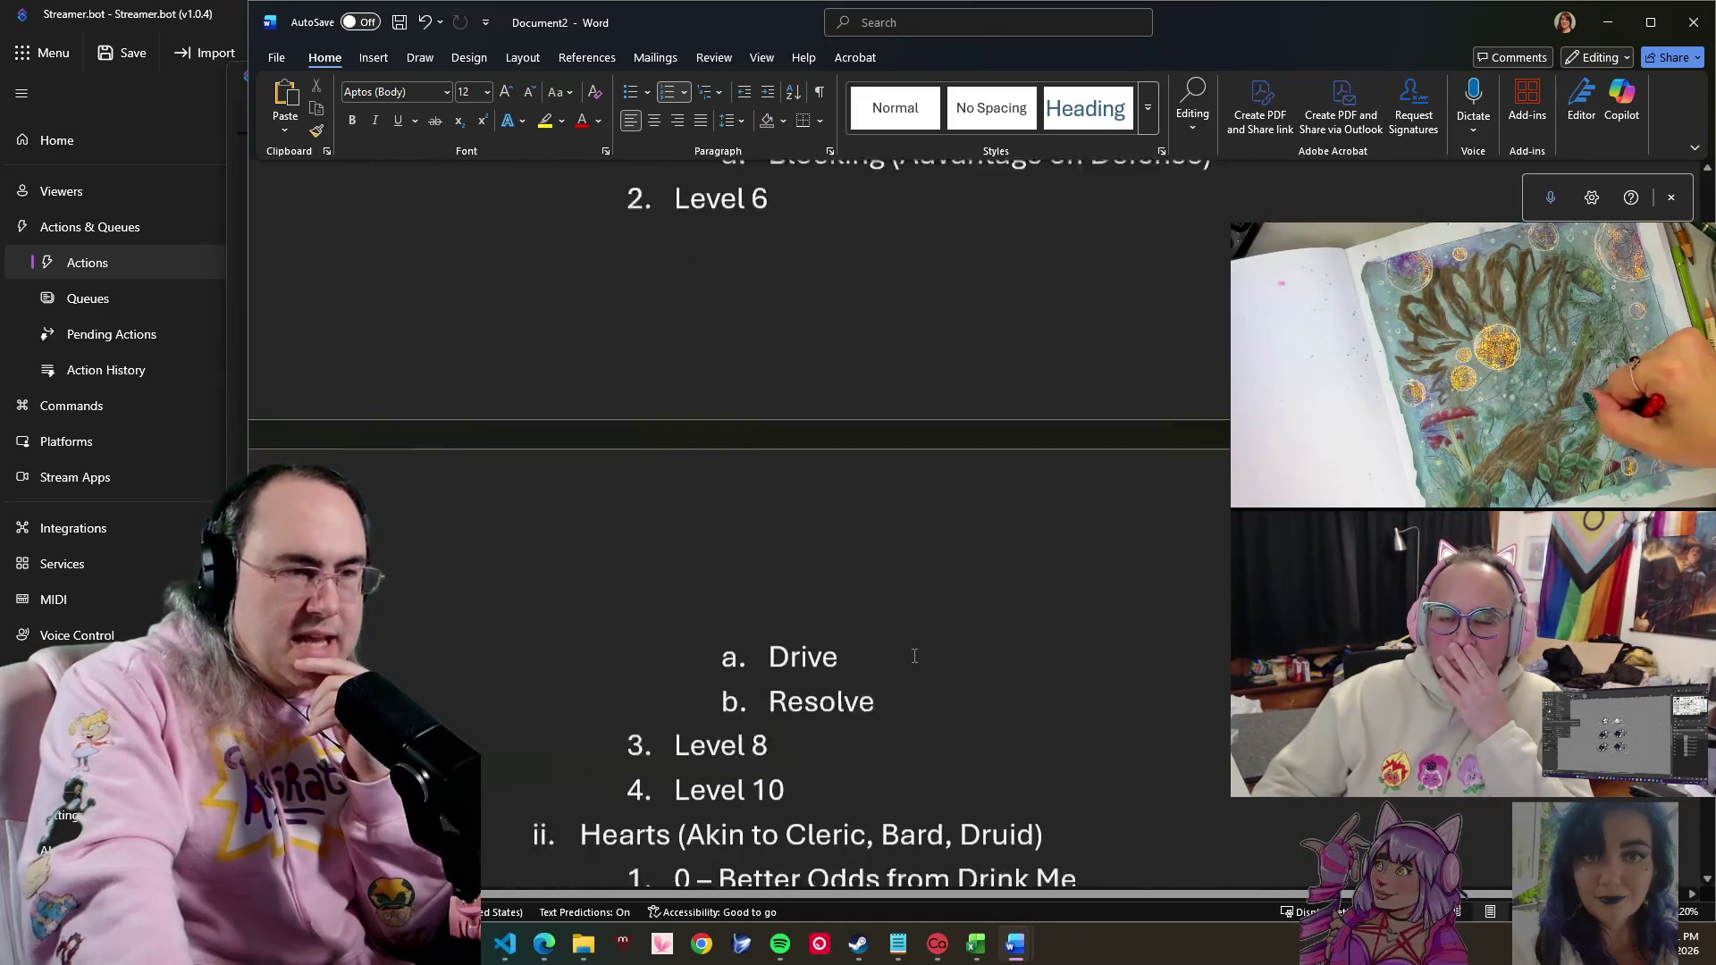
pyautogui.scroll(-1, 914, 657)
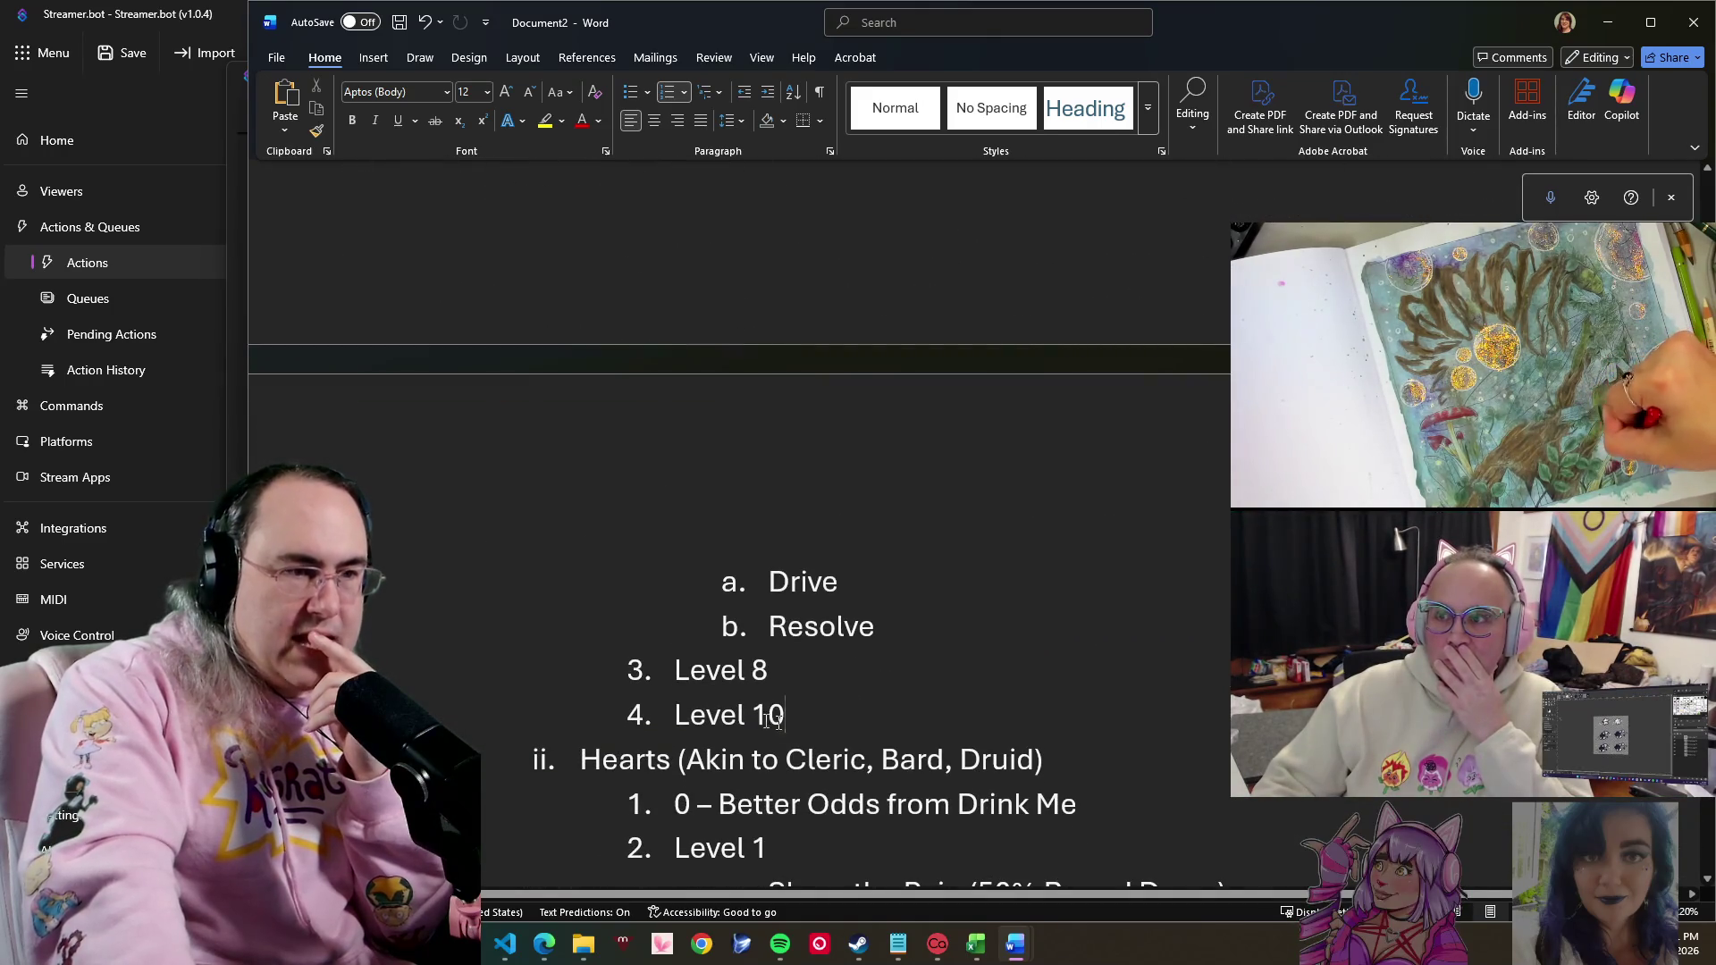
pyautogui.click(979, 732)
pyautogui.scroll(2, 980, 731)
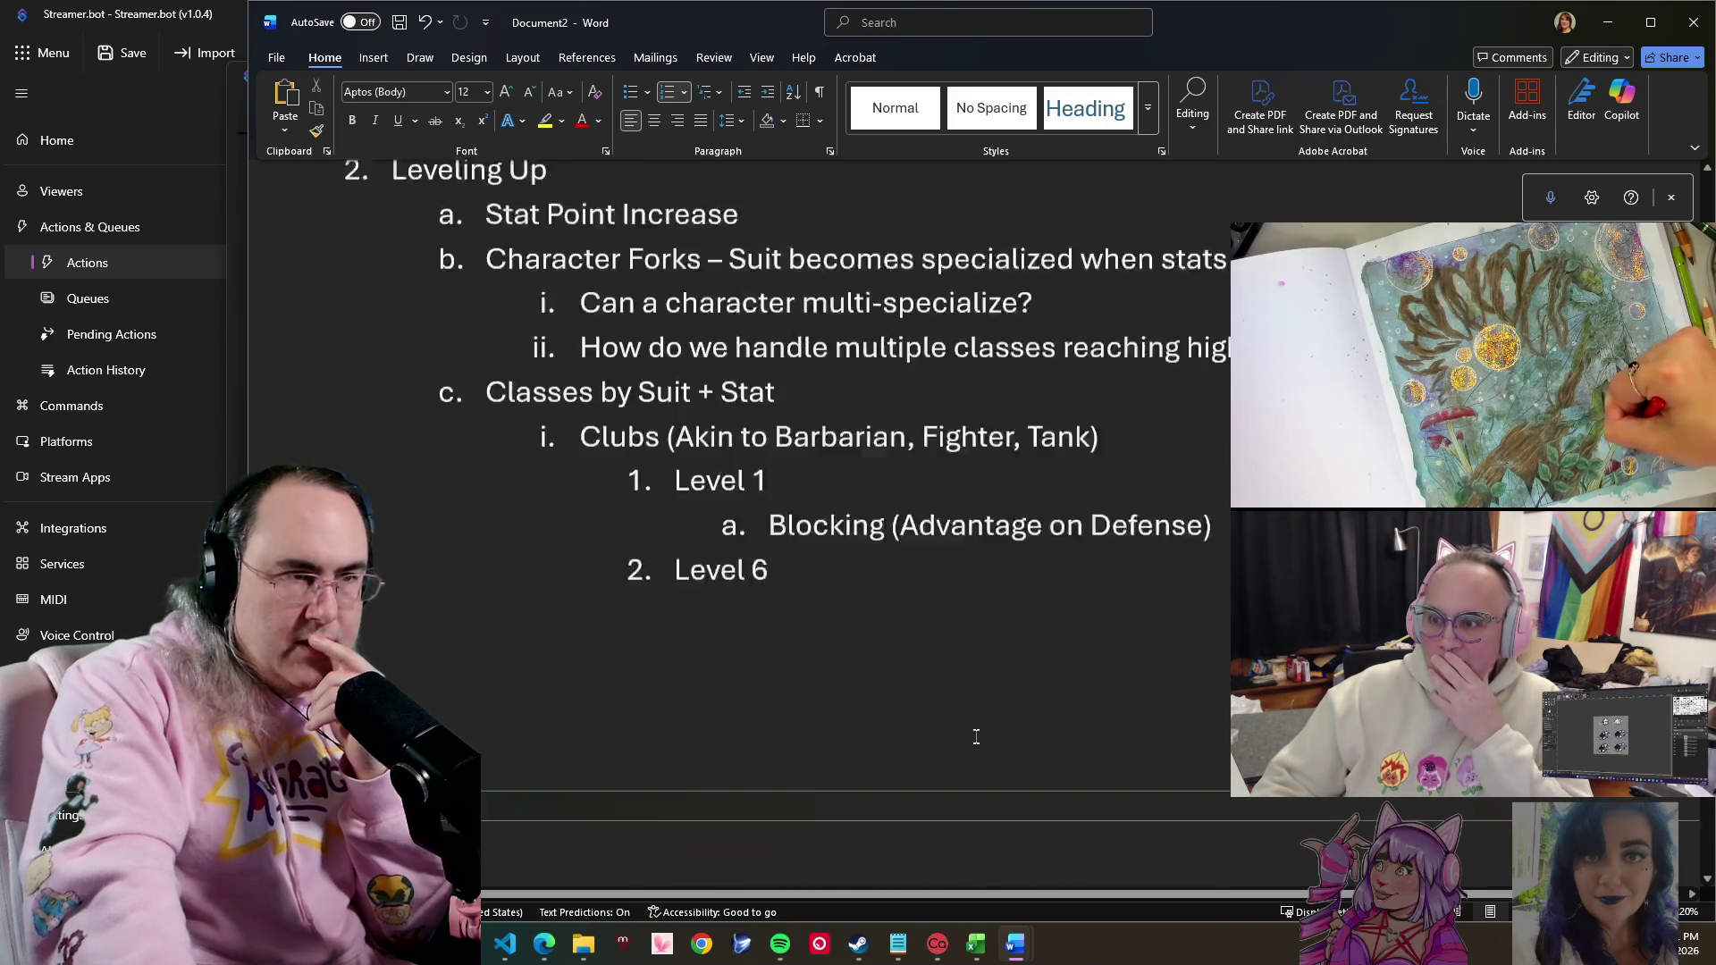
pyautogui.scroll(4, 976, 735)
pyautogui.scroll(2, 975, 735)
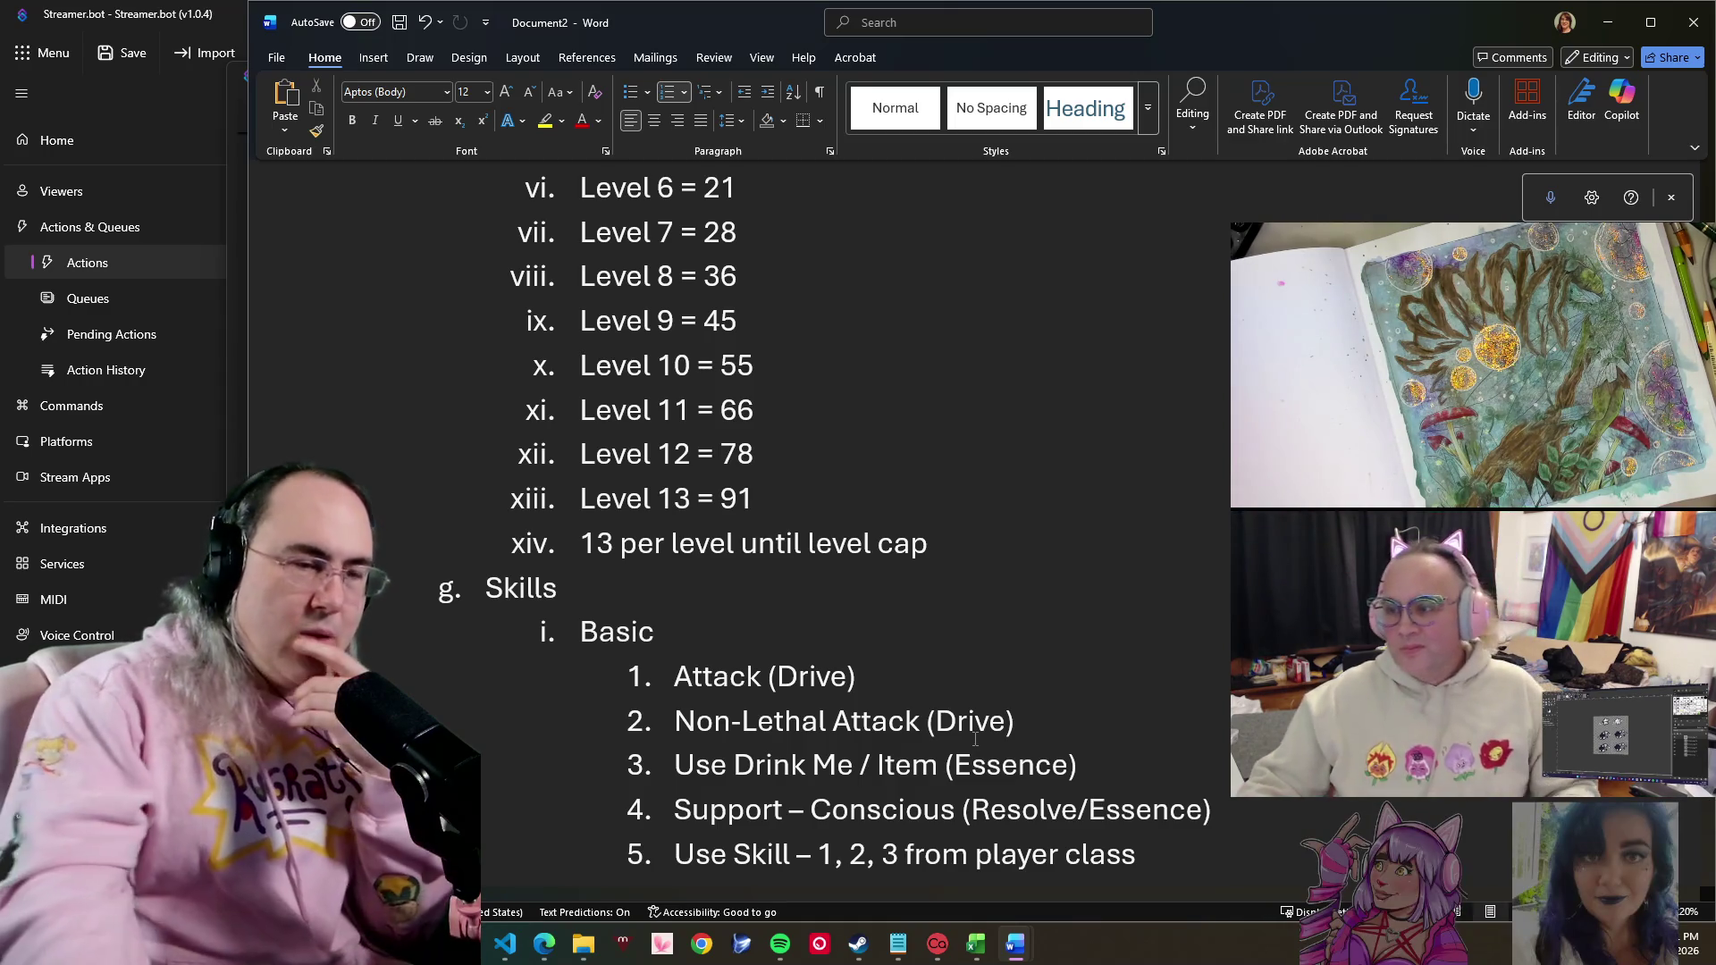
pyautogui.scroll(-2, 915, 450)
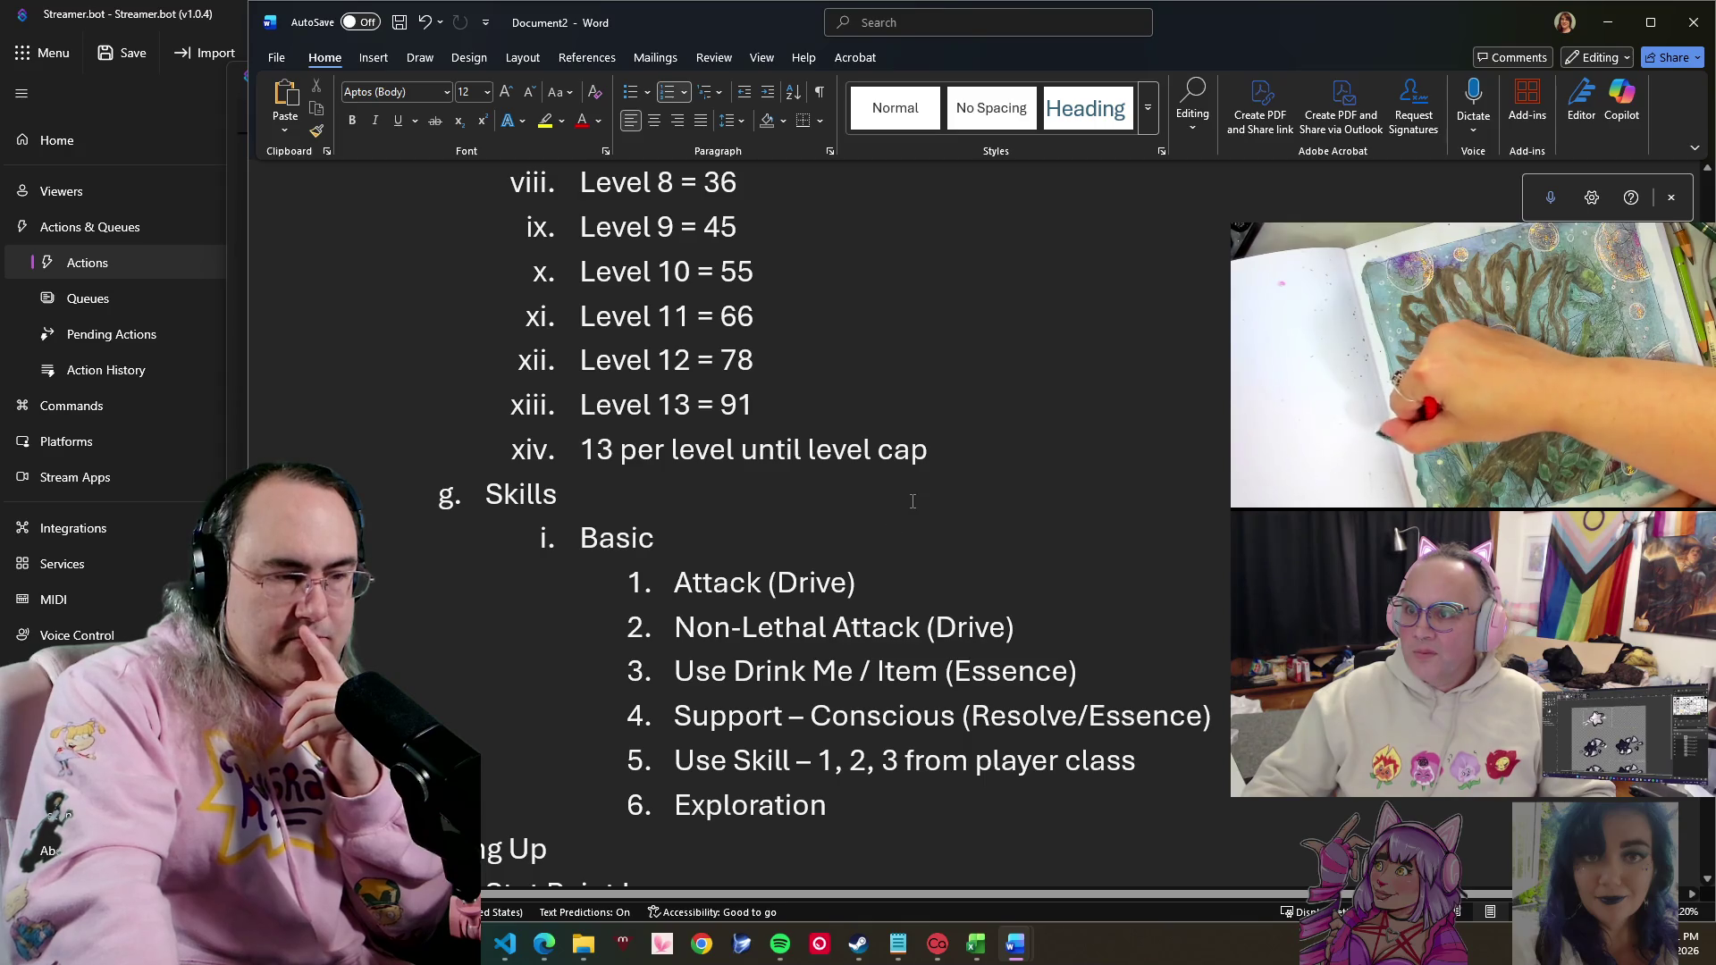
pyautogui.scroll(-2, 910, 511)
pyautogui.scroll(-2, 909, 511)
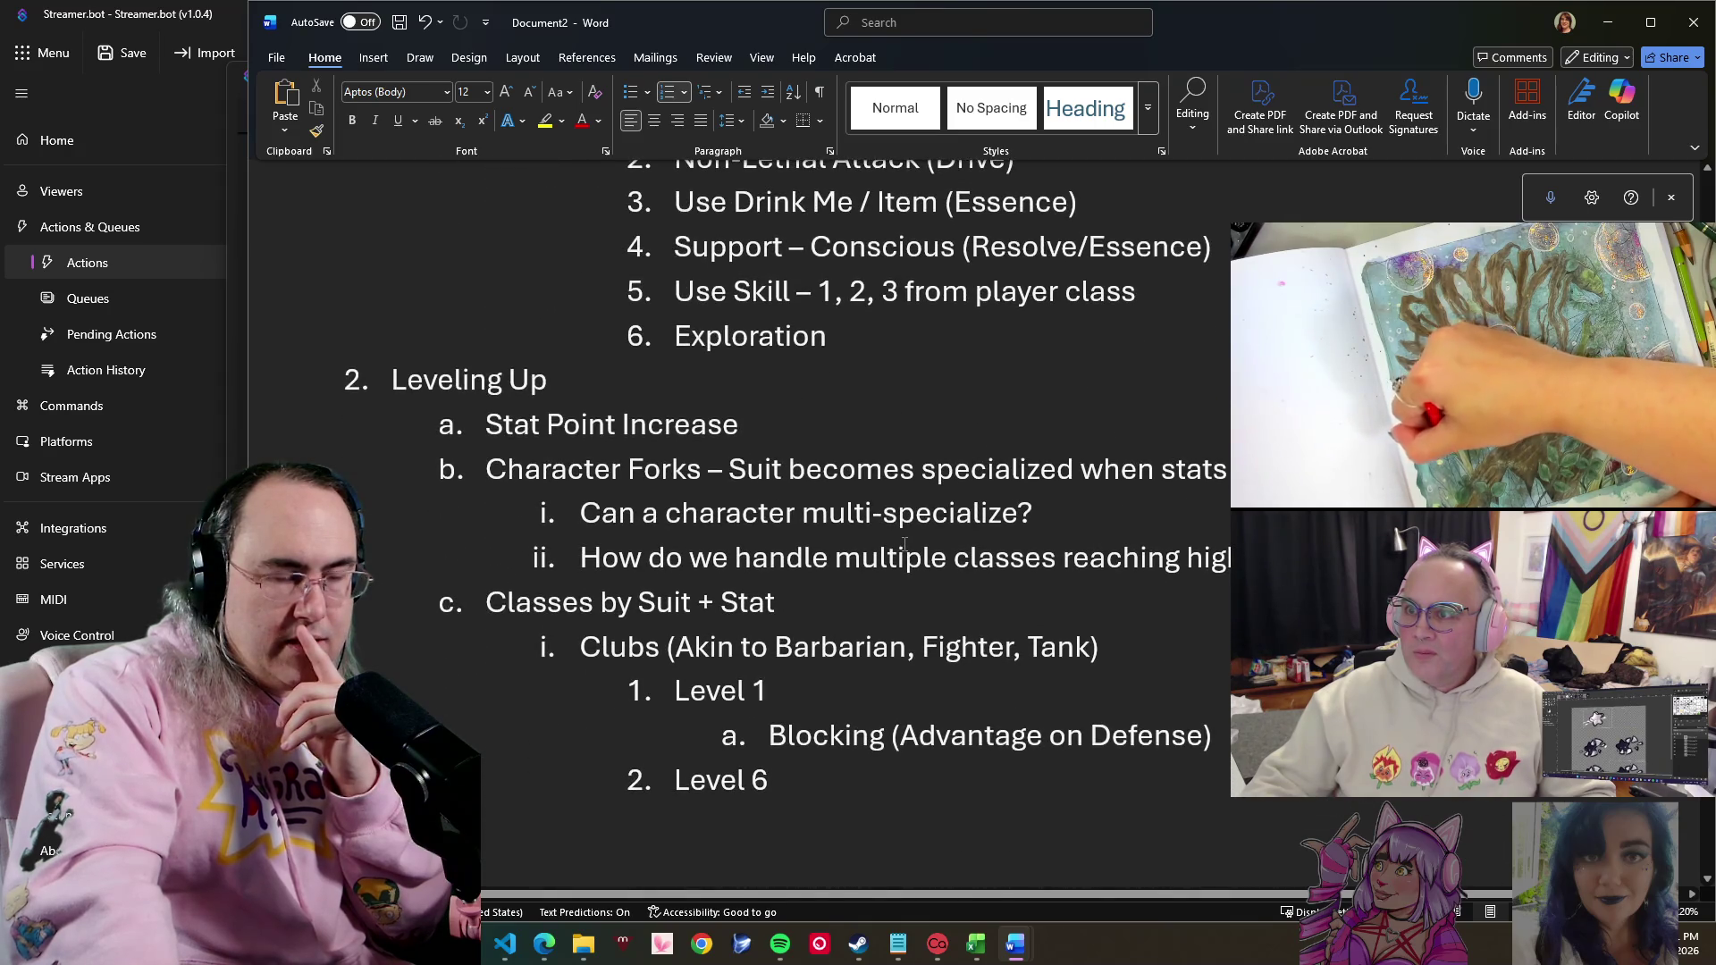
pyautogui.scroll(5, 904, 569)
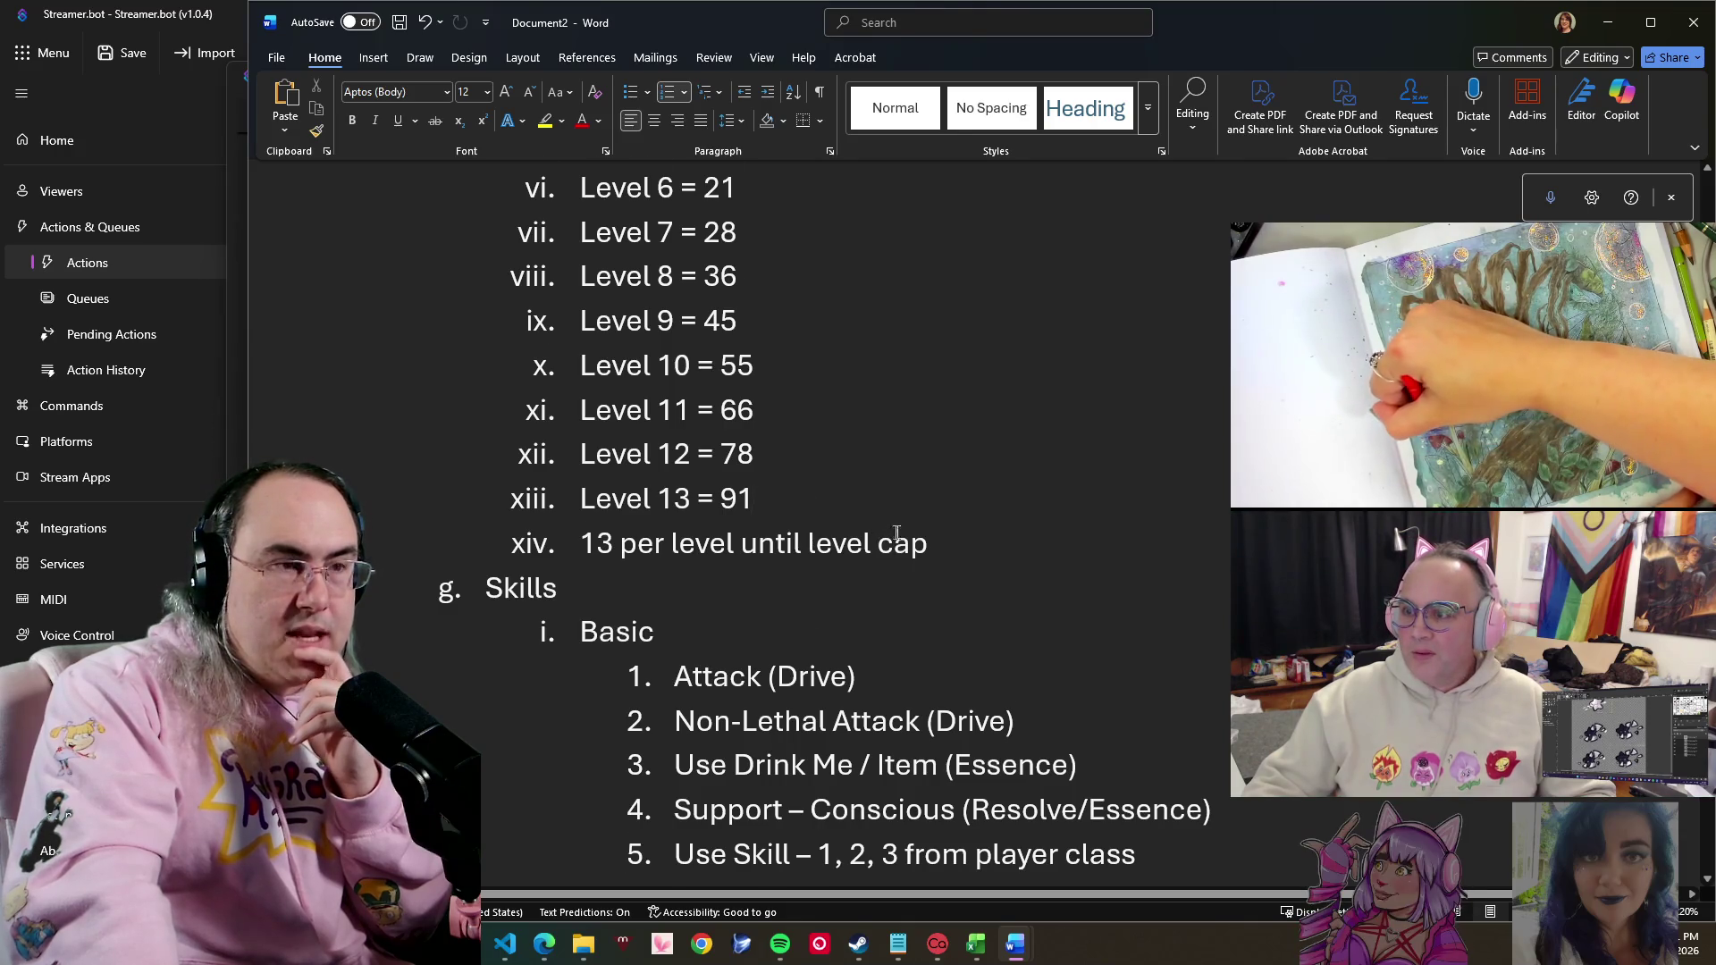
pyautogui.scroll(-1, 896, 534)
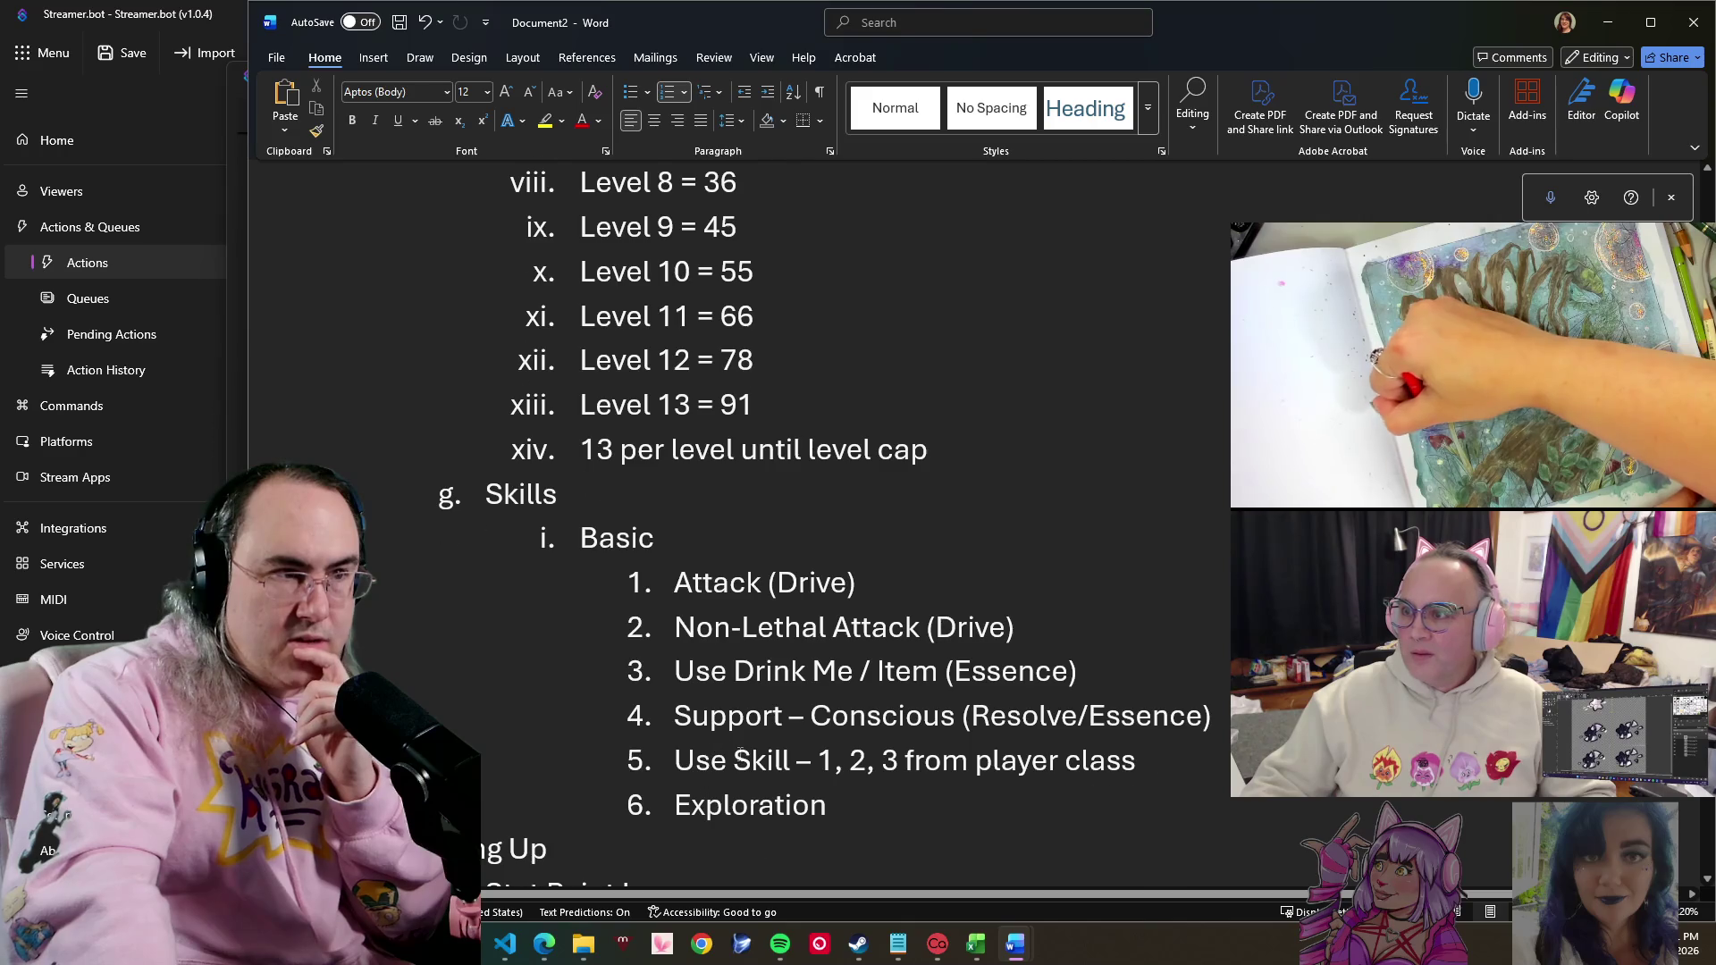
pyautogui.scroll(5, 736, 760)
pyautogui.scroll(5, 735, 758)
pyautogui.scroll(5, 778, 700)
pyautogui.scroll(5, 781, 693)
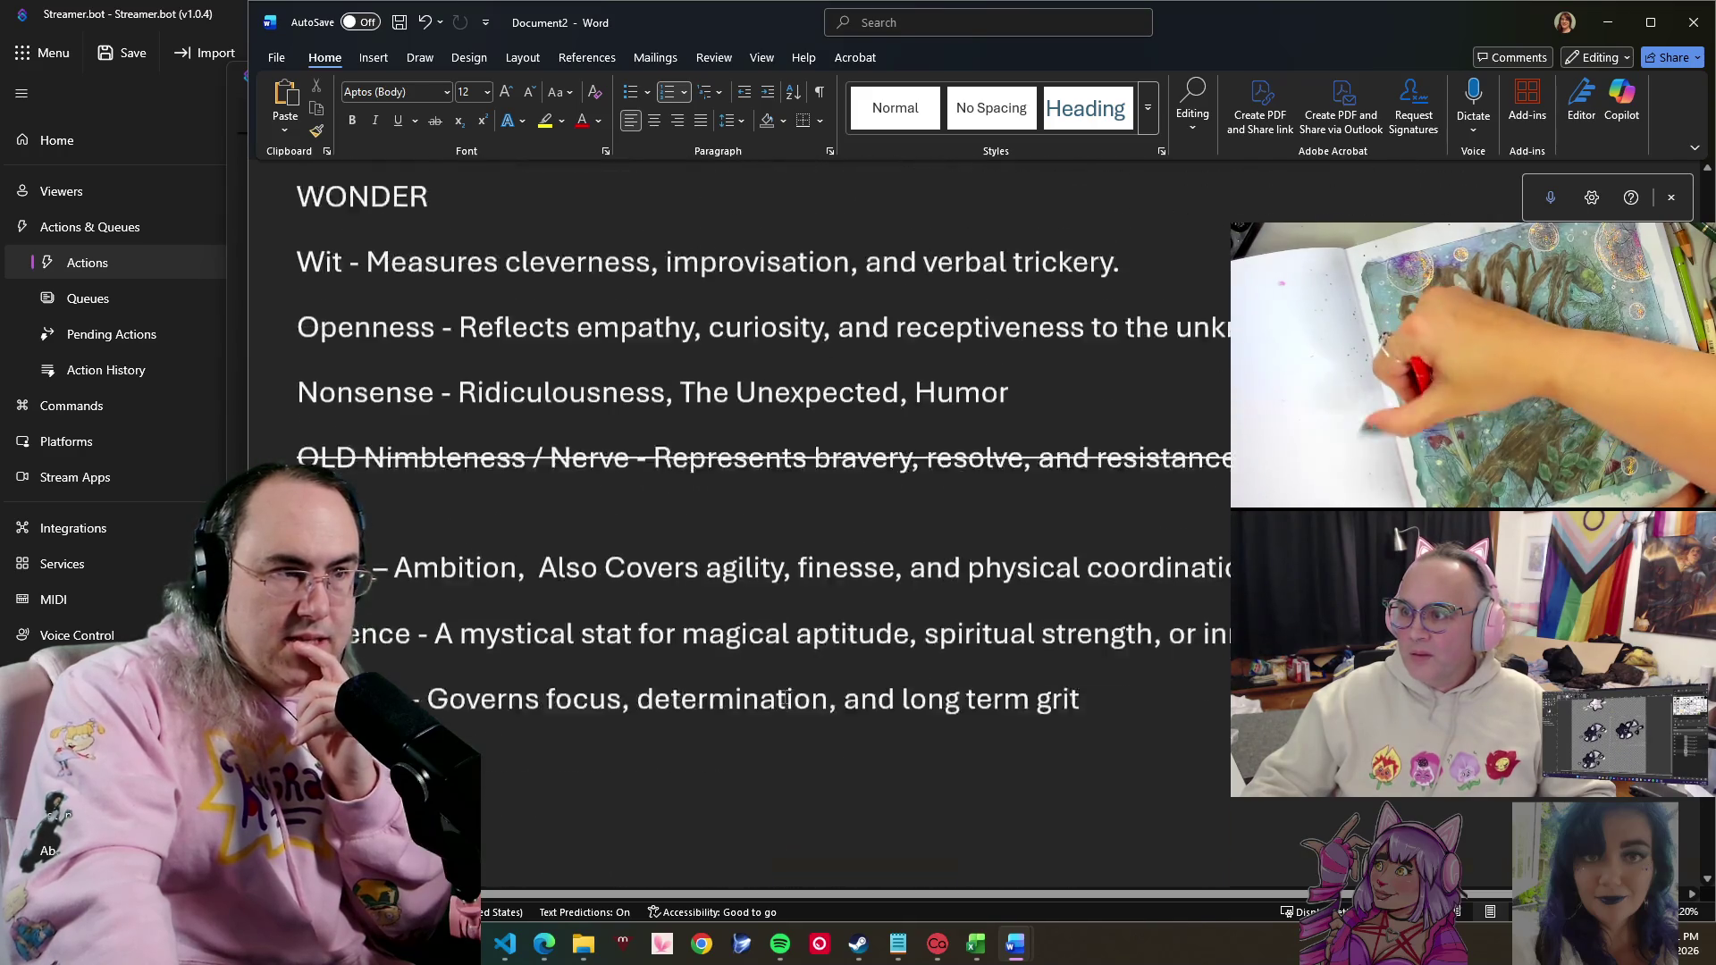
pyautogui.scroll(2, 783, 702)
pyautogui.scroll(-2, 358, 346)
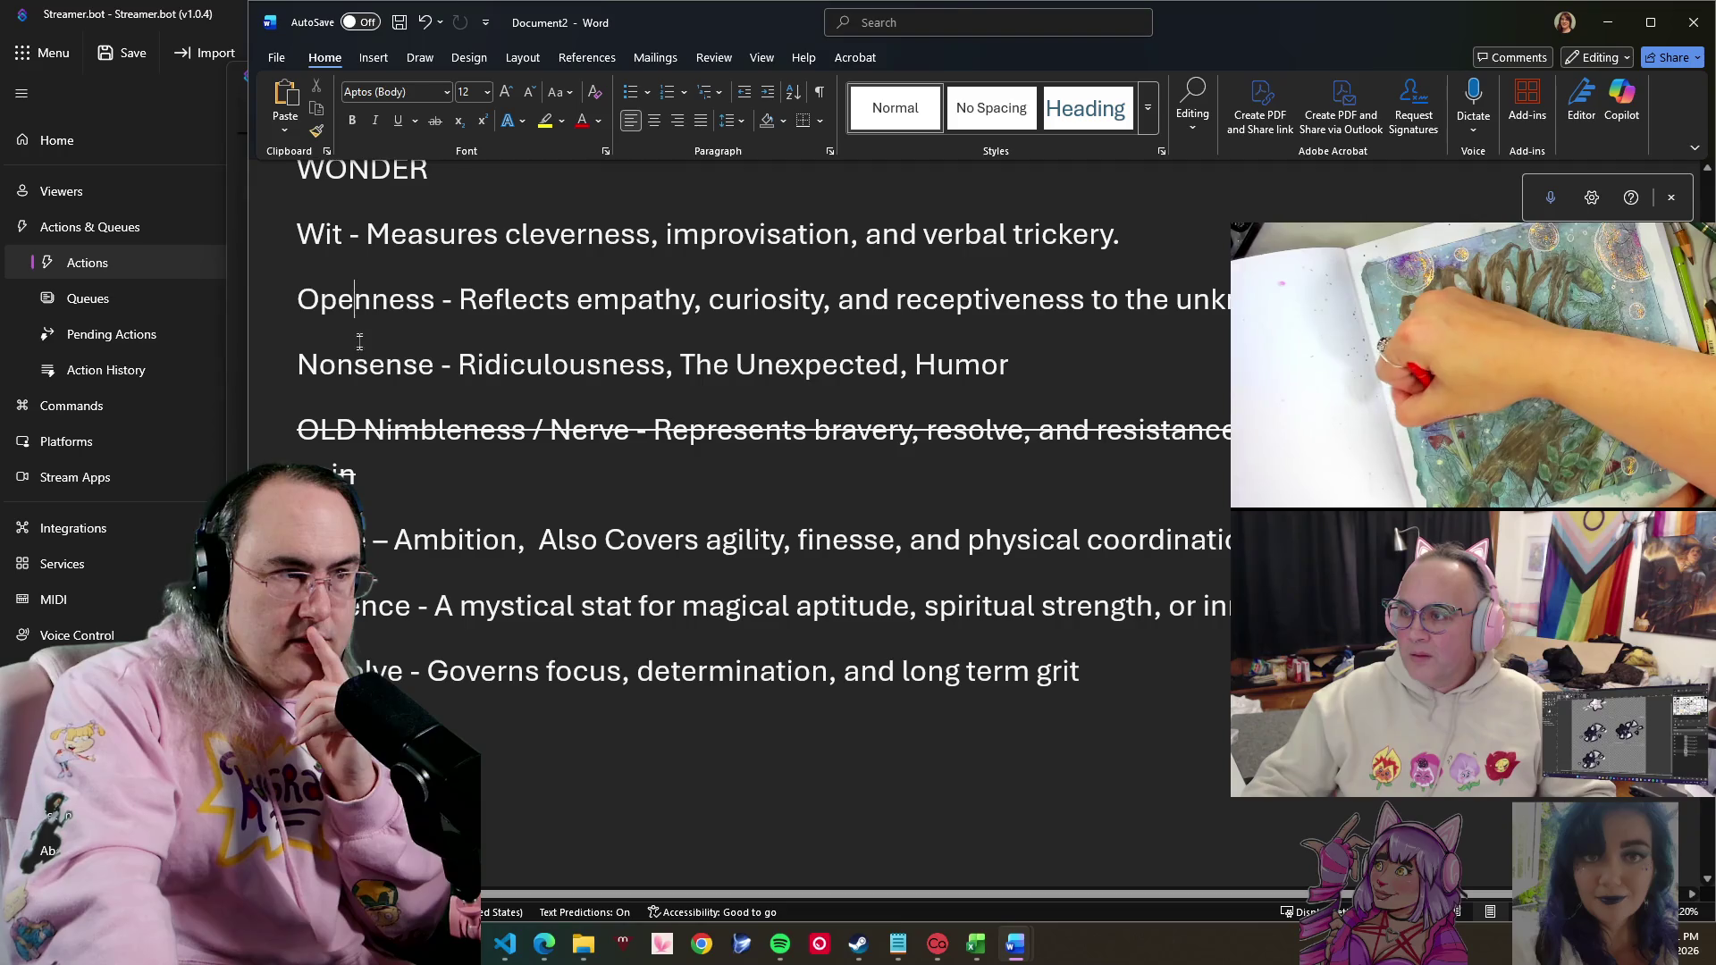
pyautogui.click(365, 362)
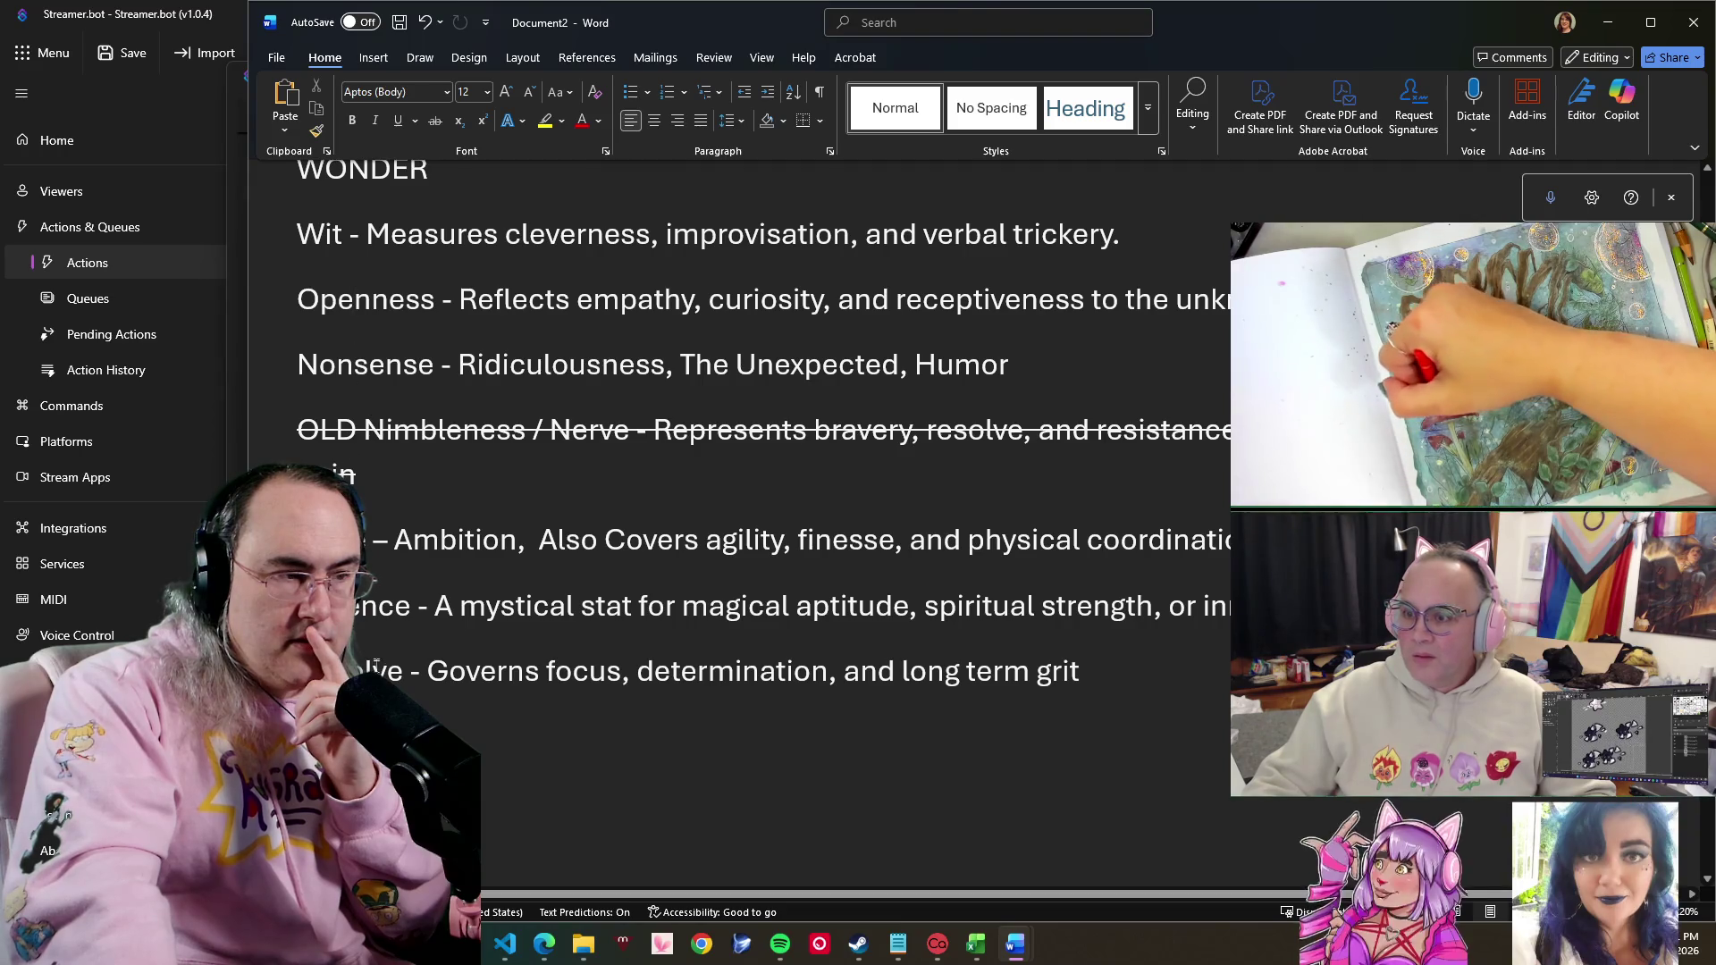
pyautogui.scroll(-3, 407, 522)
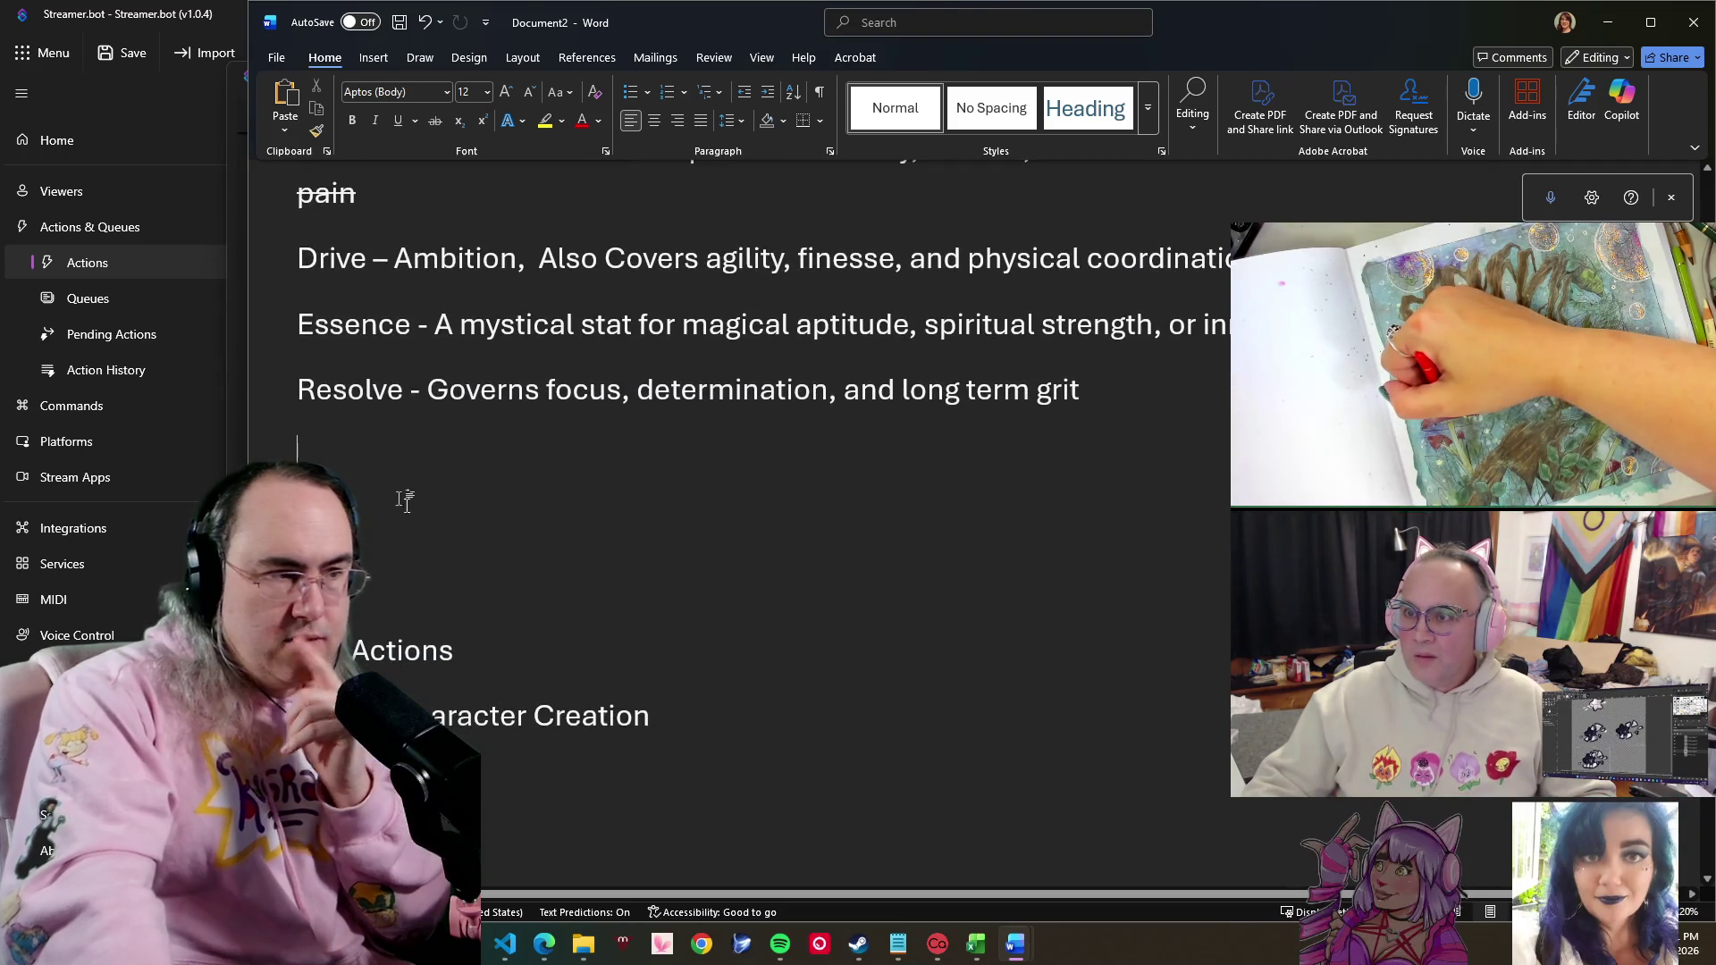
# - Write '5 Point Base' and 'Could get point Bonus' lines under the Resolve description
pyautogui.click(407, 522)
pyautogui.write('P')
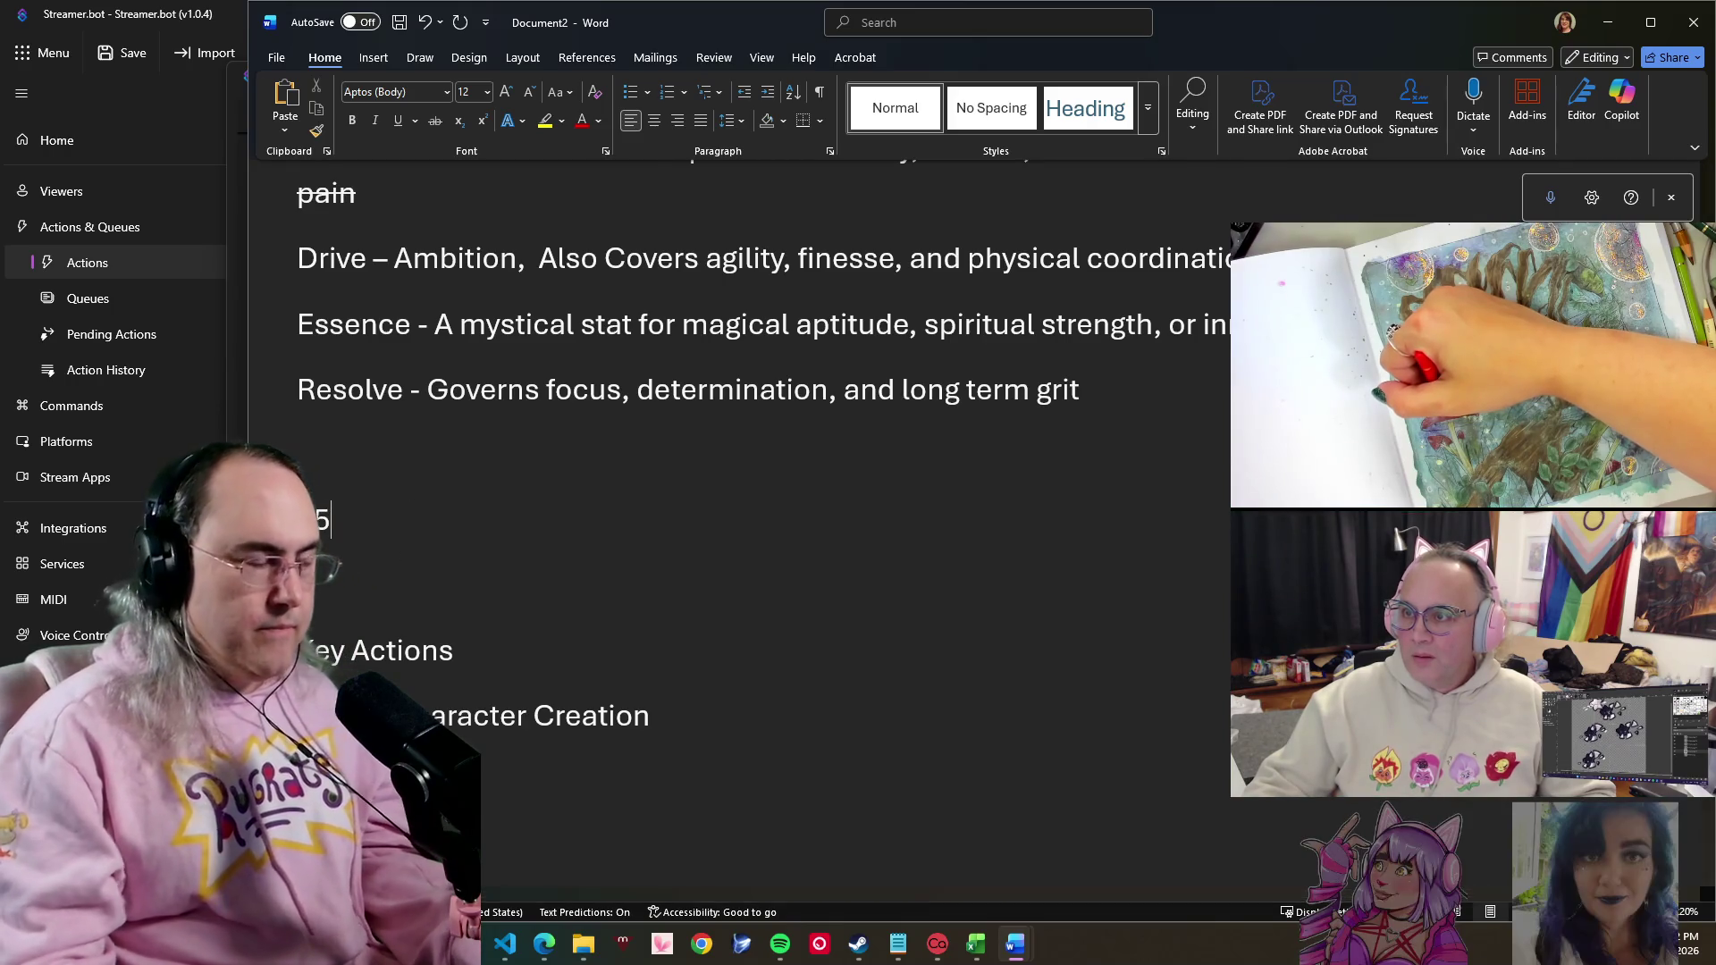
pyautogui.write('oiny')
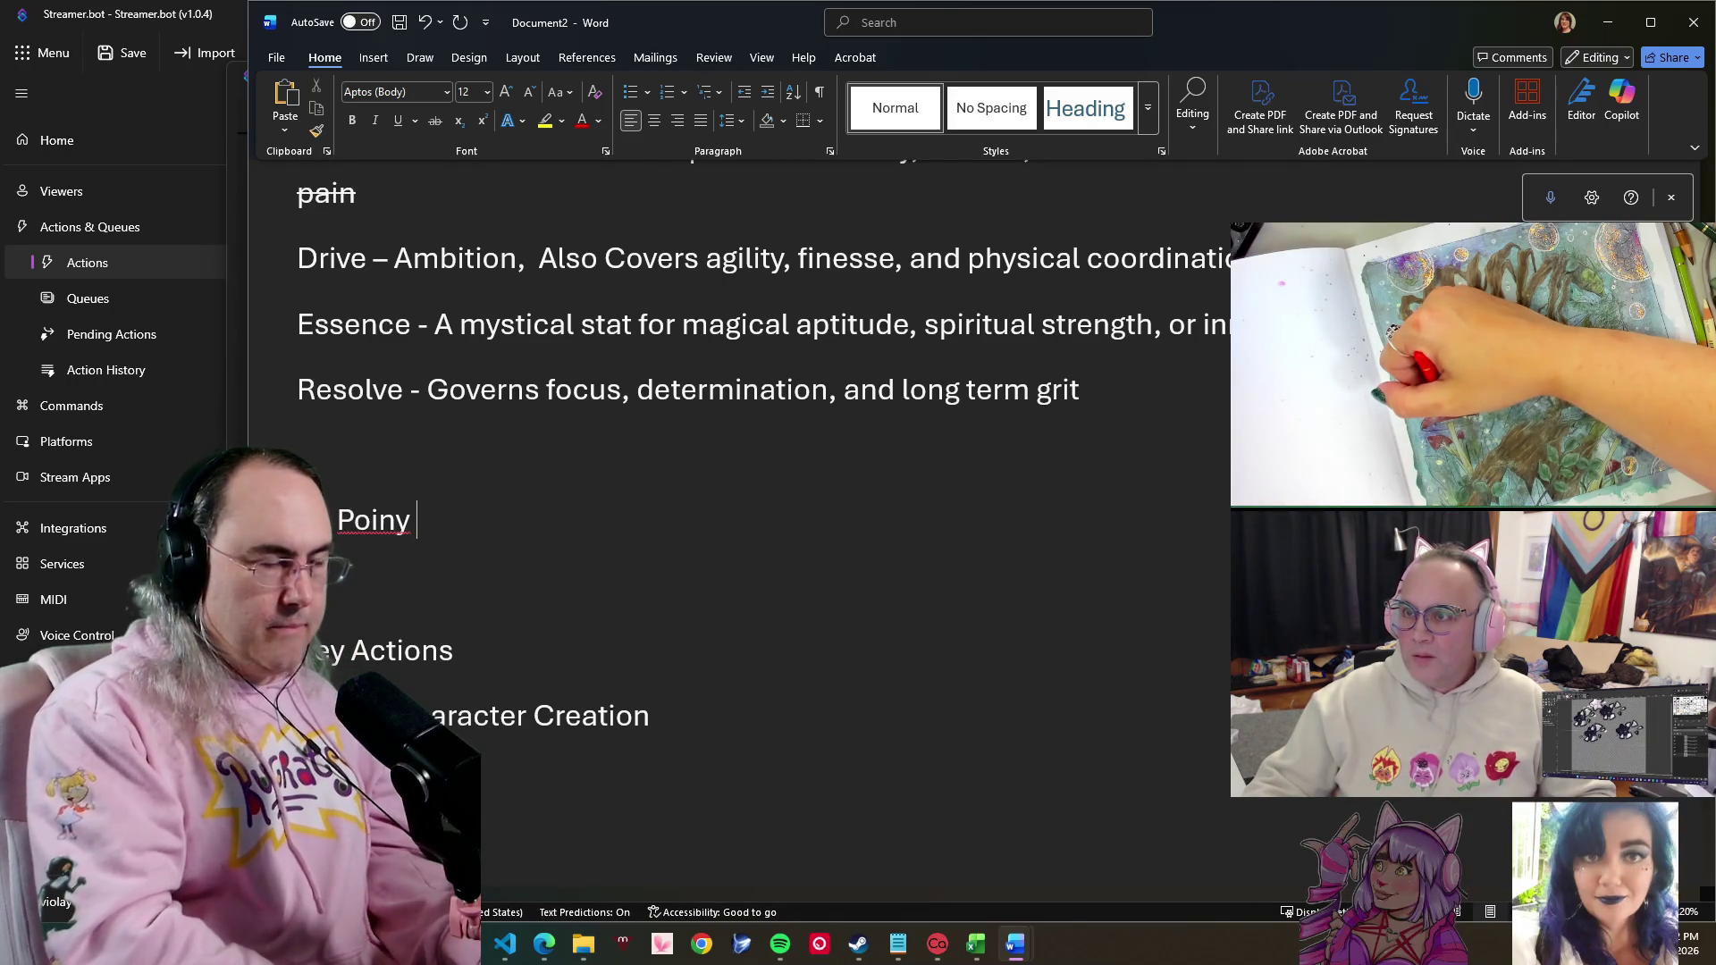
pyautogui.press('BackSpace')
pyautogui.write('ase')
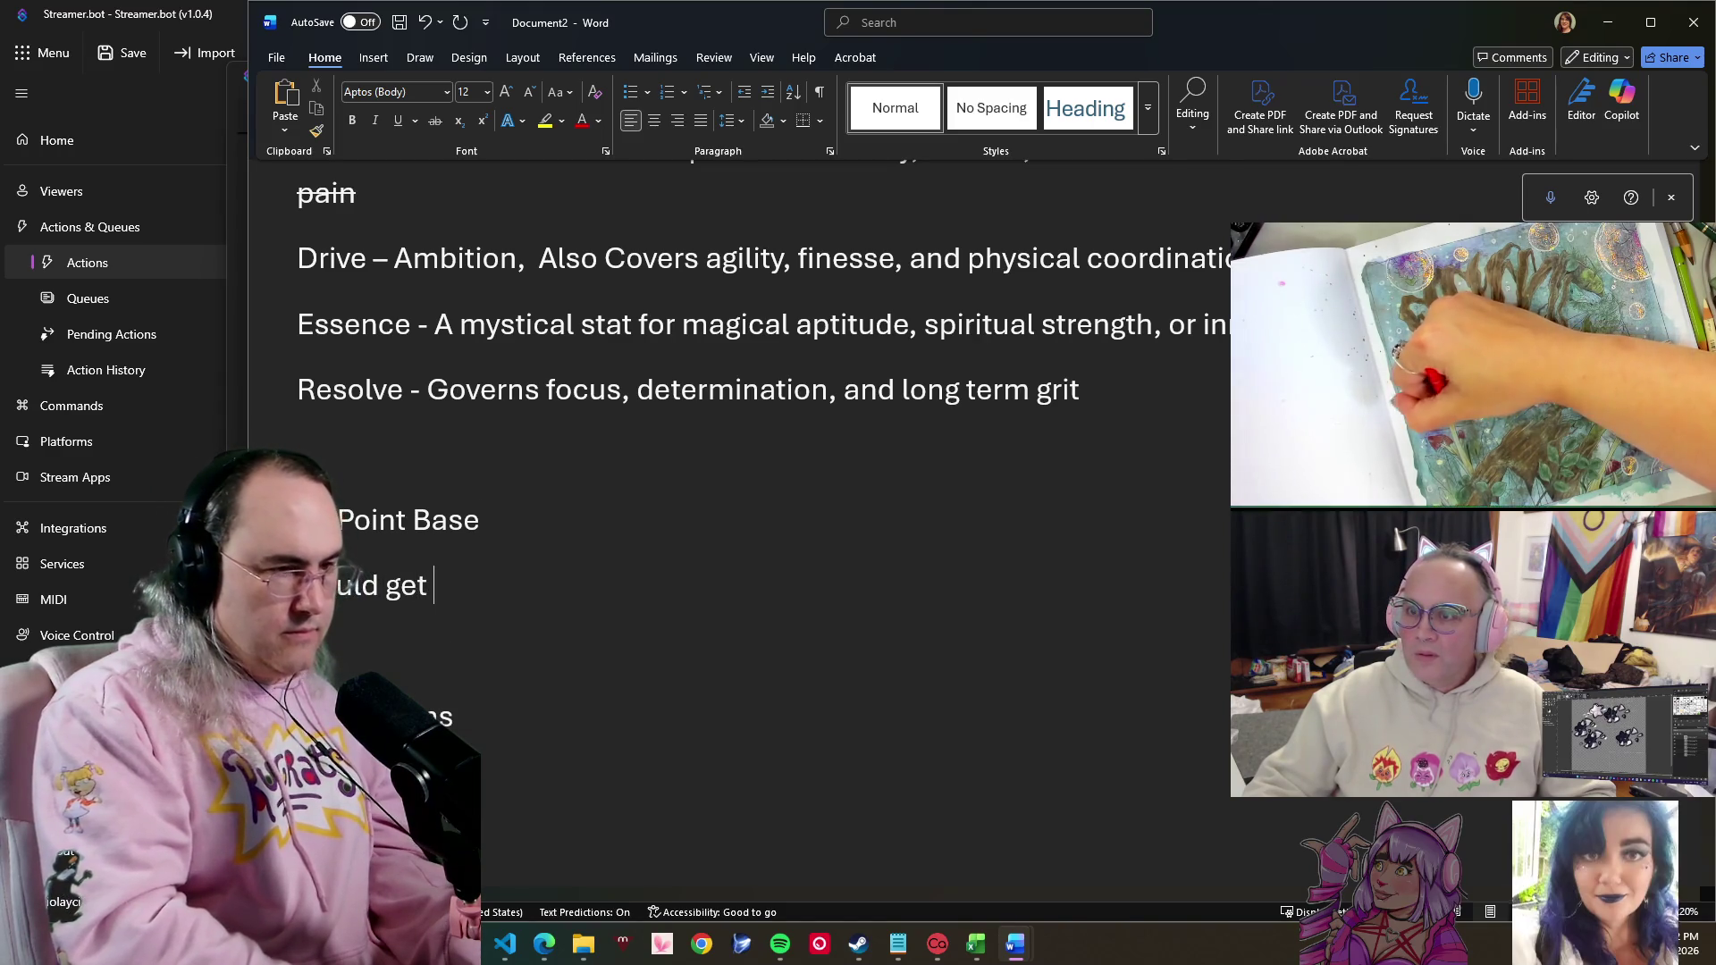
pyautogui.write('point ')
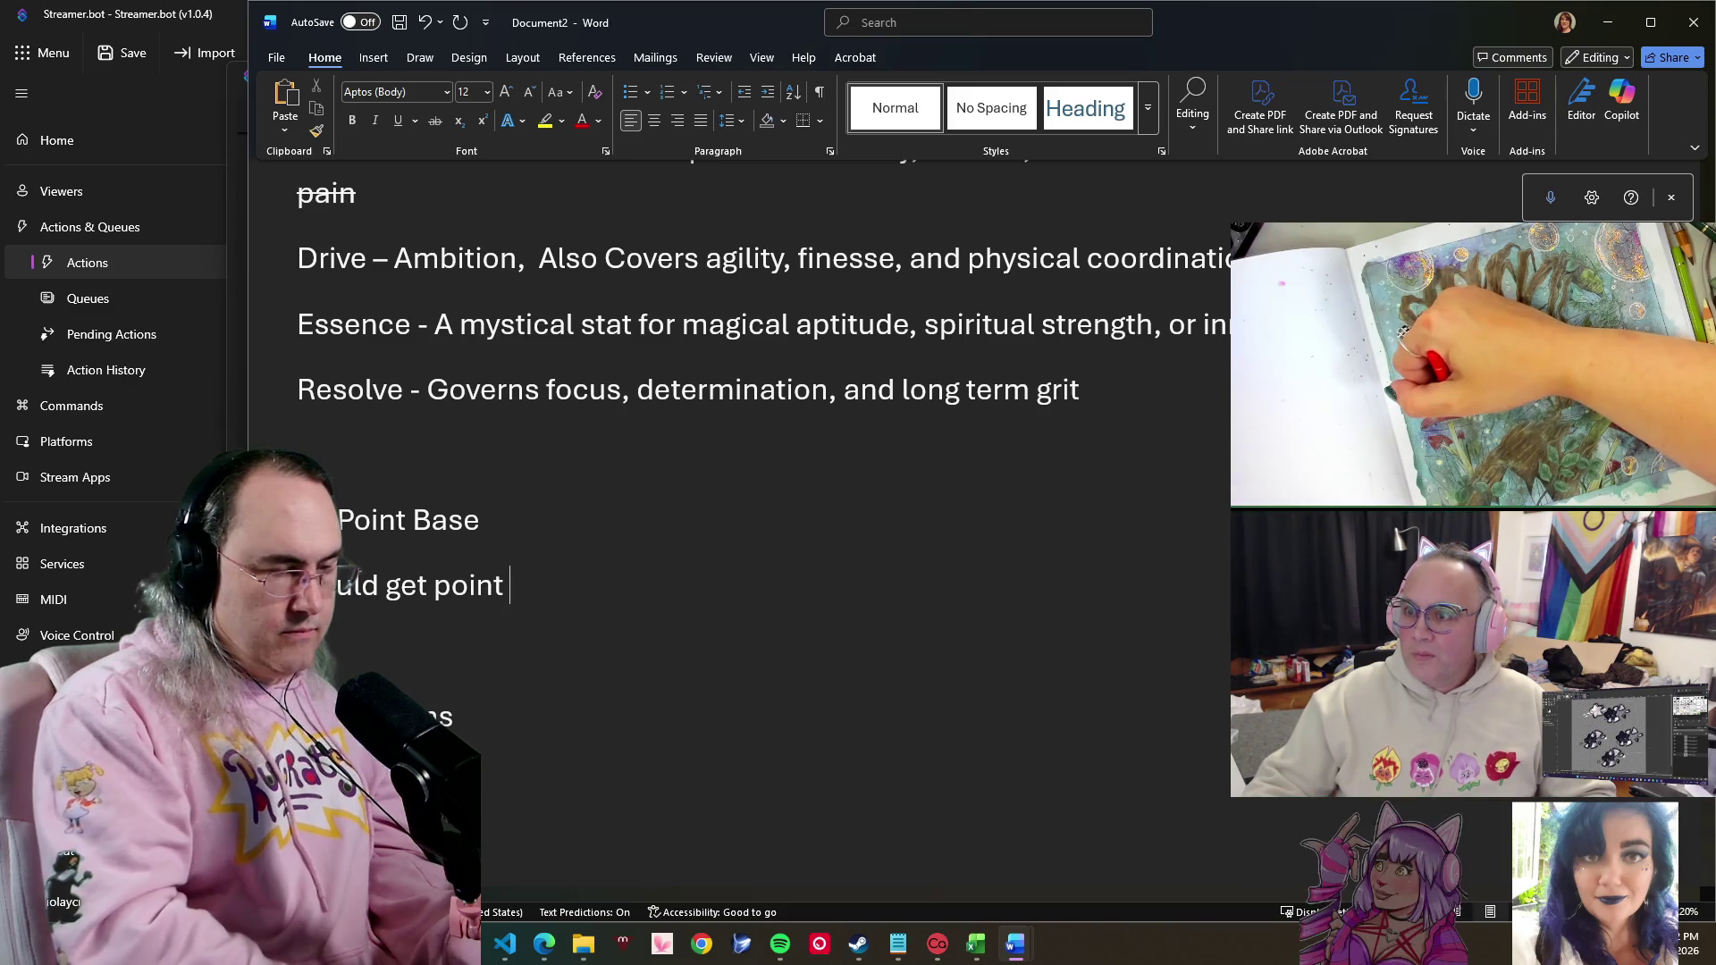
pyautogui.write('Bone')
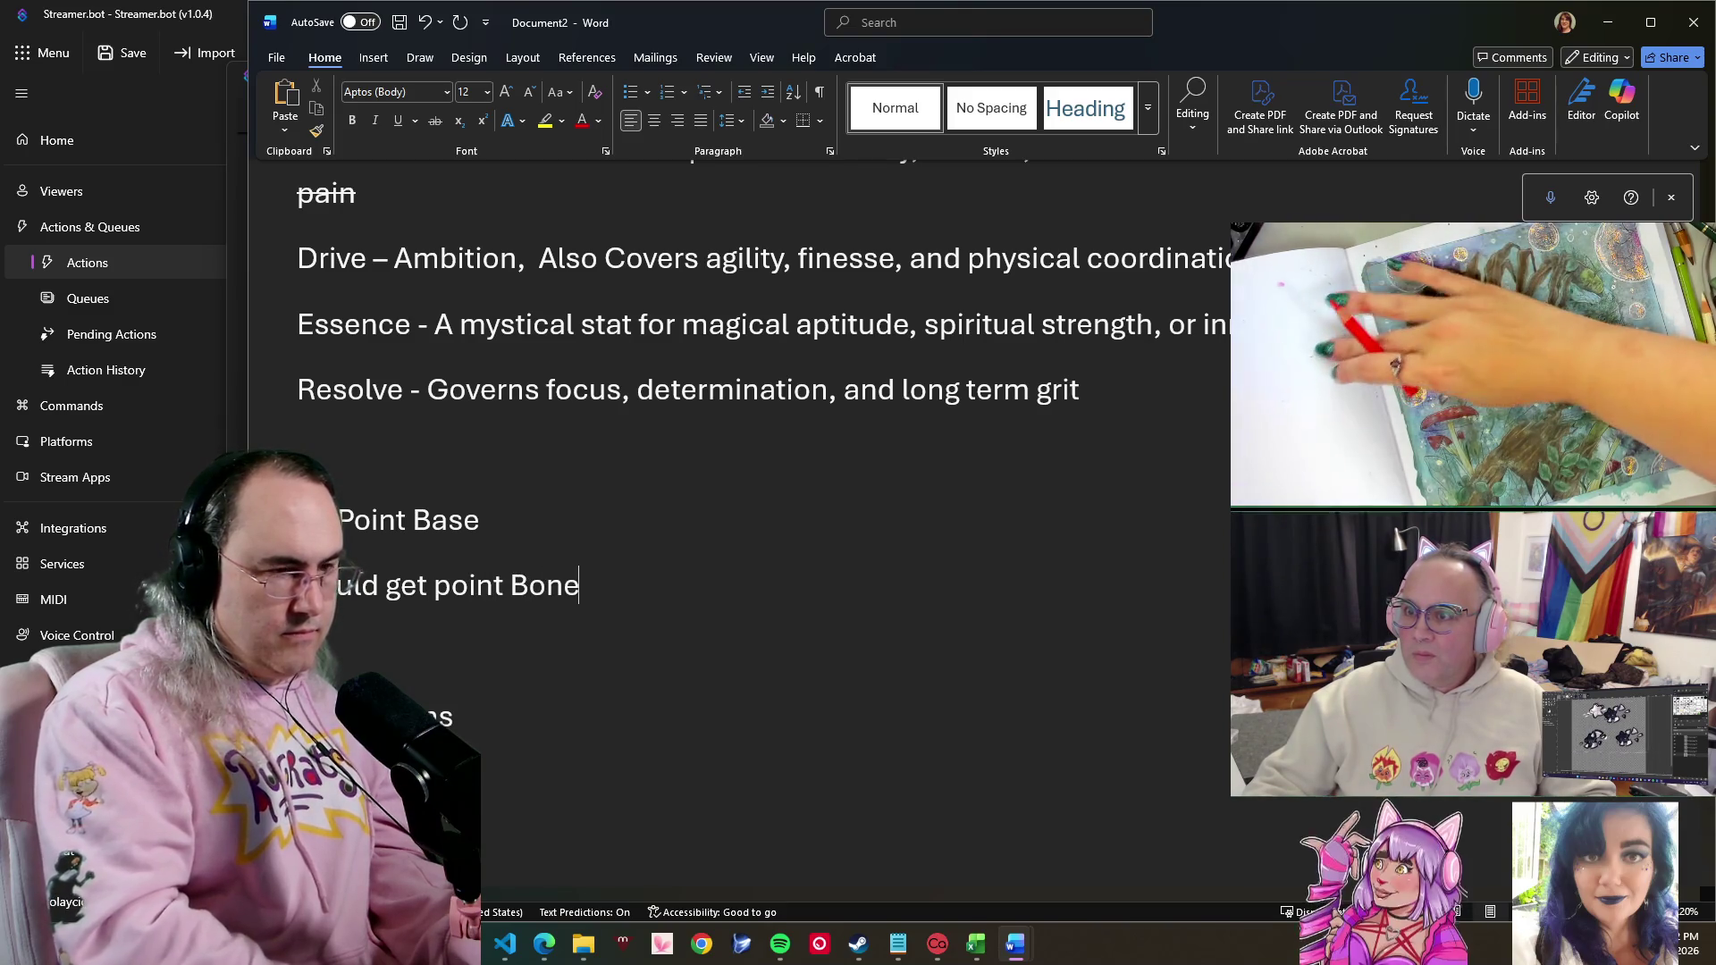
pyautogui.press('BackSpace')
pyautogui.write('us')
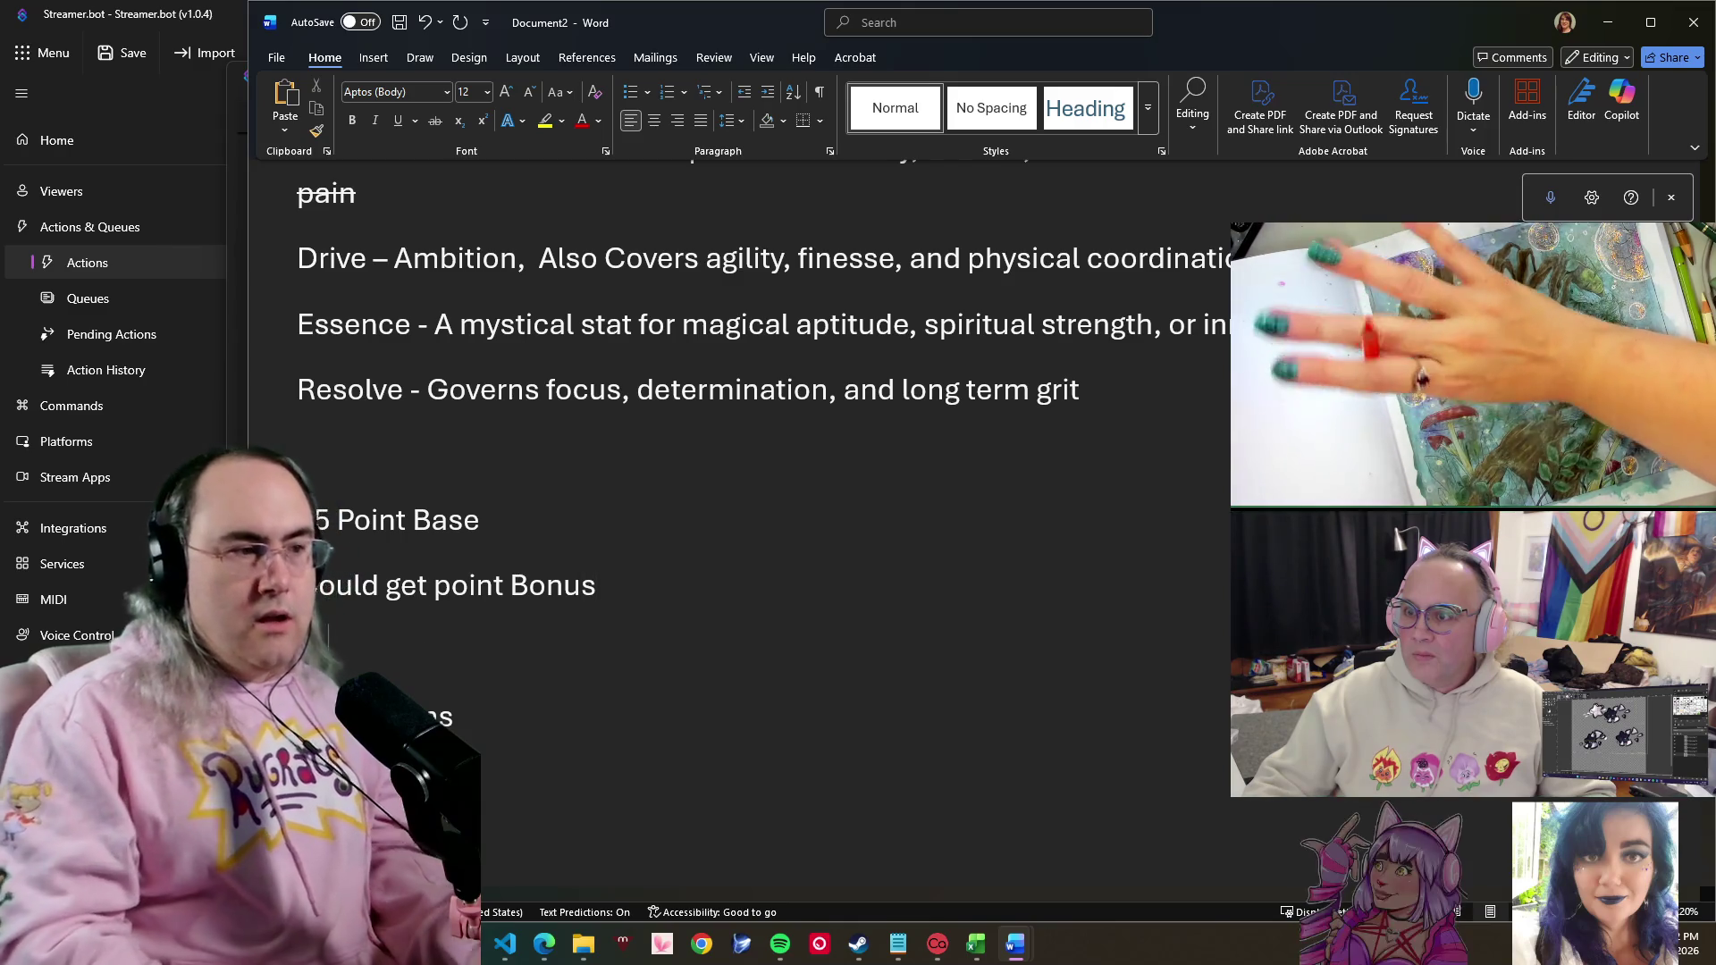
# - Insert a new line above the bonus line and begin 'Level 6'
pyautogui.press('Home')
pyautogui.press('Return')
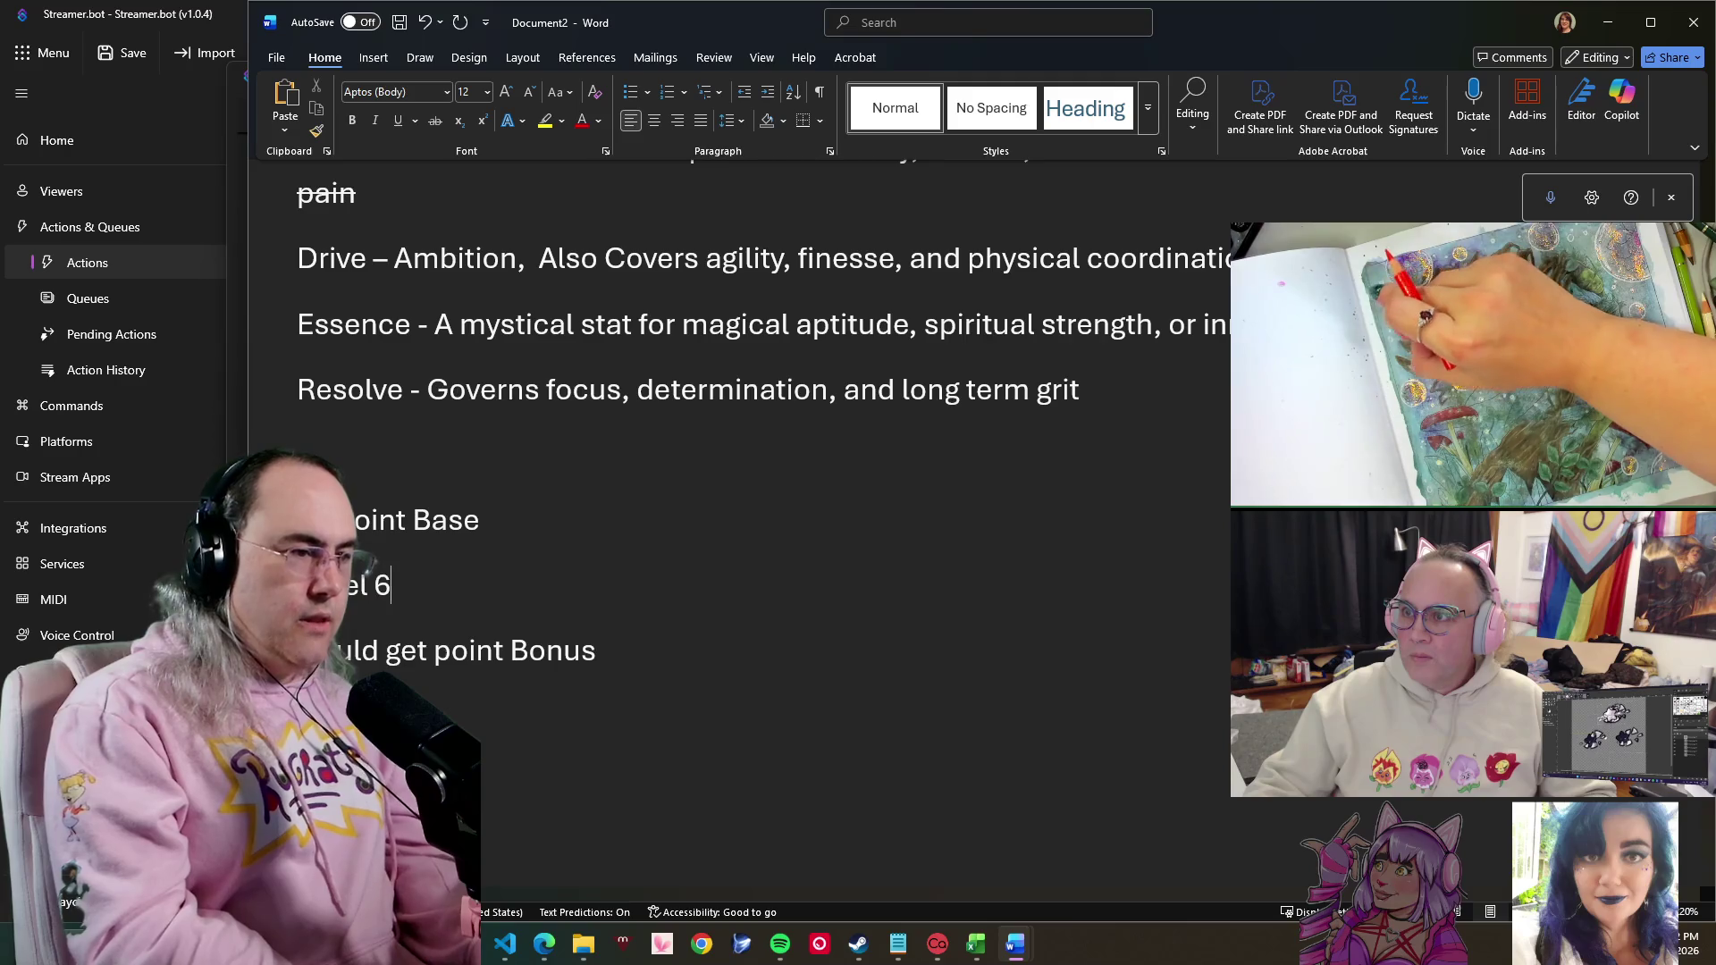
pyautogui.write('- Key ')
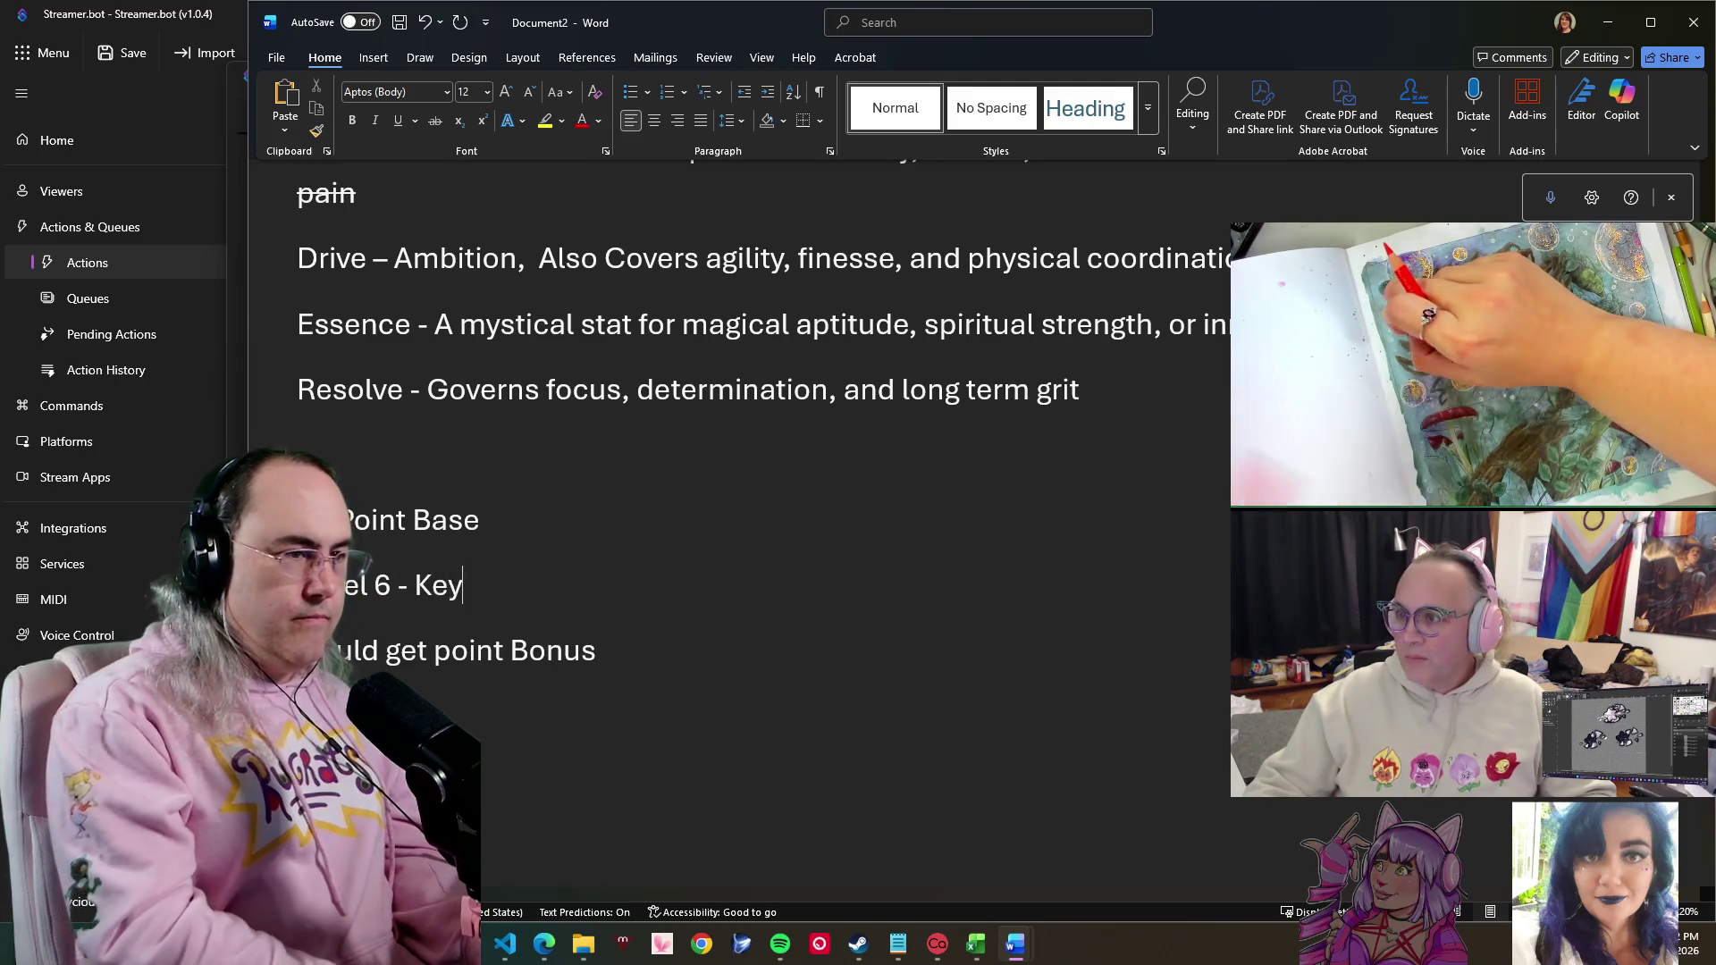
pyautogui.write('Sta')
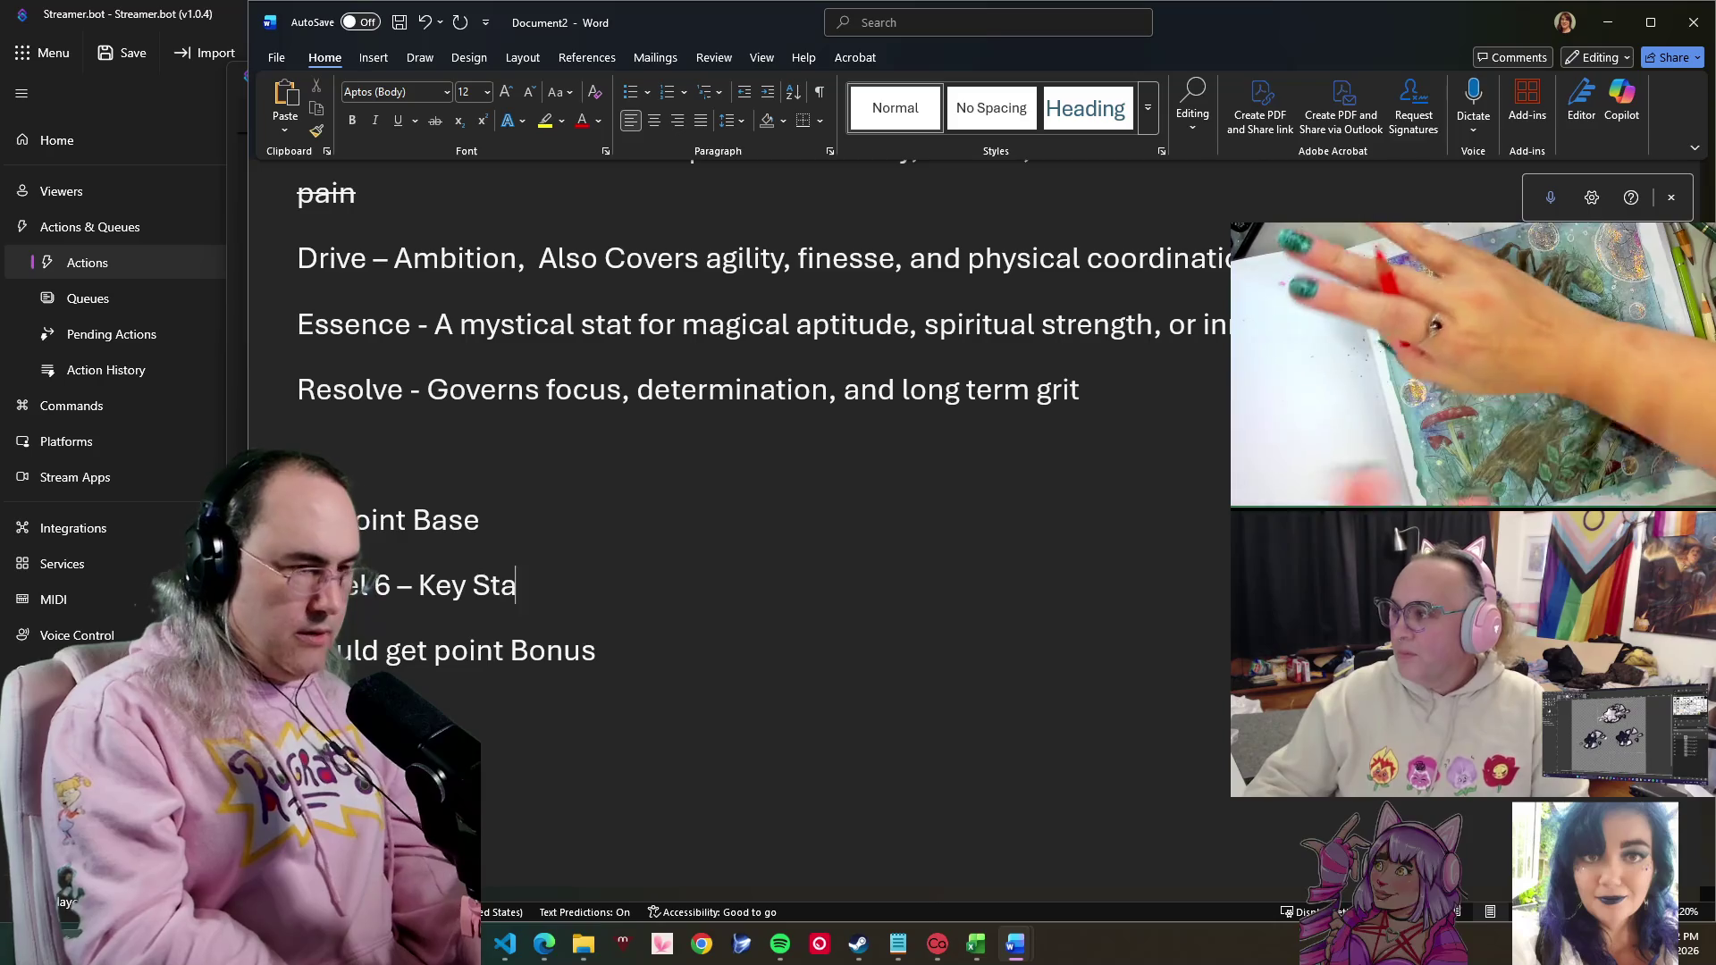
pyautogui.write('t Boost')
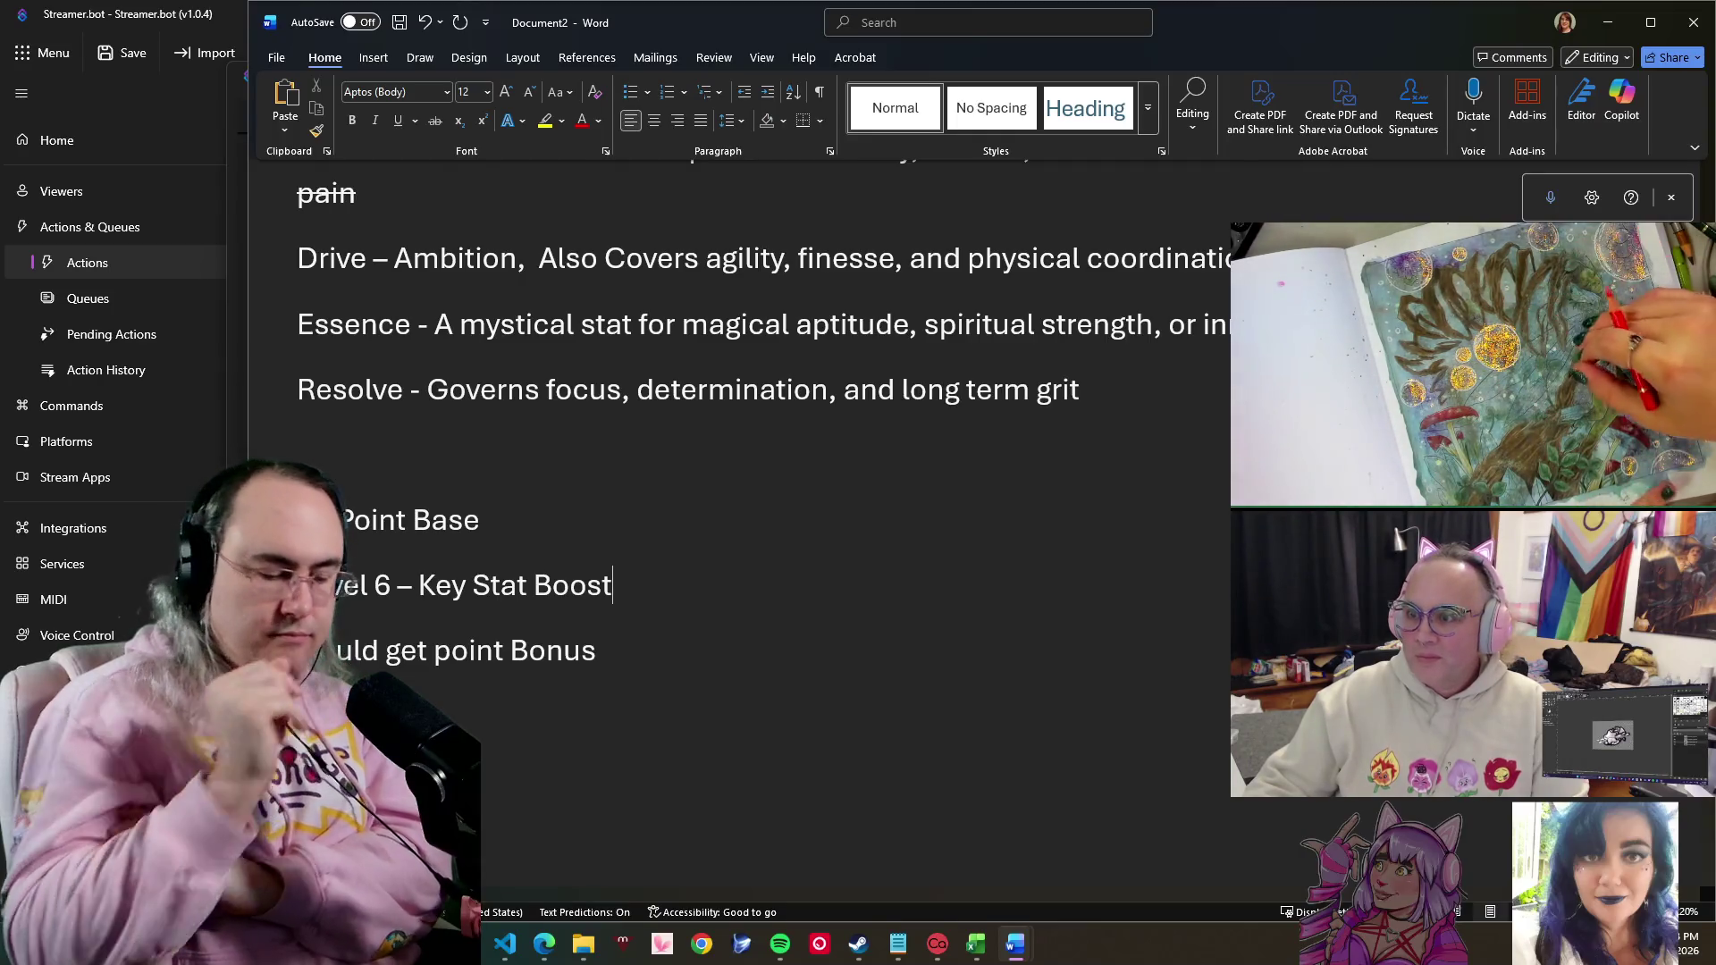
# - Finish 'Level 6 – Key Stat Boost', add 'Max Out at 19' and clear the text below it
pyautogui.press('Return')
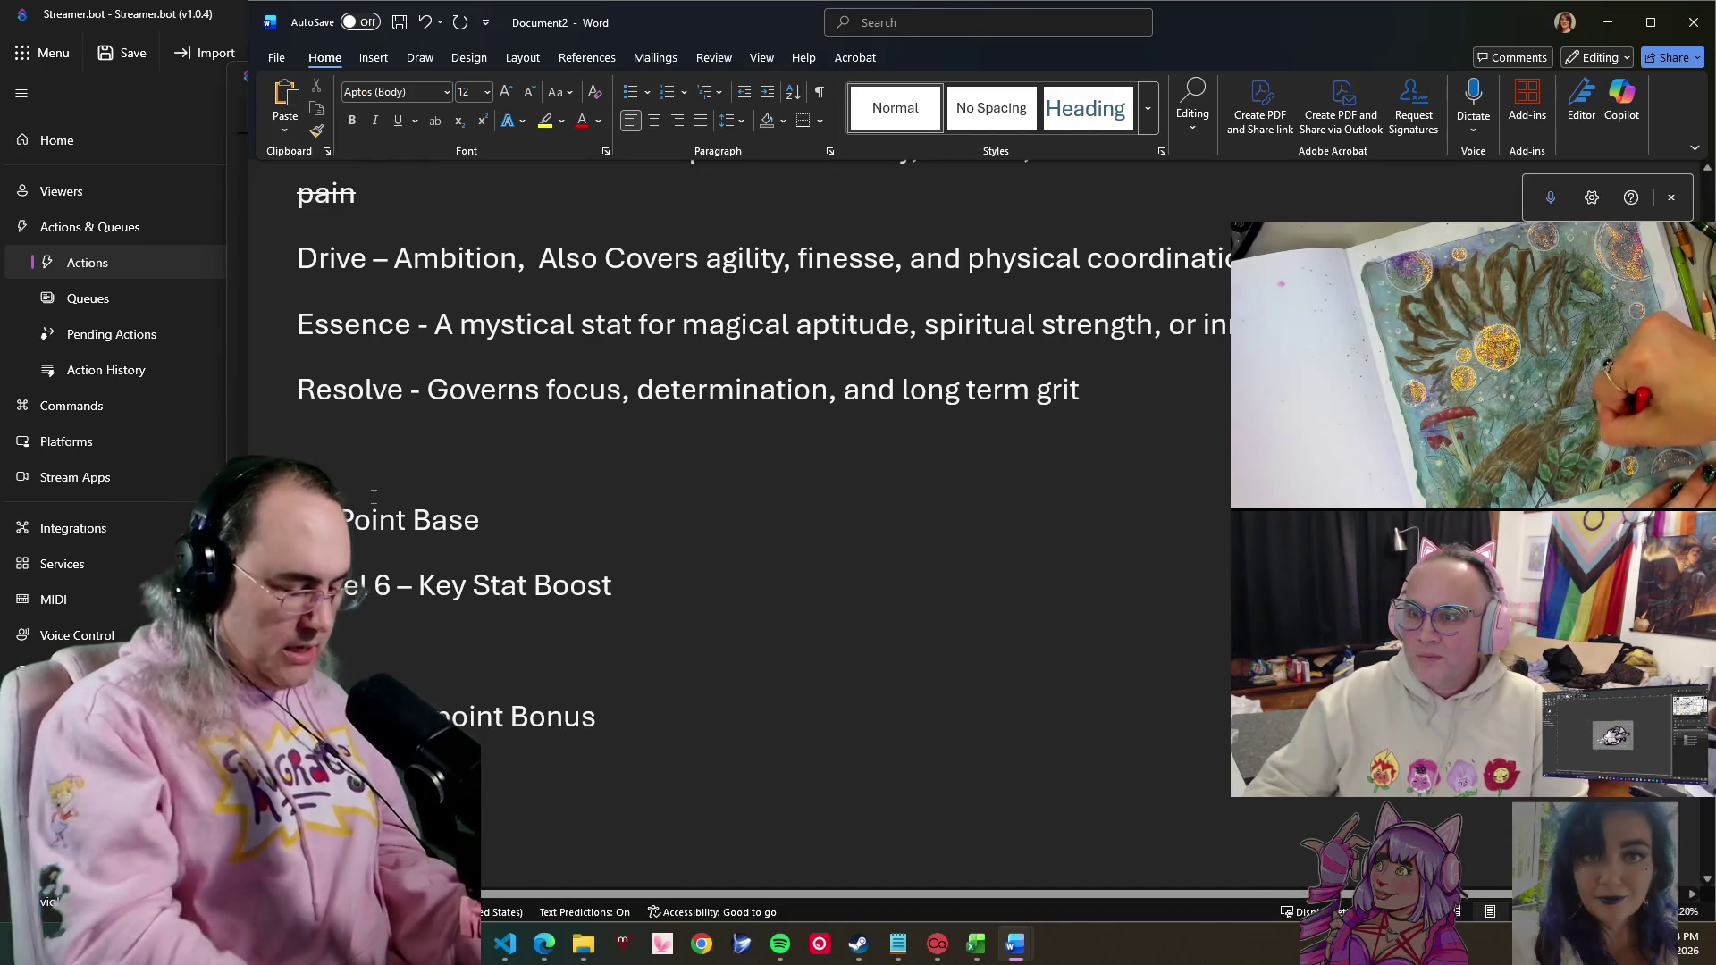
pyautogui.write('x')
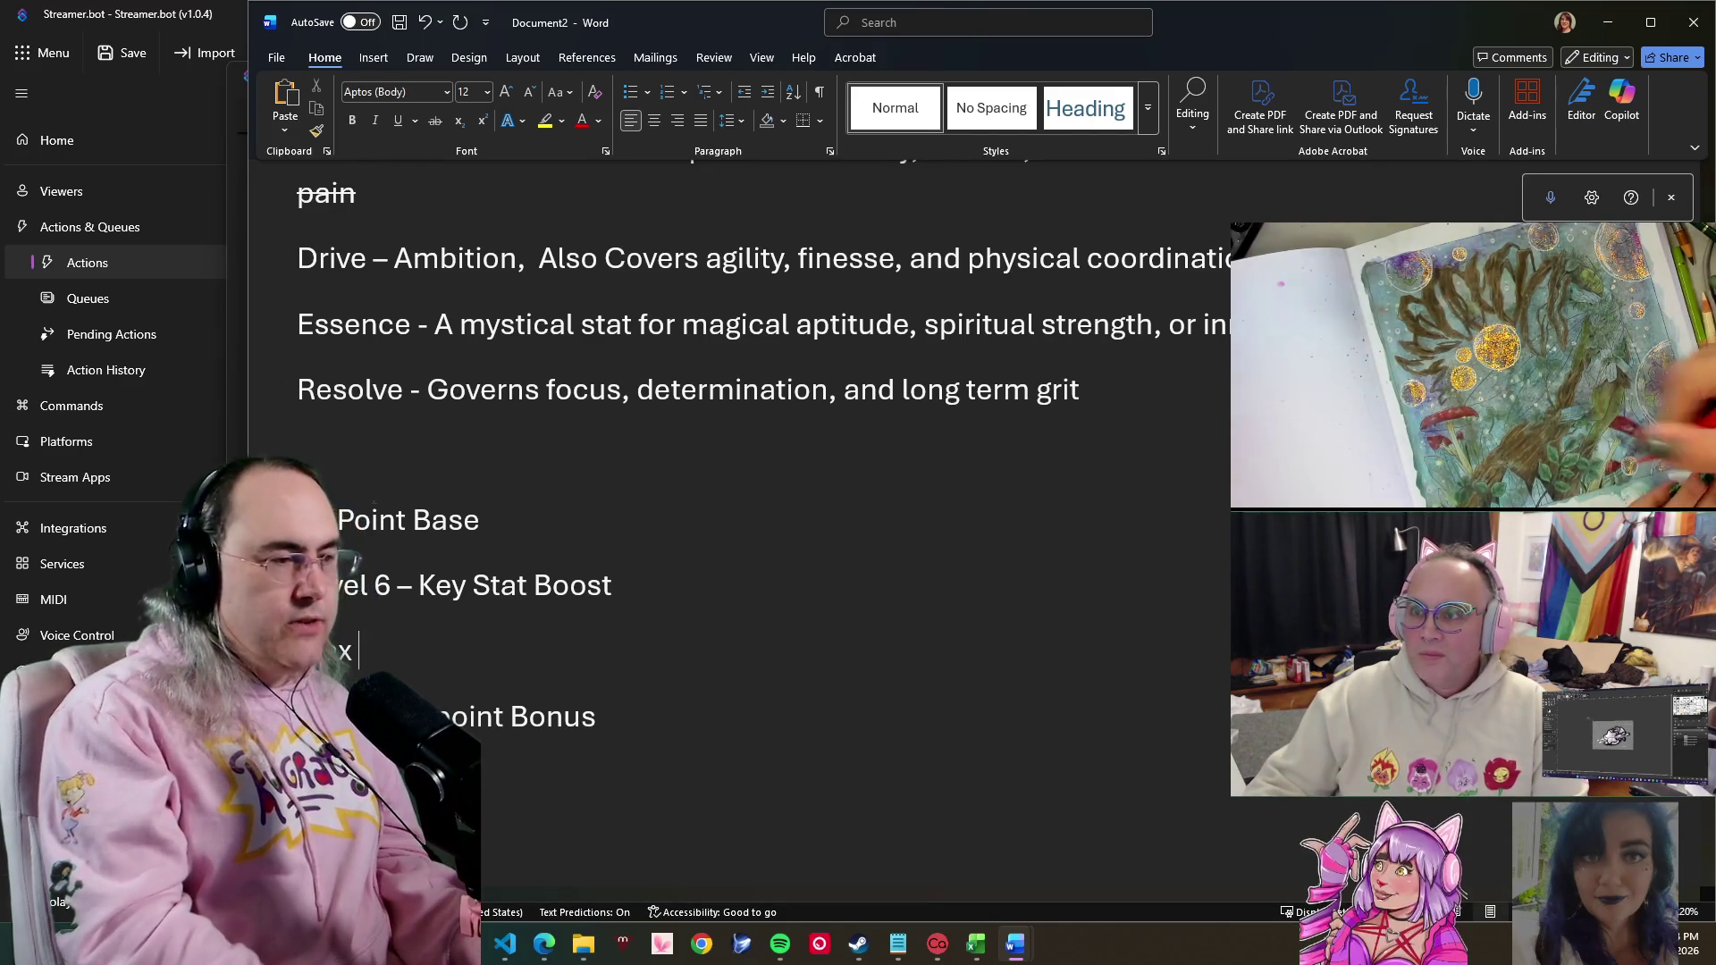
pyautogui.write(' Oyut')
pyautogui.press('BackSpace')
pyautogui.press('BackSpace')
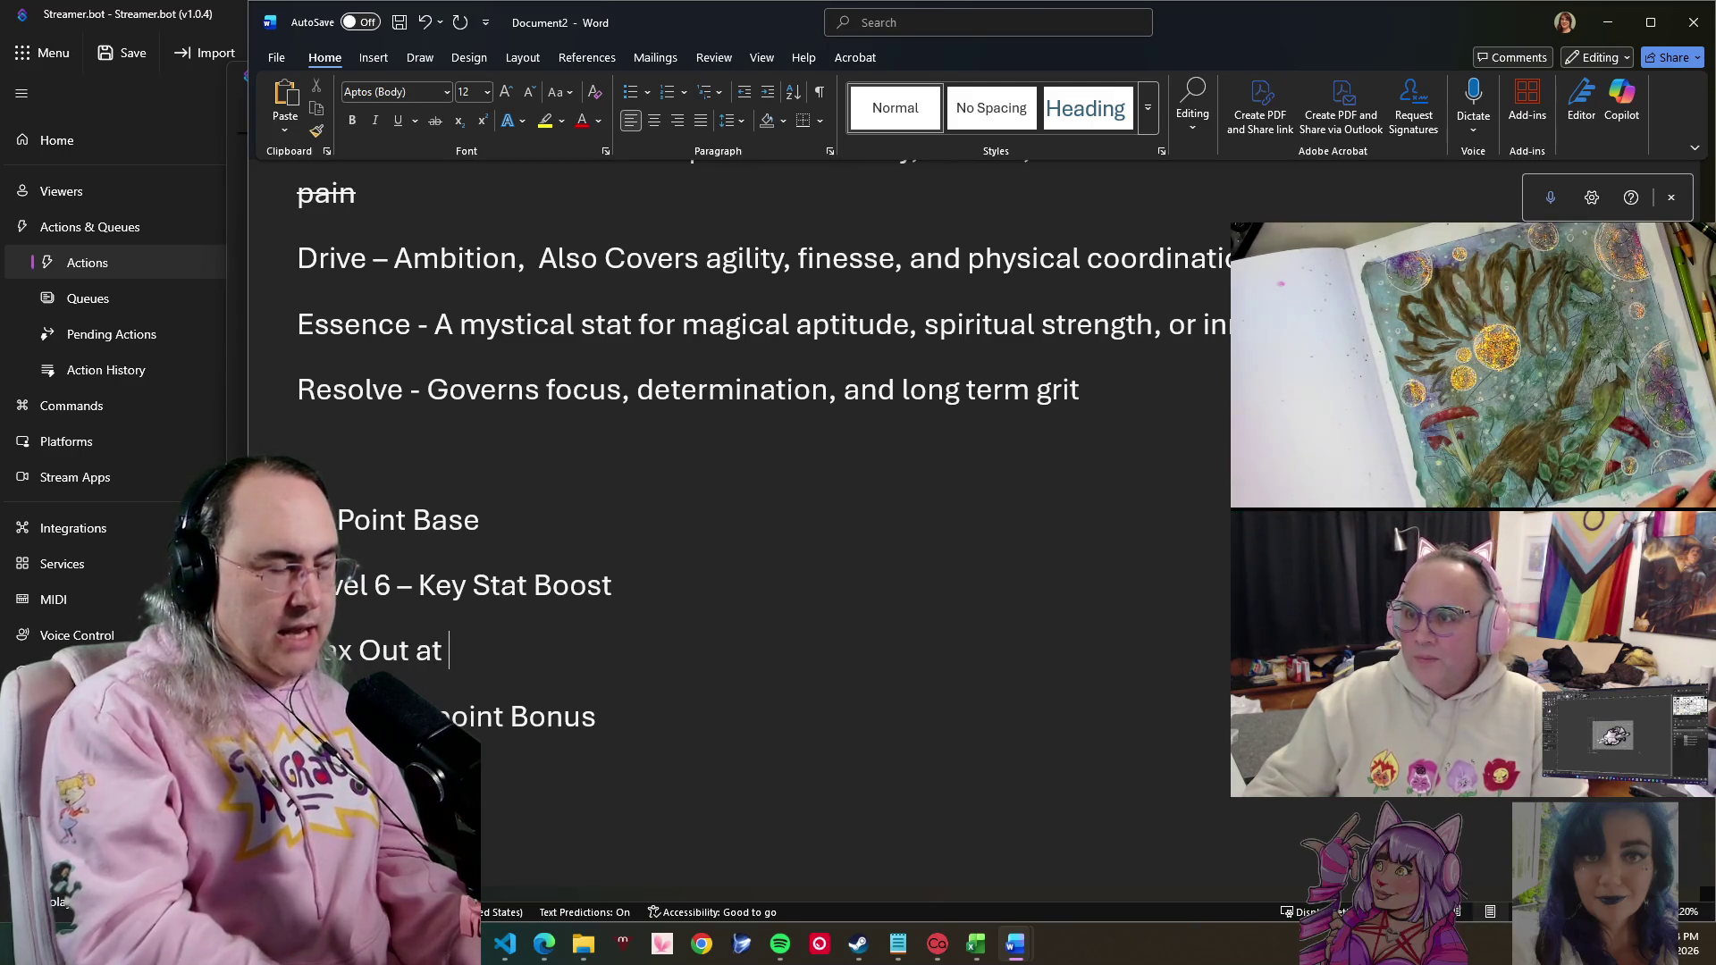
pyautogui.write('19')
pyautogui.hotkey('shift', 'Down')
pyautogui.hotkey('shift', 'End')
pyautogui.press('Delete')
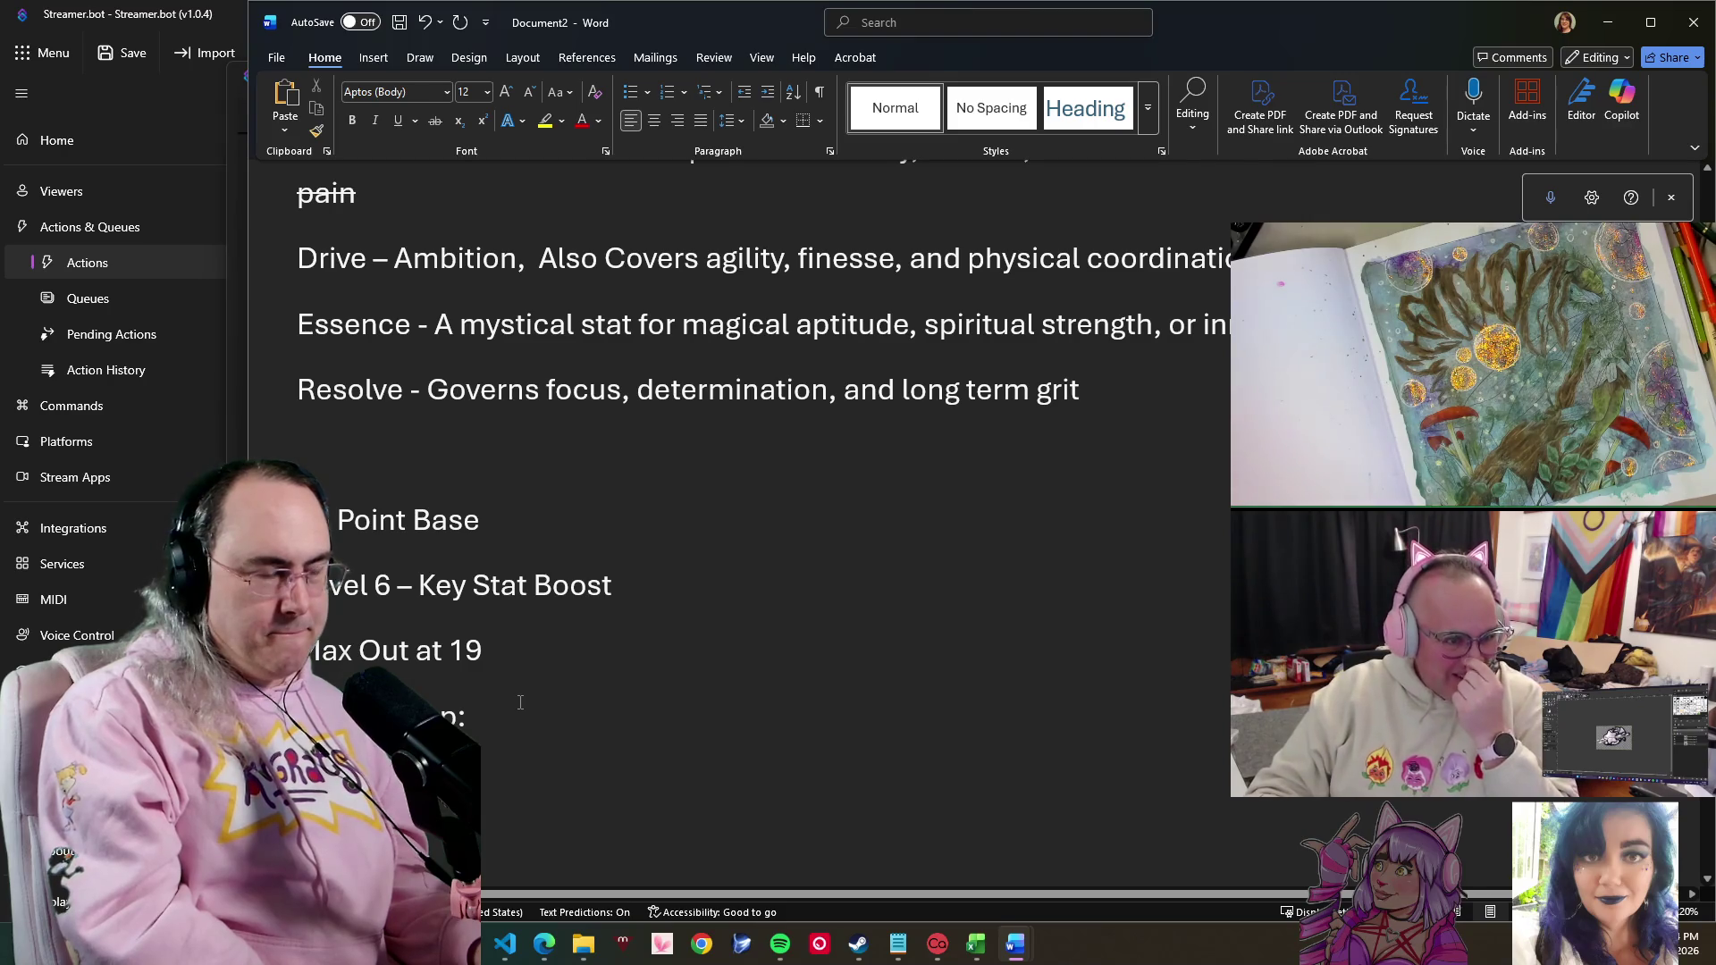
# - Change the max value to 10 and continue the level cap line with '19 +*'
pyautogui.press('Up')
pyautogui.press('Up')
pyautogui.press('Right')
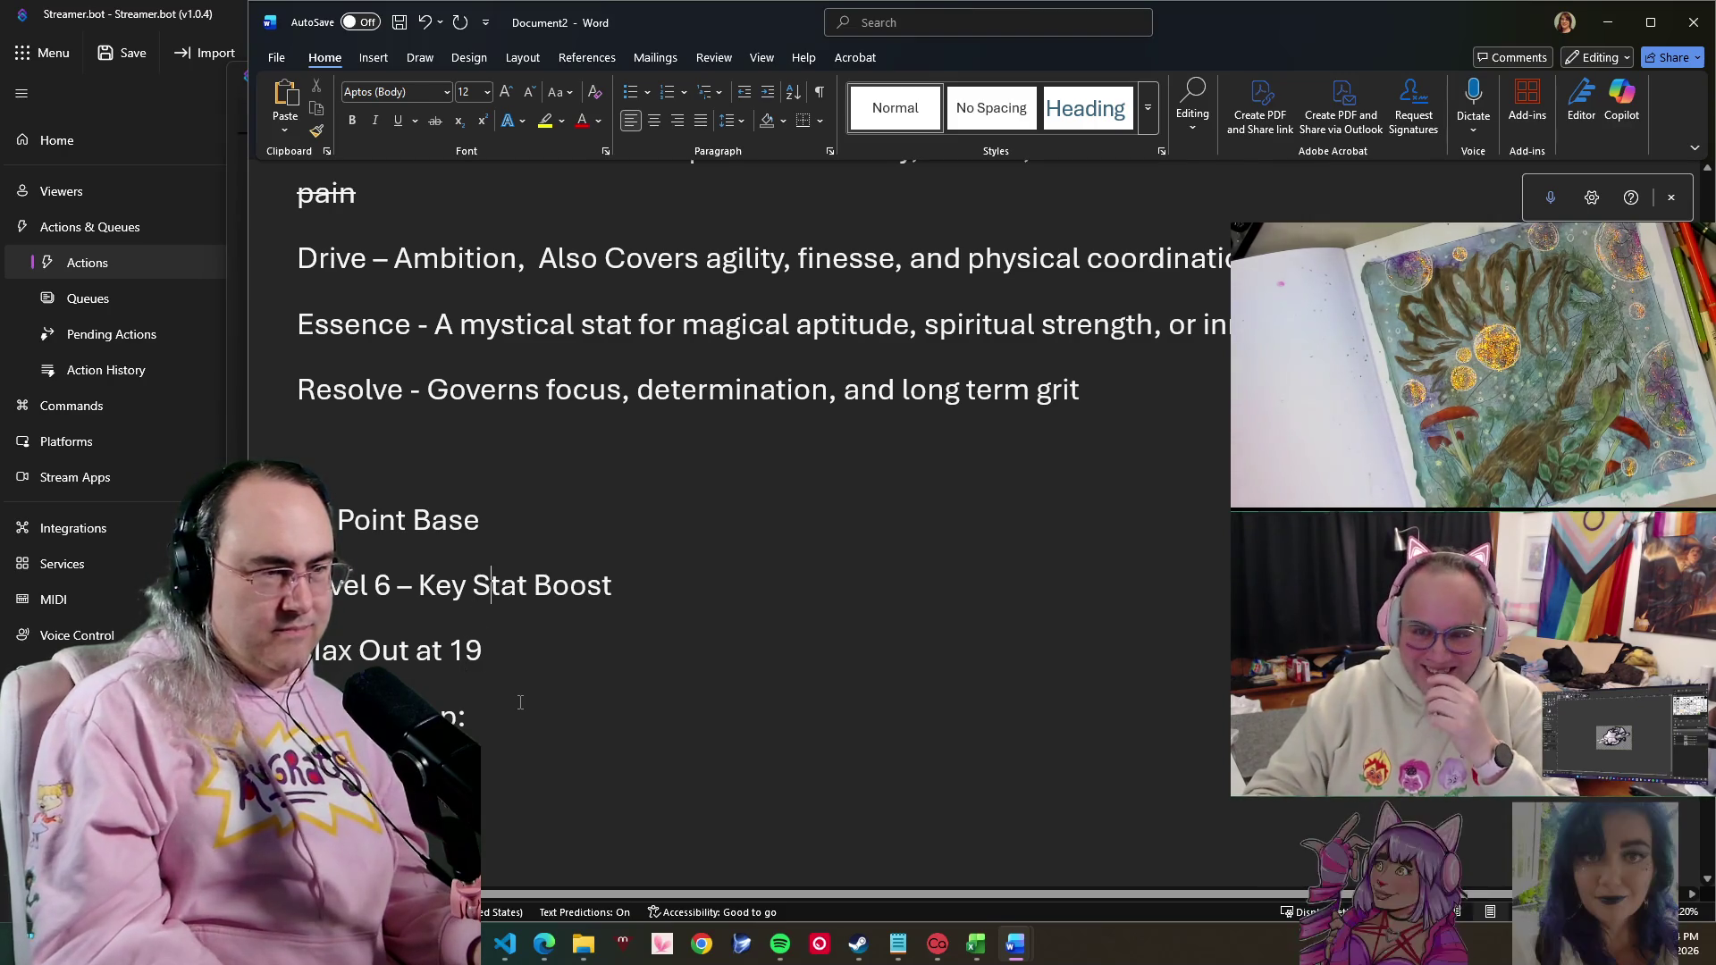
pyautogui.press('Down')
pyautogui.press('BackSpace')
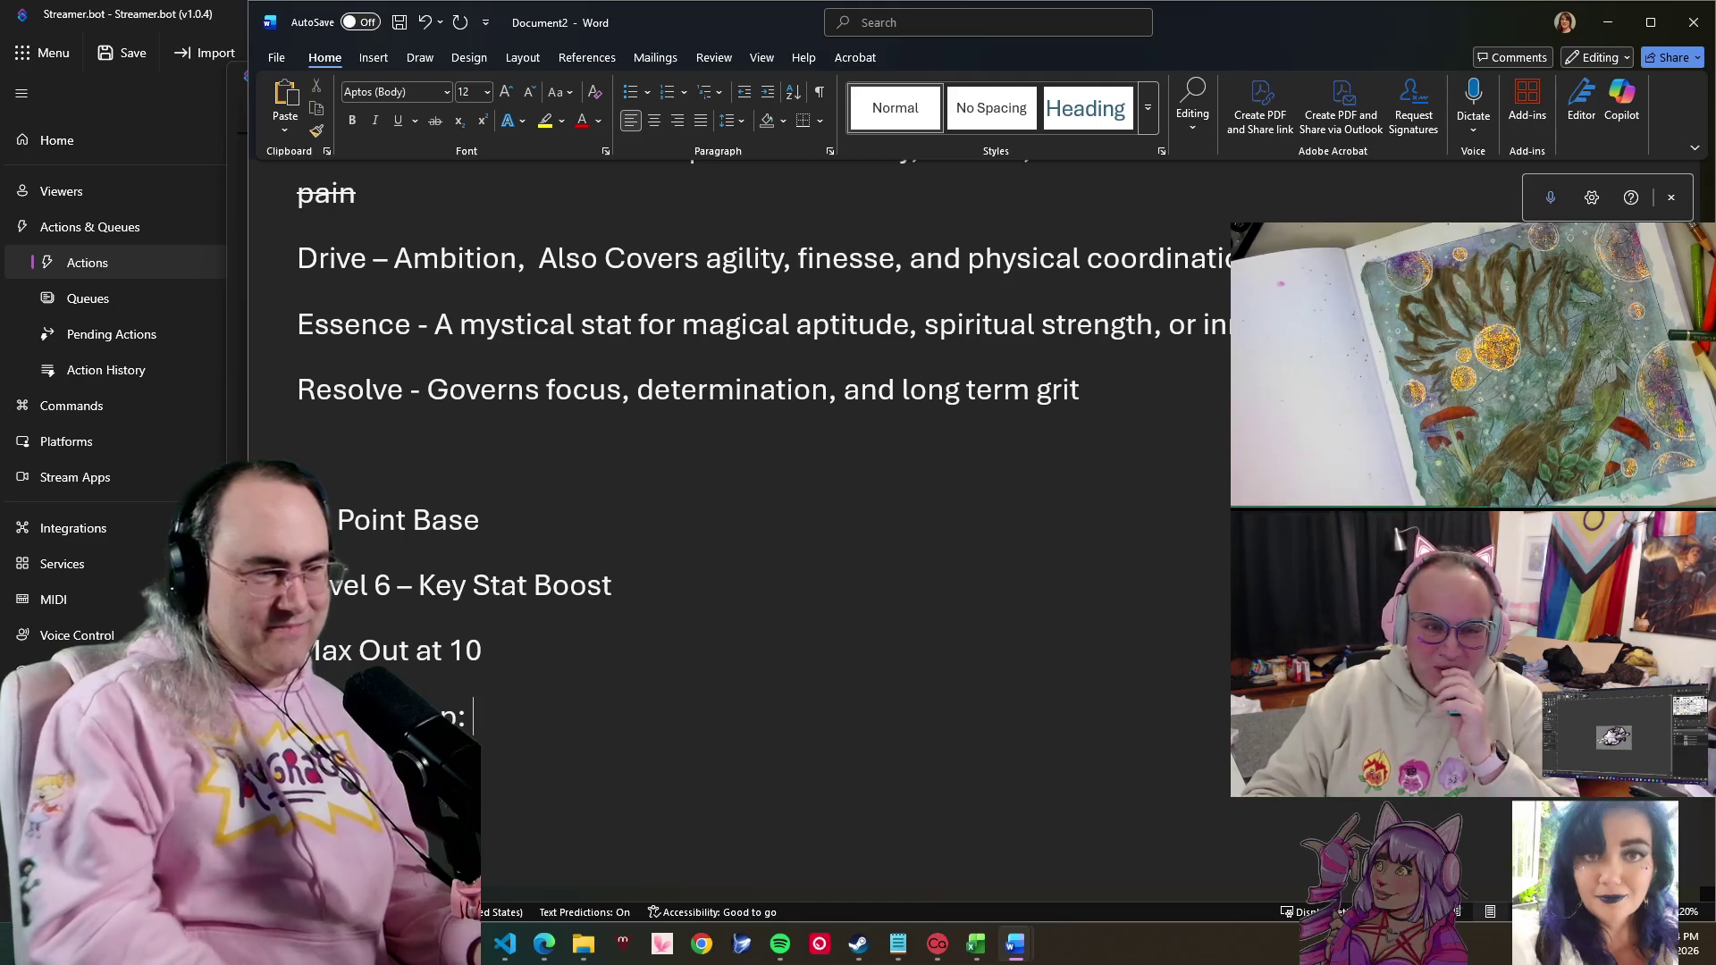
pyautogui.press('Down')
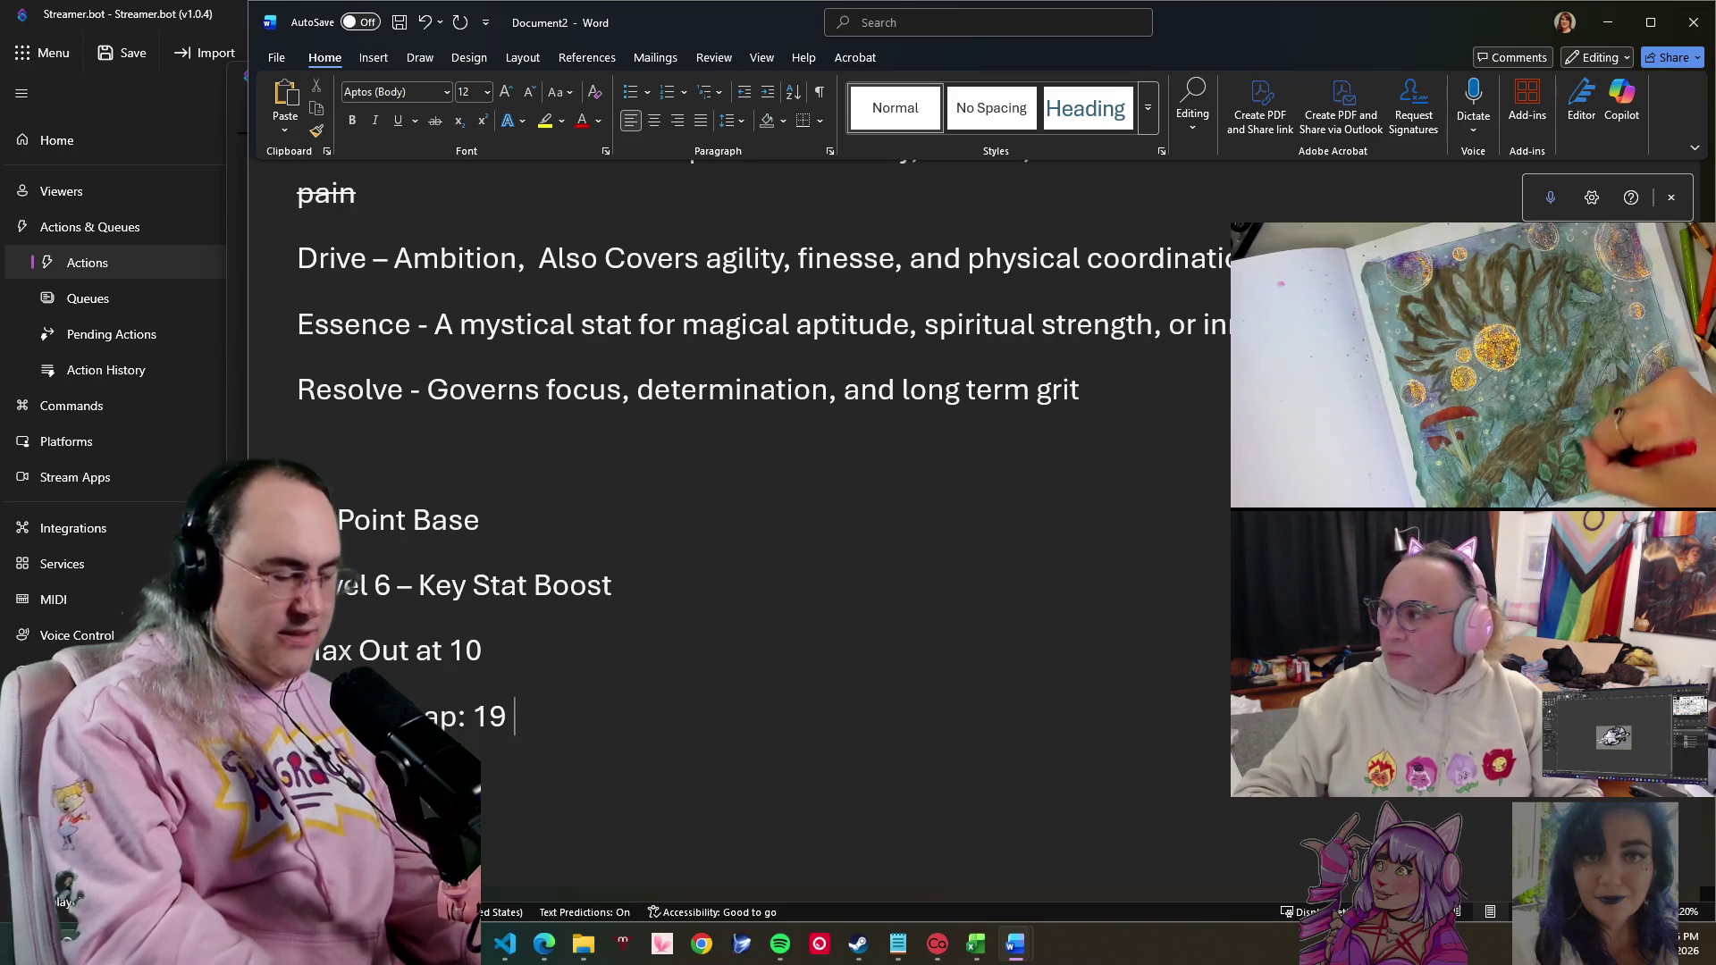
pyautogui.write('+')
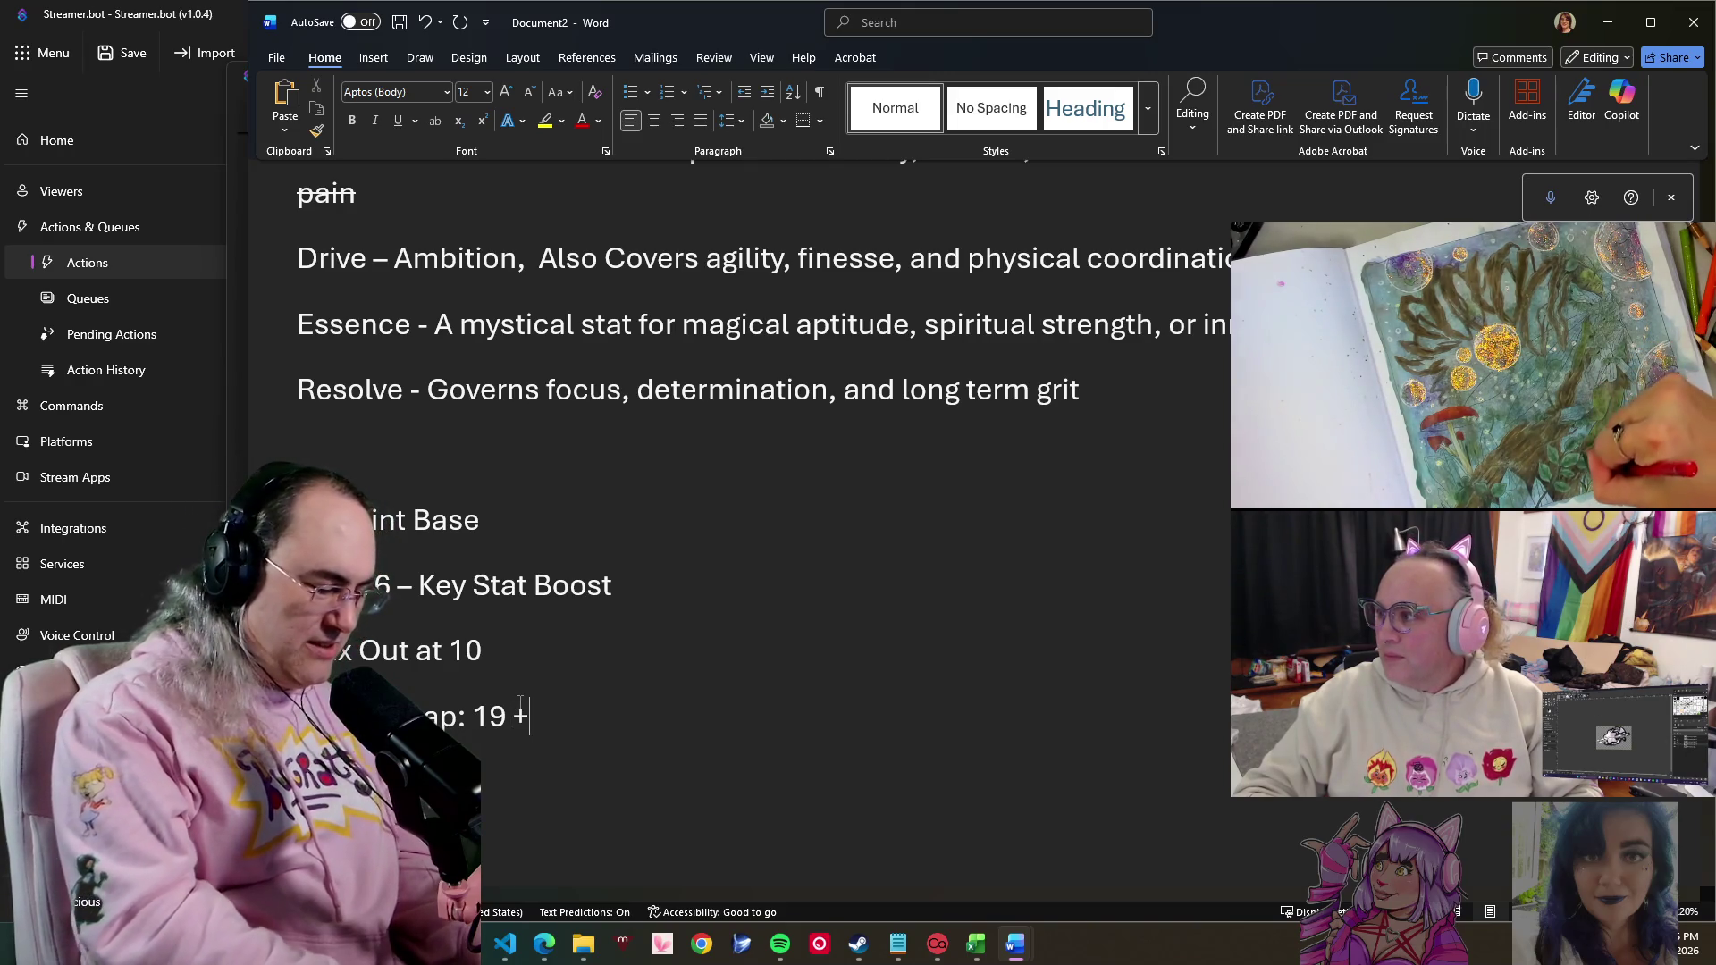
pyautogui.write('*')
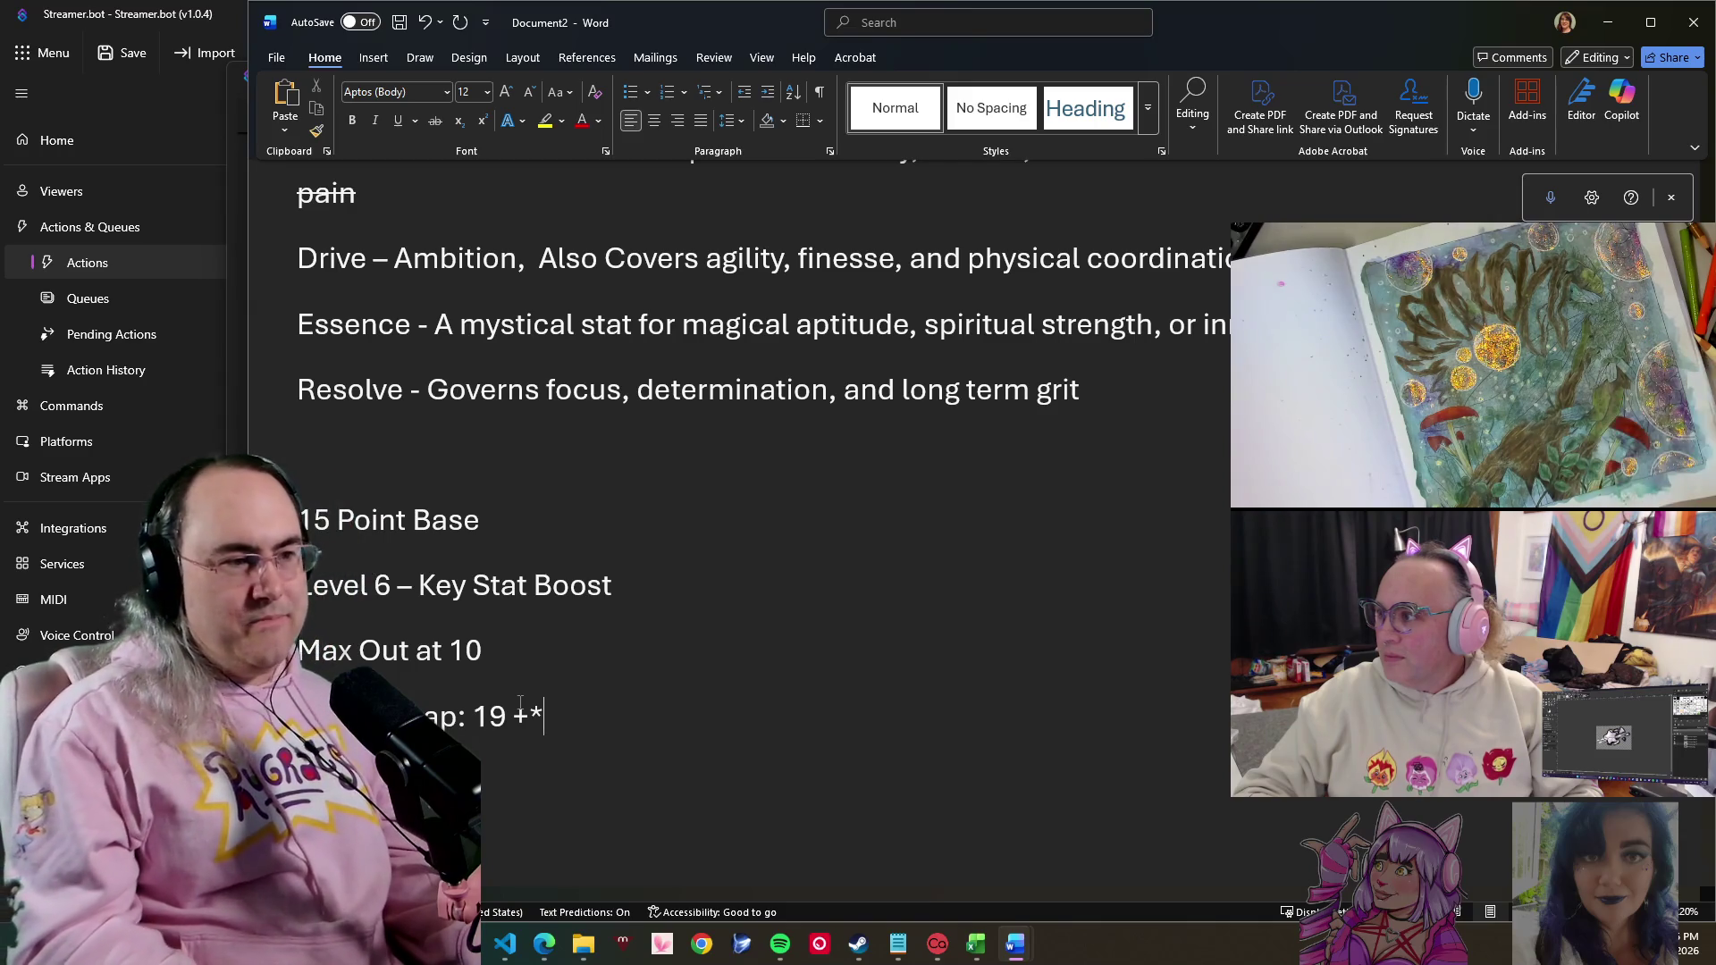
pyautogui.press('Return')
pyautogui.press('Return')
pyautogui.press('Return')
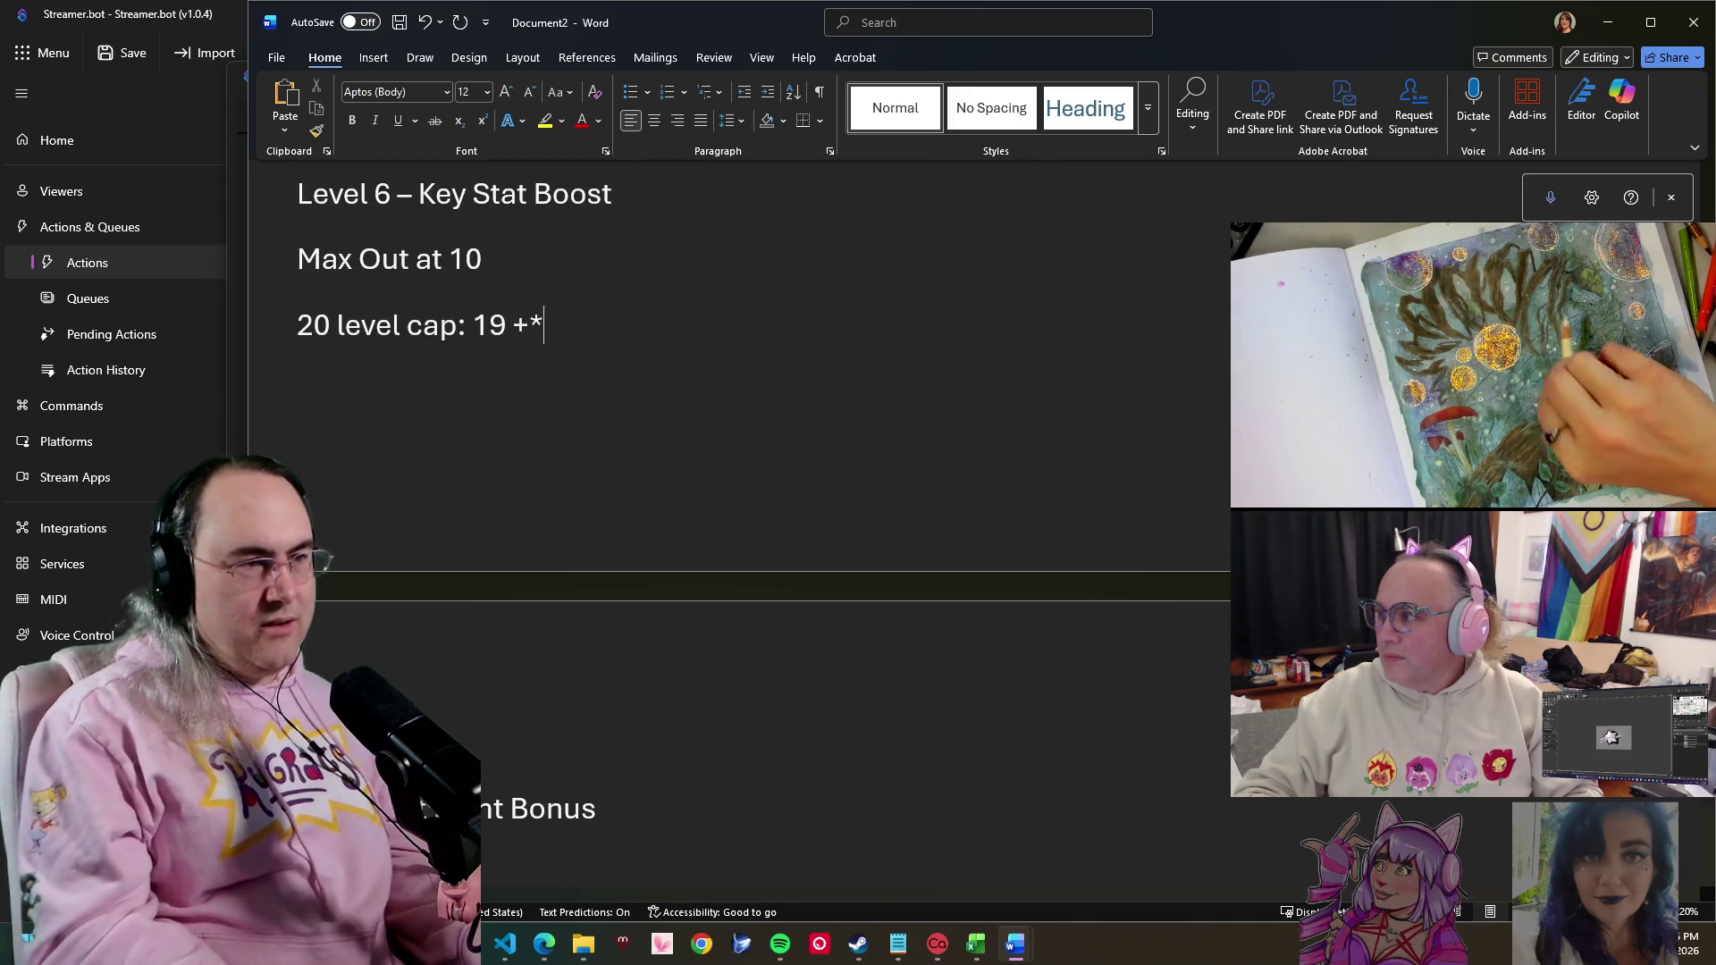
pyautogui.scroll(1, 751, 537)
pyautogui.scroll(2, 752, 537)
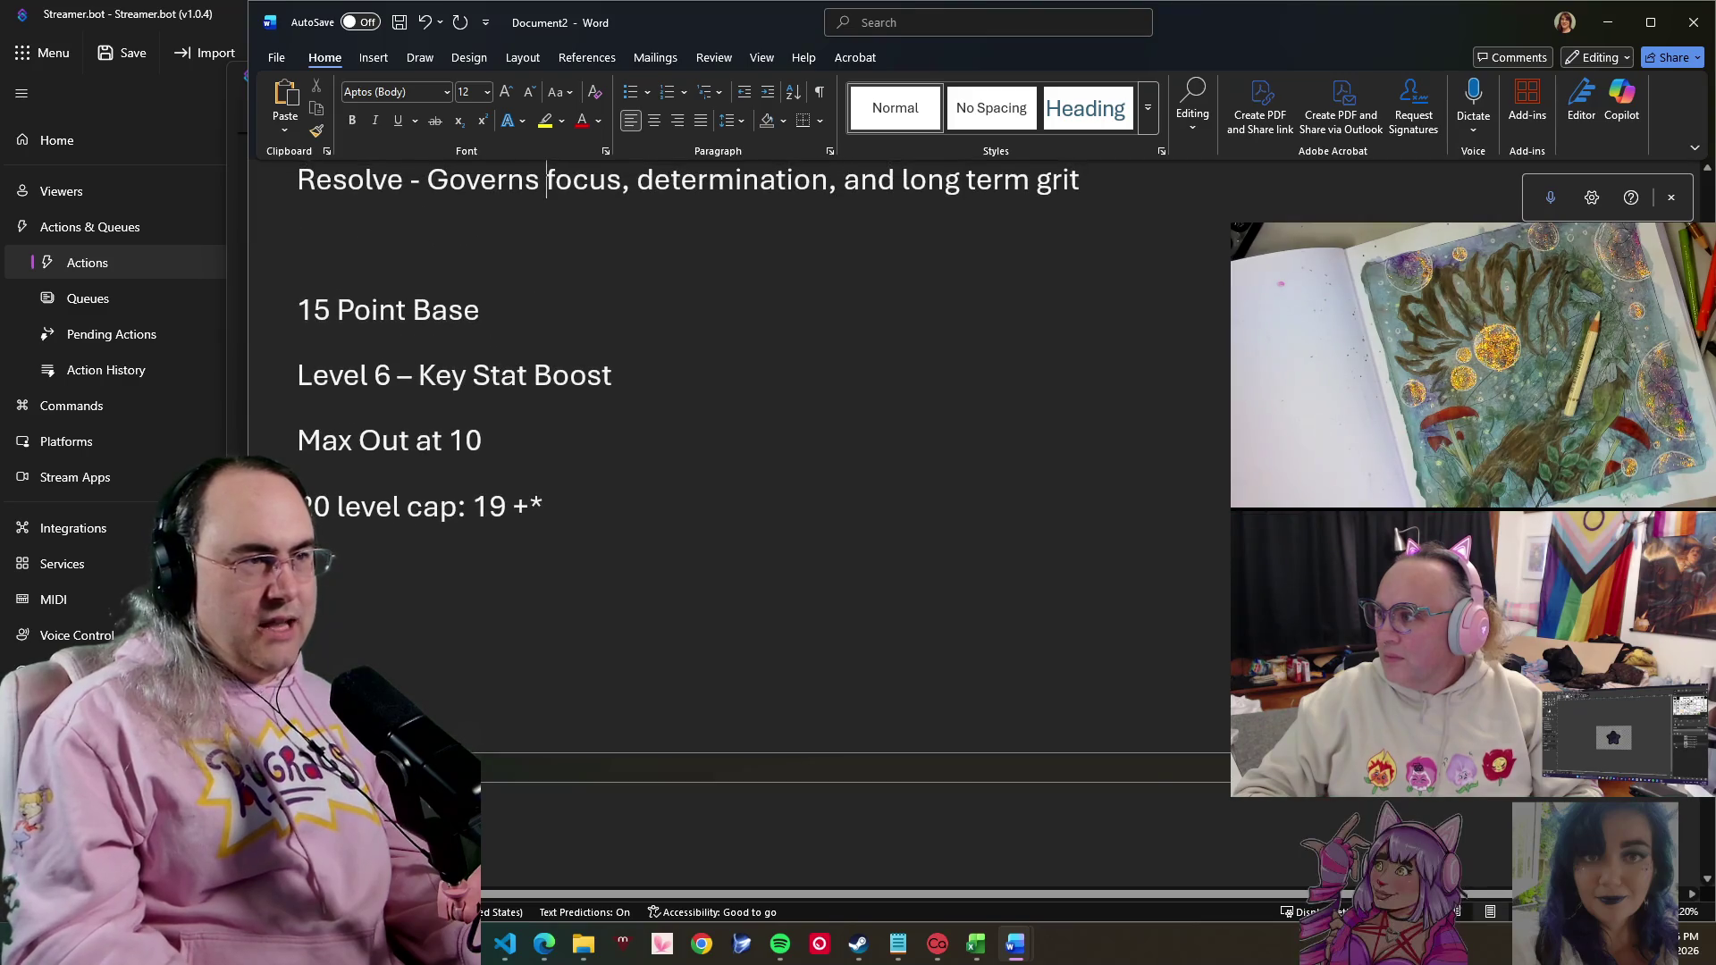
pyautogui.scroll(3, 751, 537)
pyautogui.scroll(4, 522, 292)
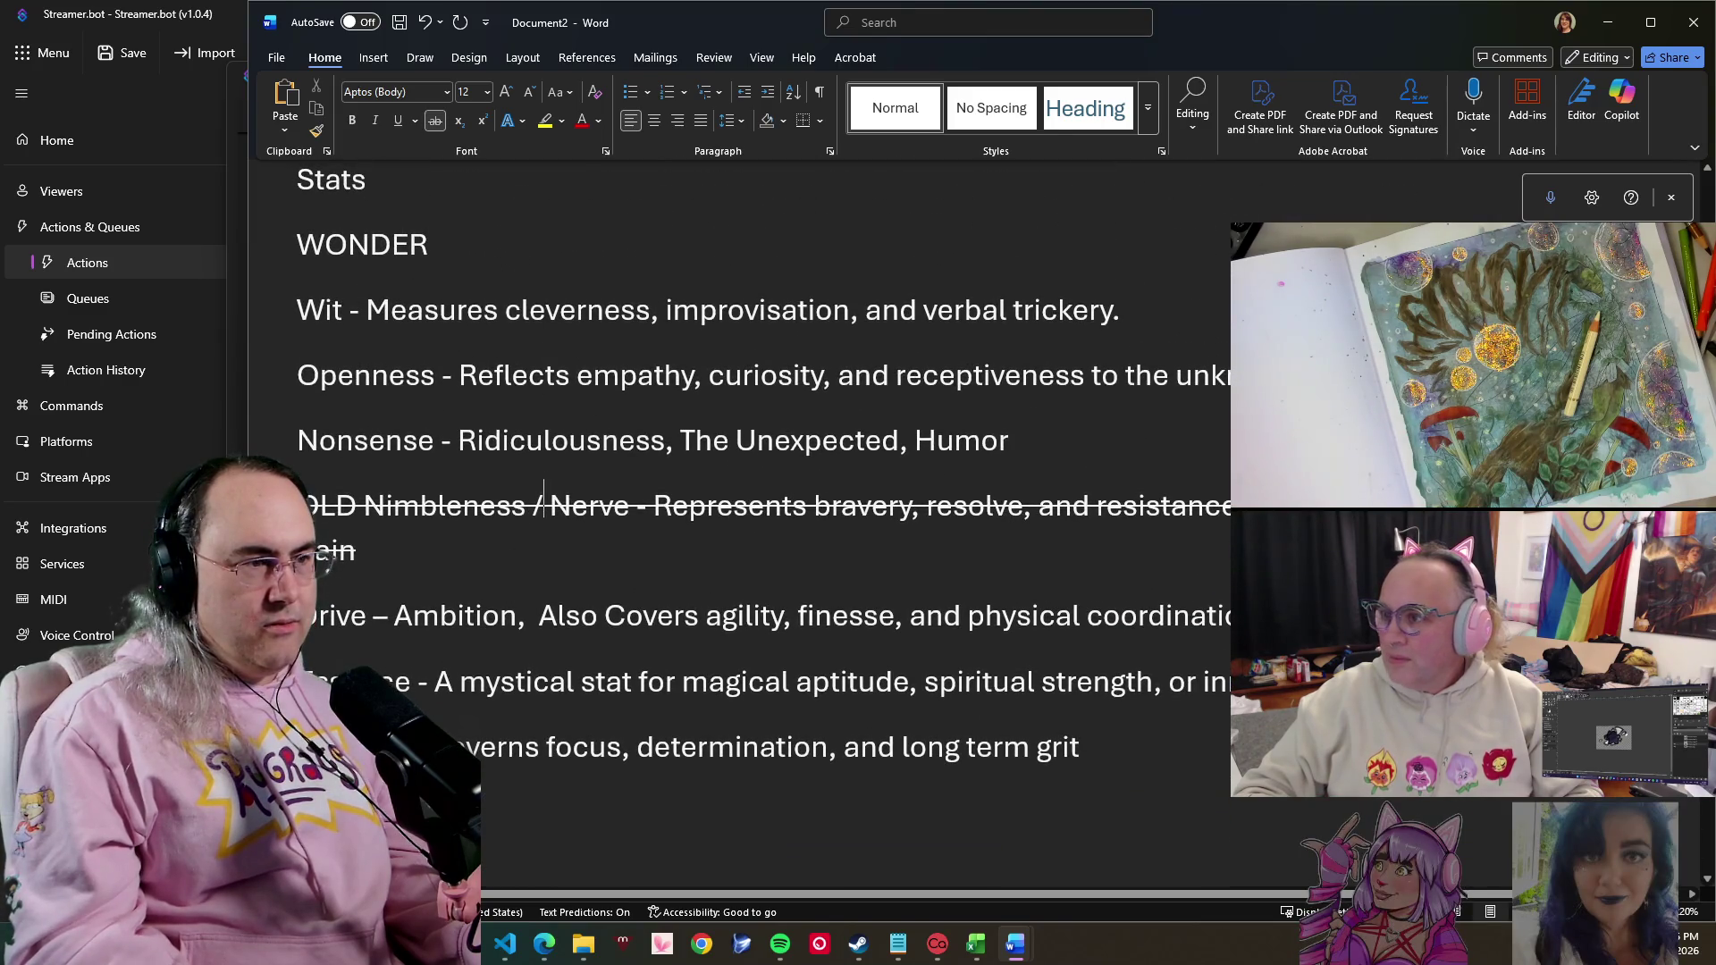
pyautogui.scroll(-1, 546, 673)
pyautogui.scroll(-2, 546, 673)
pyautogui.scroll(-5, 546, 674)
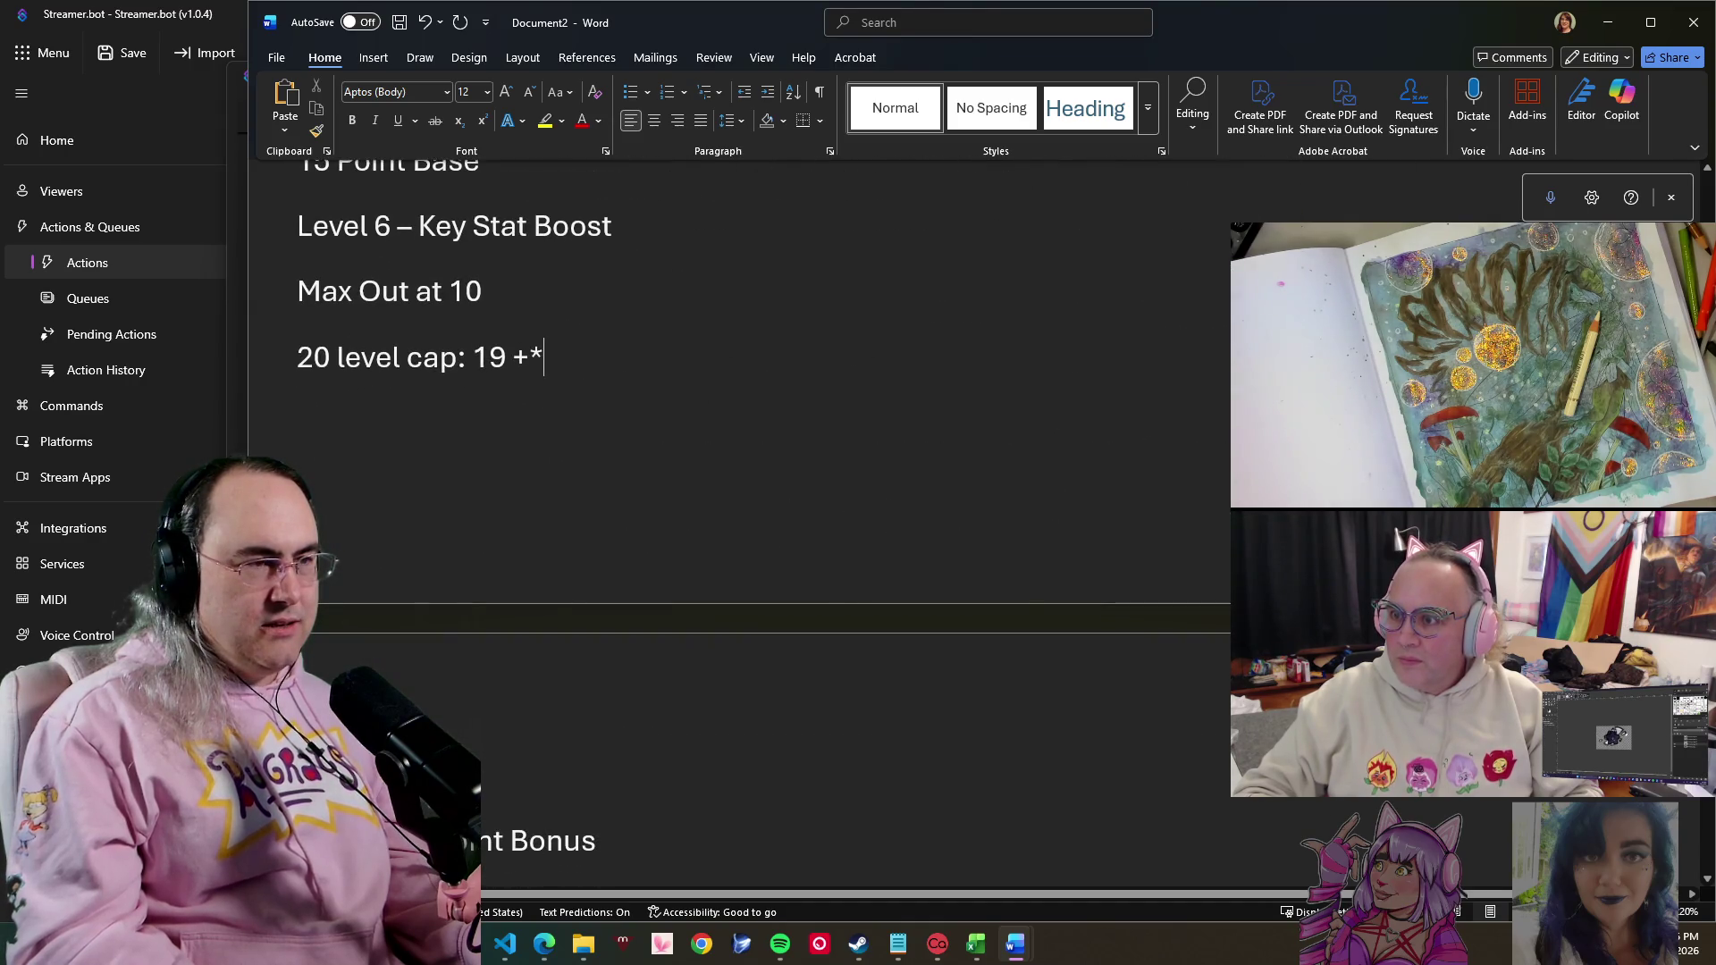
# - Add a '60 points max everything -' line directly beneath 'Max Out at 10'
pyautogui.press('Return')
pyautogui.hotkey('ctrl', 'Return')
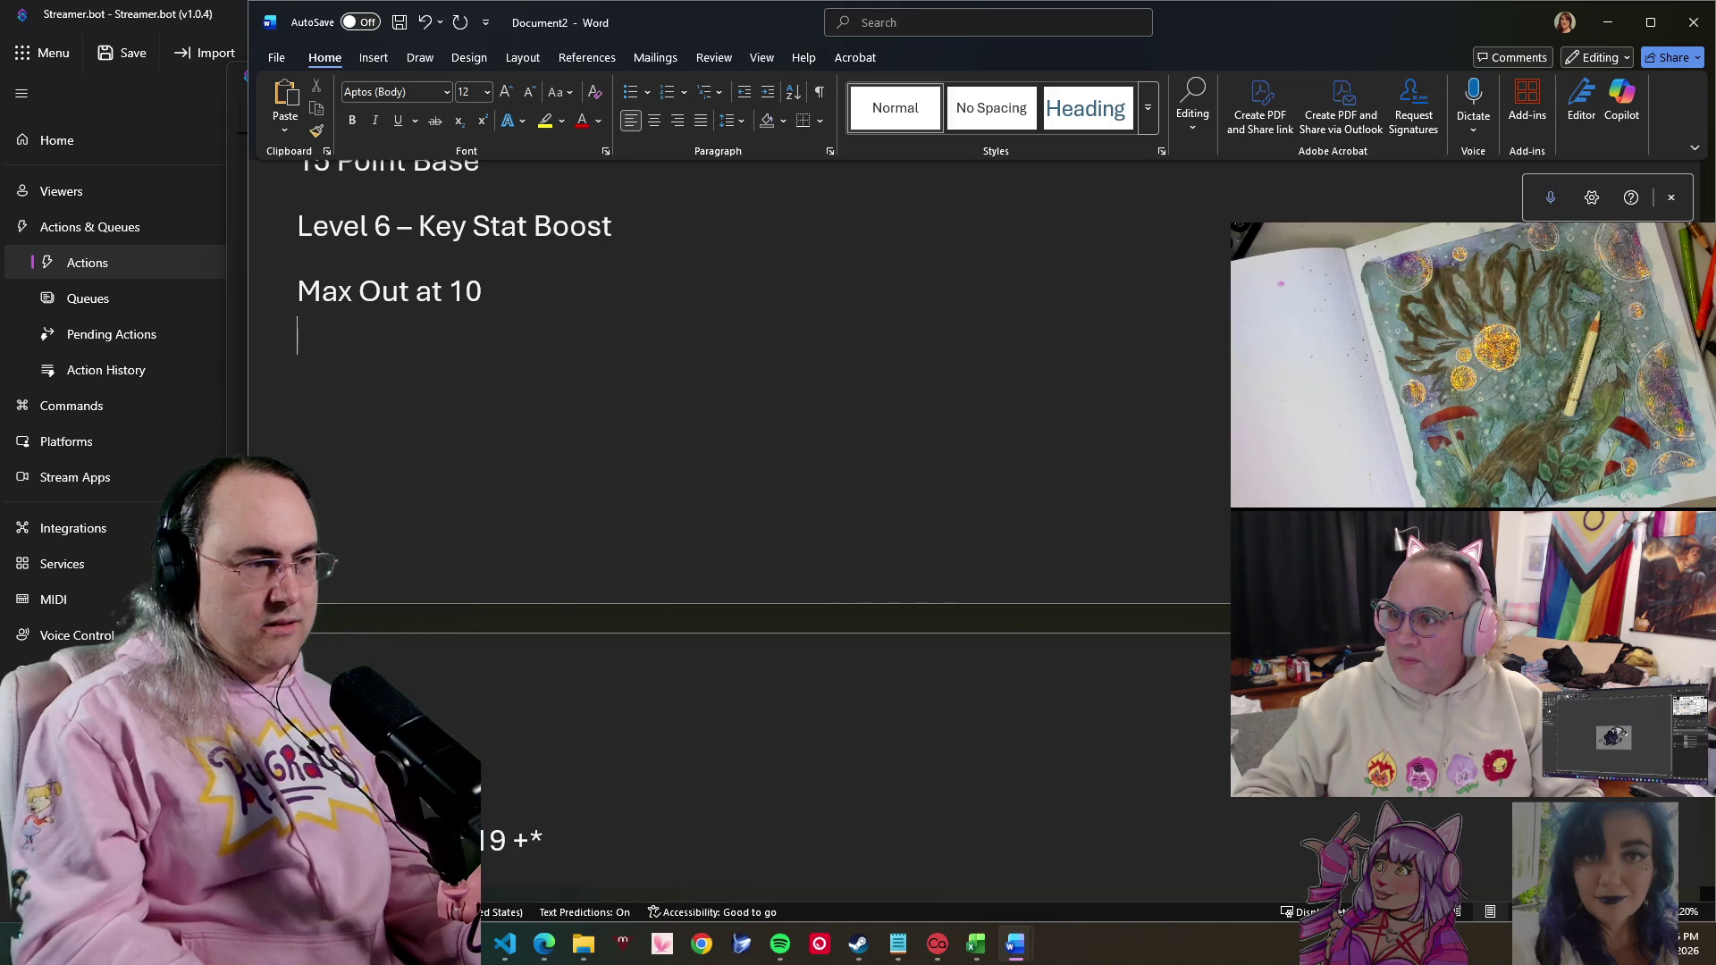
pyautogui.write('60')
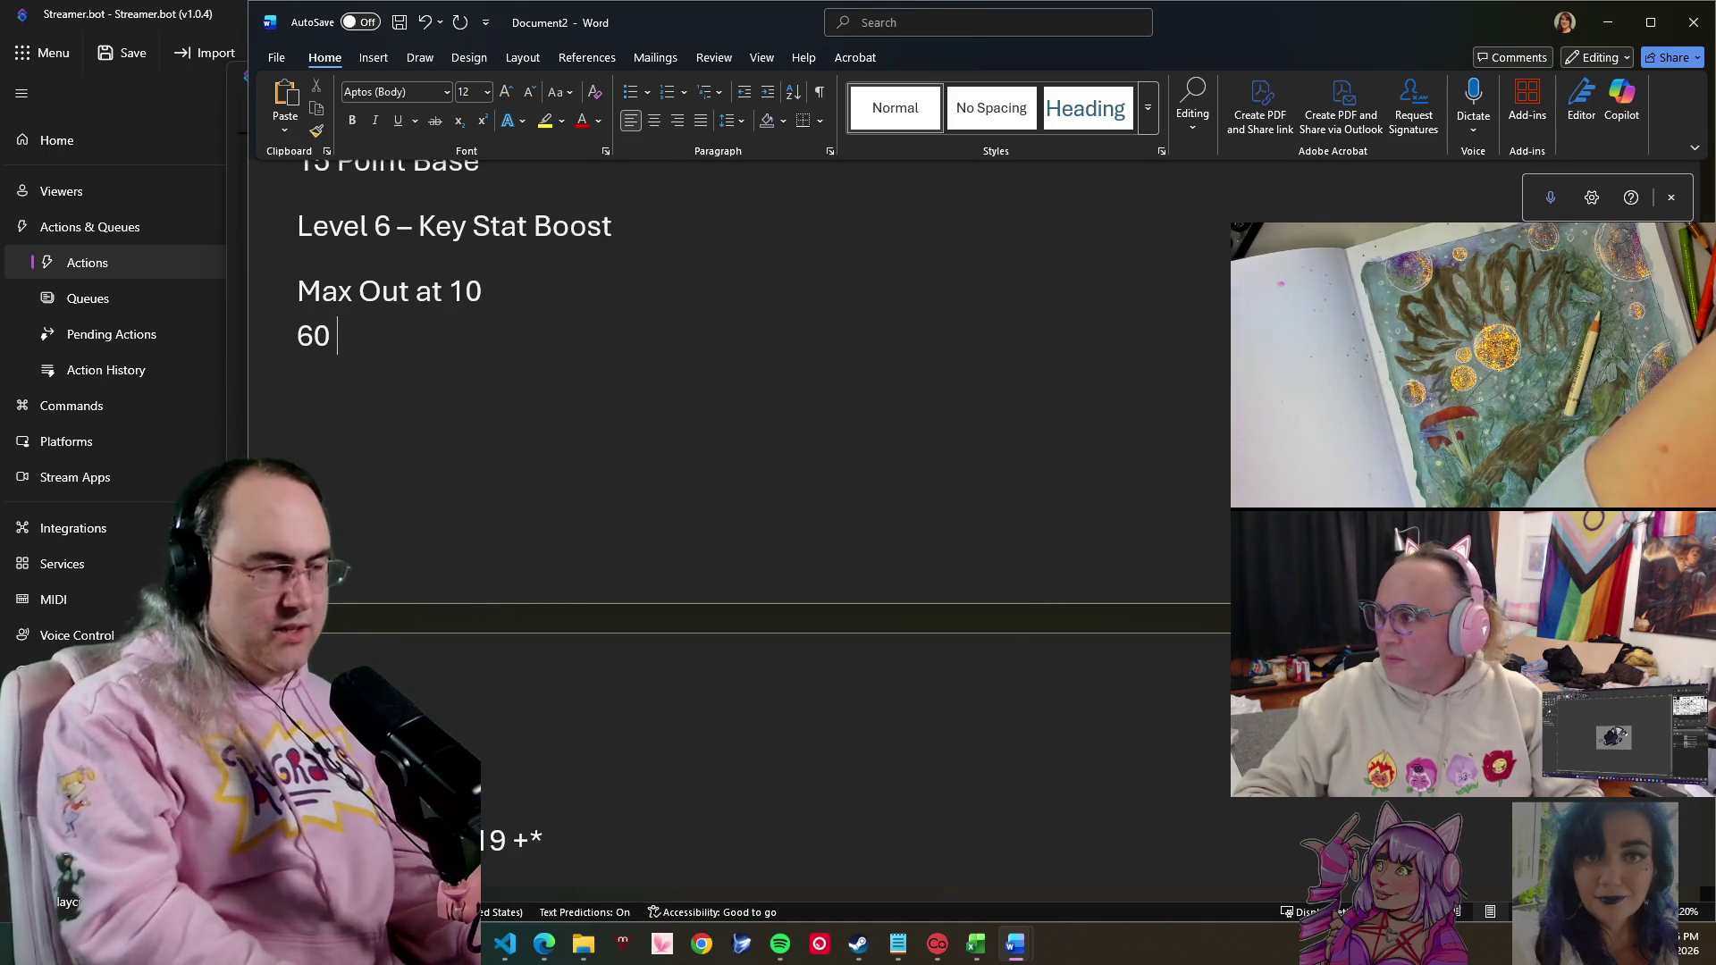
pyautogui.write(' ti')
pyautogui.press('BackSpace')
pyautogui.write('oints')
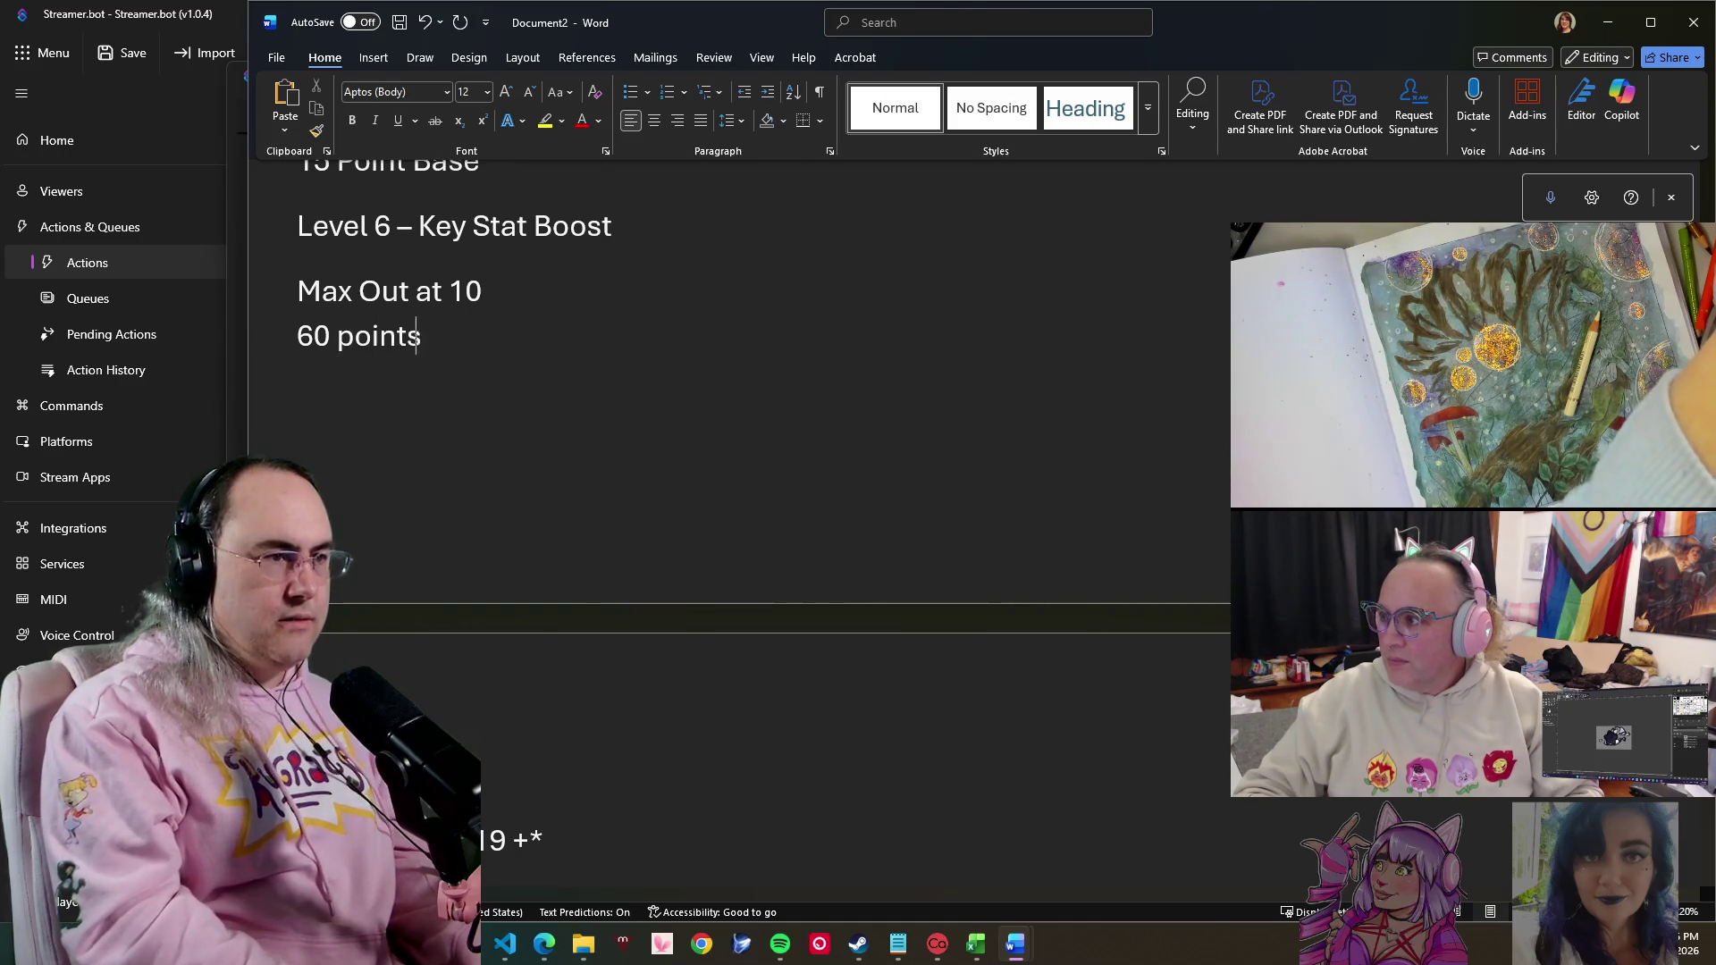
pyautogui.write('ma')
pyautogui.write('c')
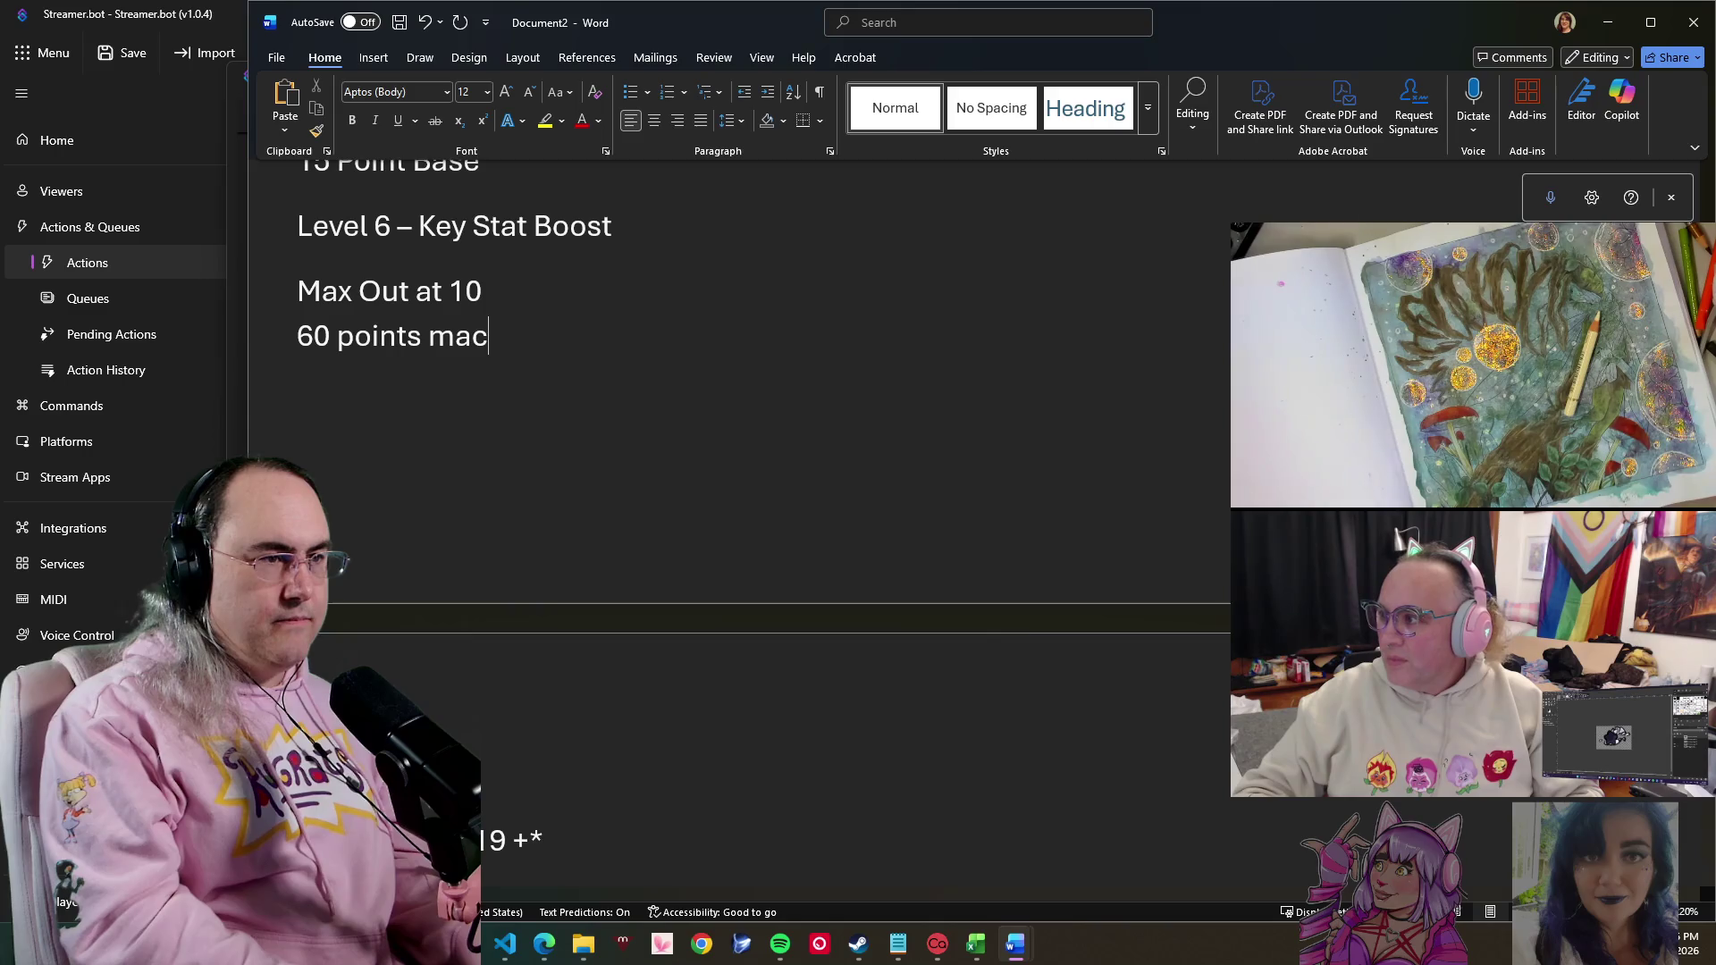
pyautogui.press('BackSpace')
pyautogui.write('x everyt')
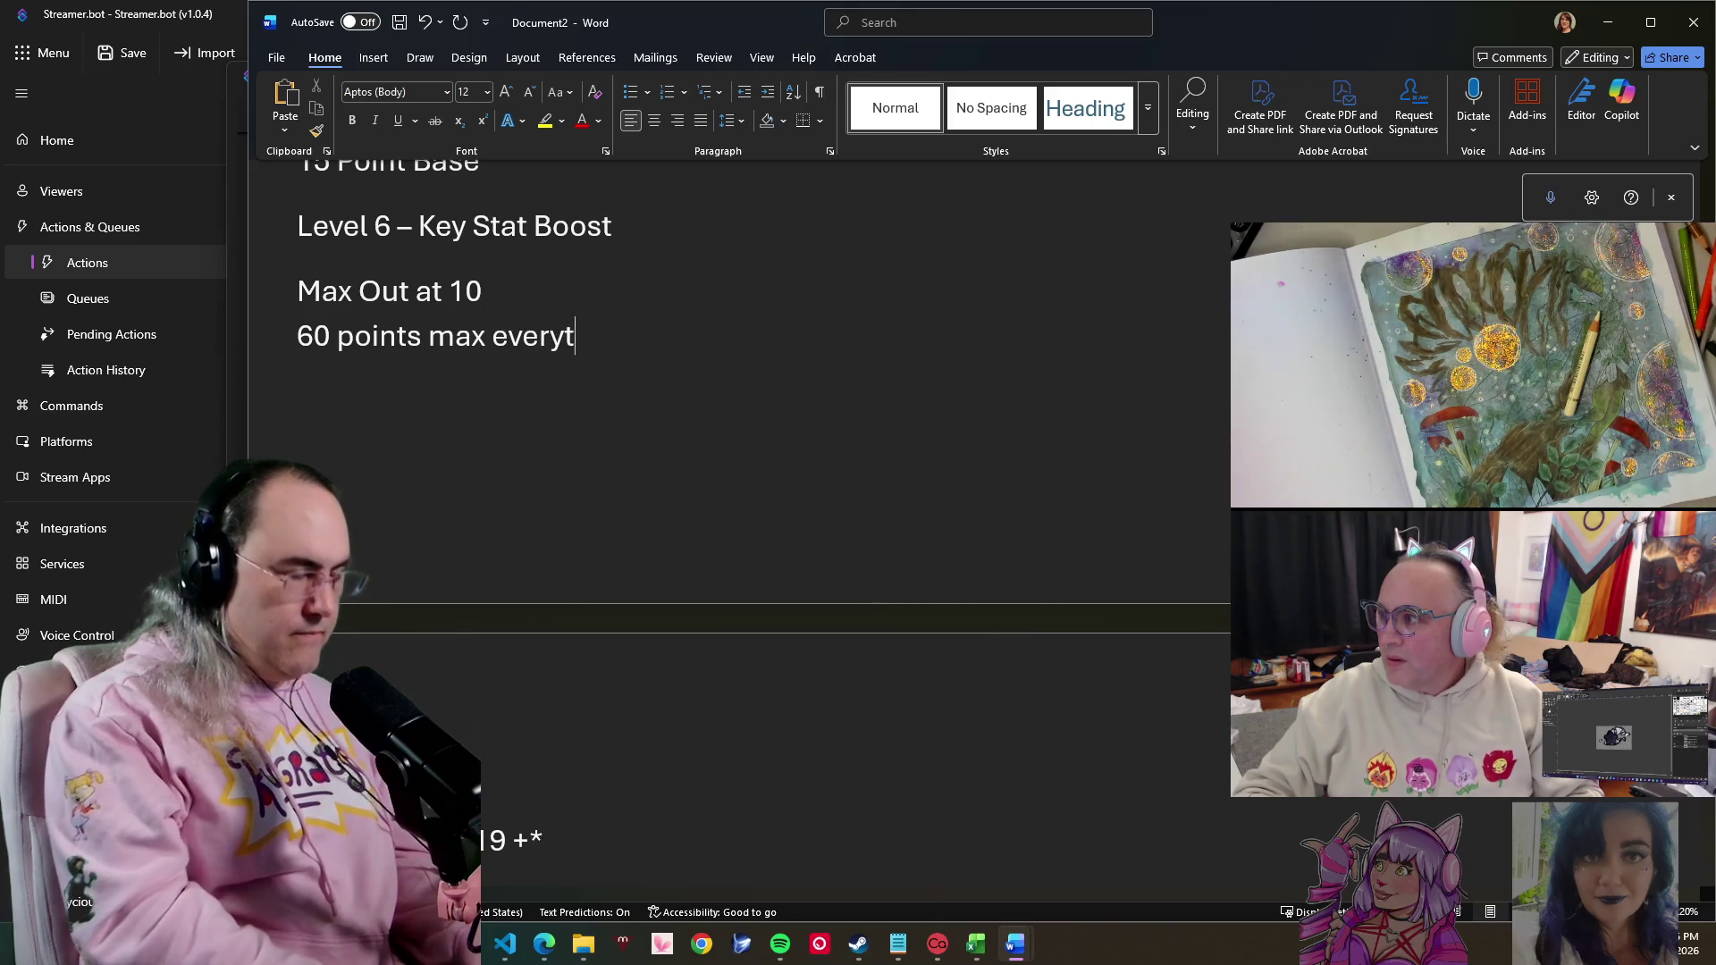
pyautogui.write('hing =')
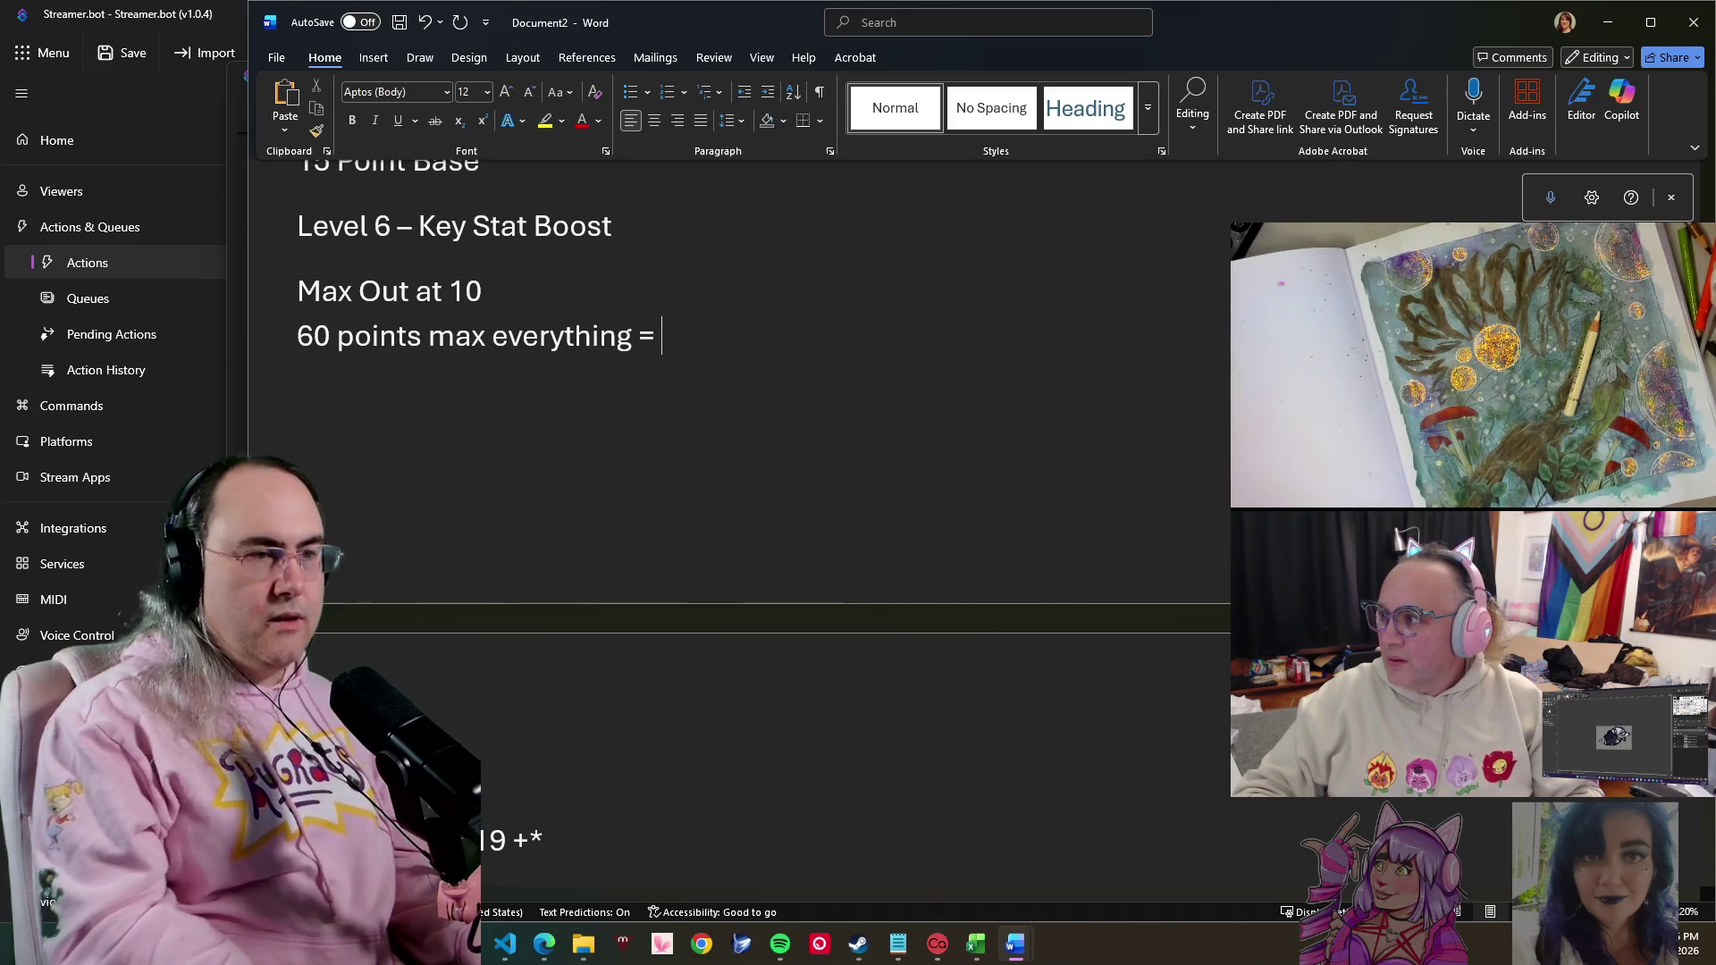
pyautogui.press('BackSpace')
pyautogui.press('BackSpace')
pyautogui.write('-')
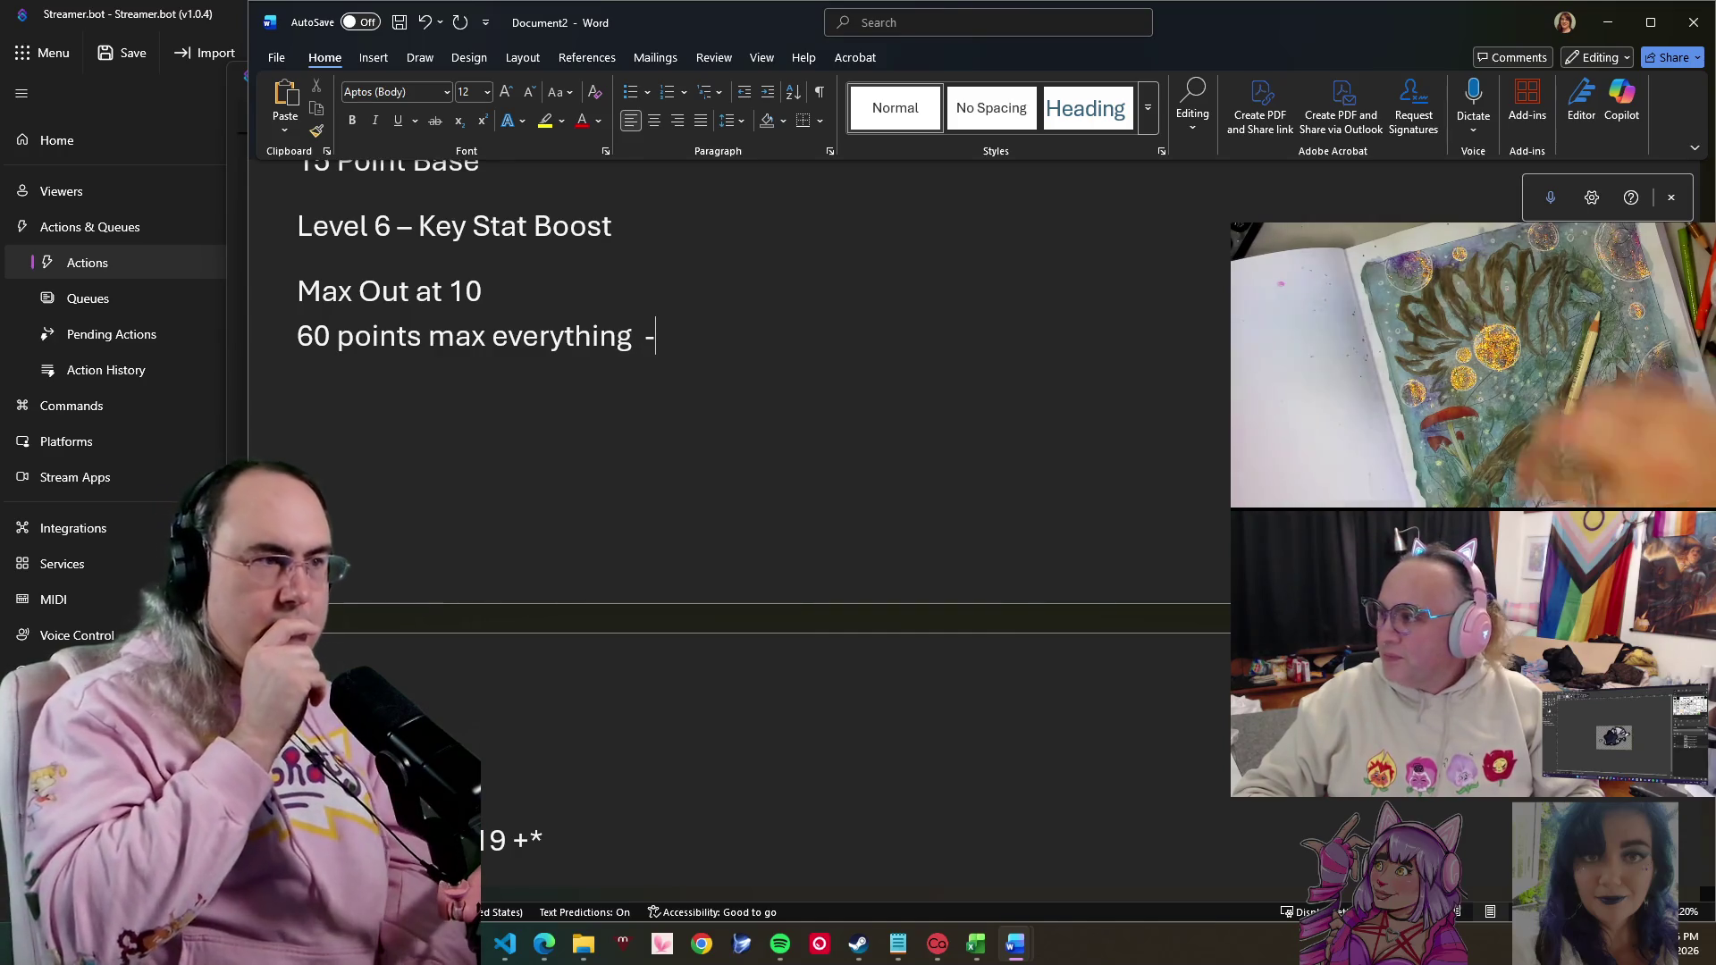
pyautogui.scroll(2, 647, 625)
pyautogui.scroll(-2, 612, 548)
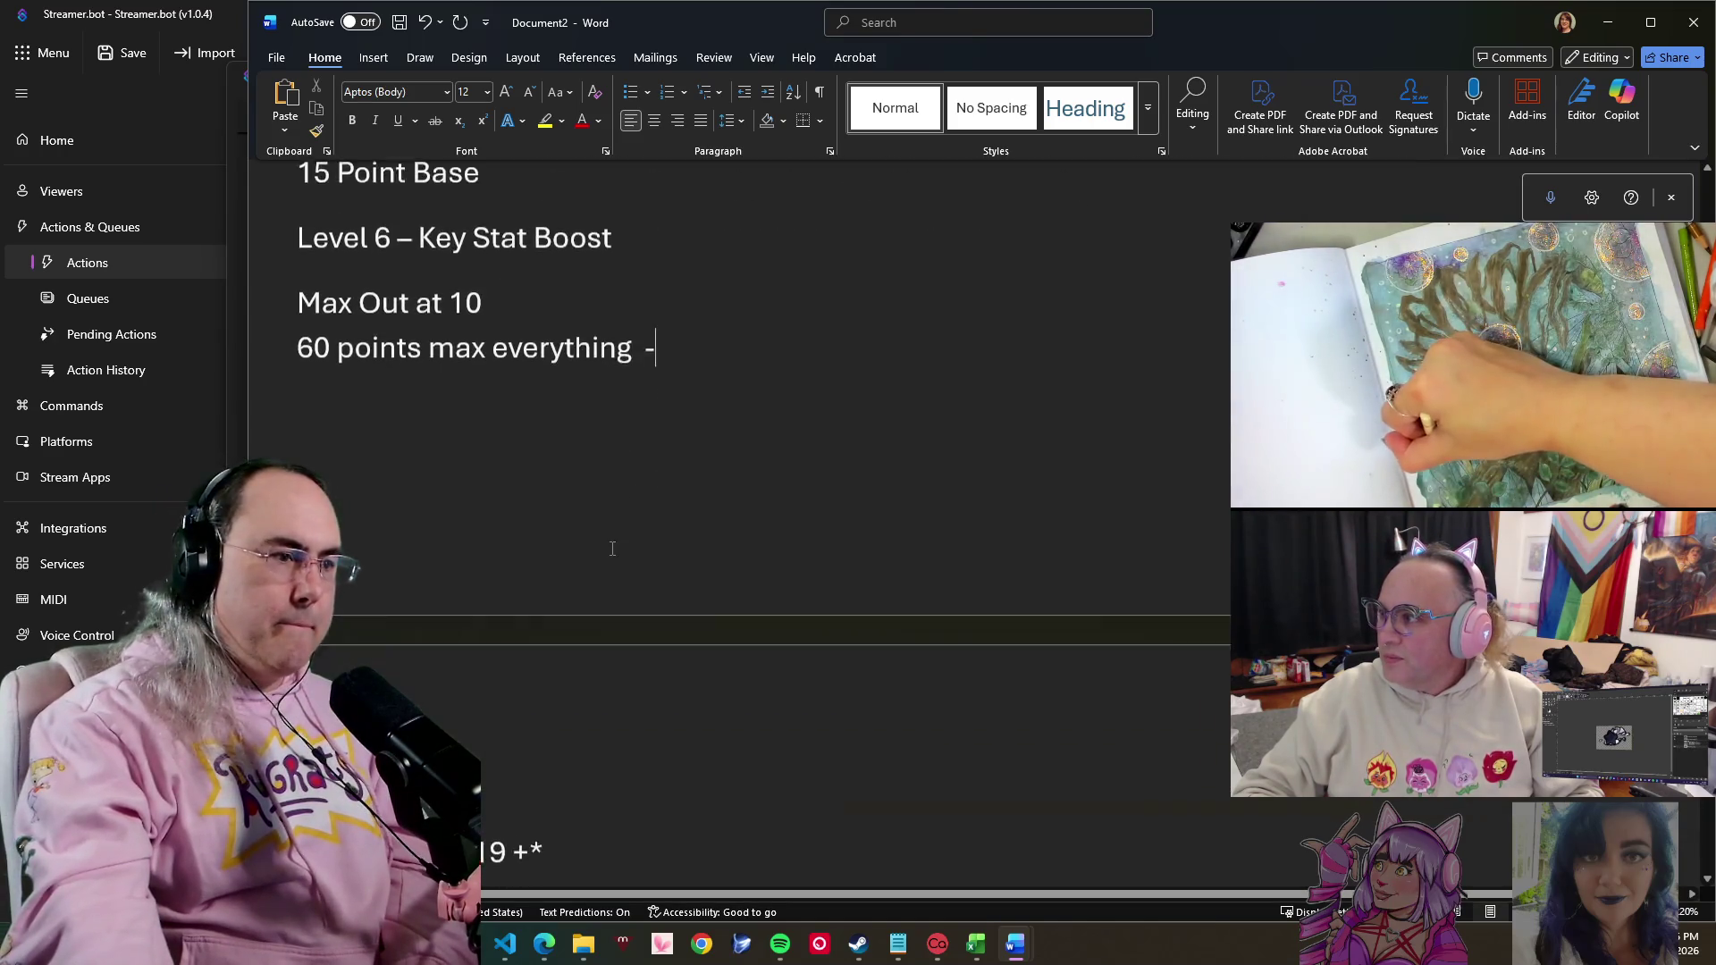
pyautogui.scroll(-2, 612, 548)
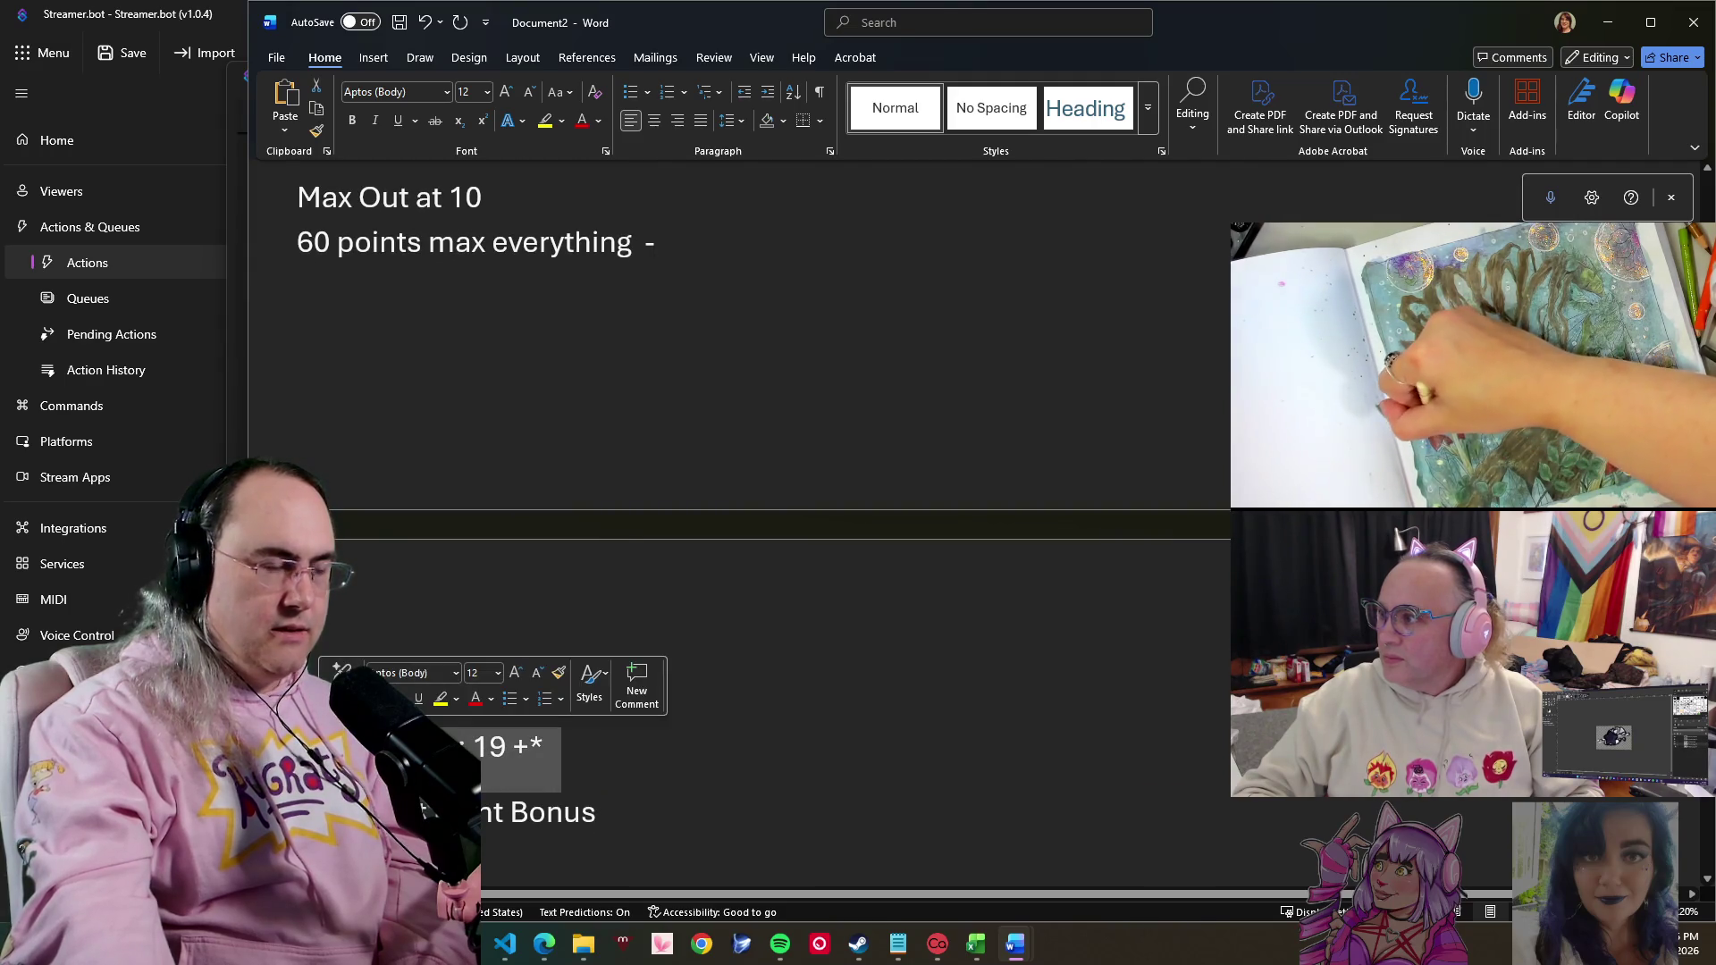
pyautogui.click(469, 567)
pyautogui.scroll(3, 524, 370)
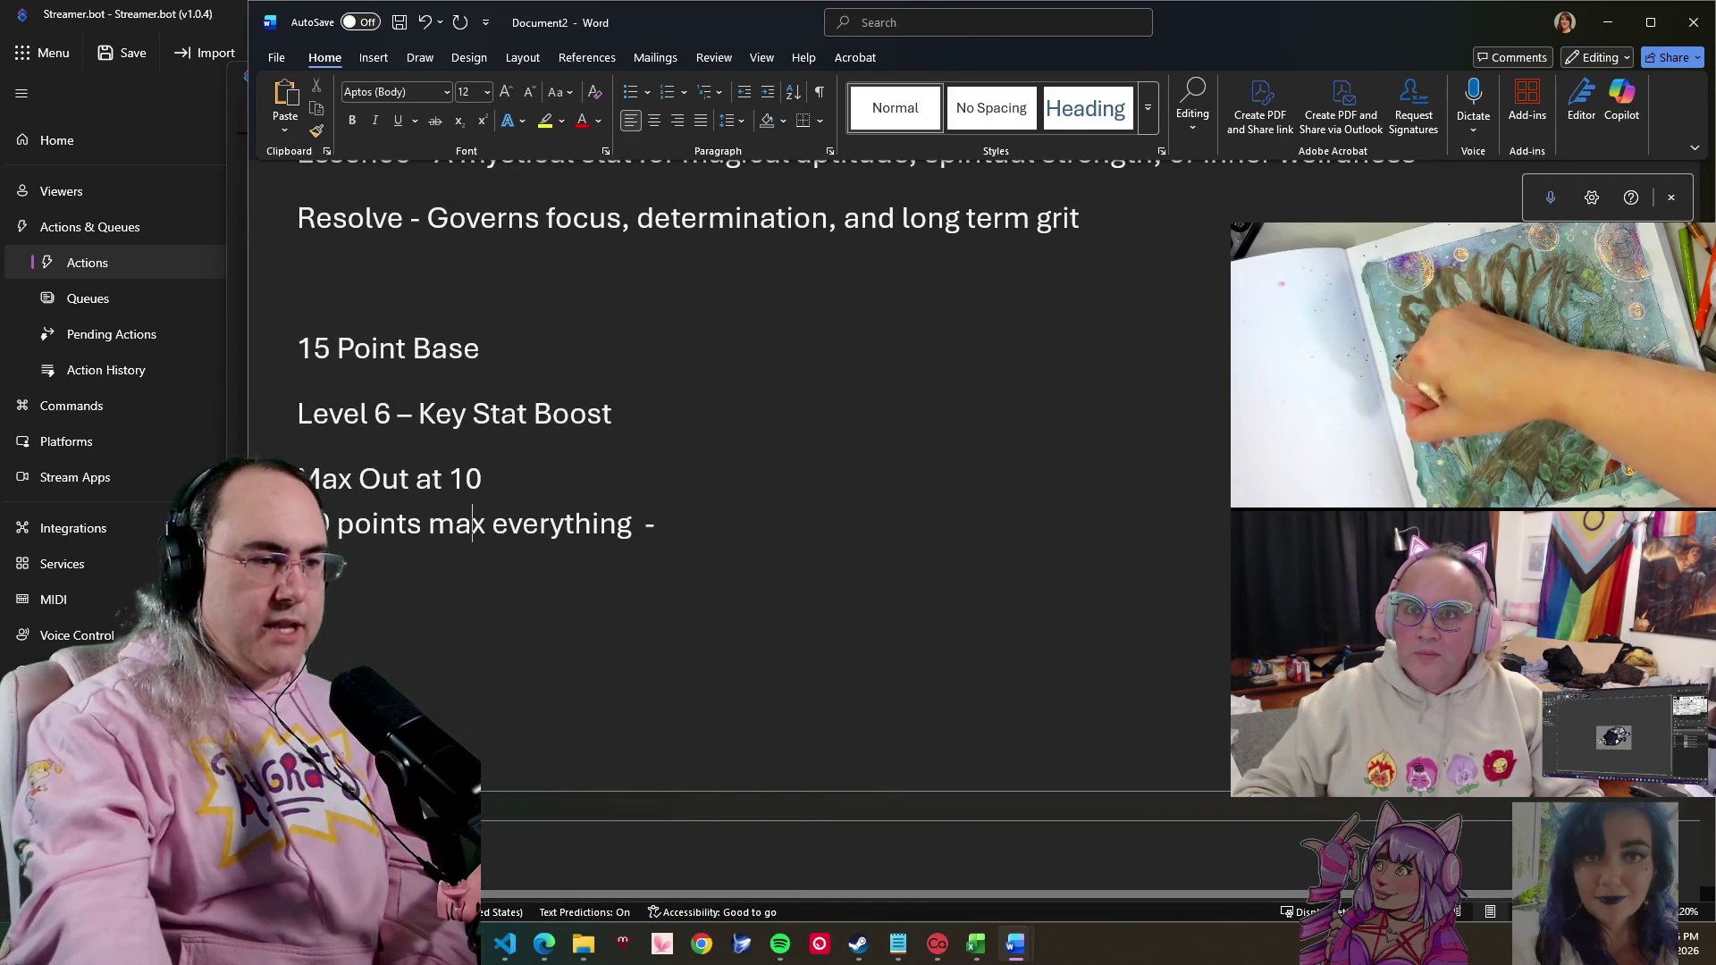
pyautogui.moveTo(504, 944)
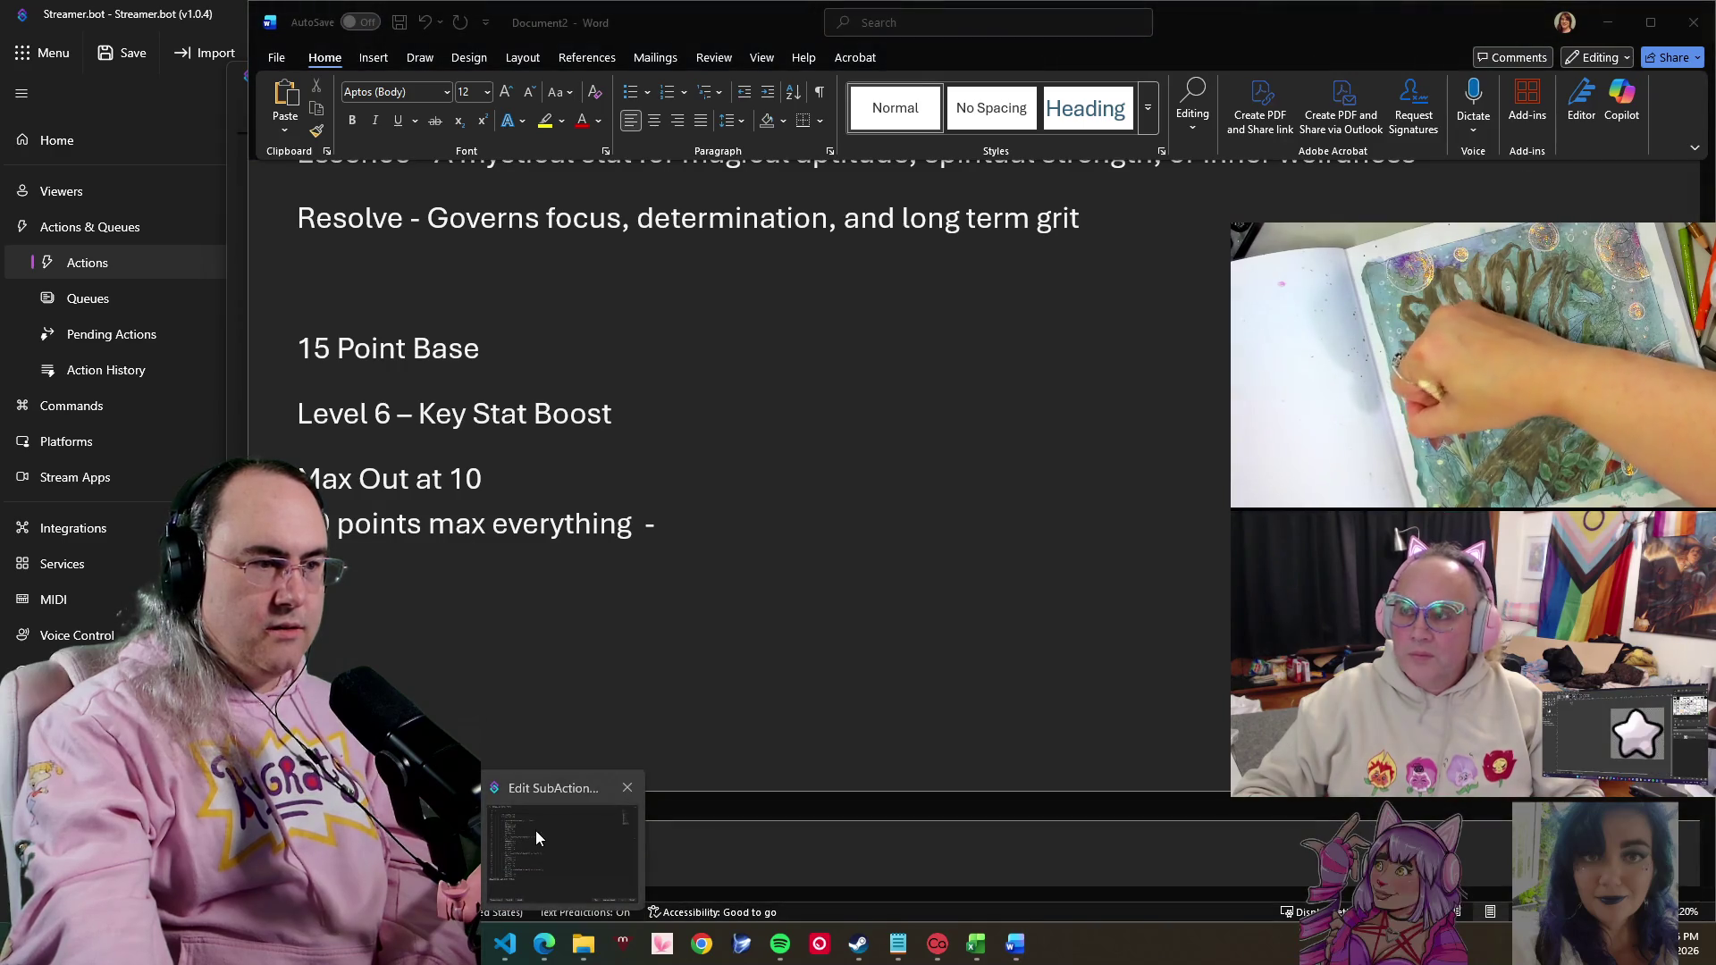
# - Review the clubs, spades and diamonds stat values in the Streamer.bot C# sub-action
pyautogui.click(535, 830)
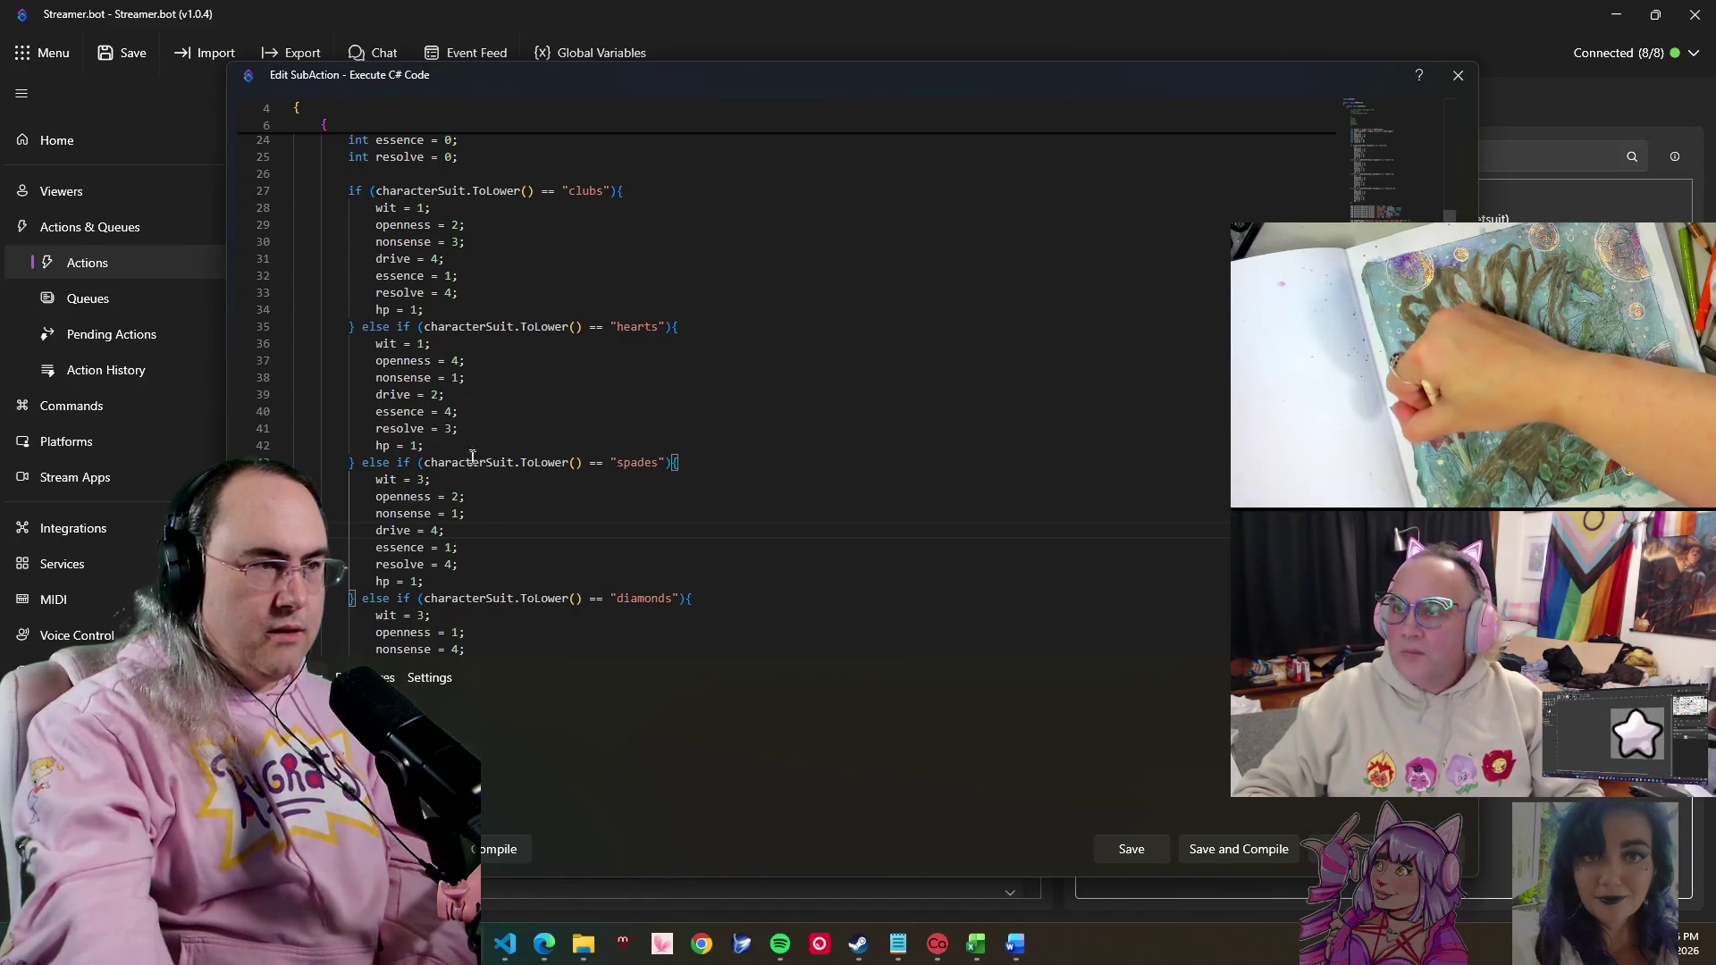
pyautogui.scroll(4, 487, 445)
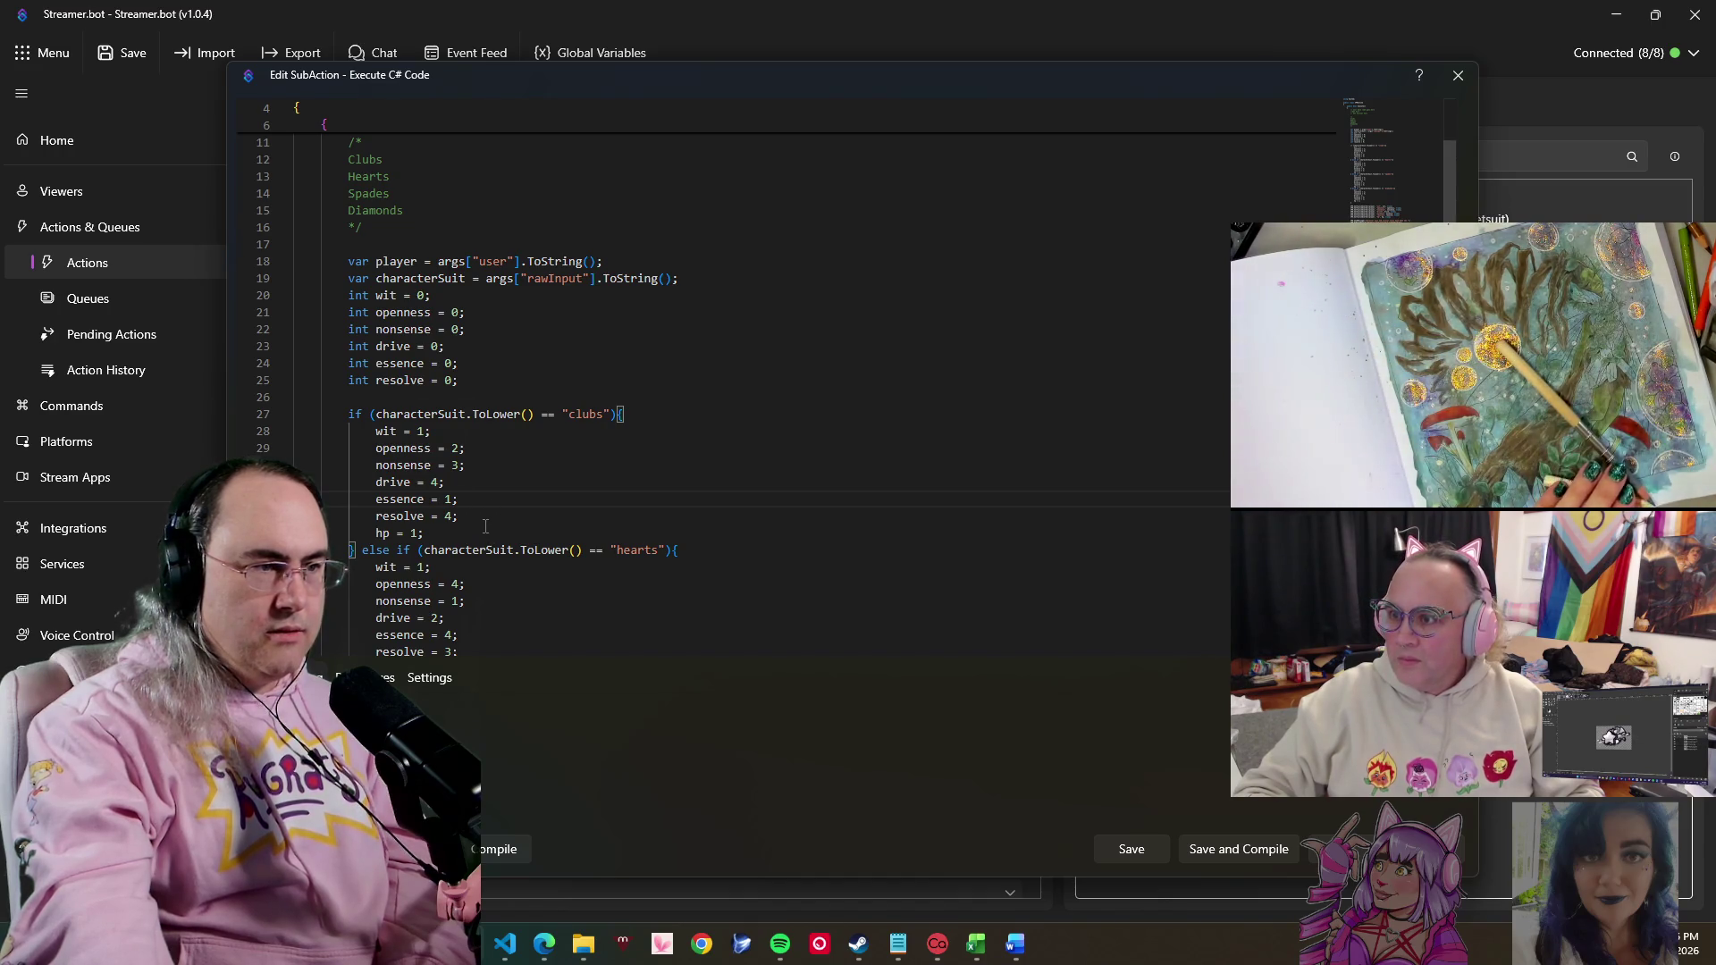
pyautogui.click(494, 463)
pyautogui.scroll(-2, 486, 504)
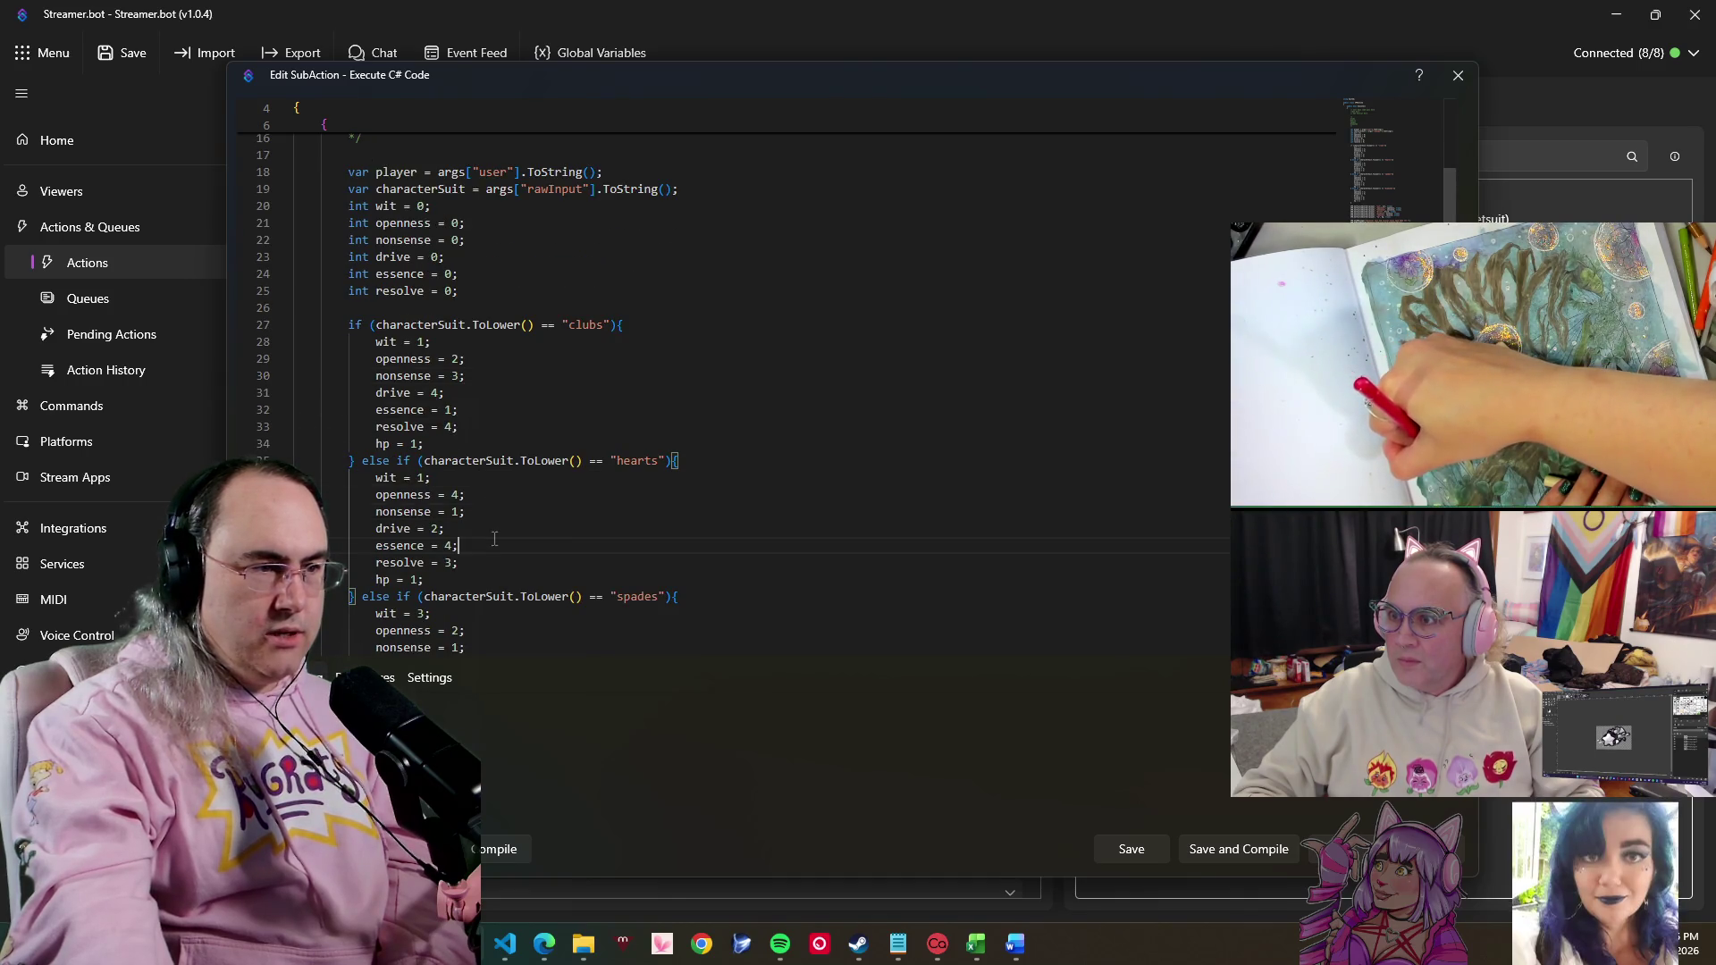
pyautogui.press('Up')
pyautogui.scroll(-2, 493, 505)
pyautogui.scroll(-1, 492, 525)
pyautogui.click(484, 526)
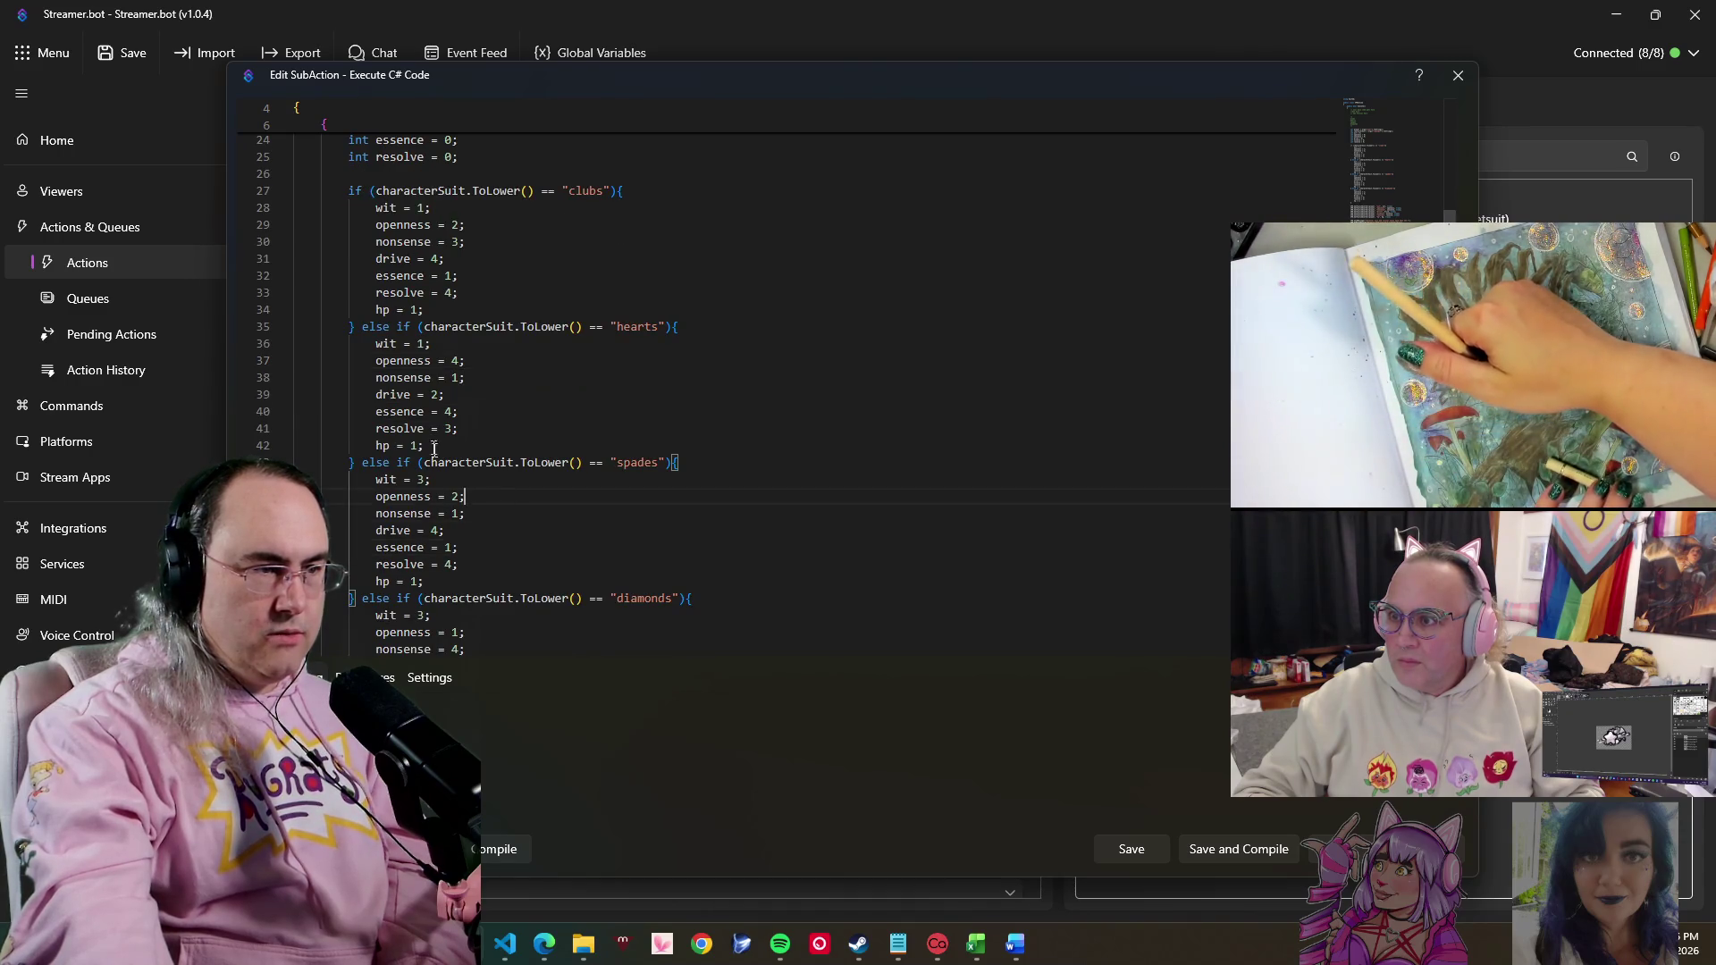
pyautogui.scroll(-1, 521, 568)
pyautogui.scroll(-3, 511, 536)
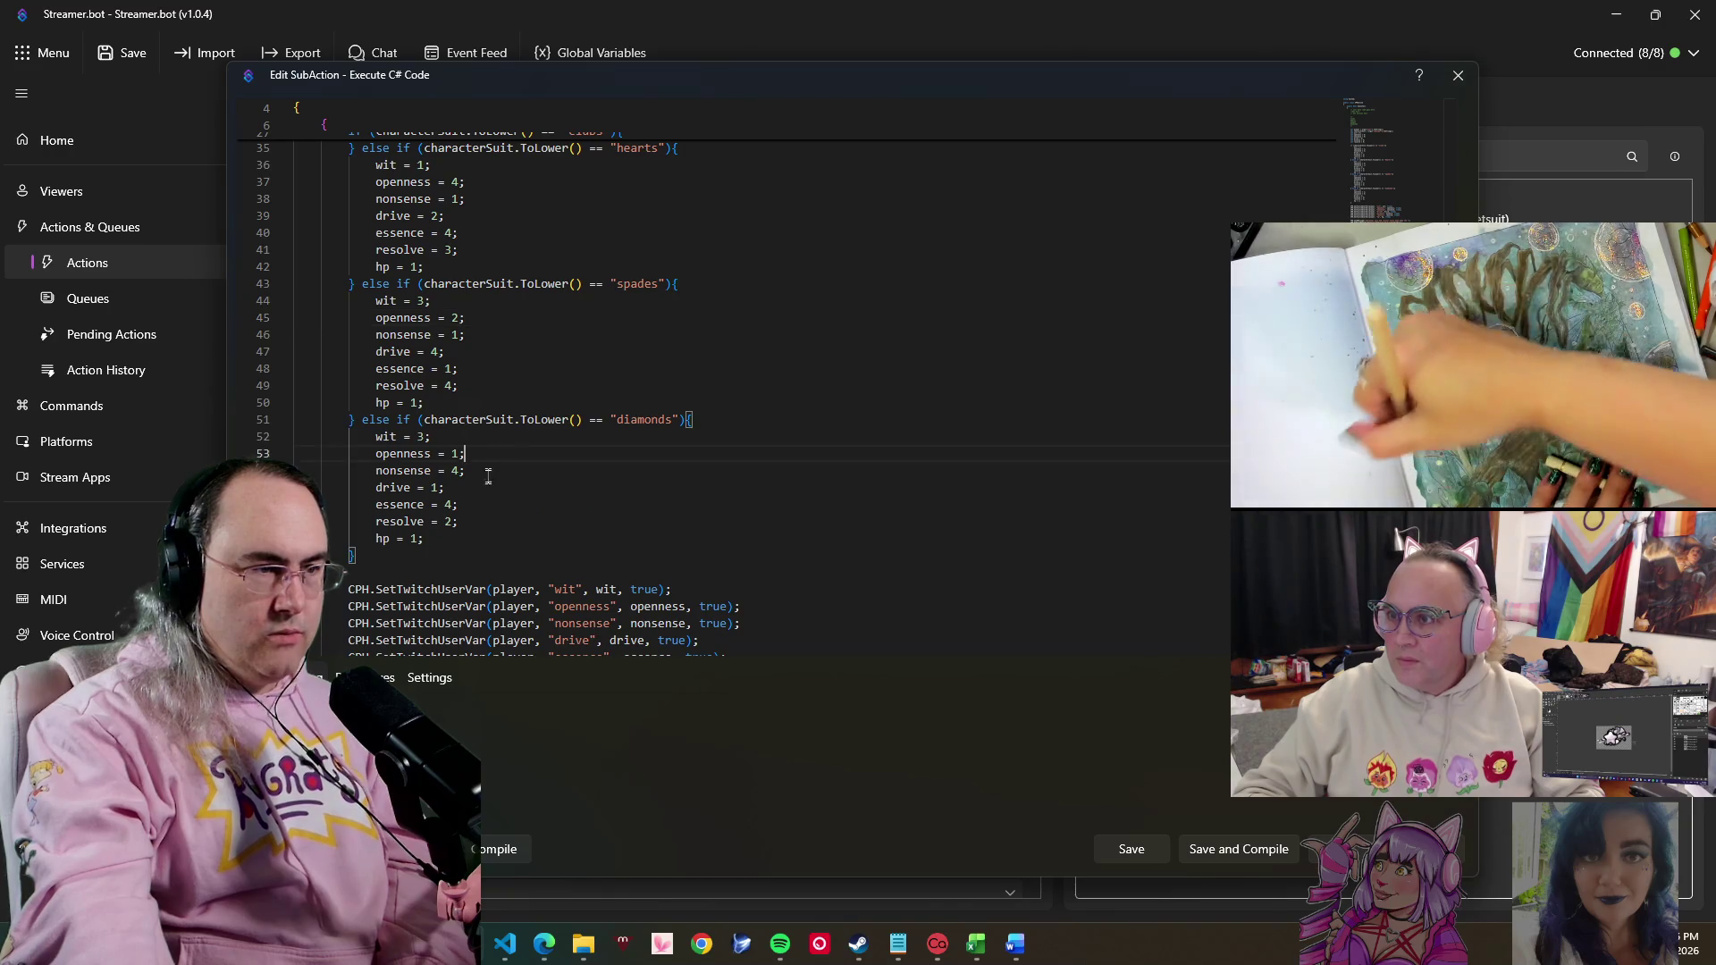
pyautogui.click(489, 494)
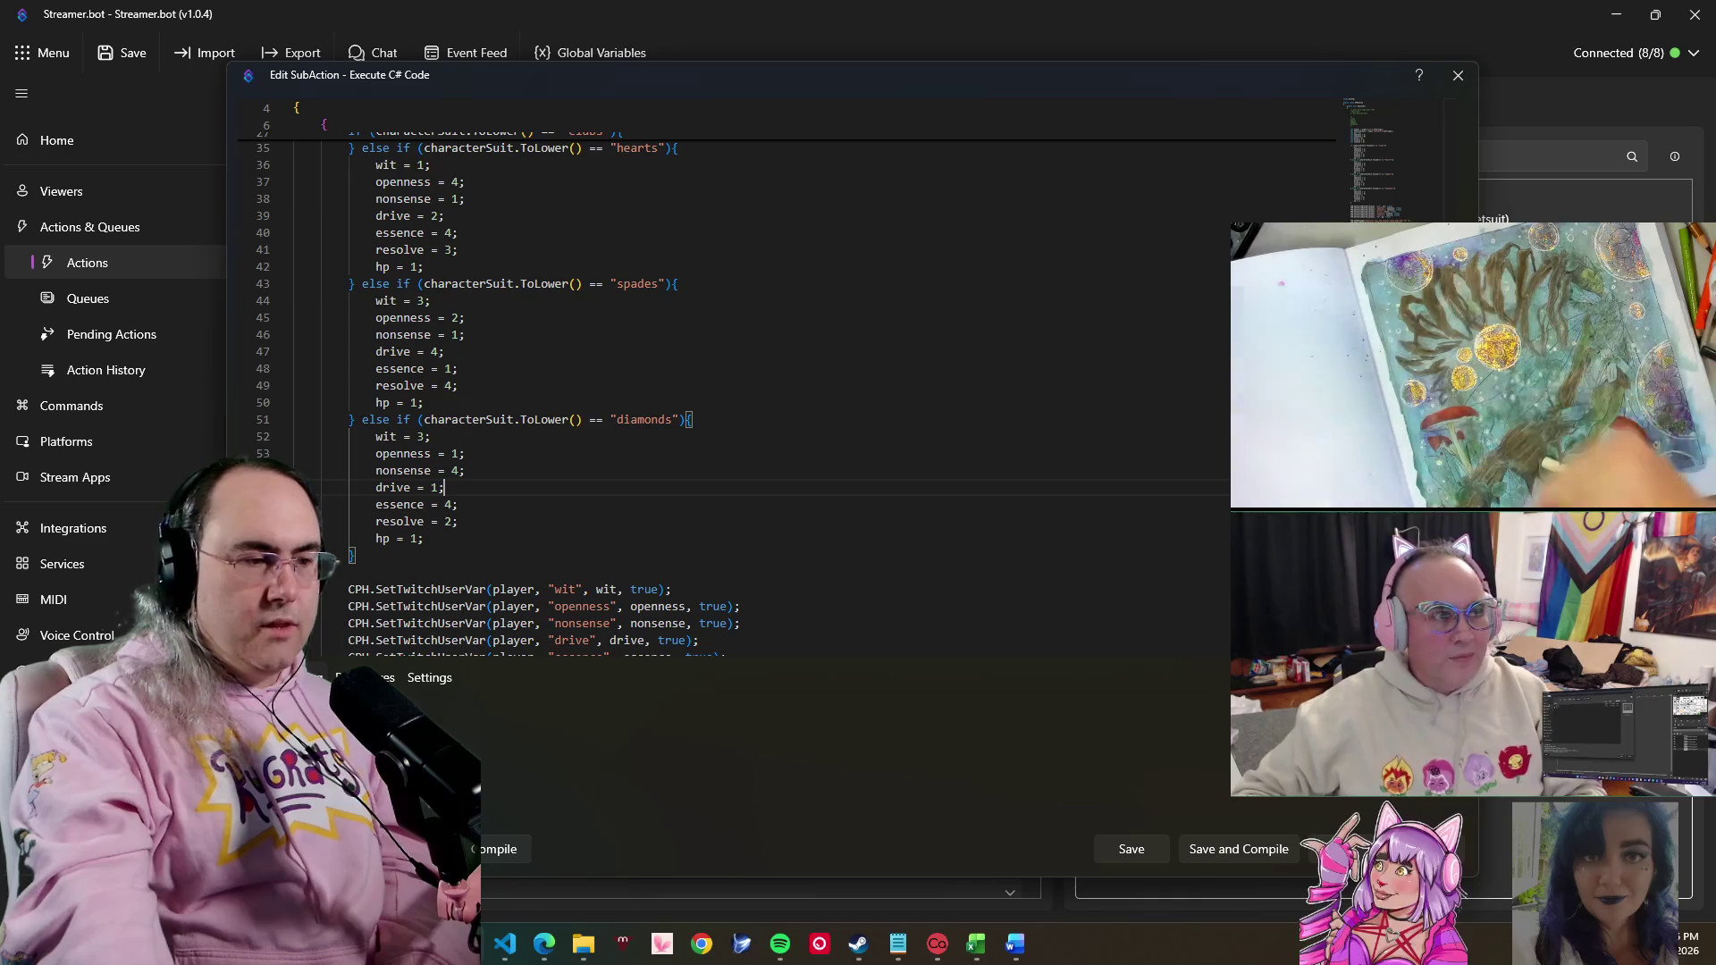
pyautogui.moveTo(1015, 943)
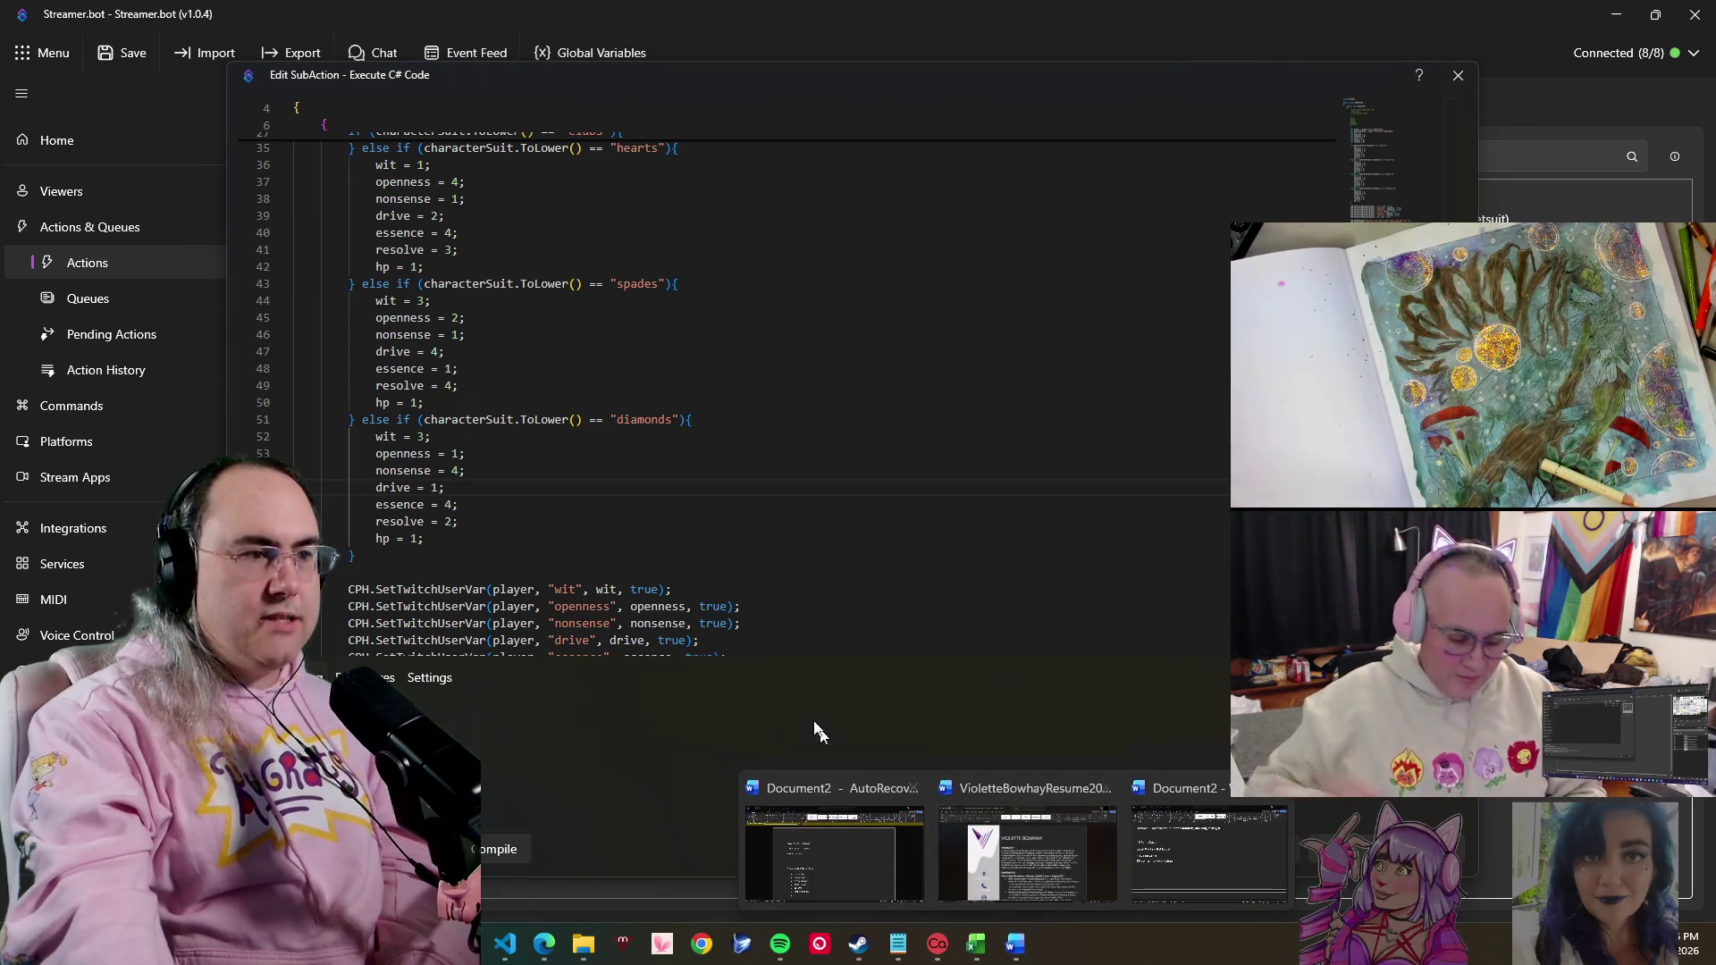
# - Resize the stat rule lines from '15 Point Base' to the level cap line to font size 9
pyautogui.click(1165, 850)
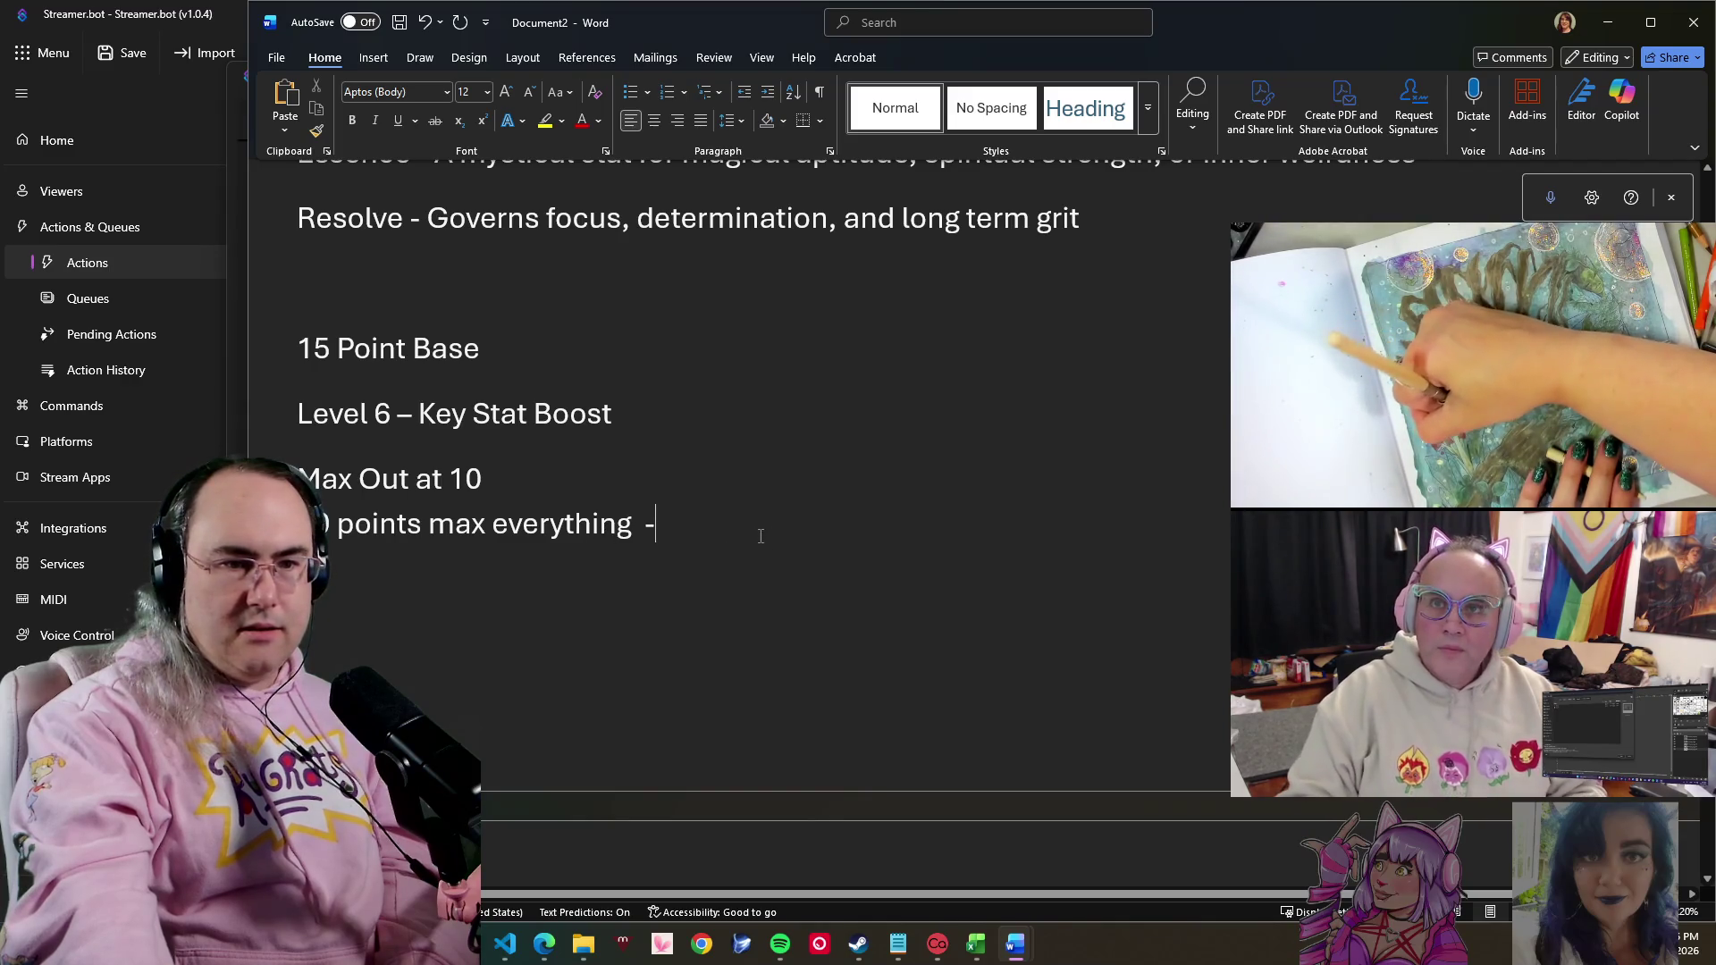
pyautogui.moveTo(934, 636); pyautogui.dragTo(298, 359)
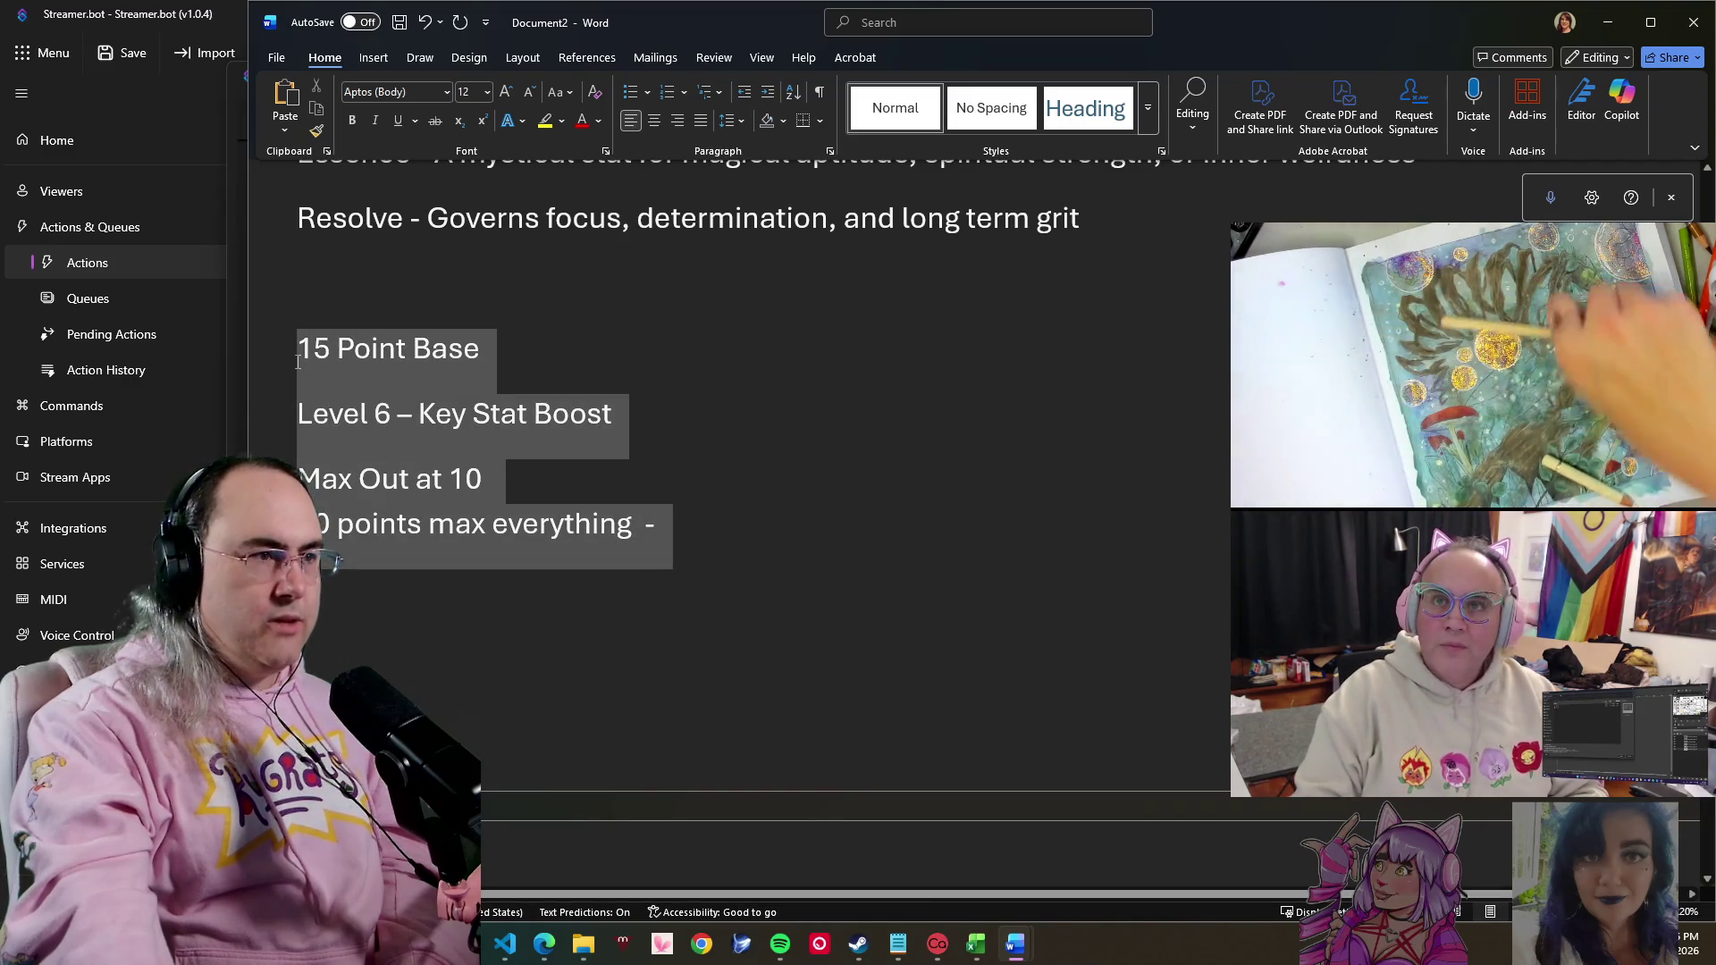
pyautogui.click(488, 91)
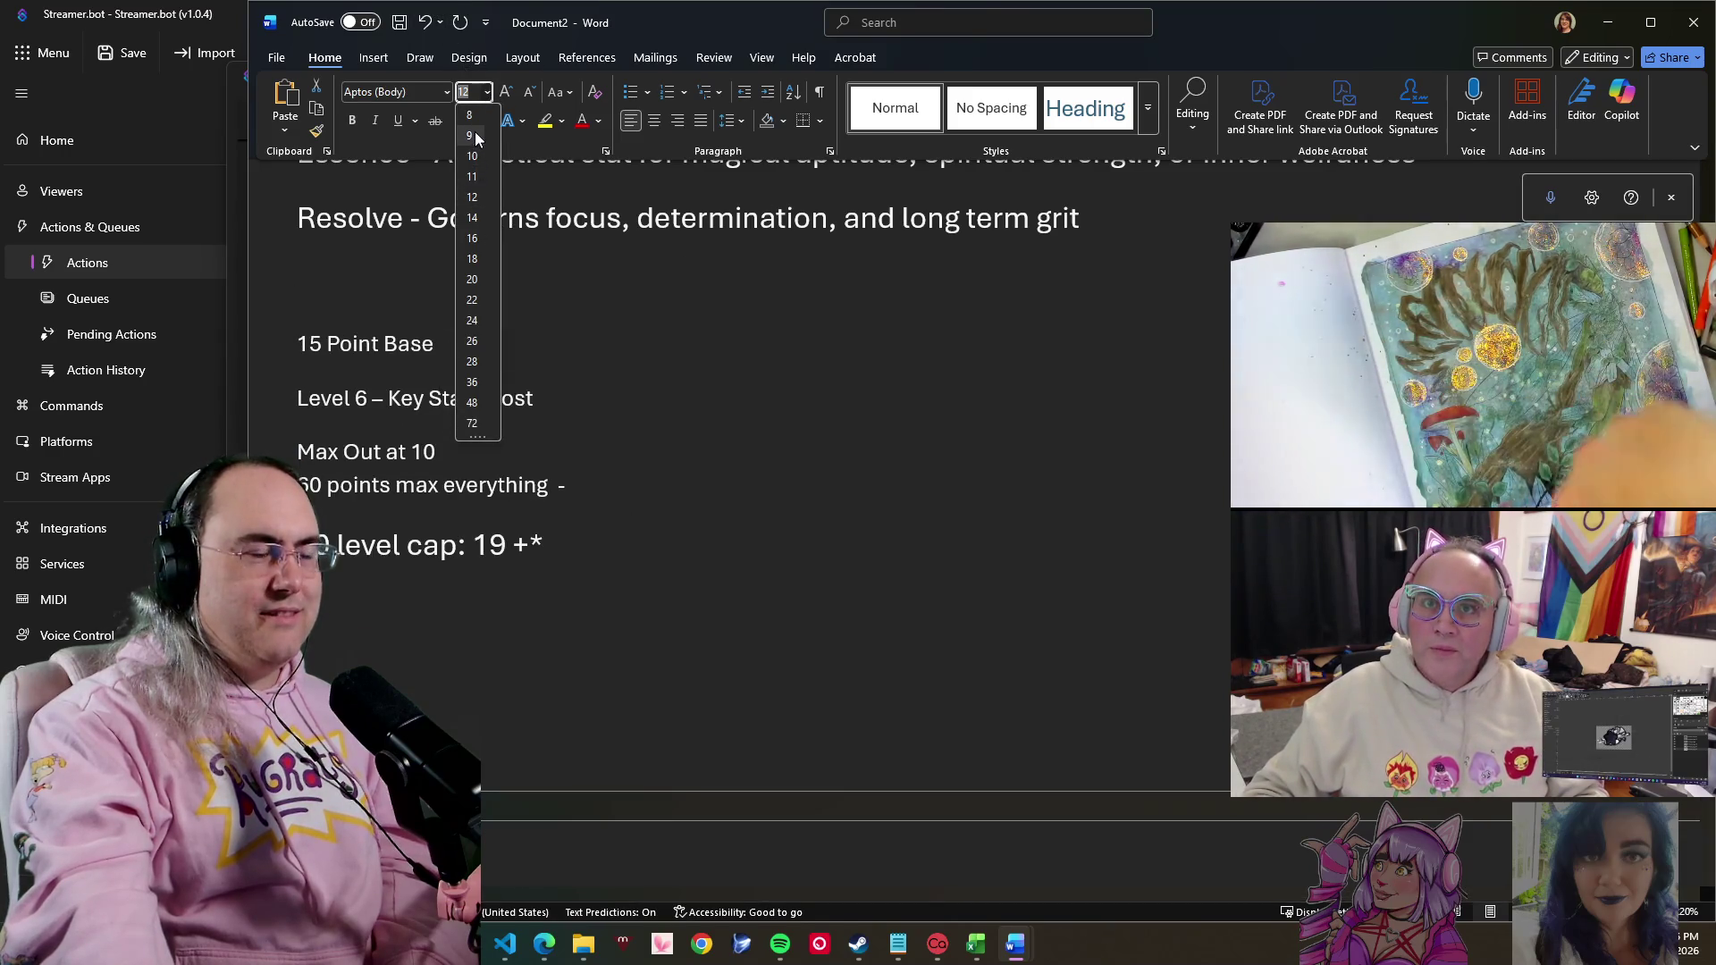
pyautogui.click(475, 131)
pyautogui.click(331, 539)
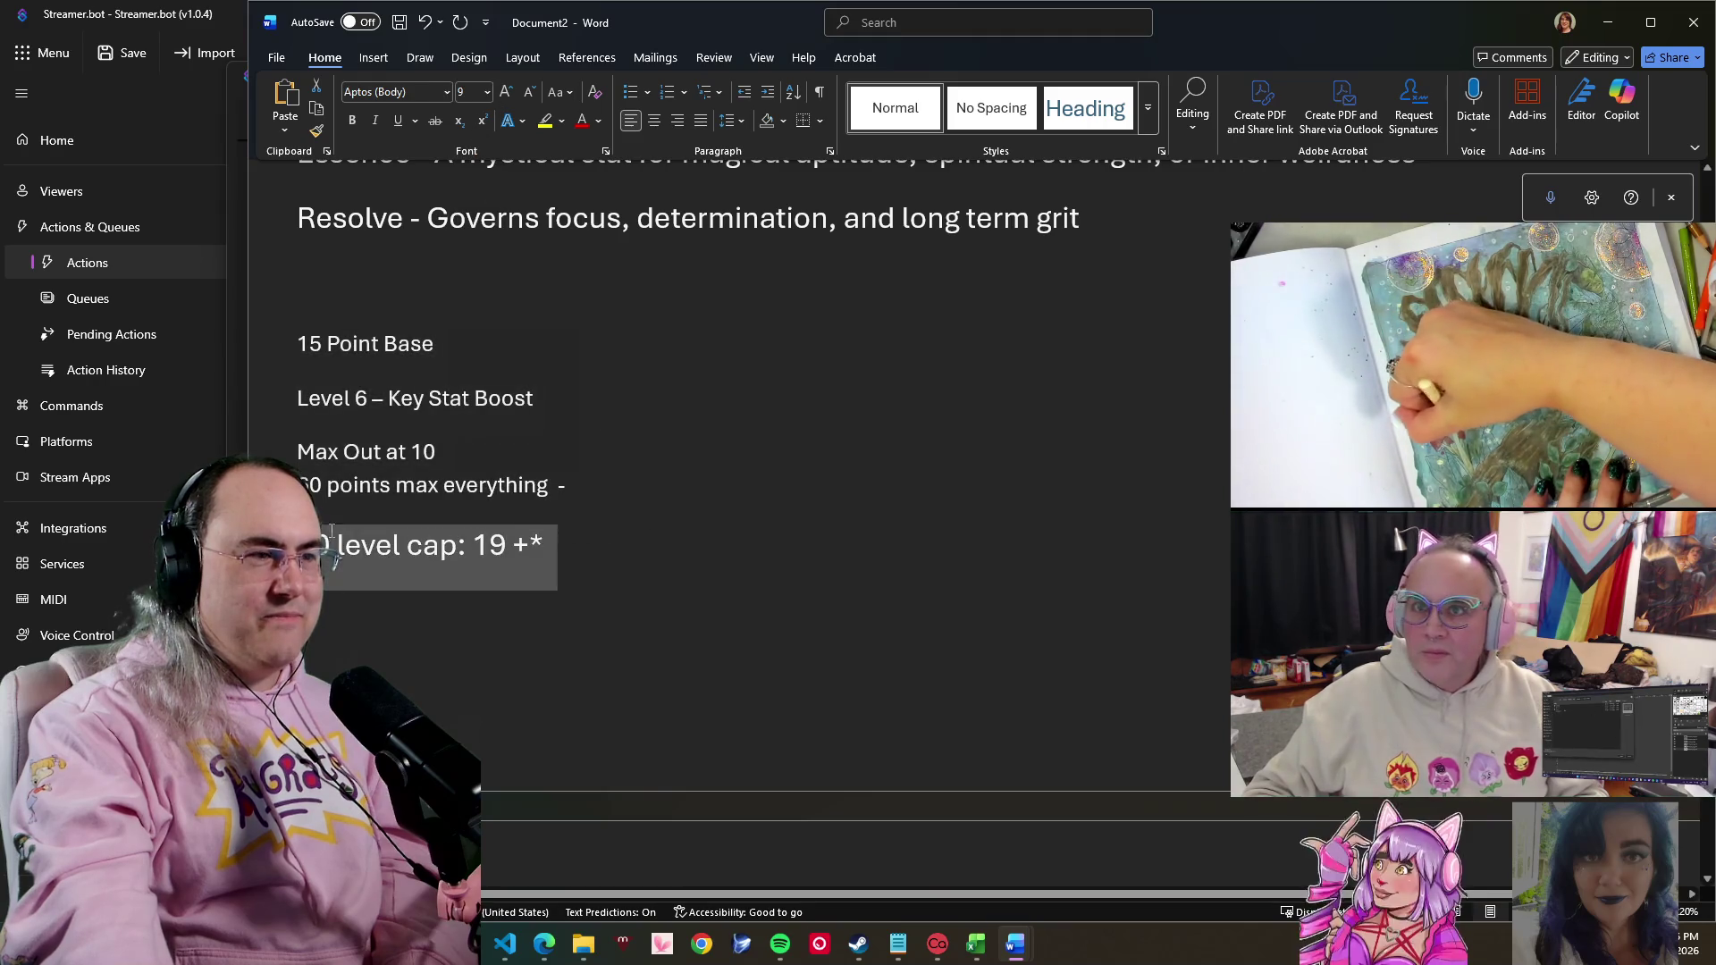
pyautogui.click(488, 91)
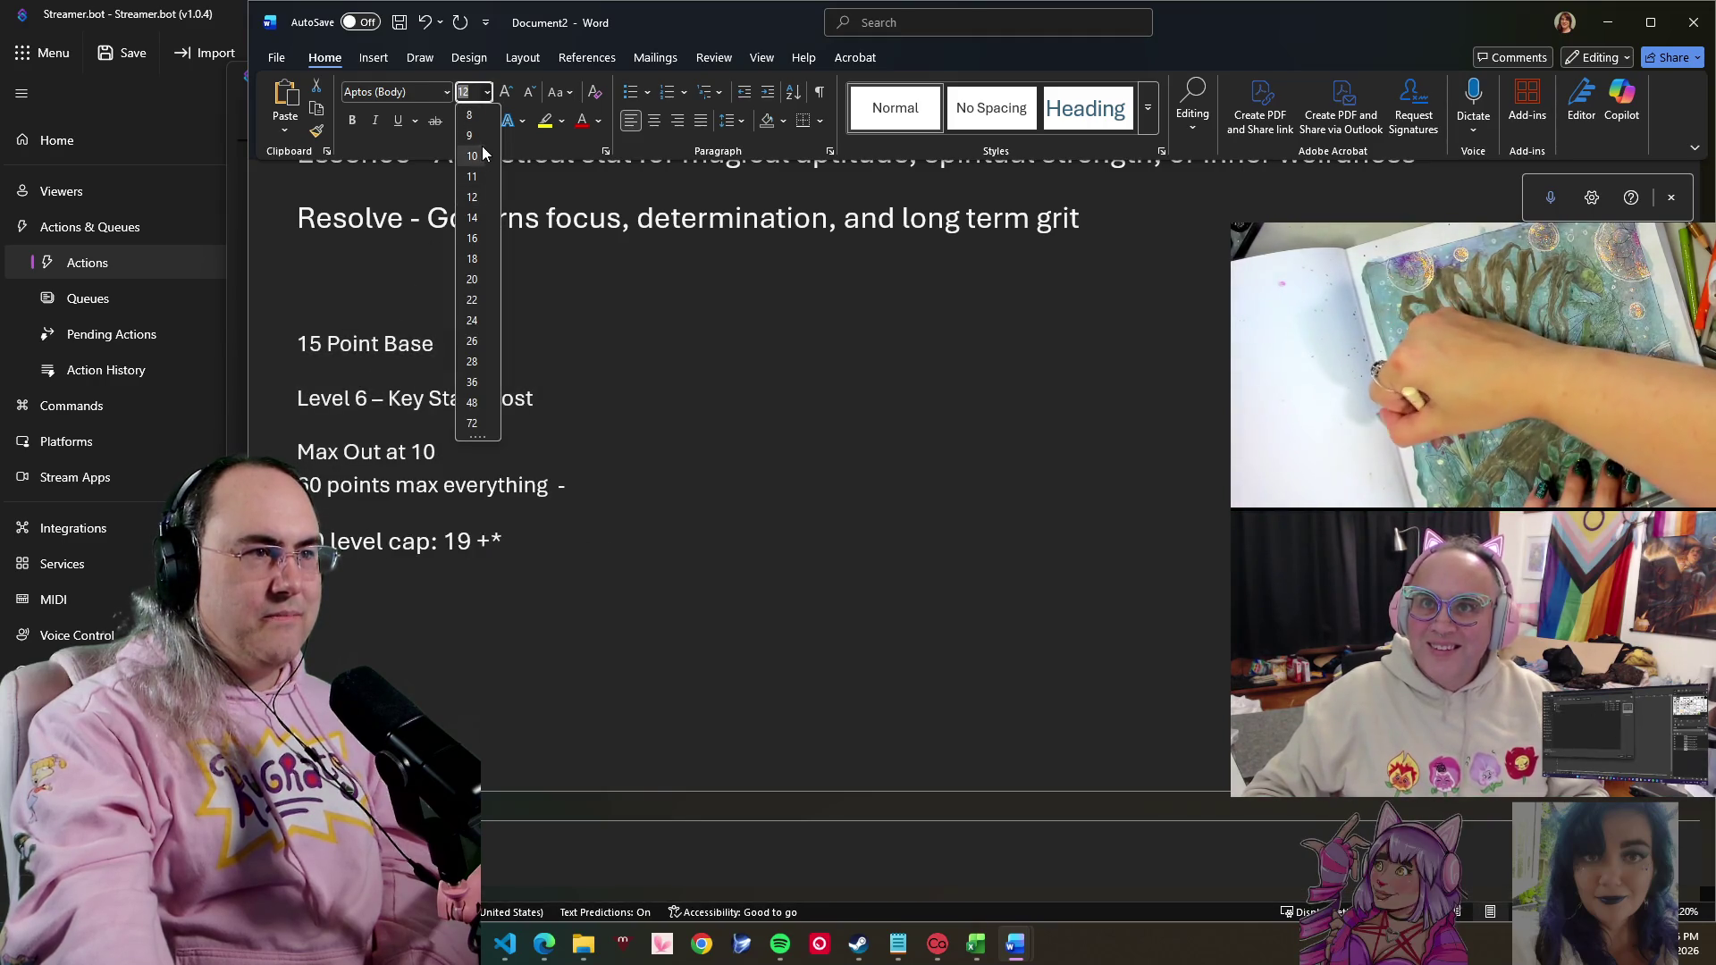
pyautogui.click(472, 157)
pyautogui.press('Return')
pyautogui.write('Should get point Bonus')
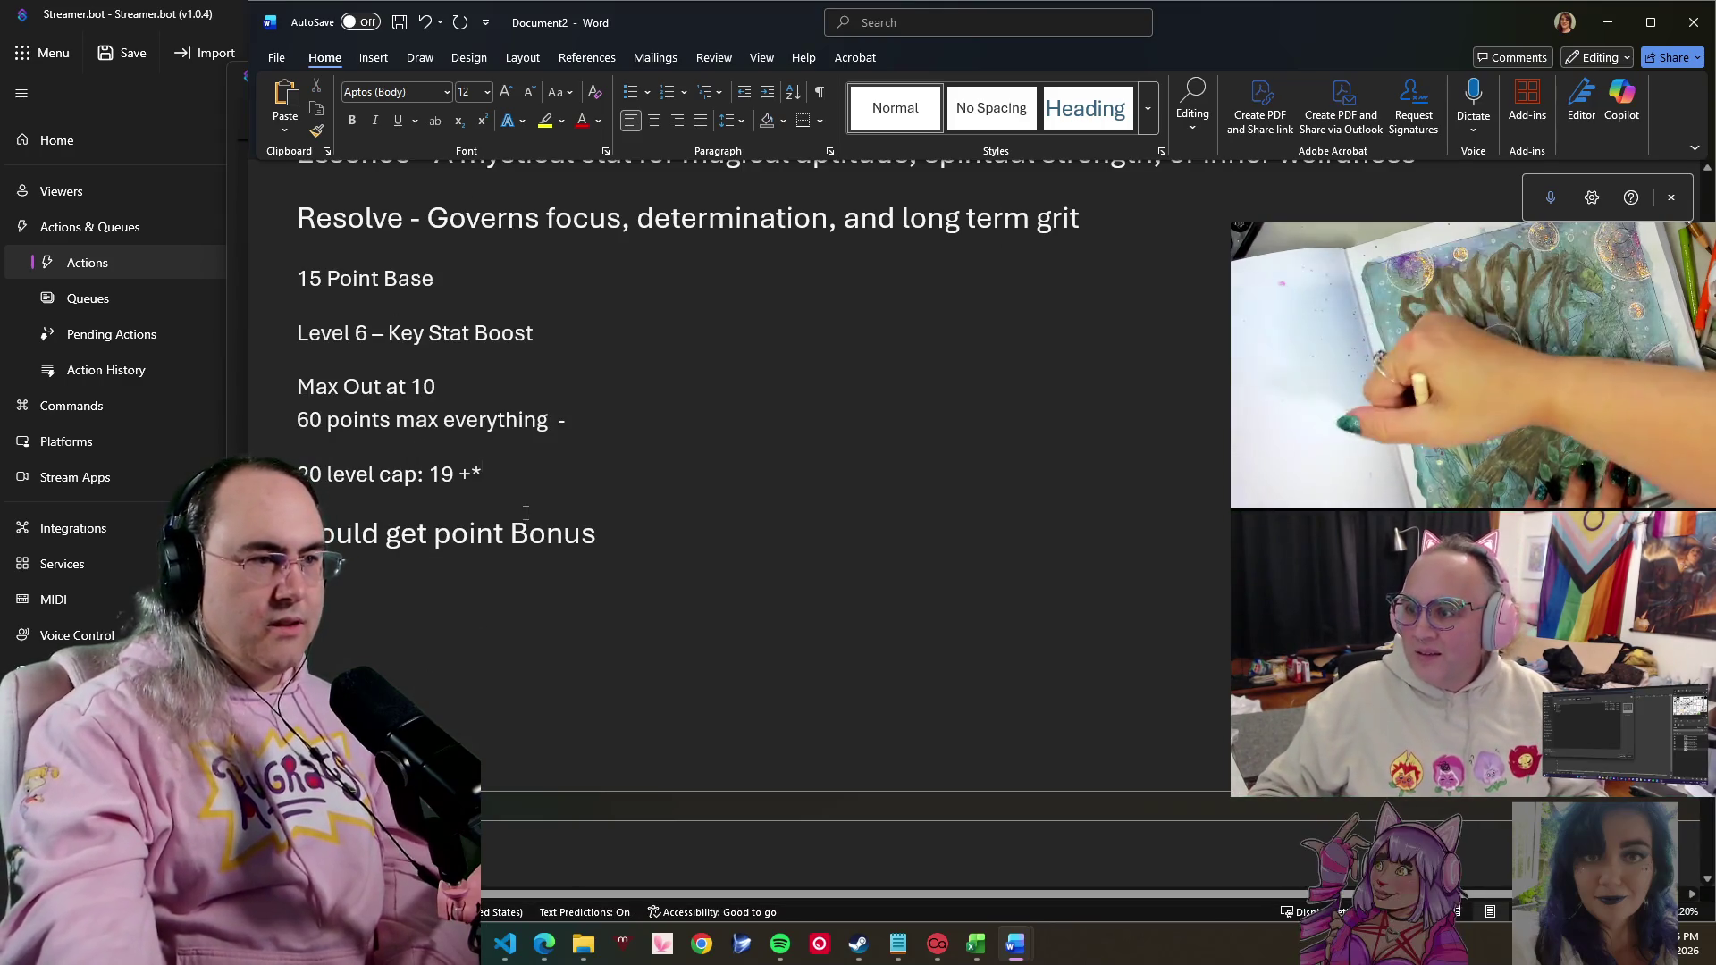
# - Shrink the point Bonus line to size 9 and remove the trailing dash after '60 points max everything'
pyautogui.tripleClick(462, 534)
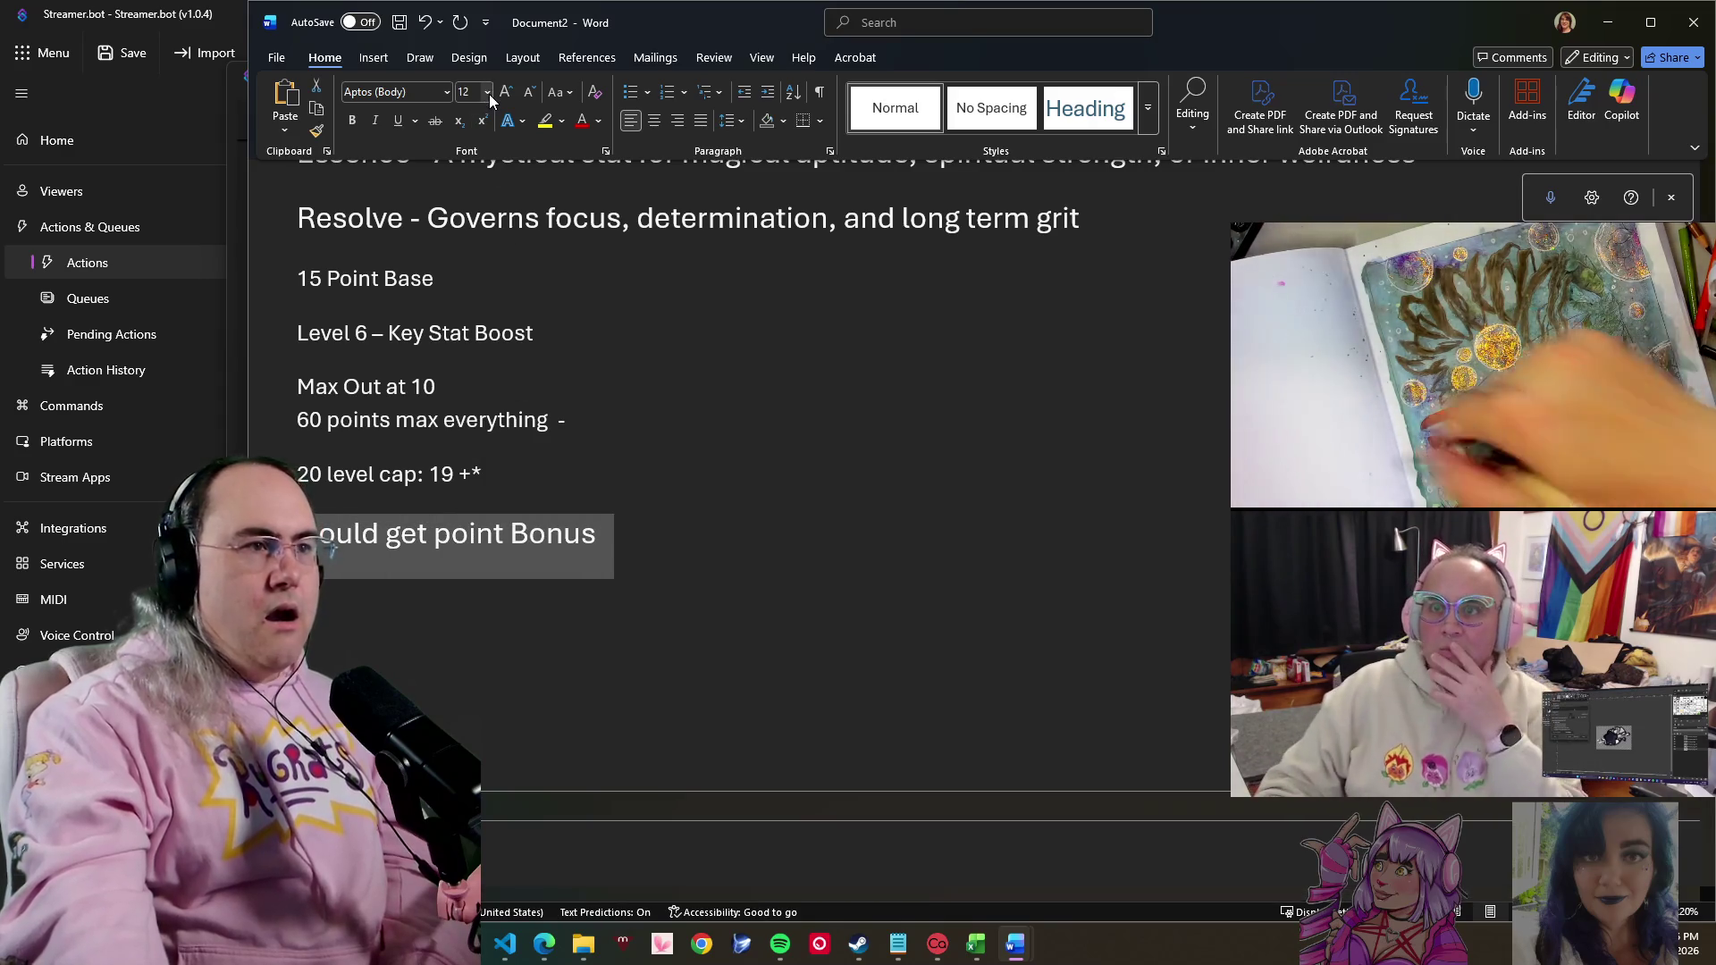
pyautogui.click(487, 91)
pyautogui.click(464, 138)
pyautogui.click(606, 480)
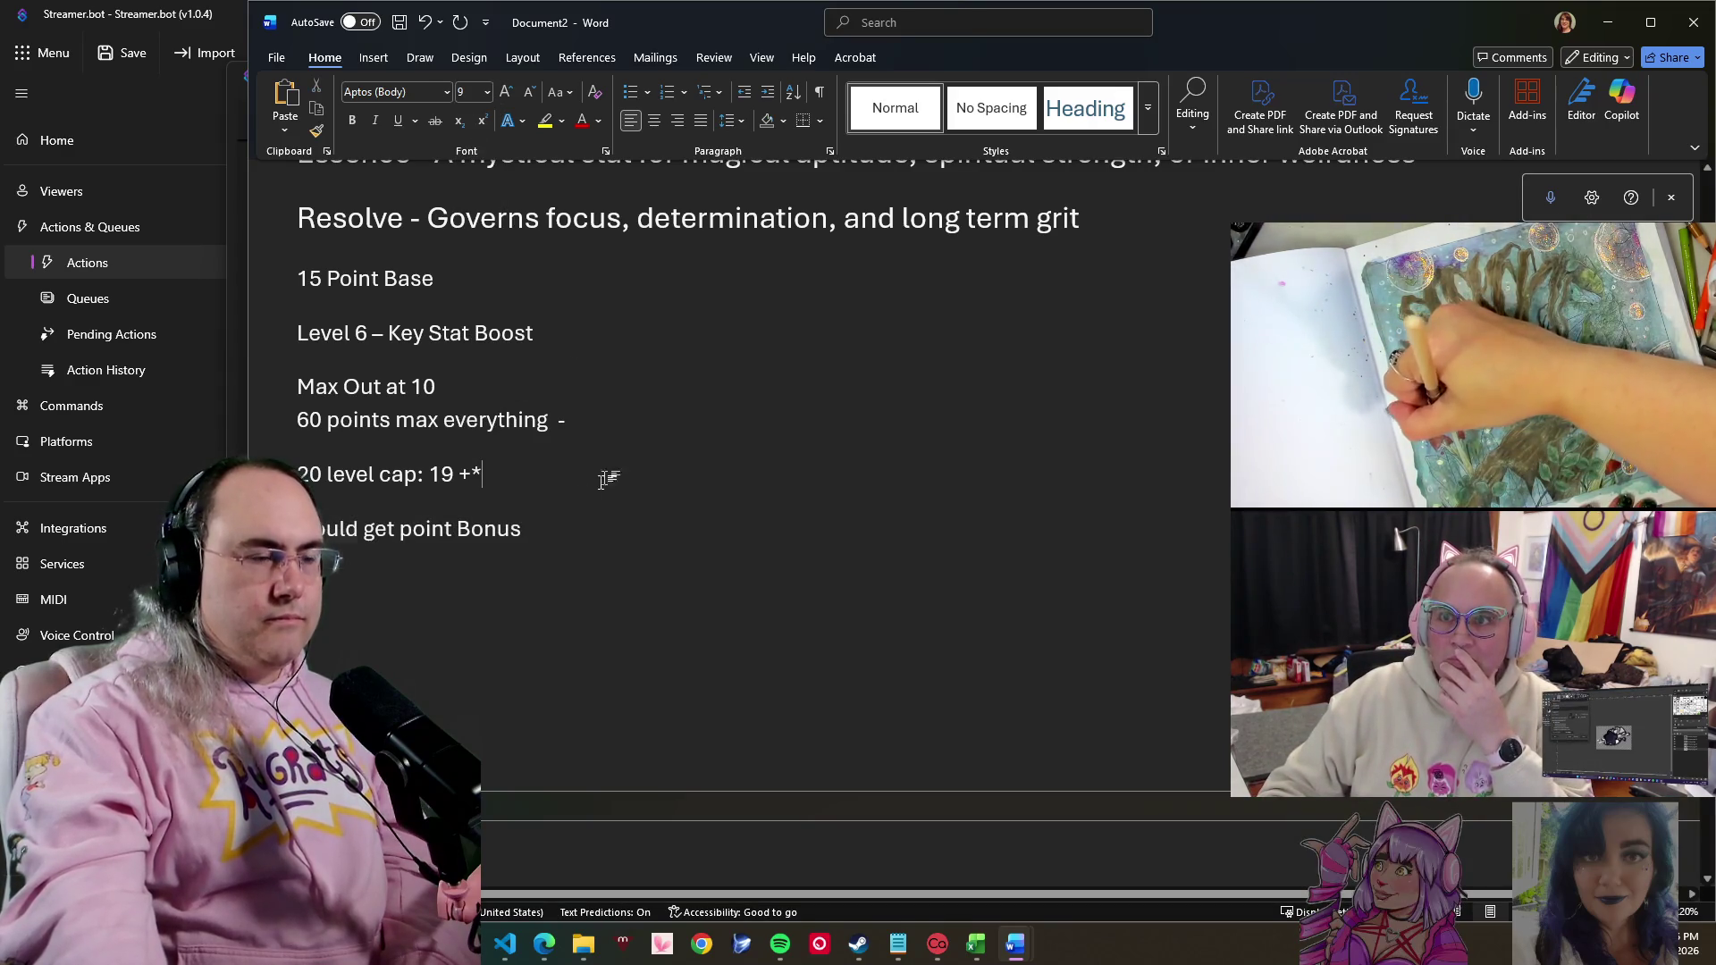
pyautogui.click(572, 442)
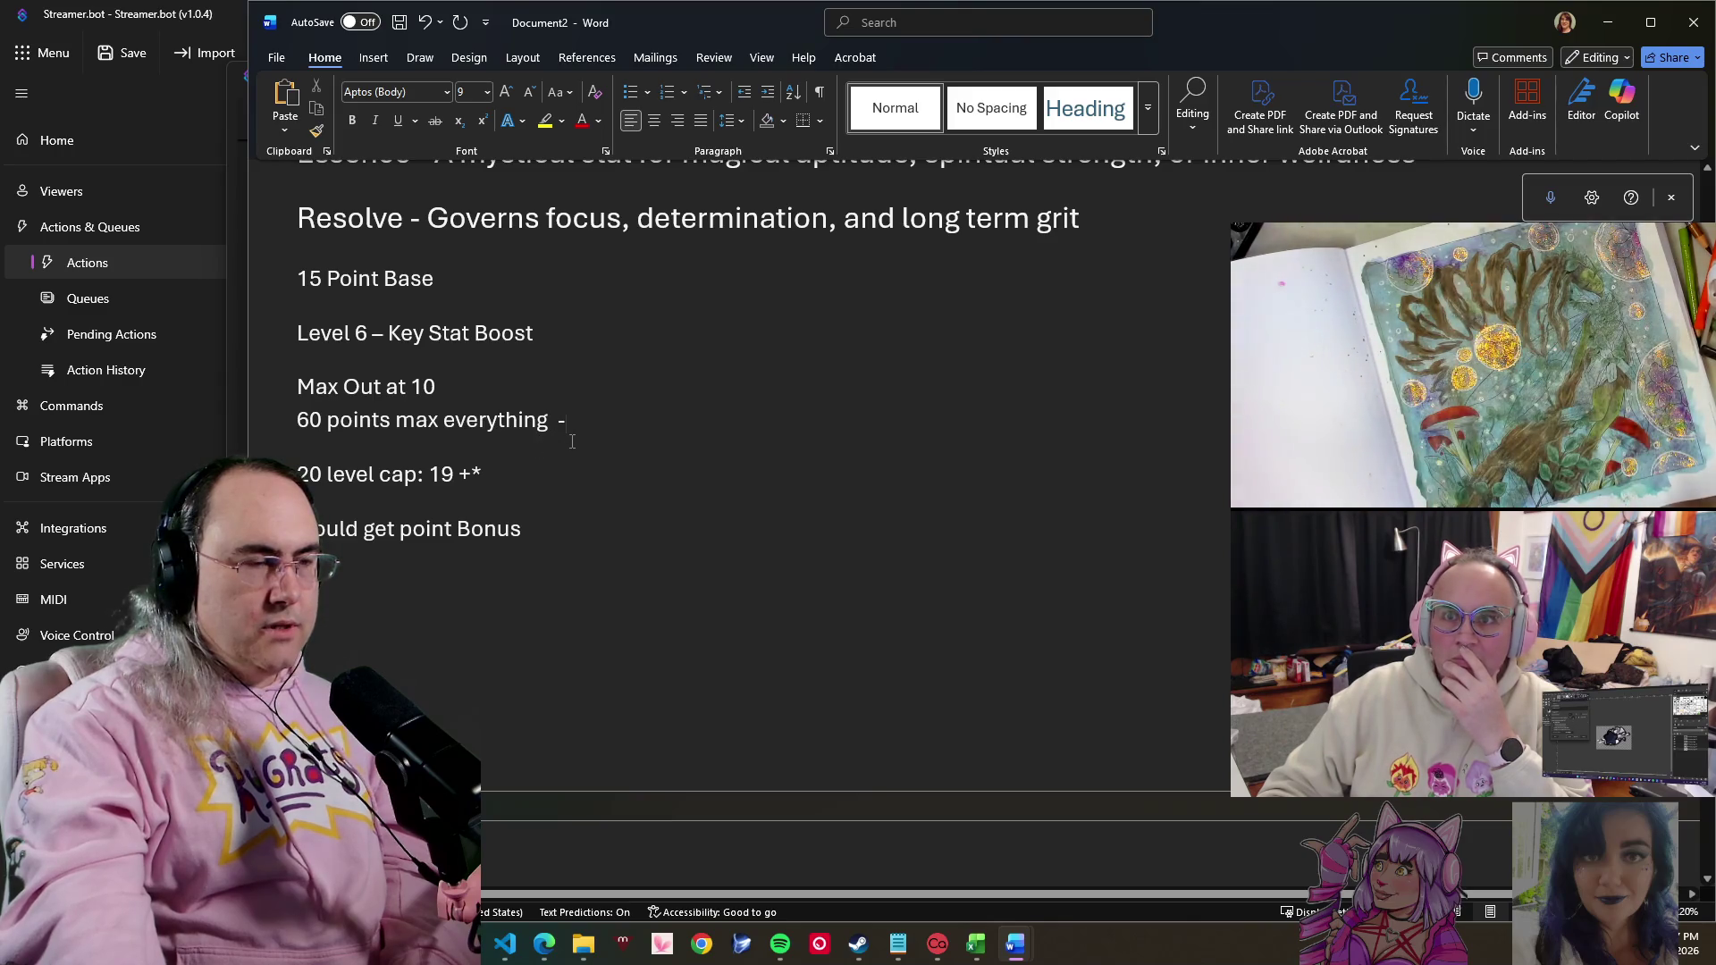
pyautogui.press('BackSpace')
pyautogui.press('BackSpace')
pyautogui.press('BackSpace')
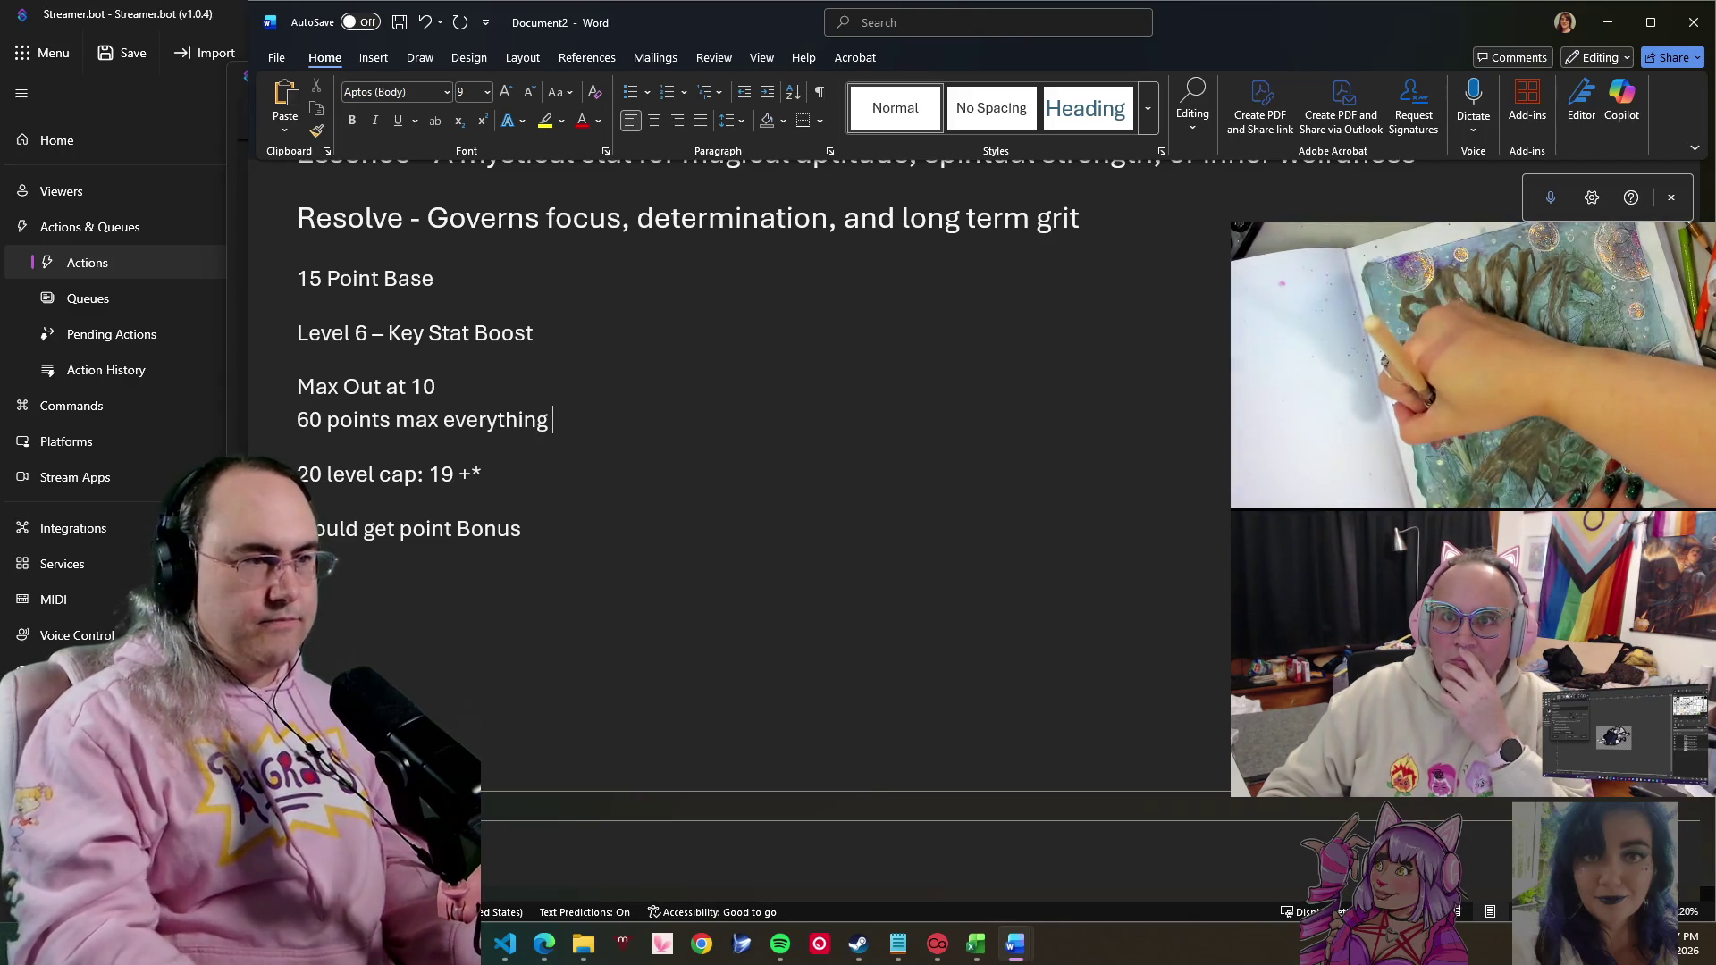
pyautogui.press('Return')
pyautogui.write('1')
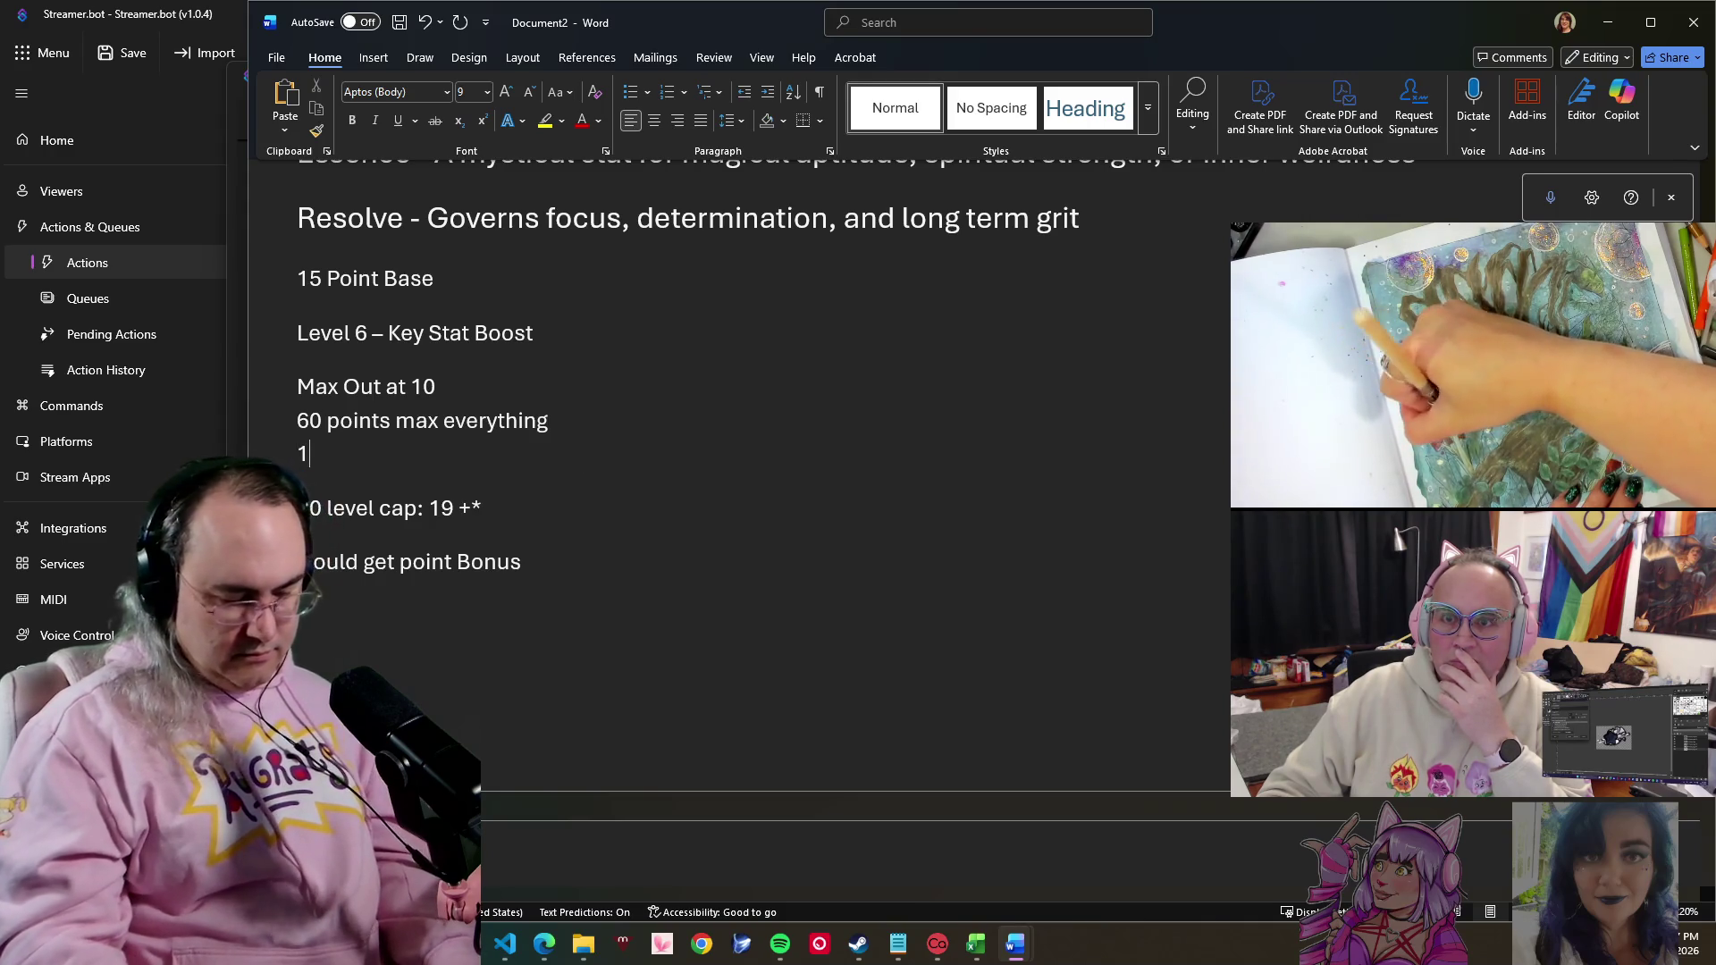
pyautogui.write(', 1, 2, 3,')
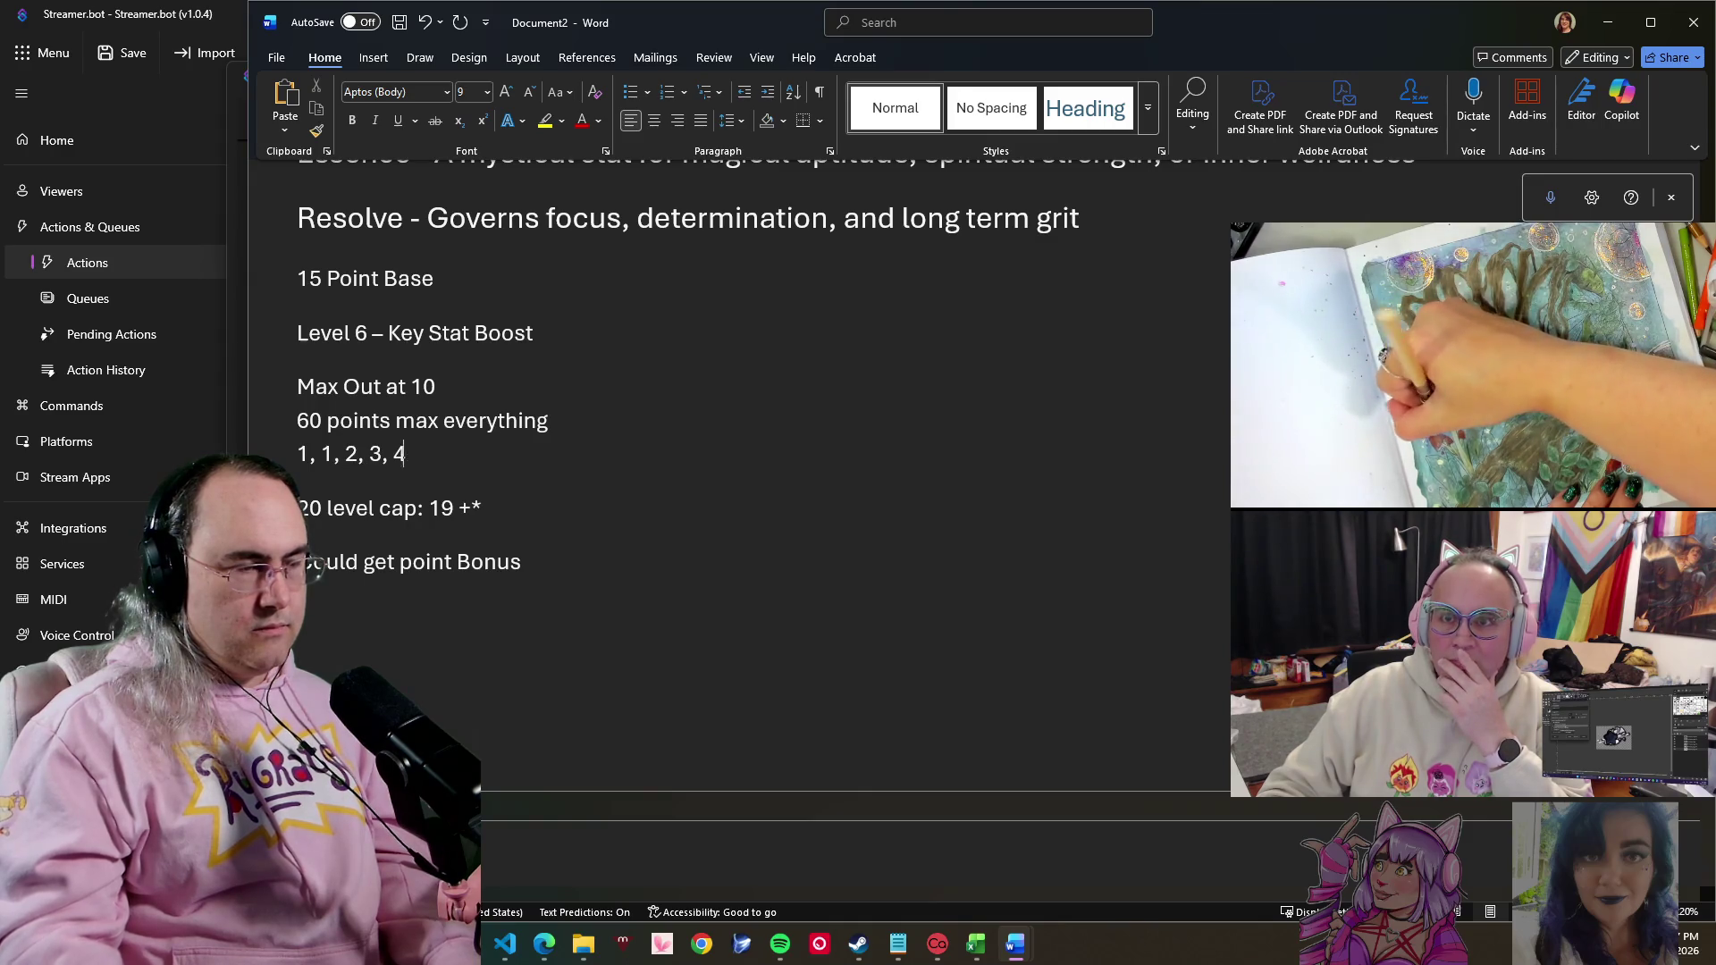
pyautogui.write('4')
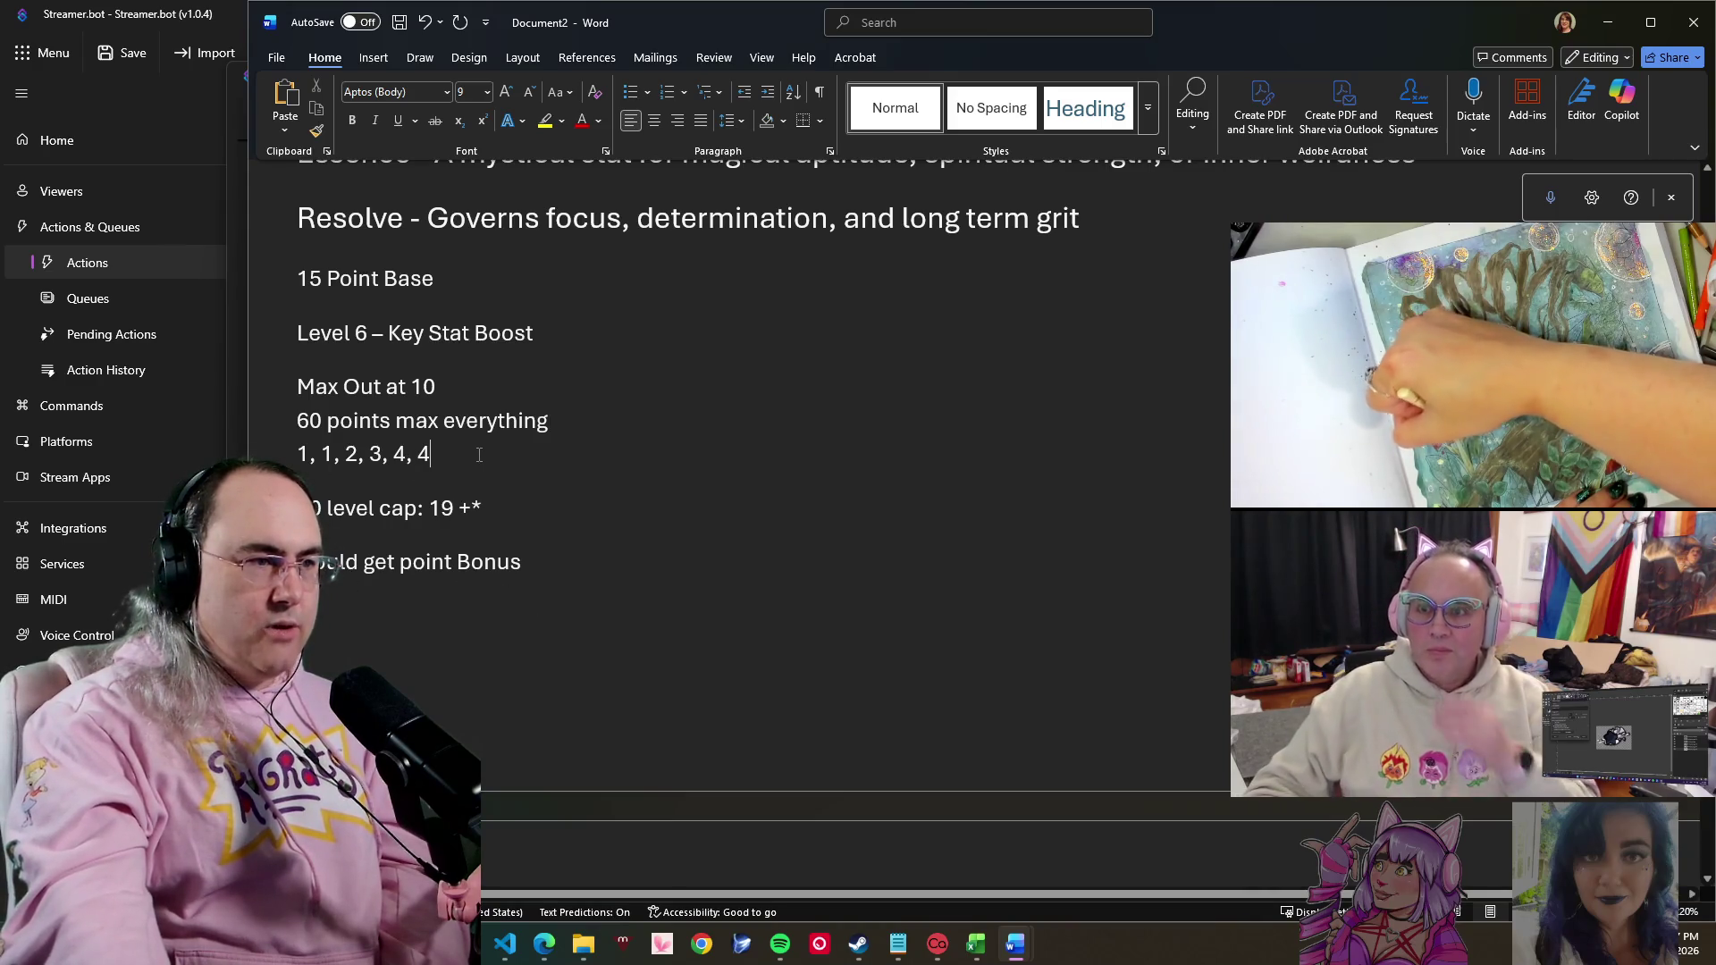
# - Add rows '1, 1, 2, 3, 4, 4' and '1 1 6 7 10 10', deleting the Bonus line
pyautogui.hotkey('ctrl', 'shift', 'End')
pyautogui.press('Delete')
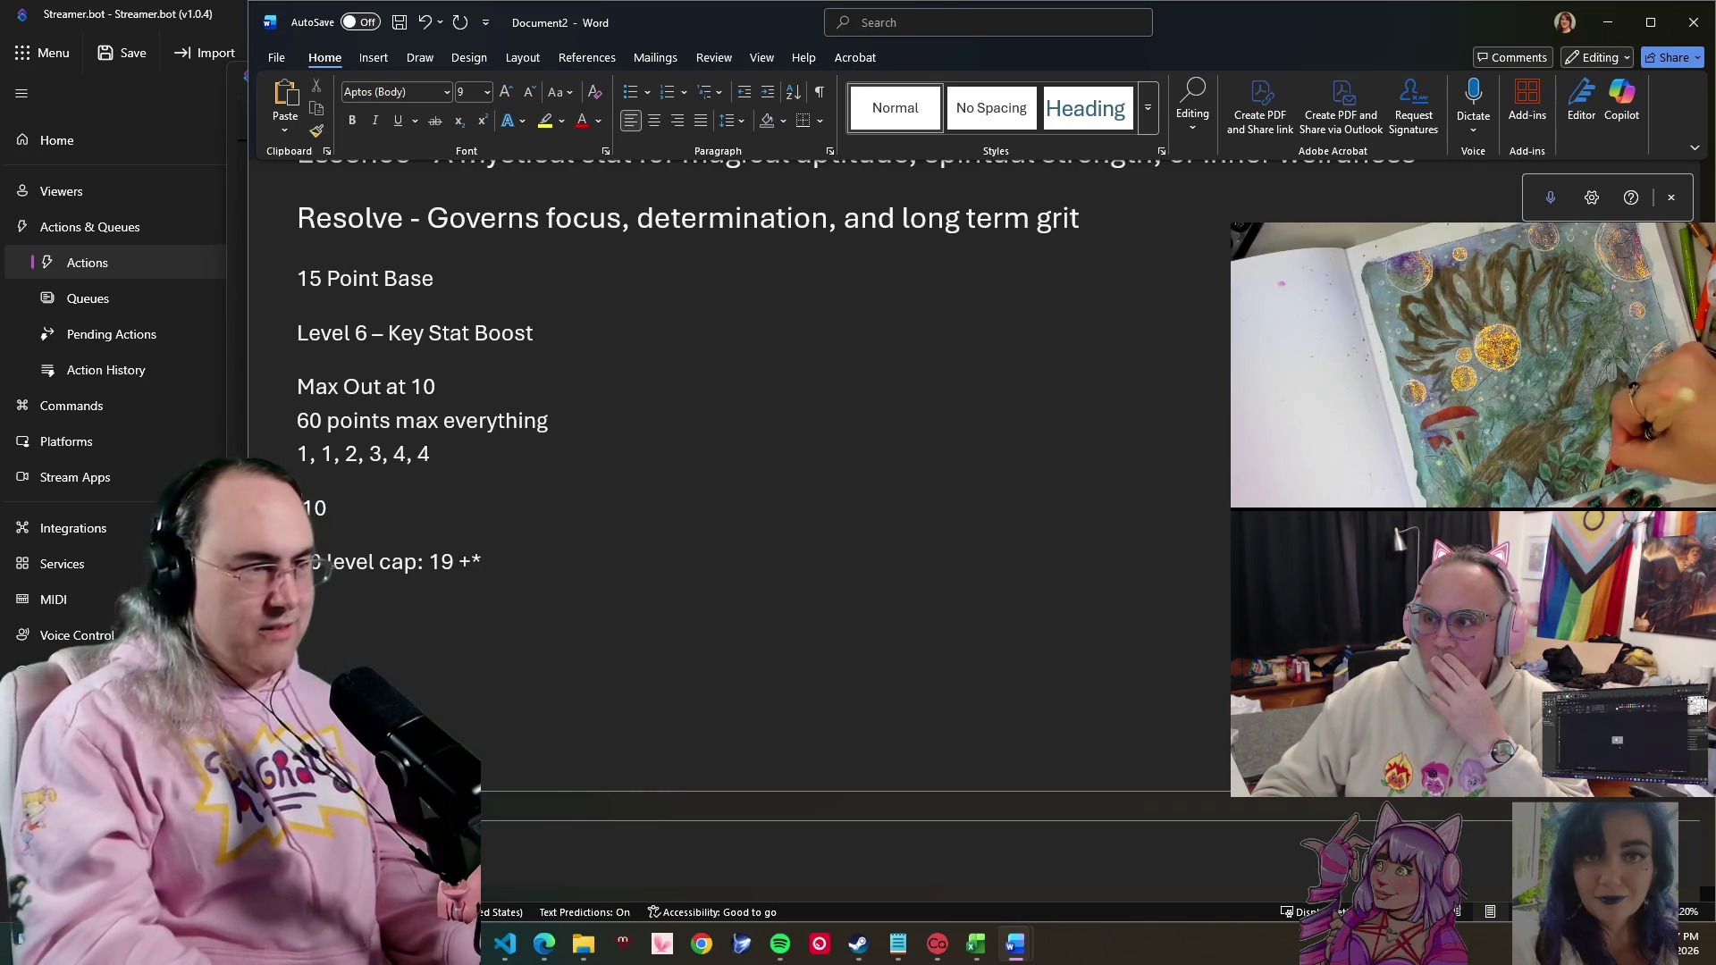
pyautogui.write(' 10')
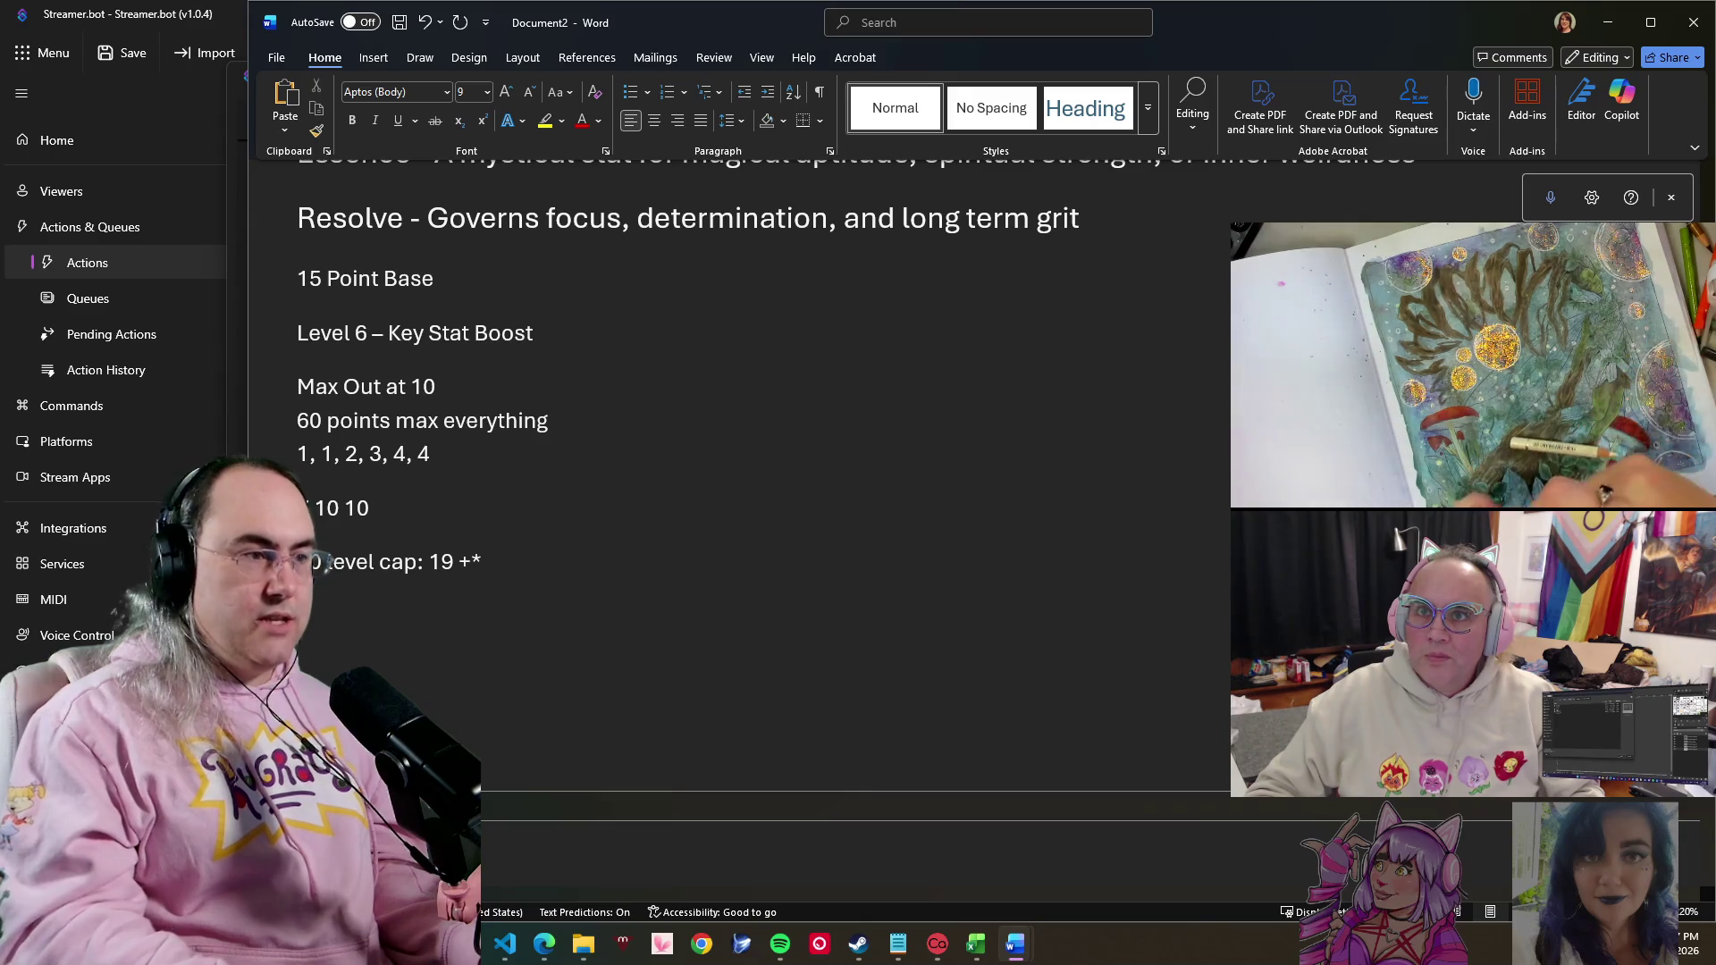
pyautogui.write(' 6 7')
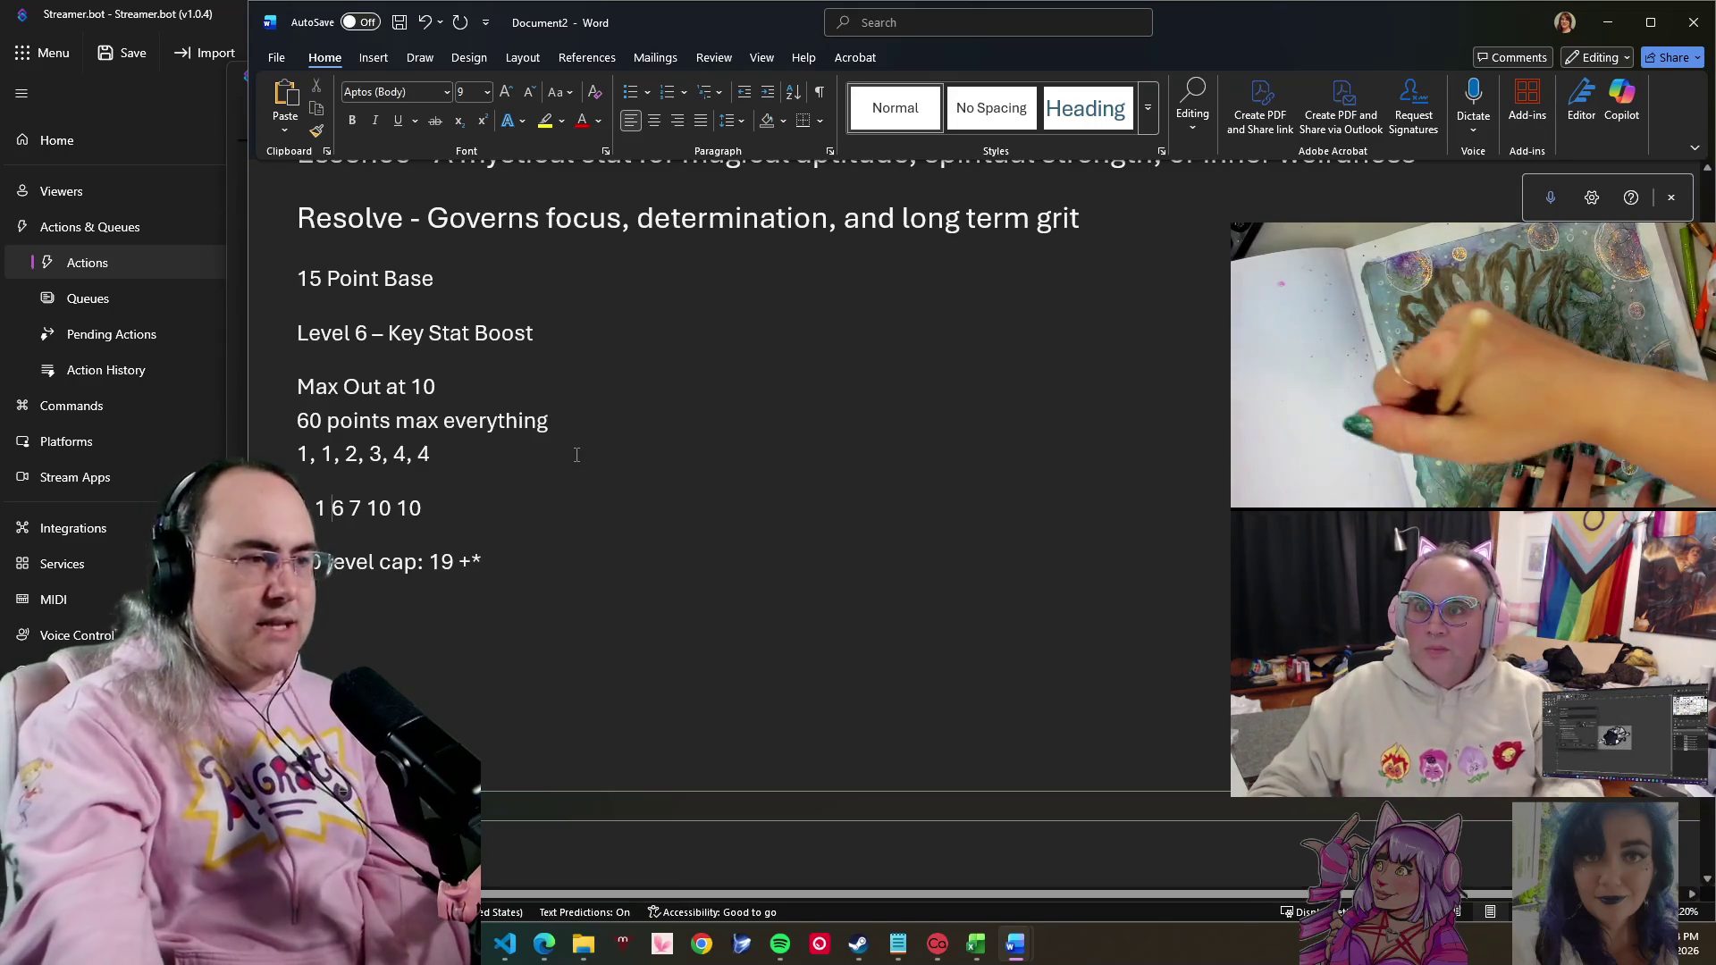
# - Move the insertion point to the end of the 1 1 6 7 10 10 line to append the bonus-level note
pyautogui.click(333, 523)
pyautogui.press('Right')
pyautogui.press('Right')
pyautogui.press('Right')
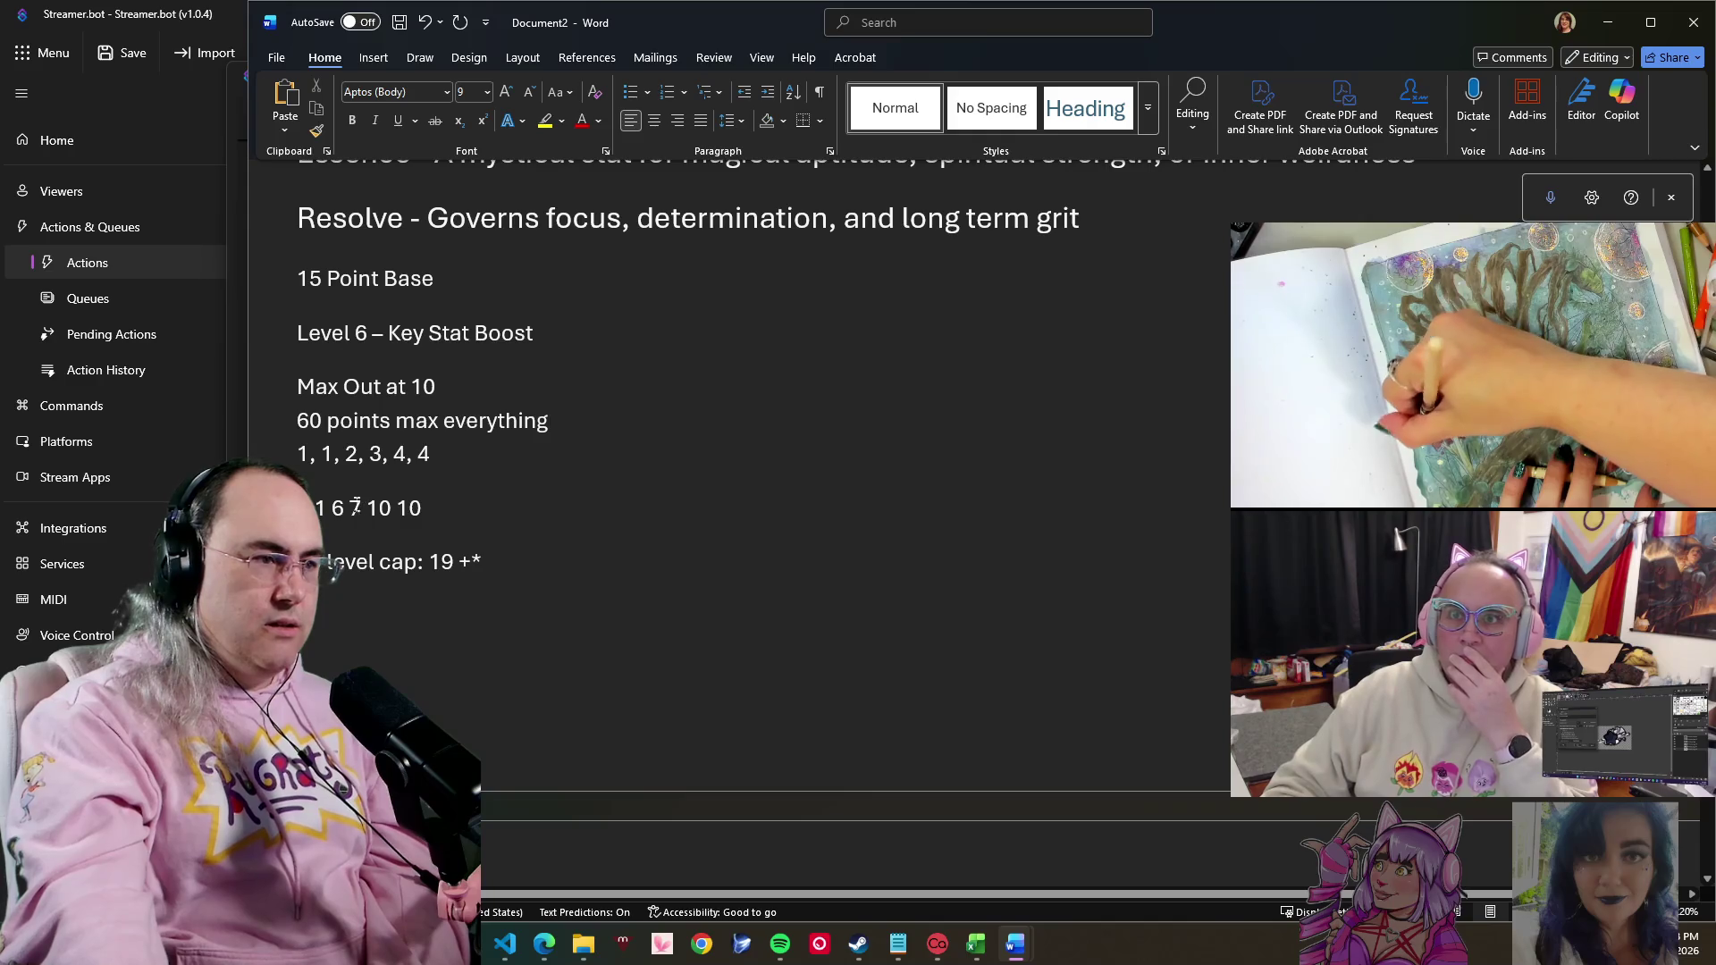
pyautogui.click(450, 510)
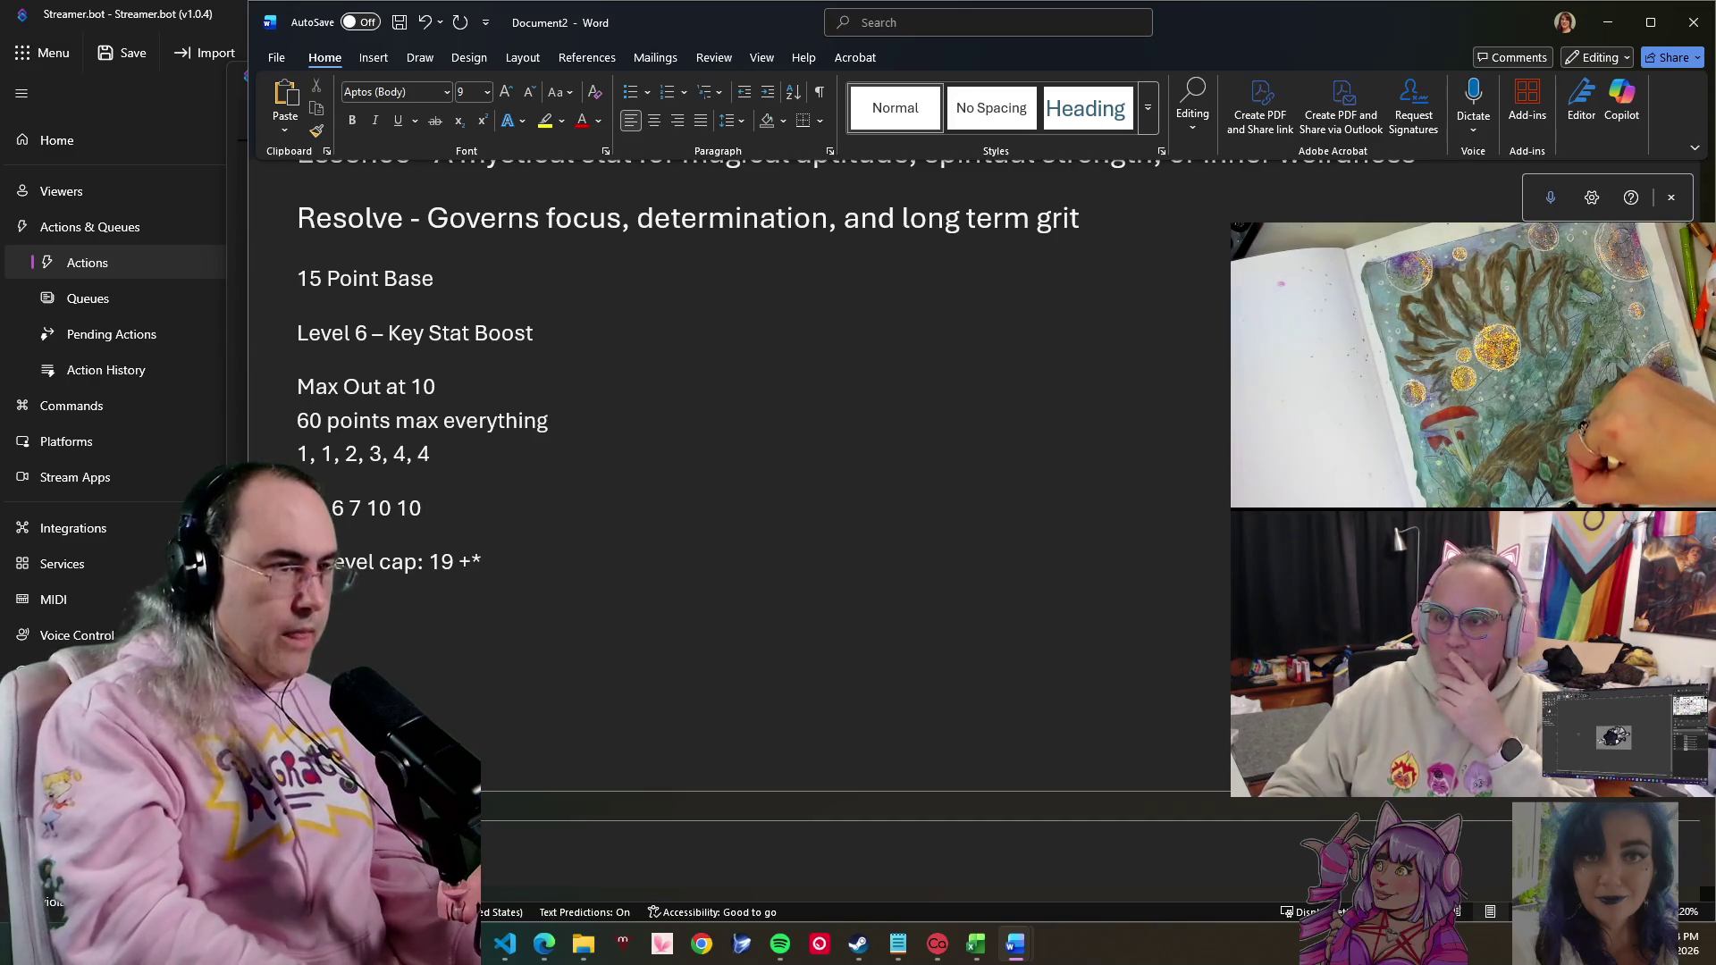
pyautogui.write('With 2')
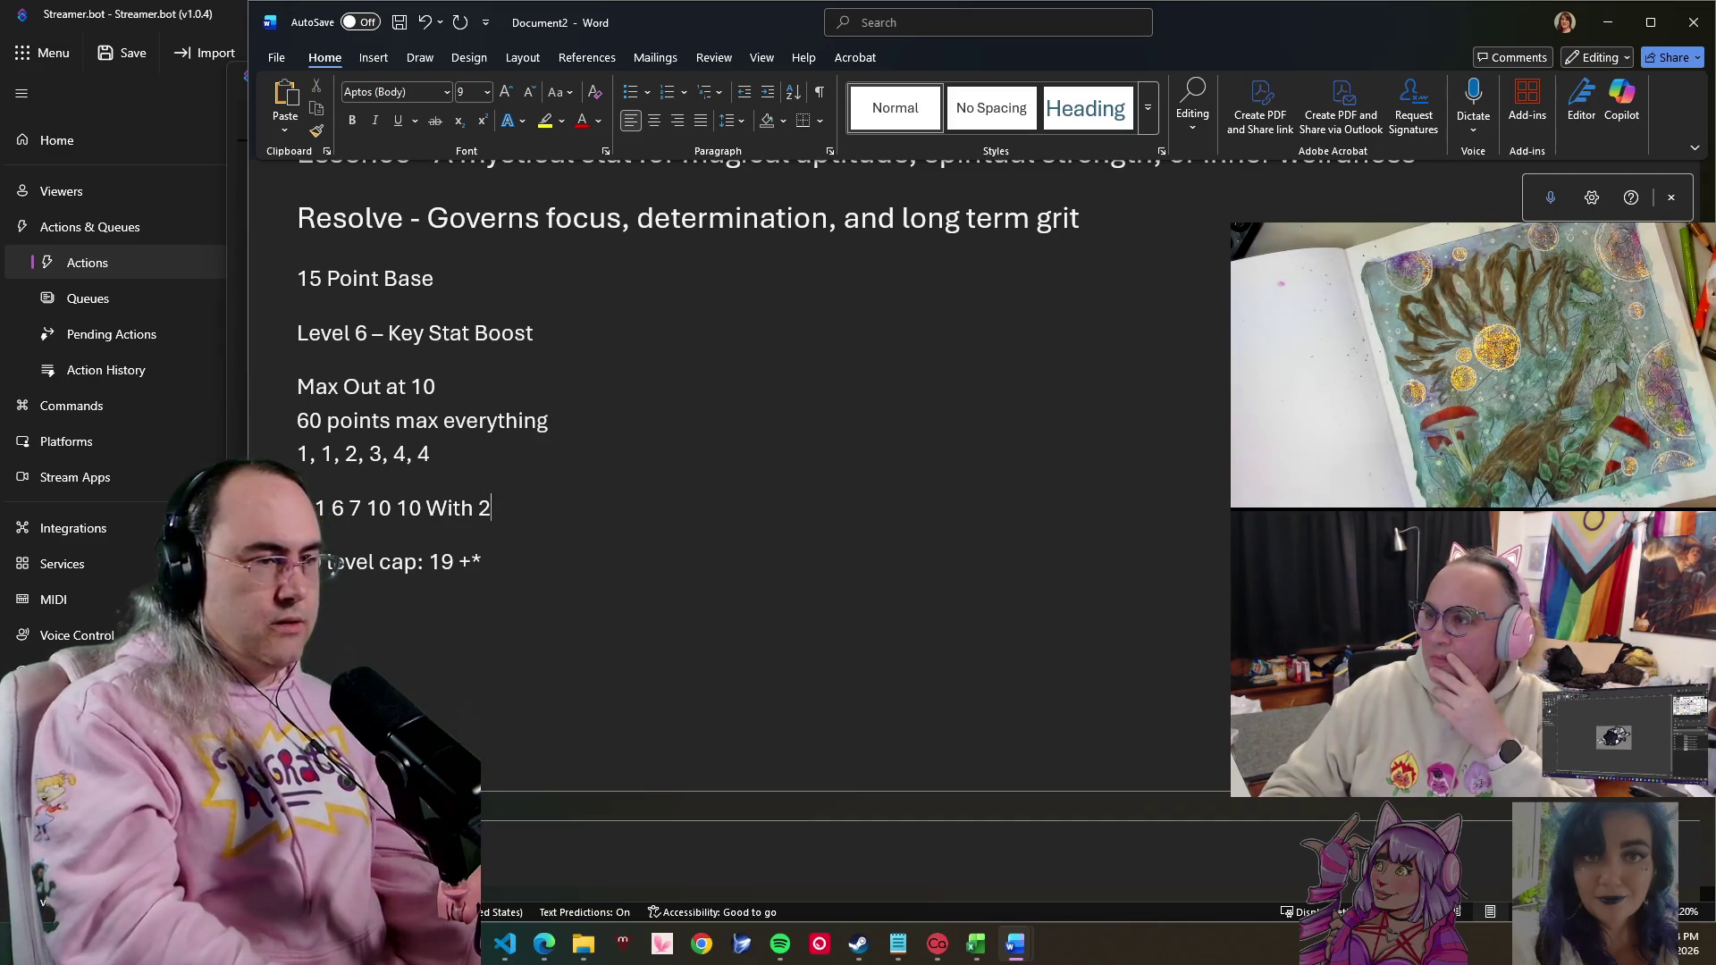
pyautogui.write(' Bon')
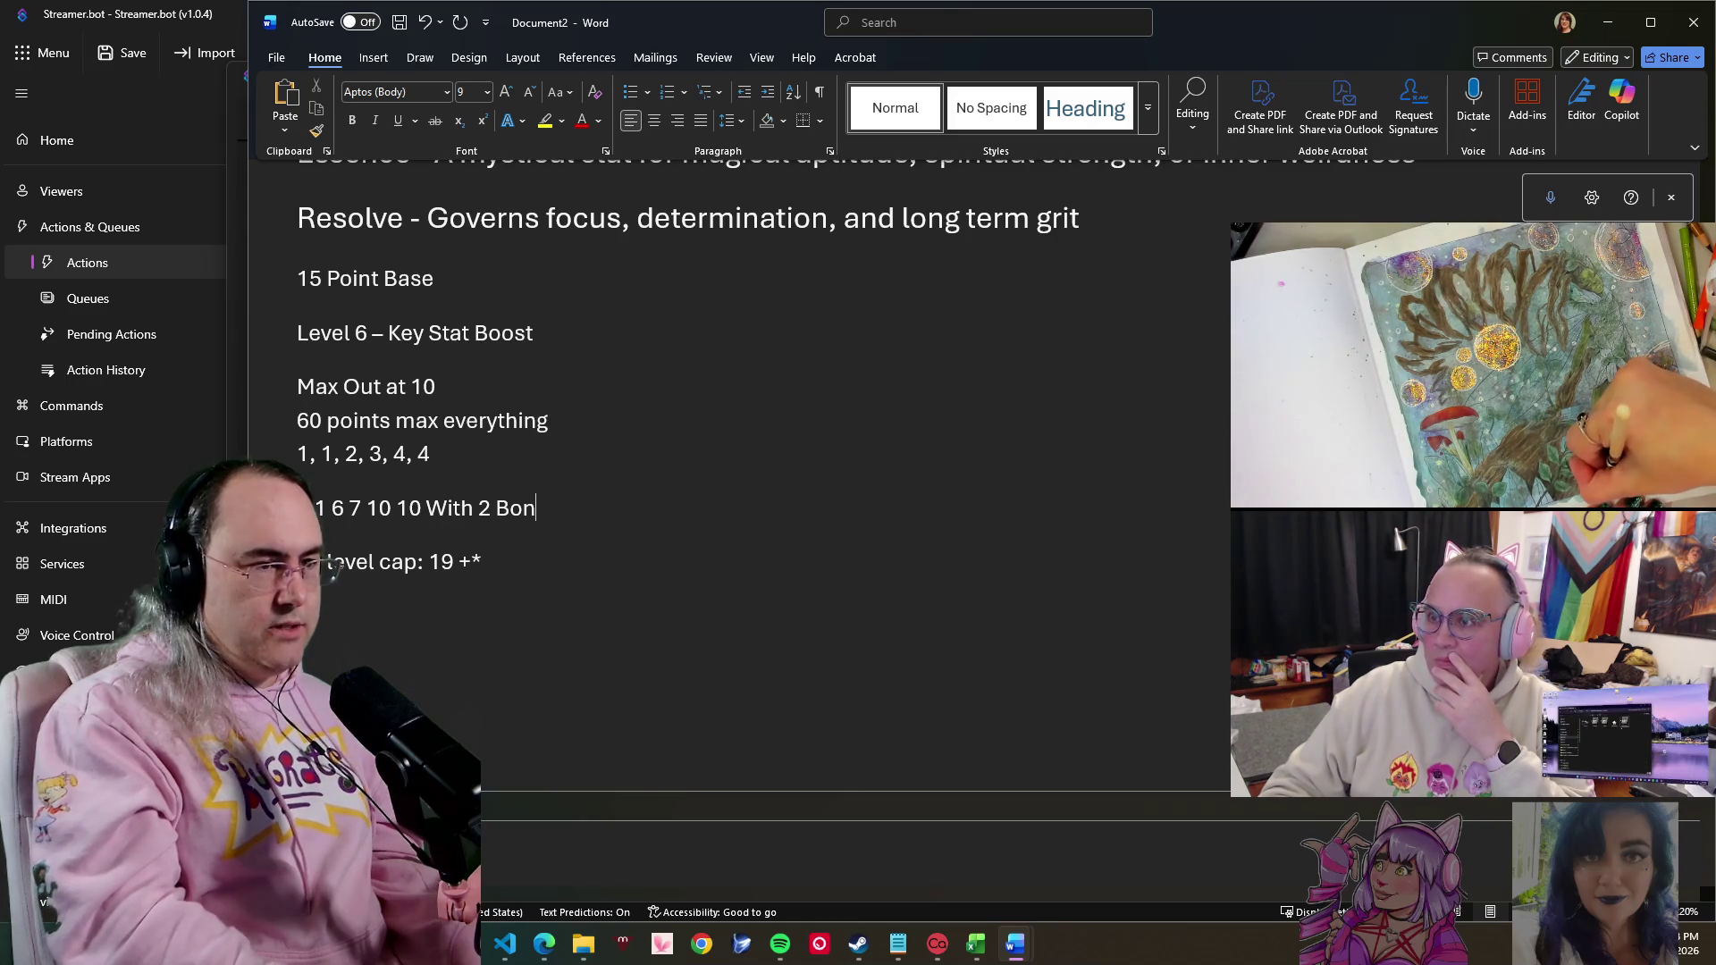
pyautogui.write('us Leve')
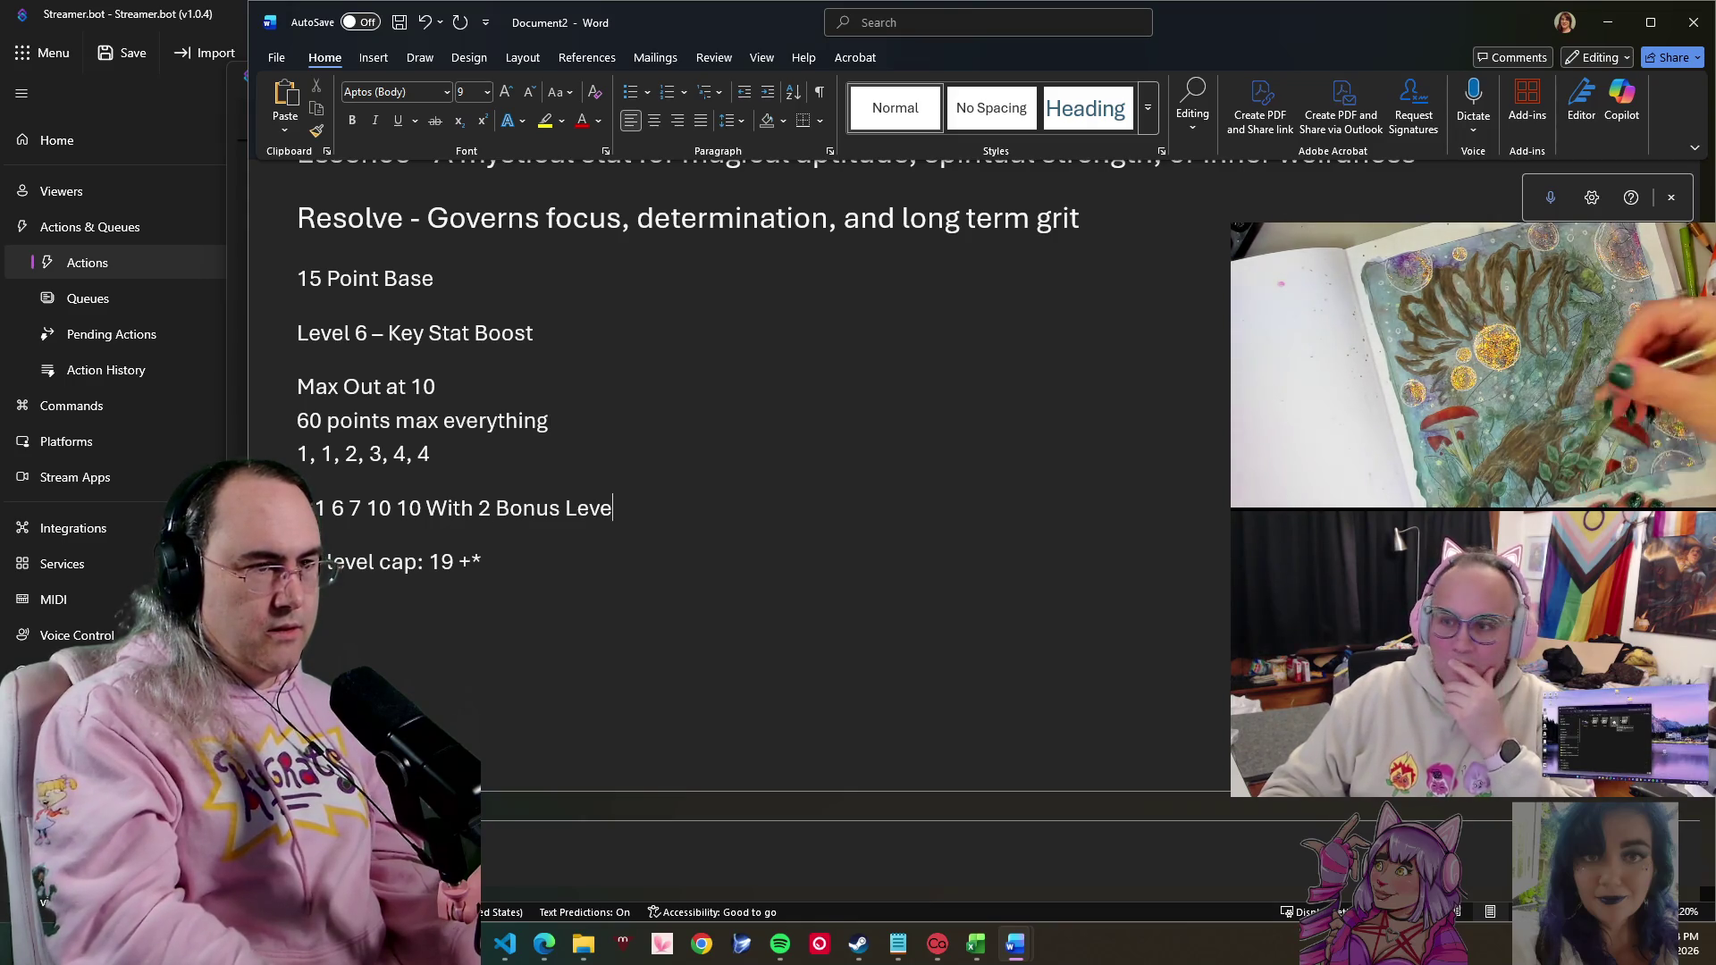
pyautogui.write('ls')
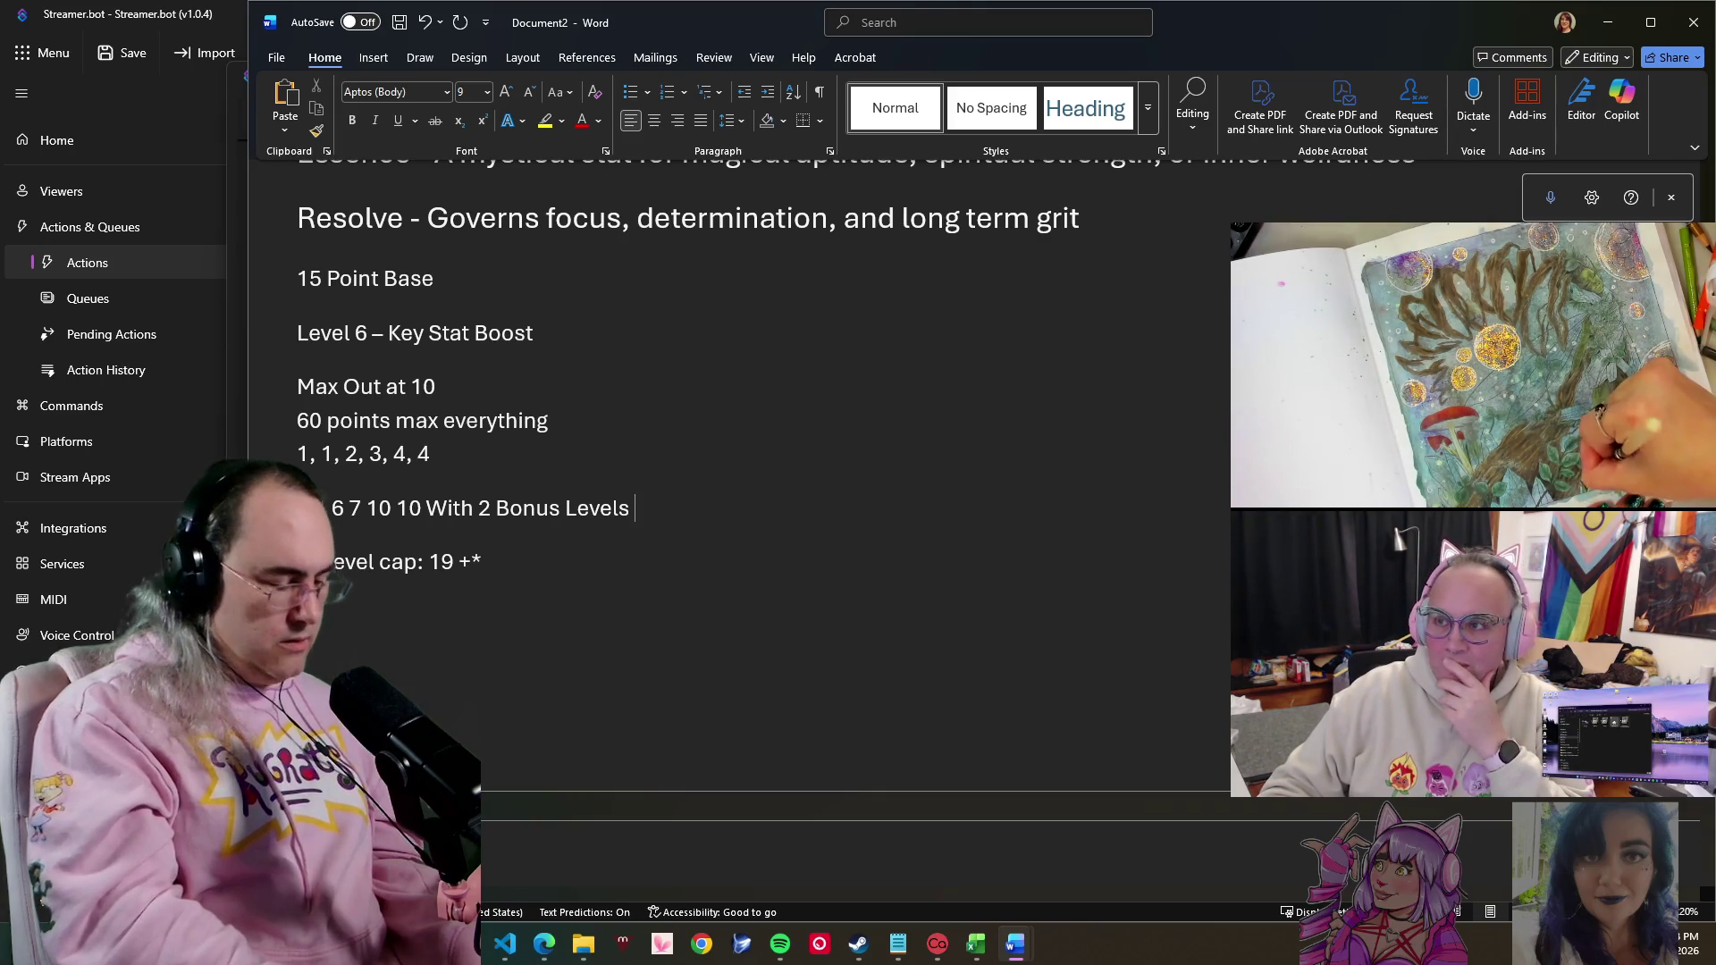
pyautogui.write('Total')
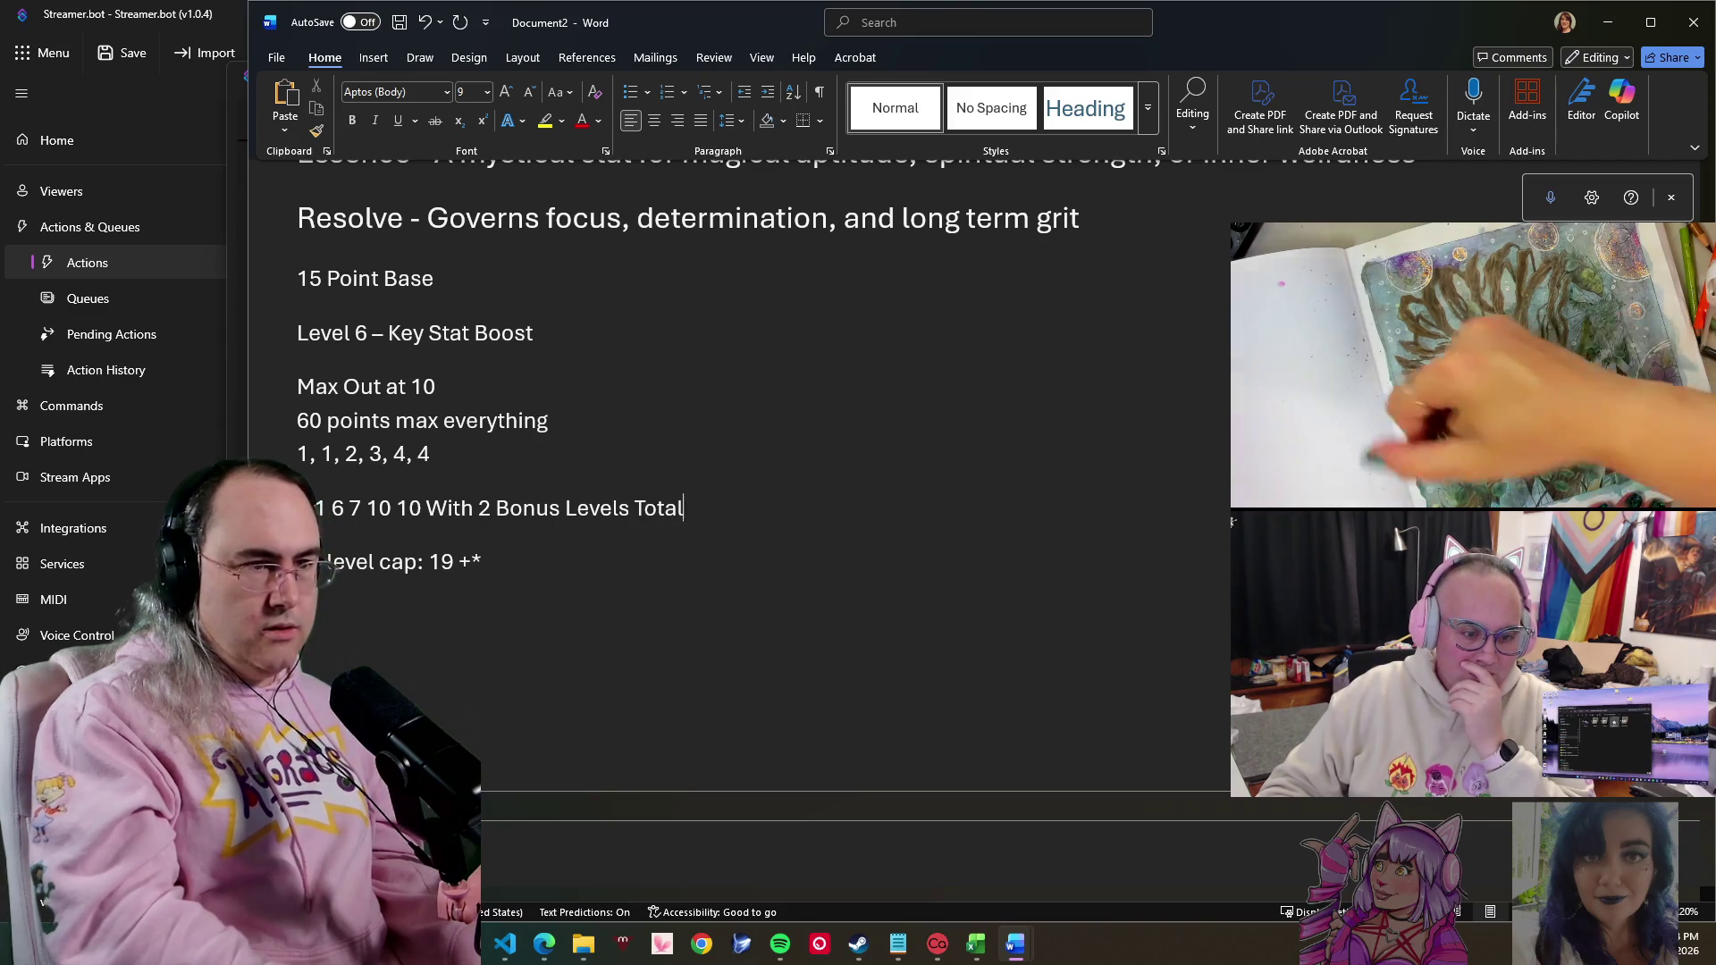
pyautogui.write(' od ')
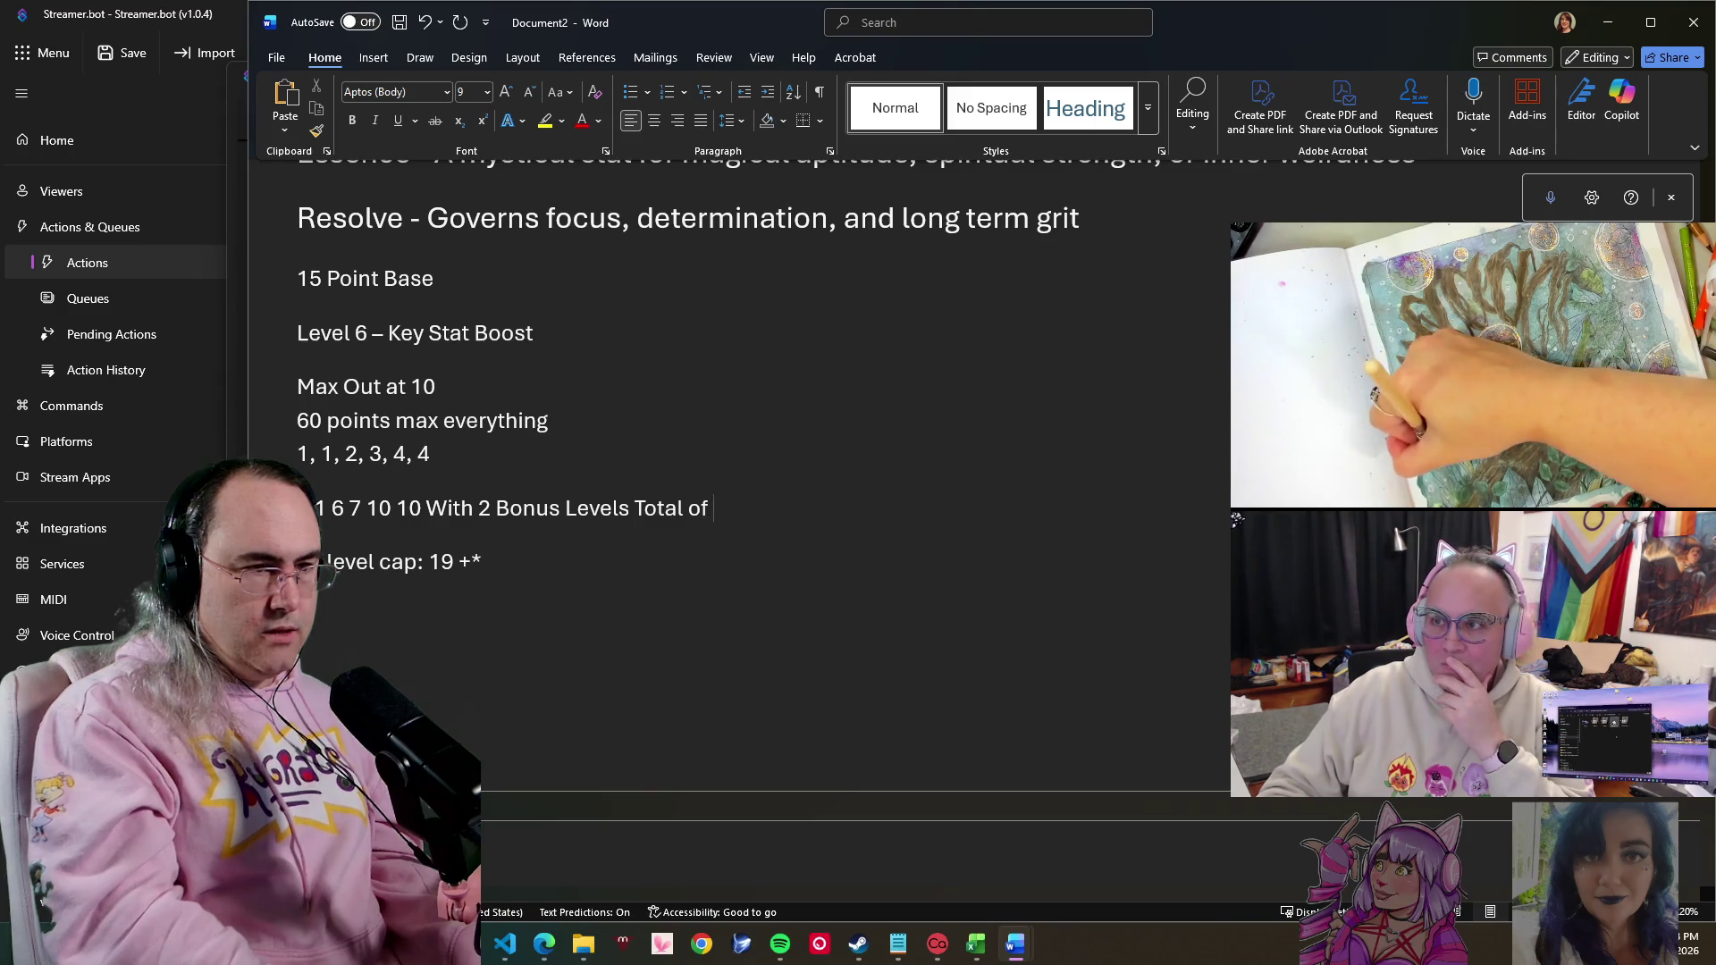
pyautogui.write('23')
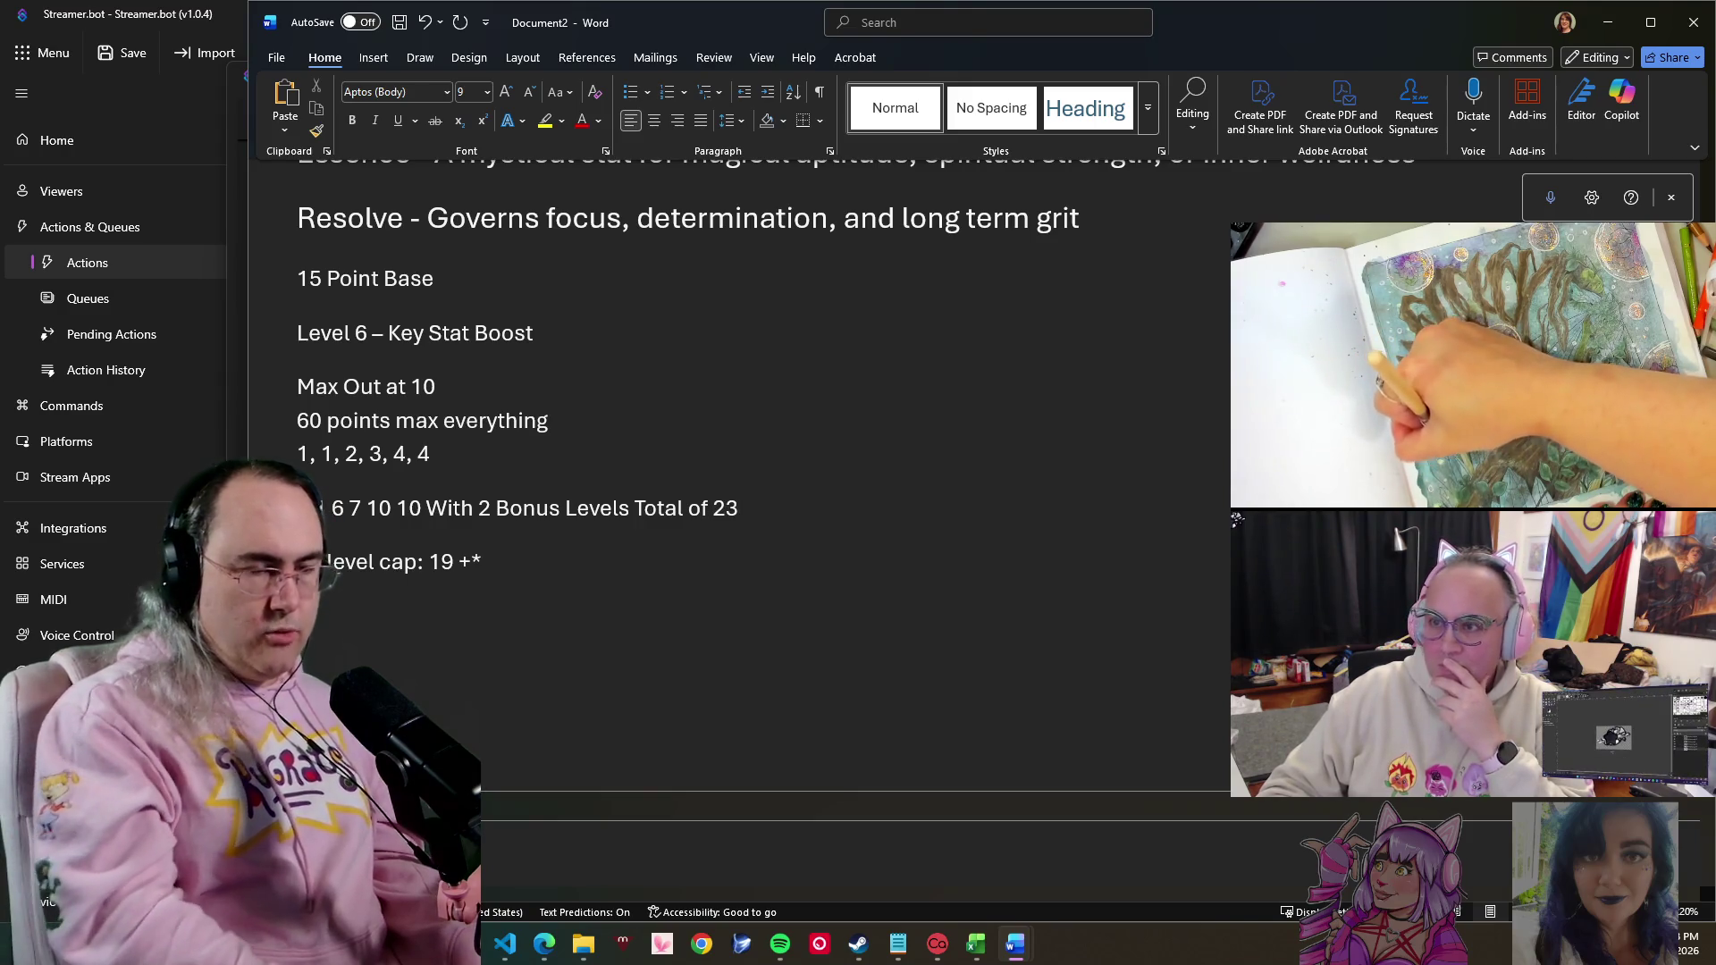
pyautogui.write(' poin')
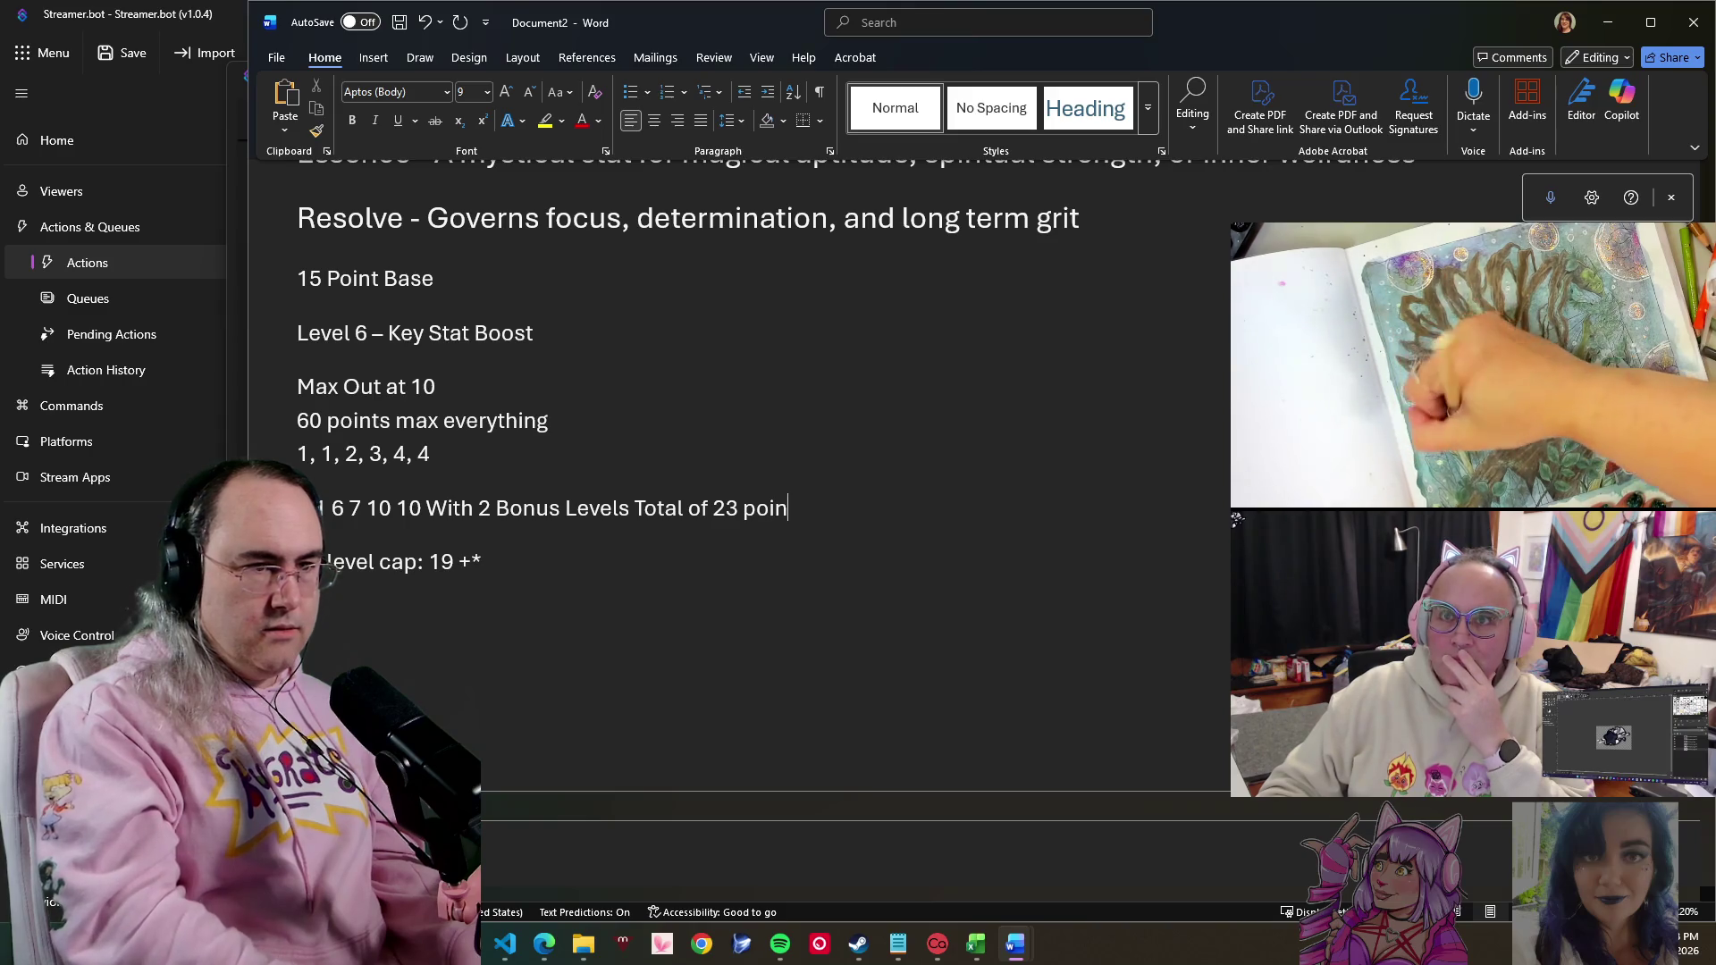
pyautogui.write('r')
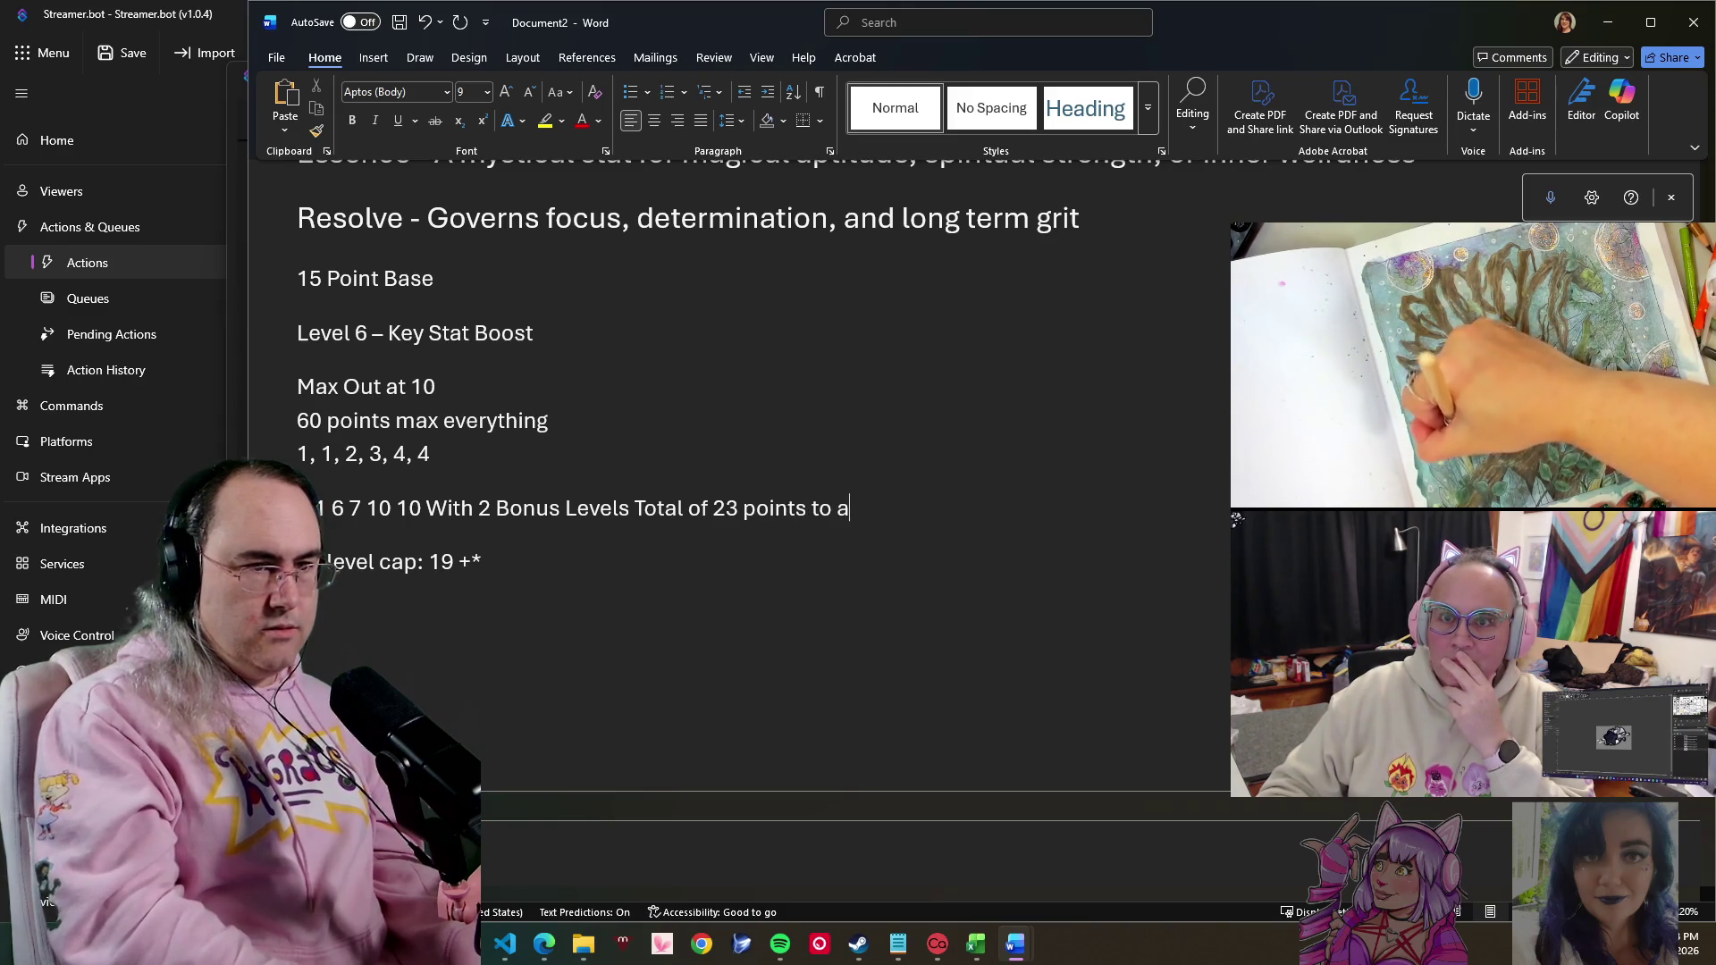
pyautogui.write('cquir')
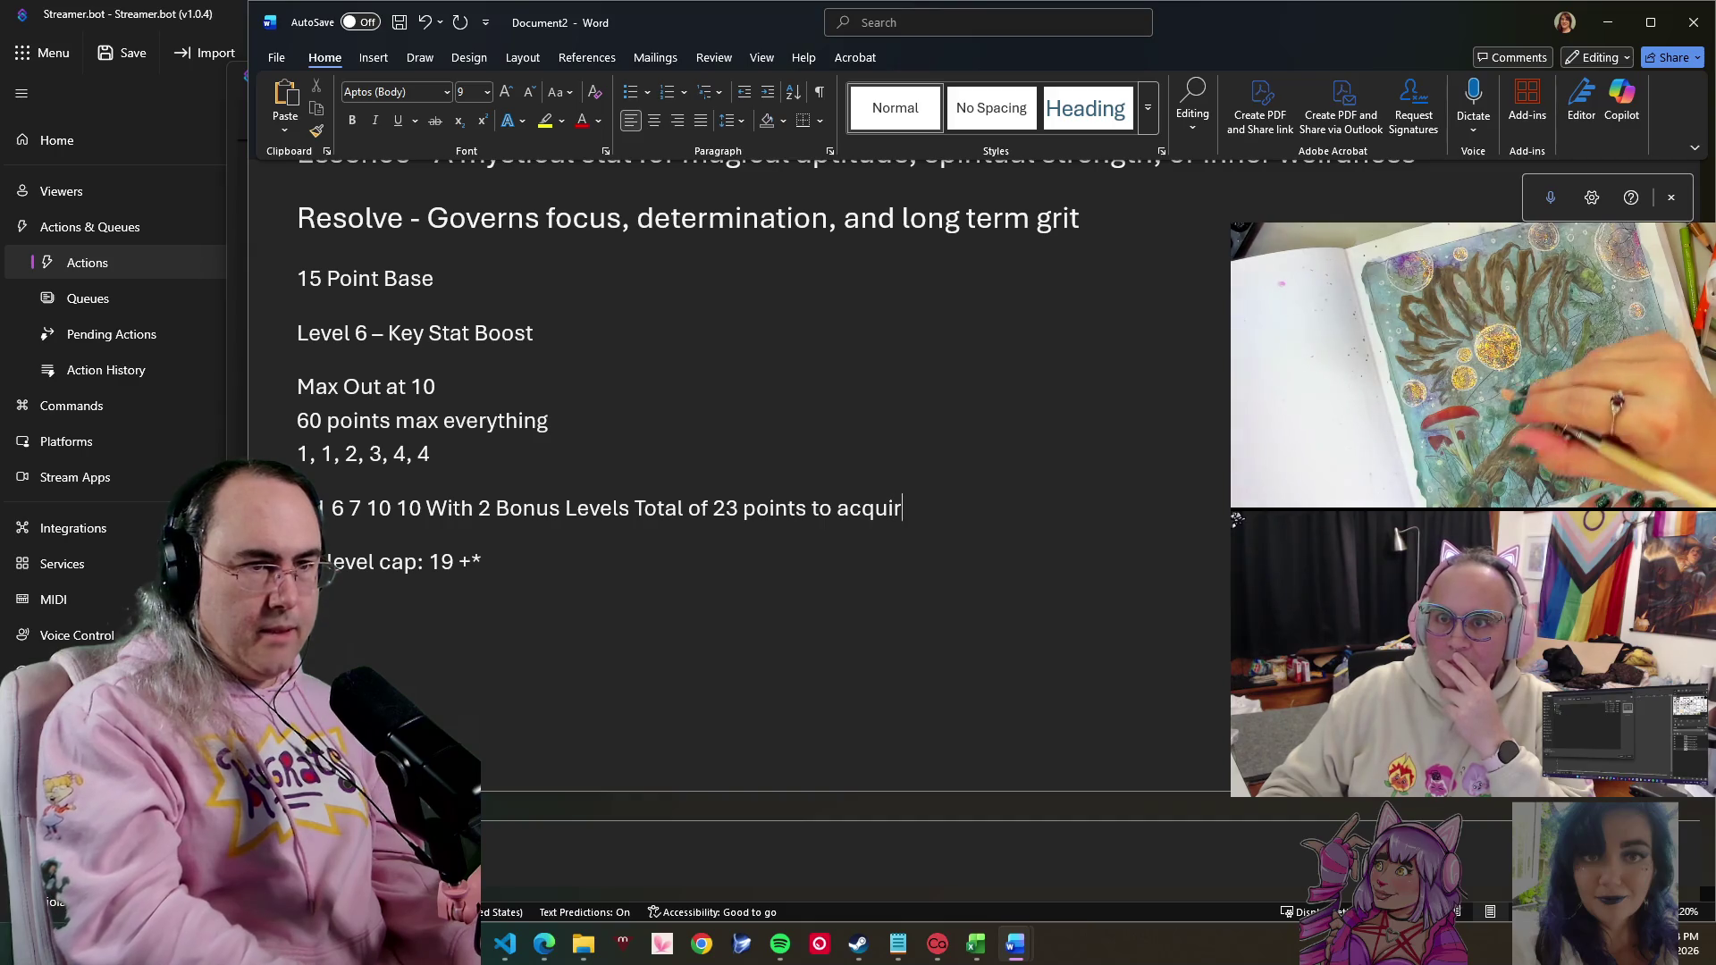
pyautogui.write('e')
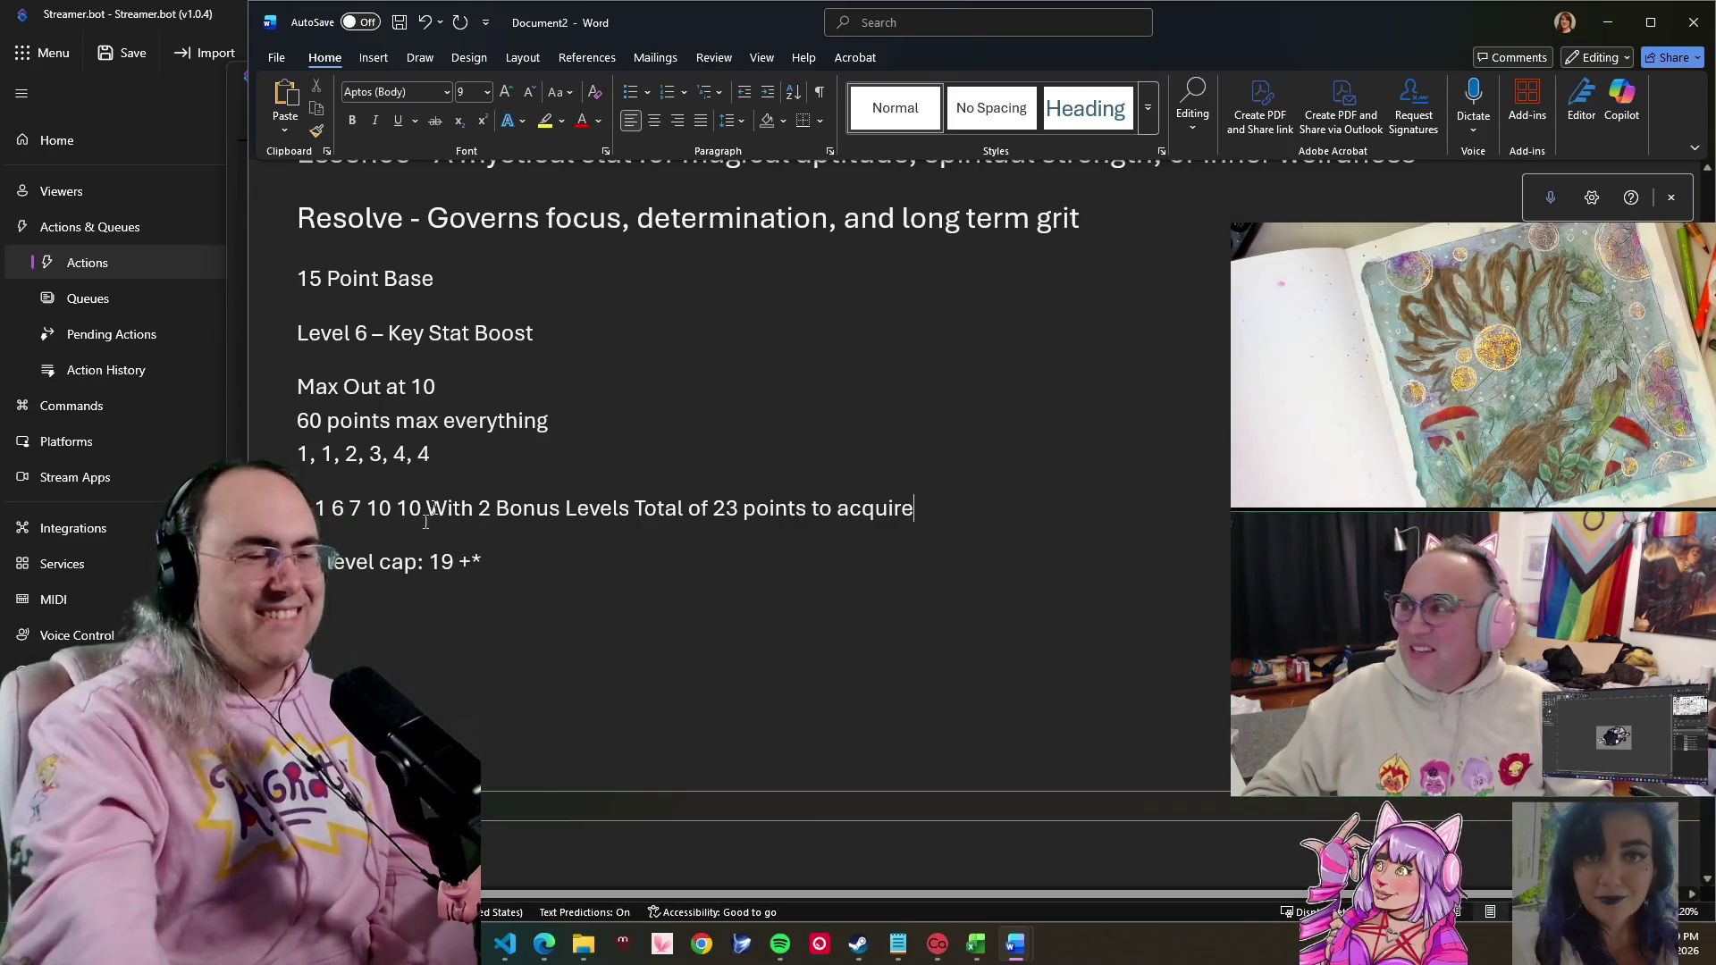
pyautogui.click(561, 546)
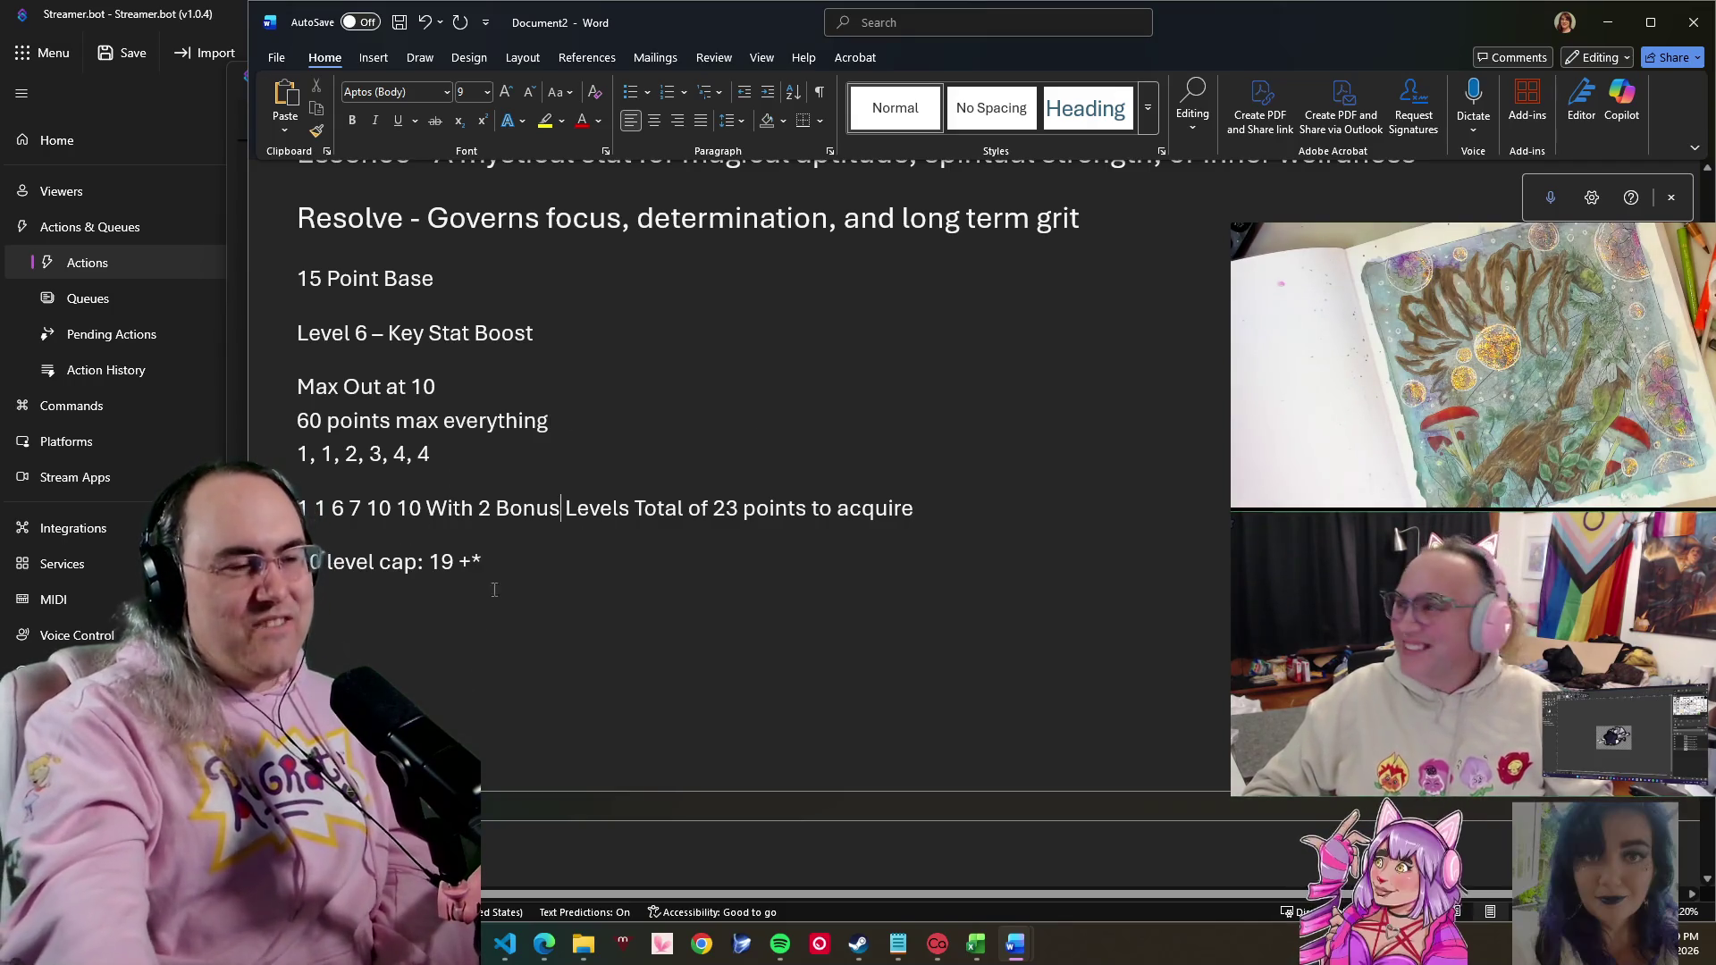
pyautogui.moveTo(496, 574)
pyautogui.mouseDown()
pyautogui.moveTo(393, 486)
pyautogui.moveTo(302, 463)
pyautogui.mouseUp()
pyautogui.click(329, 507)
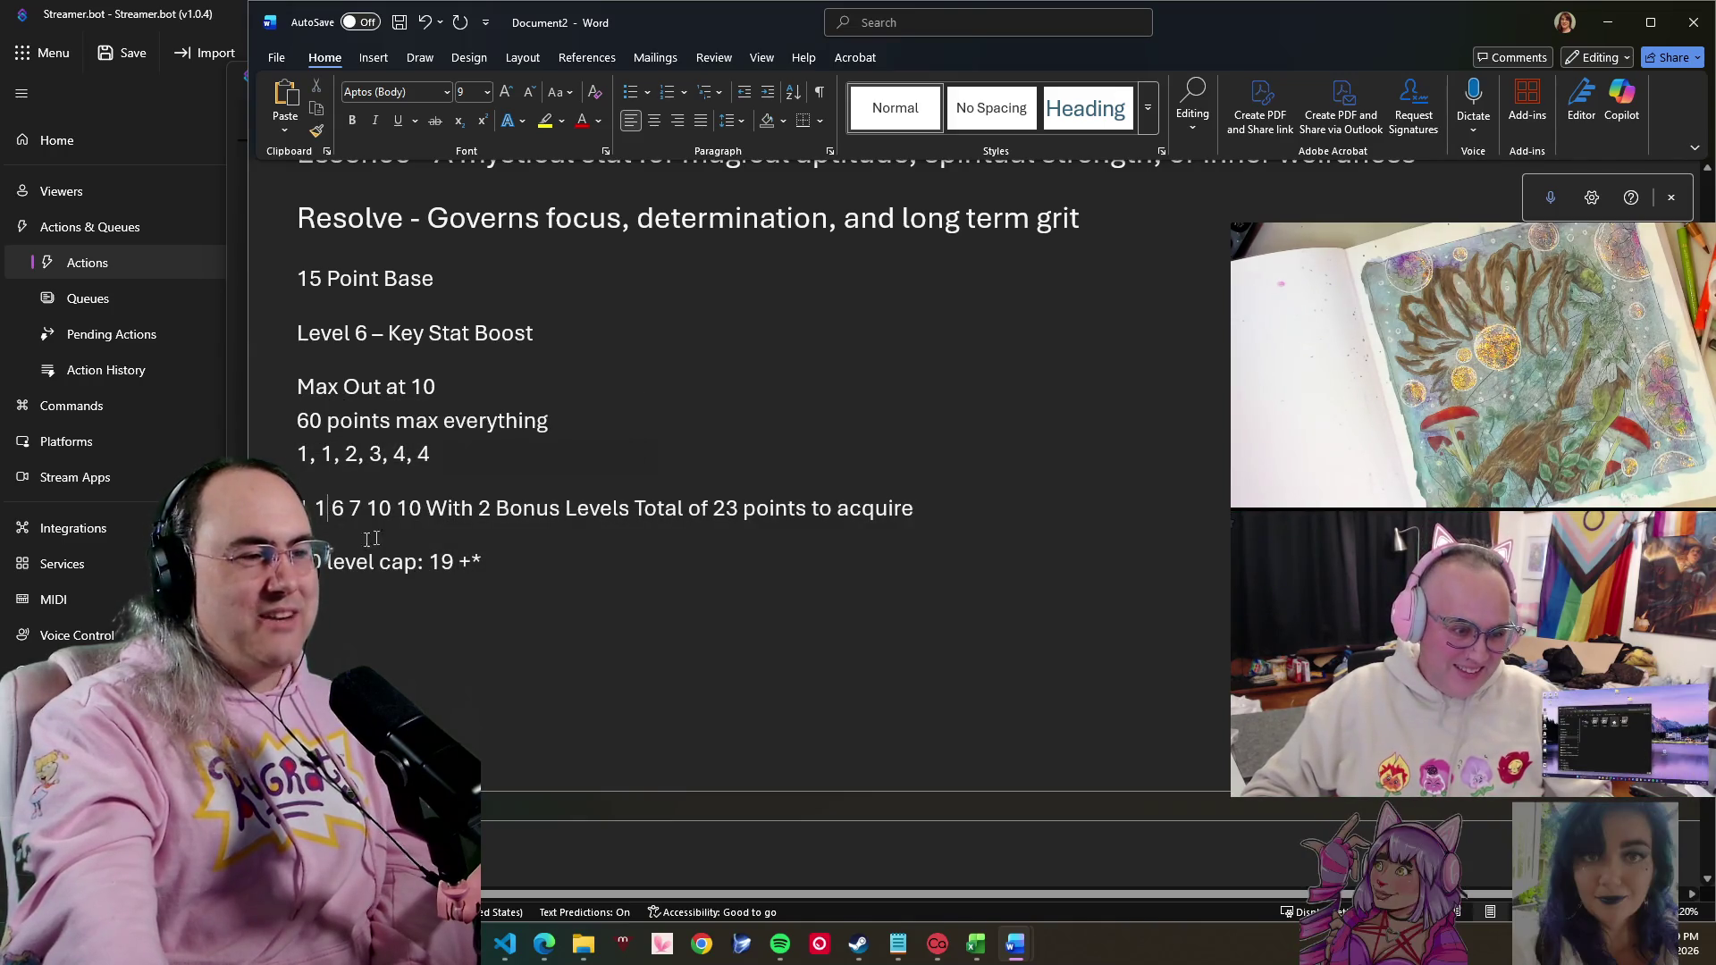
pyautogui.moveTo(586, 587)
pyautogui.mouseDown()
pyautogui.moveTo(300, 439)
pyautogui.moveTo(543, 577)
pyautogui.mouseUp()
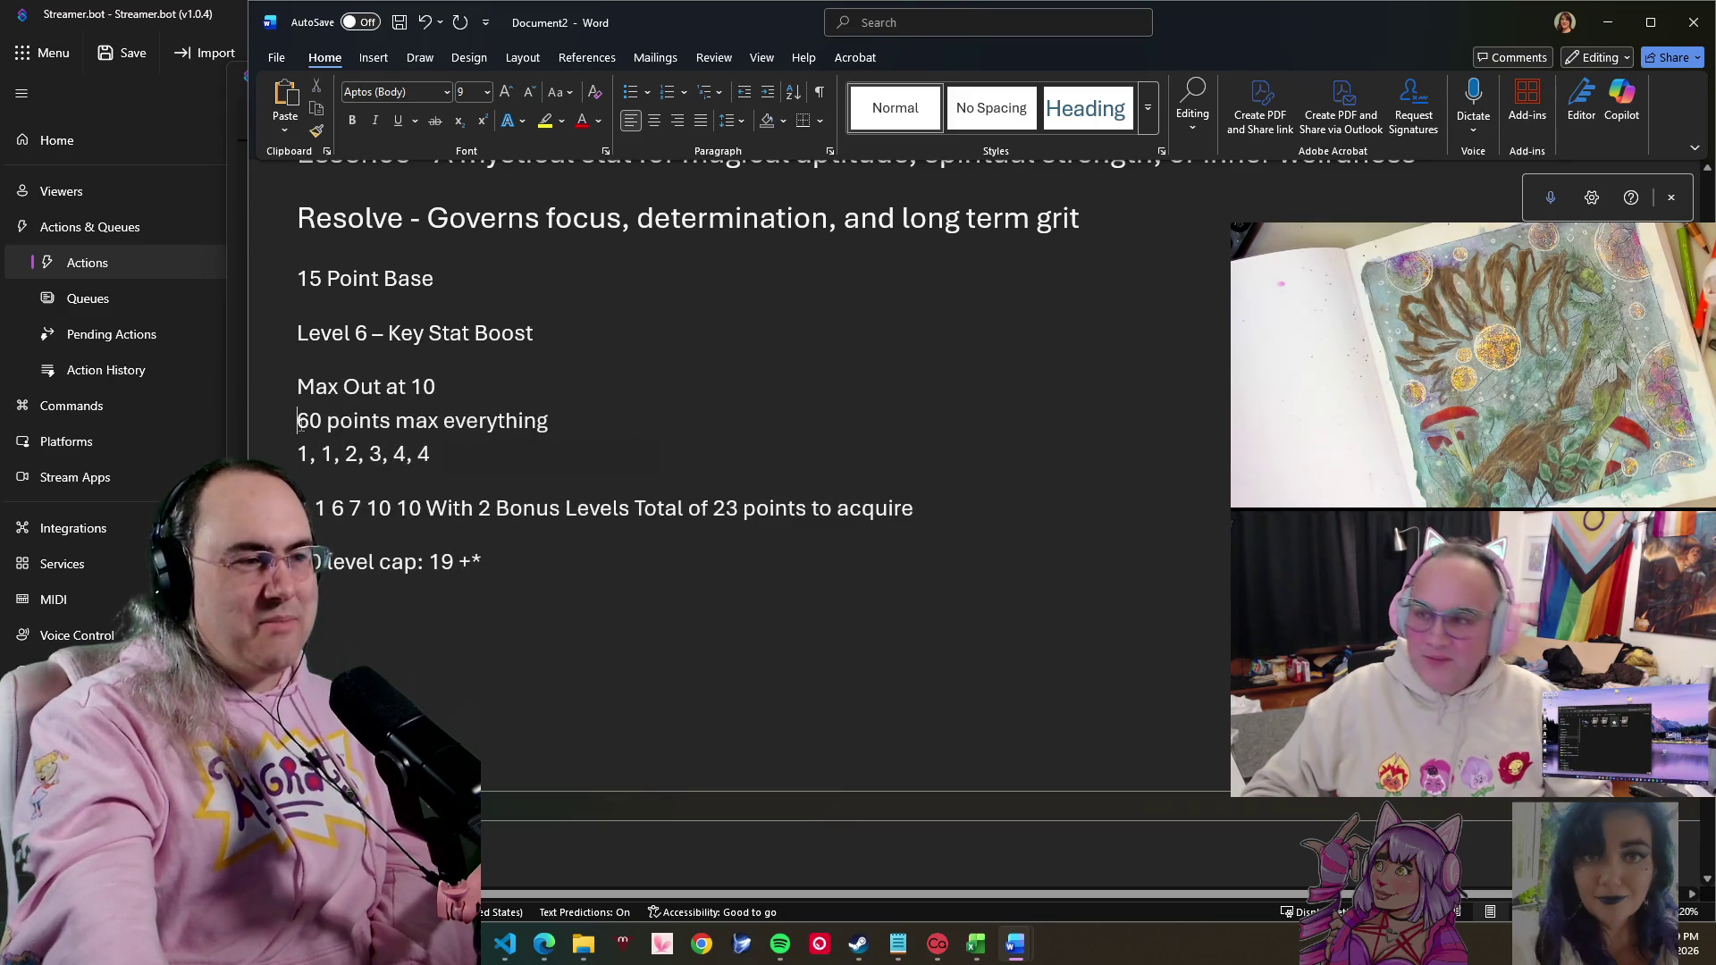
pyautogui.click(532, 571)
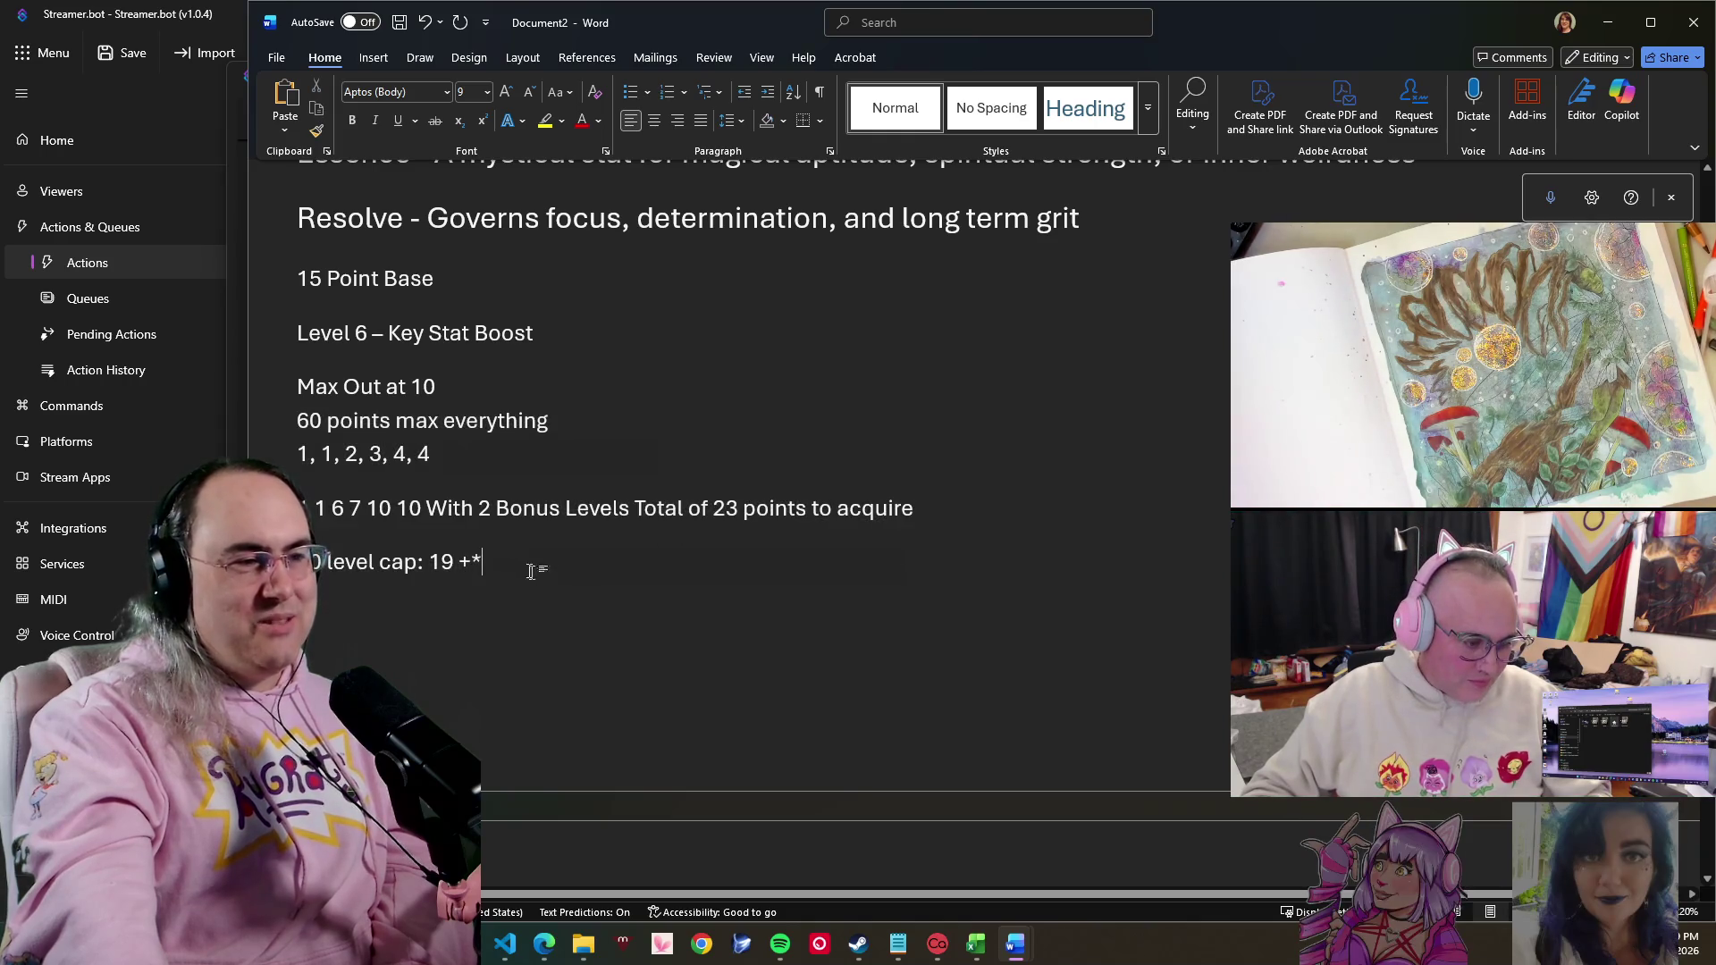
pyautogui.click(397, 507)
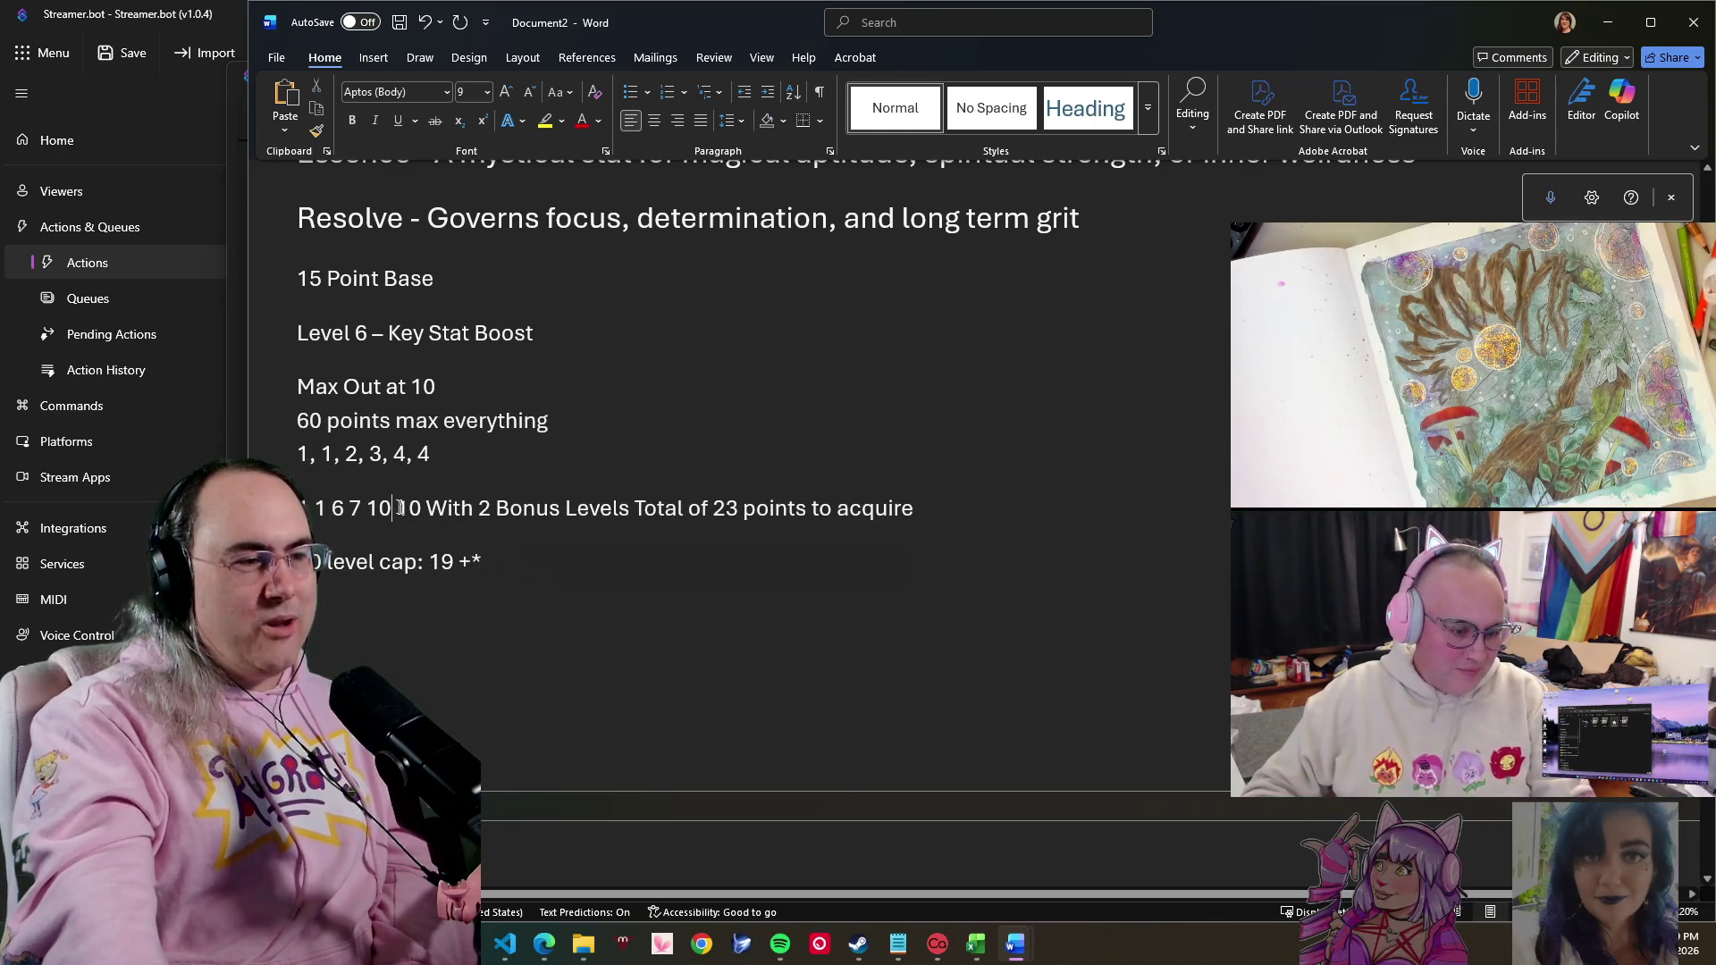
pyautogui.click(368, 511)
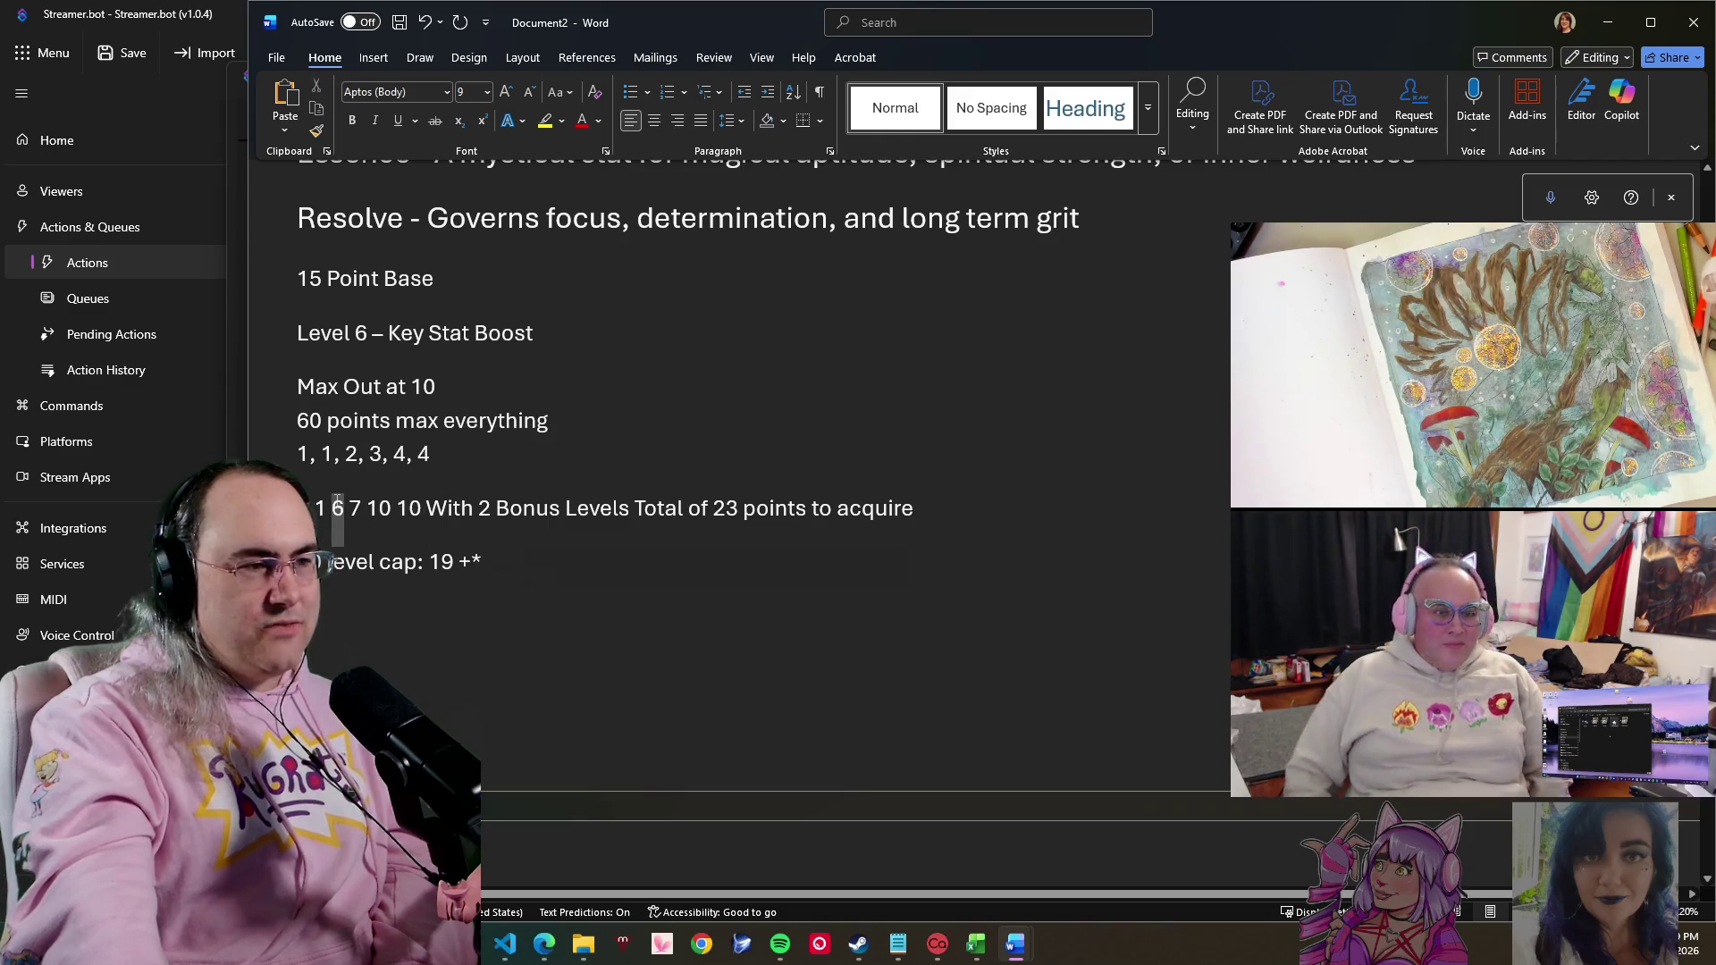
pyautogui.doubleClick(357, 507)
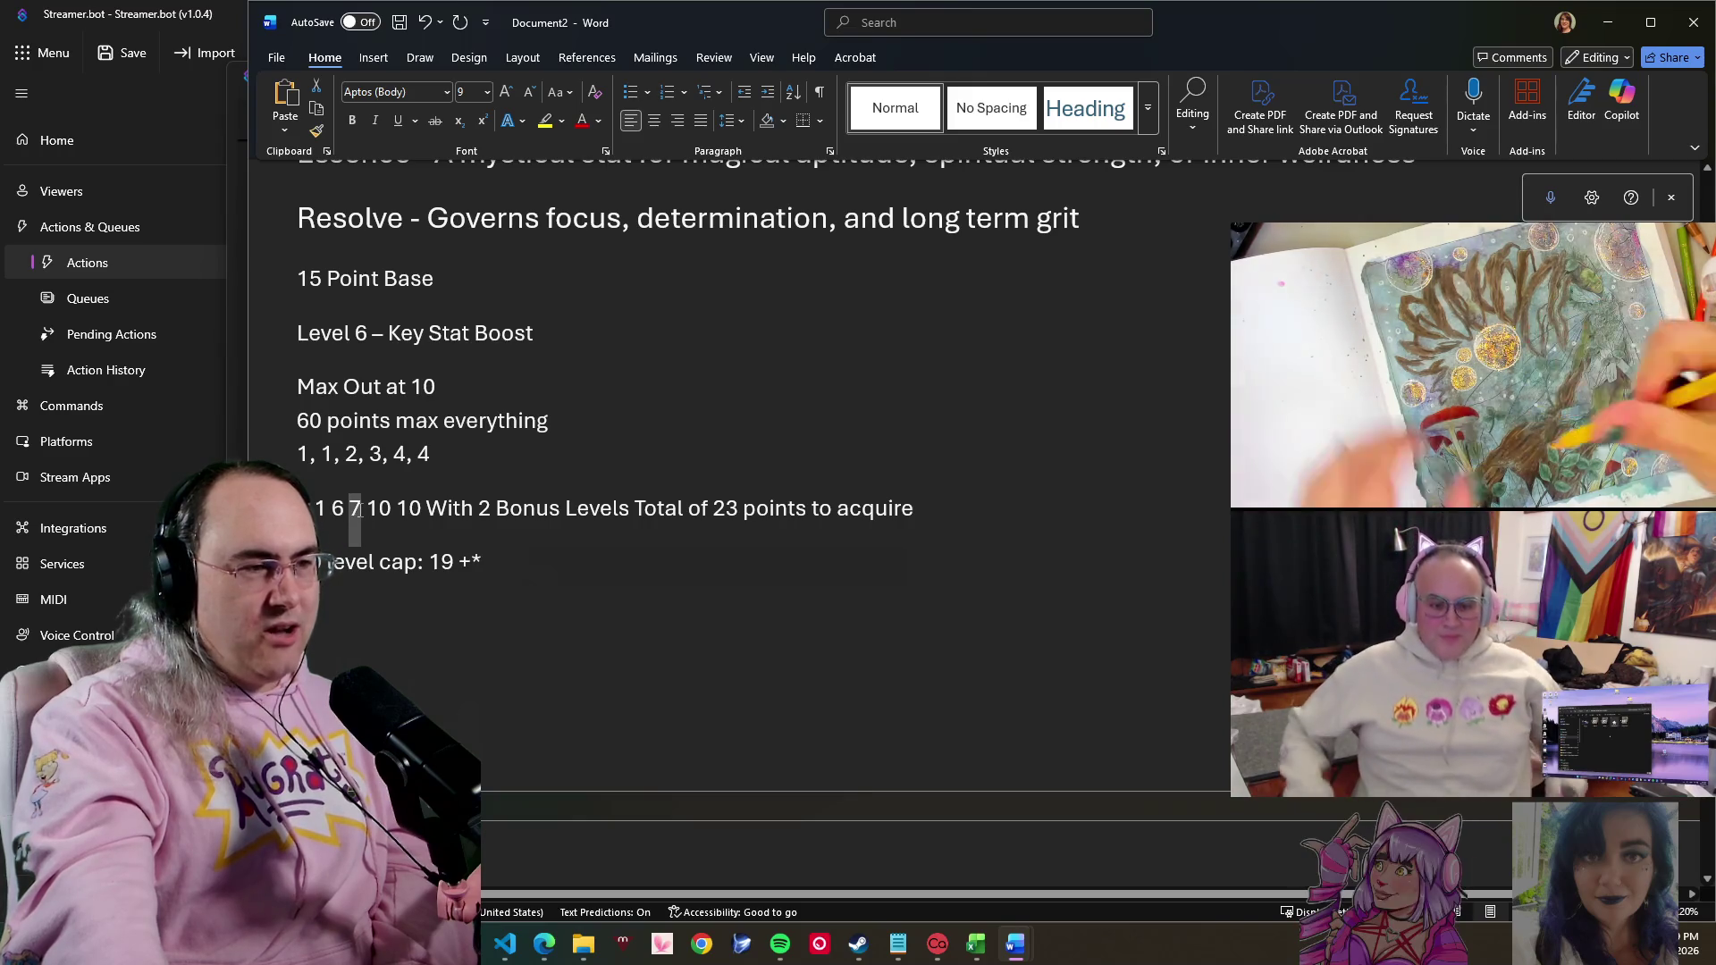
pyautogui.click(359, 509)
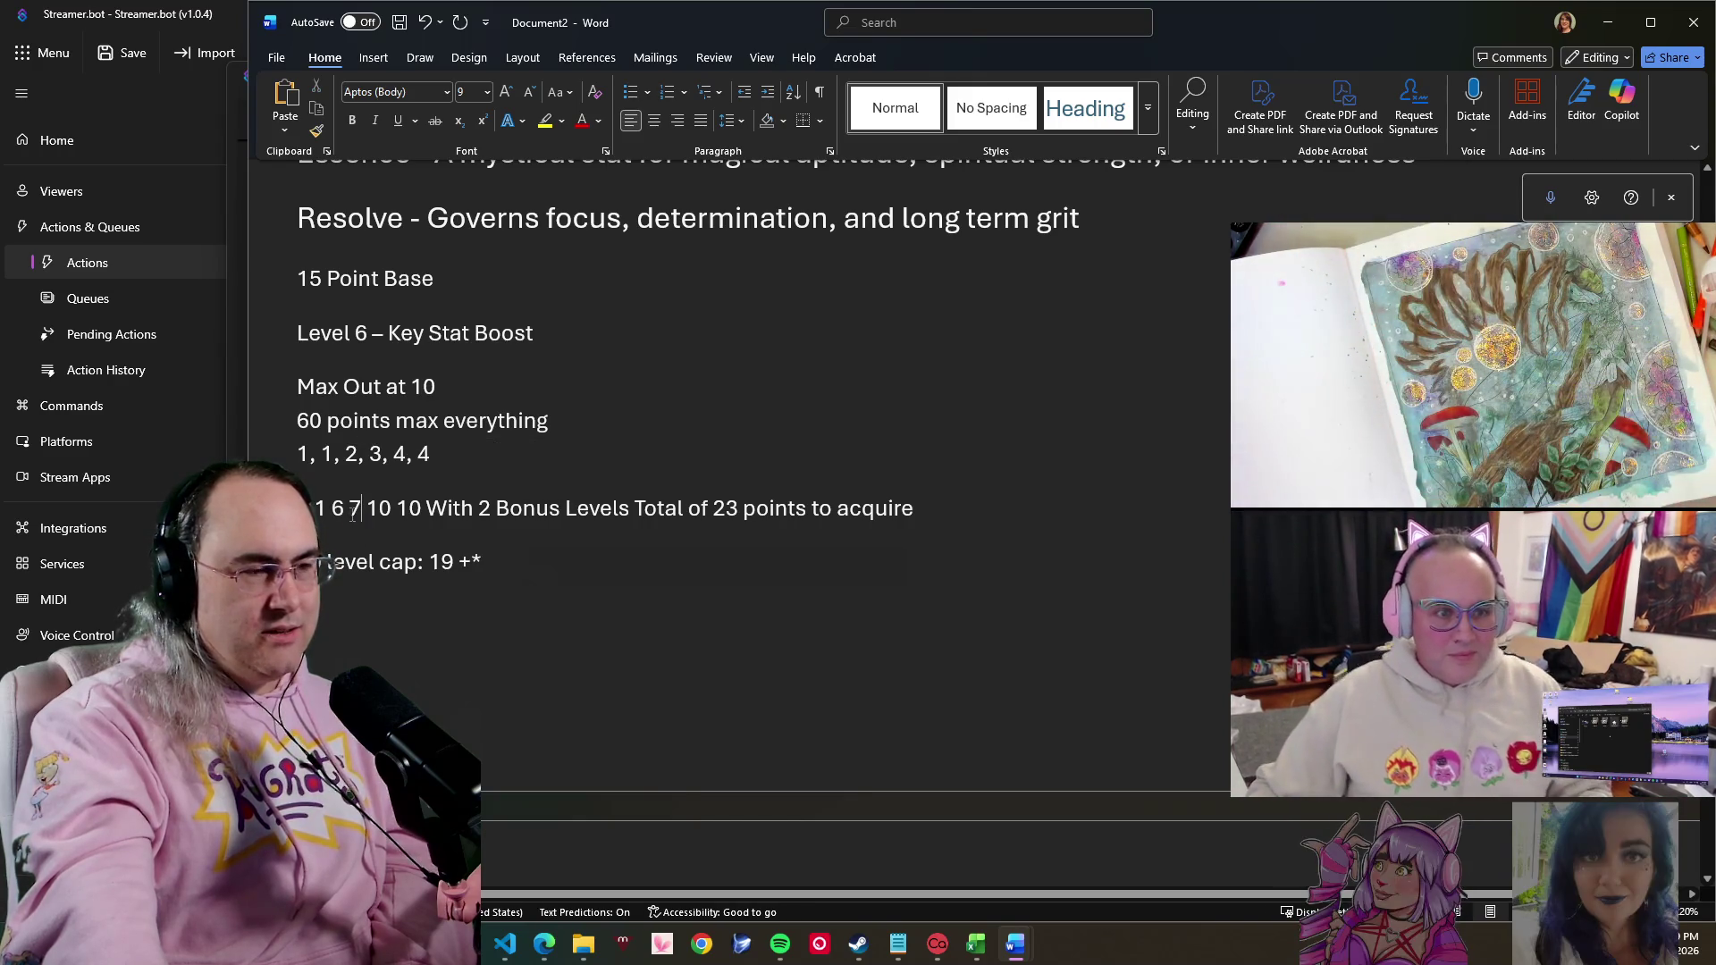
pyautogui.doubleClick(320, 507)
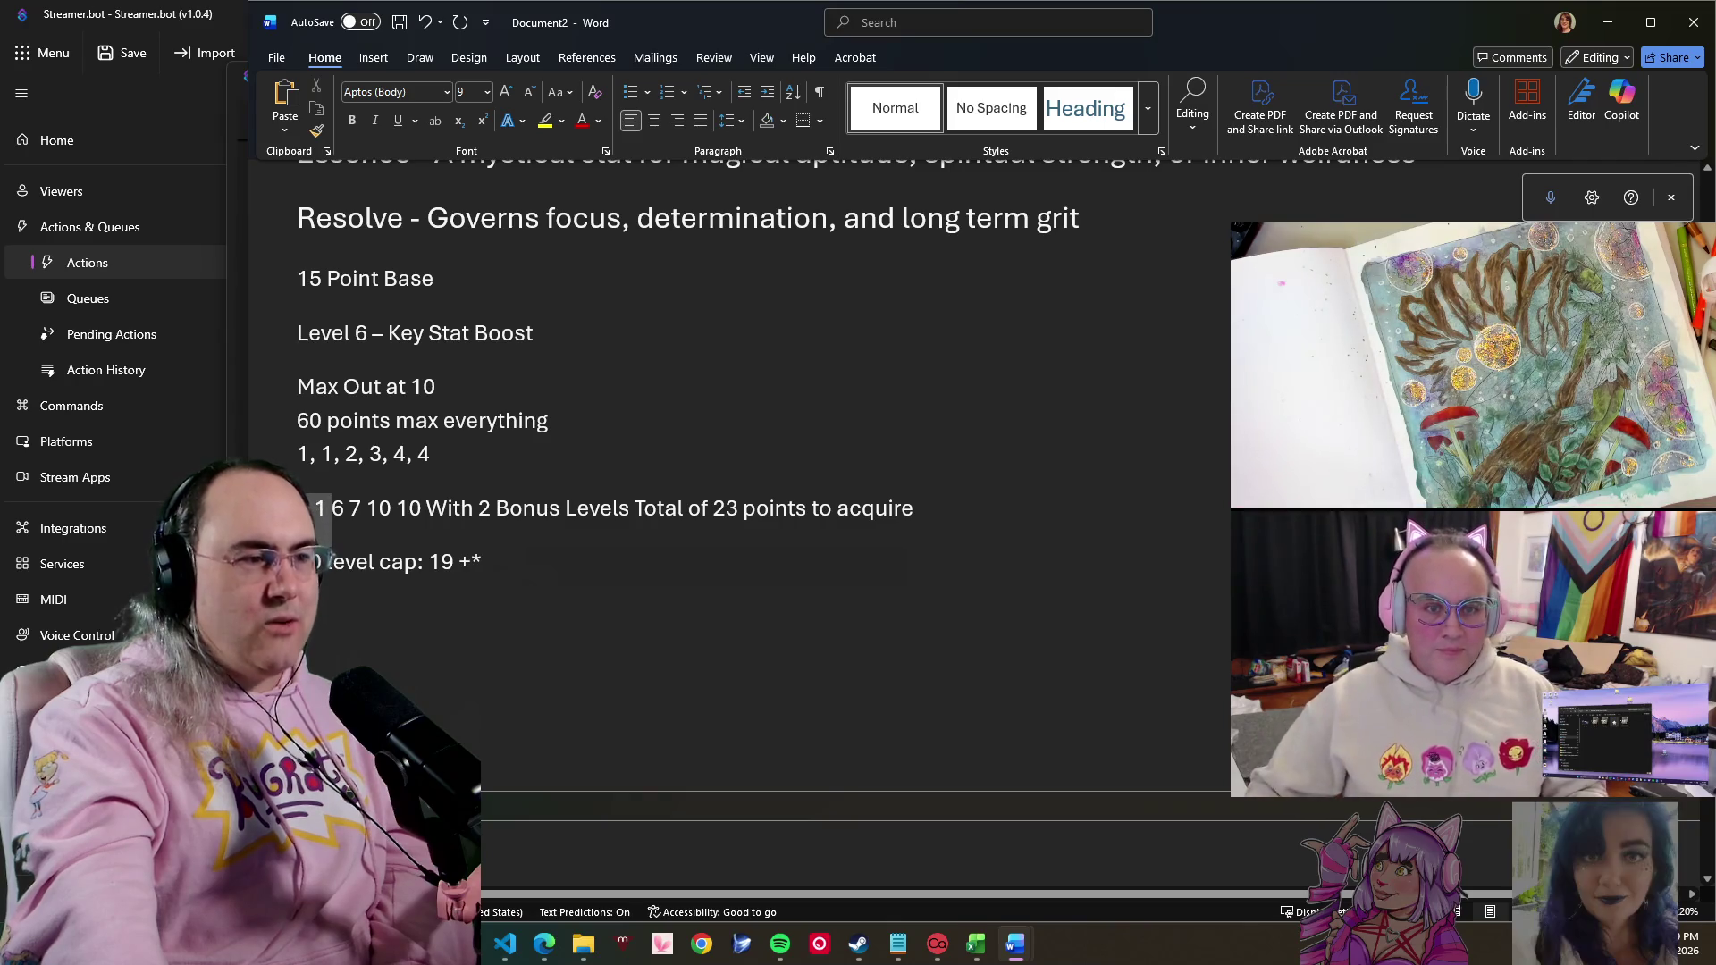
pyautogui.click(322, 509)
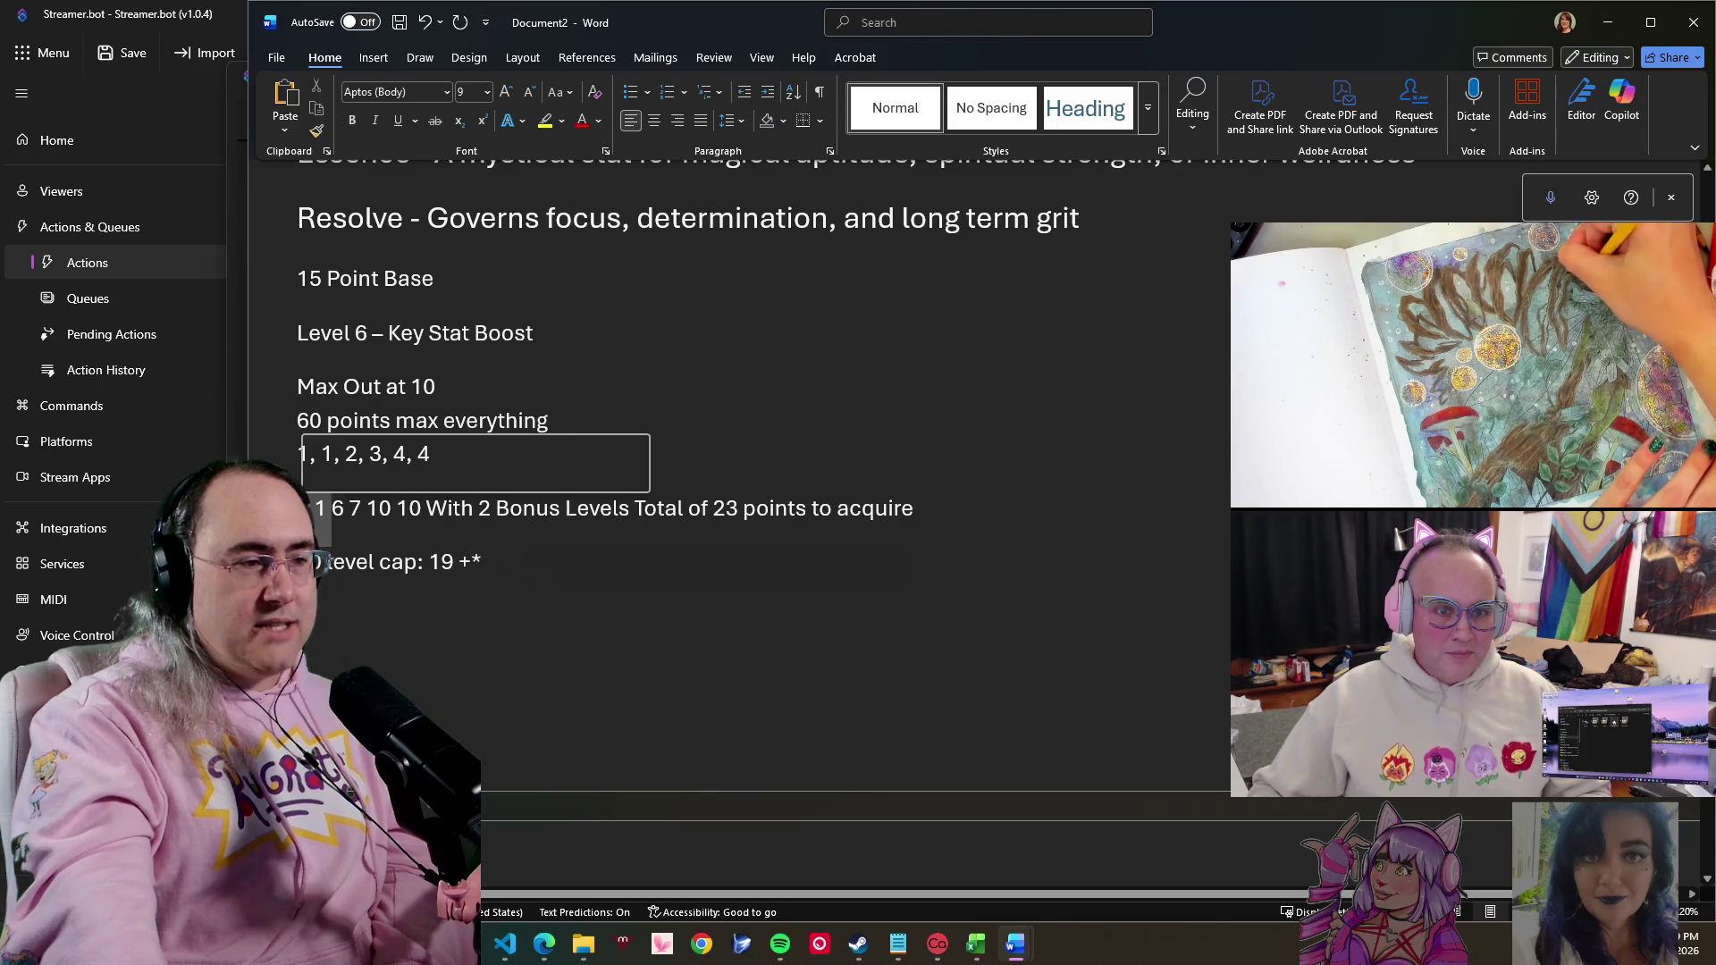
pyautogui.doubleClick(379, 507)
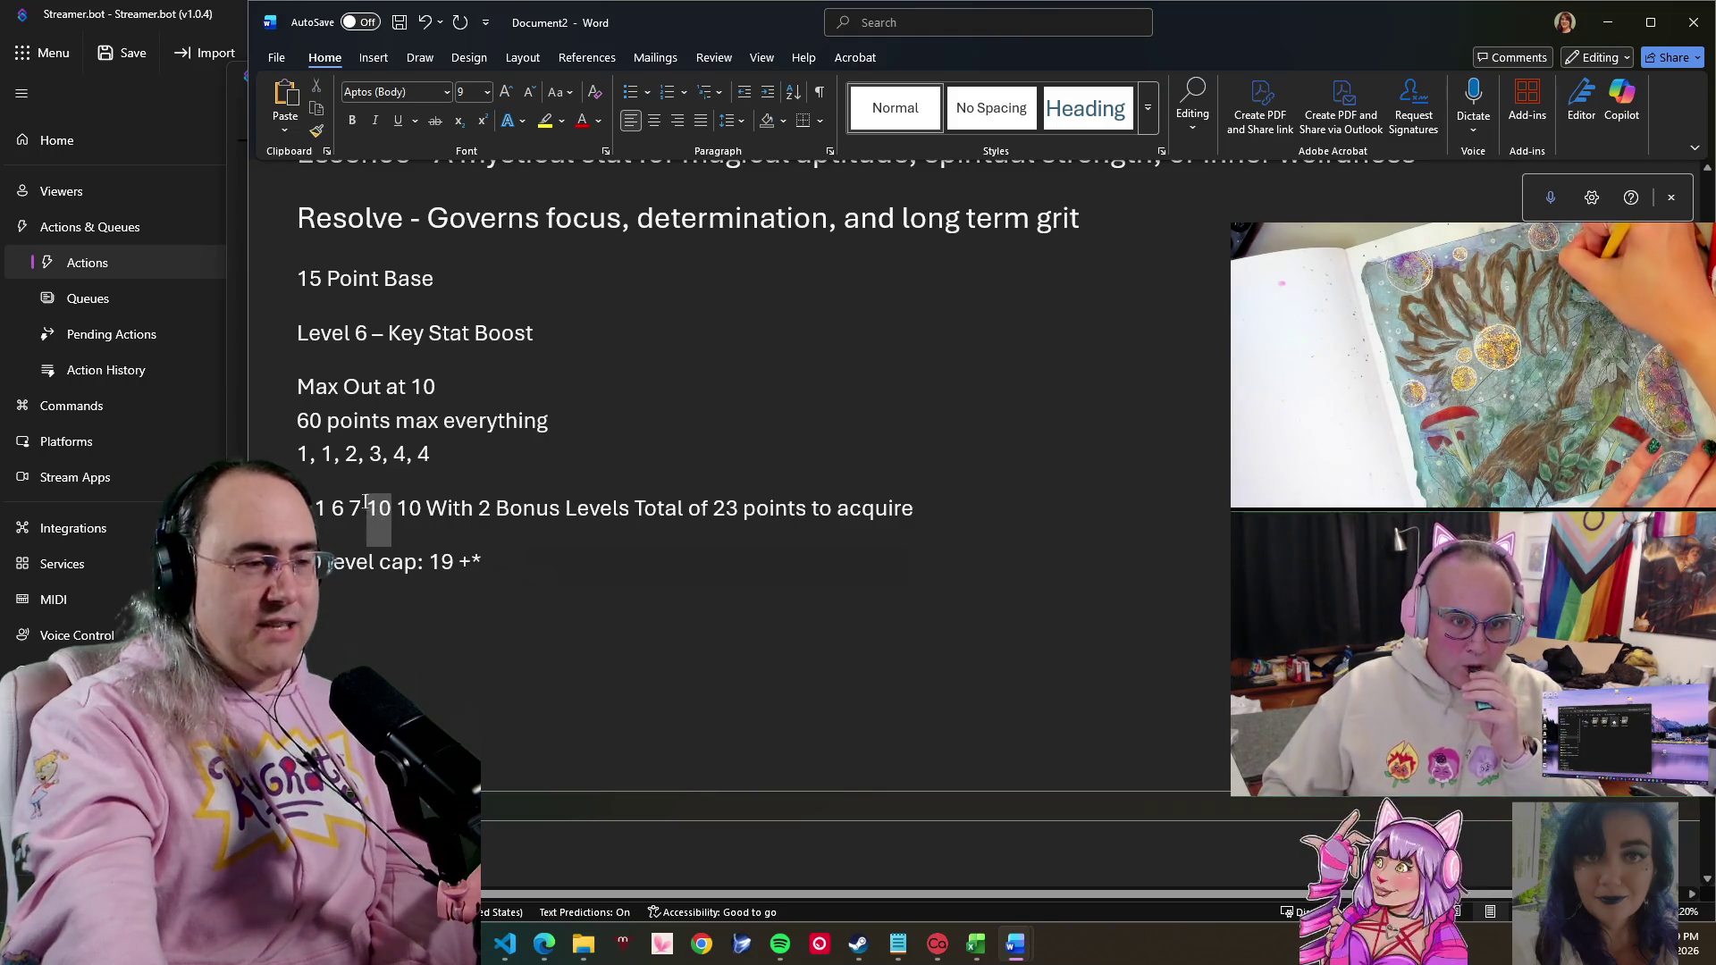
pyautogui.click(394, 508)
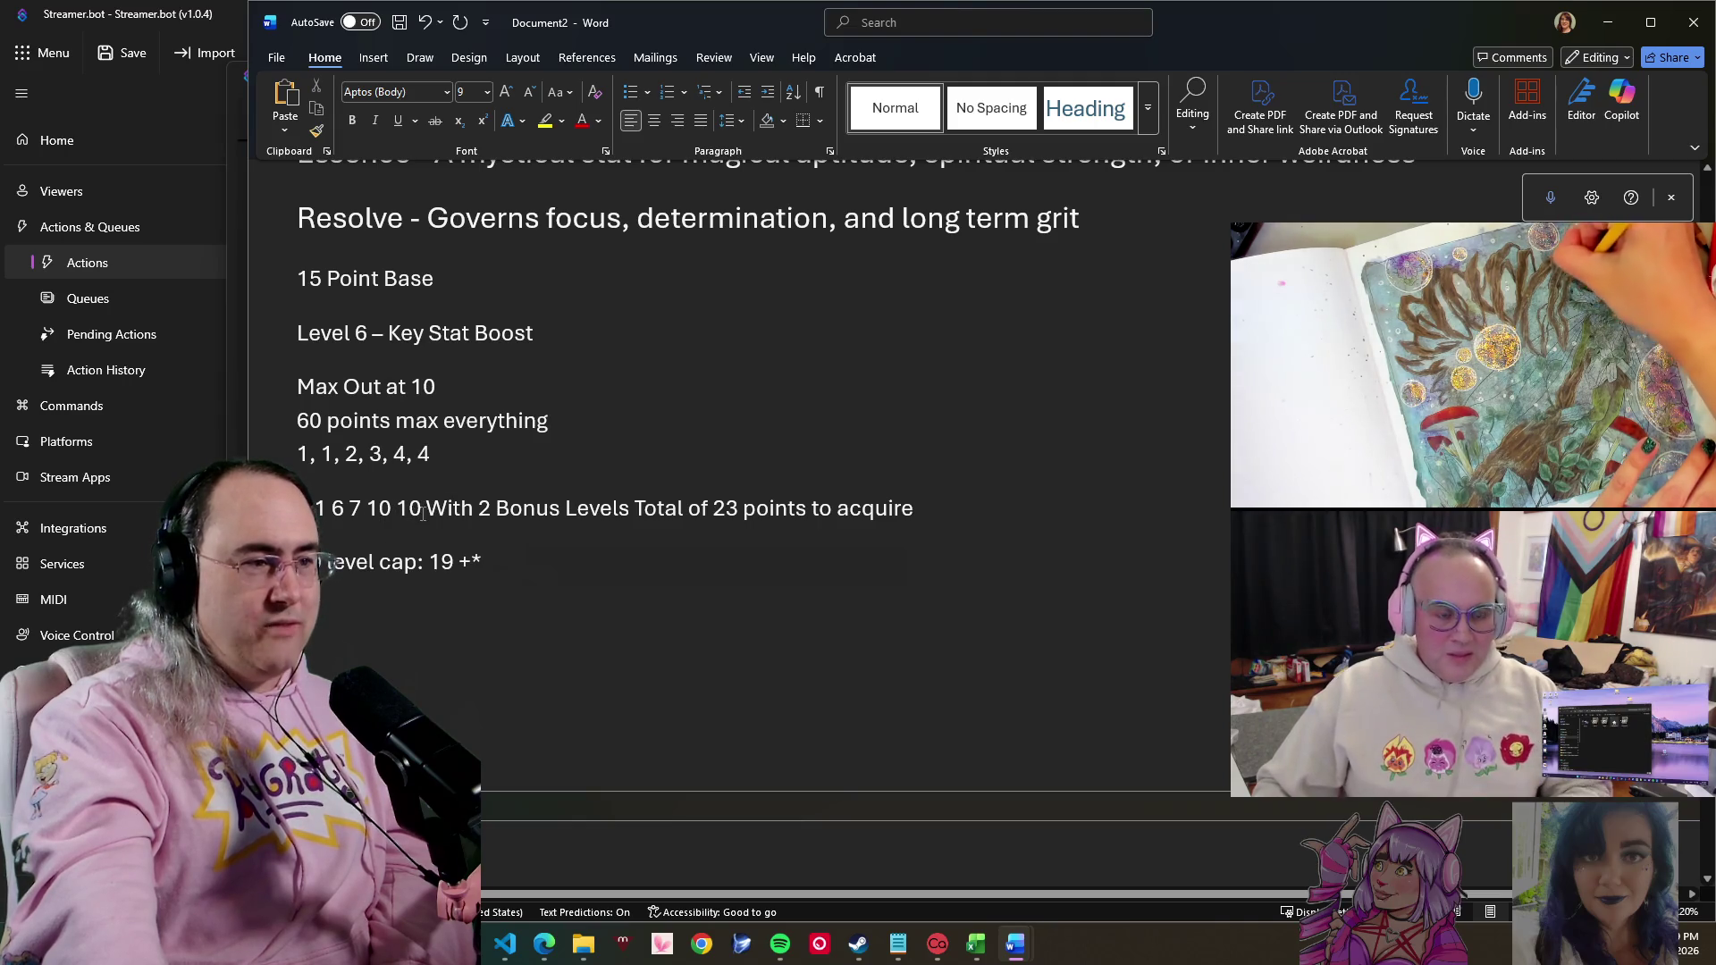
pyautogui.hotkey('shift', 'Left')
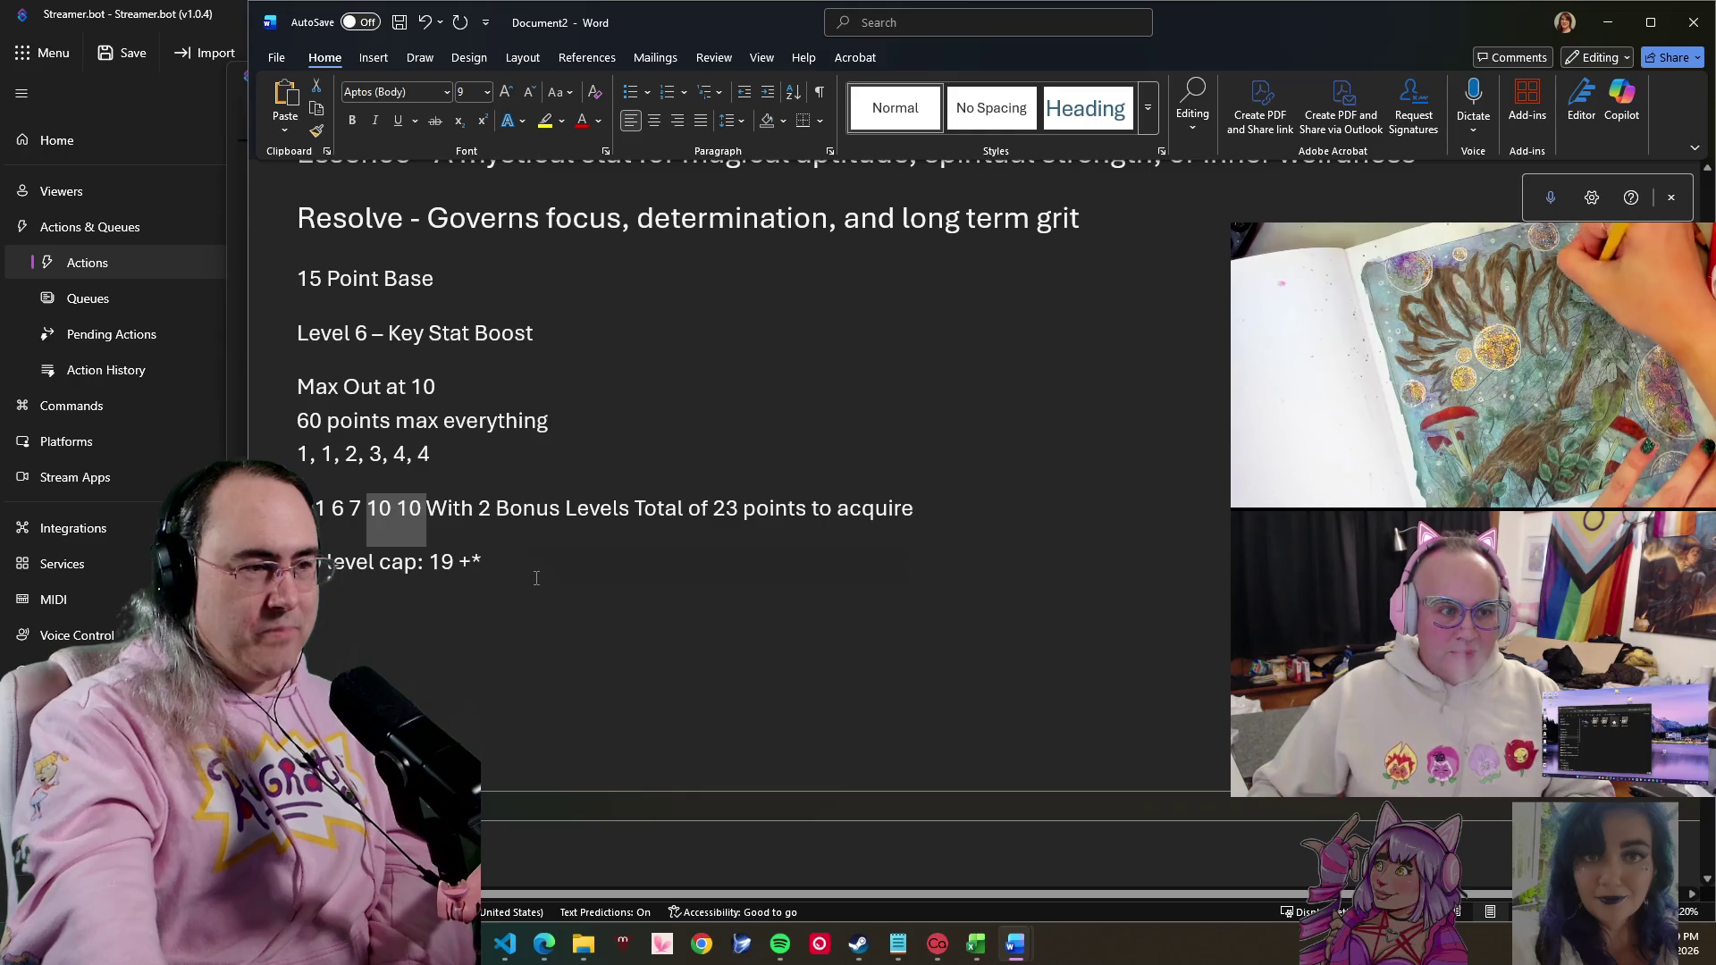
pyautogui.click(543, 561)
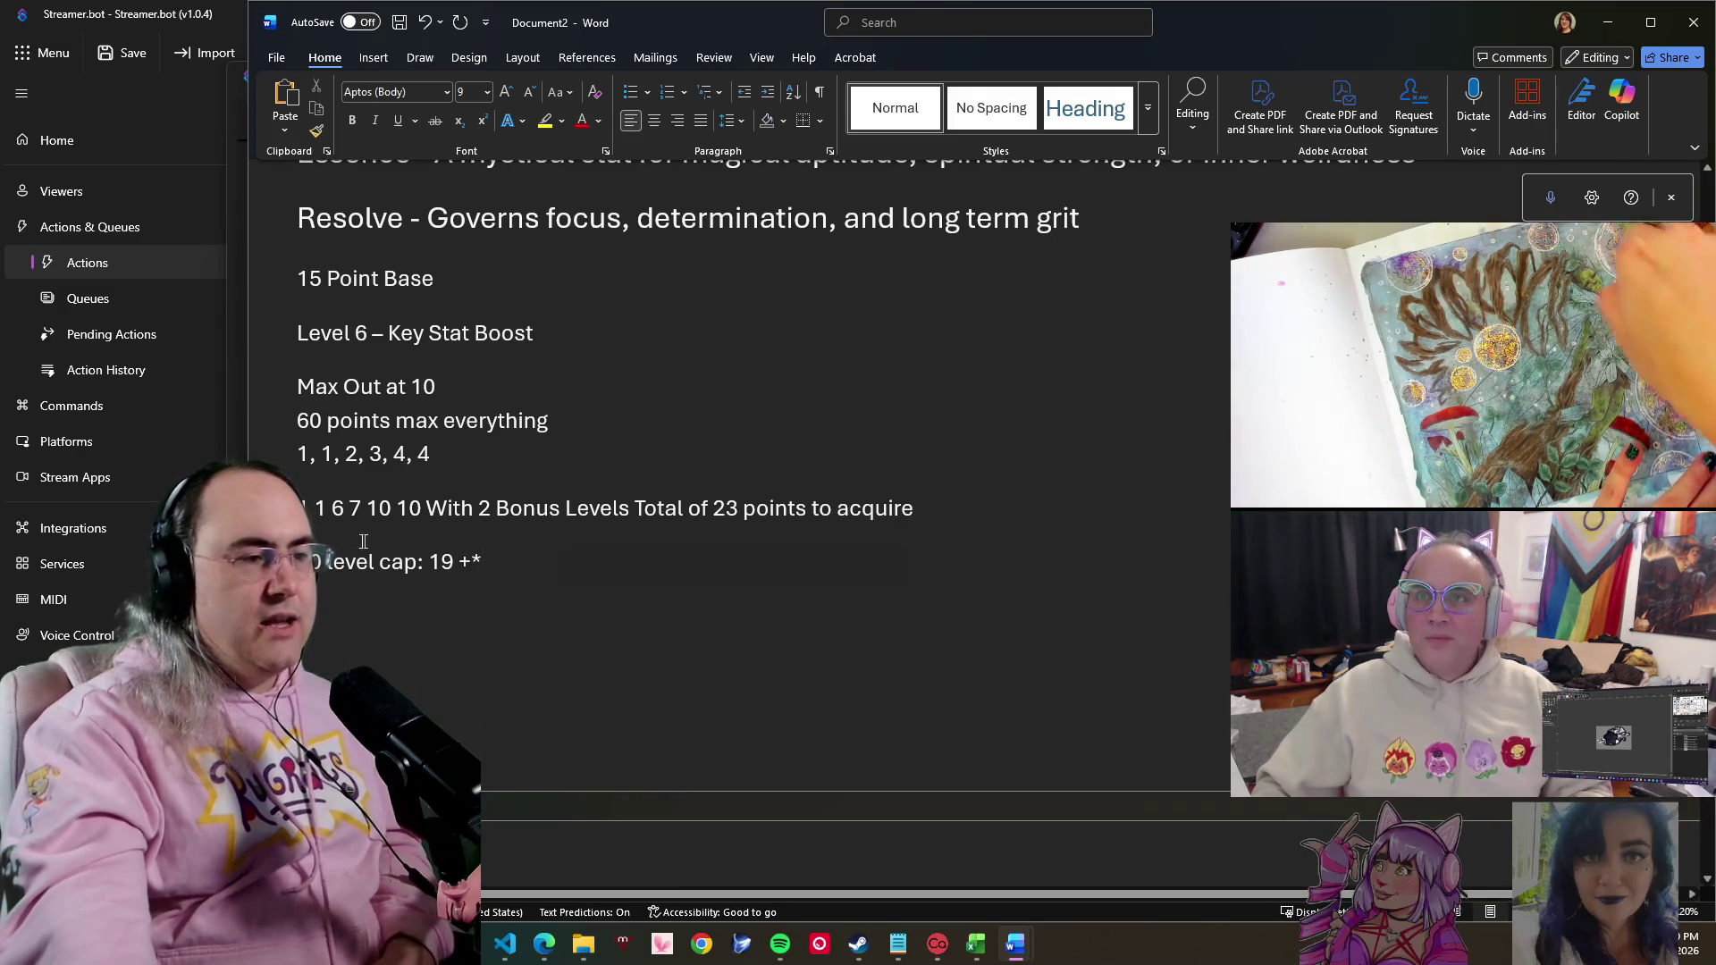
pyautogui.tripleClick(604, 508)
pyautogui.click(499, 561)
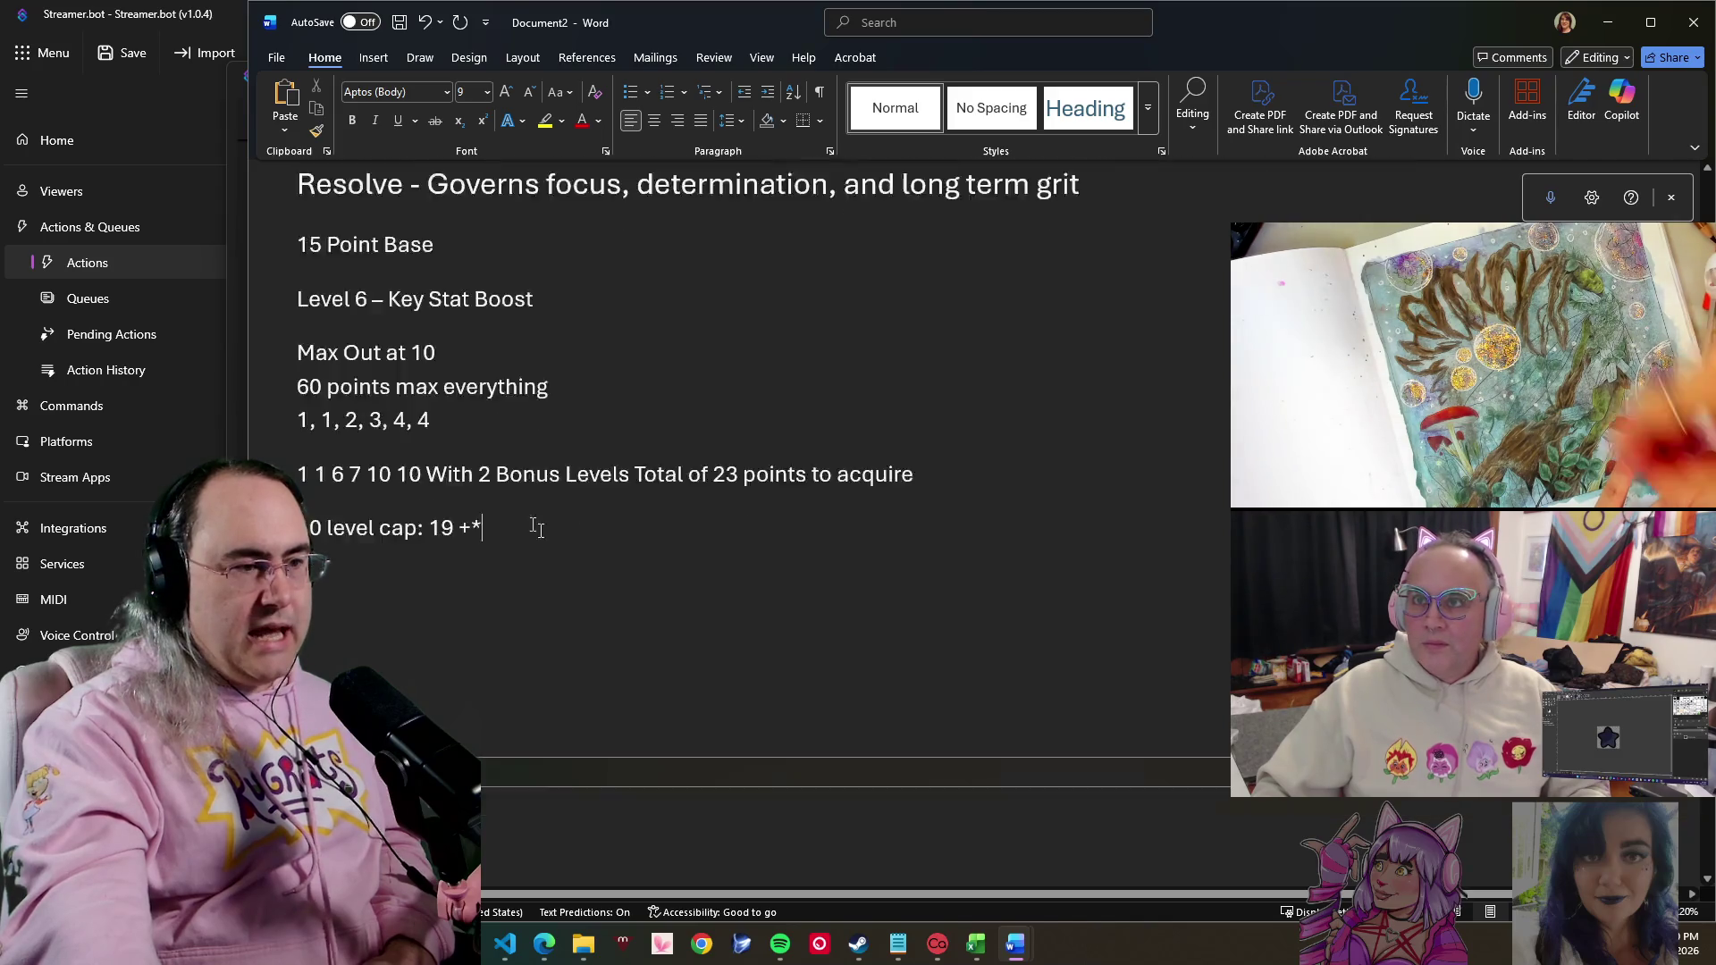
pyautogui.scroll(-5, 576, 523)
pyautogui.scroll(-5, 604, 537)
pyautogui.scroll(-2, 621, 544)
pyautogui.scroll(-3, 630, 544)
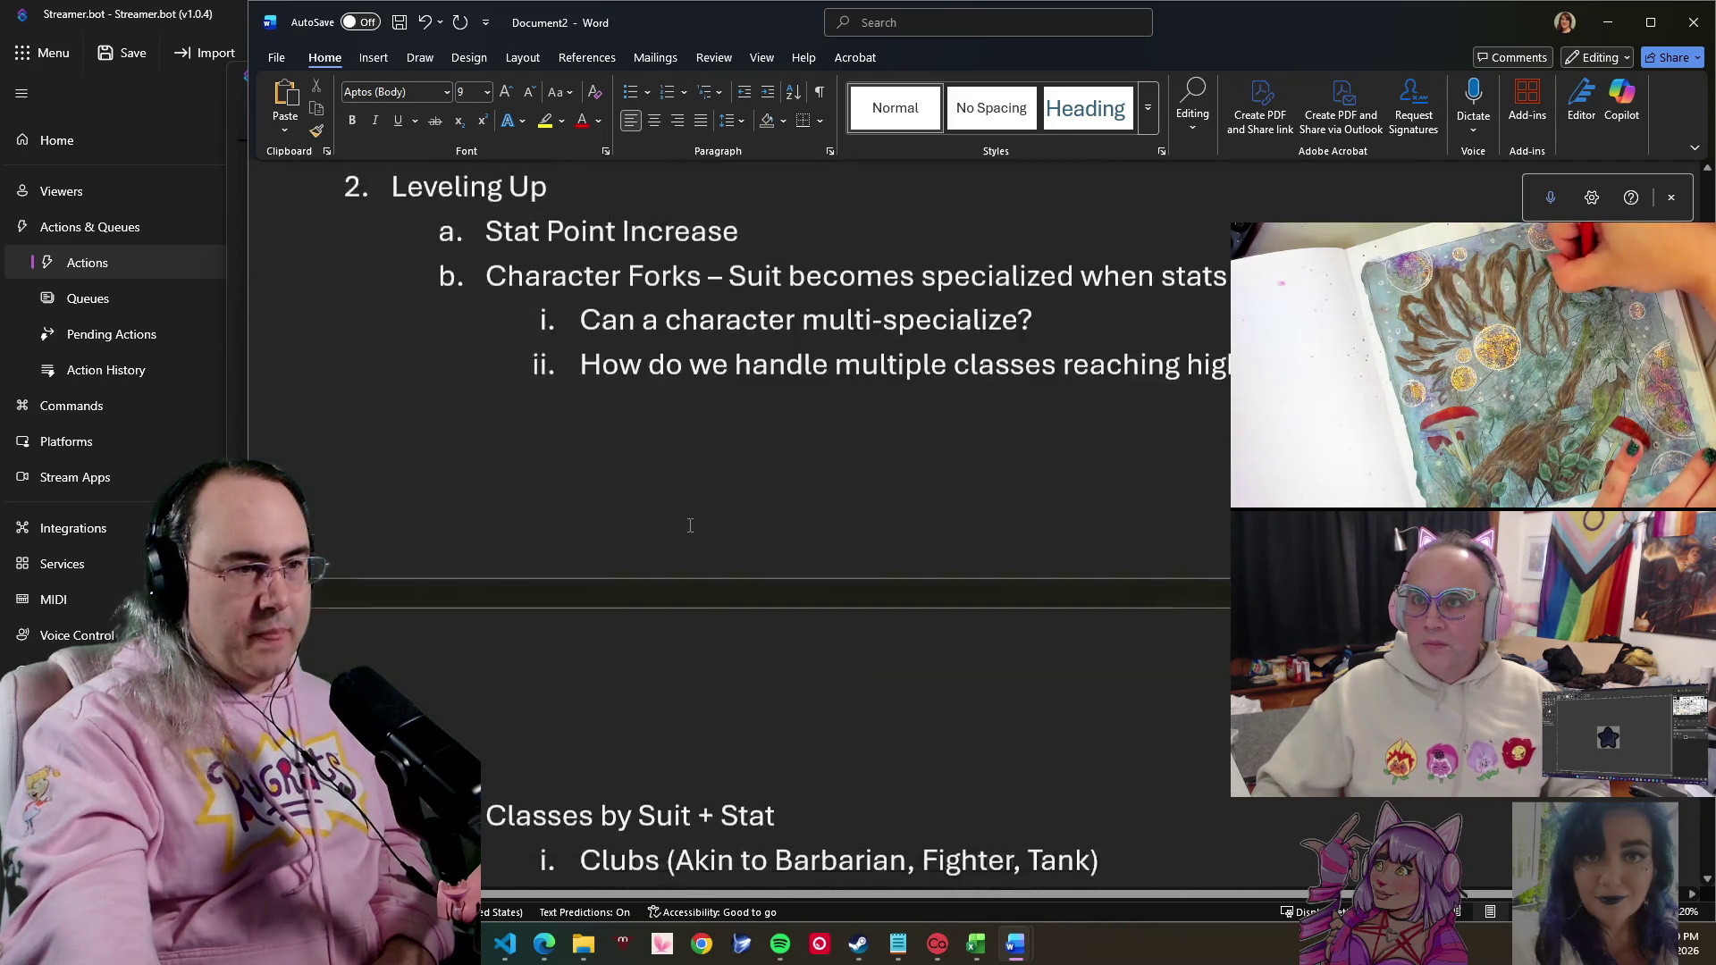
pyautogui.scroll(-5, 670, 539)
pyautogui.scroll(-1, 724, 537)
pyautogui.scroll(-2, 767, 536)
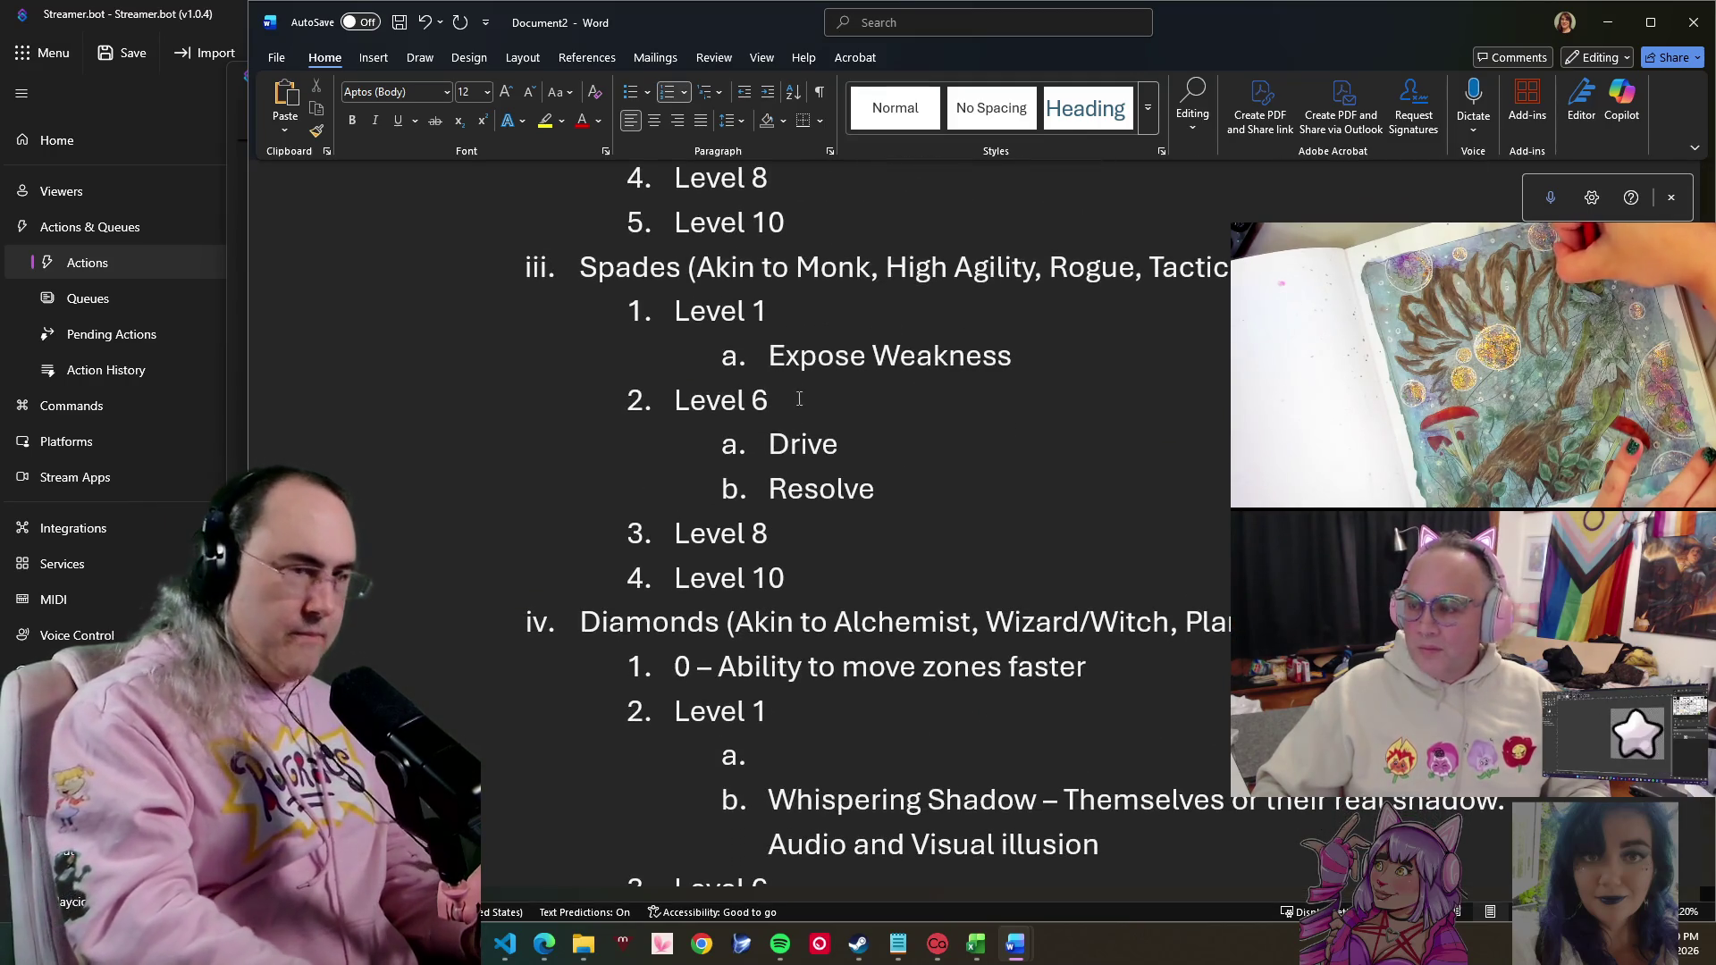
pyautogui.write('*')
# - Replace the stray asterisk after Level 6 with '(Key Stat Bonus)' in the Spades section, leaving the caret after Drive
pyautogui.press('BackSpace')
pyautogui.write('(')
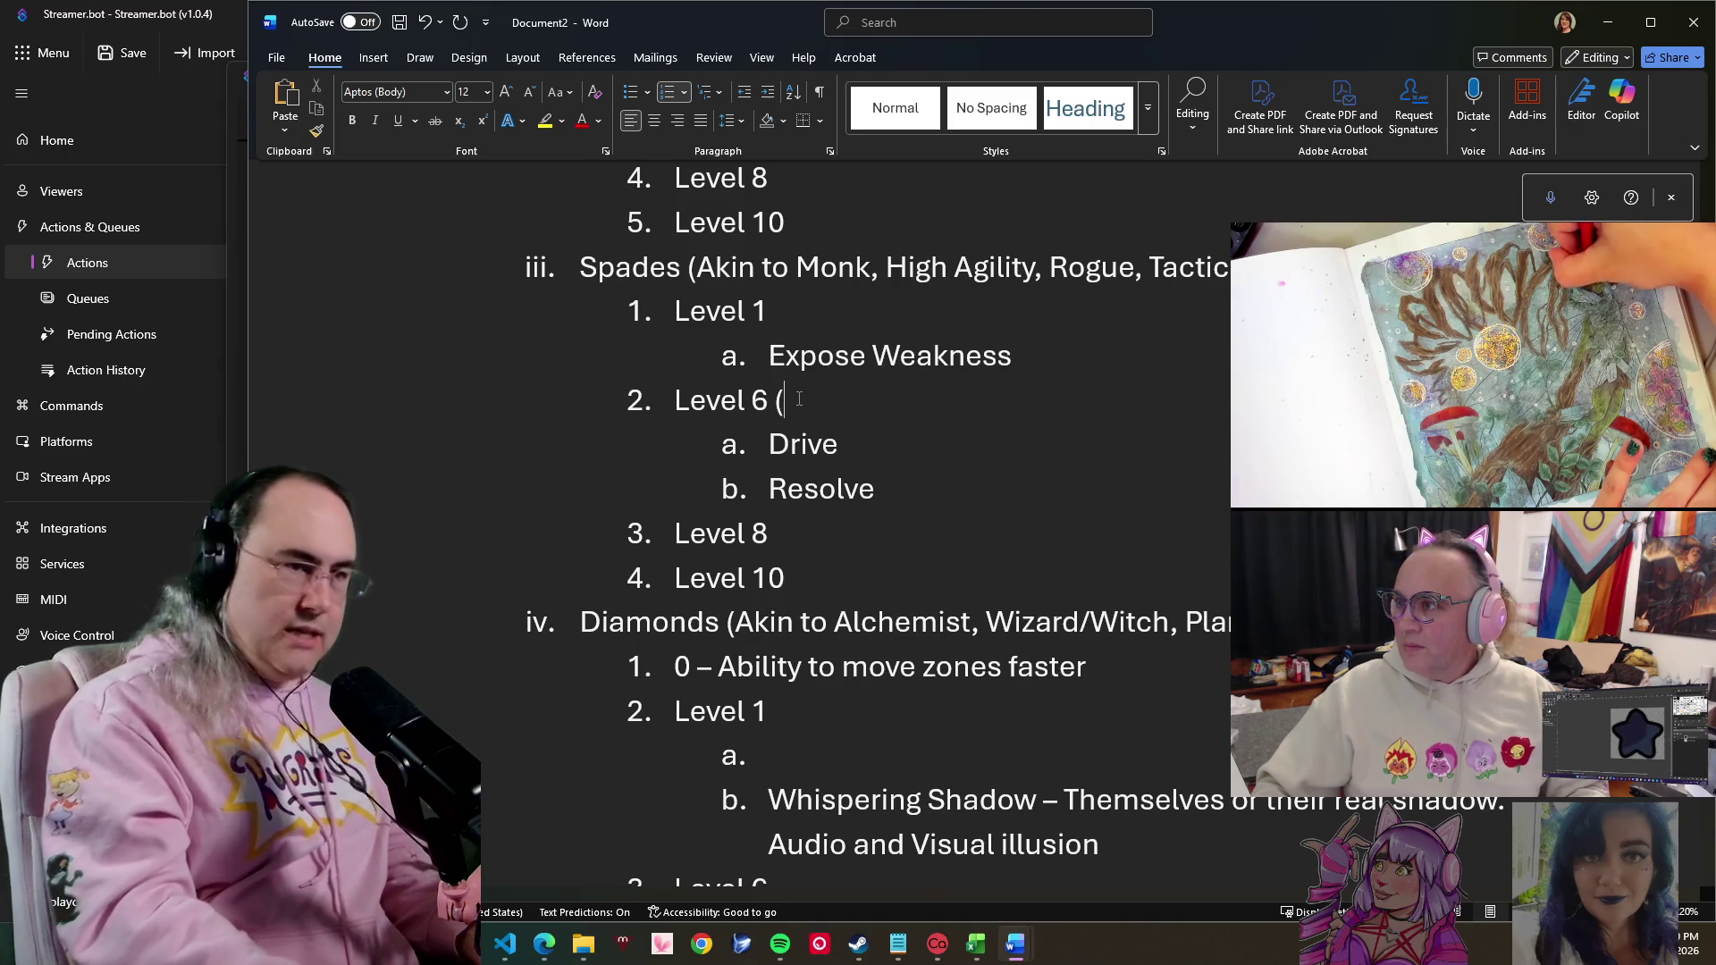
pyautogui.write('Key')
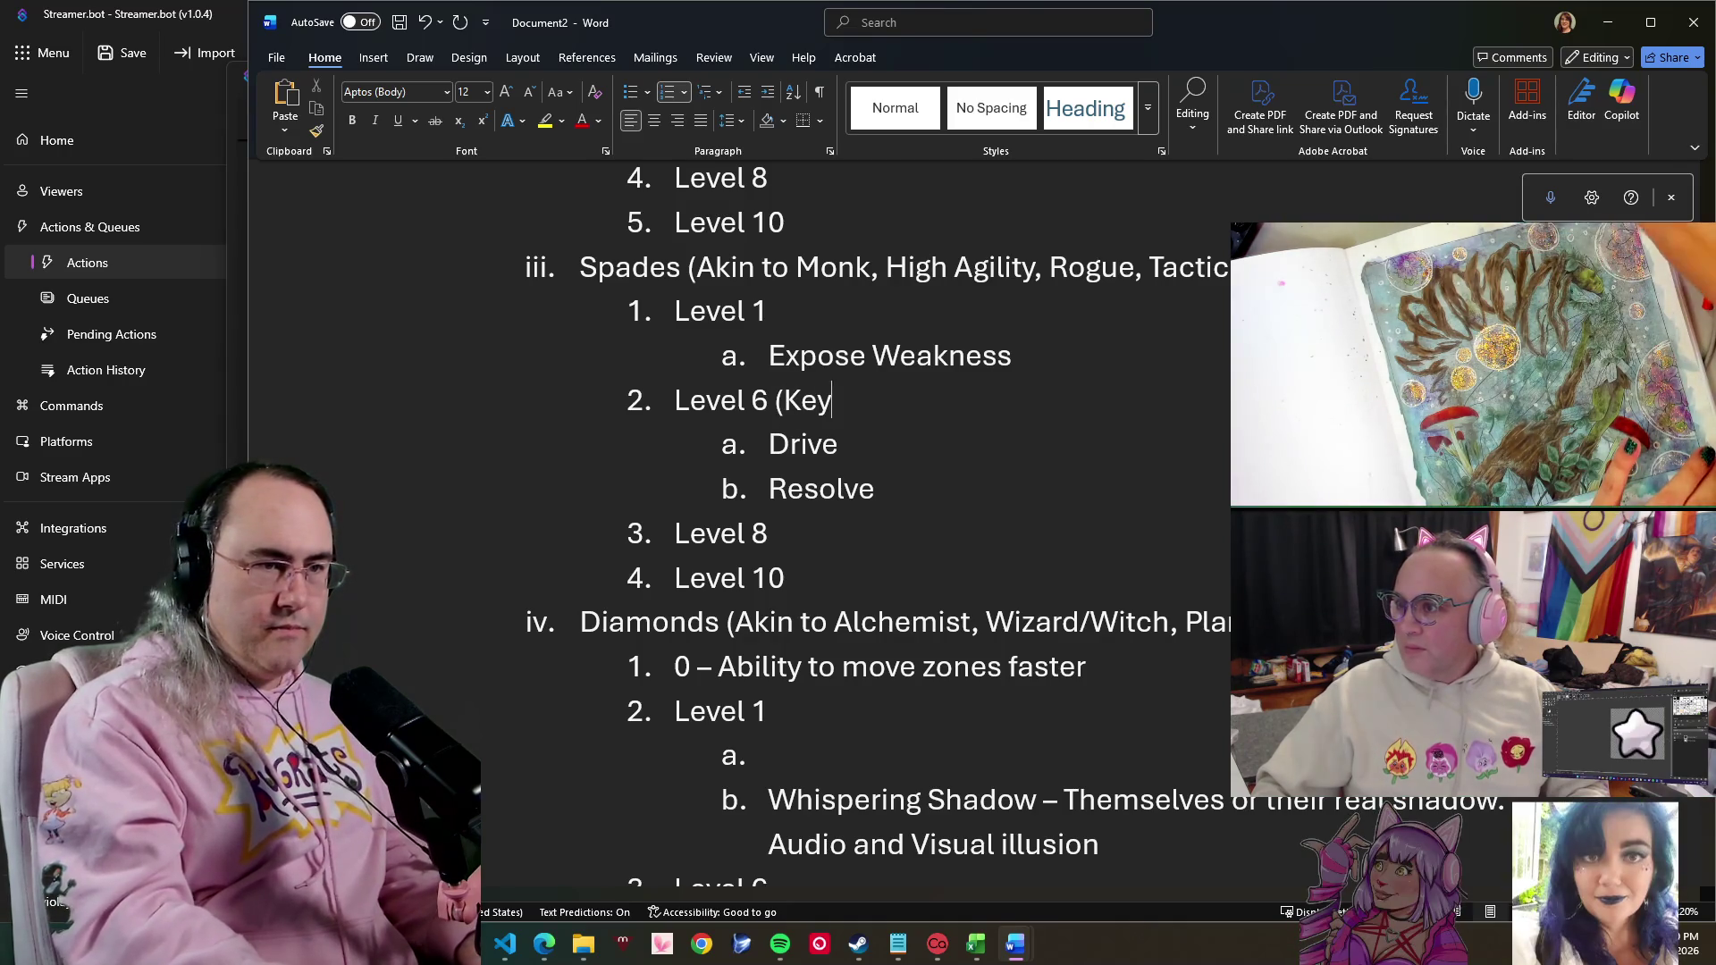
pyautogui.write(' Stat ')
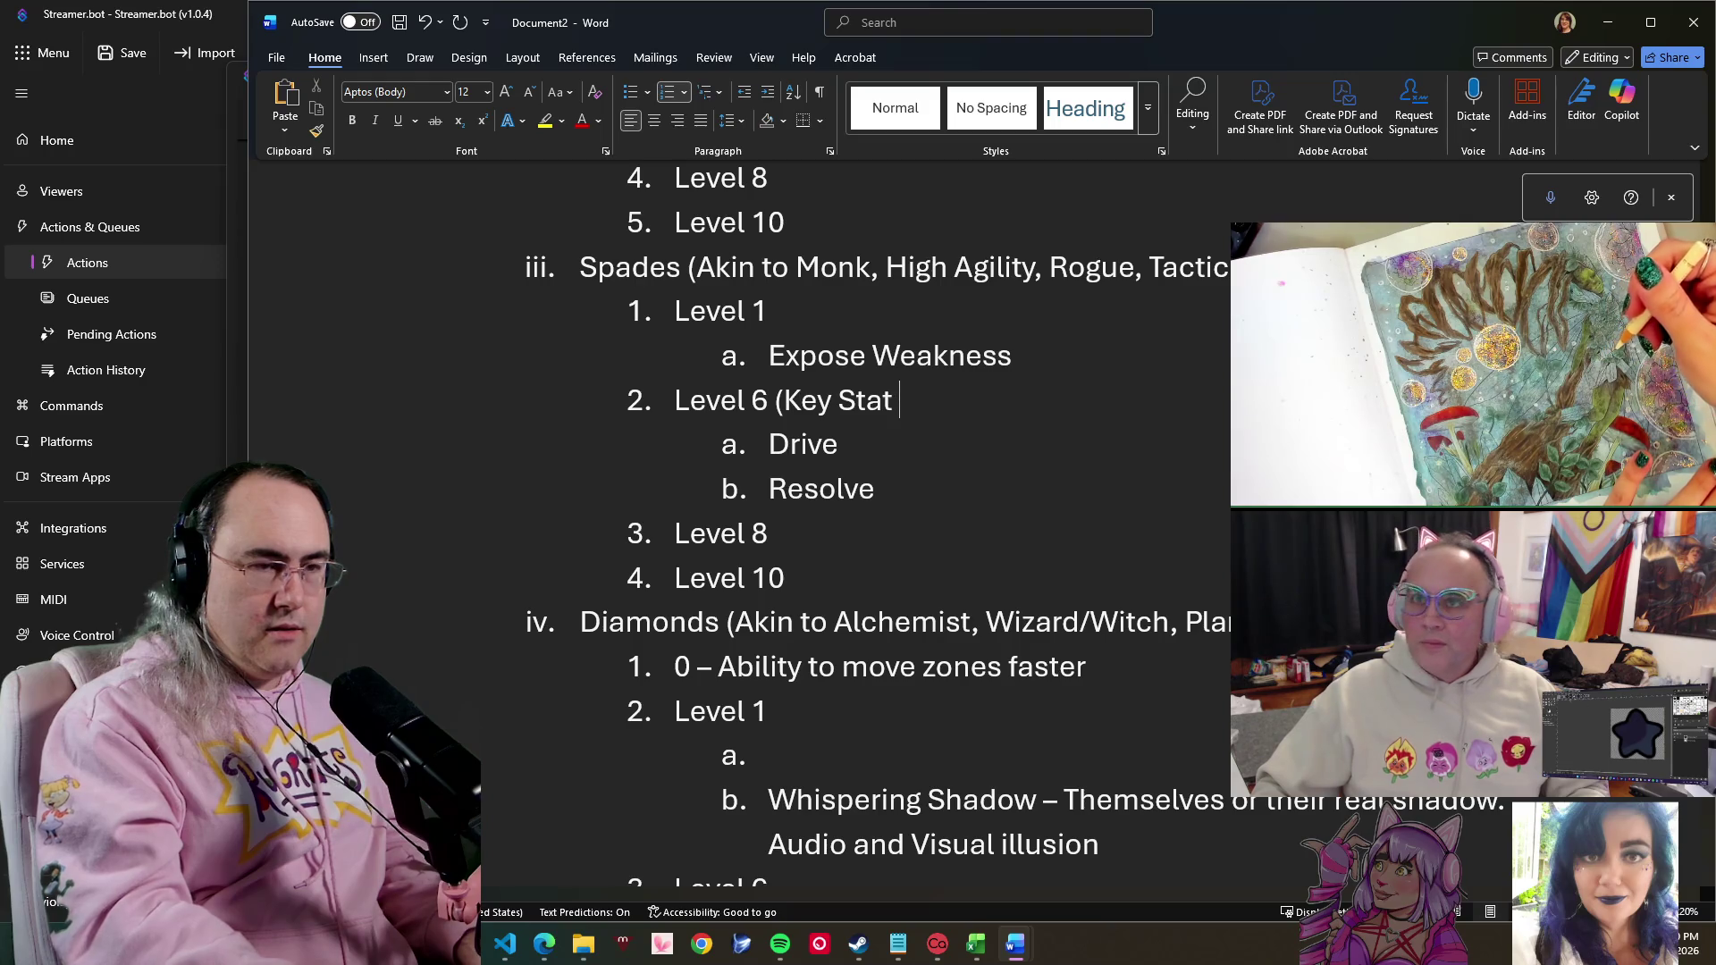
pyautogui.write('Bonus')
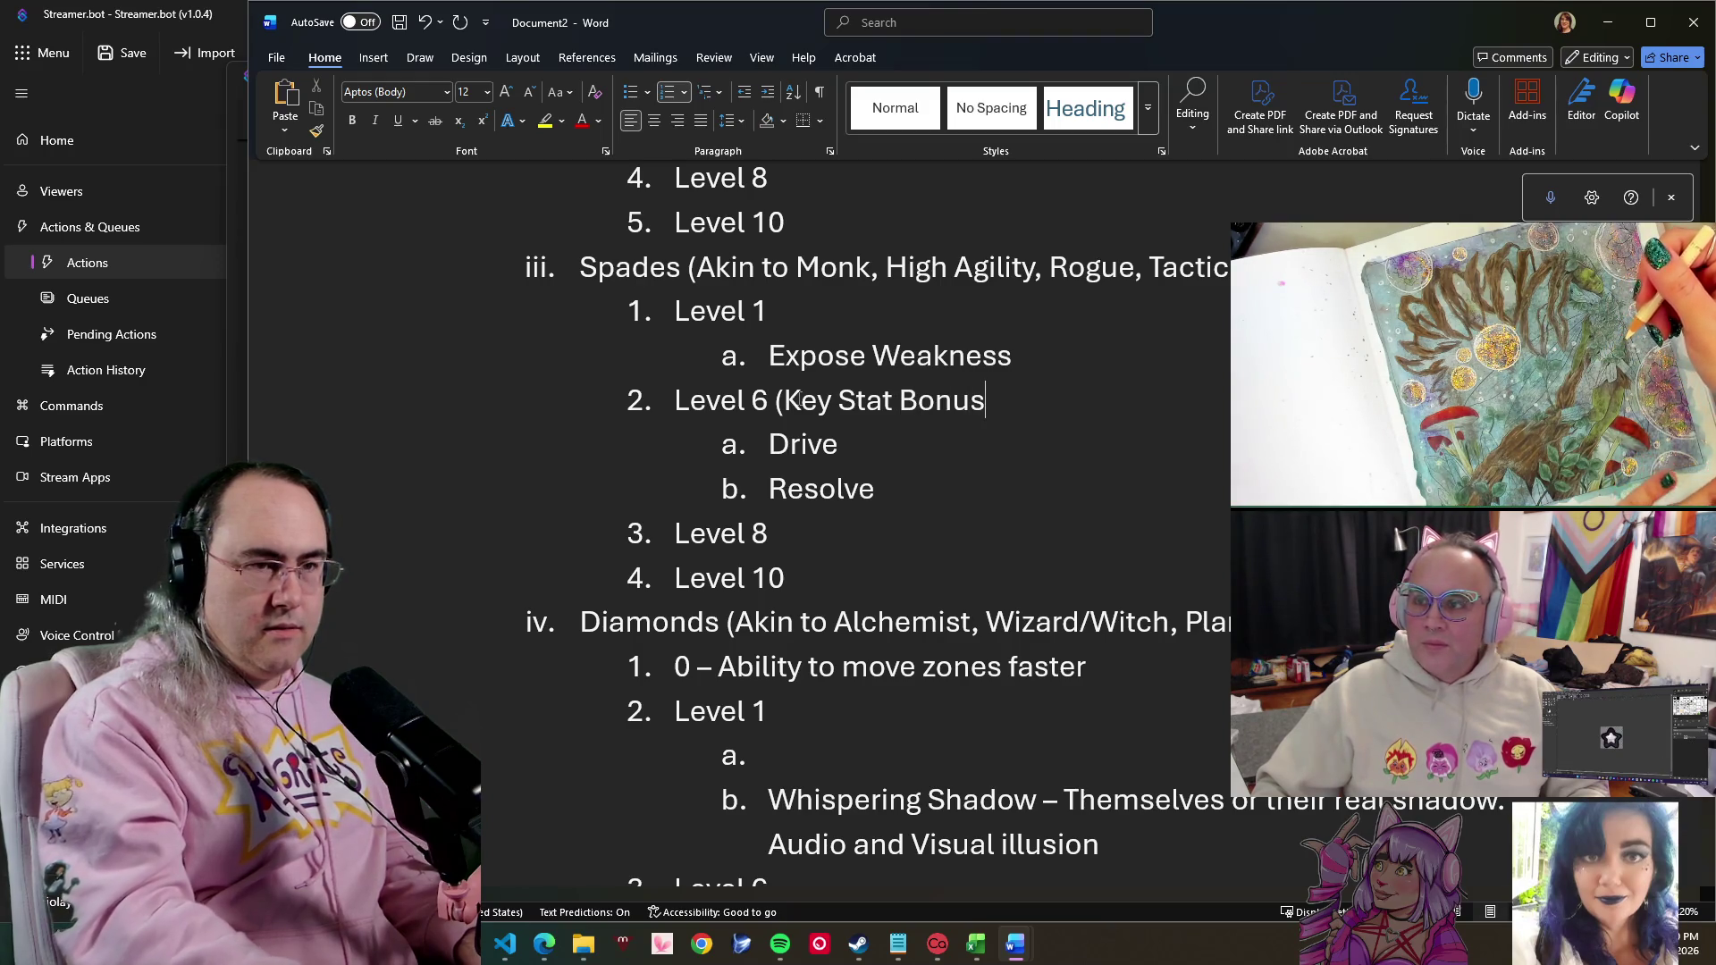
pyautogui.write(')')
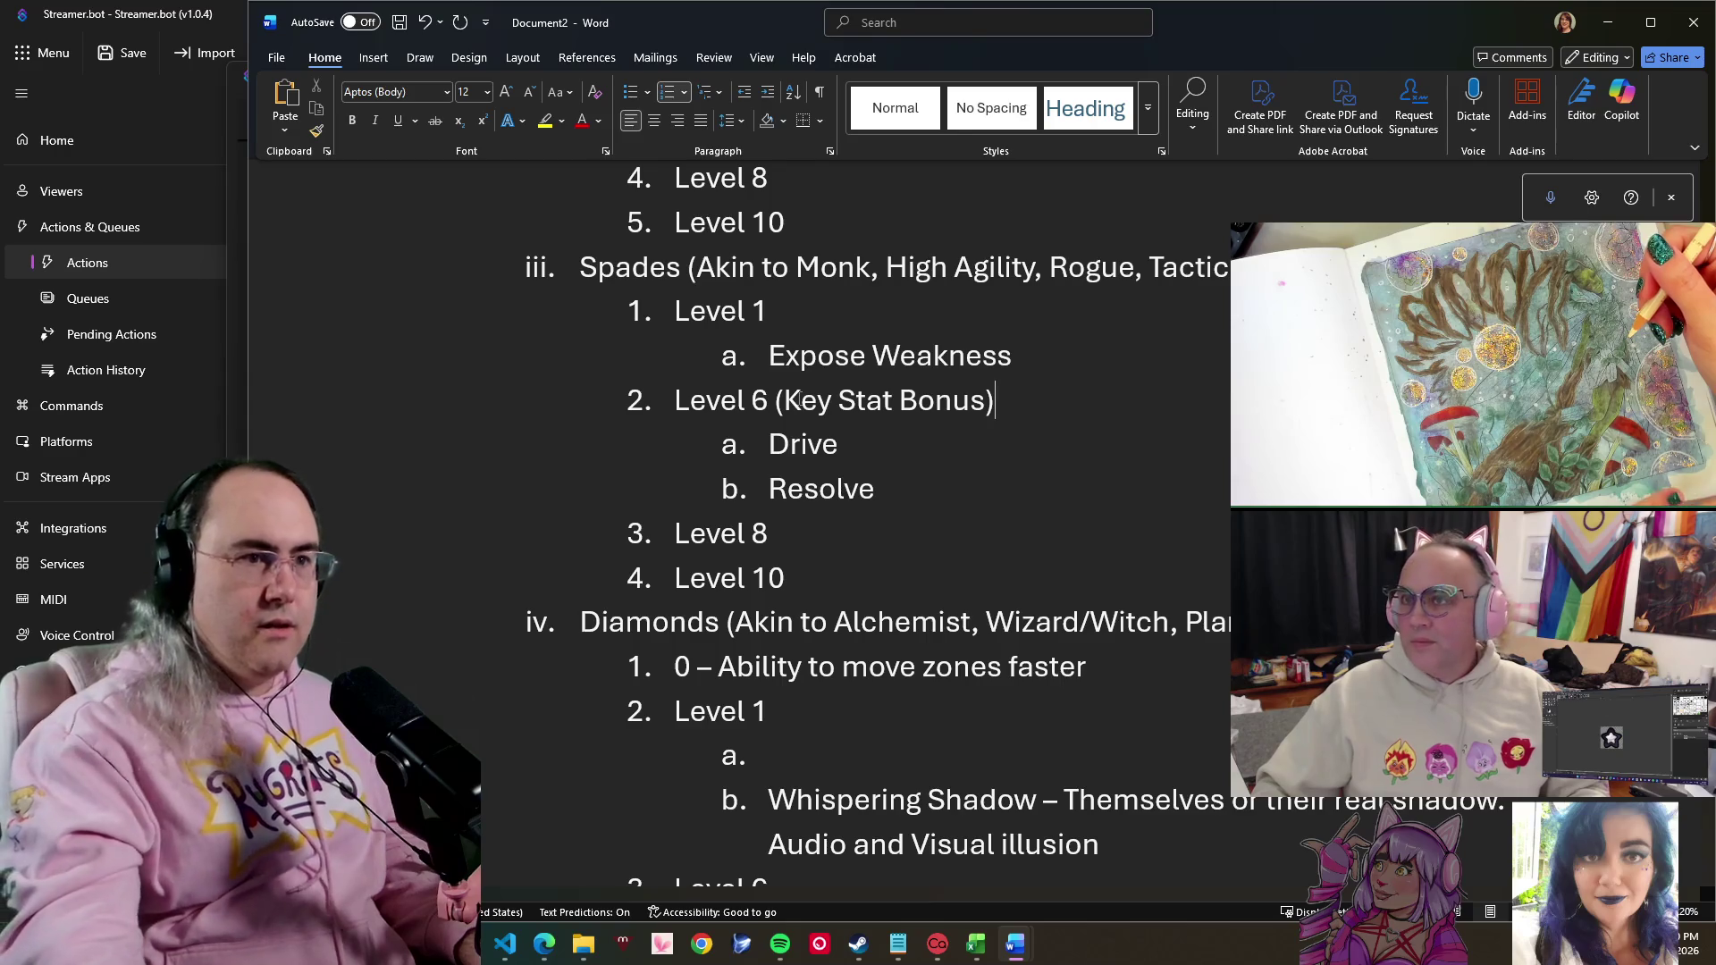
pyautogui.hotkey('ctrl', 'shift', 'Left')
pyautogui.hotkey('ctrl', 'shift', 'Left')
pyautogui.hotkey('ctrl', 'shift', 'Left')
pyautogui.hotkey('ctrl', 'shift', 'Left')
pyautogui.hotkey('ctrl', 'shift', 'Left')
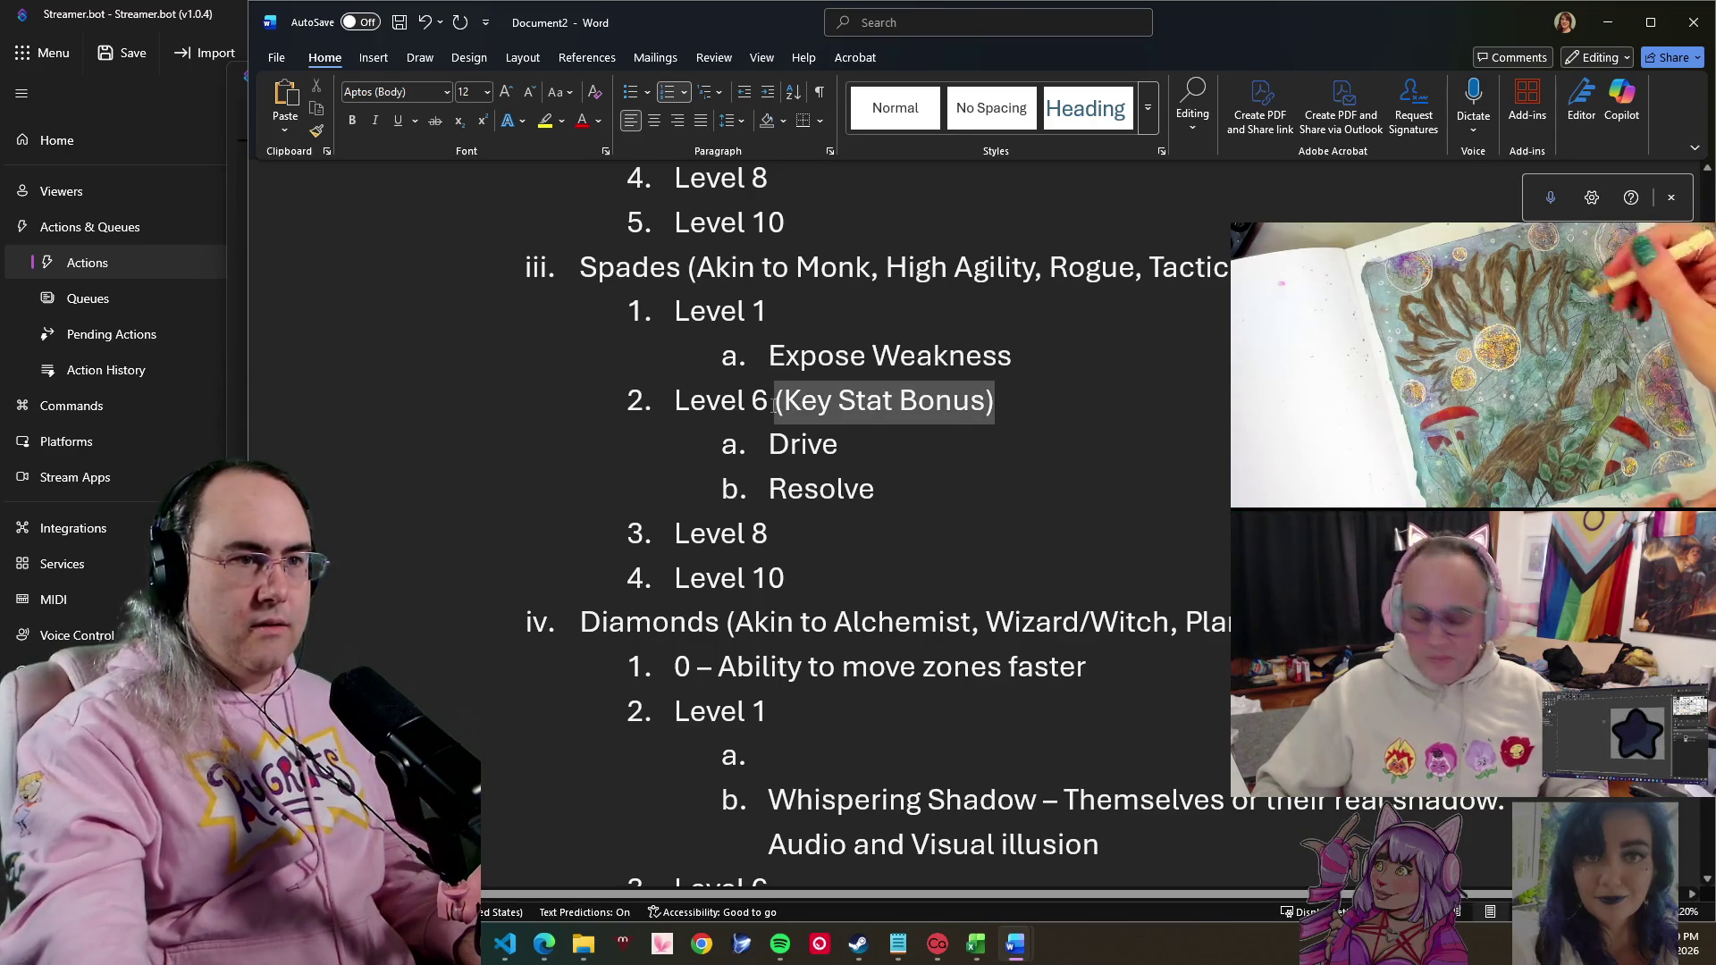
pyautogui.press('Left')
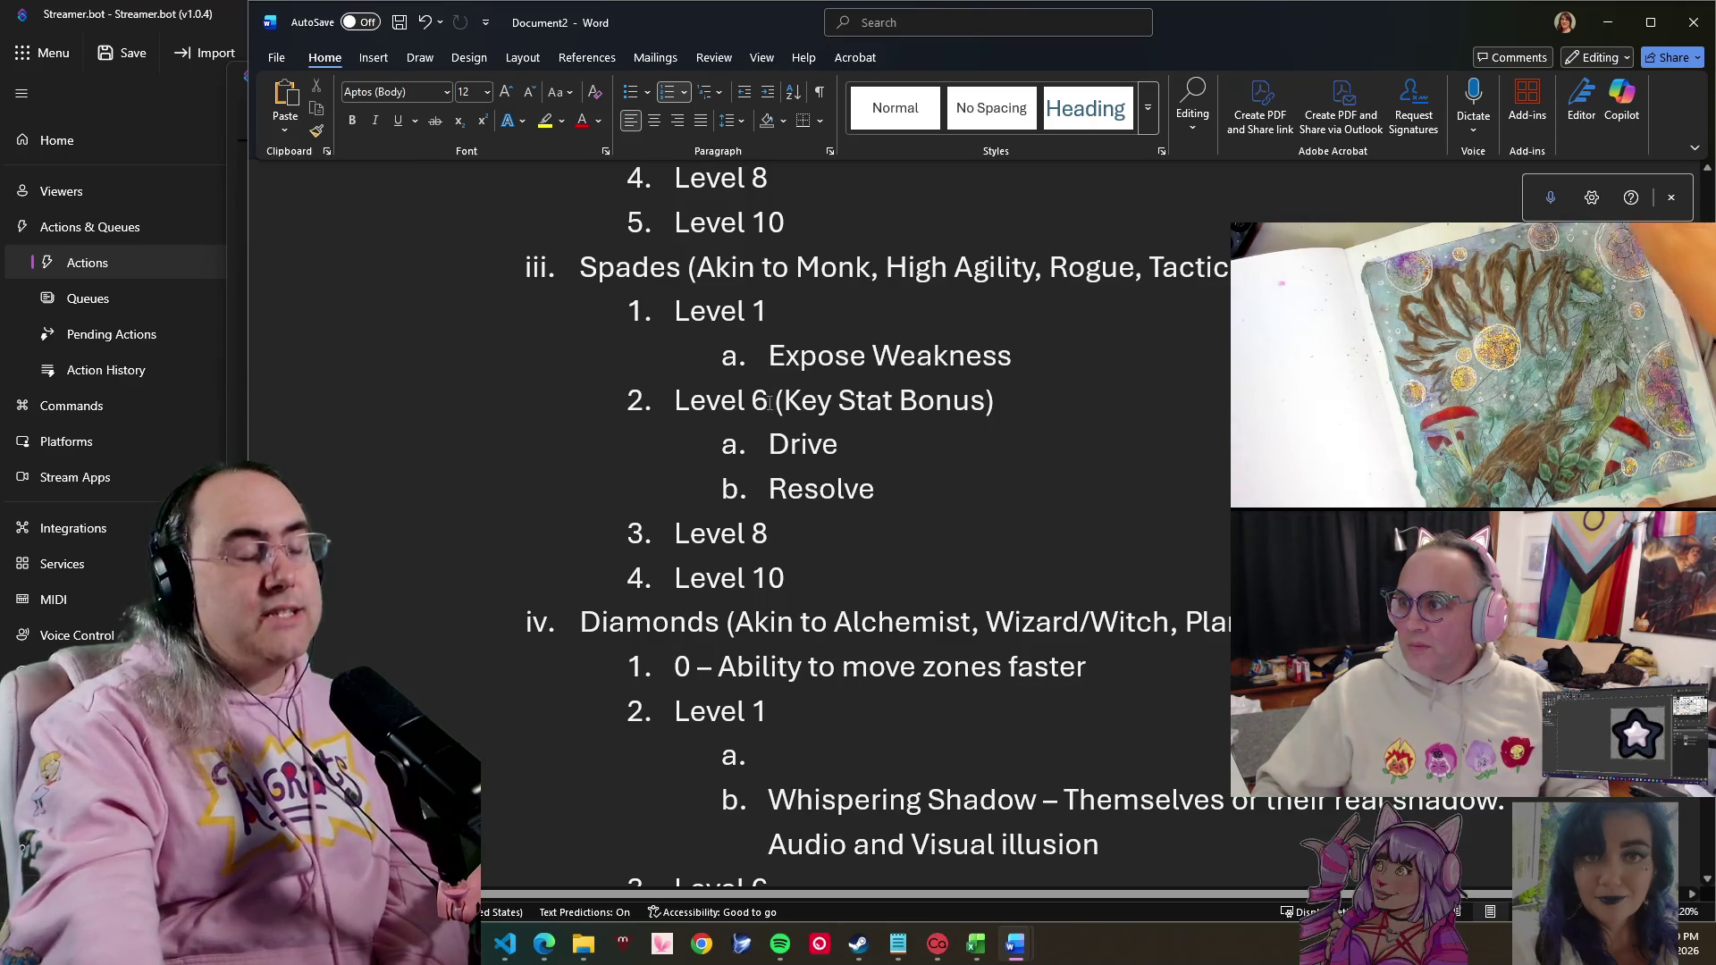
pyautogui.moveTo(771, 399); pyautogui.dragTo(992, 401)
pyautogui.click(1012, 406)
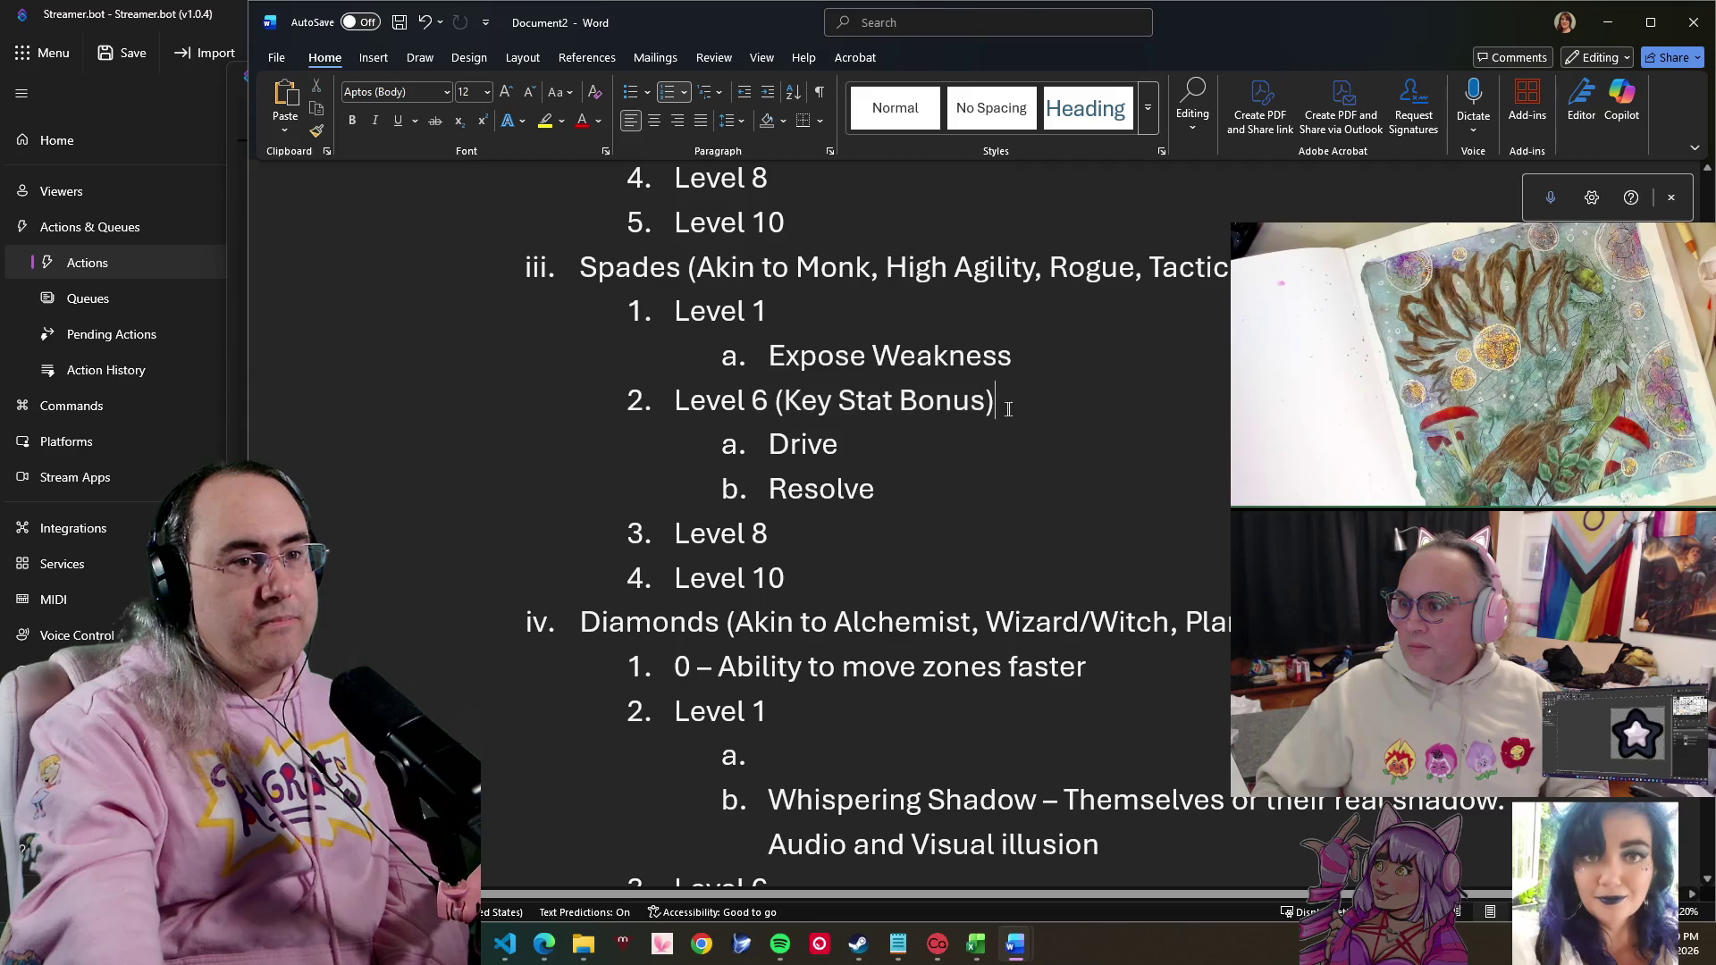
pyautogui.tripleClick(833, 403)
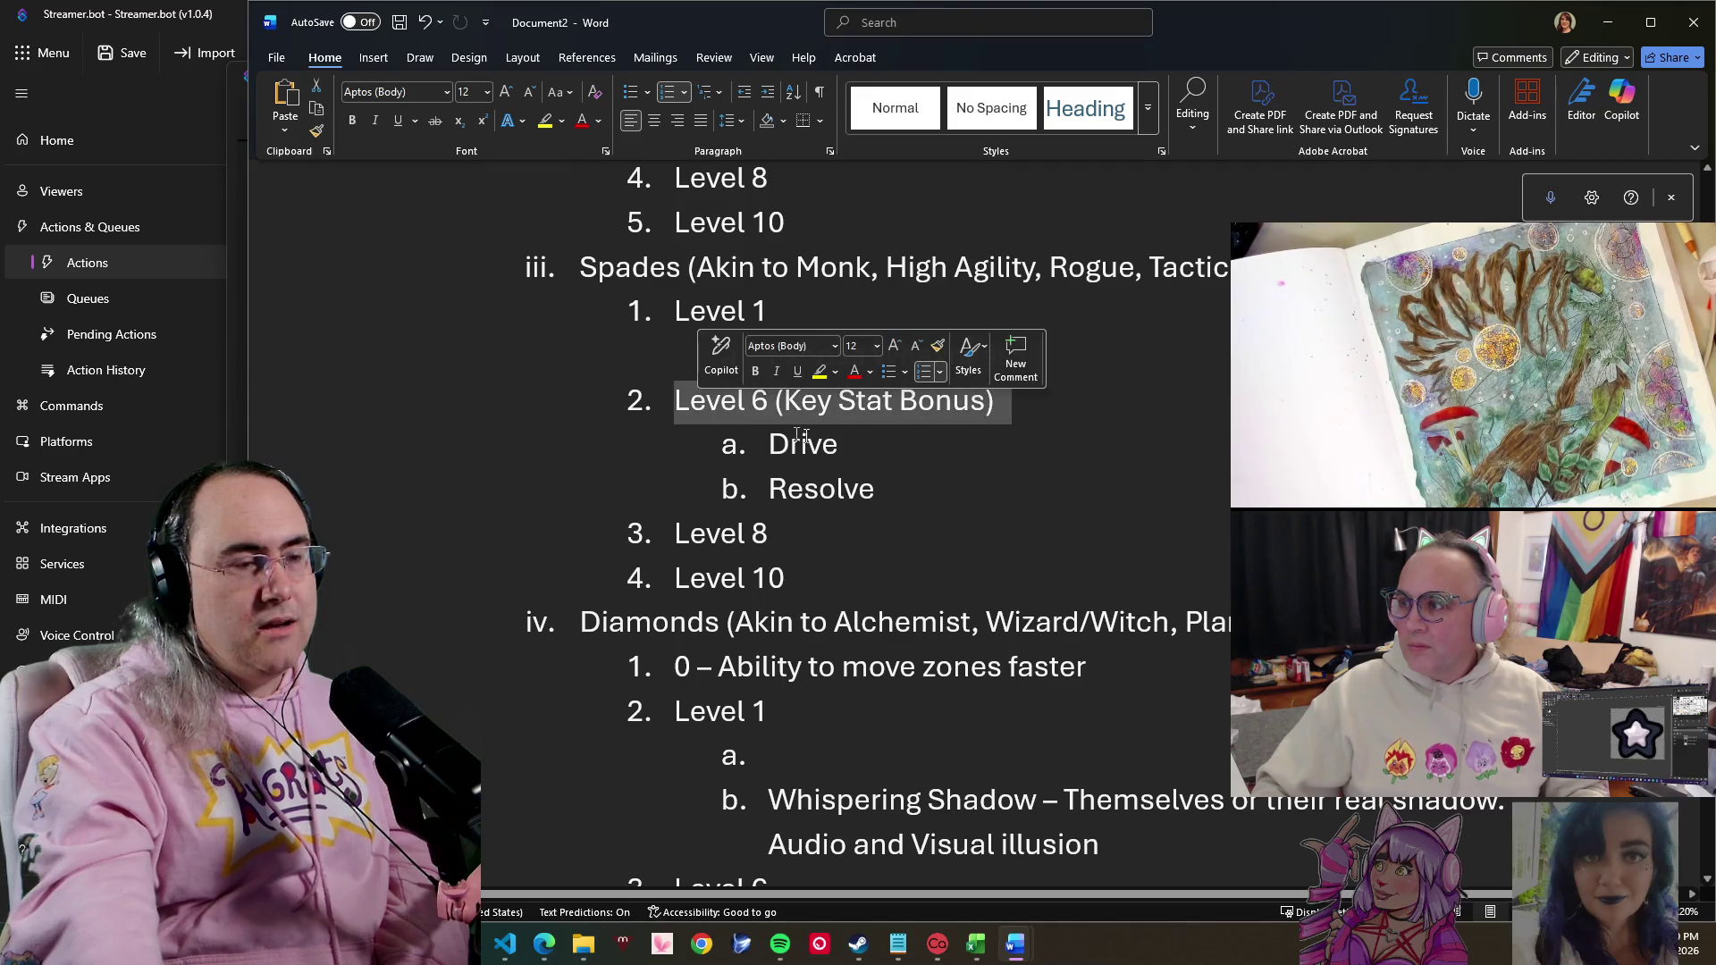
pyautogui.click(885, 454)
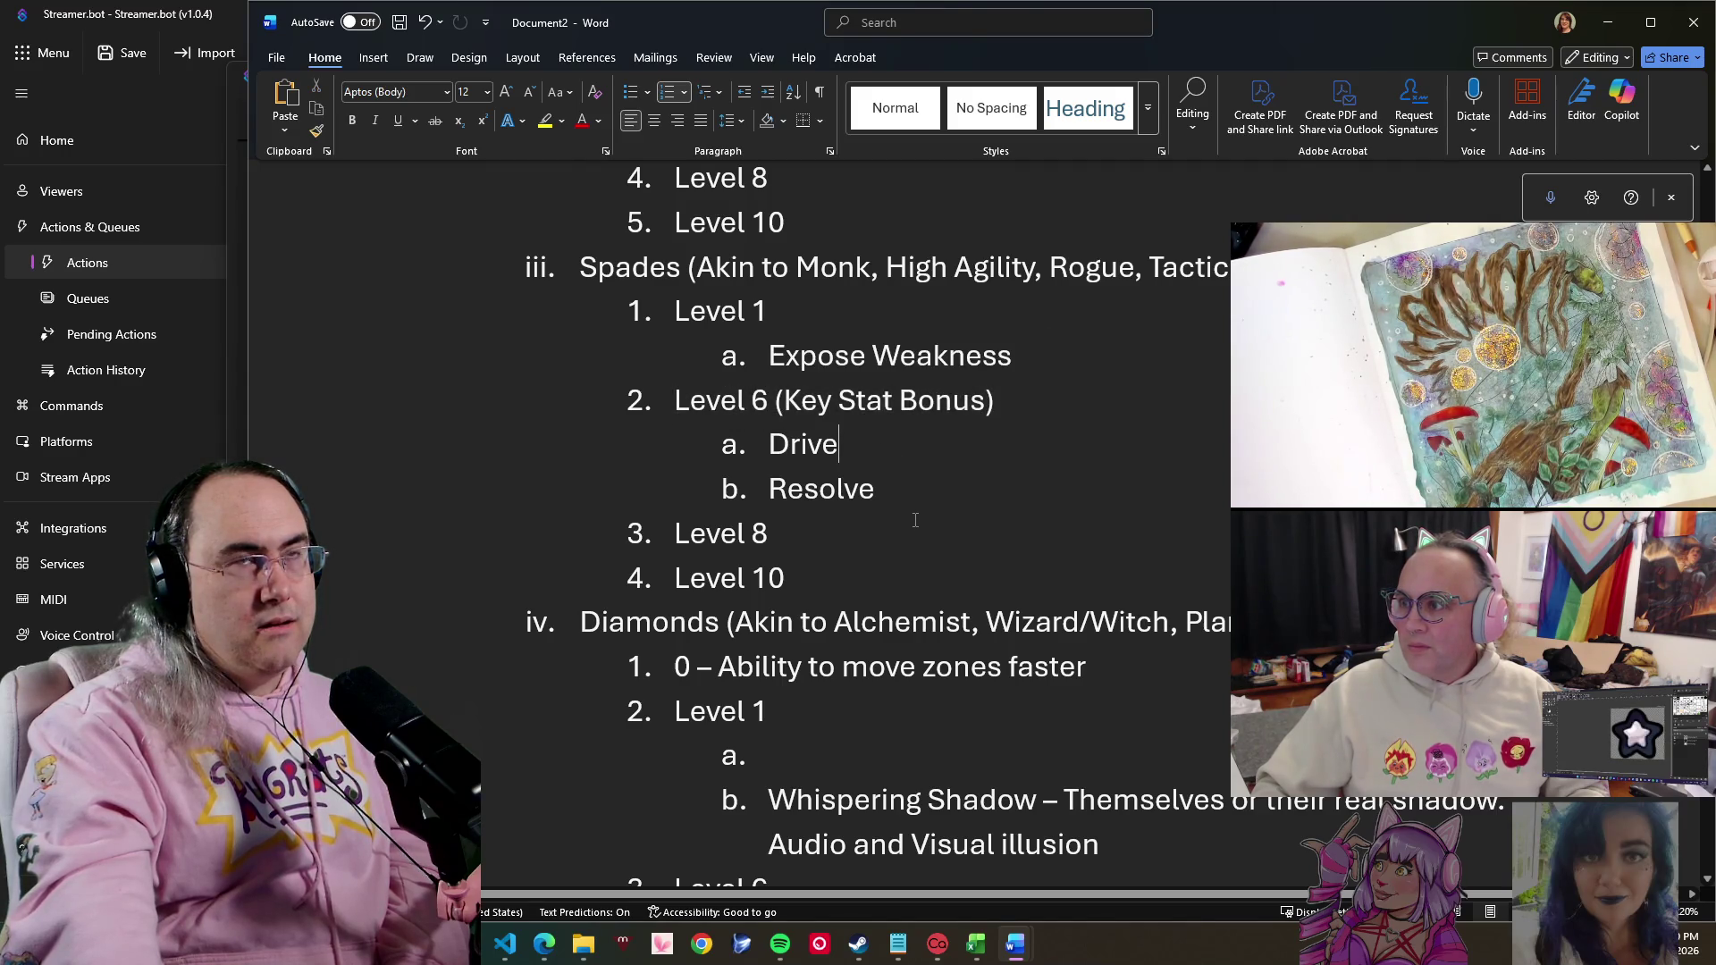
pyautogui.scroll(2, 916, 518)
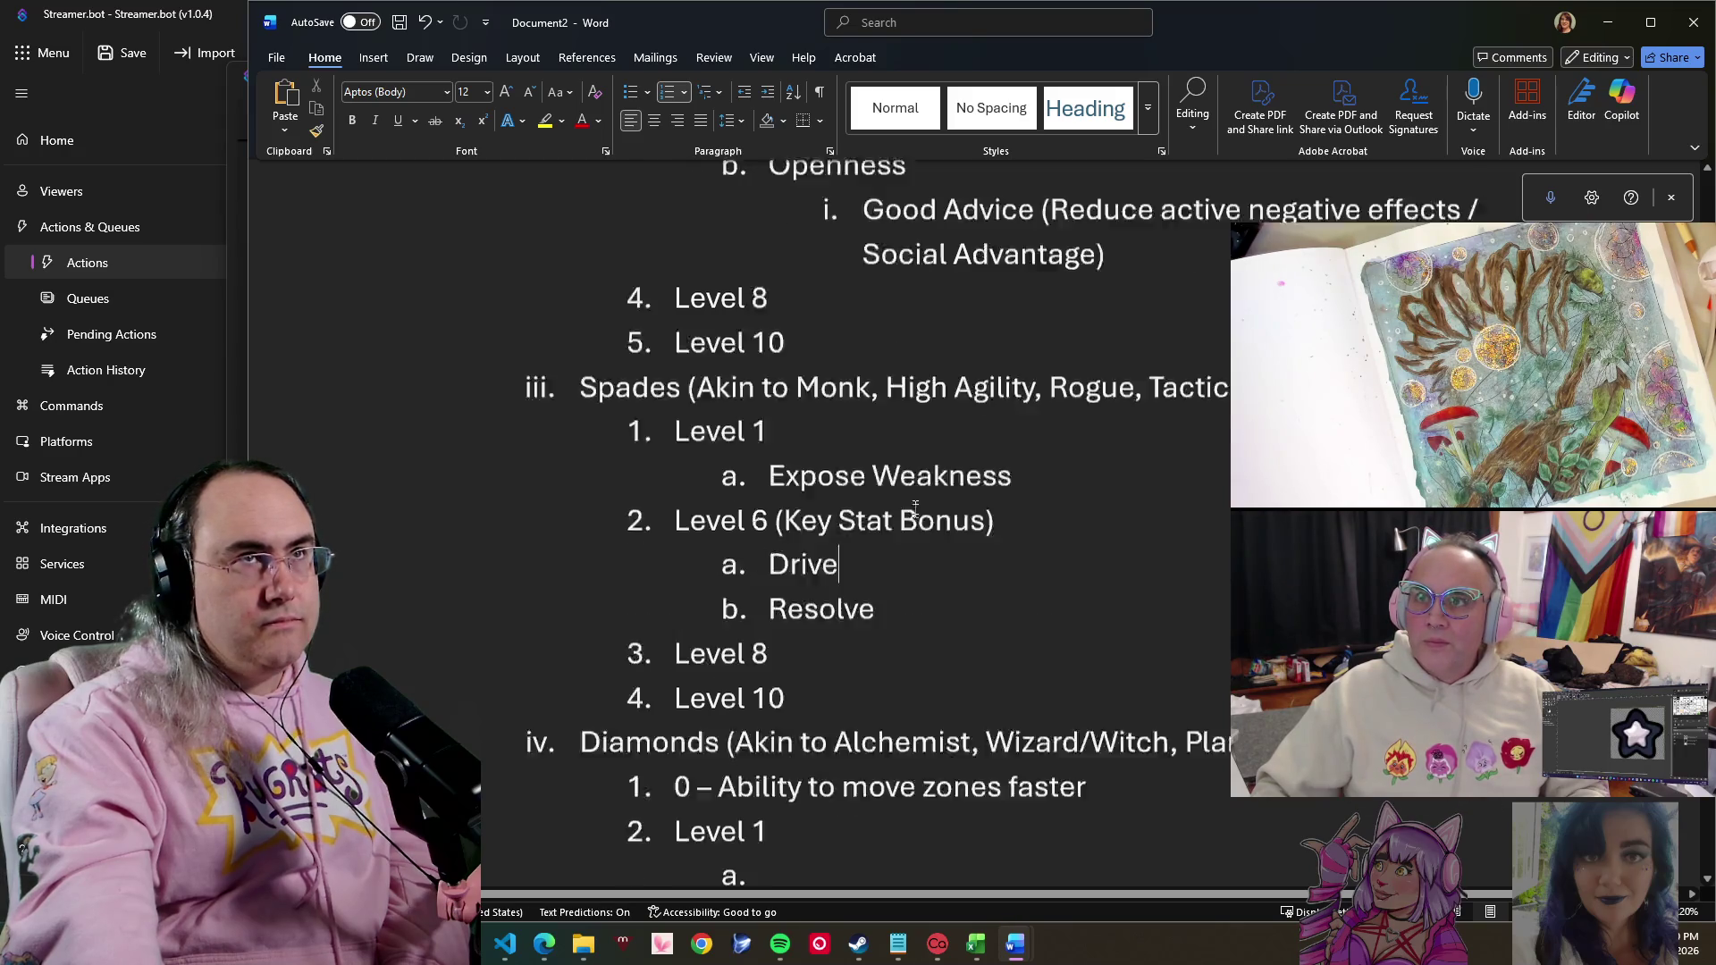
pyautogui.scroll(5, 911, 503)
pyautogui.scroll(10, 907, 489)
pyautogui.scroll(5, 904, 478)
pyautogui.scroll(4, 905, 482)
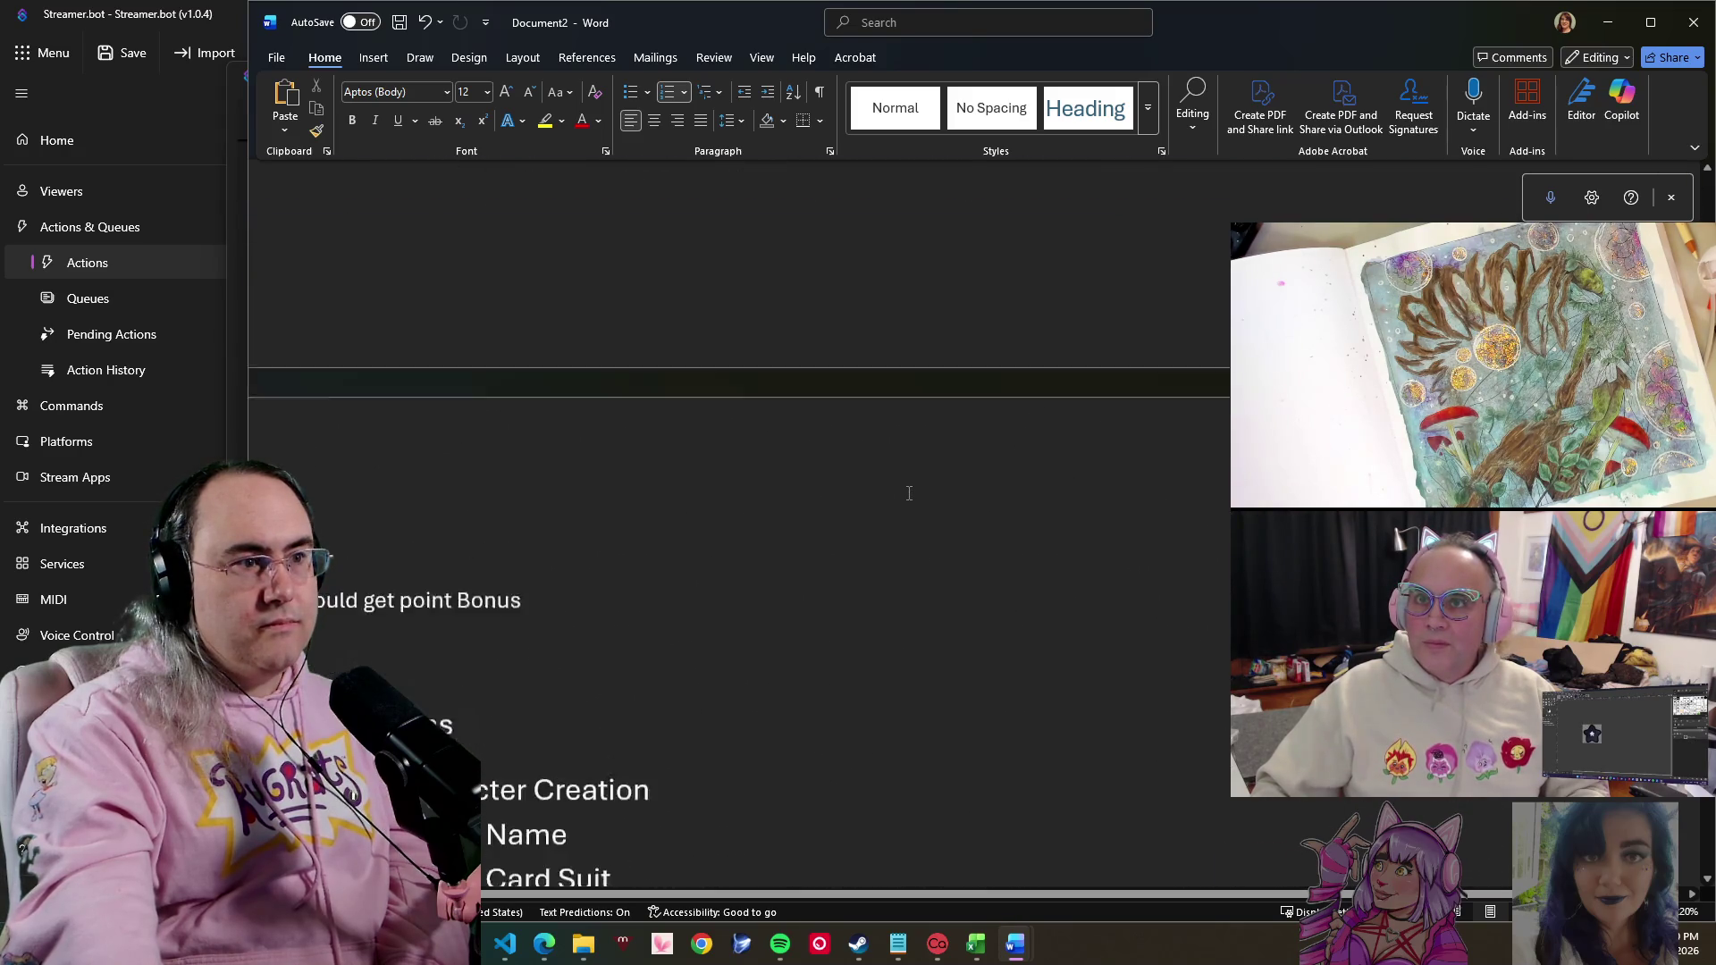
pyautogui.scroll(5, 908, 491)
pyautogui.scroll(1, 908, 493)
pyautogui.scroll(-1, 907, 493)
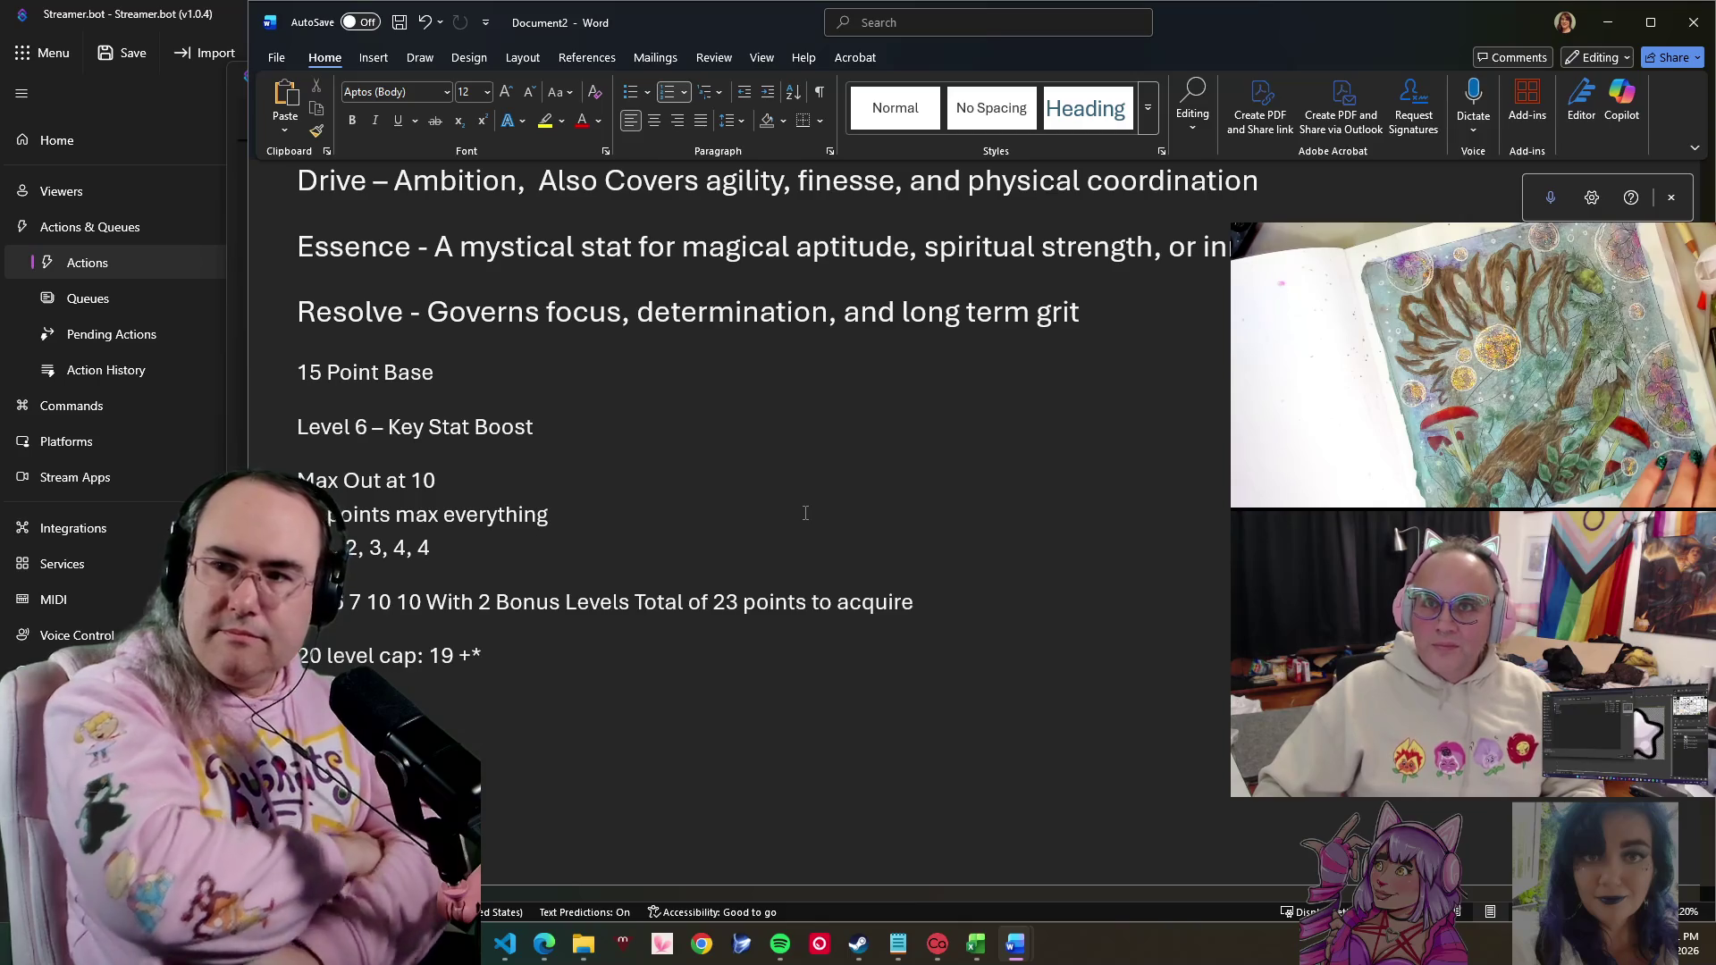
pyautogui.scroll(-5, 779, 544)
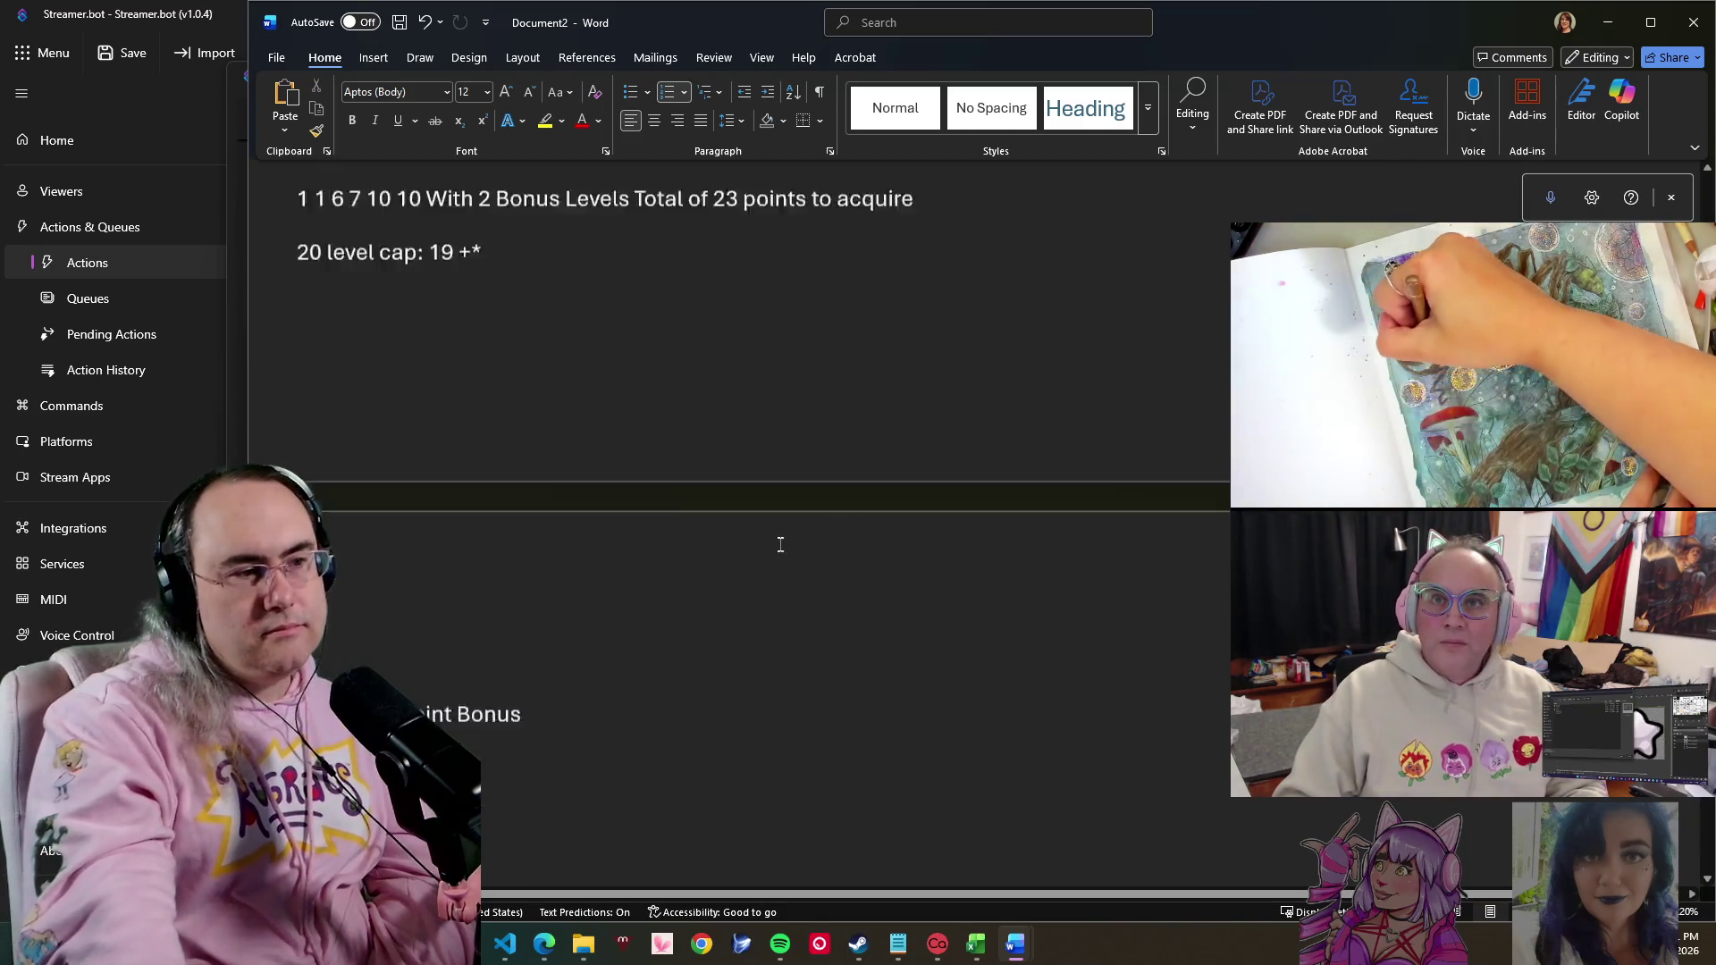
pyautogui.scroll(-2, 779, 544)
pyautogui.scroll(5, 751, 544)
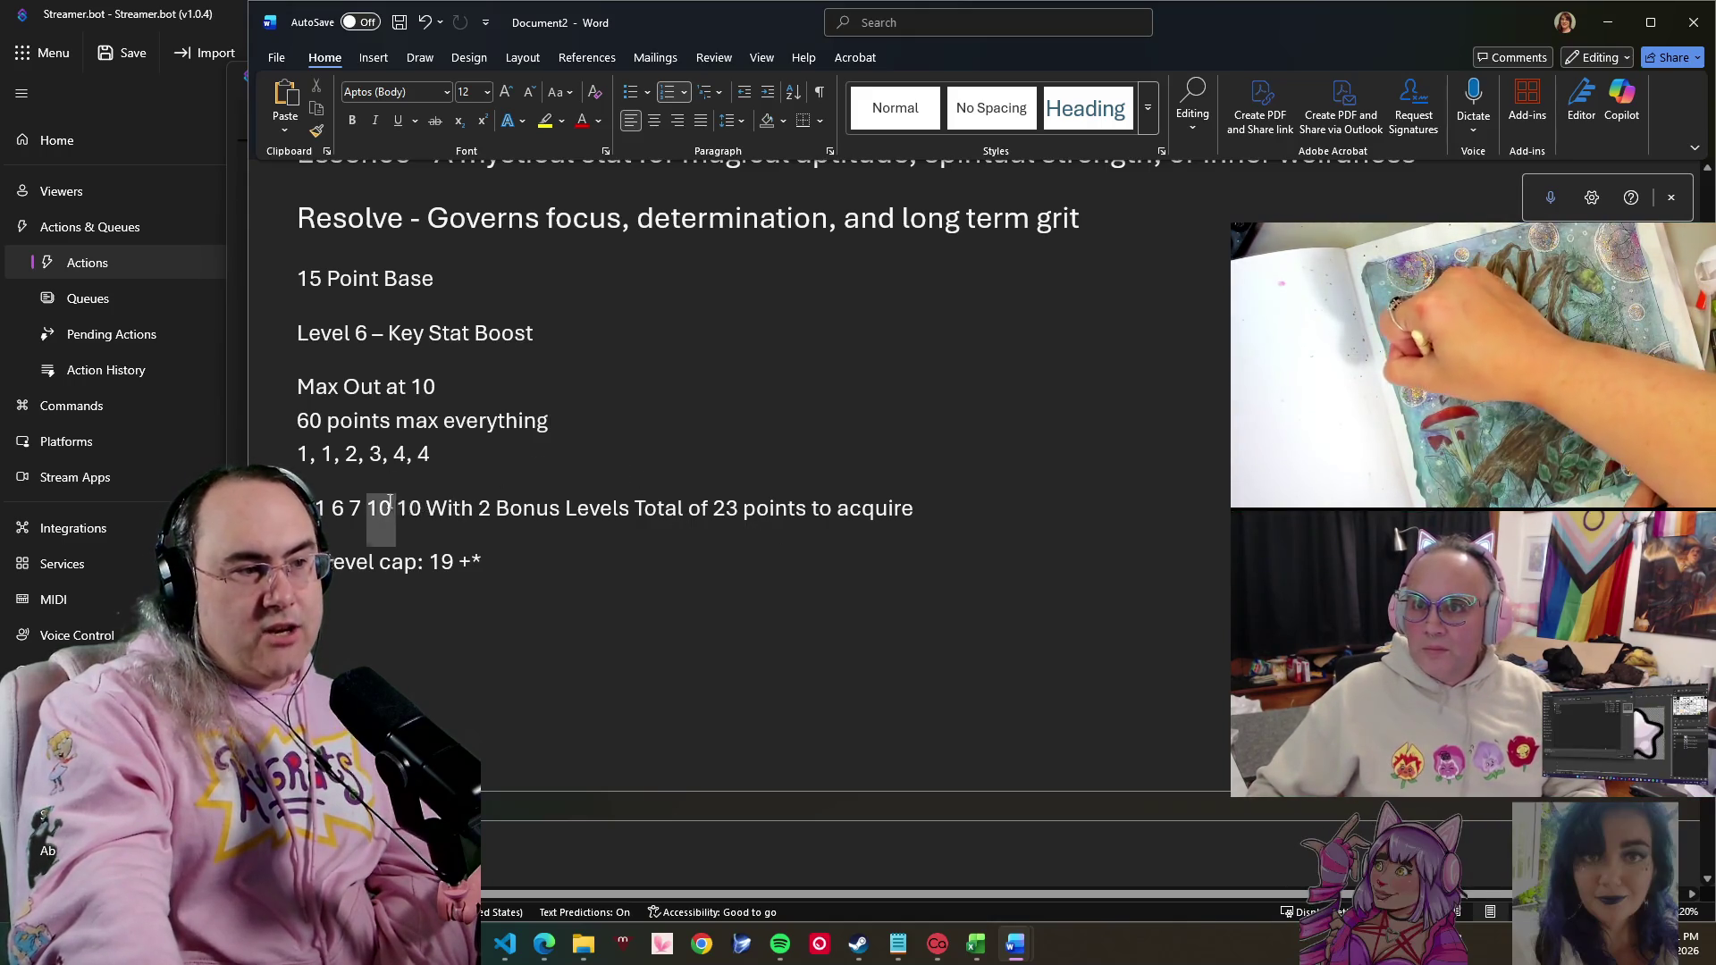
# - Place the caret at the end of the 'level cap: 19 +*' line beneath the progression numbers
pyautogui.click(419, 511)
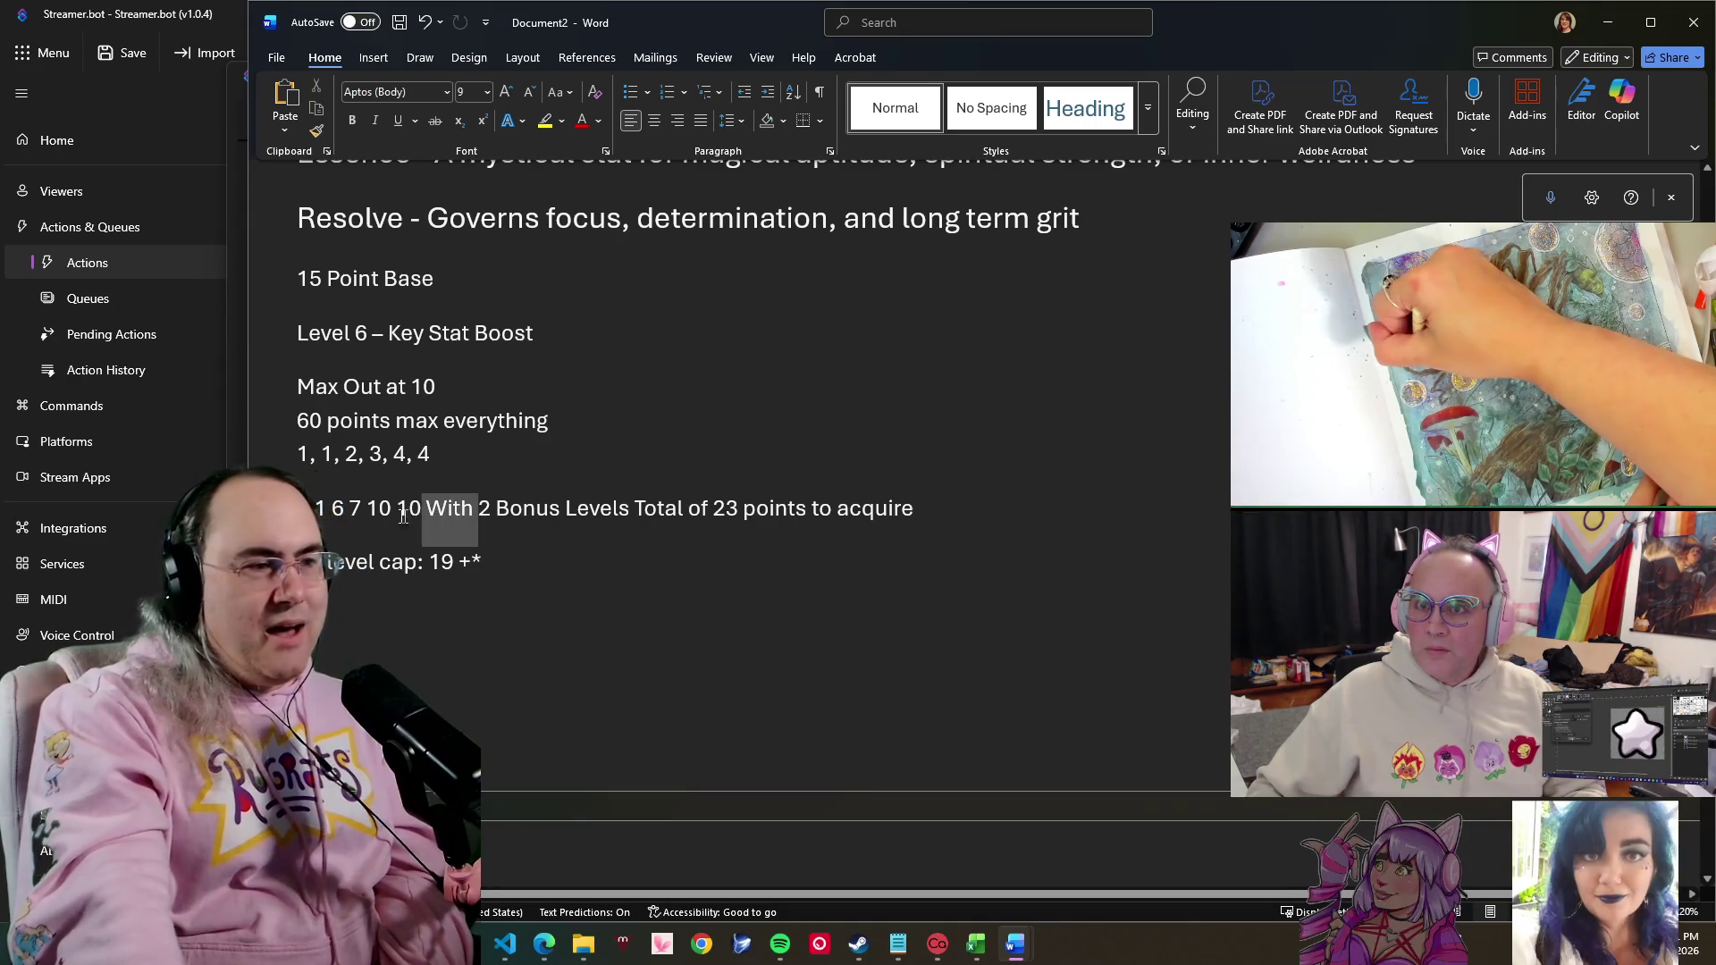
pyautogui.moveTo(479, 507); pyautogui.dragTo(344, 509)
pyautogui.click(582, 562)
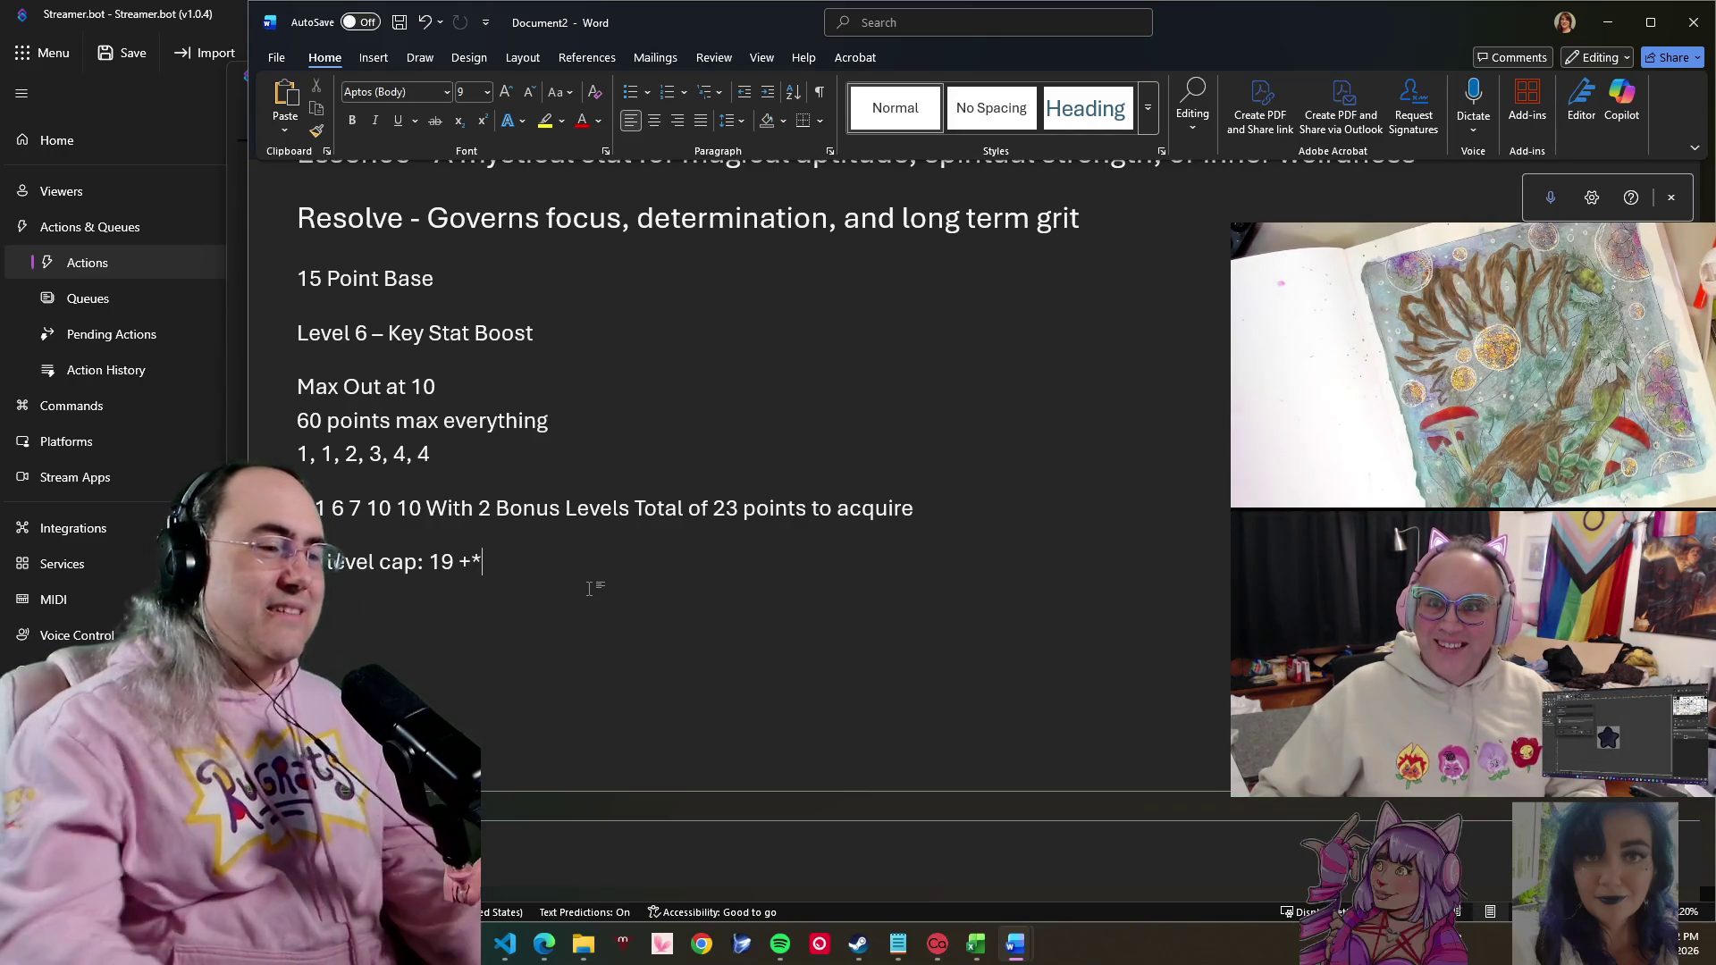
pyautogui.scroll(-3, 590, 588)
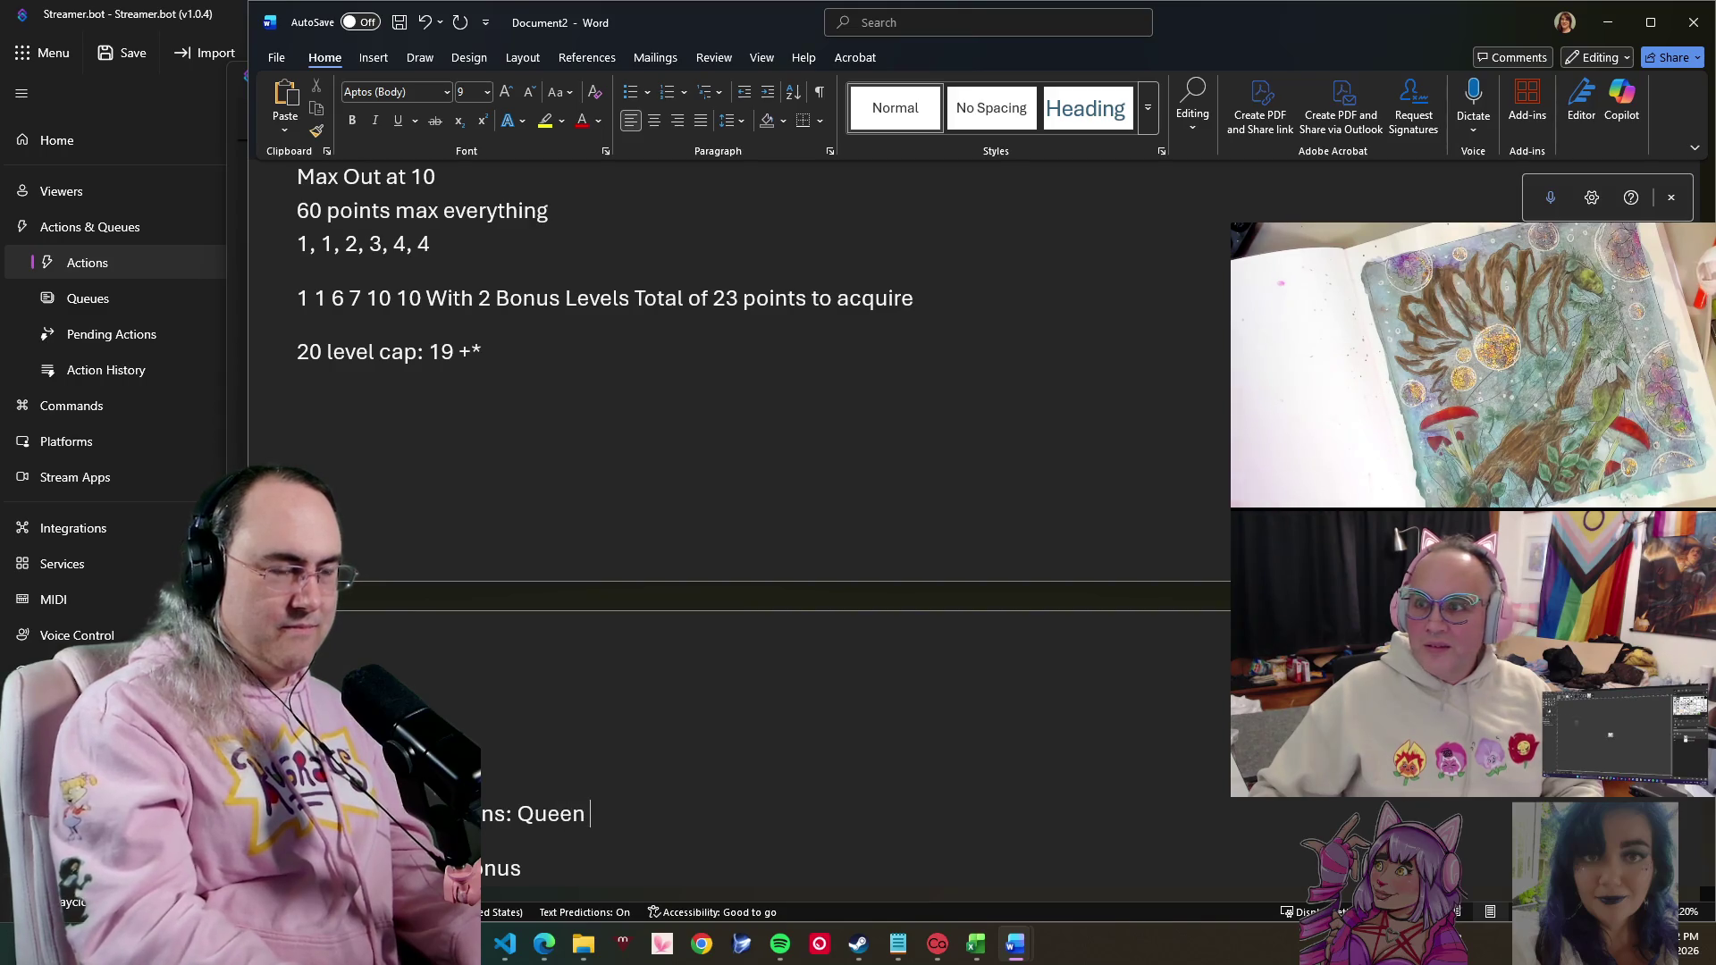
pyautogui.write('Round')
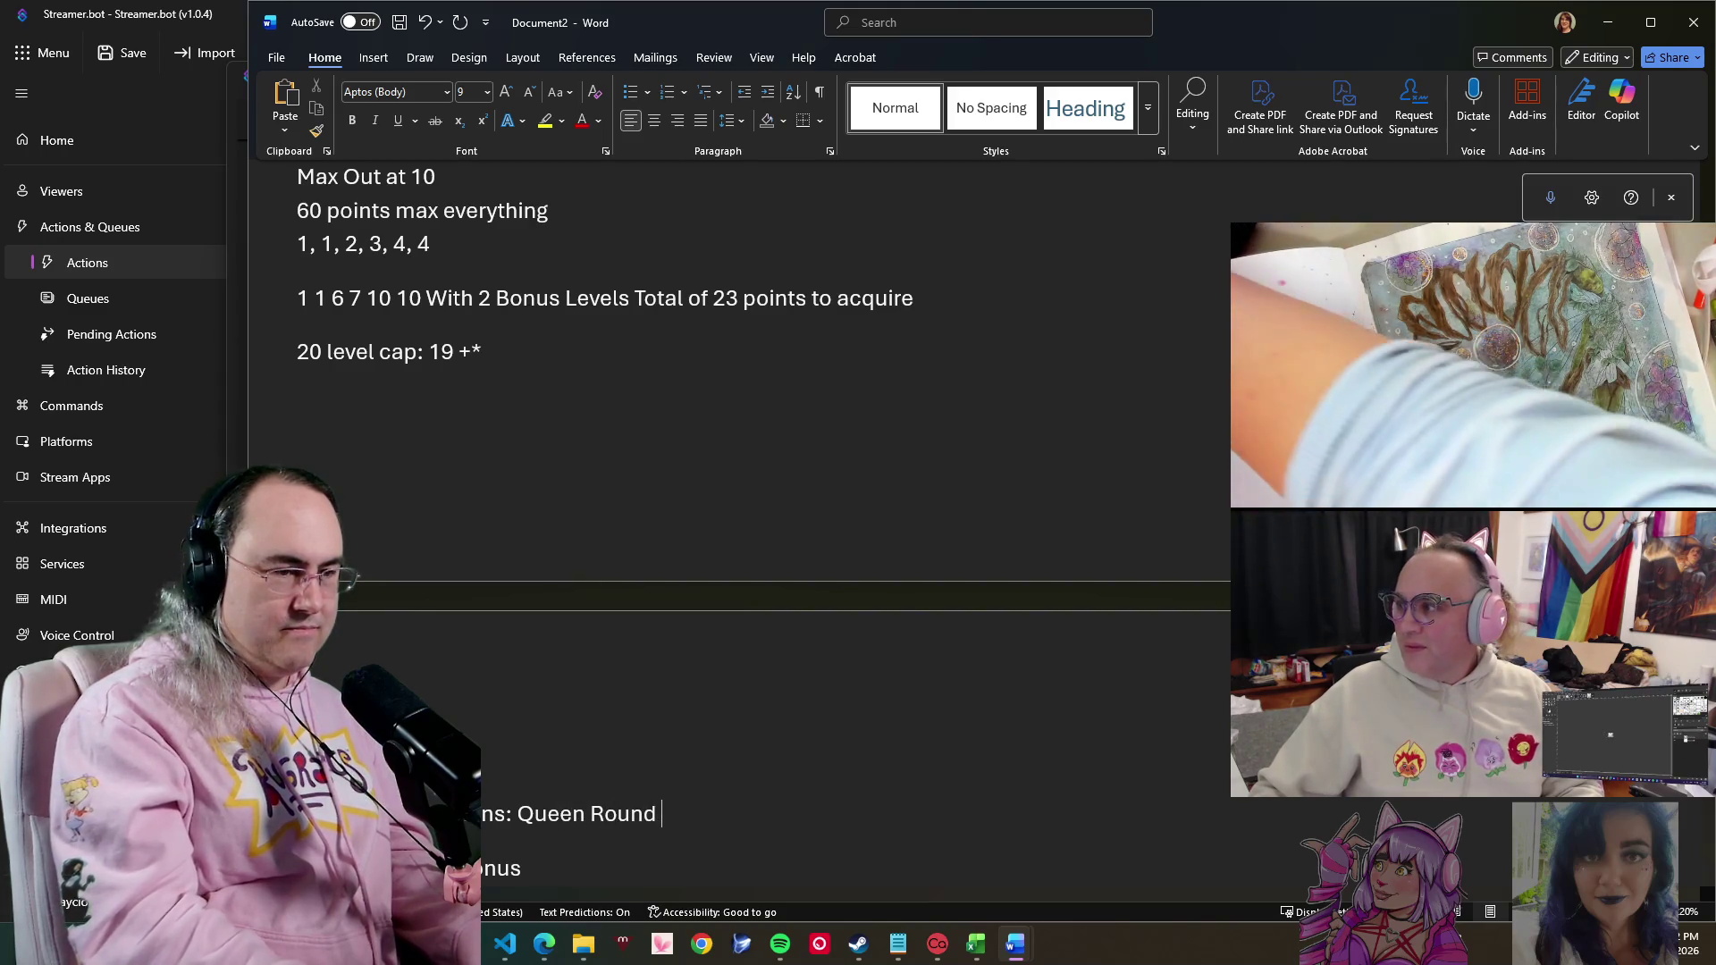
pyautogui.write(' = All')
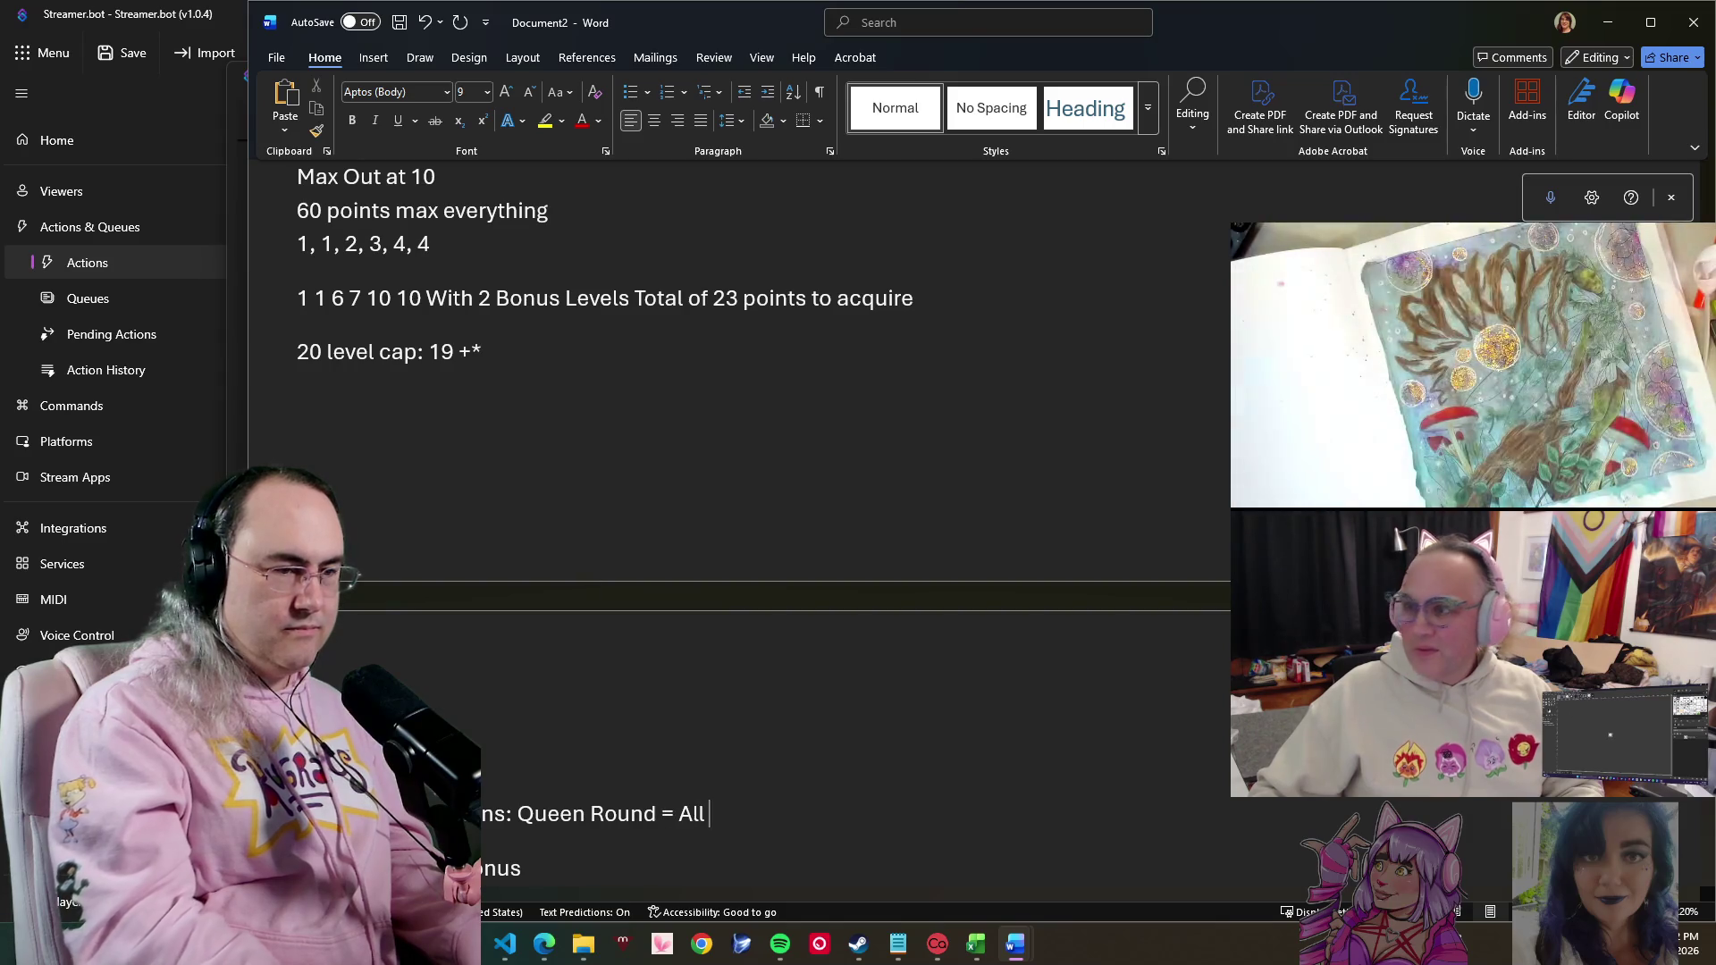
pyautogui.write(' Stats bump u')
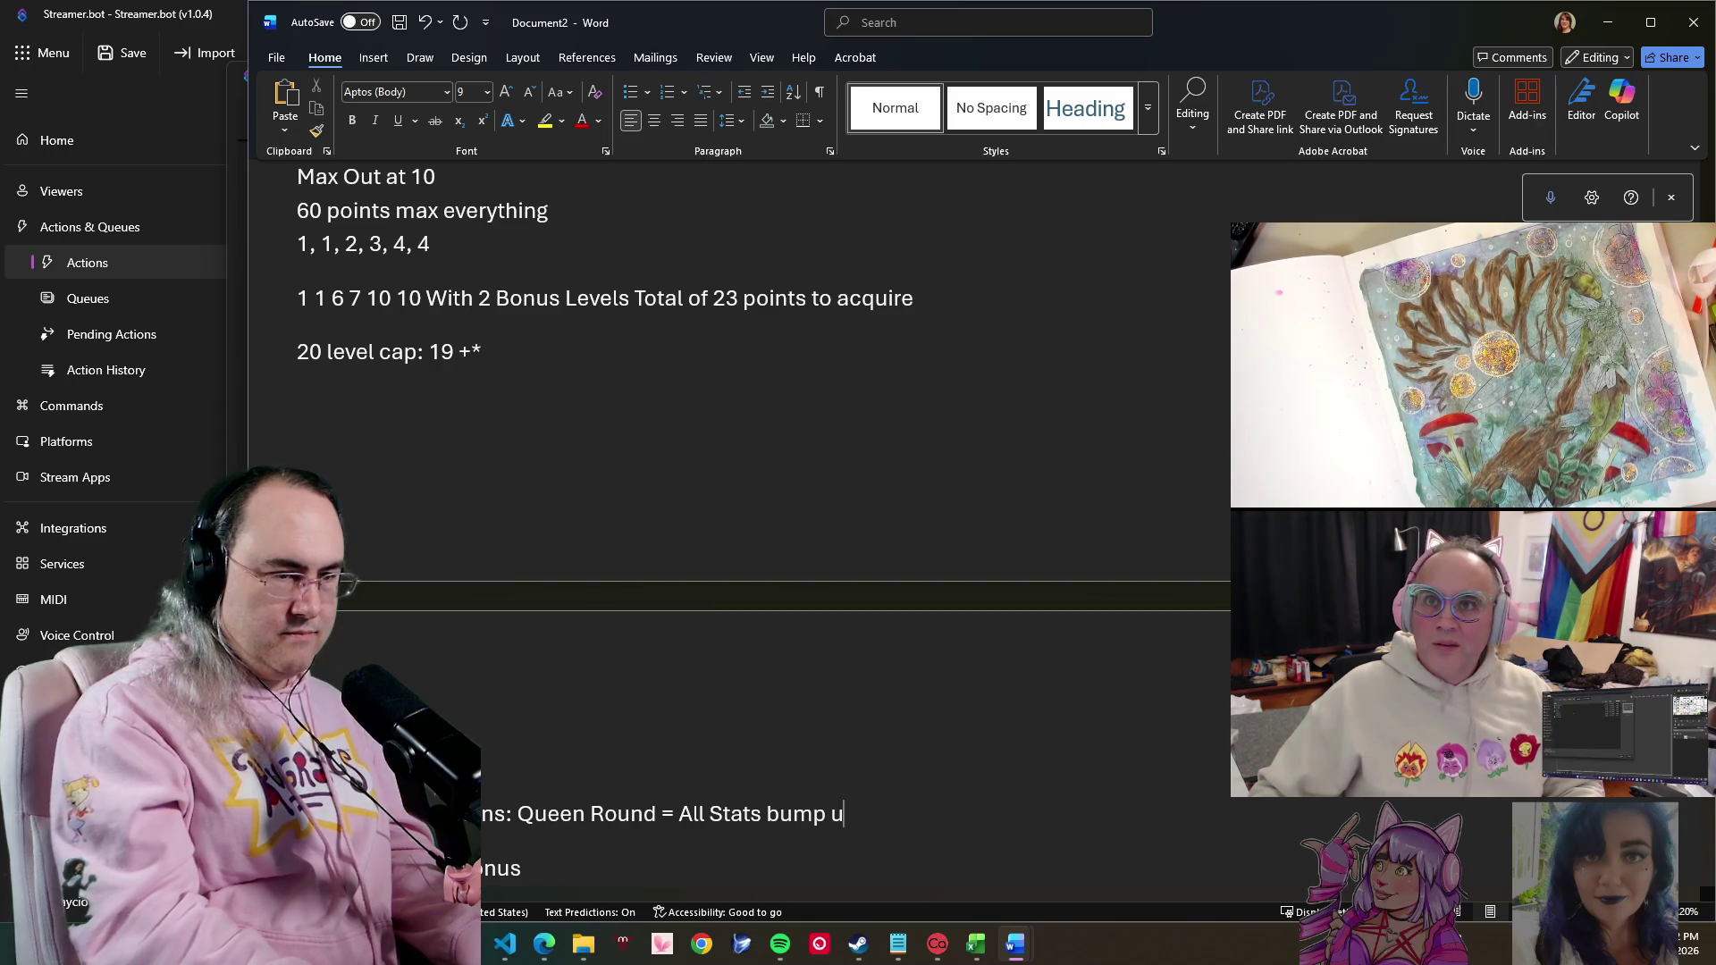
pyautogui.write('p')
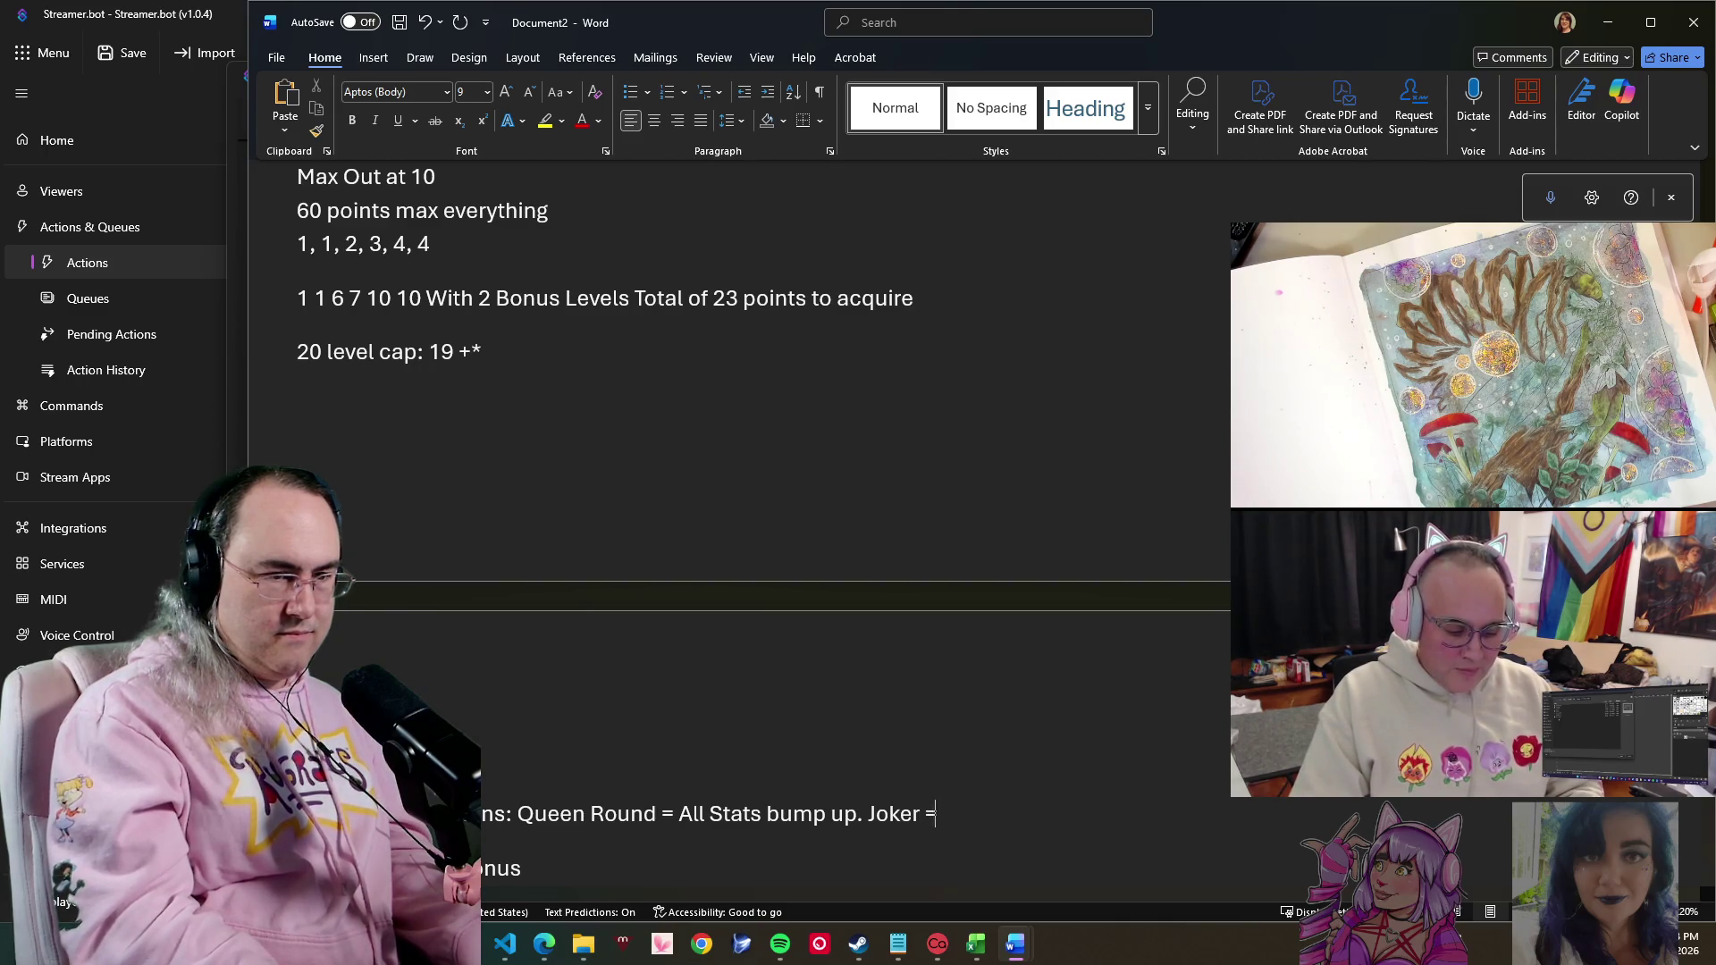
pyautogui.write('Low')
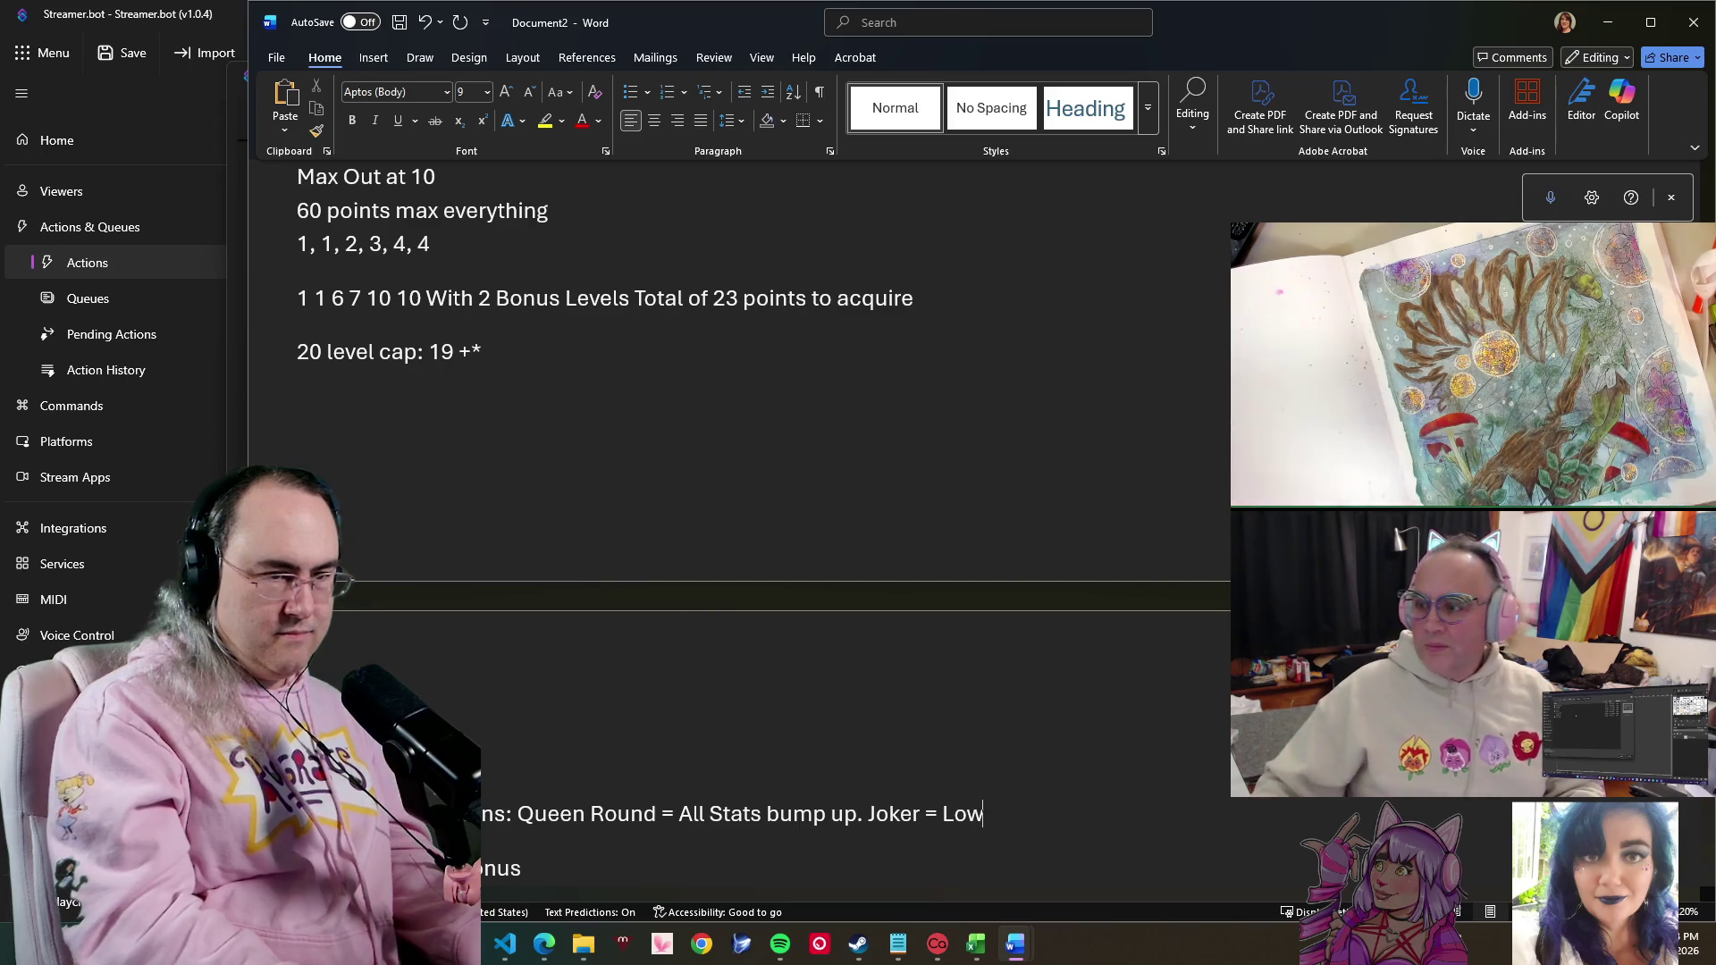
pyautogui.write(' Stat ')
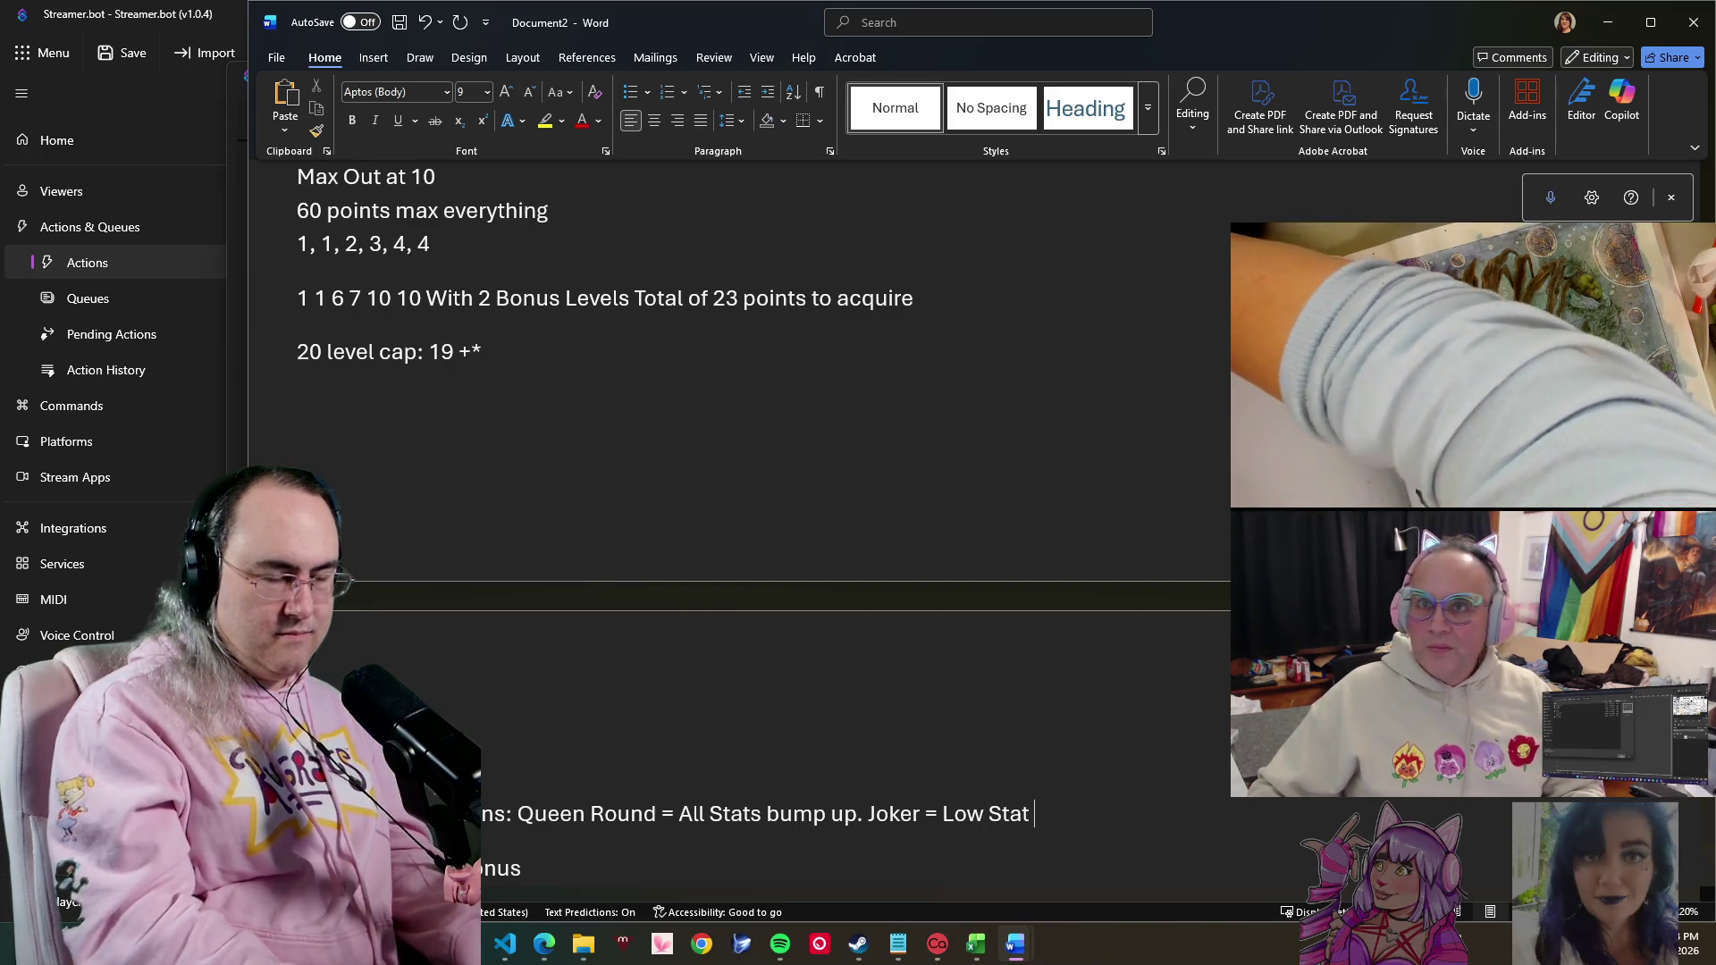
pyautogui.write('bumps u')
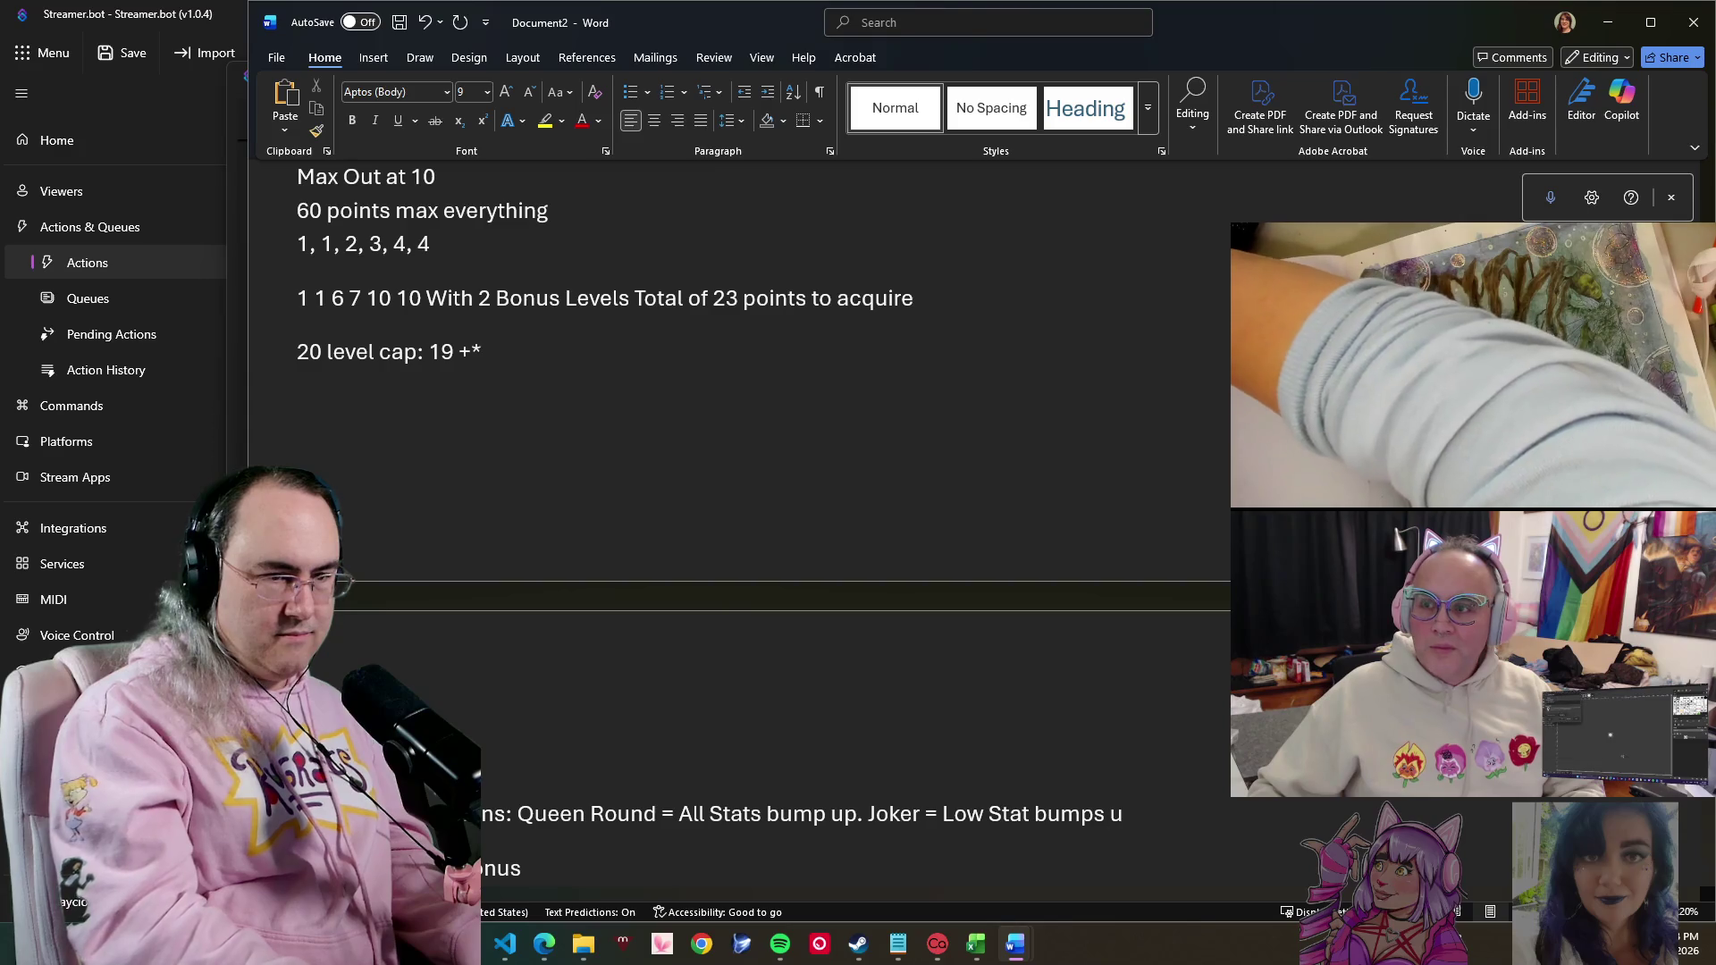
pyautogui.write('p. Mad Hatter Ec')
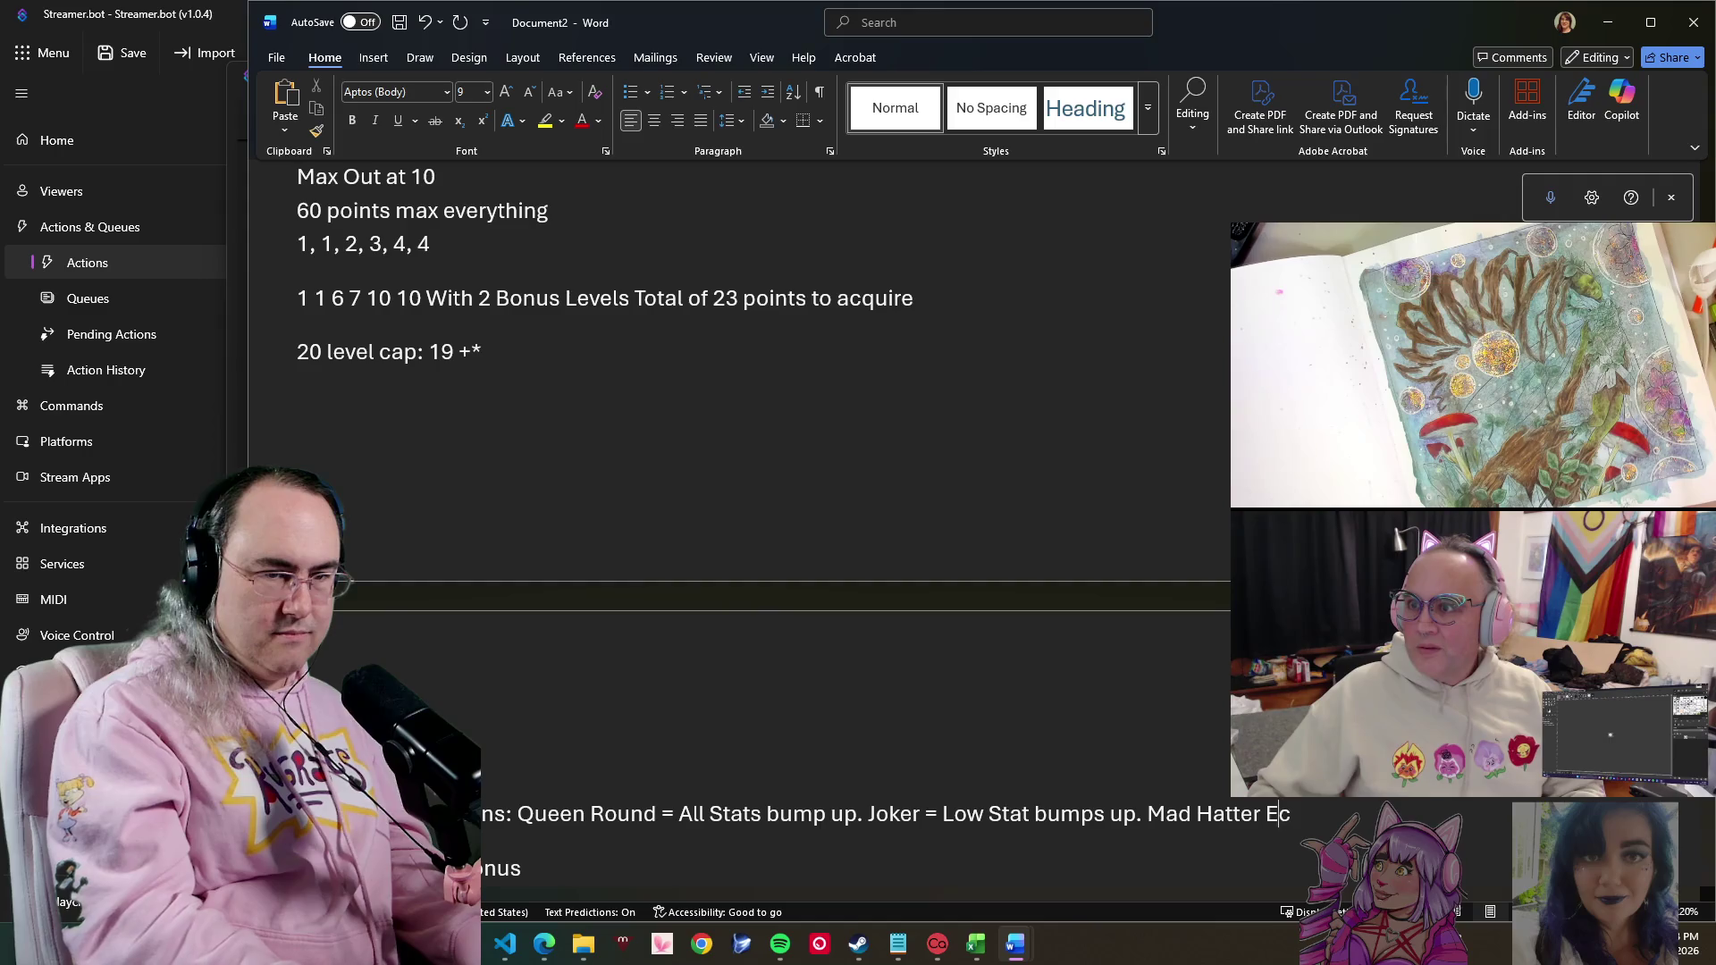
# - Fix the mistyped letter in 'Mad Hatter' on the Stat Rule Variations line
pyautogui.press('BackSpace')
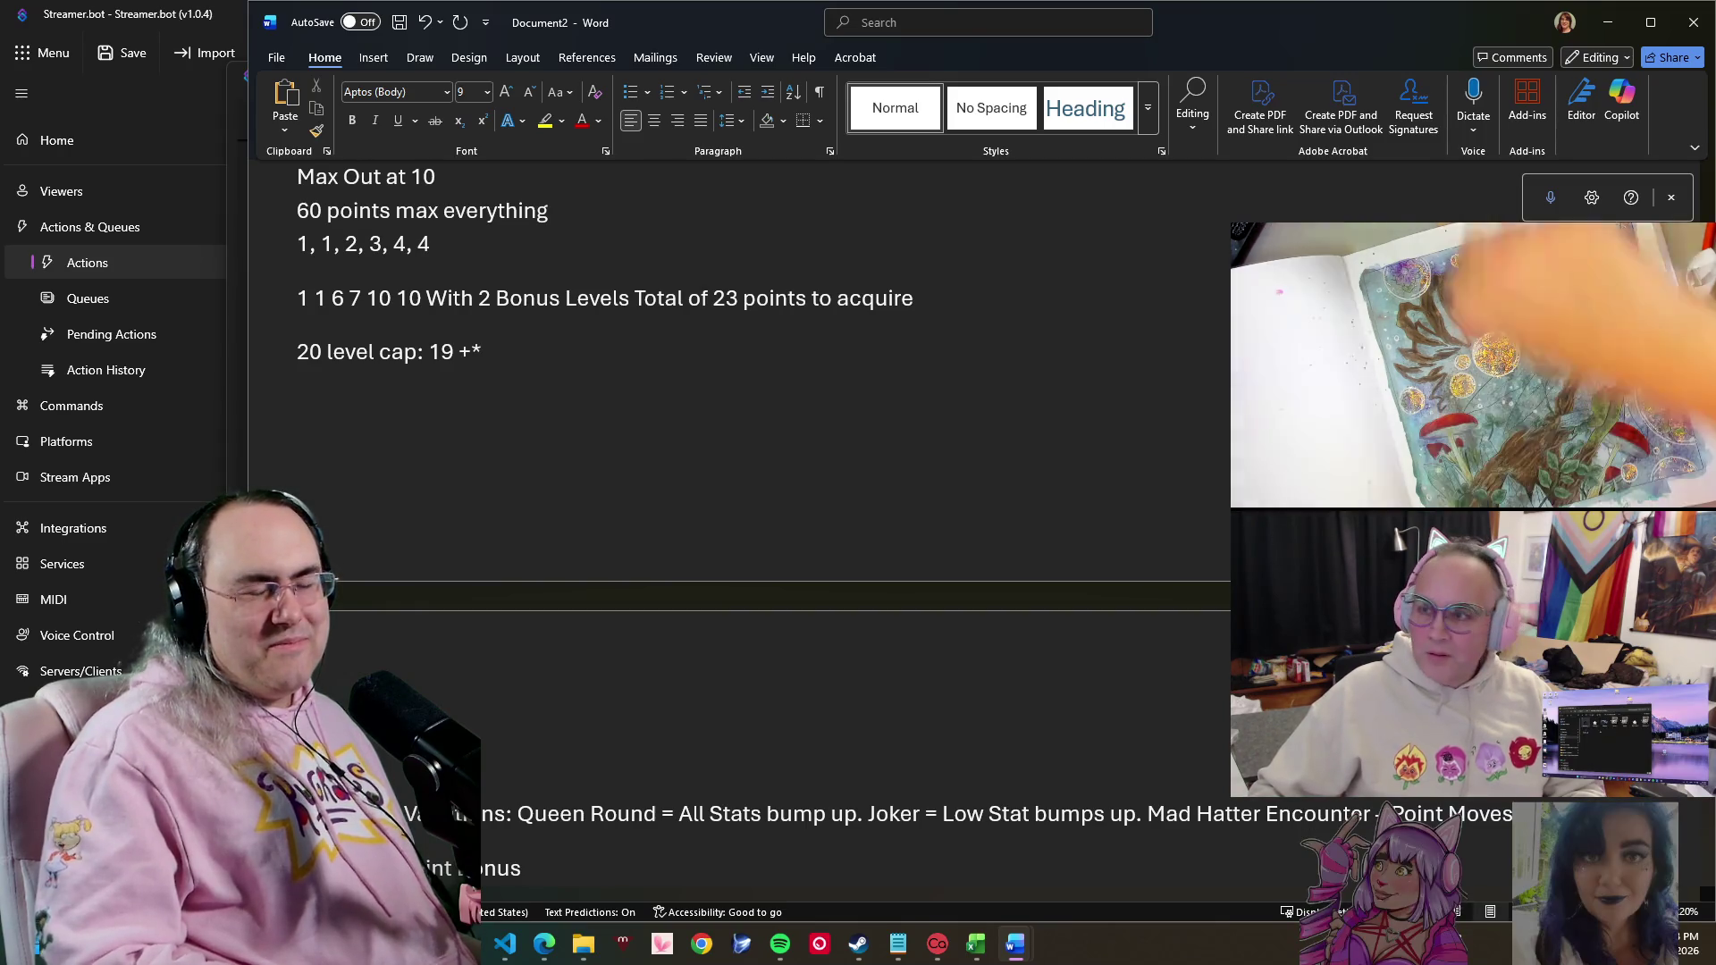
pyautogui.scroll(-3, 494, 366)
pyautogui.scroll(-2, 494, 365)
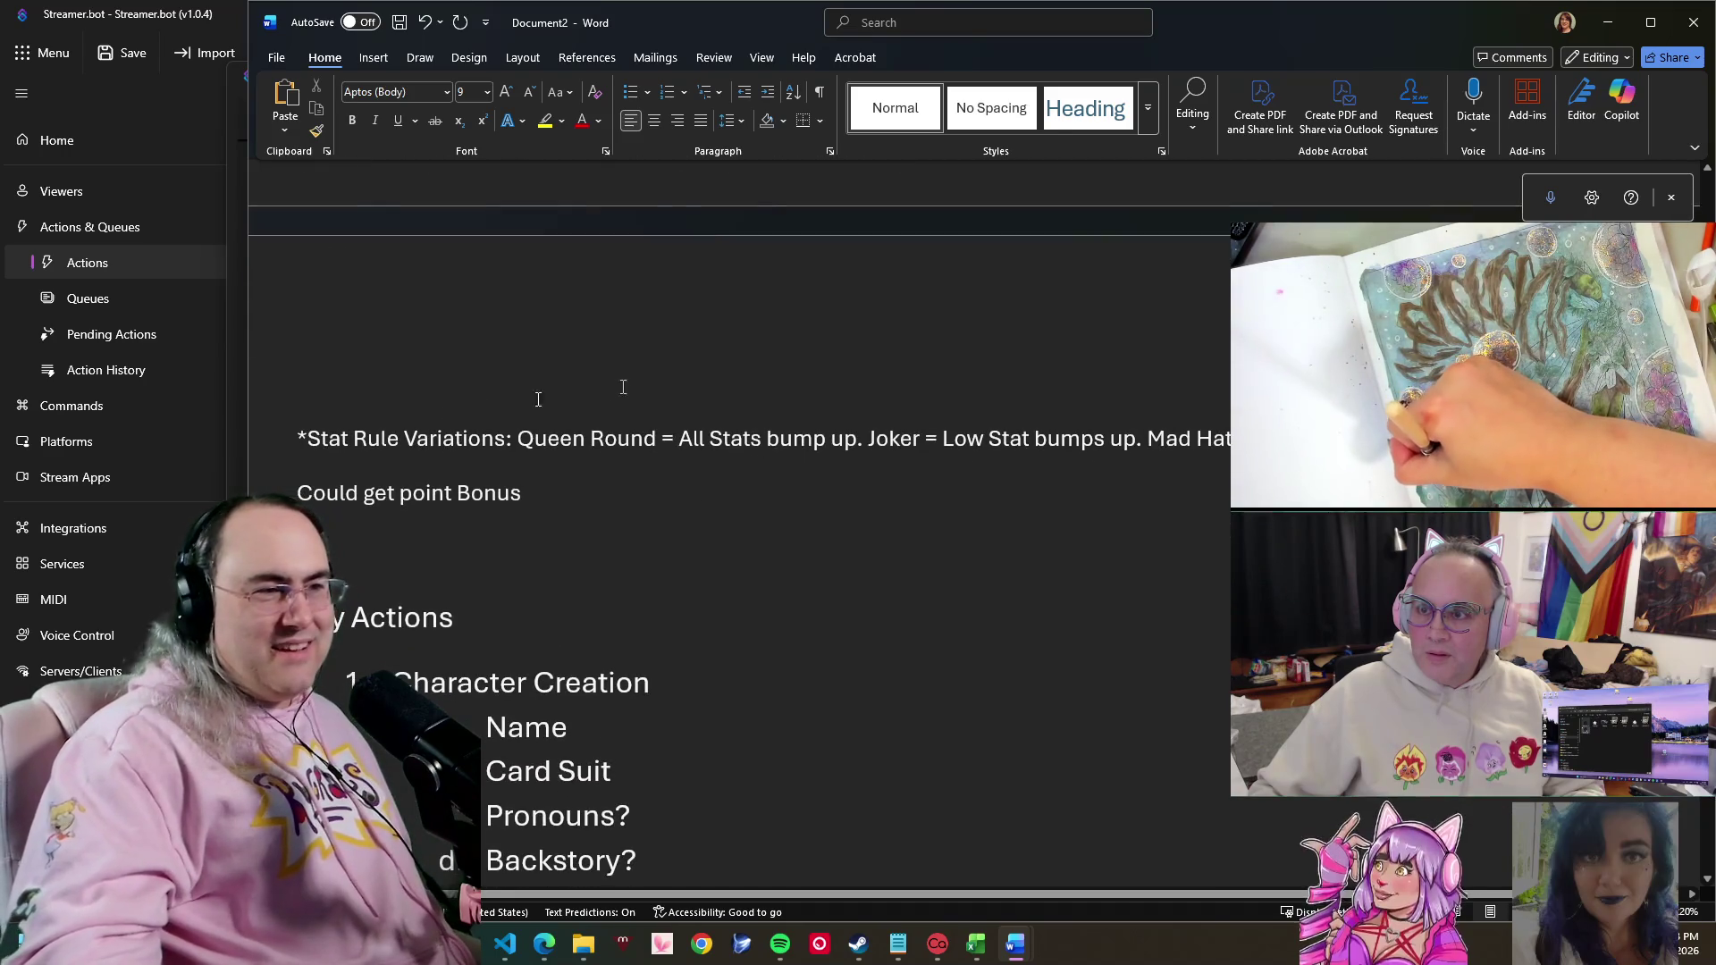
pyautogui.scroll(-3, 912, 490)
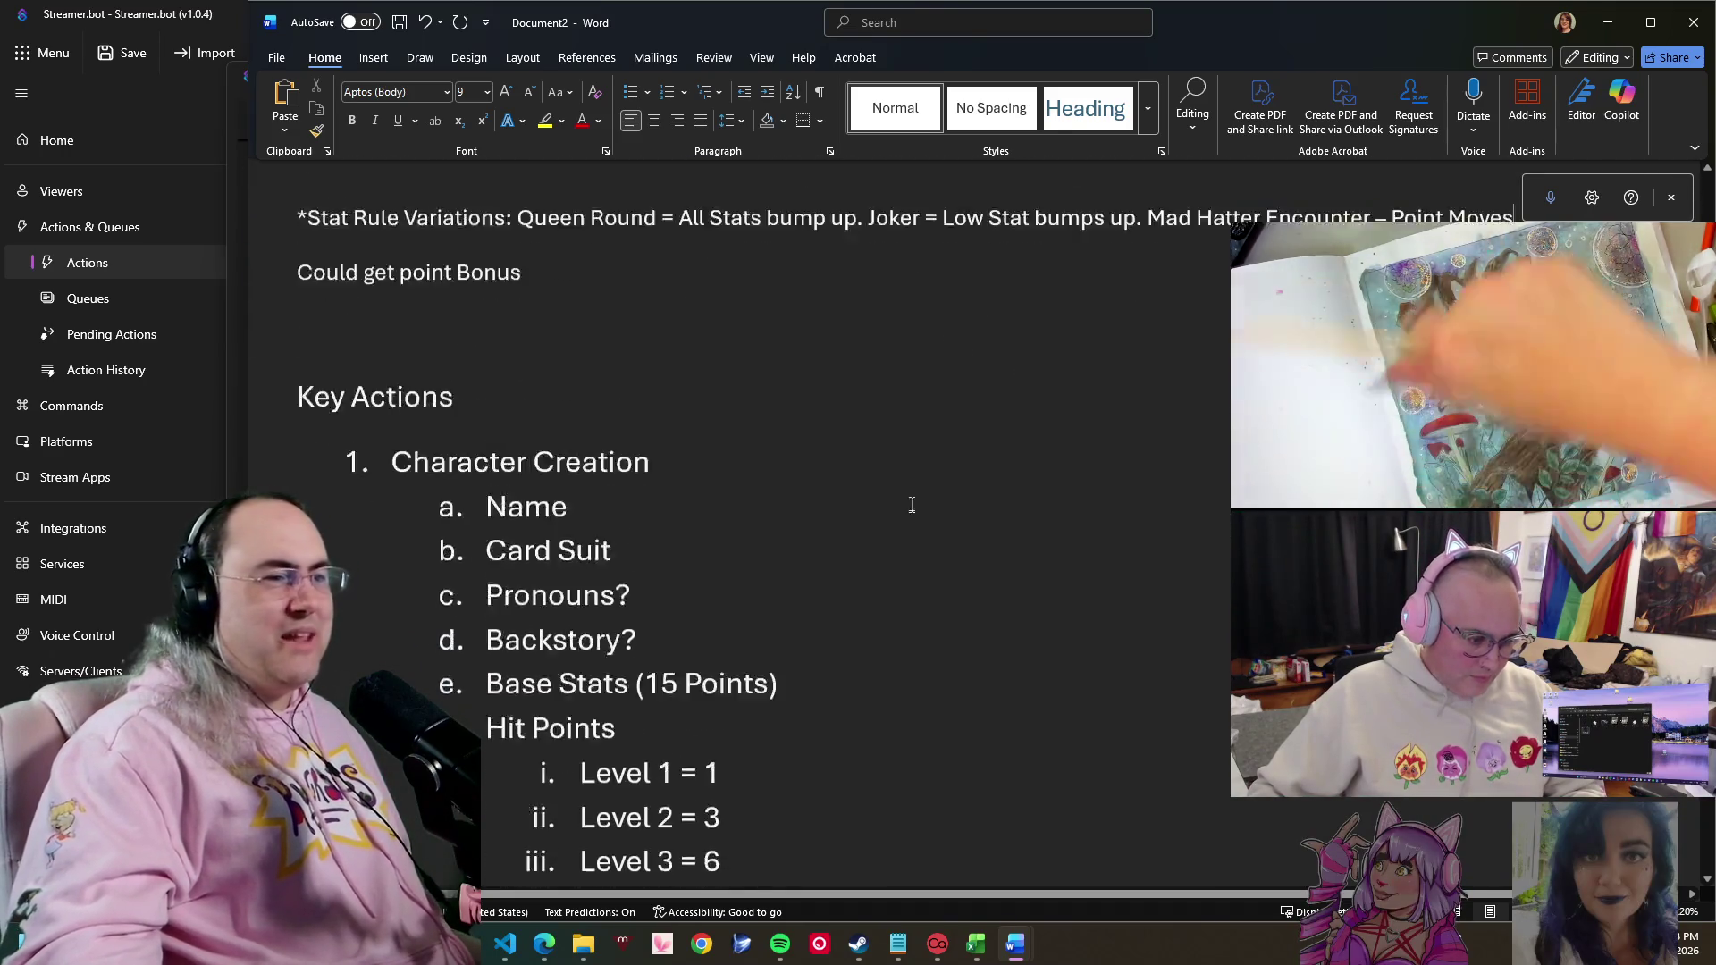
pyautogui.scroll(-10, 912, 501)
pyautogui.scroll(-6, 912, 501)
pyautogui.scroll(-3, 911, 509)
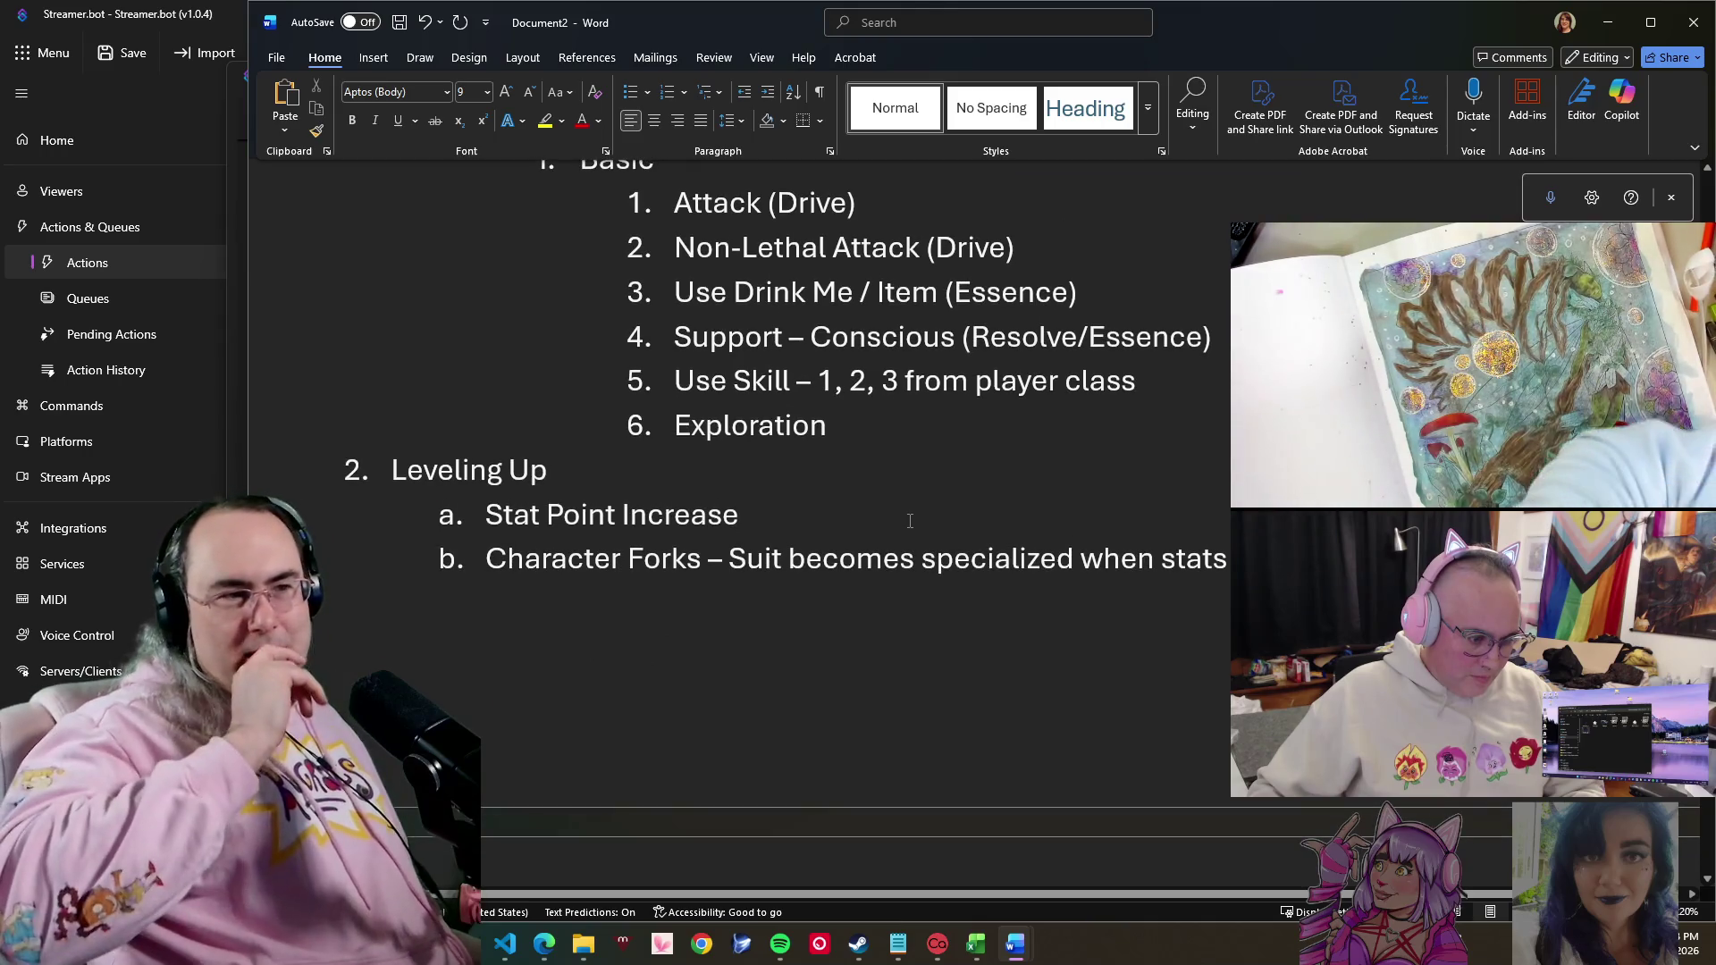
pyautogui.scroll(-3, 938, 483)
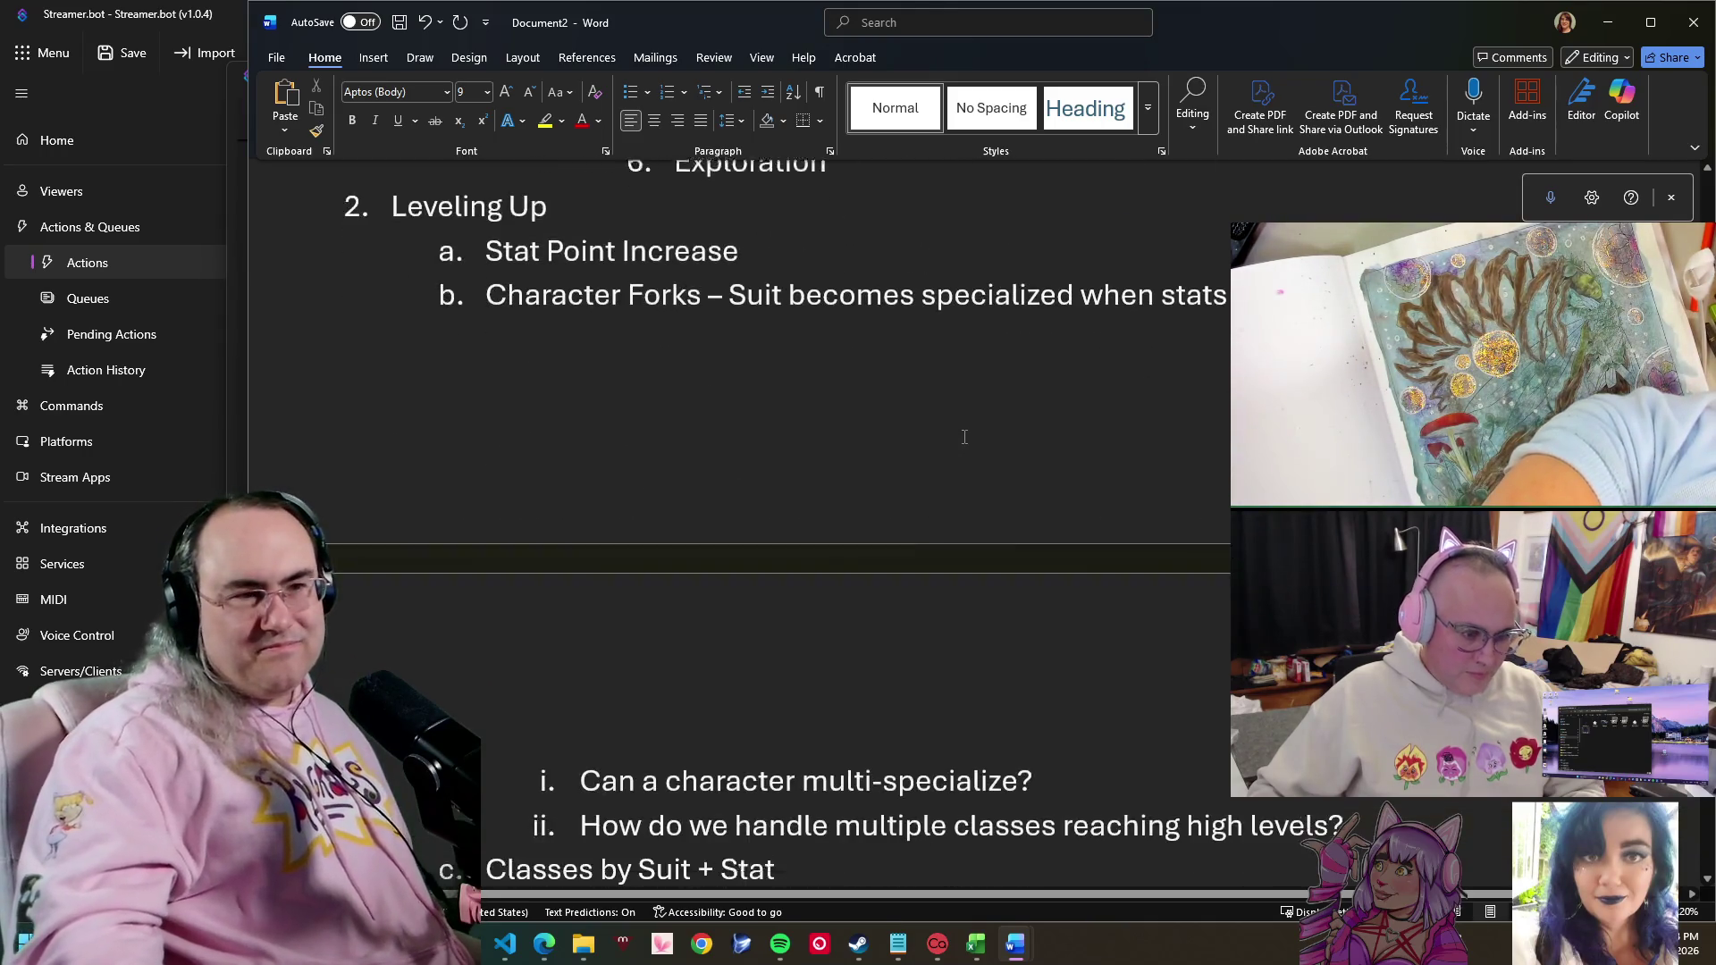
pyautogui.scroll(-2, 961, 433)
pyautogui.scroll(-6, 960, 443)
pyautogui.scroll(-4, 957, 452)
pyautogui.scroll(1, 965, 448)
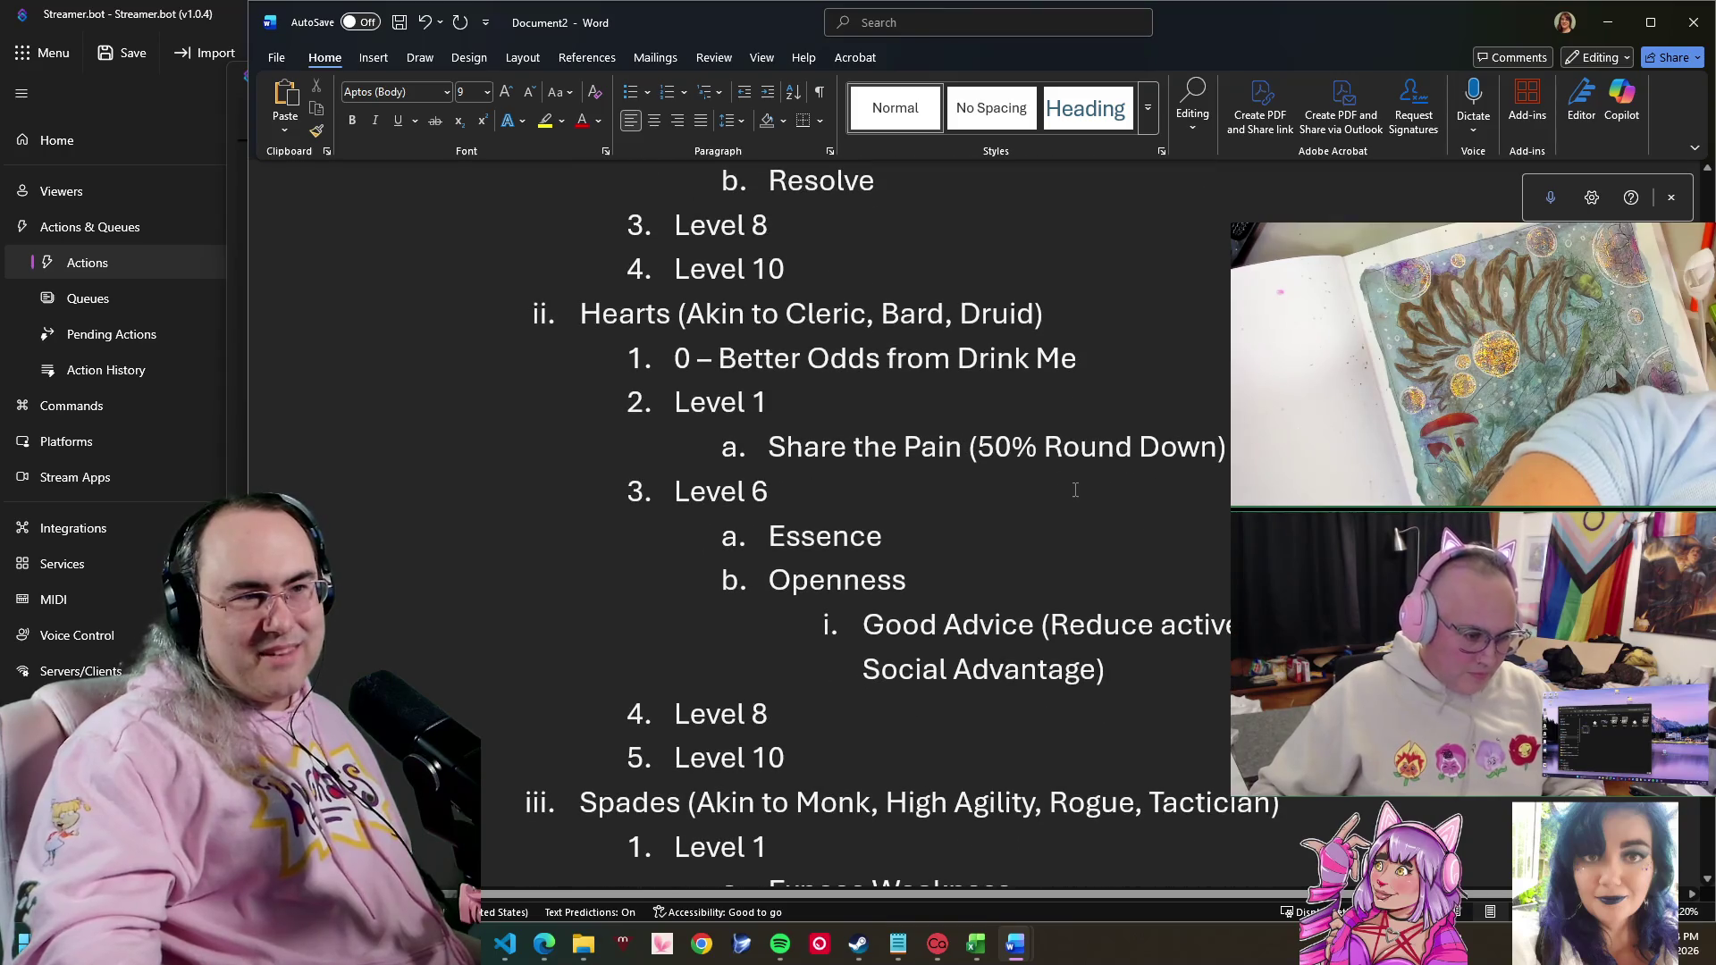
pyautogui.scroll(2, 1019, 470)
pyautogui.scroll(4, 1073, 496)
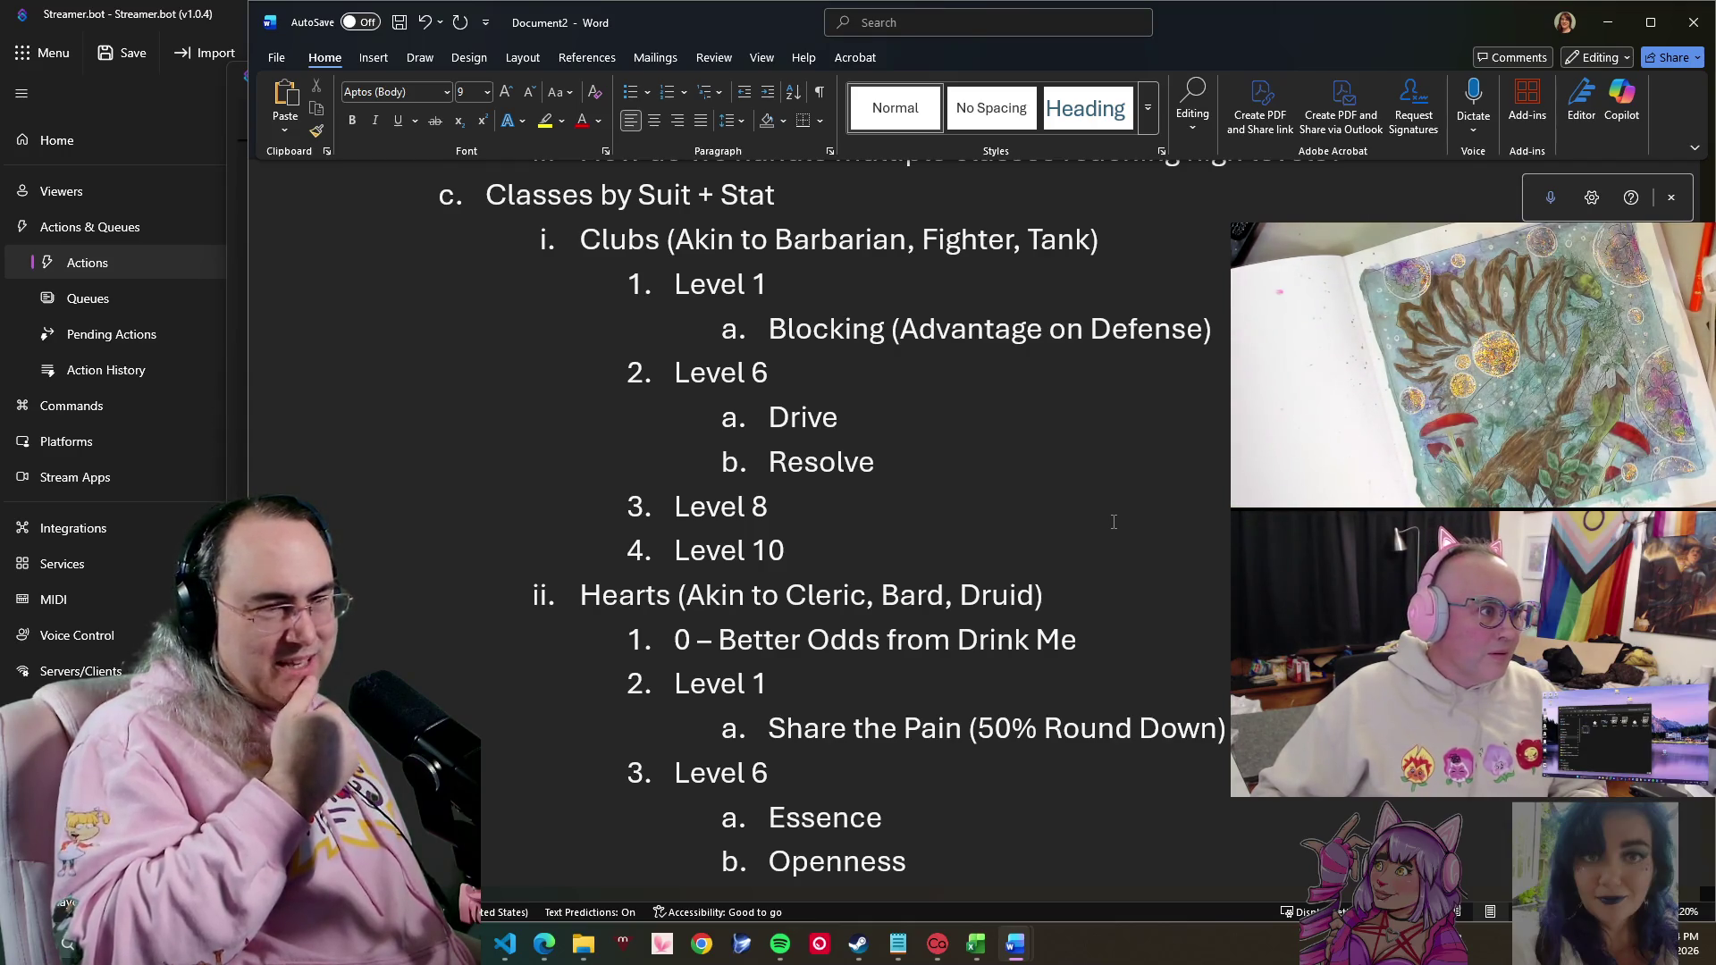
pyautogui.scroll(-1, 1112, 522)
pyautogui.scroll(-2, 1112, 521)
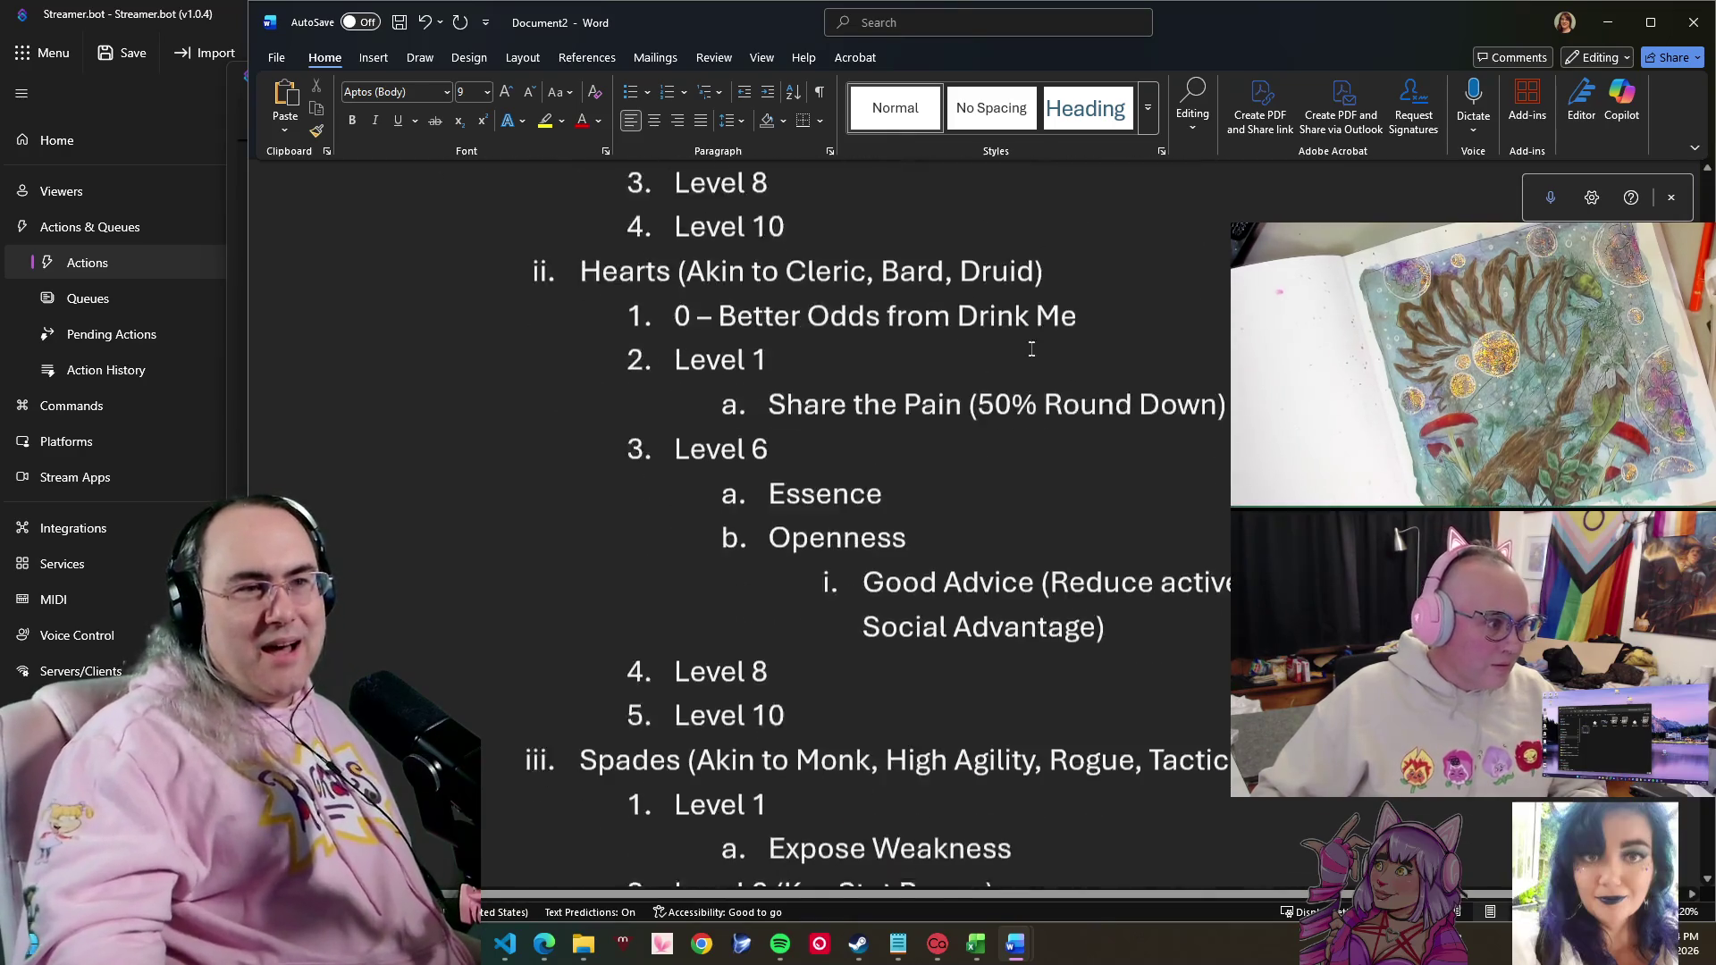
pyautogui.scroll(-1, 1027, 352)
pyautogui.scroll(-2, 984, 496)
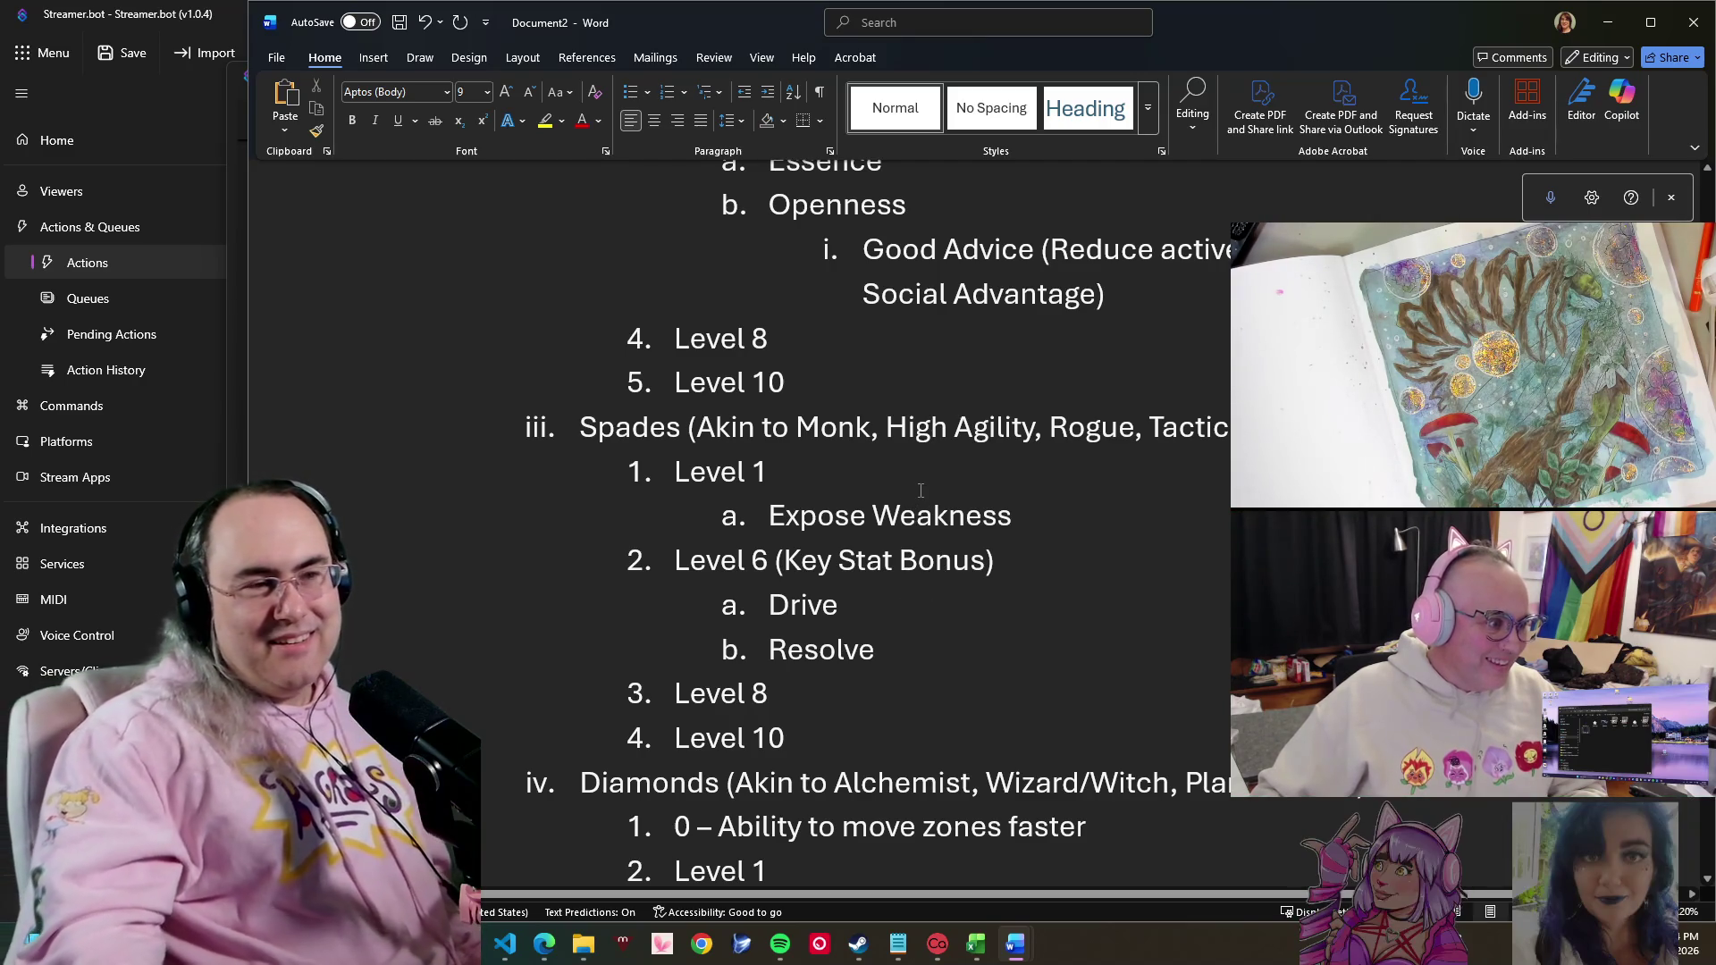
pyautogui.scroll(3, 917, 501)
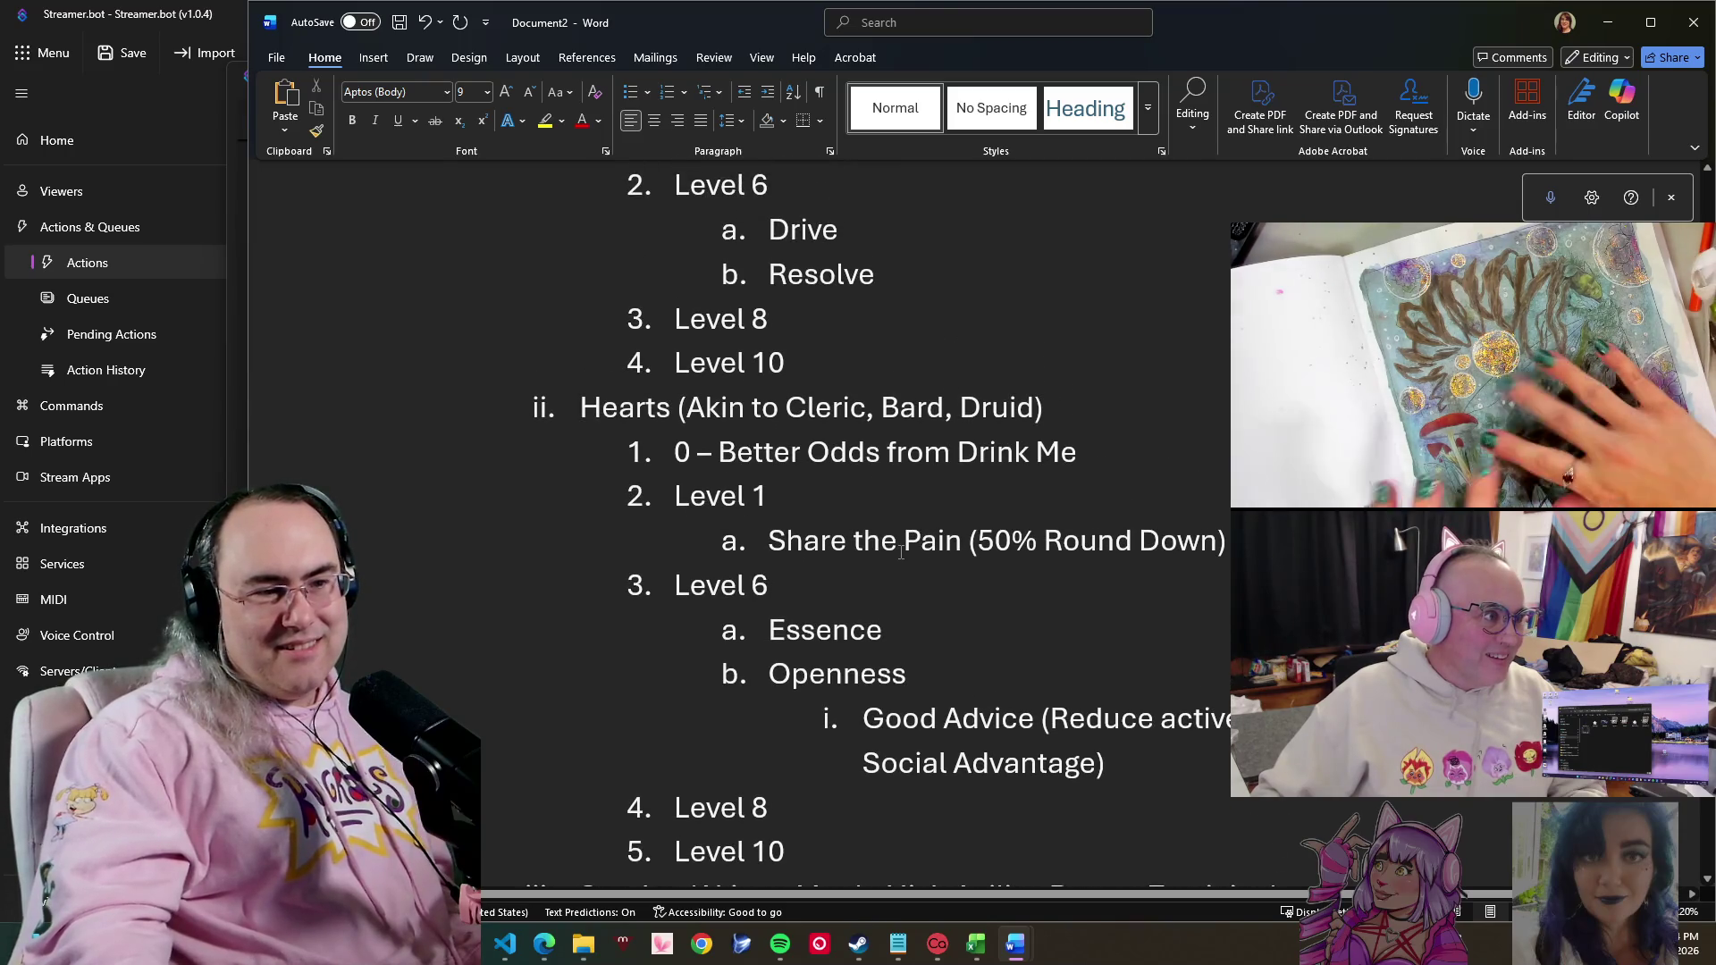
pyautogui.scroll(-4, 902, 549)
pyautogui.scroll(-1, 886, 598)
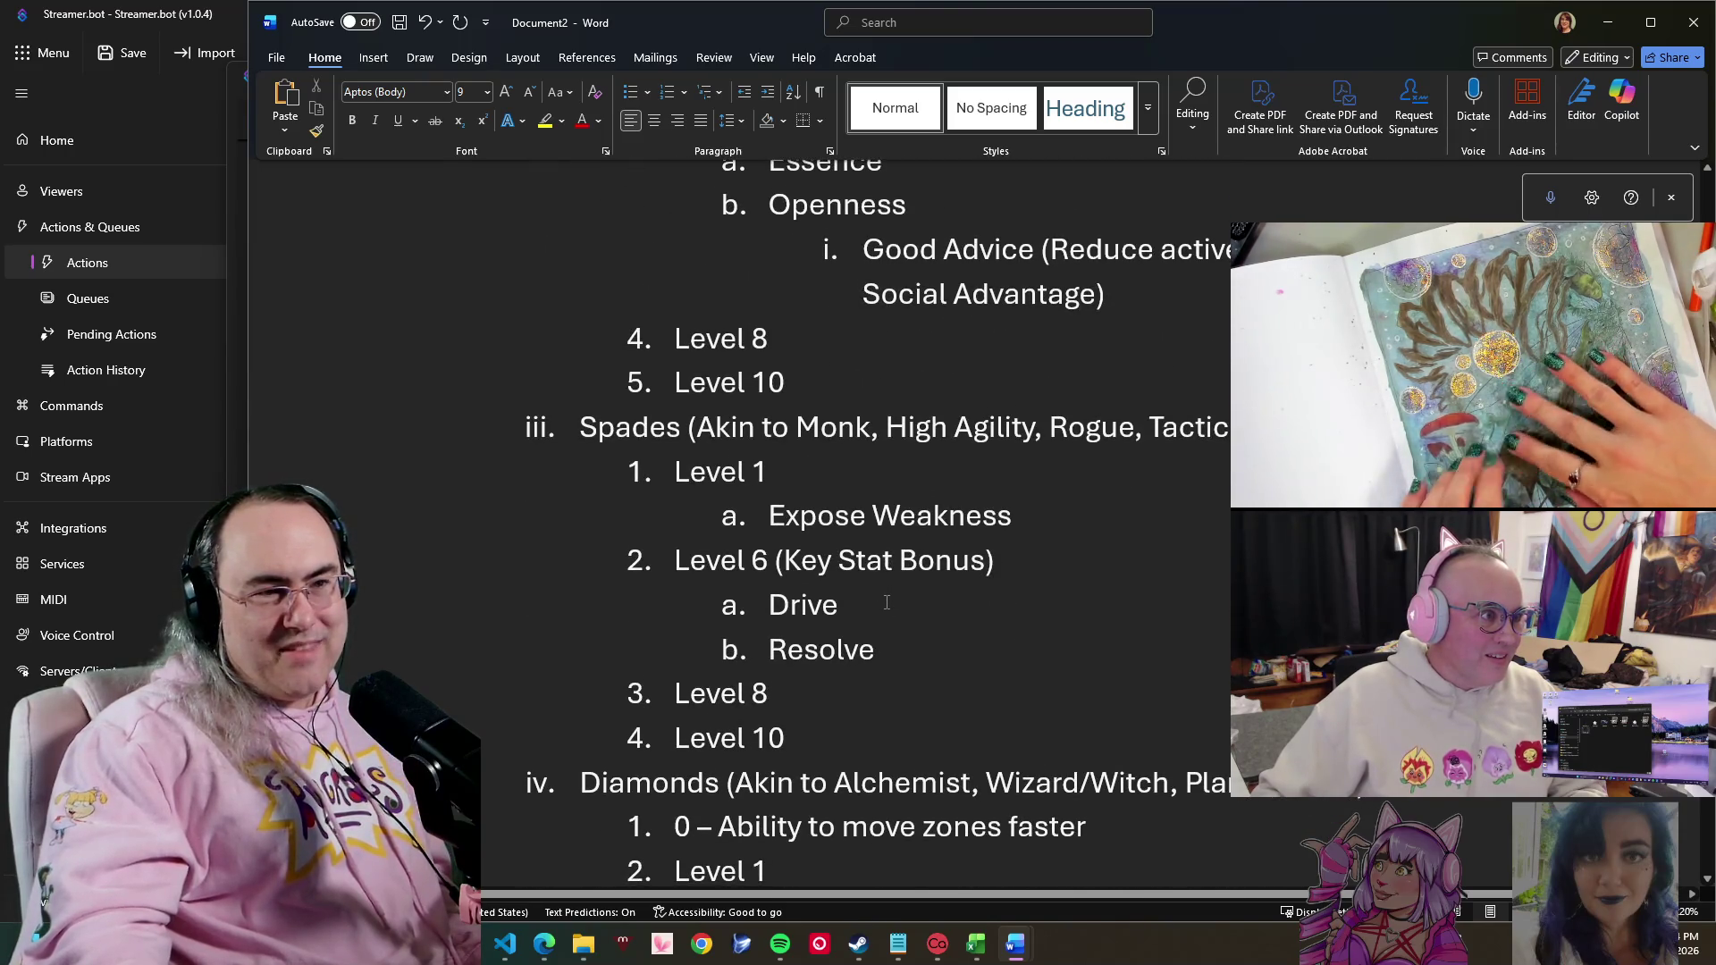
pyautogui.scroll(-1, 884, 626)
pyautogui.scroll(-4, 884, 626)
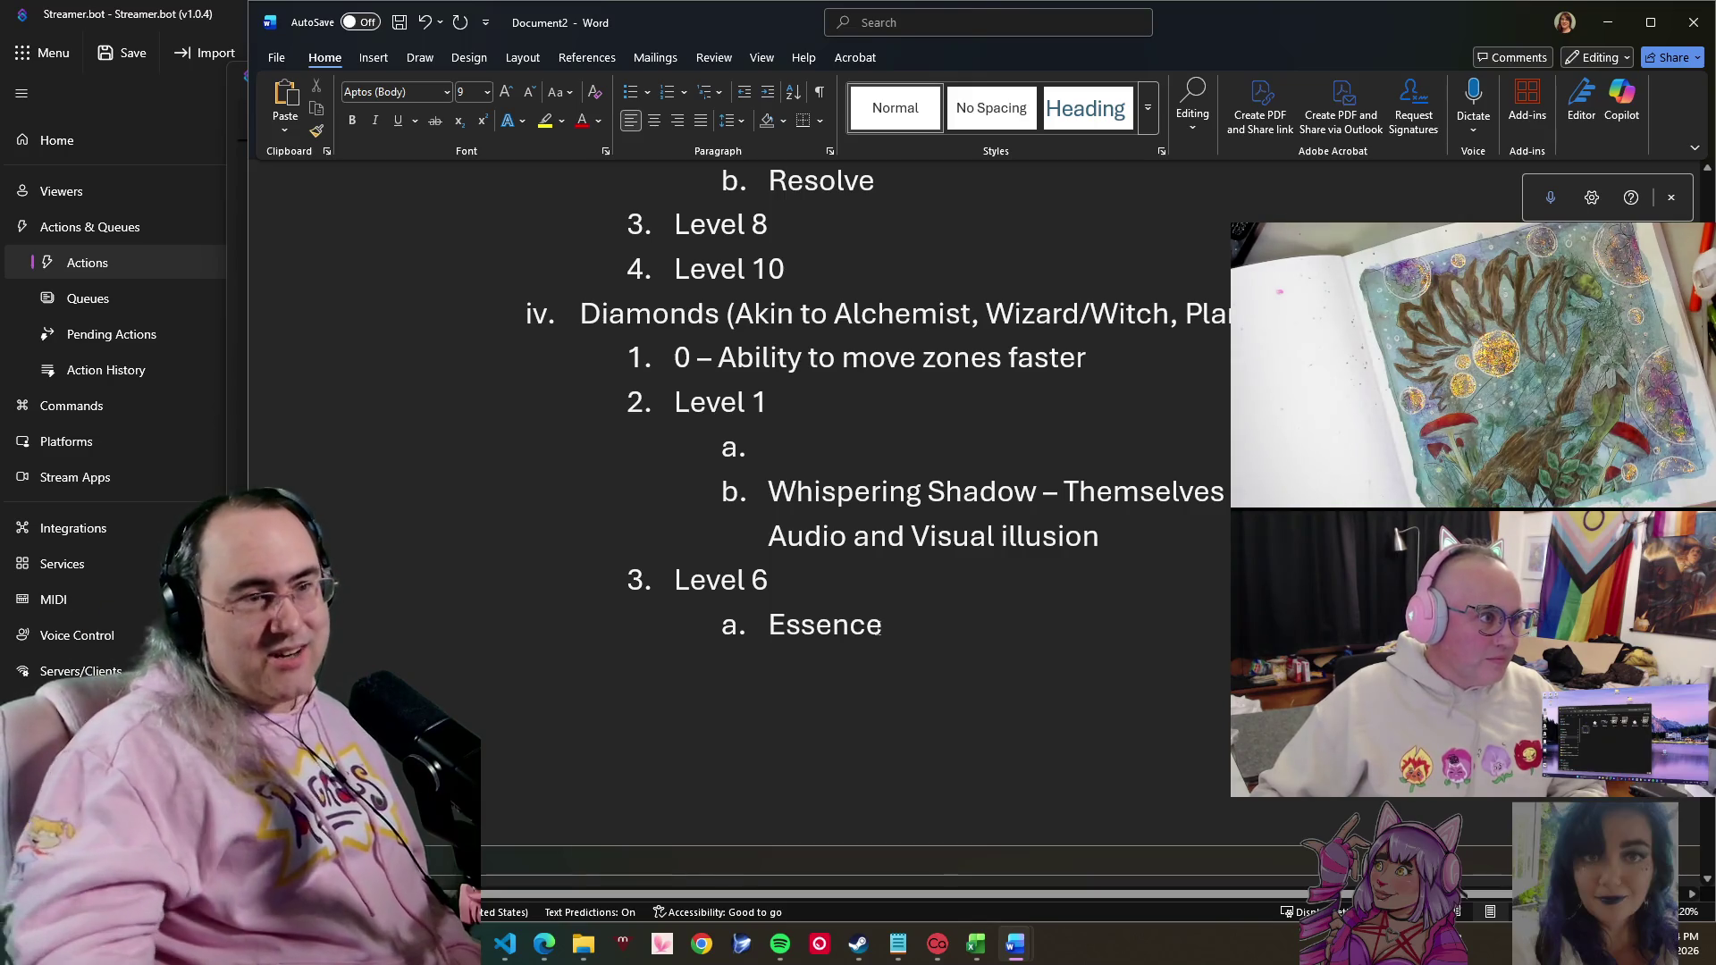
pyautogui.scroll(2, 884, 627)
pyautogui.scroll(4, 874, 698)
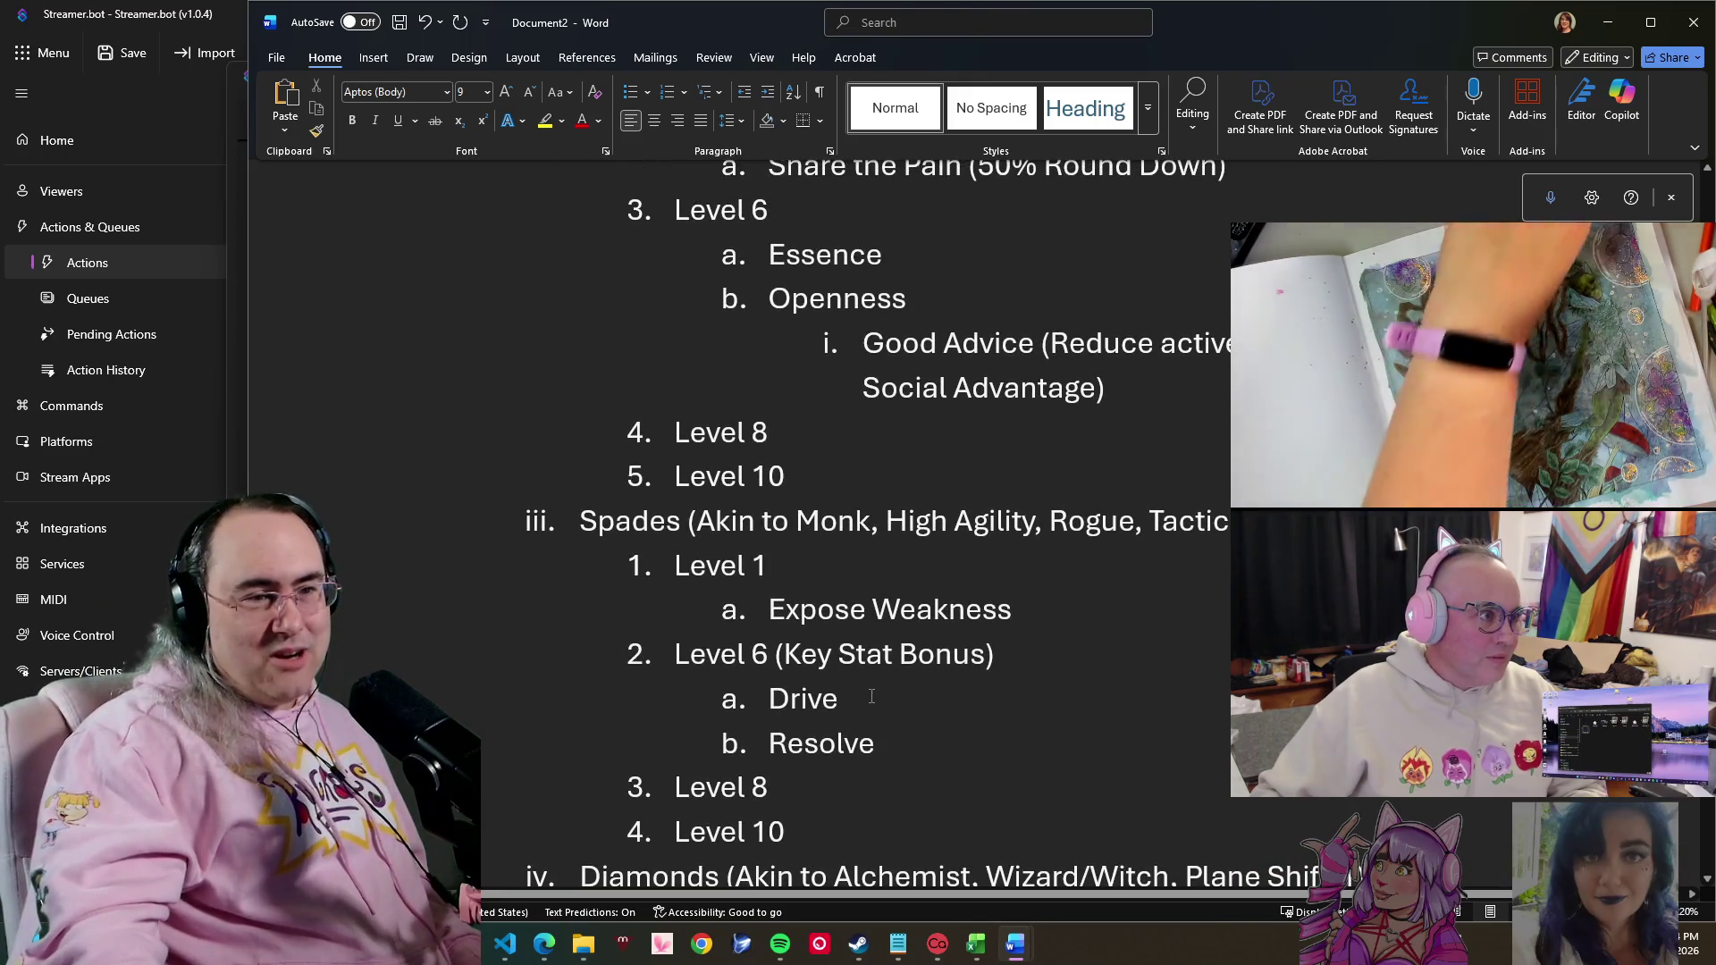
pyautogui.scroll(-1, 871, 698)
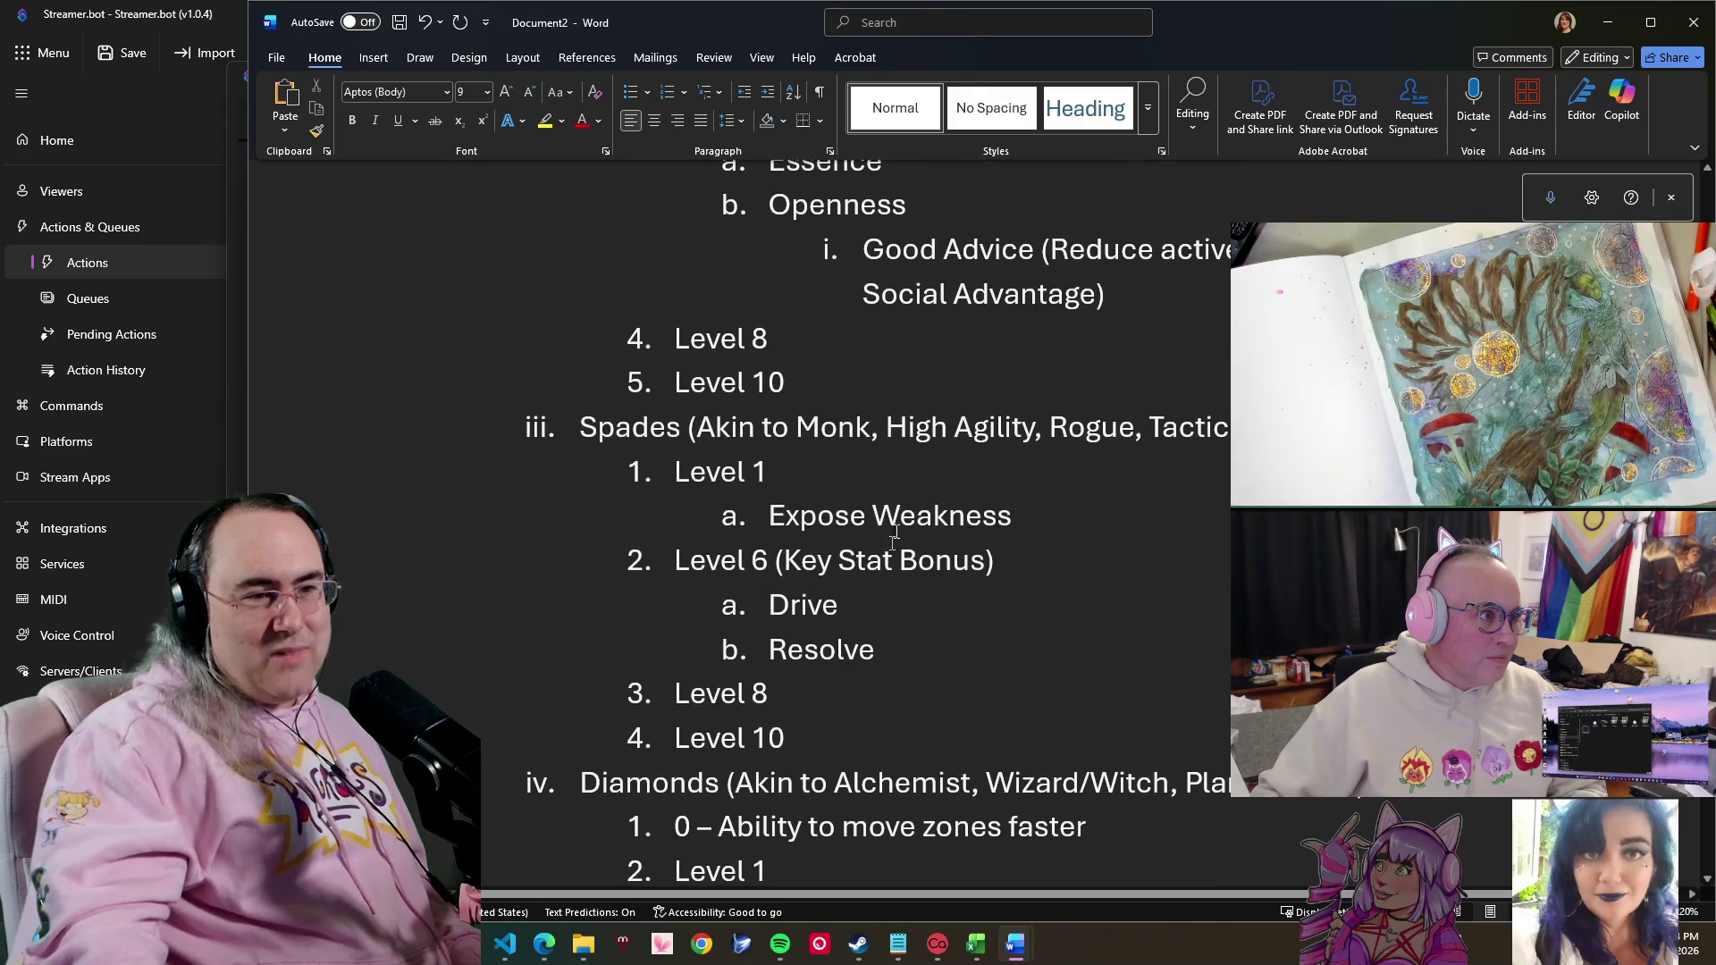
pyautogui.click(233, 20)
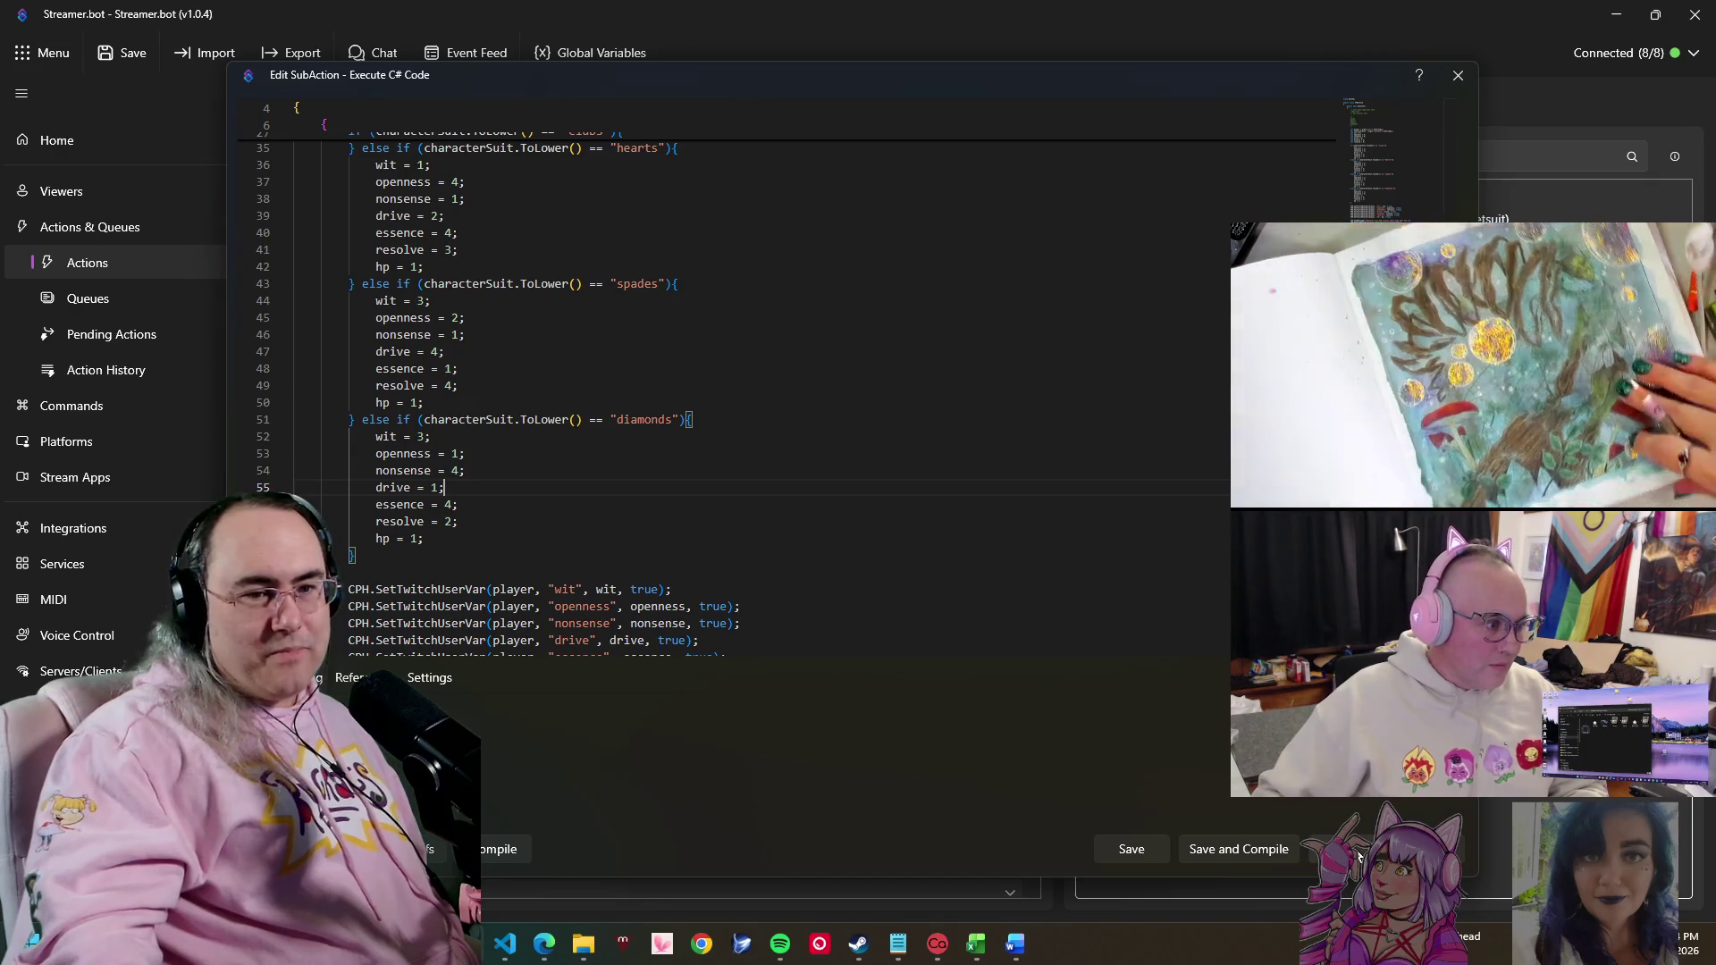
# - Leave the C# code editor and return to browsing the Actions list
pyautogui.click(1237, 849)
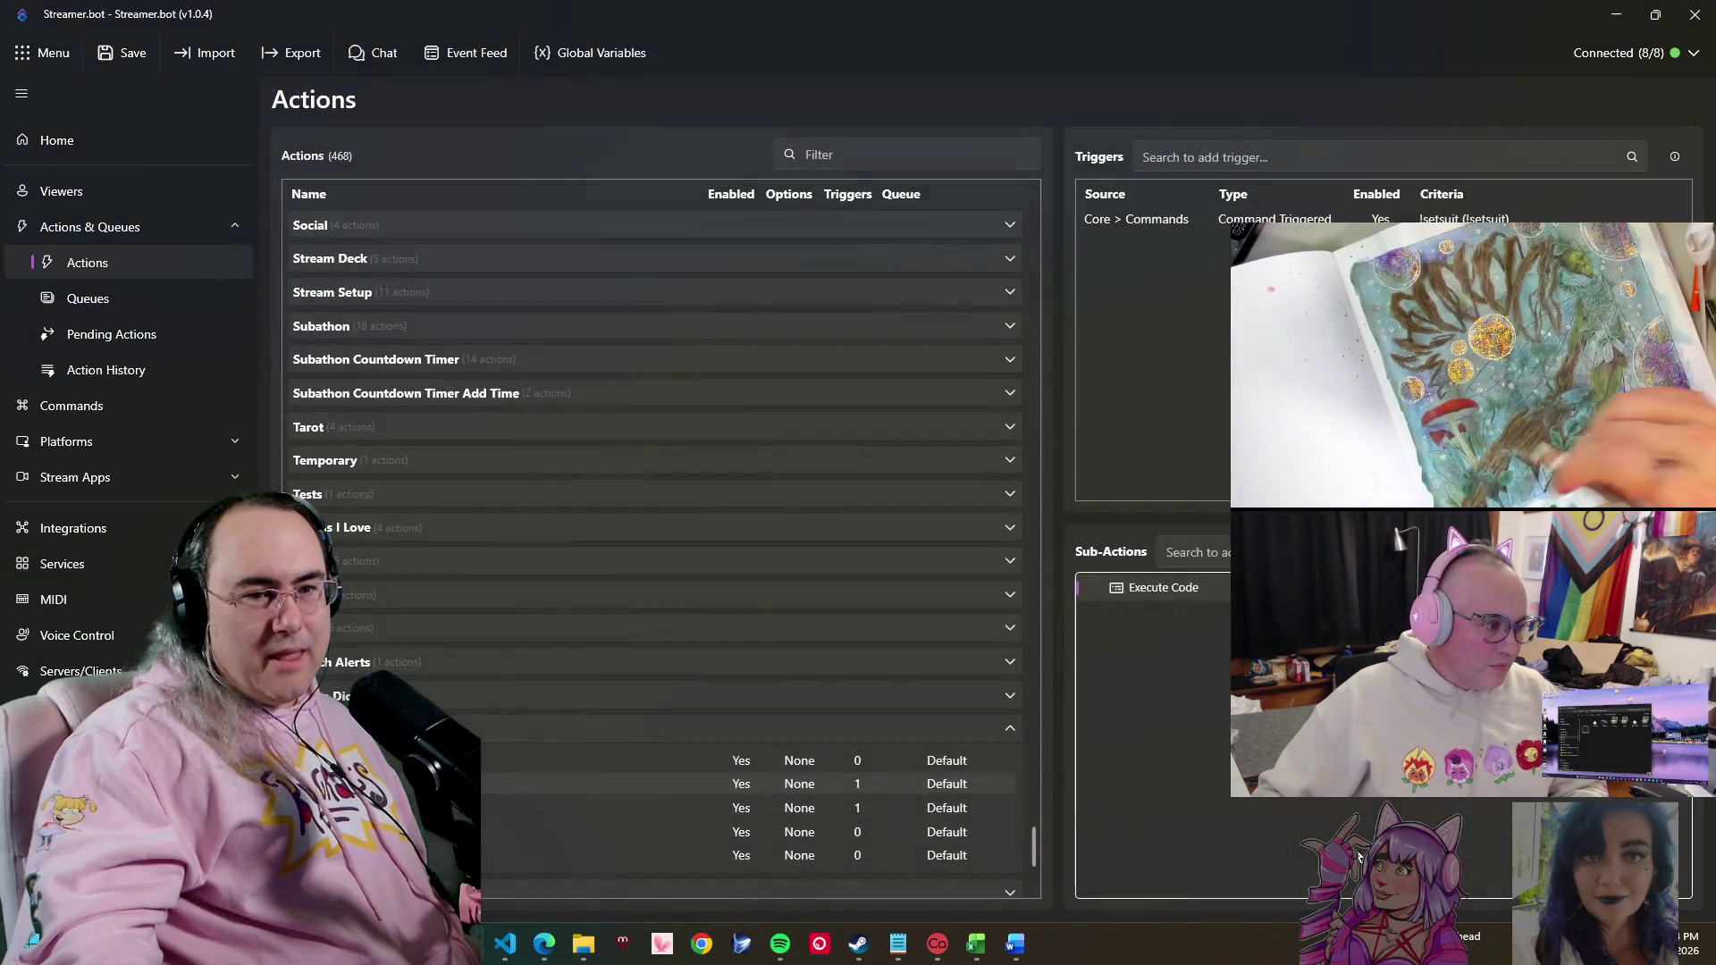
pyautogui.click(544, 815)
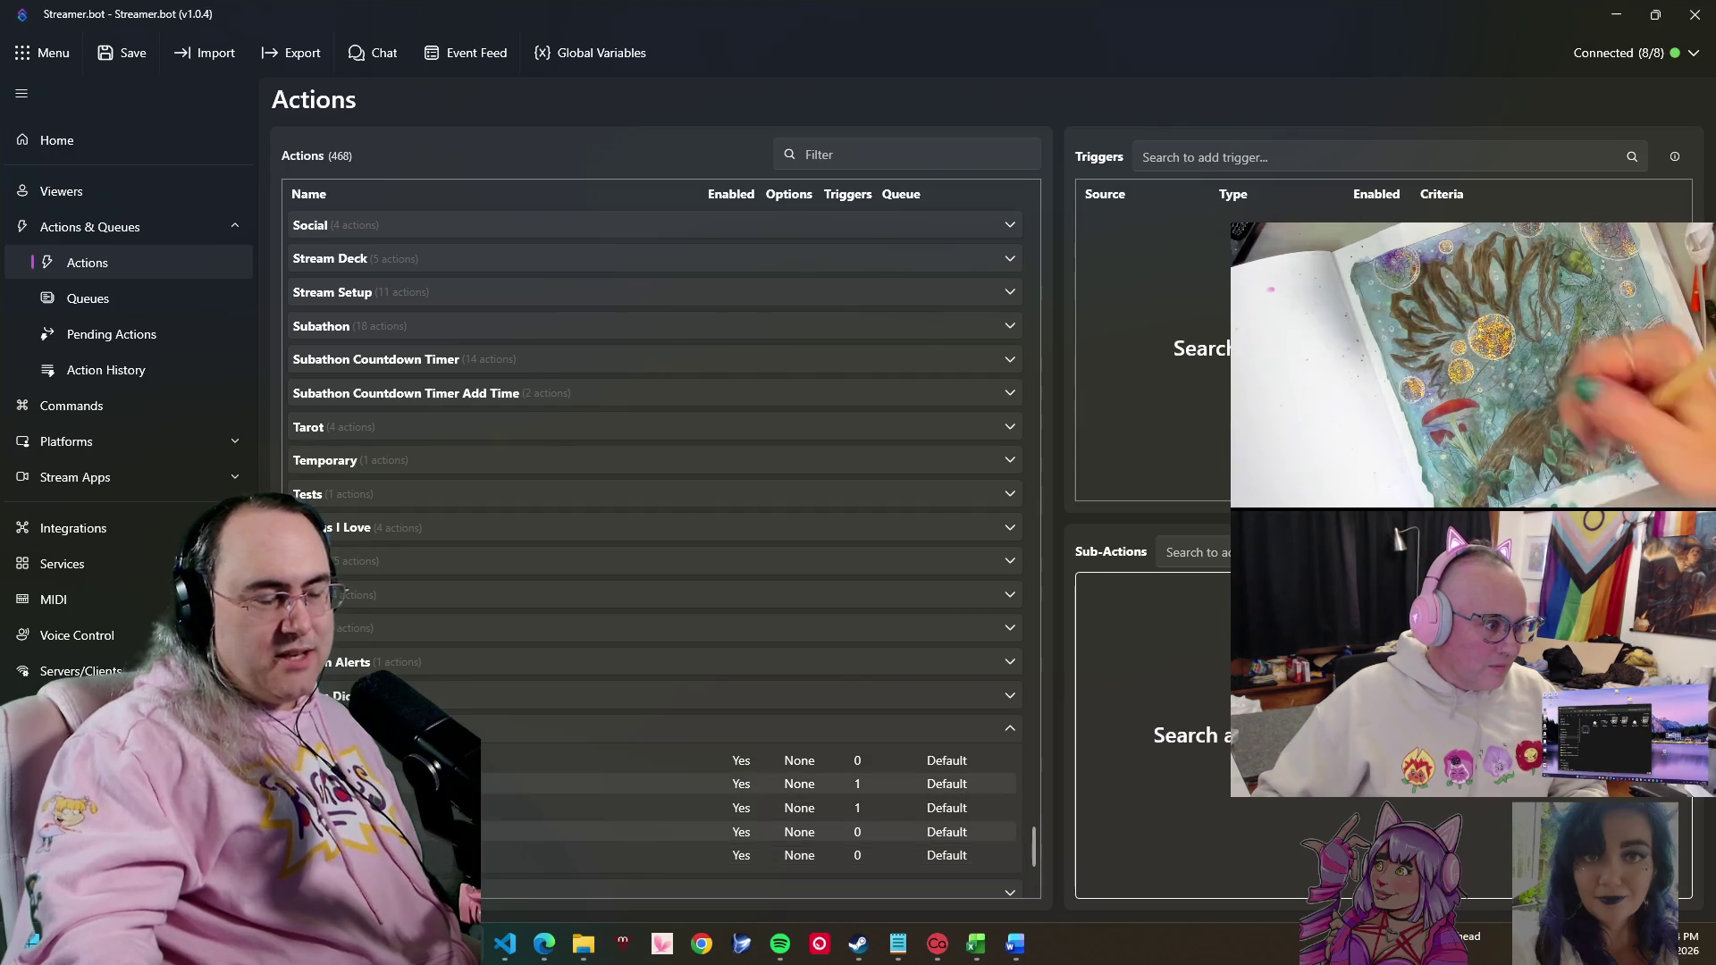
pyautogui.press('Up')
pyautogui.press('Up')
pyautogui.press('Up')
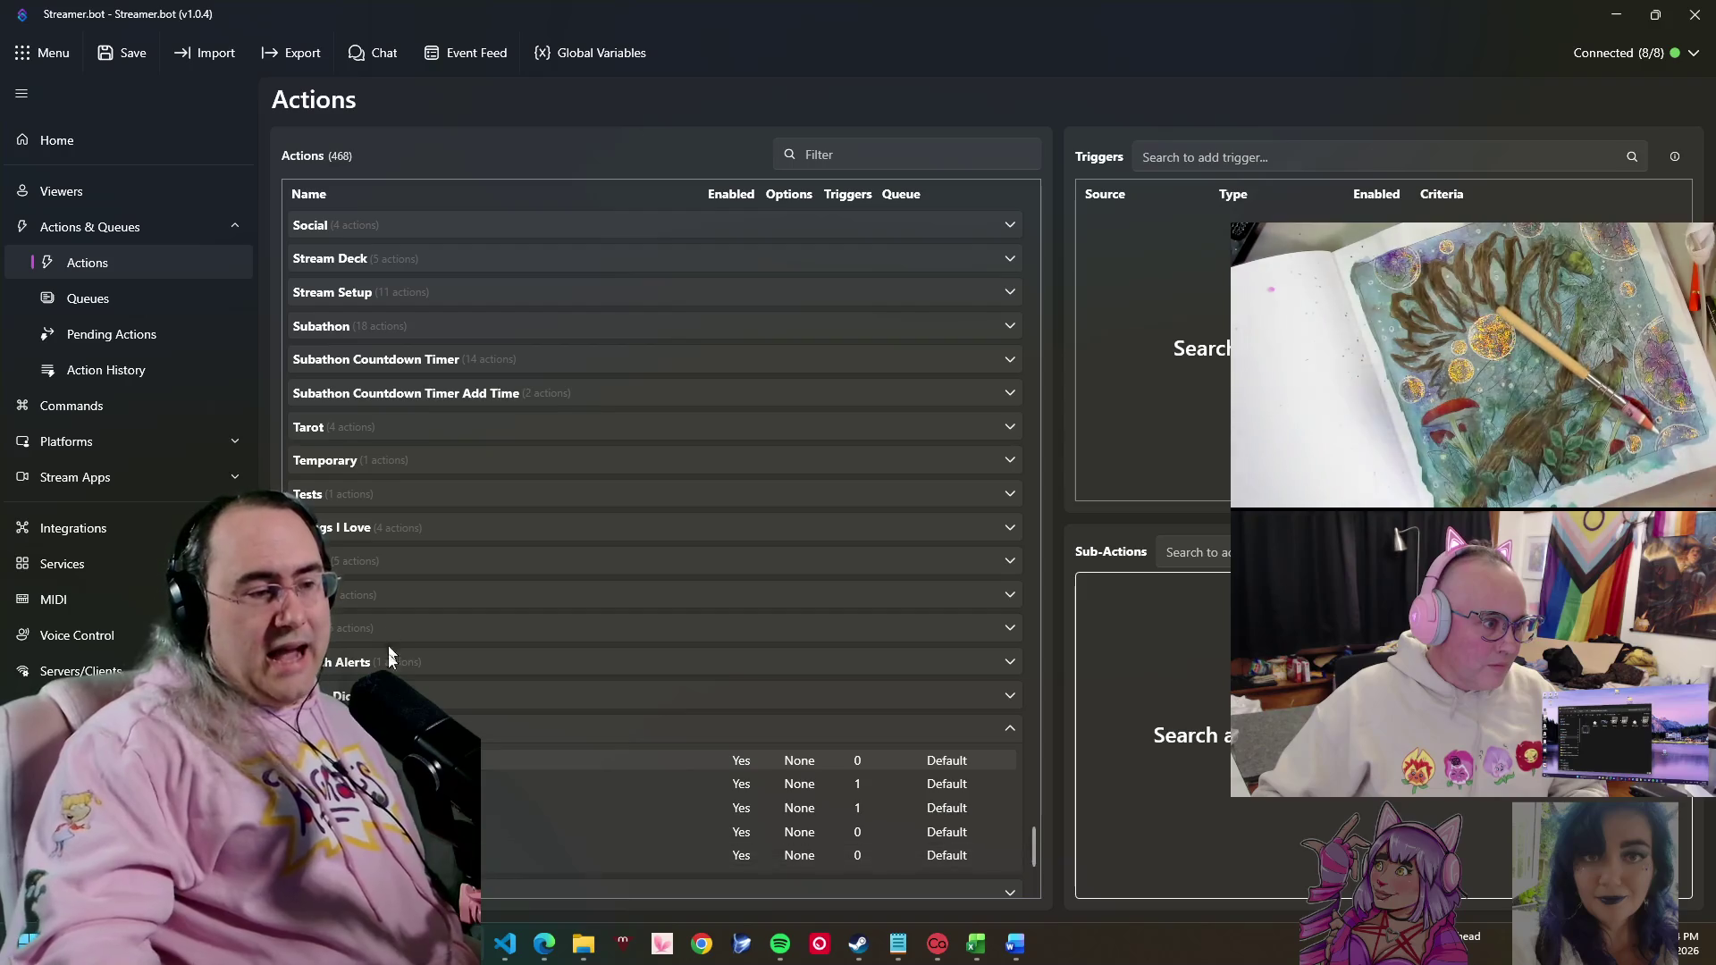
# - Inspect existing actions' command triggers and Execute Code sub-actions, then bring up the list's context menu
pyautogui.click(407, 783)
pyautogui.click(406, 855)
pyautogui.click(406, 784)
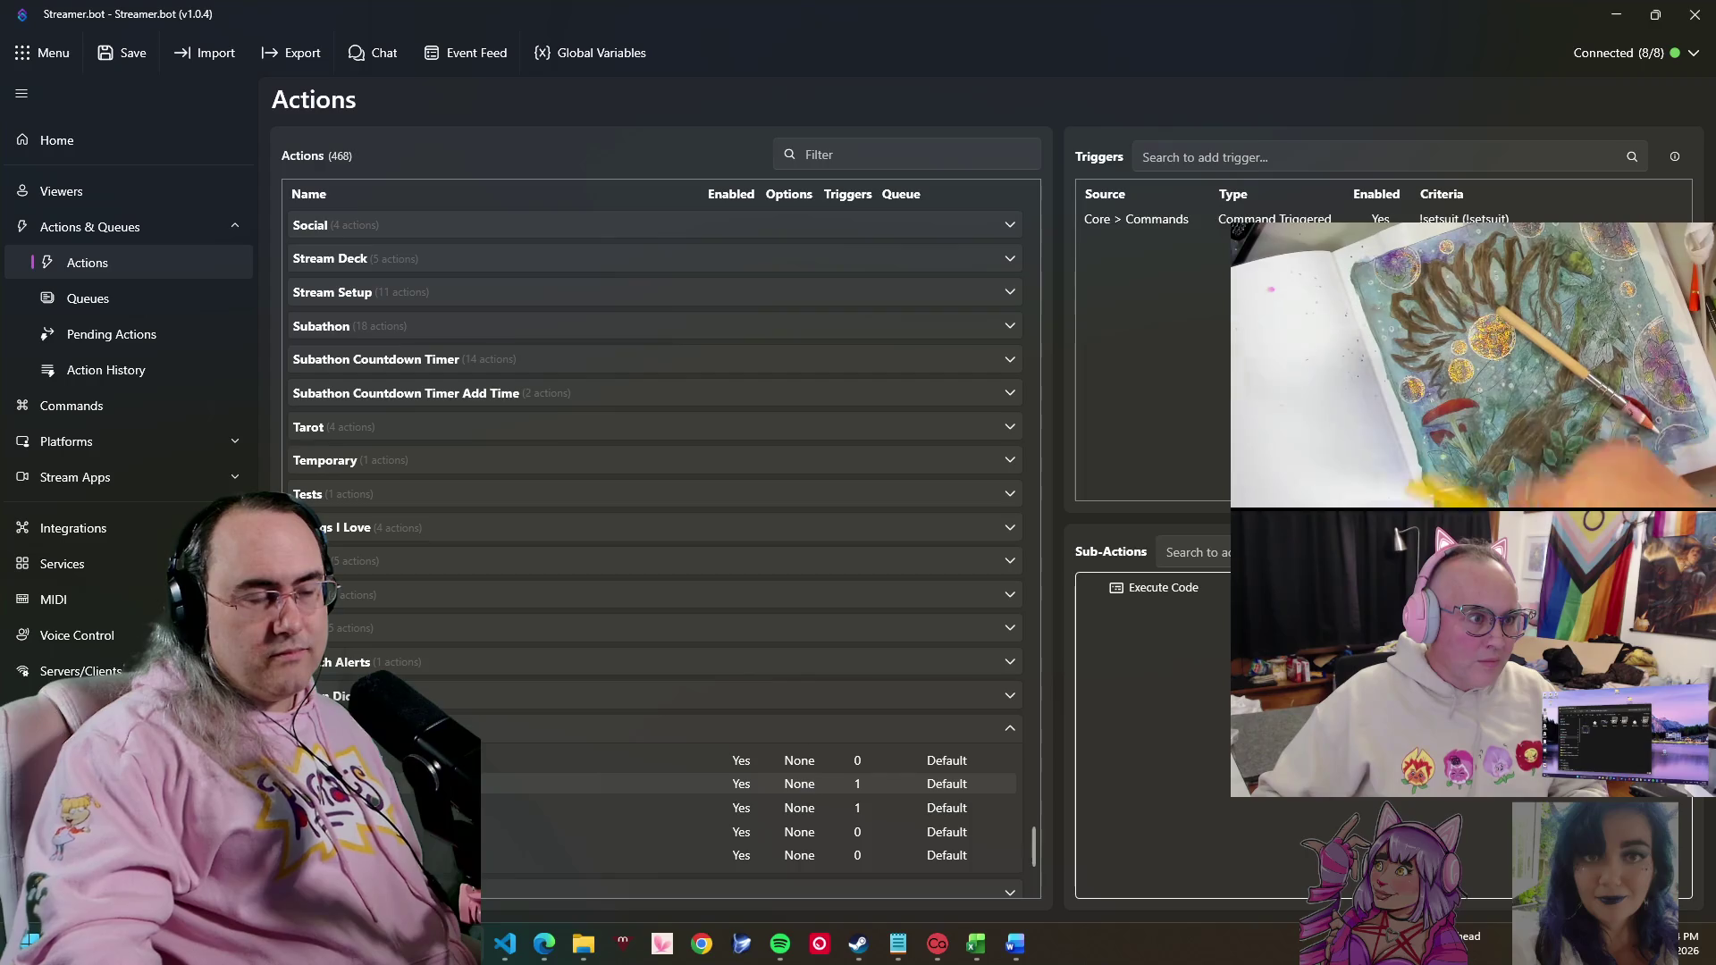
pyautogui.rightClick(417, 783)
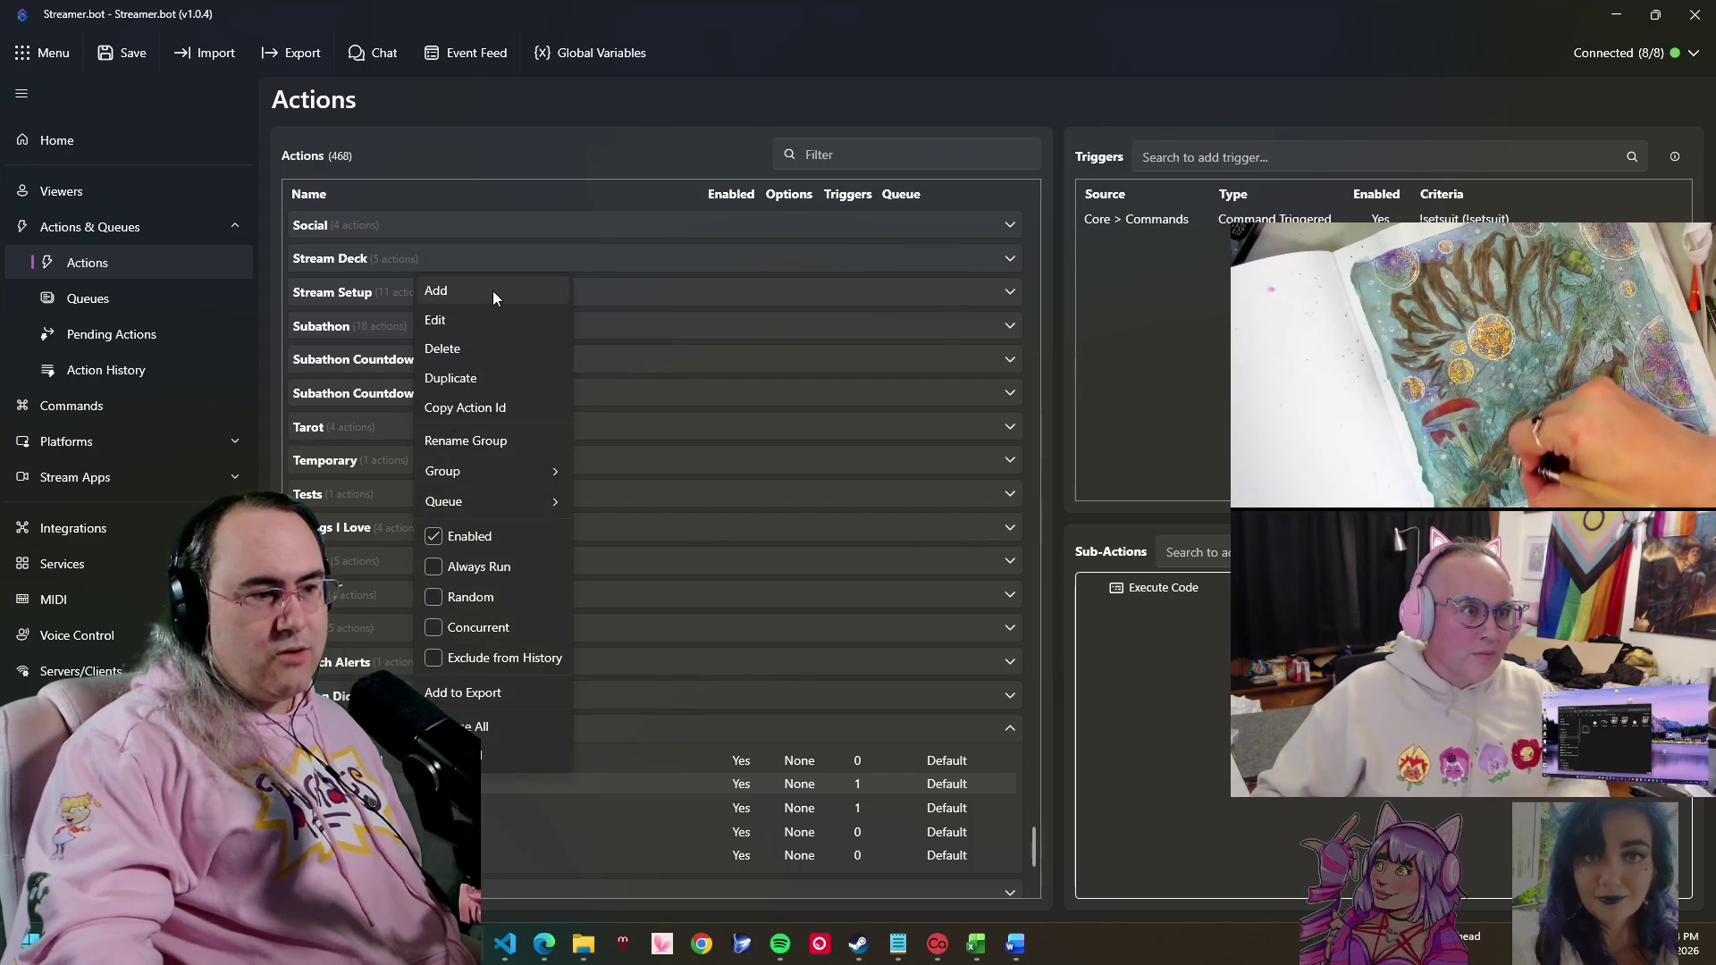
# - Create a new enabled action named 'Change Zone' in the Wonderland TTRPG group
pyautogui.click(492, 290)
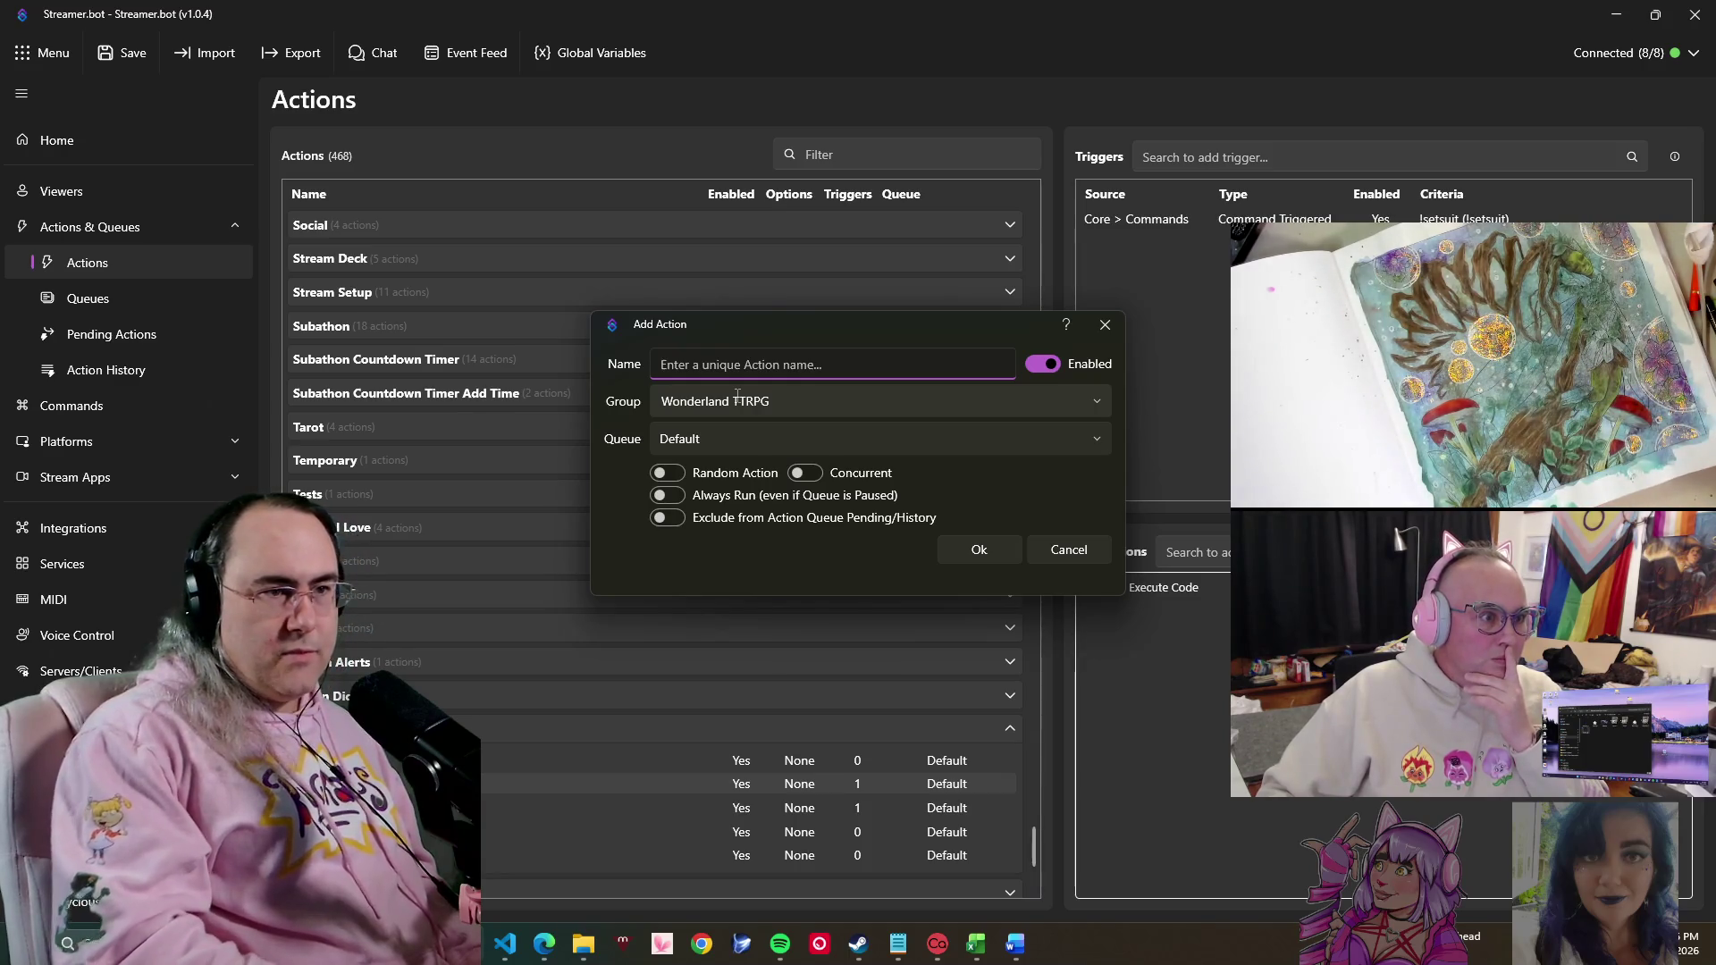
pyautogui.write('Change ')
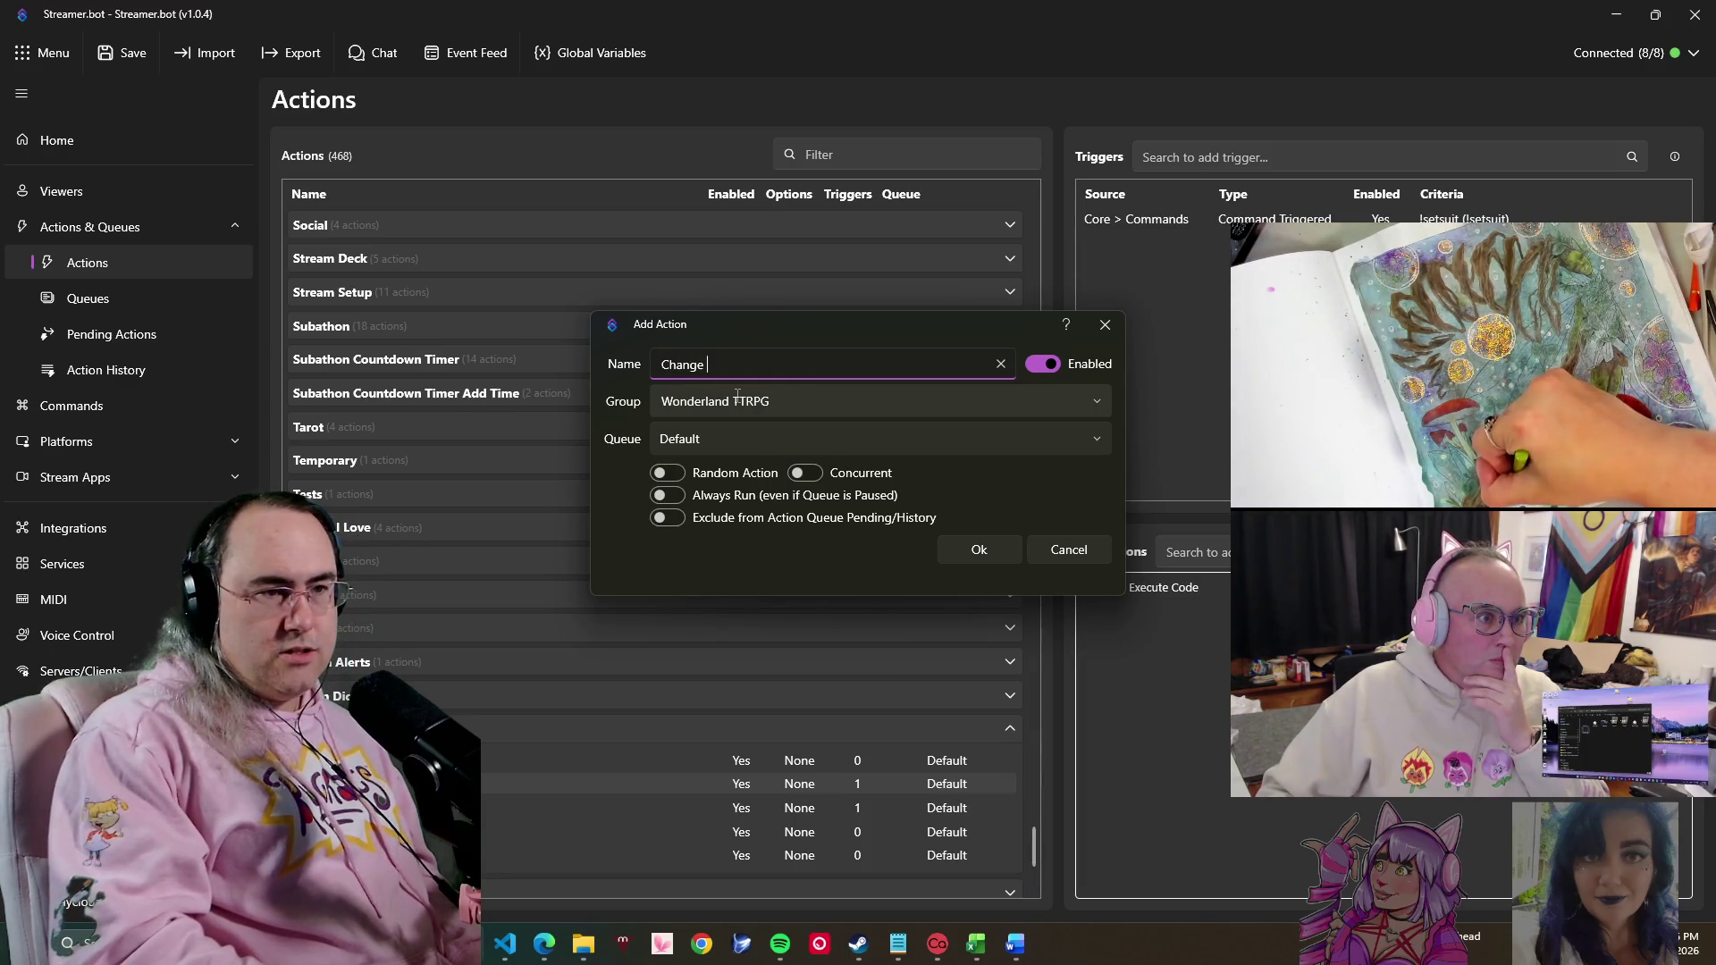
pyautogui.write('Zone')
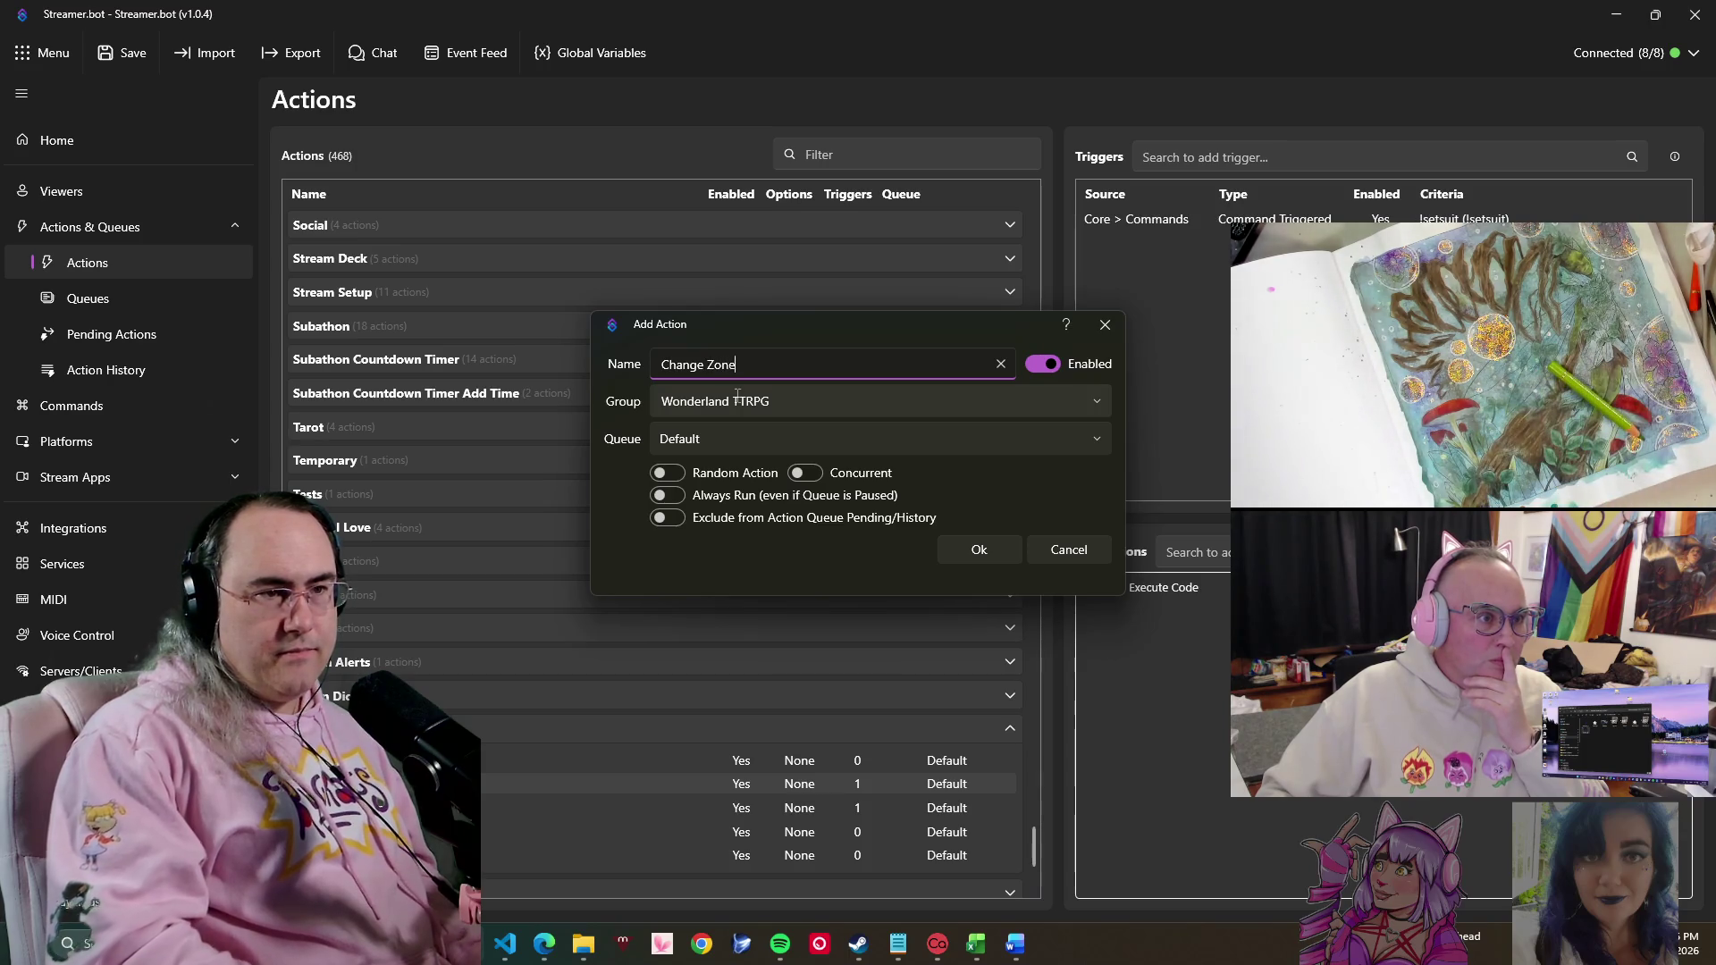
pyautogui.click(995, 548)
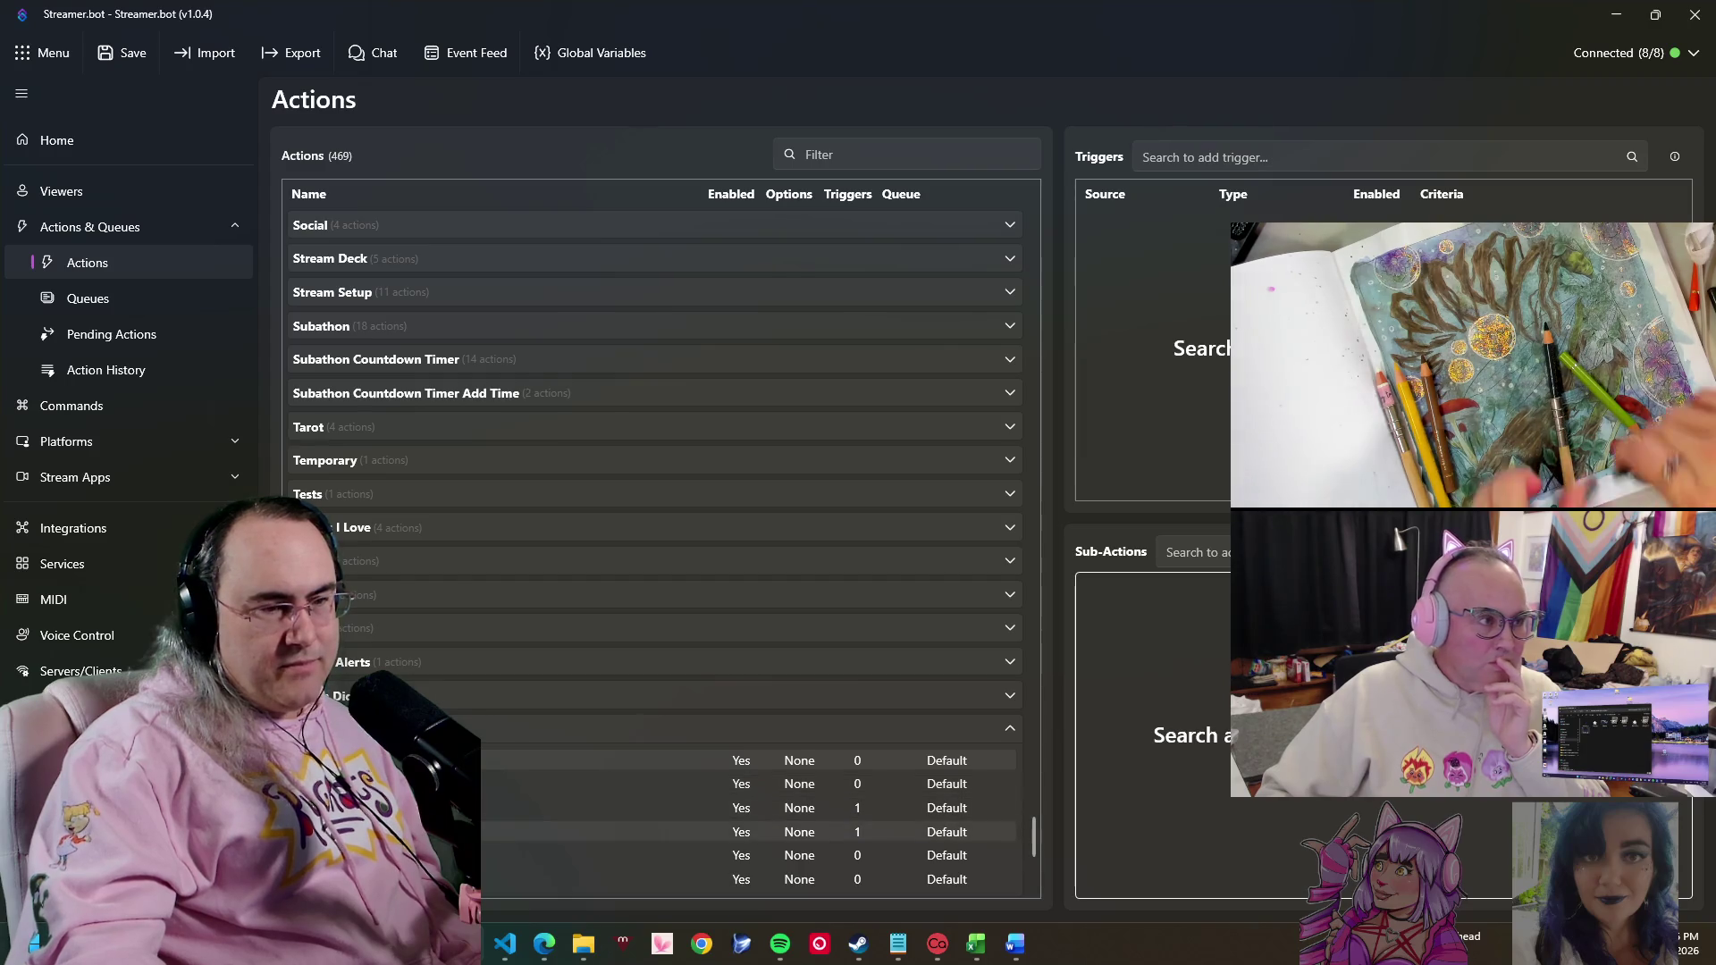
# - Browse neighbouring action rows and pick one with no triggers before adding another action
pyautogui.click(402, 807)
pyautogui.press('Down')
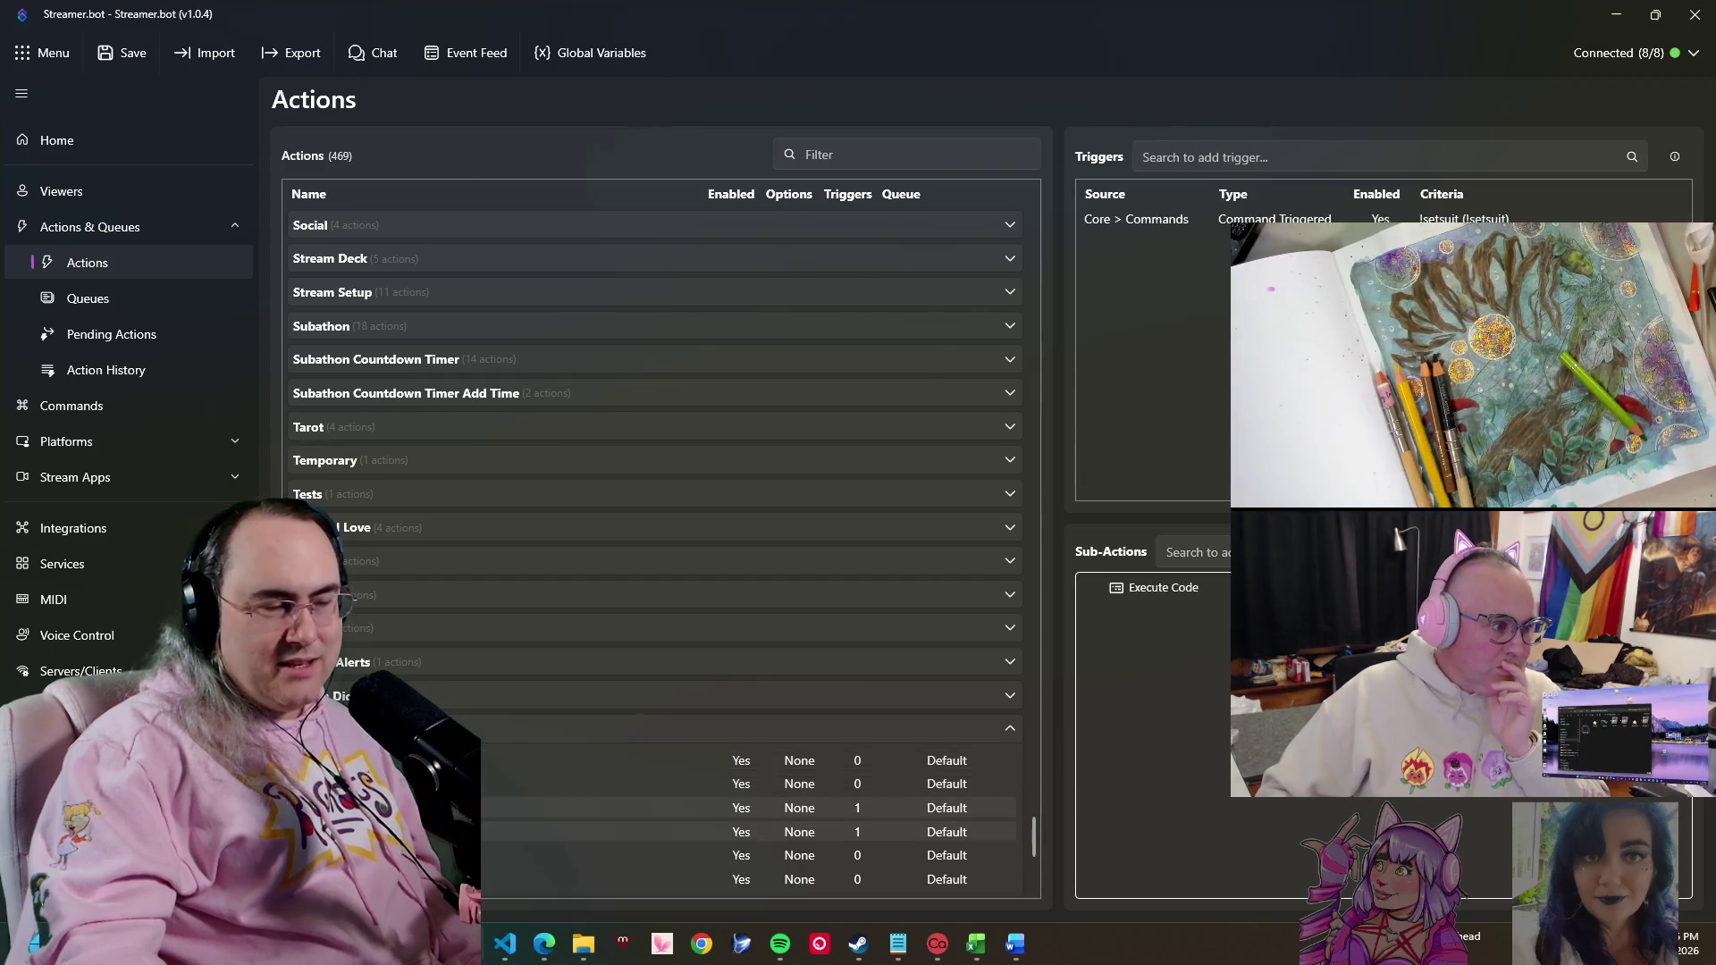
pyautogui.press('Down')
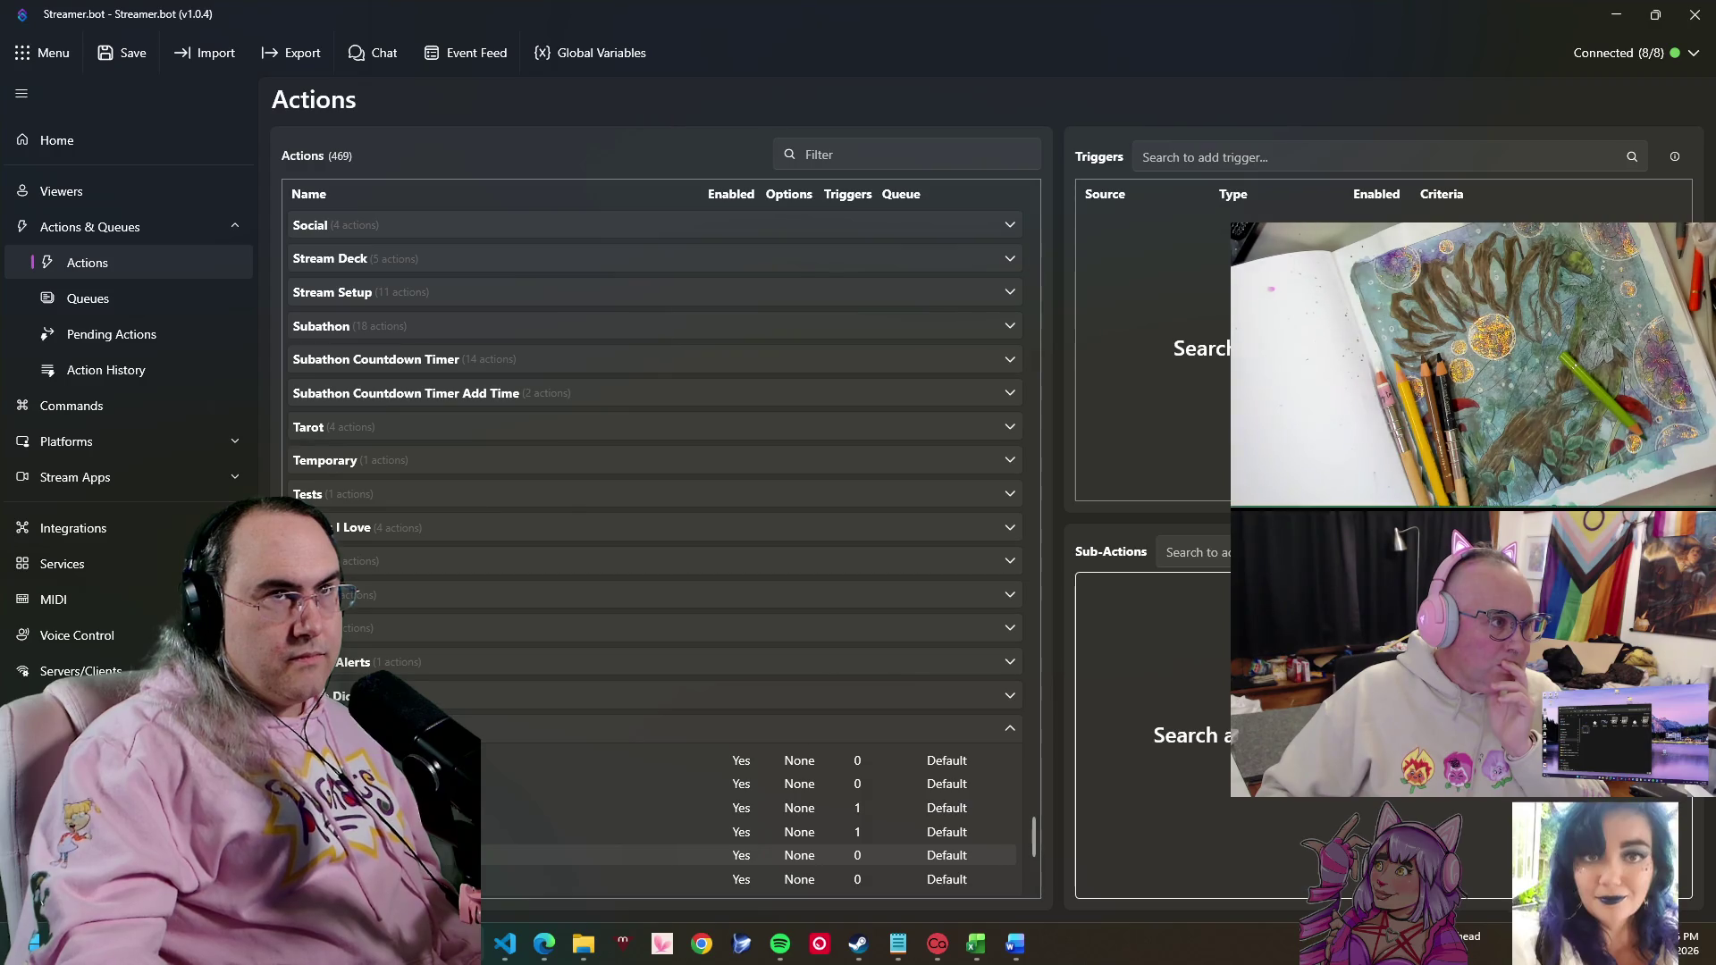
pyautogui.click(403, 759)
pyautogui.rightClick(402, 761)
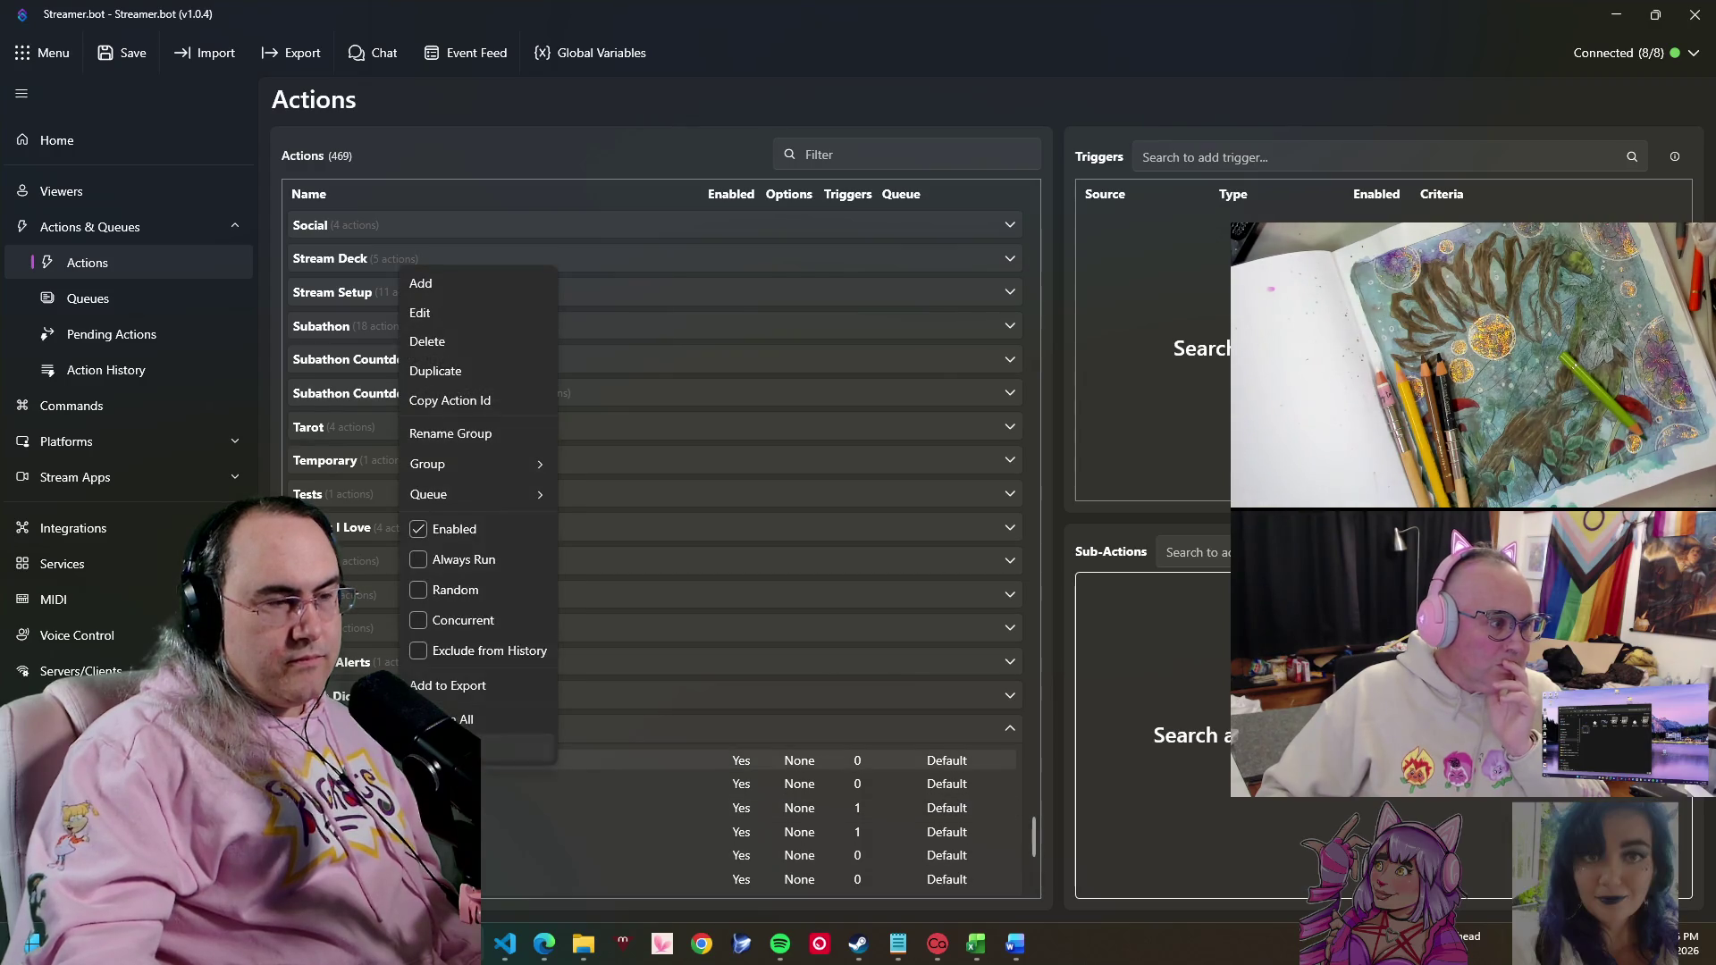
# - Create a new enabled action named 'Start Combat' in the Wonderland TTRPG group
pyautogui.click(461, 288)
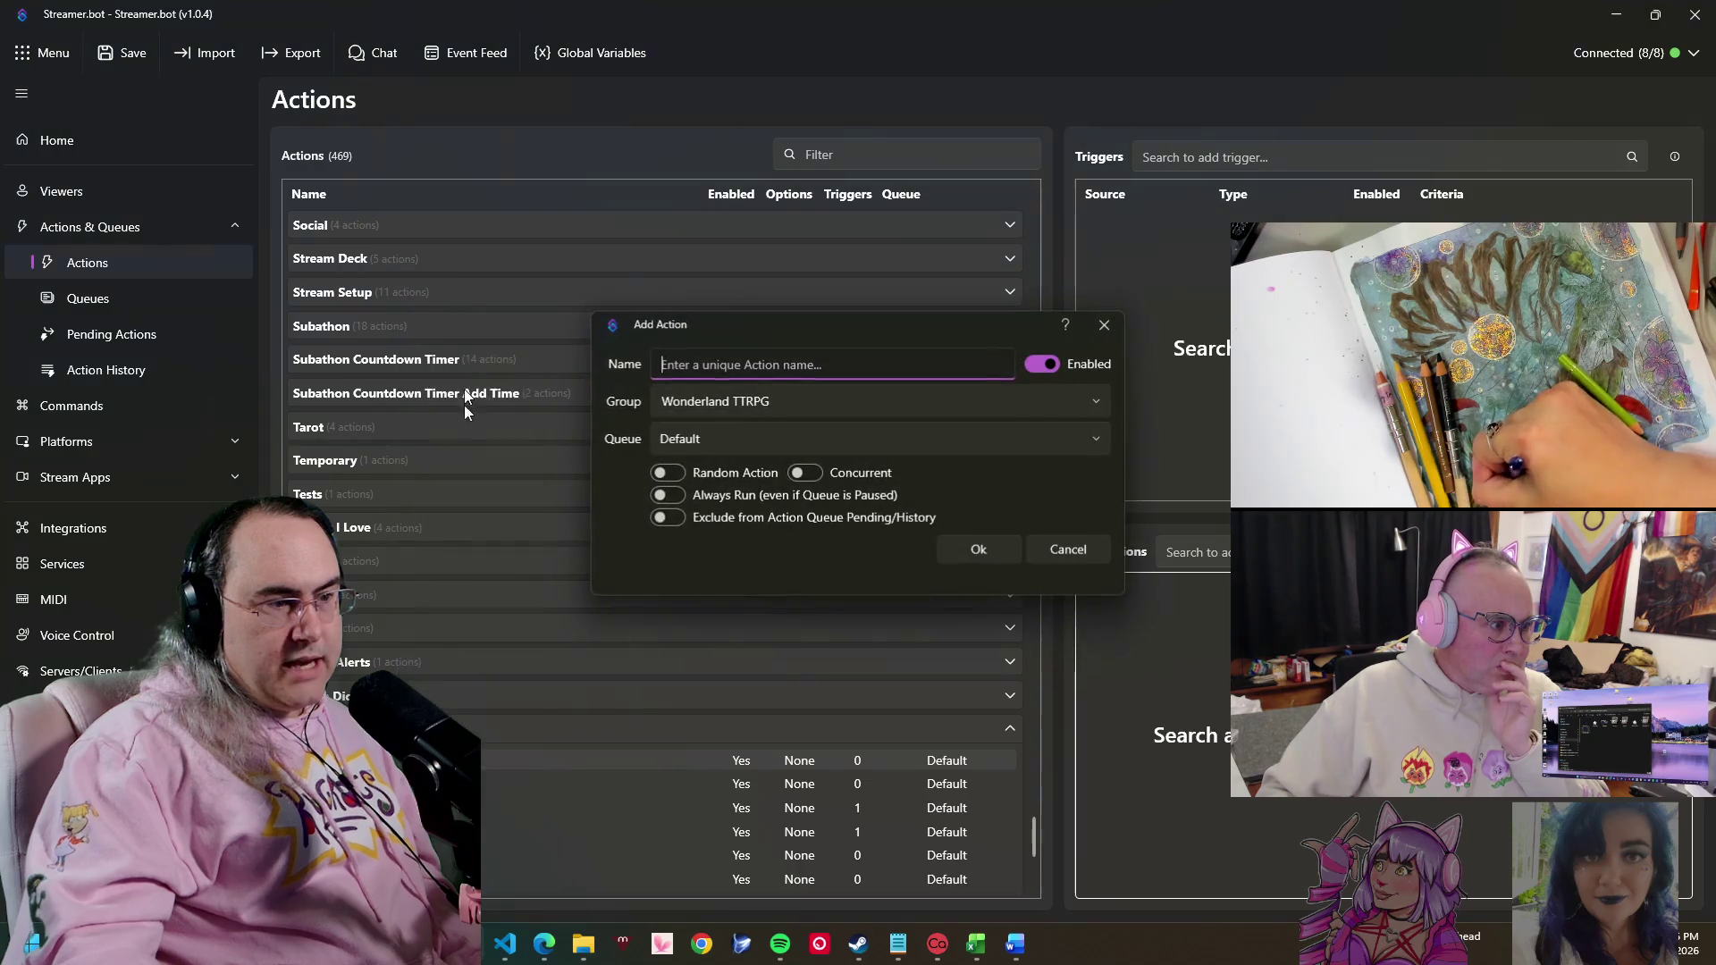
pyautogui.write('St')
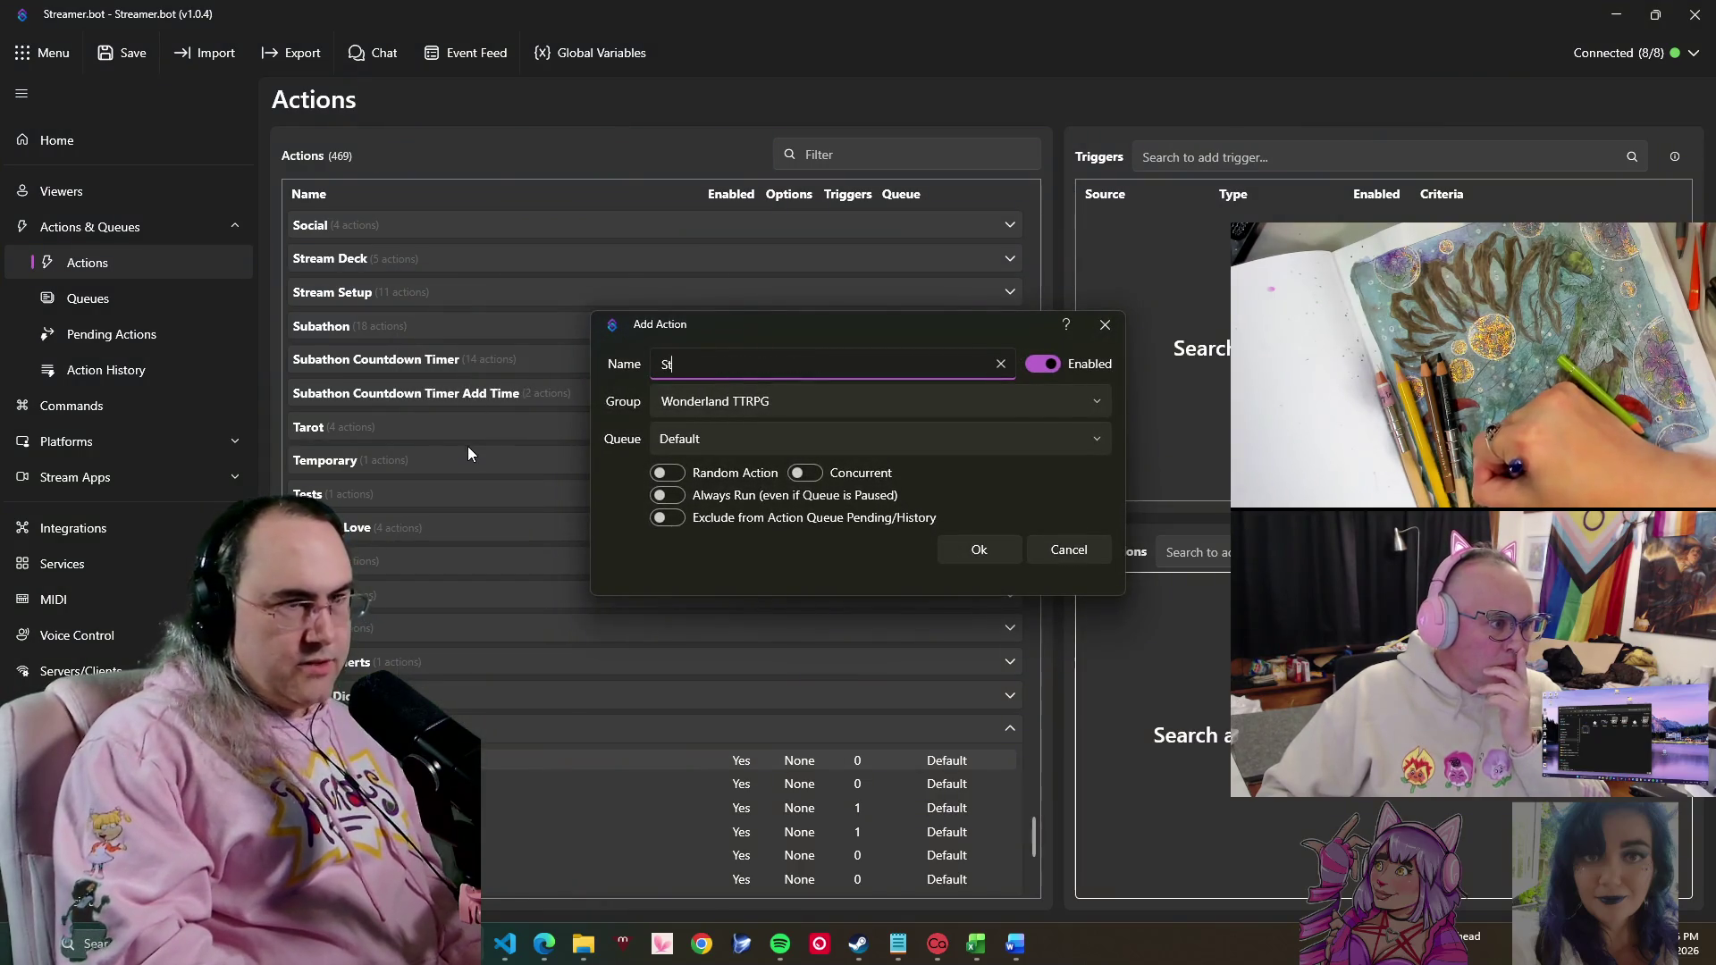
pyautogui.write('a rt ')
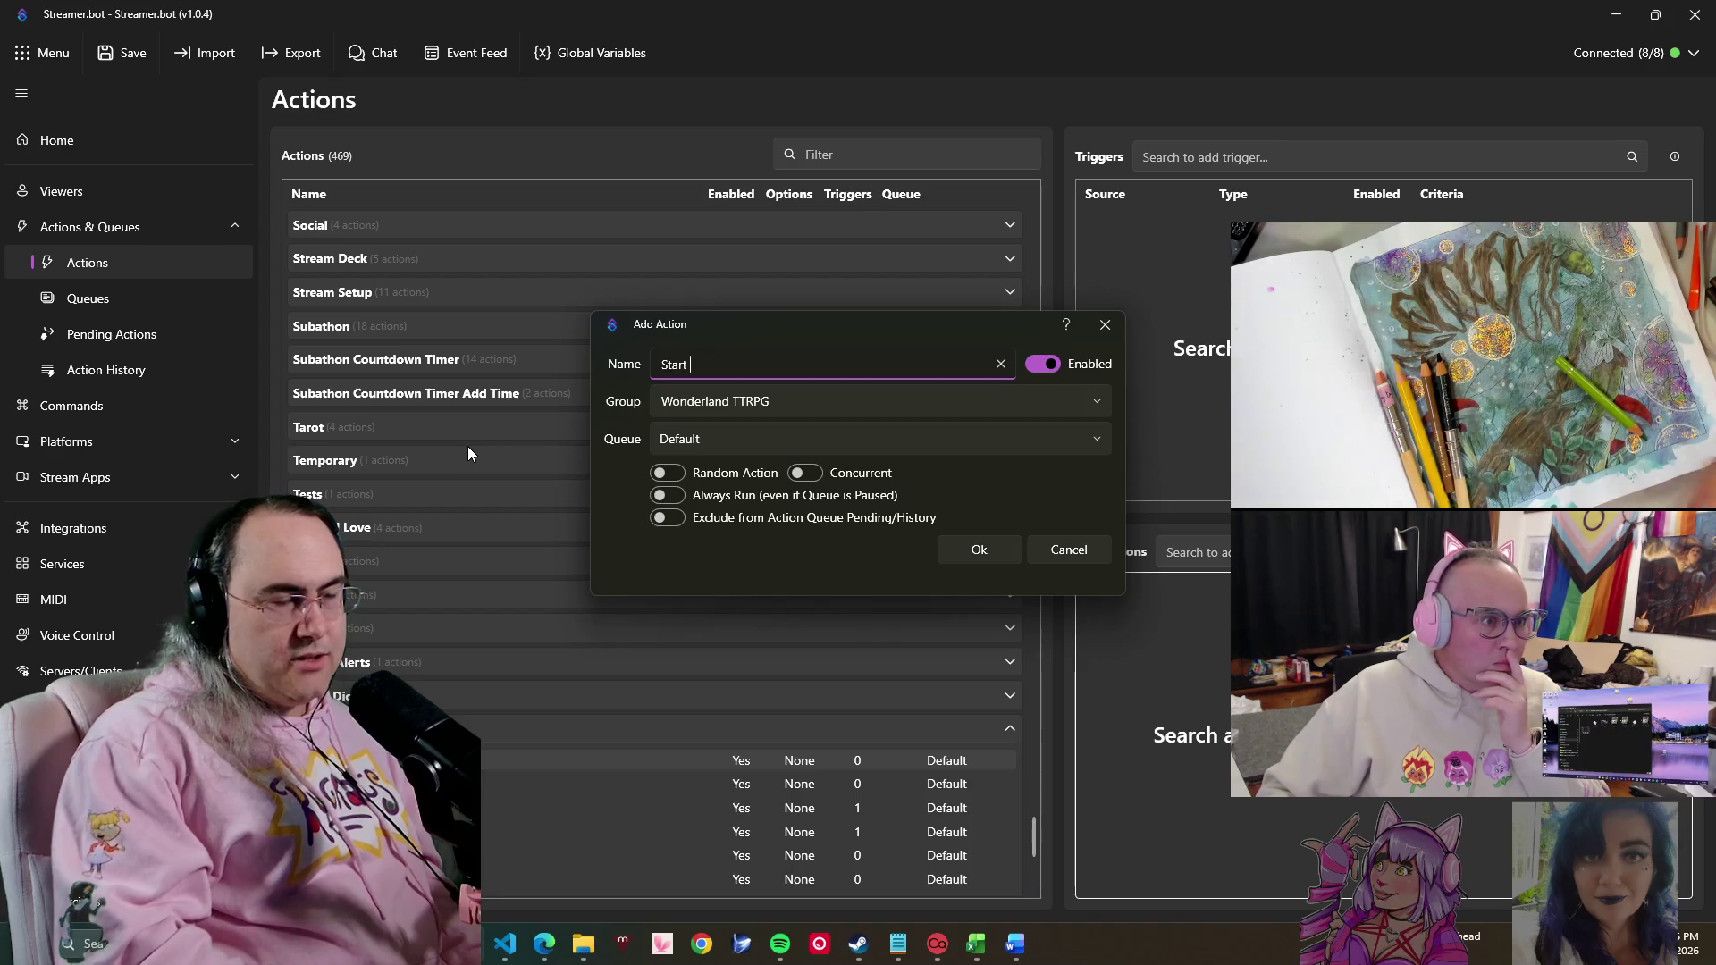
pyautogui.write('Combat')
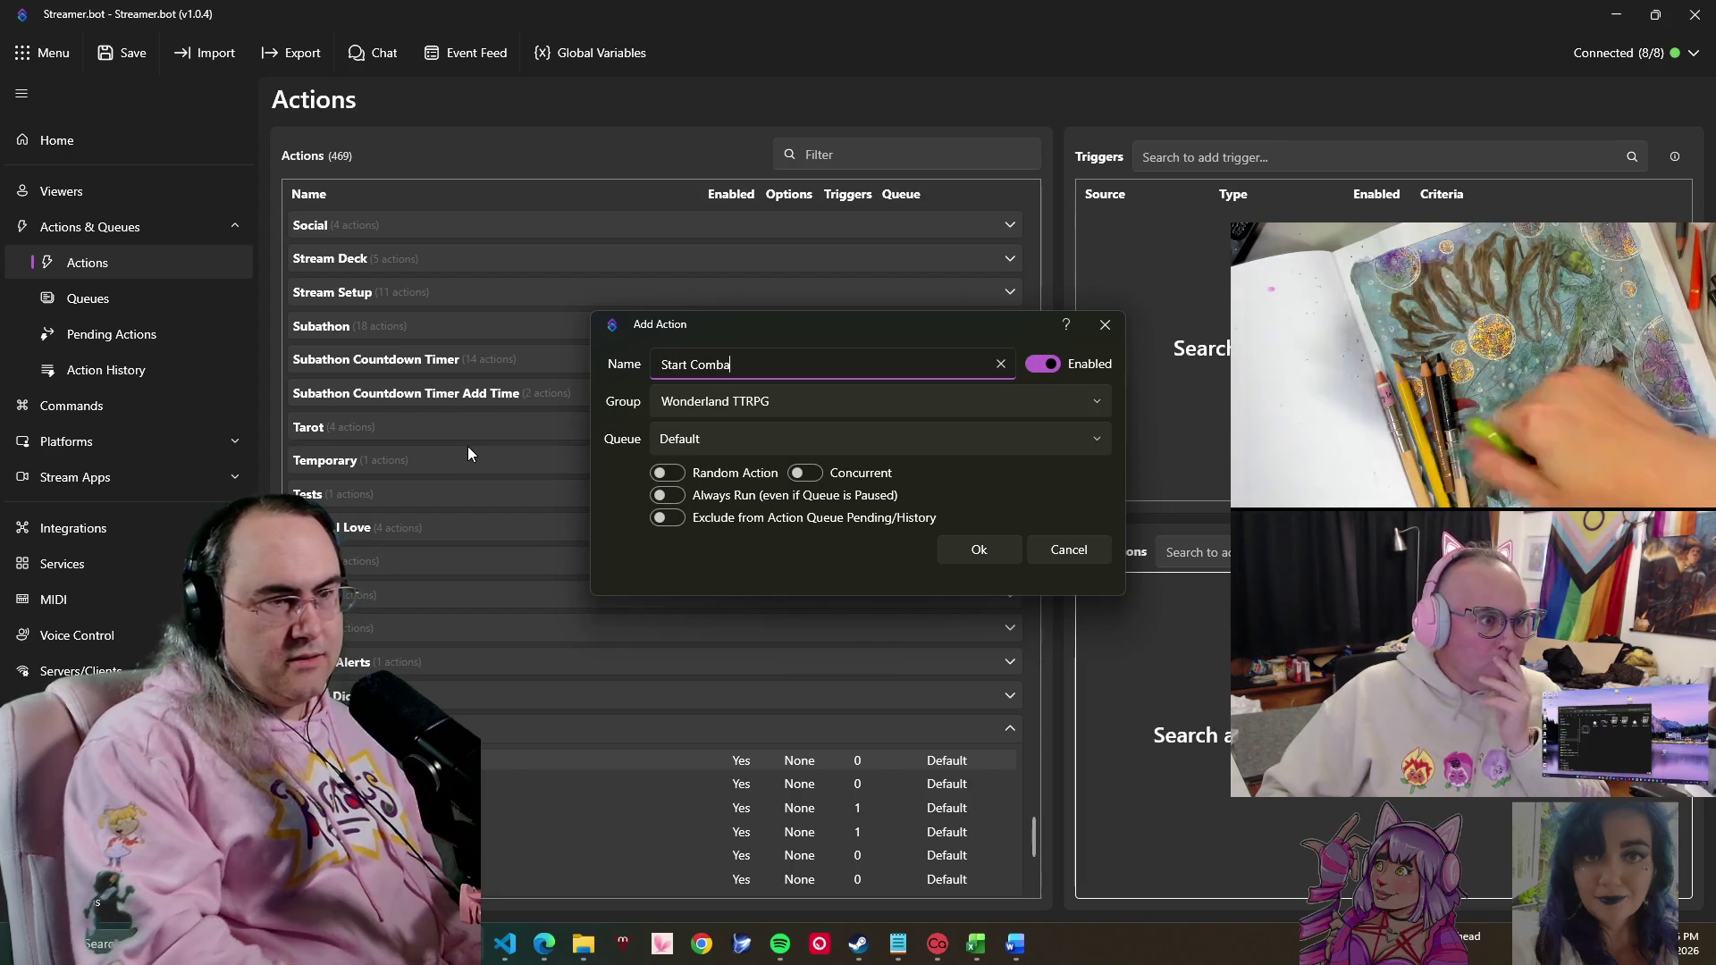
pyautogui.click(982, 547)
pyautogui.rightClick(1176, 622)
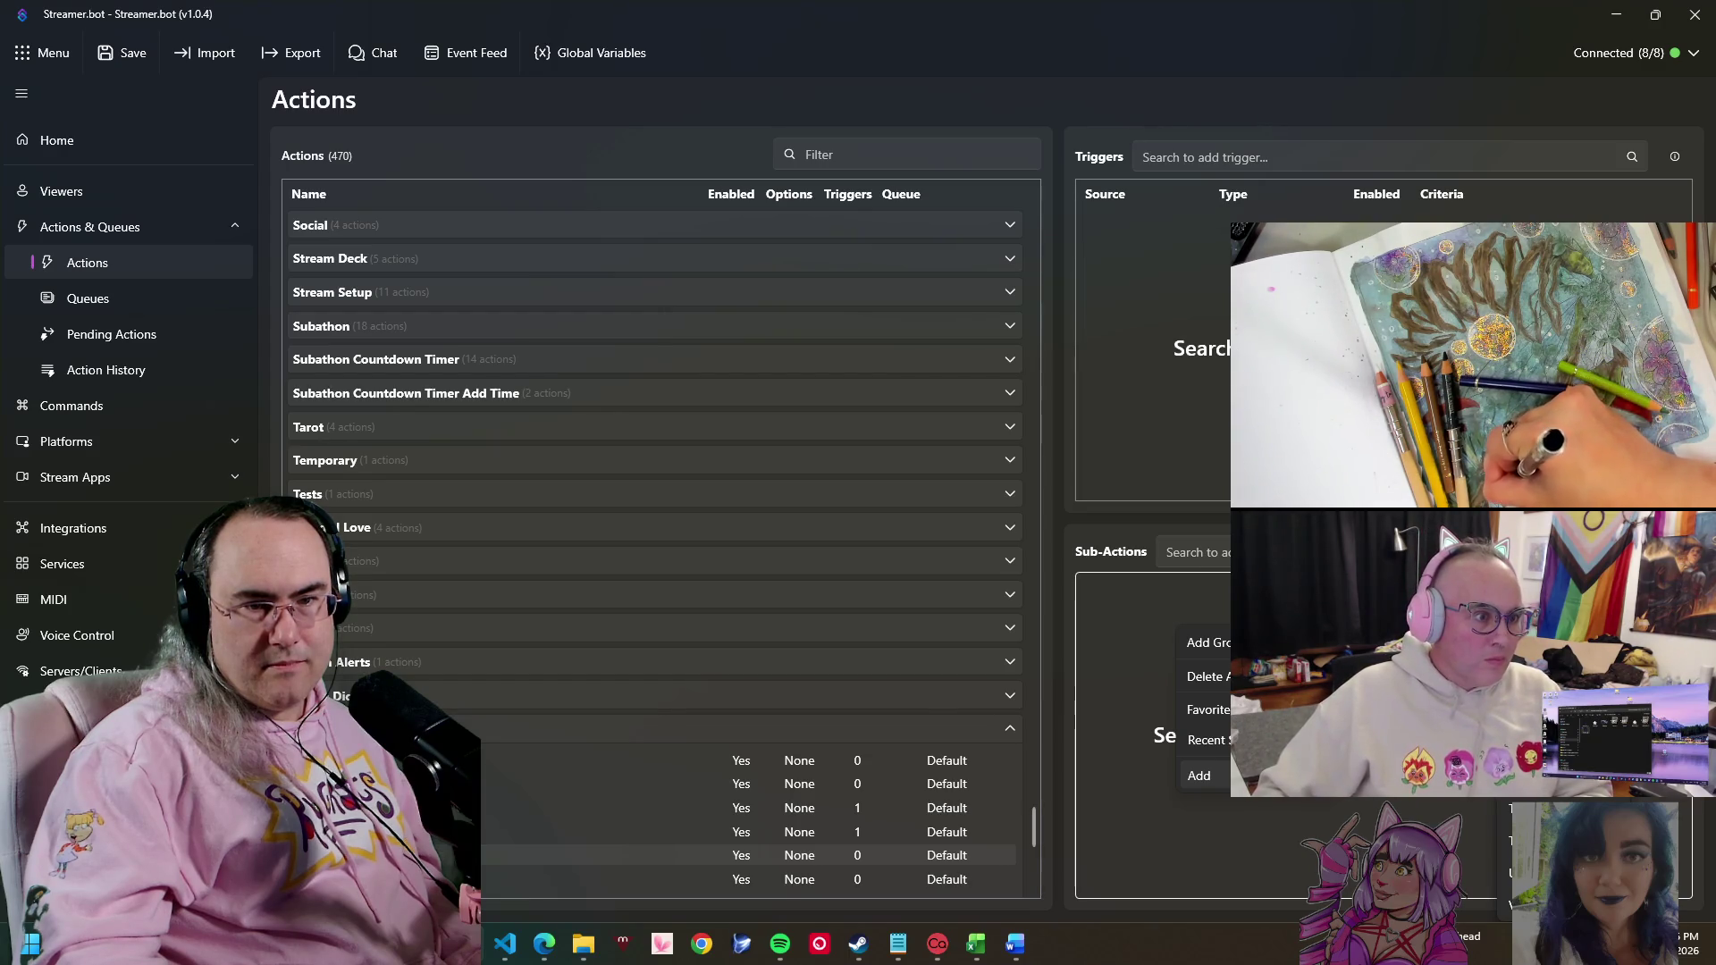
# - Add a Get Random Number sub-action with its range set from 0 to 1
pyautogui.click(1341, 790)
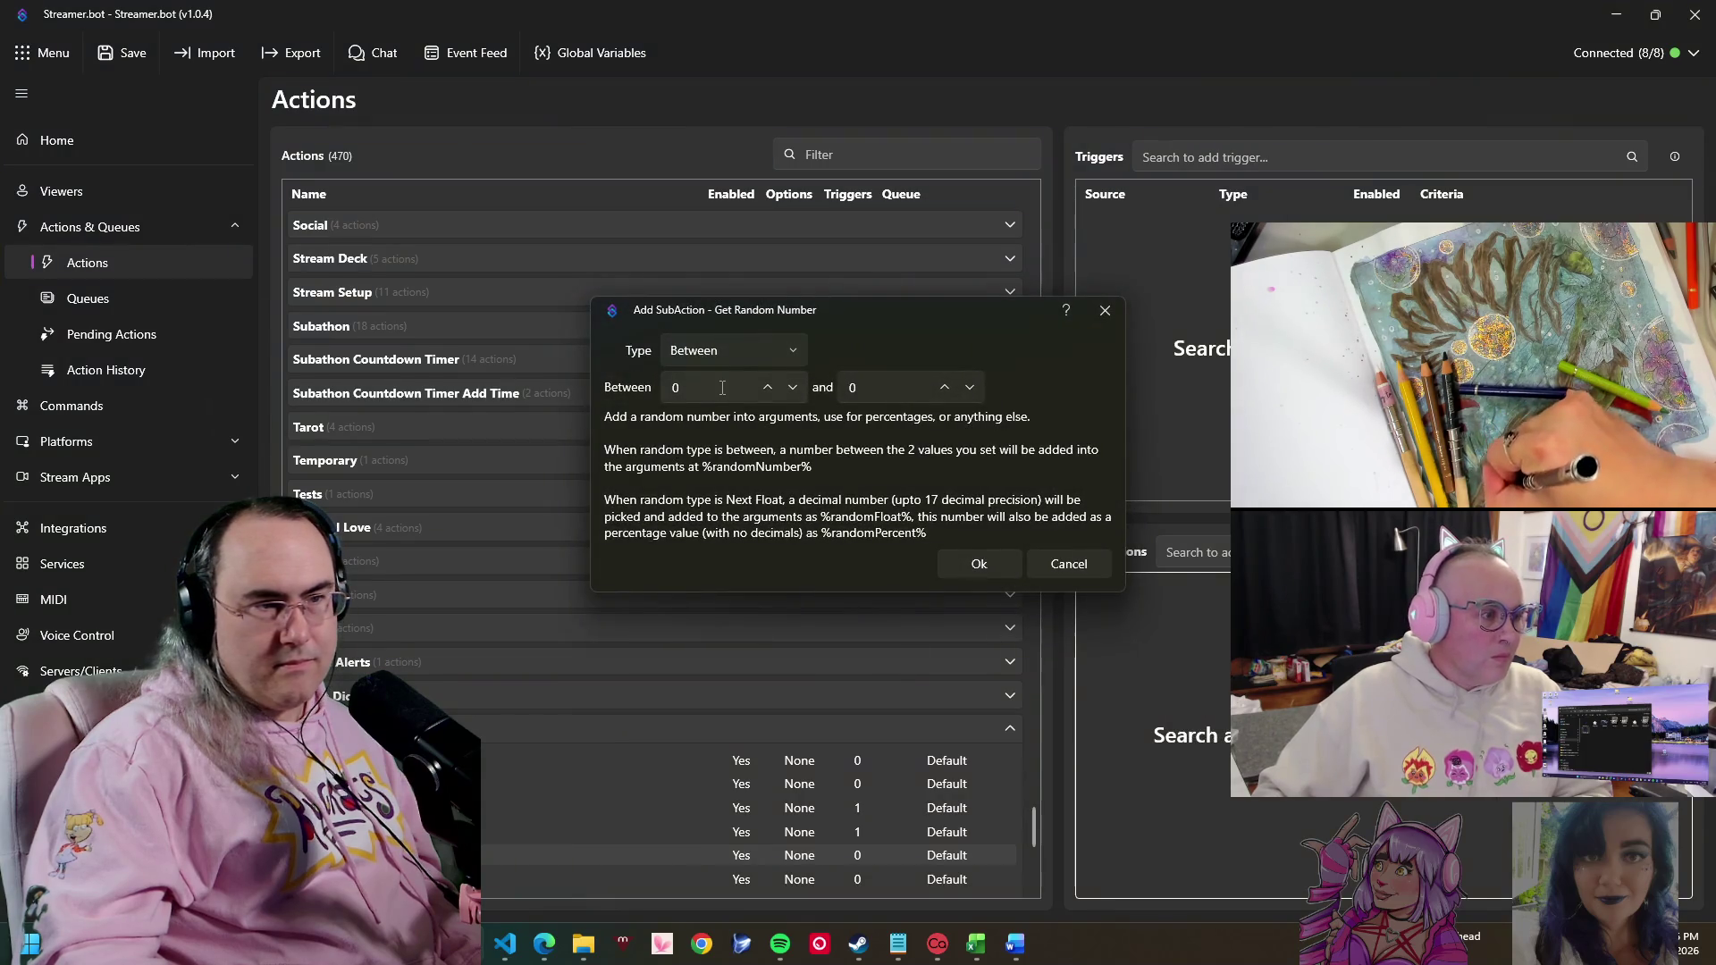
pyautogui.press('Tab')
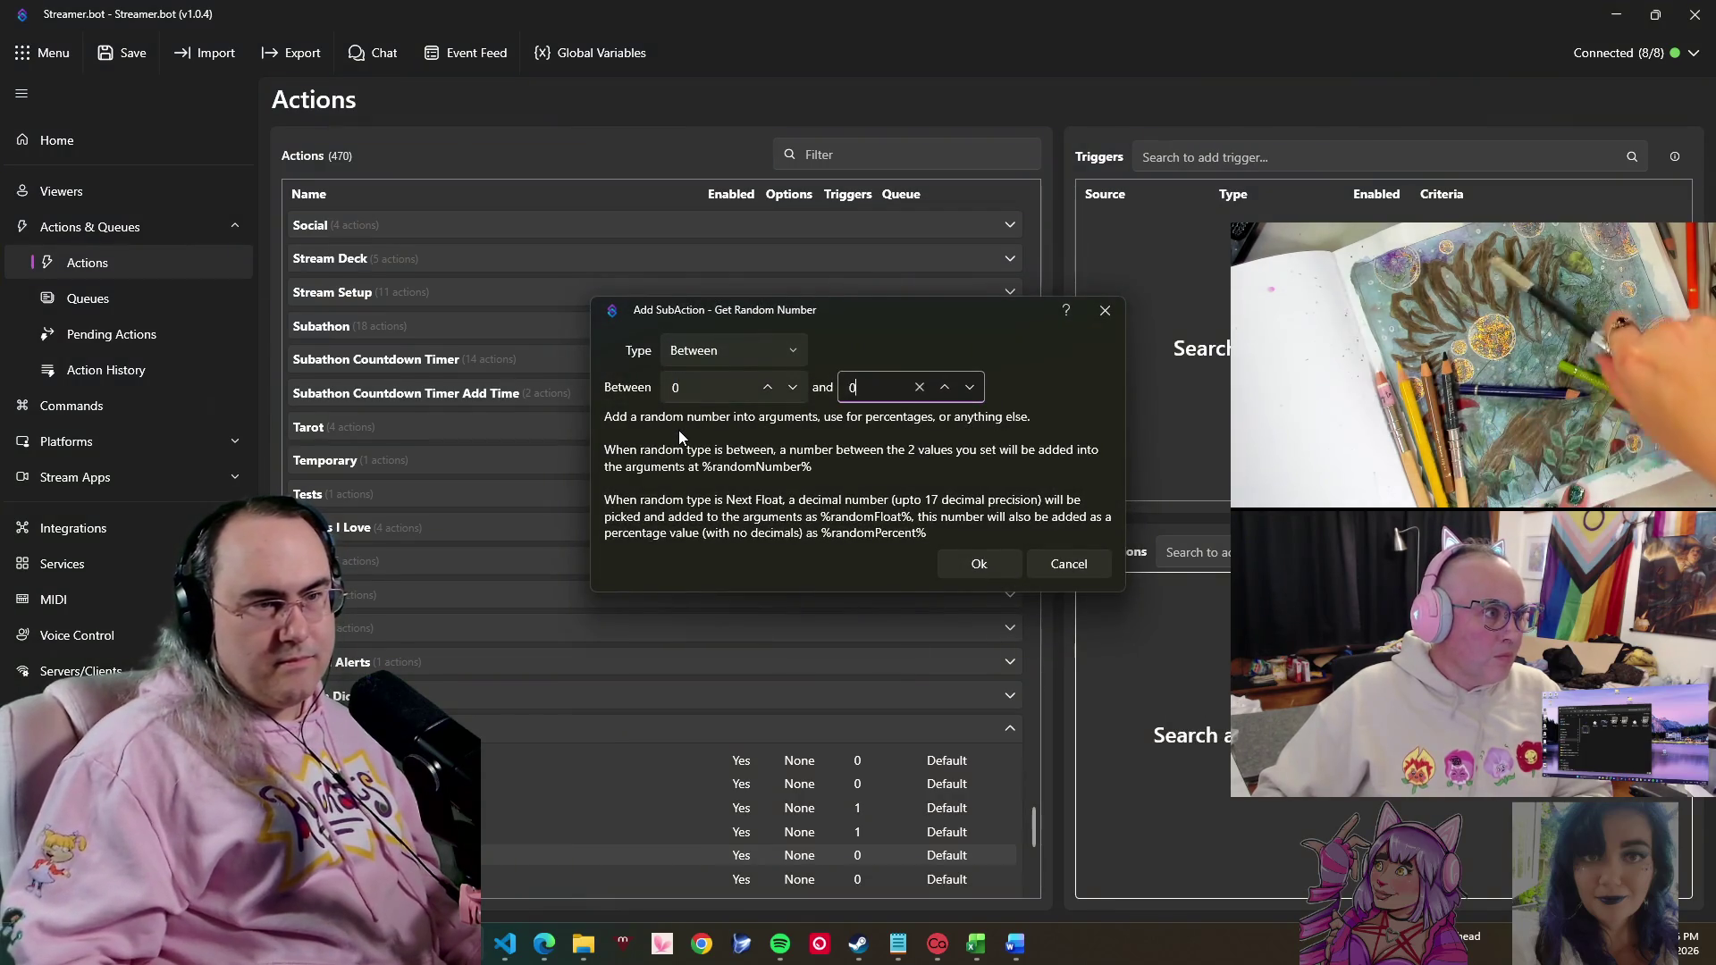
pyautogui.write('1')
pyautogui.press('BackSpace')
pyautogui.press('BackSpace')
pyautogui.write('1')
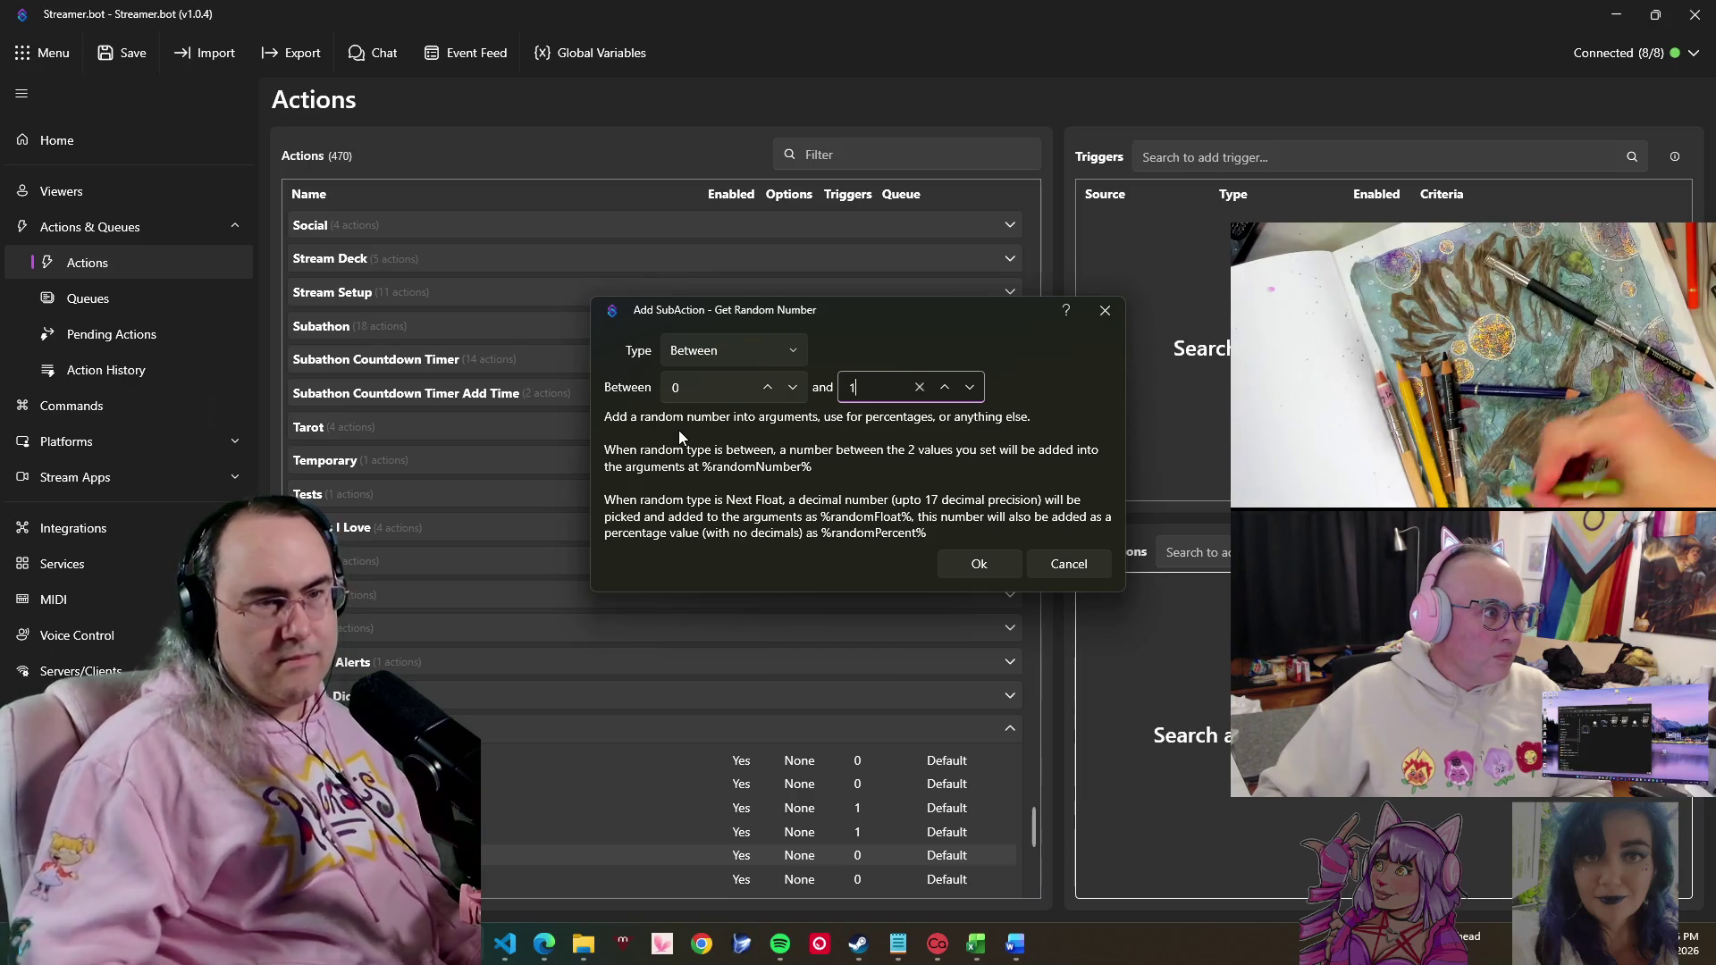
pyautogui.click(986, 565)
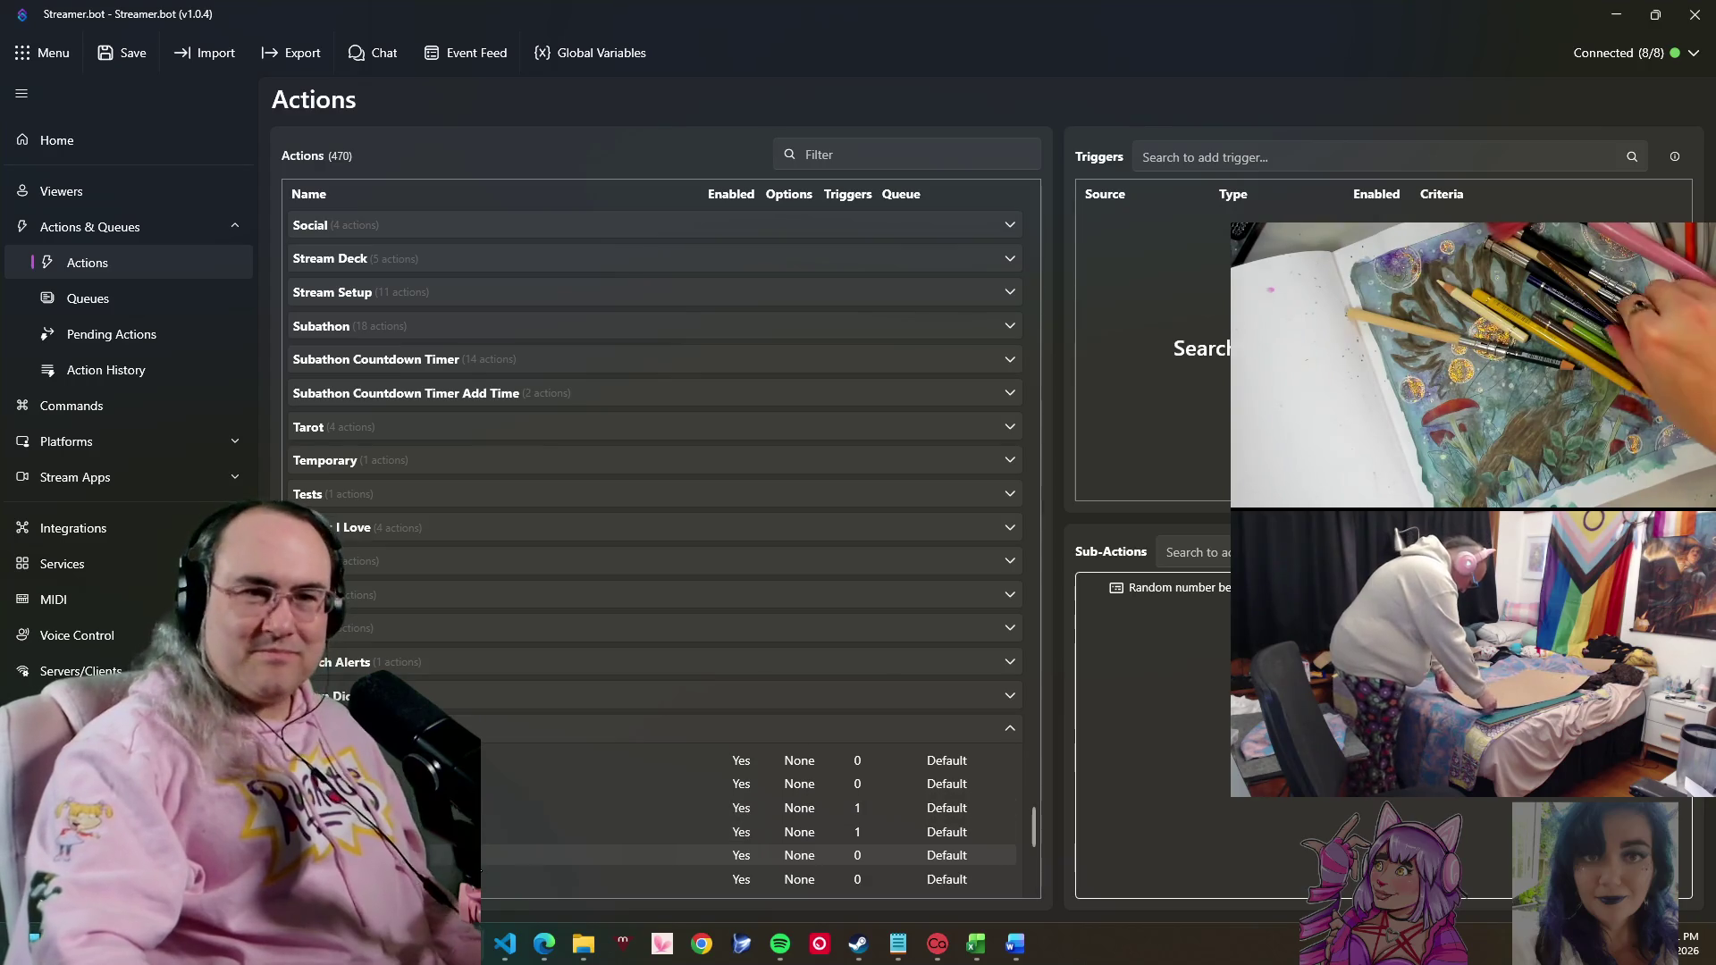
pyautogui.click(460, 833)
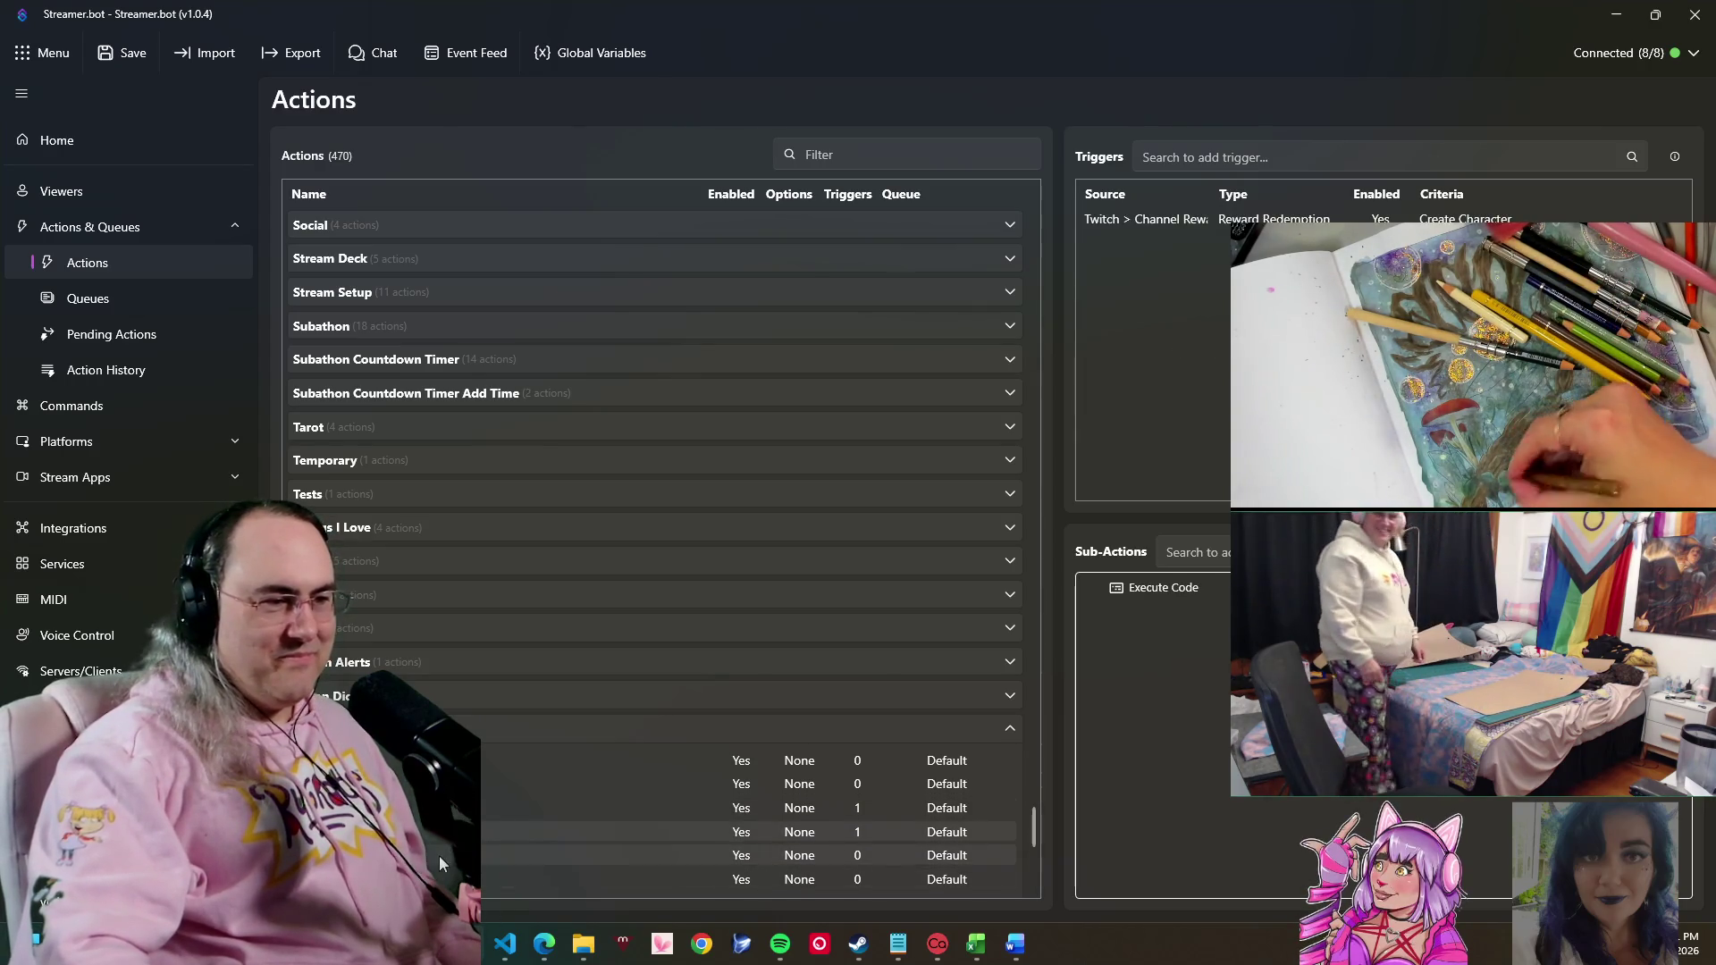
pyautogui.click(438, 856)
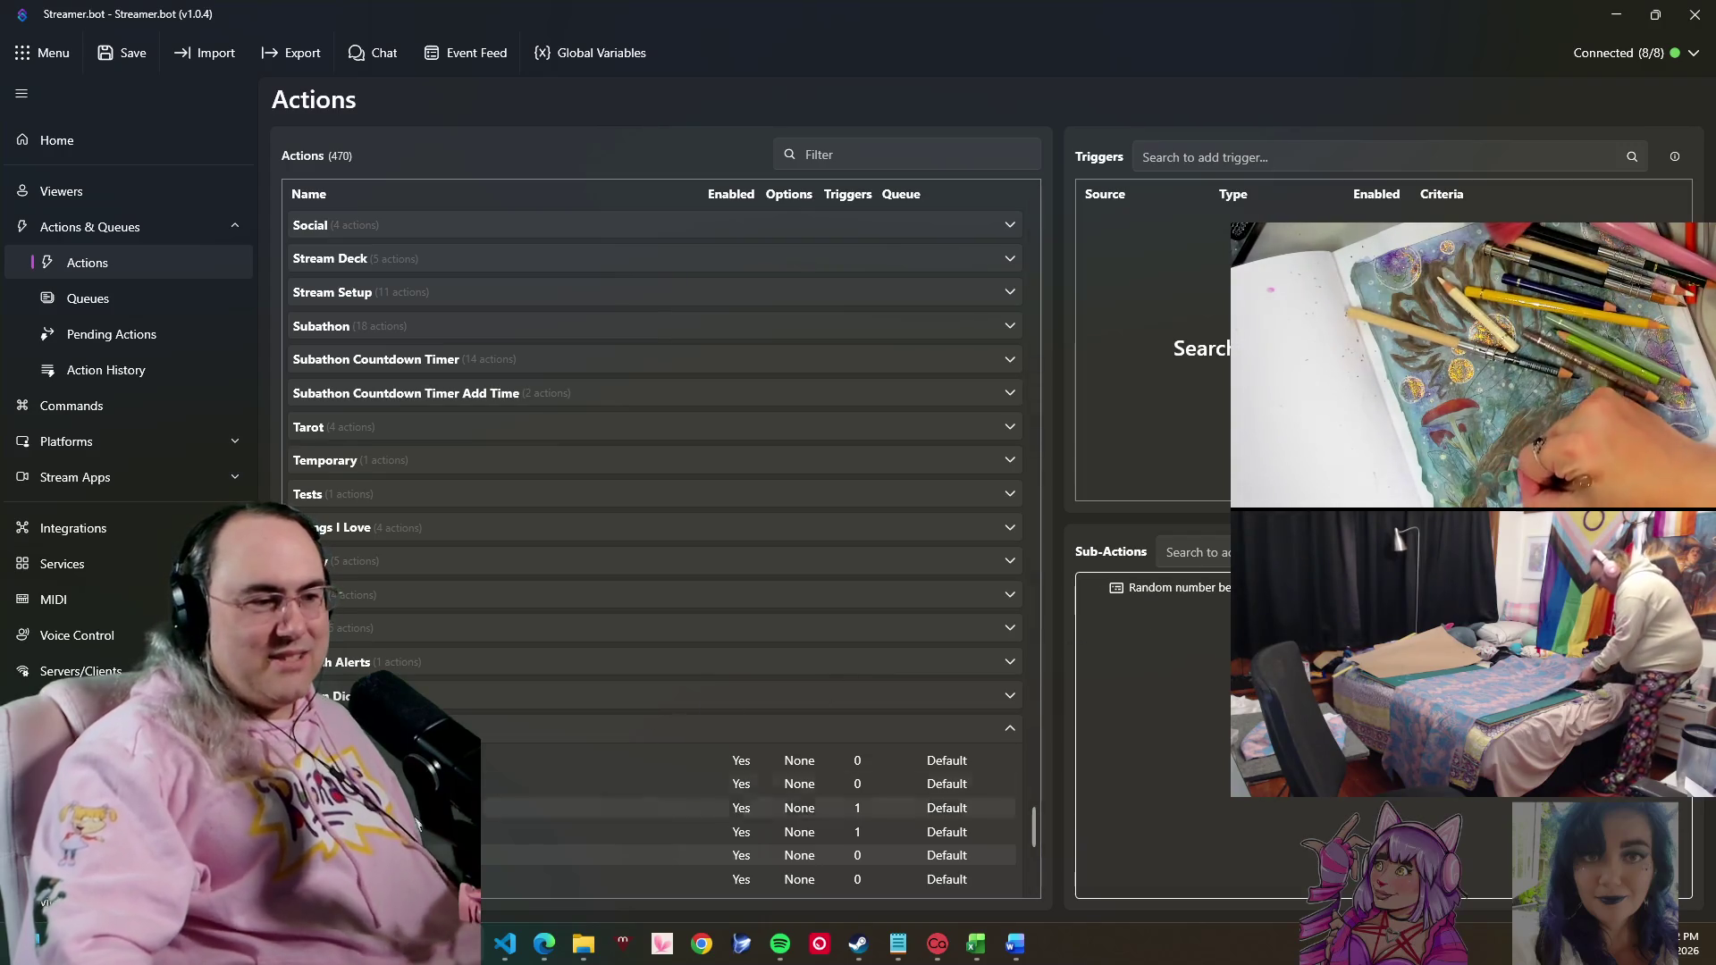
pyautogui.rightClick(1177, 602)
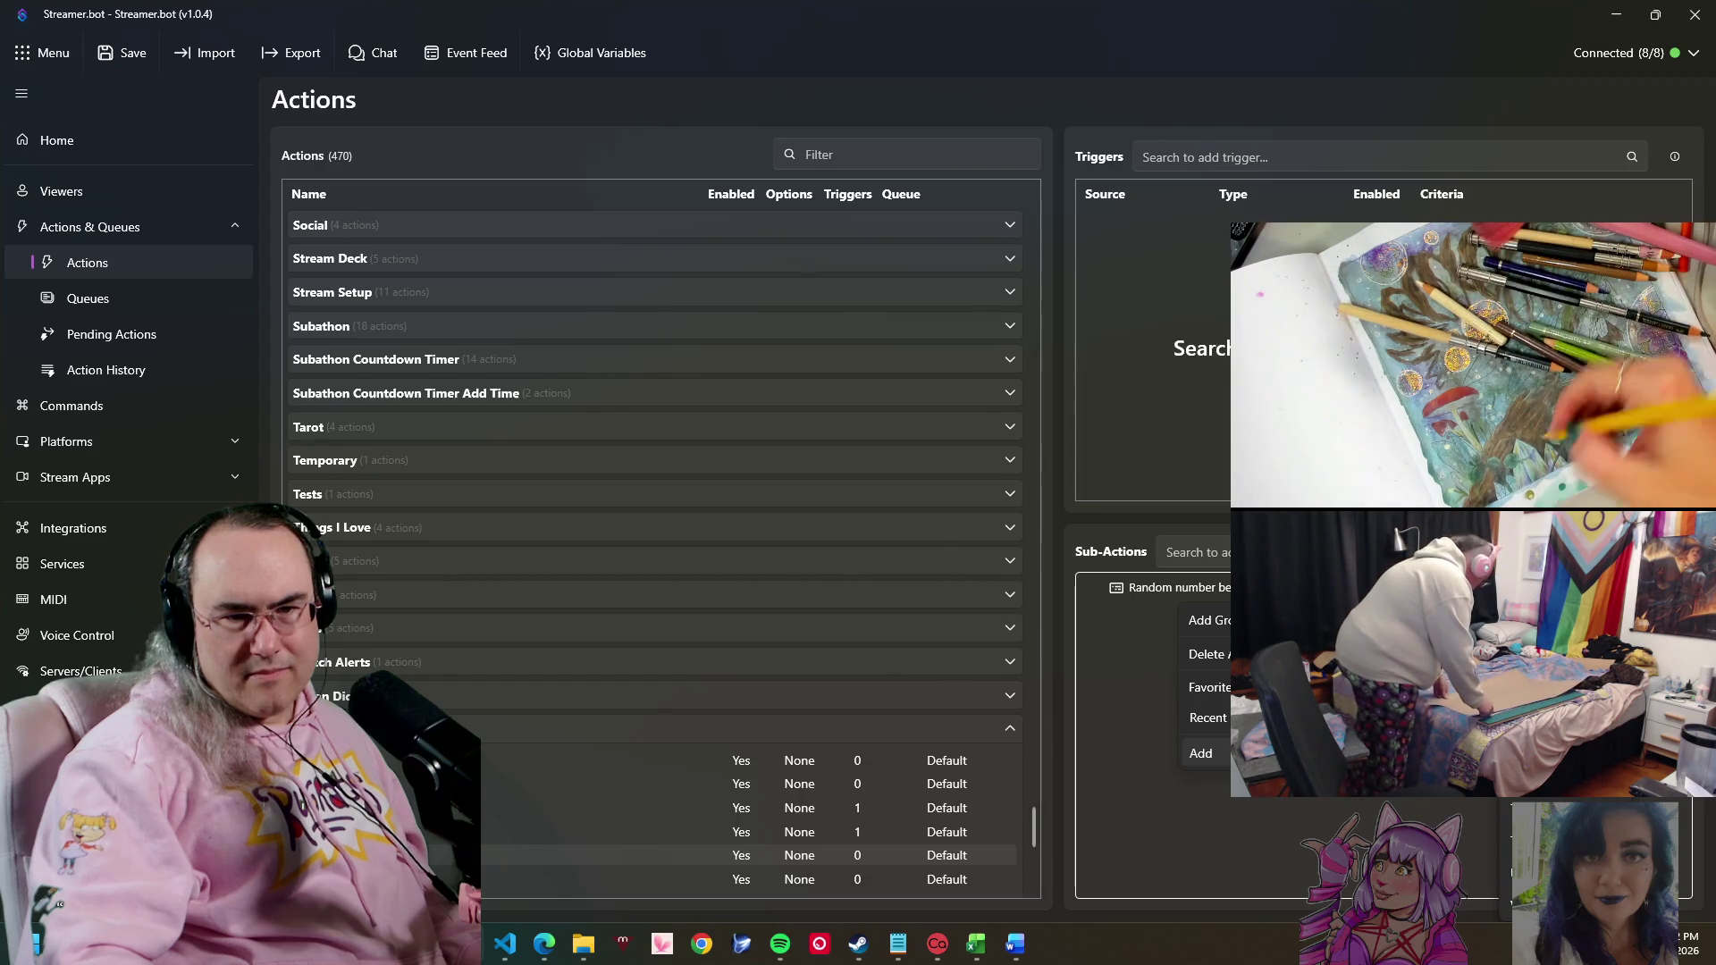
# - Begin a Core > Comment sub-action for the action holding the random number step
pyautogui.click(1340, 753)
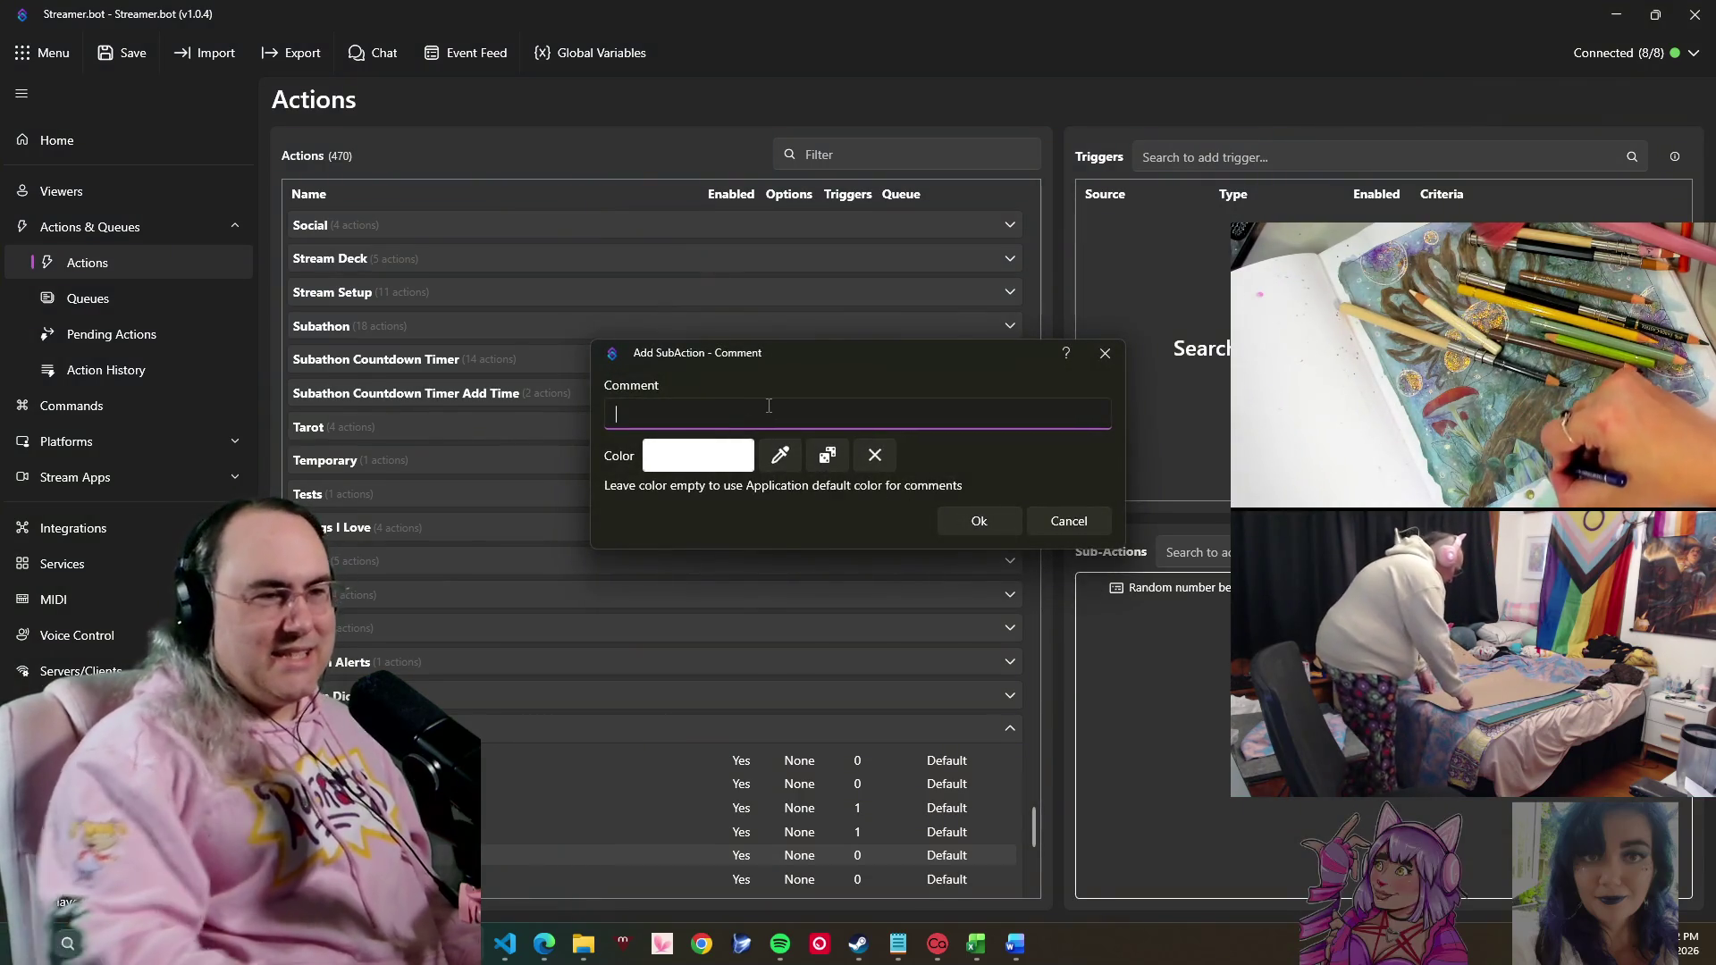
# - Set the new comment's colour to bright green (#00FF40) before writing '0 = Enemy, 1 ='
pyautogui.click(790, 459)
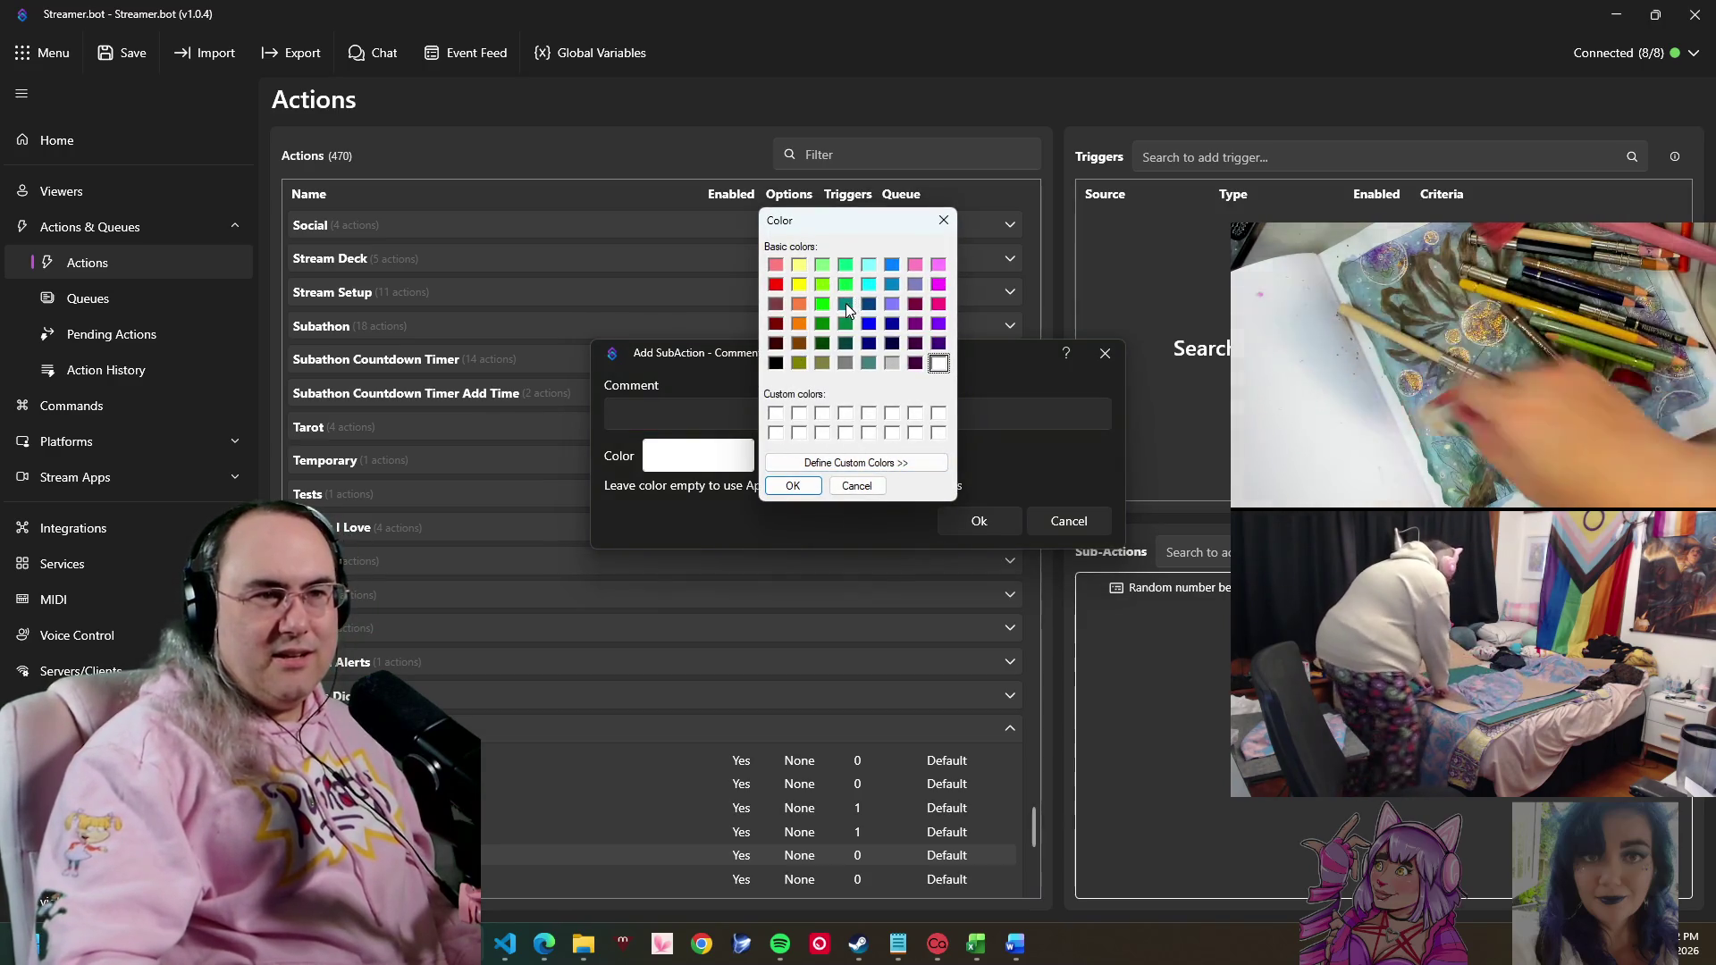
pyautogui.click(791, 485)
pyautogui.write('0 =')
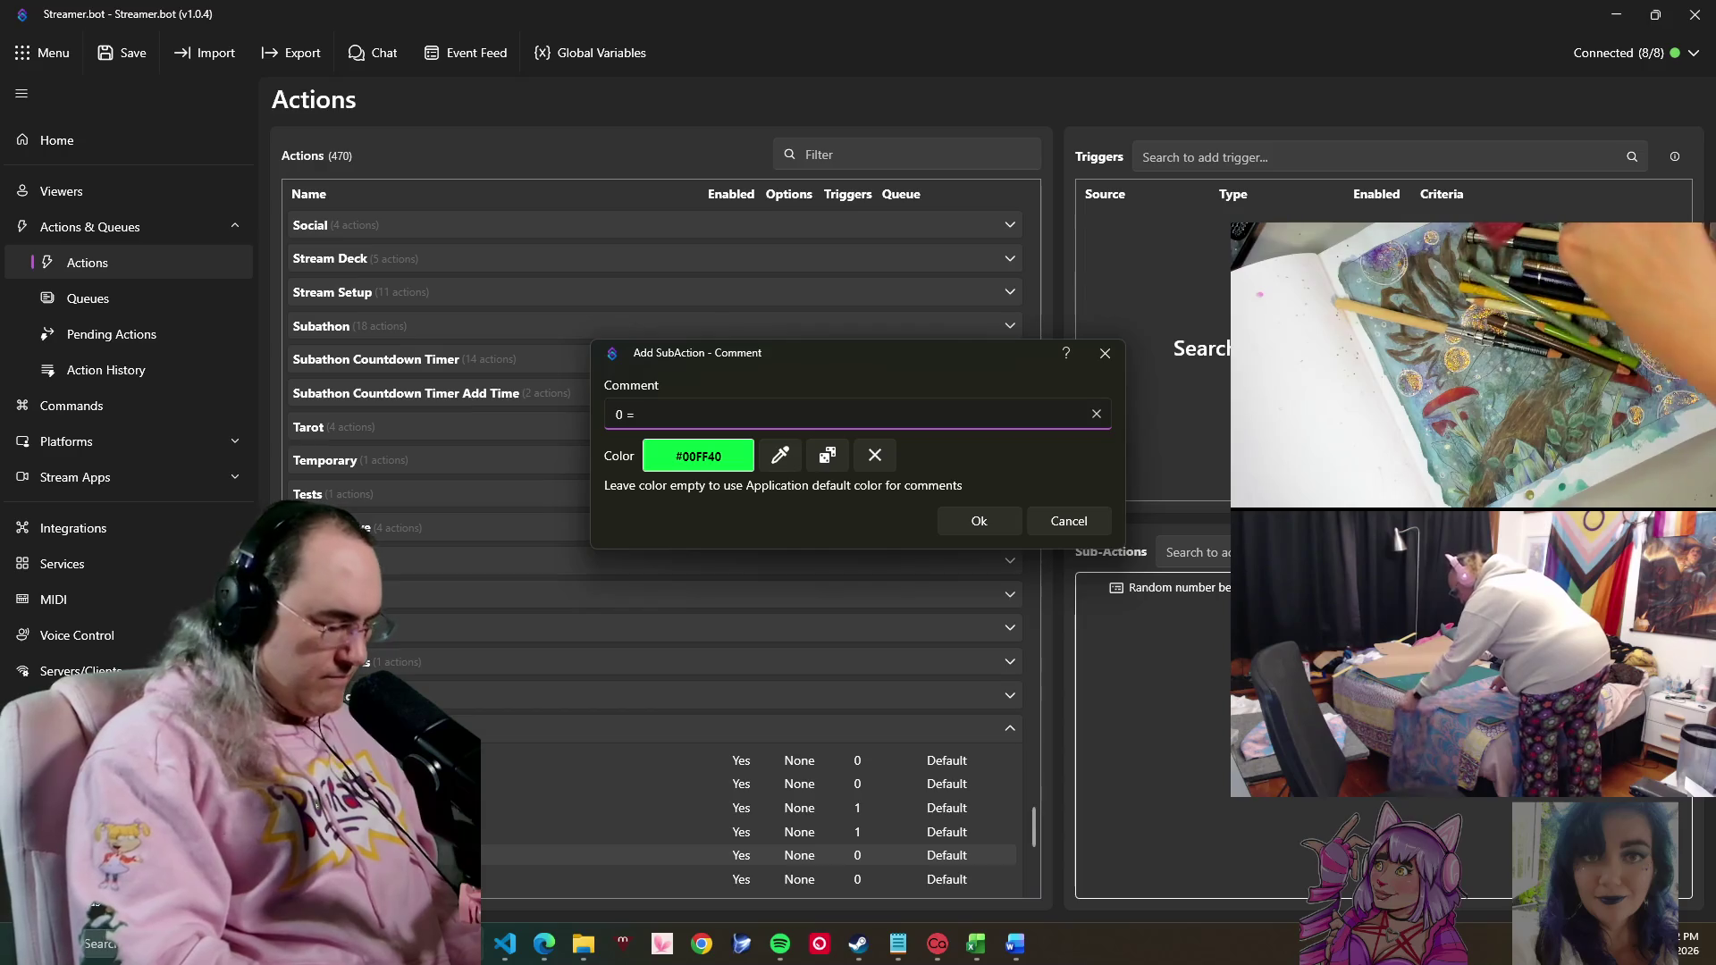
pyautogui.write('Enemy,')
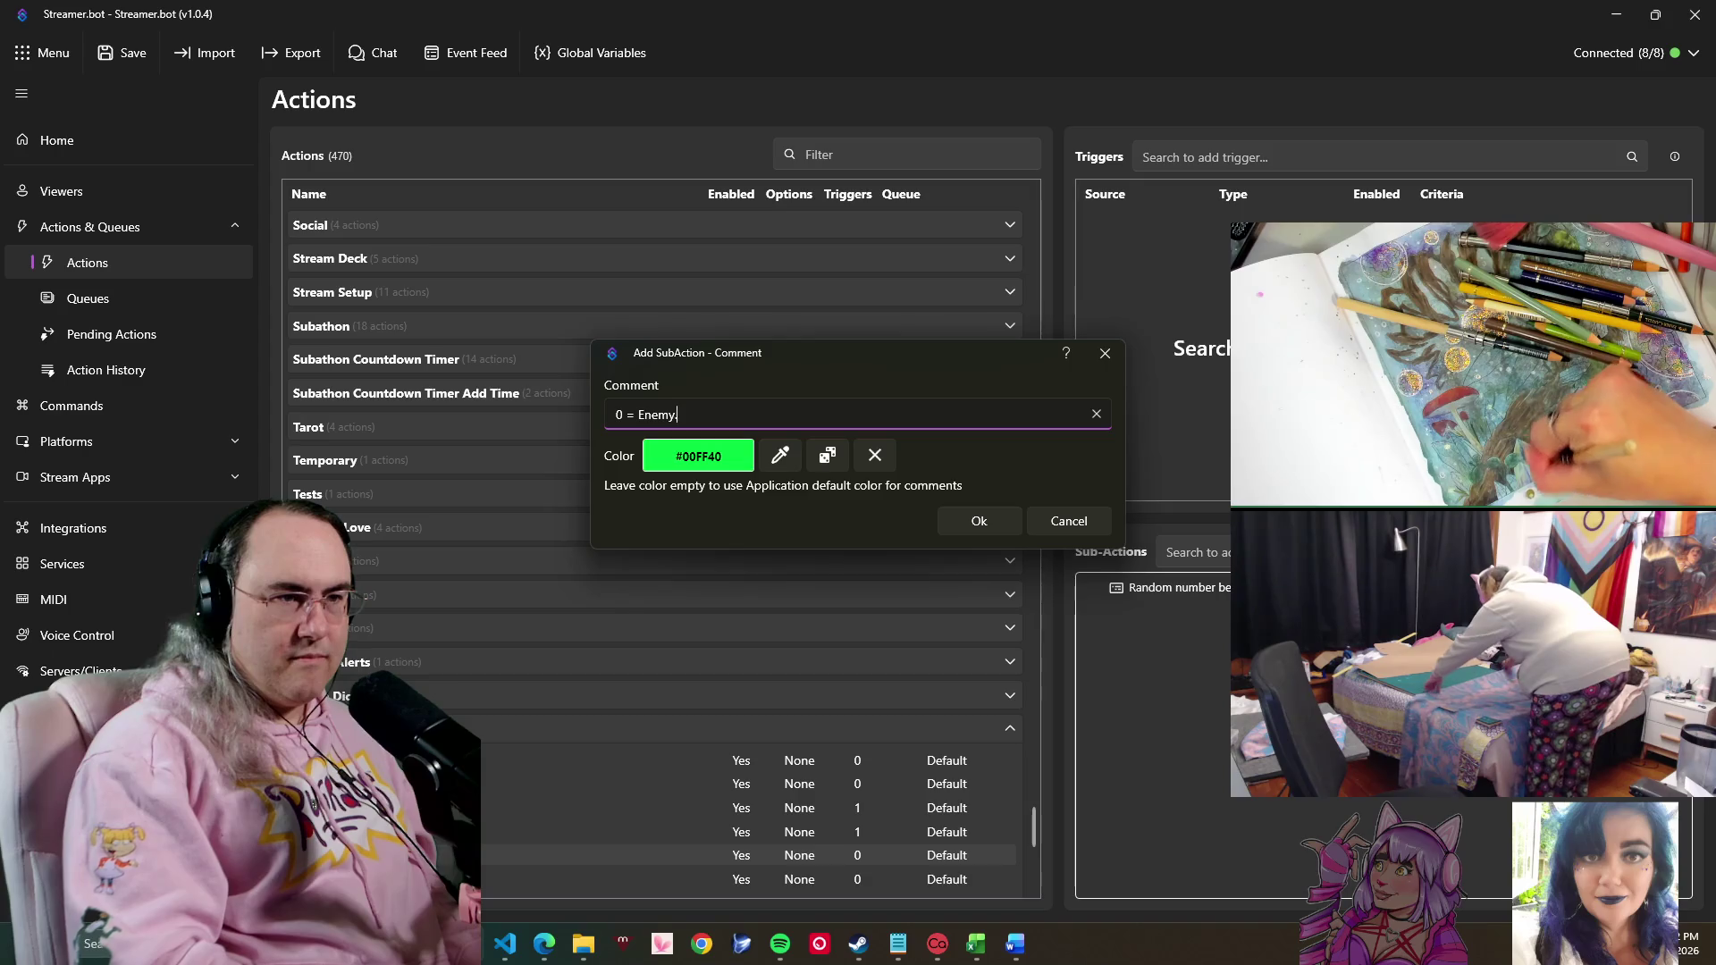
pyautogui.write(' = Players fo')
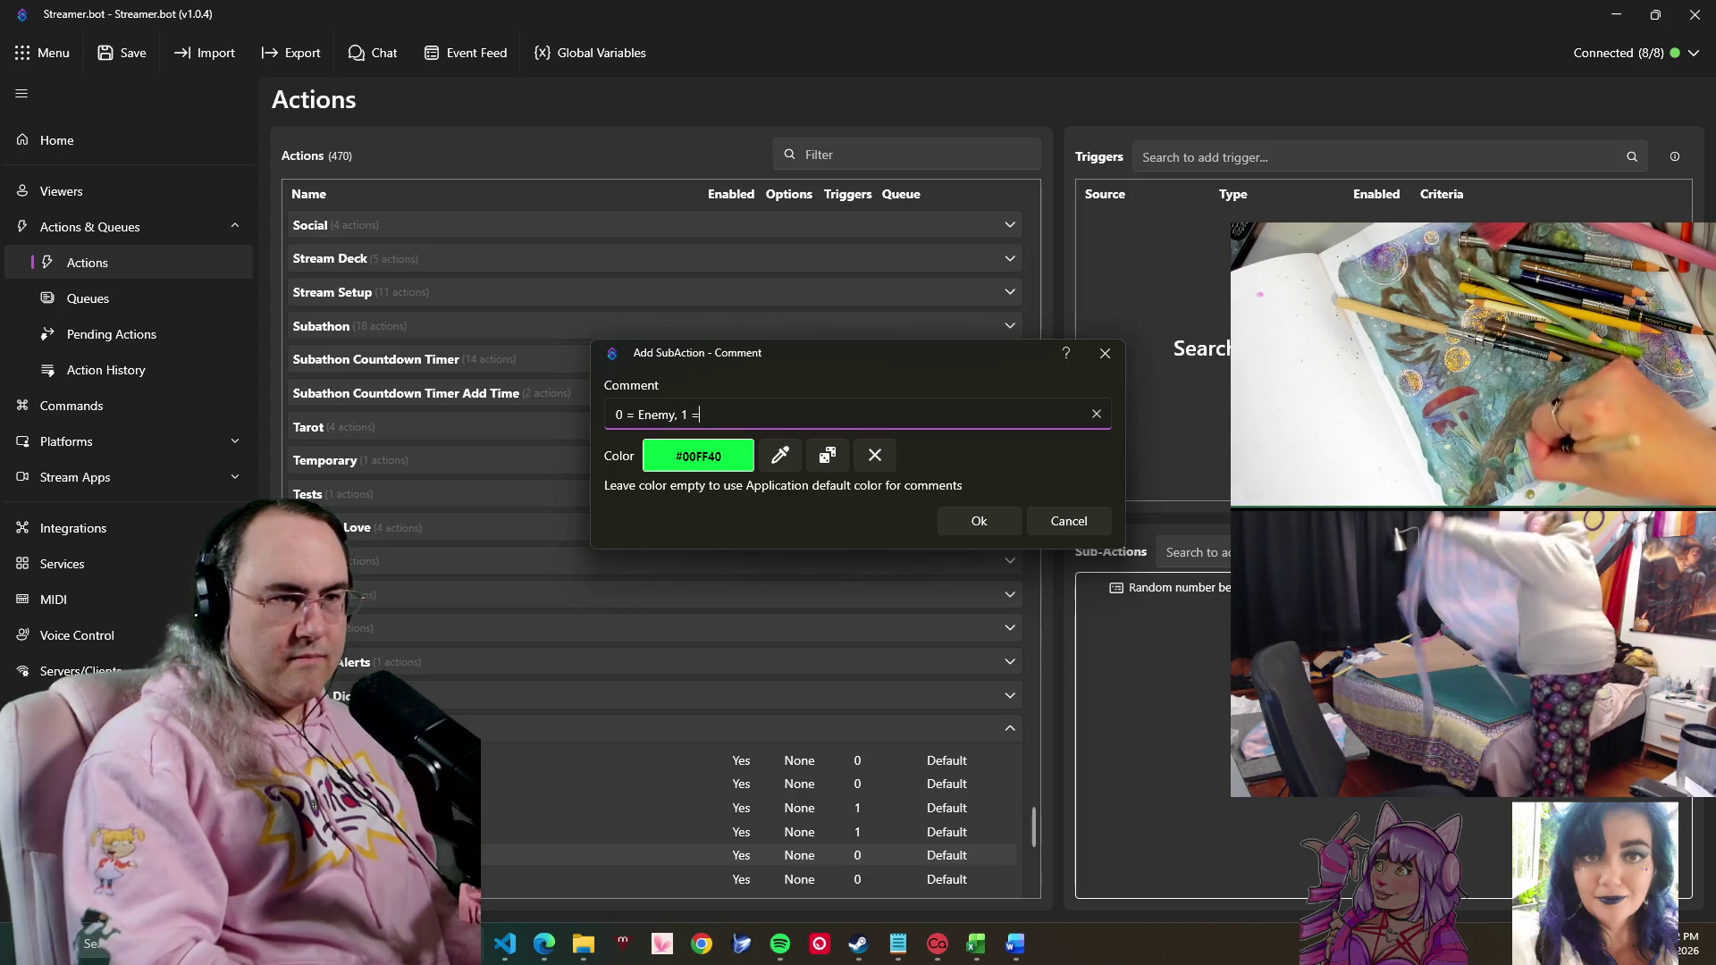
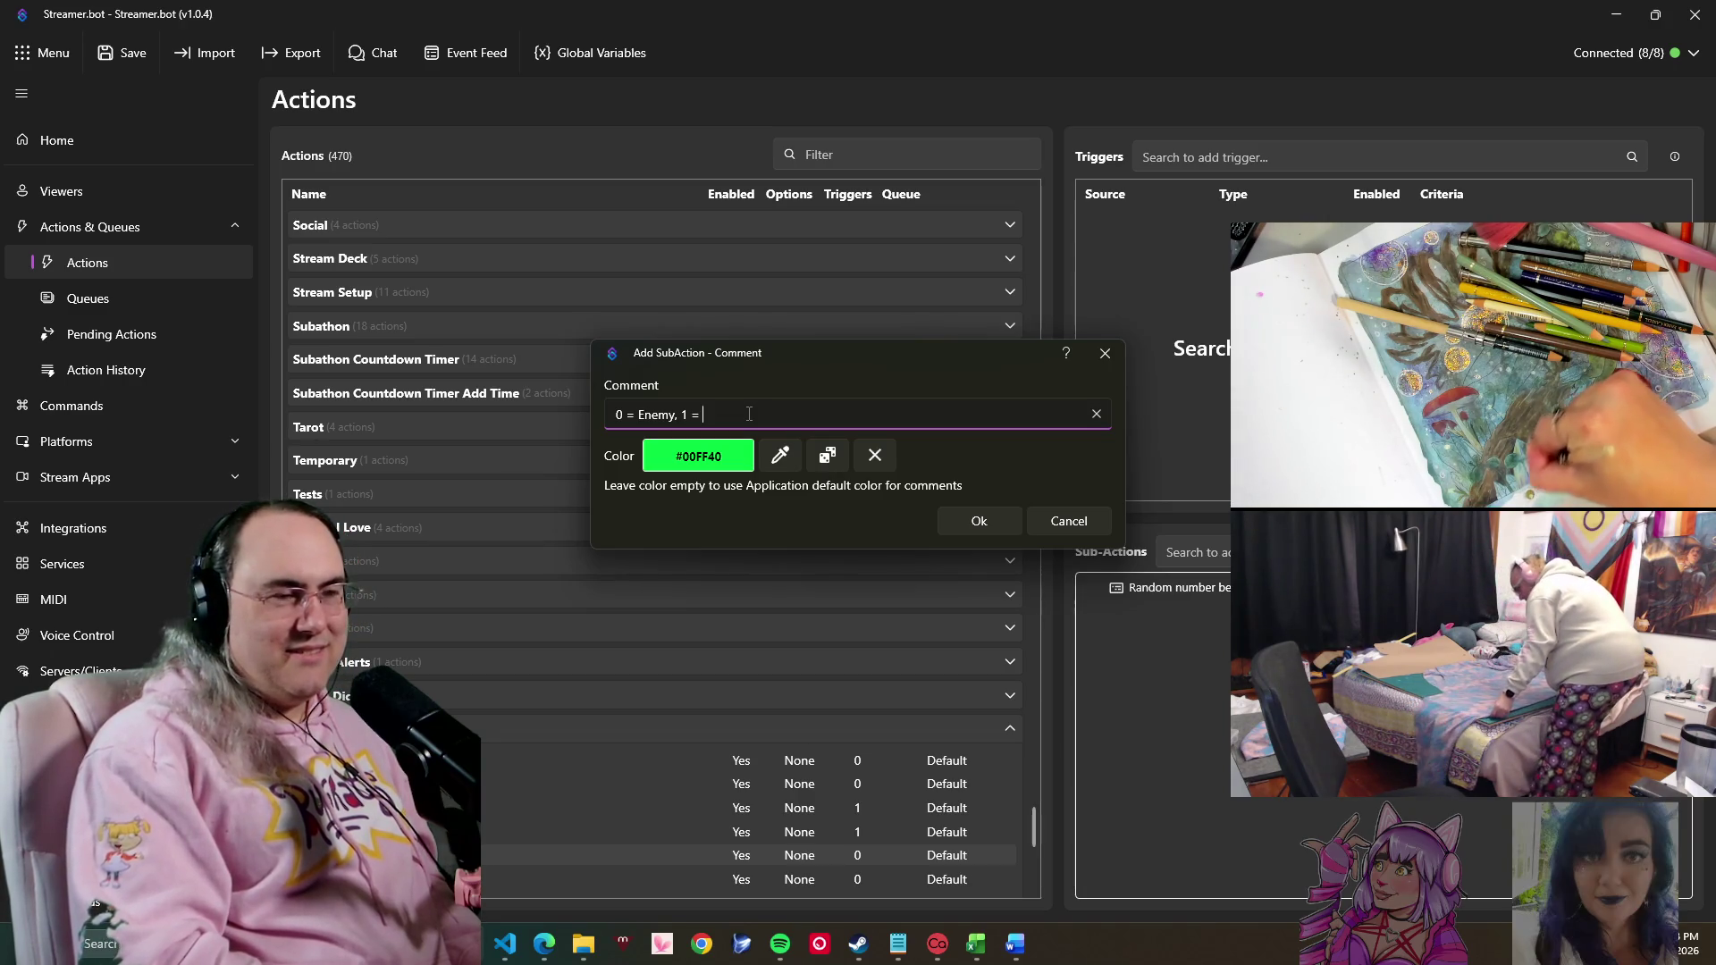
pyautogui.write('F')
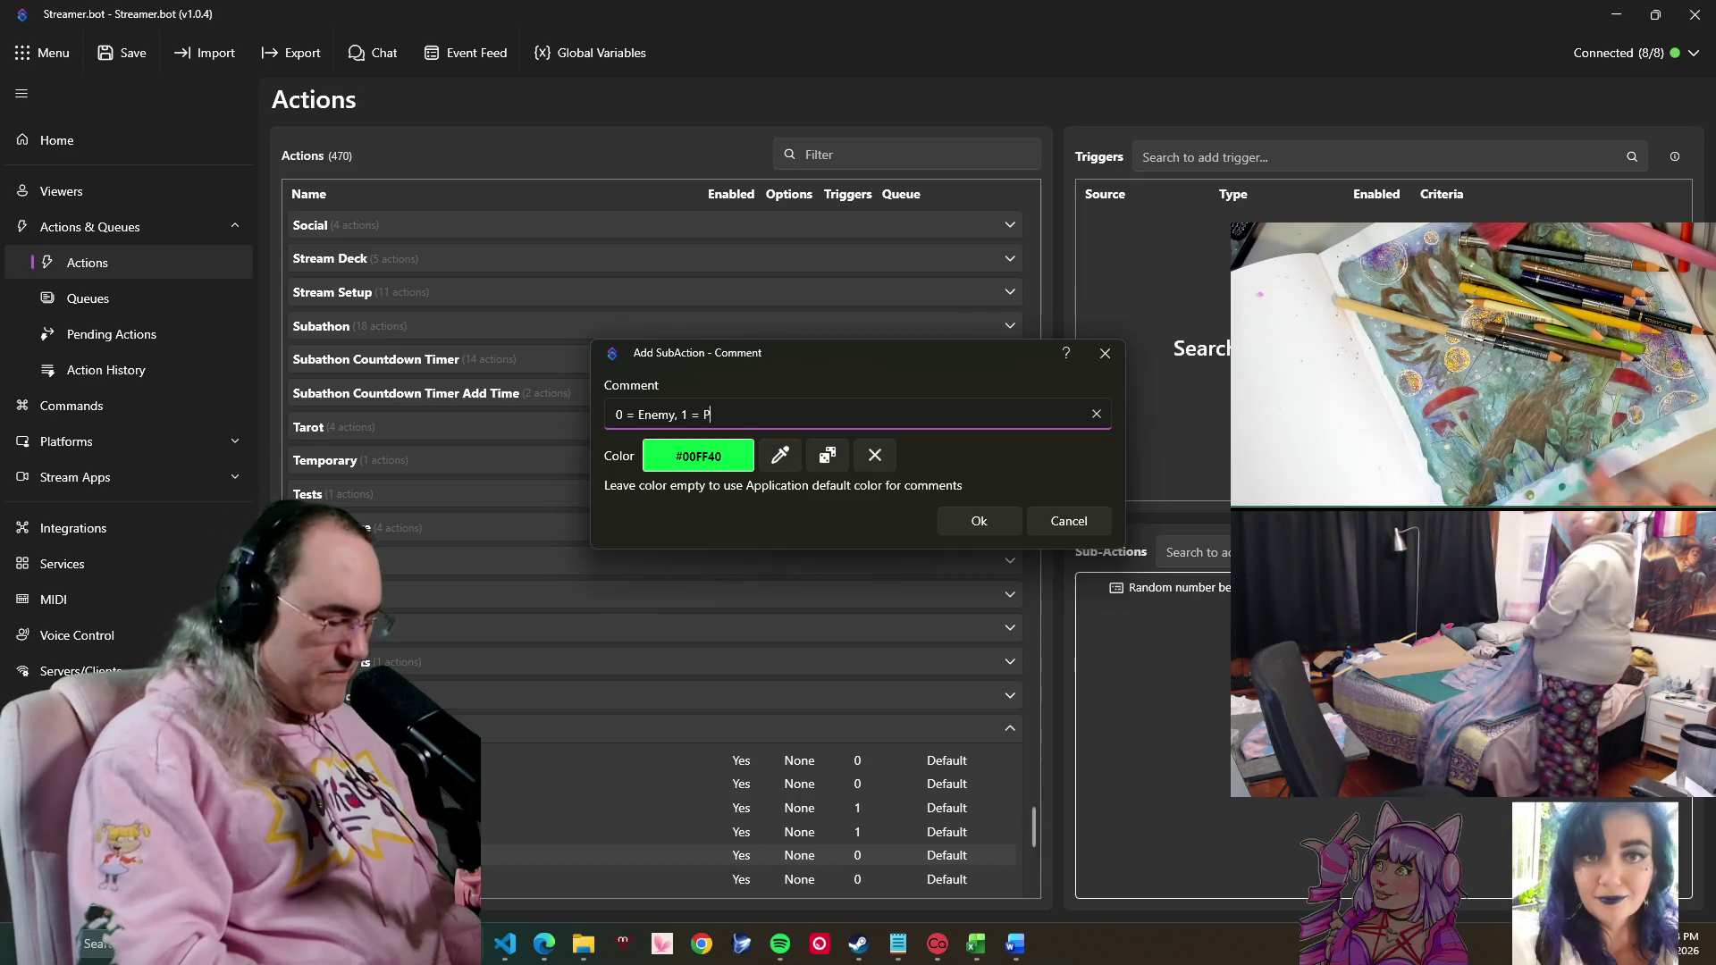
pyautogui.write('layer')
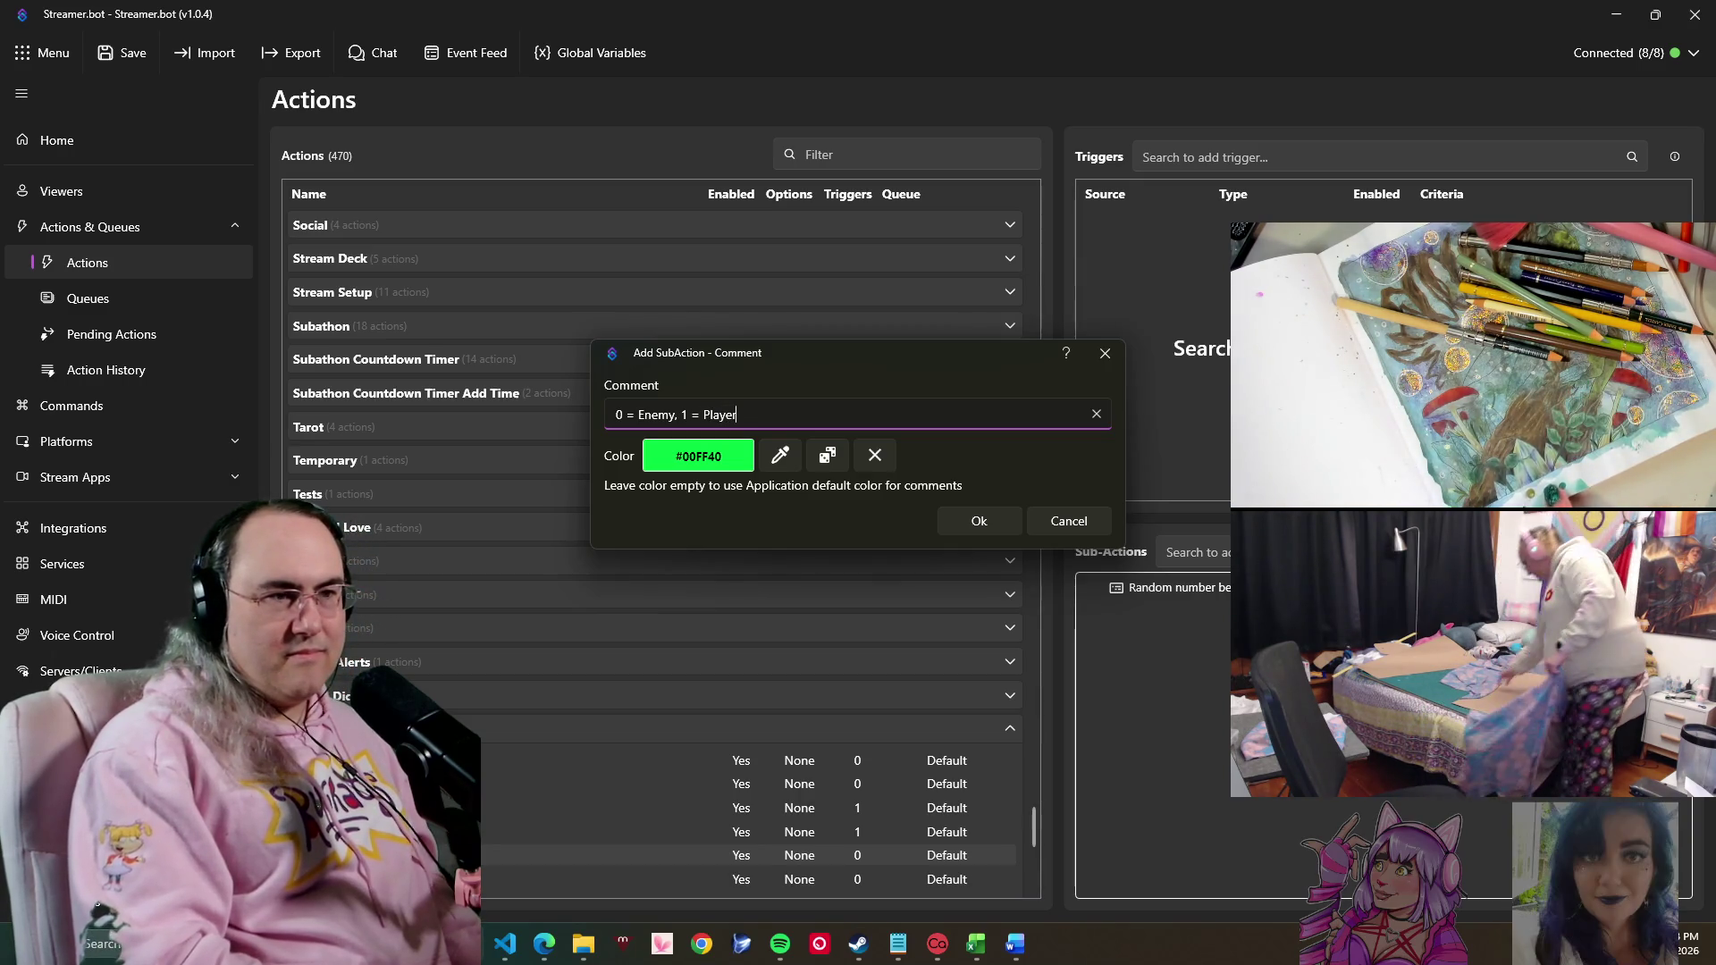
pyautogui.write('s fo')
# - Finish the comment "0 = Enemy, 1 = Players first" in green #00FF40 and confirm it
pyautogui.press('BackSpace')
pyautogui.write('ir')
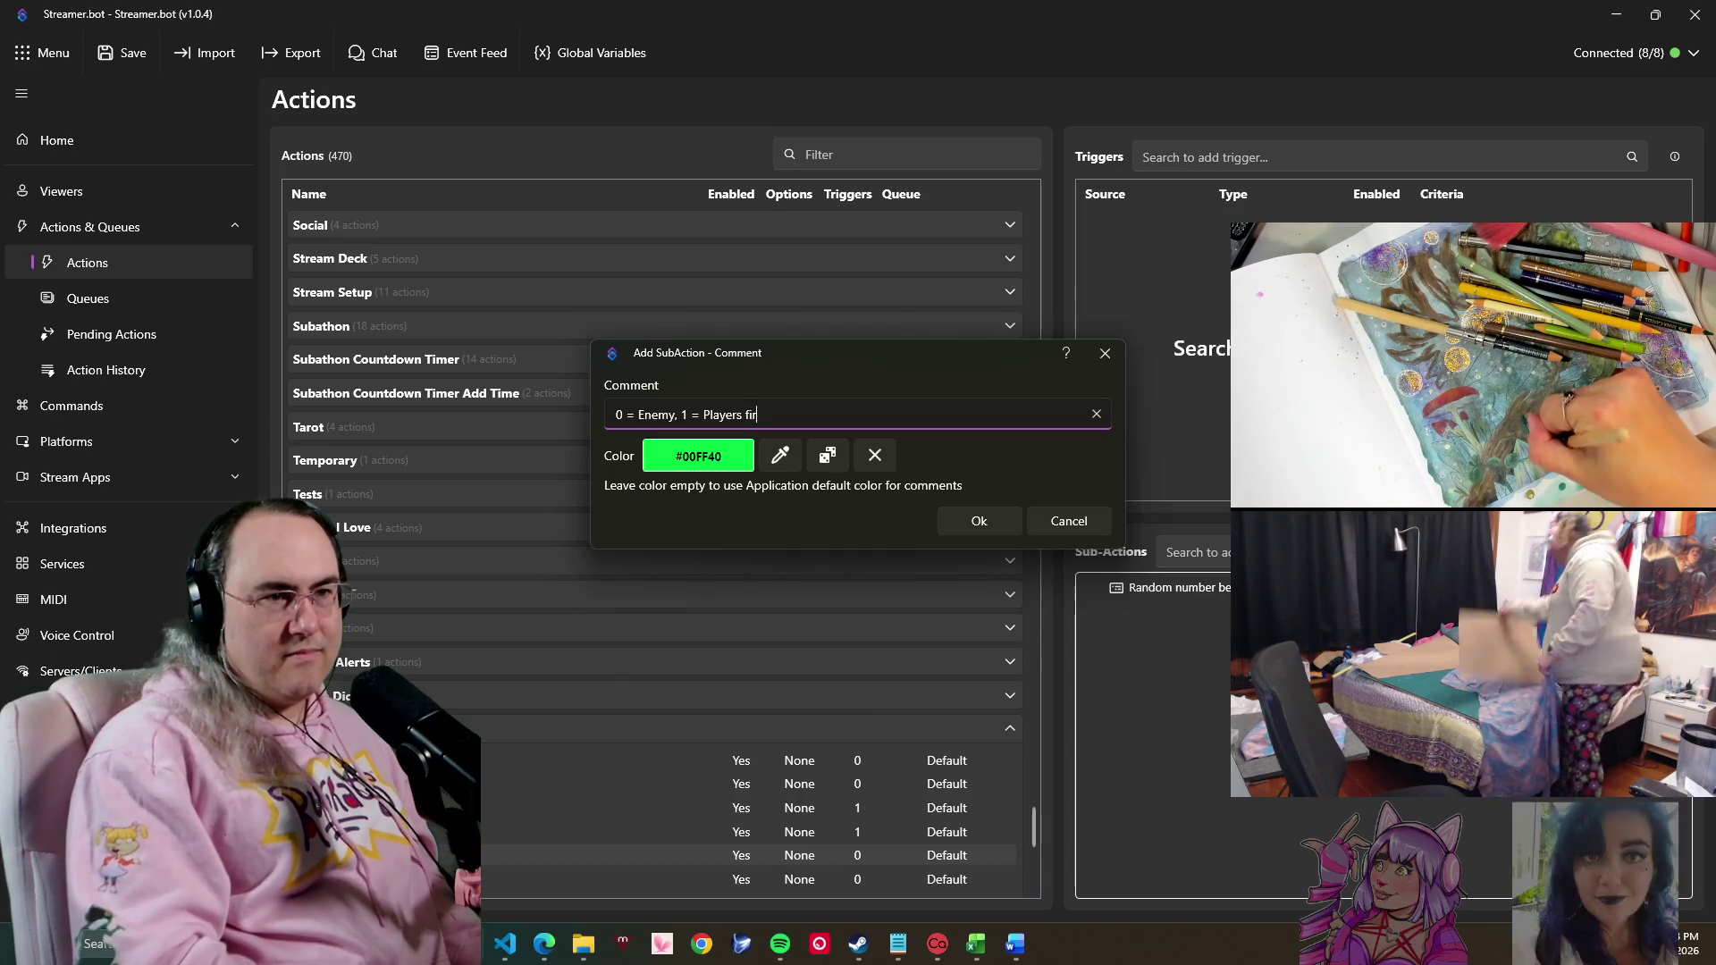
pyautogui.write('st')
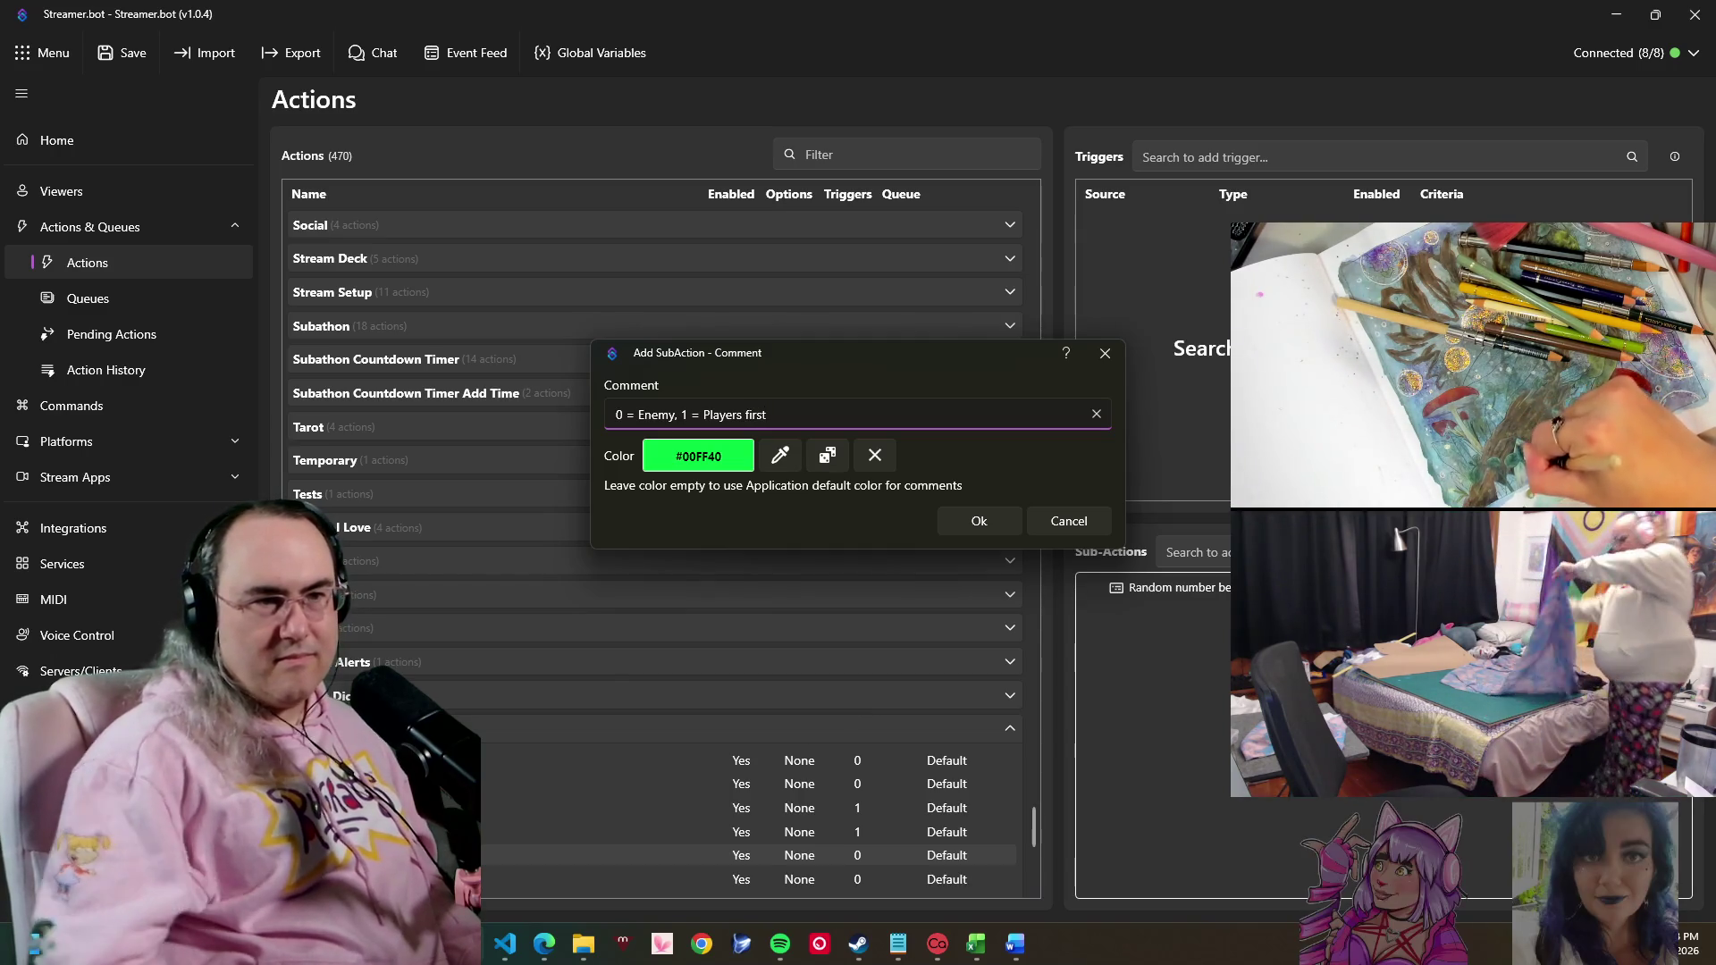
pyautogui.click(977, 519)
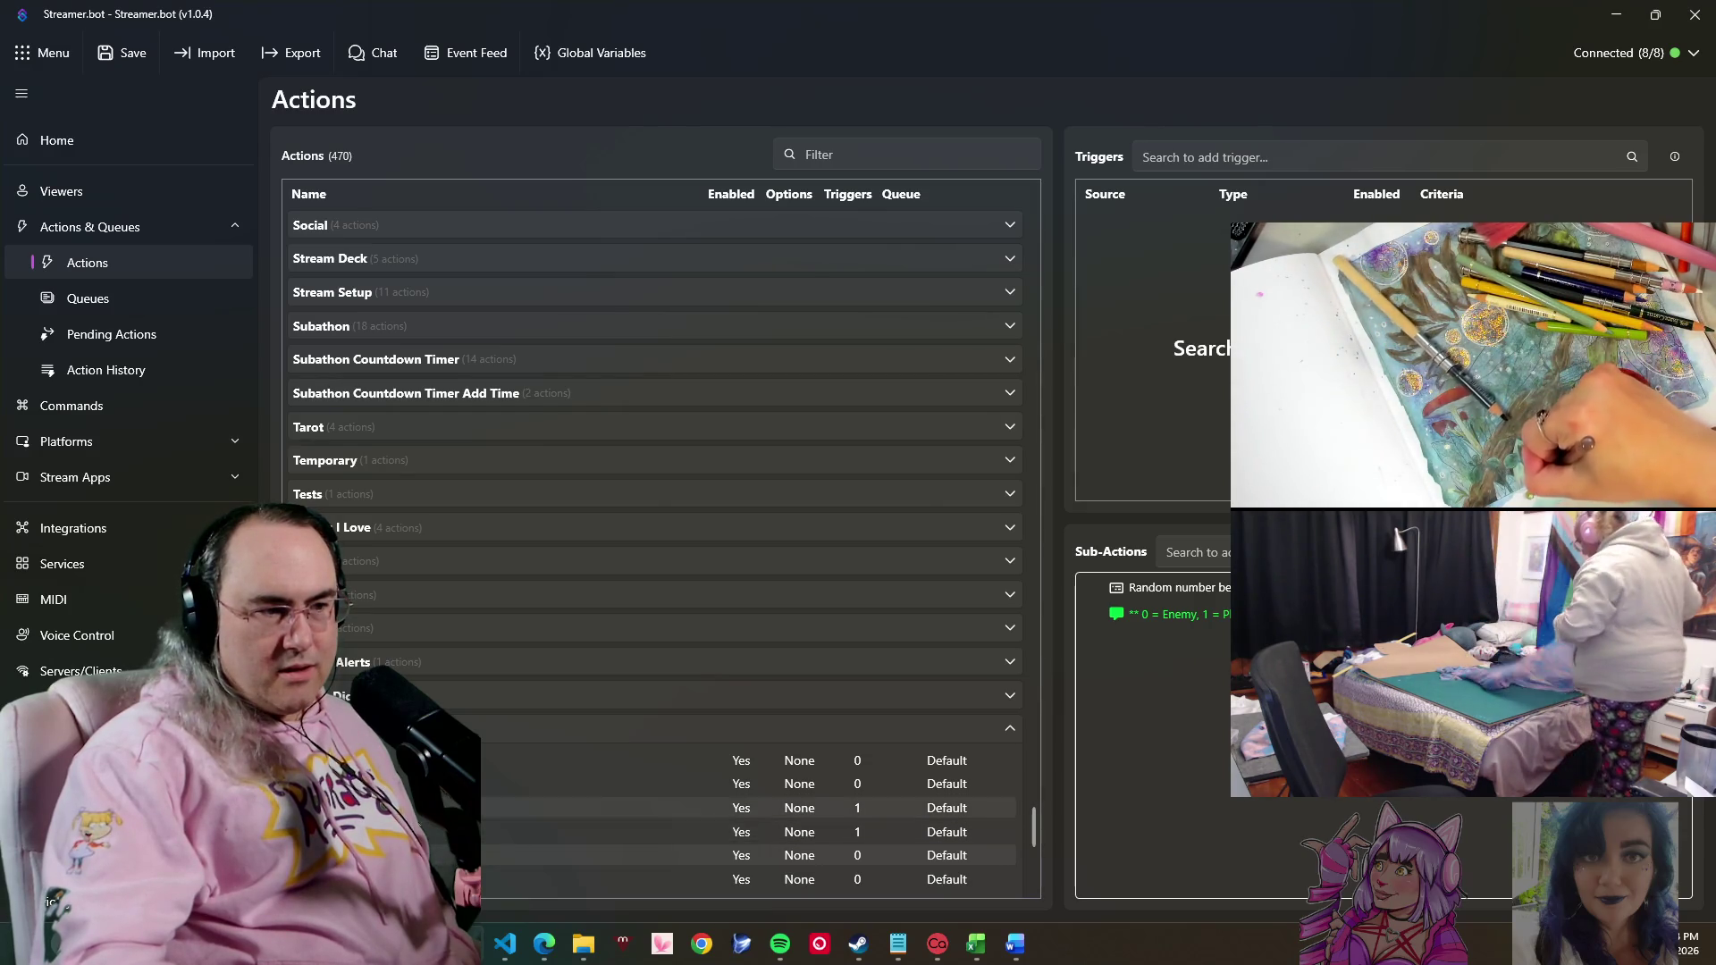
# - Create a Level Up action in Wonderland TTRPG and add an Execute C# Code sub-action to it
pyautogui.rightClick(719, 370)
pyautogui.click(739, 387)
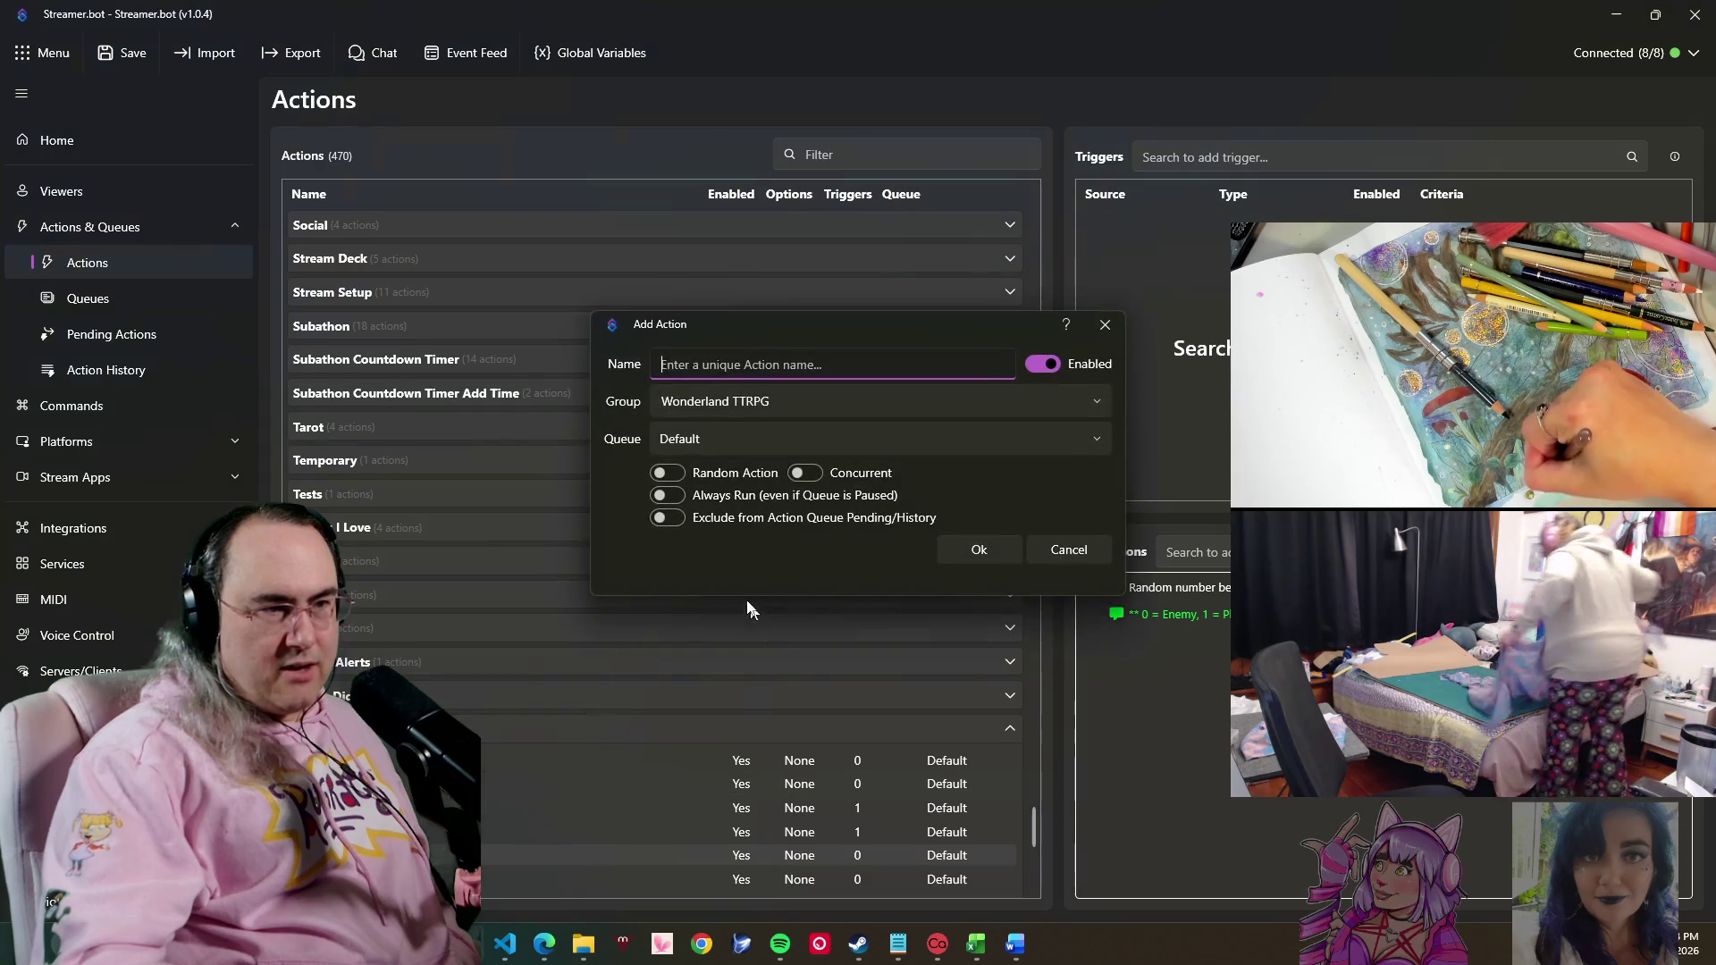
pyautogui.write('Lev')
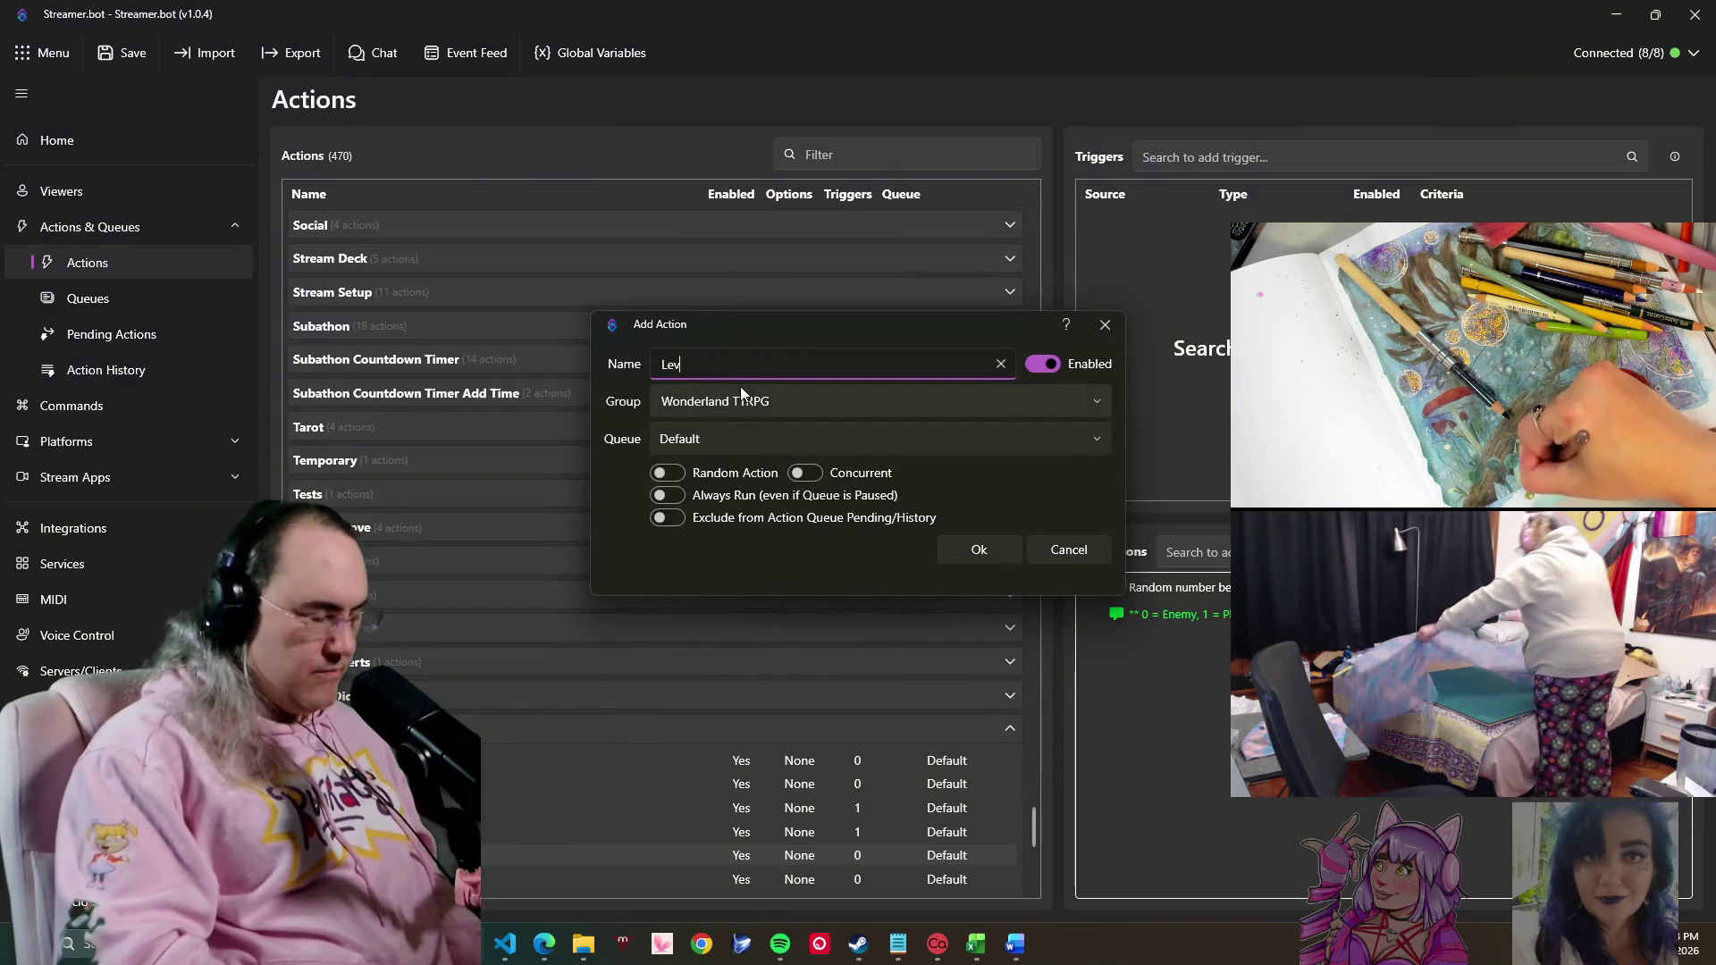
pyautogui.write('el Up')
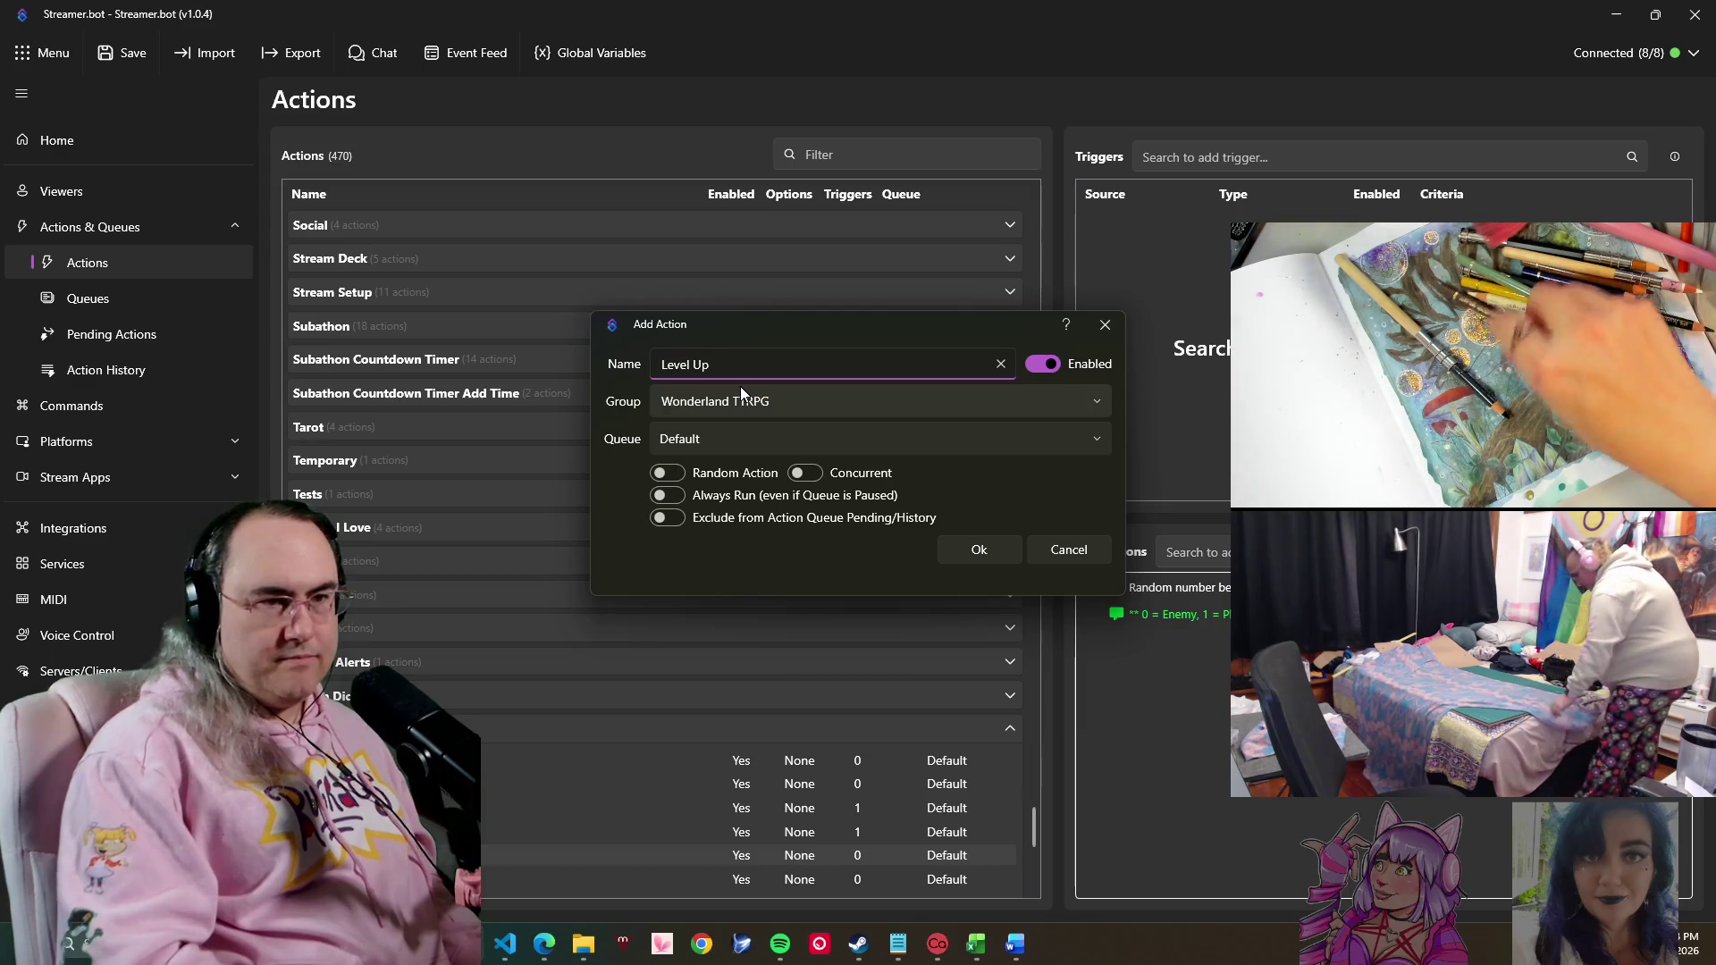
pyautogui.click(985, 549)
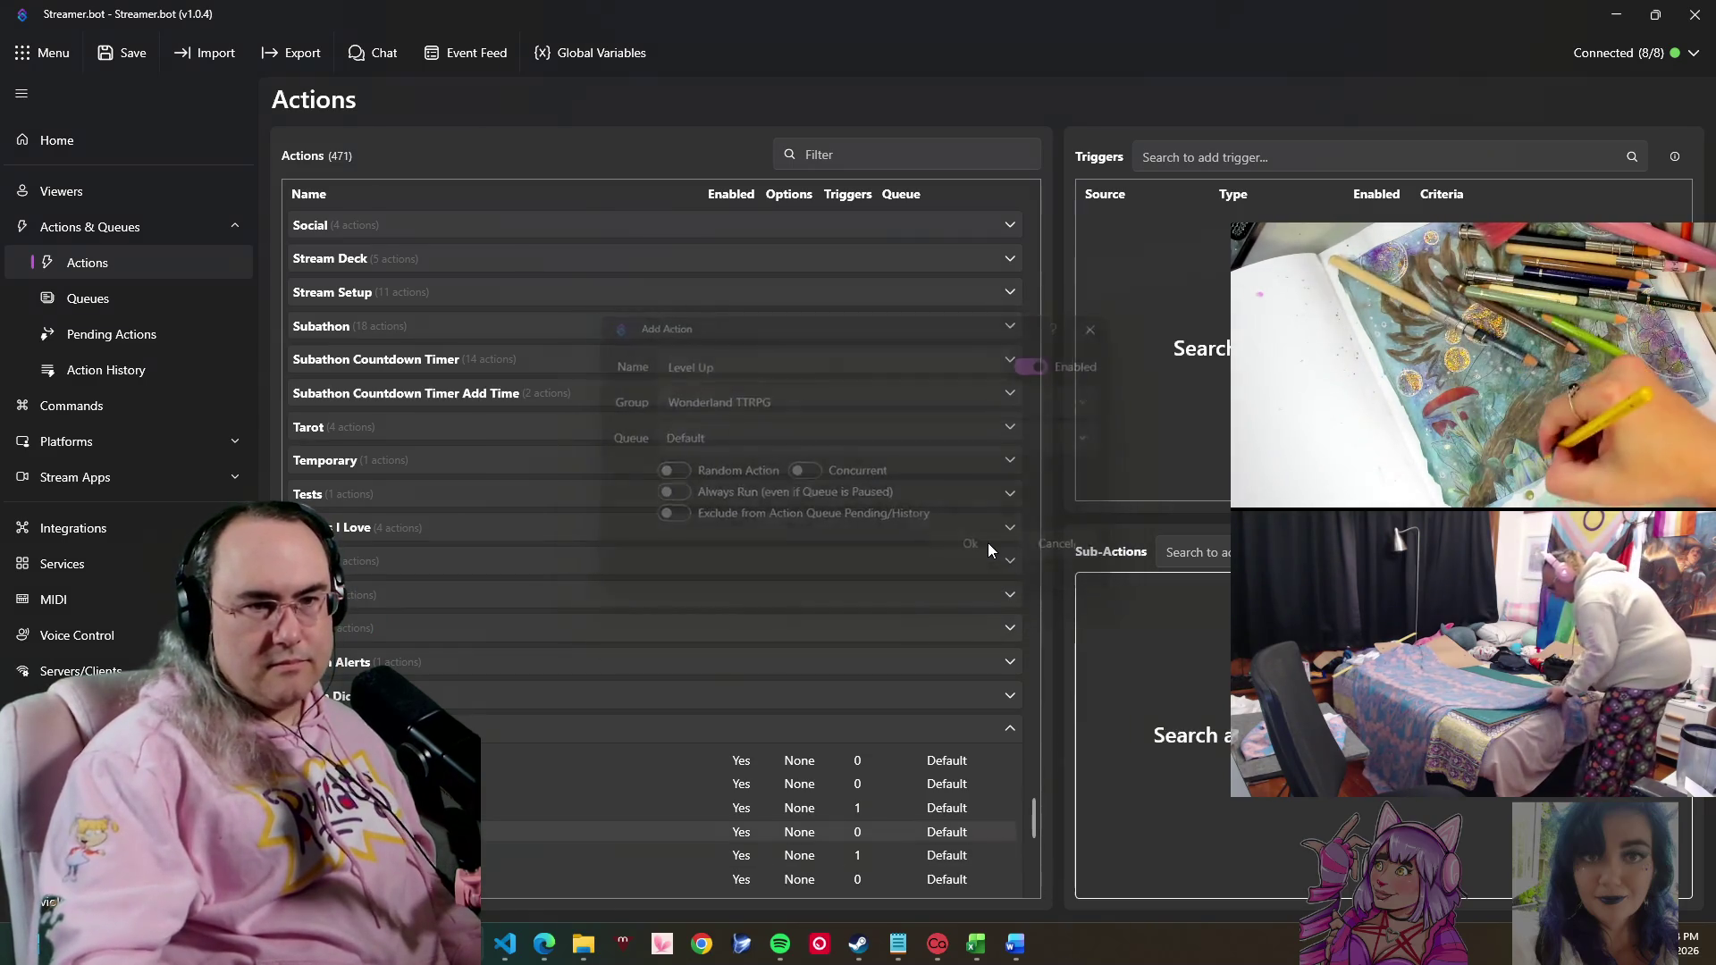
pyautogui.rightClick(1103, 654)
pyautogui.moveTo(1124, 798)
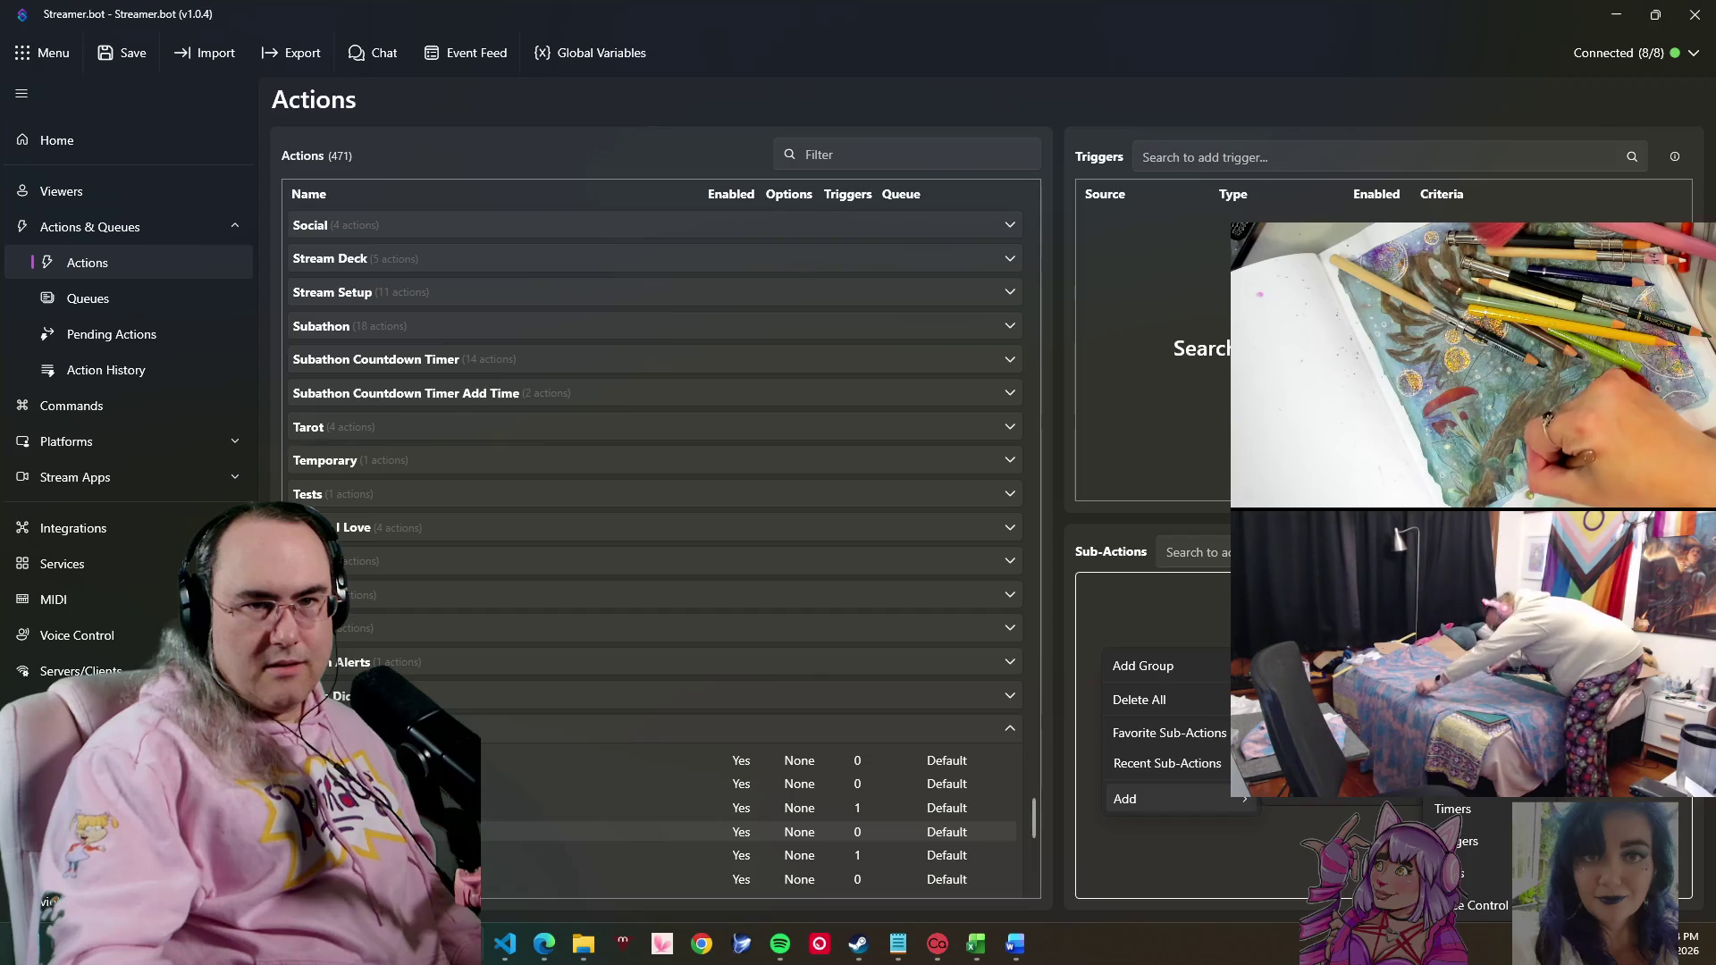
pyautogui.click(1486, 615)
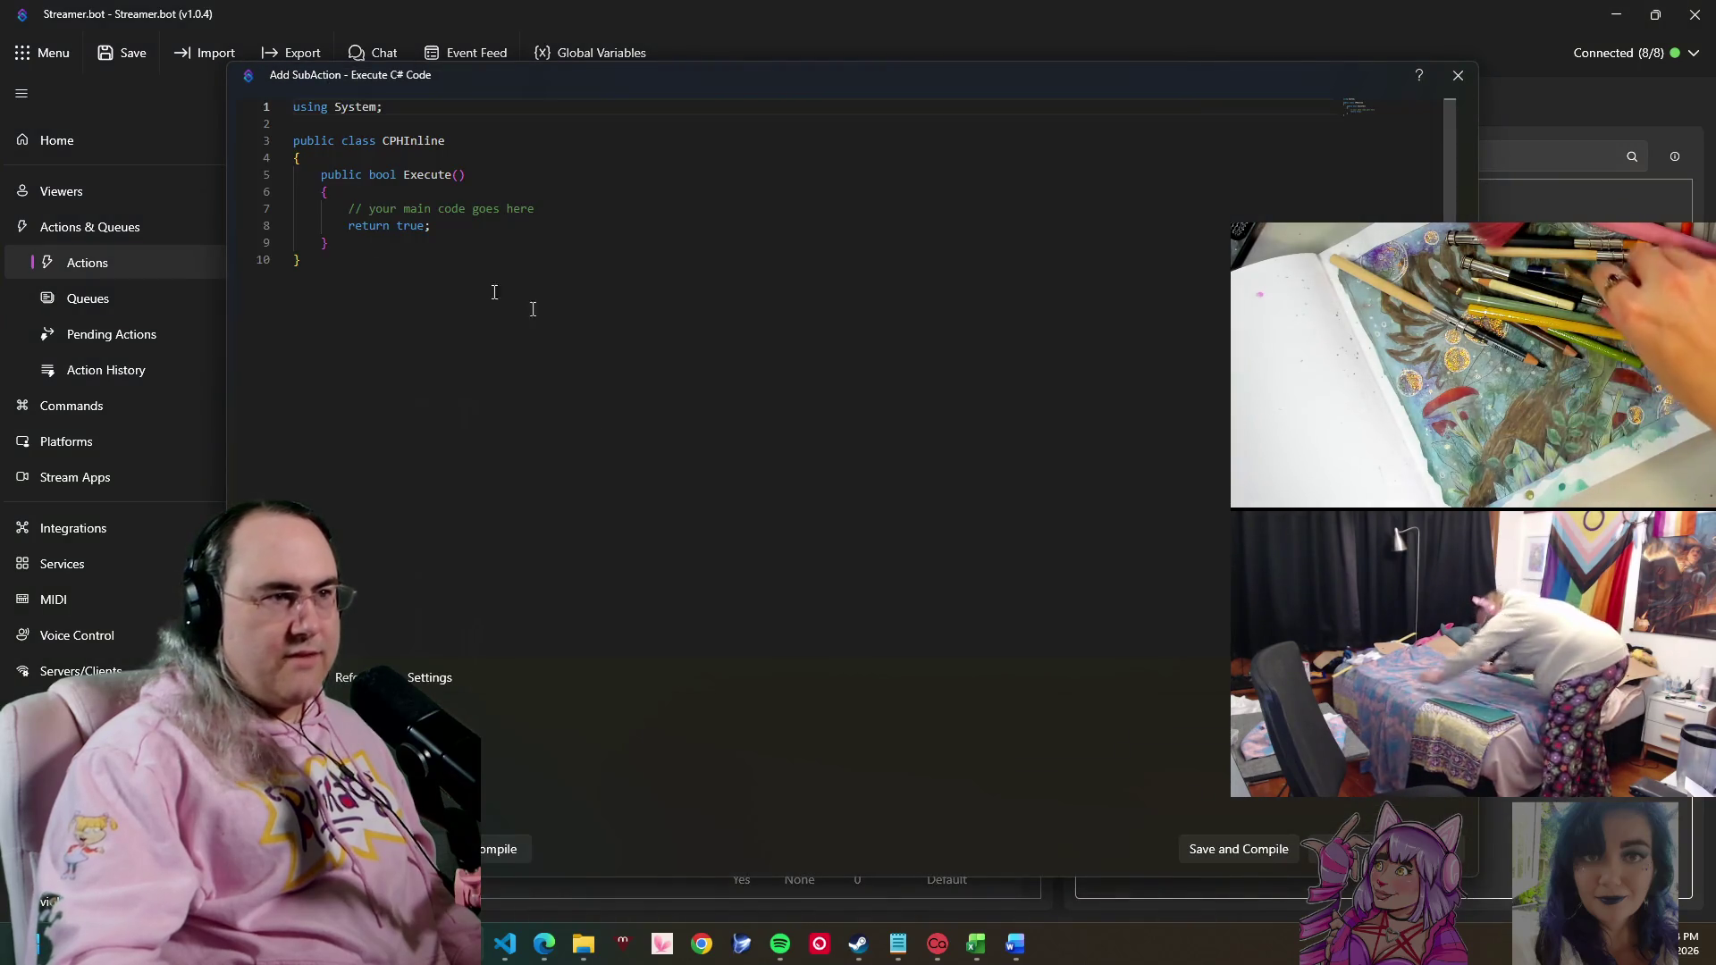
# - Outline the Level Up code with comments: Is Player Eligible, Get Stat to Increase, Player New Level as INT
pyautogui.moveTo(468, 231); pyautogui.dragTo(590, 216)
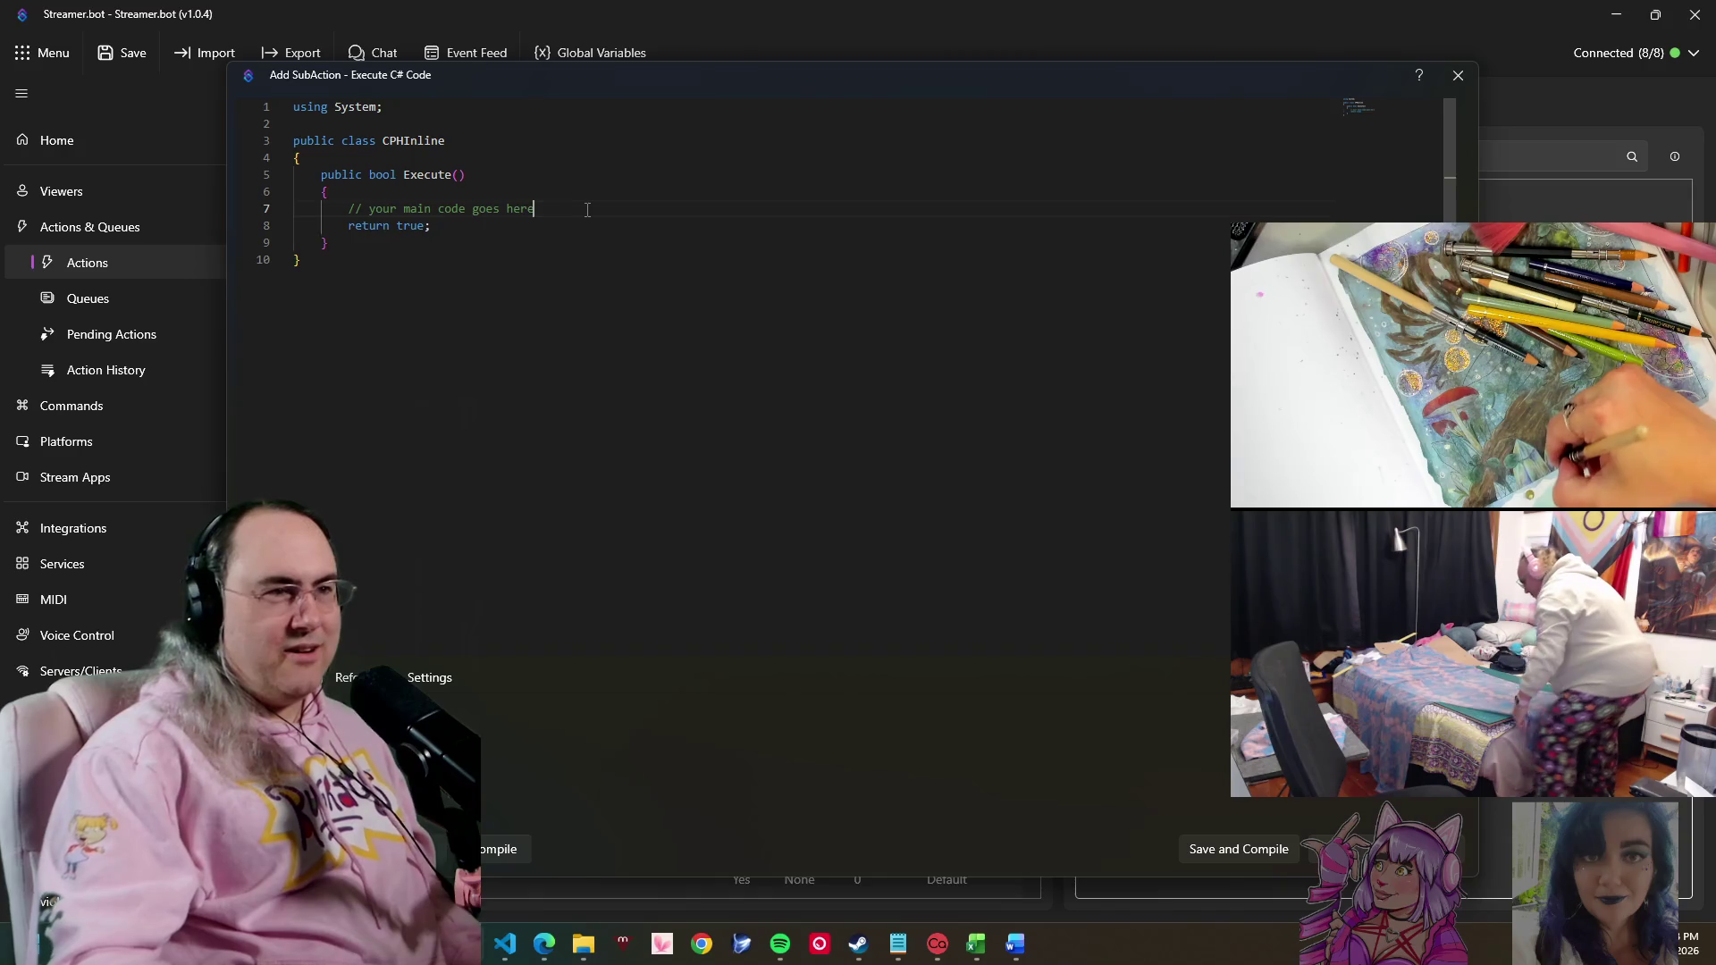
pyautogui.press('Return')
pyautogui.press('Return')
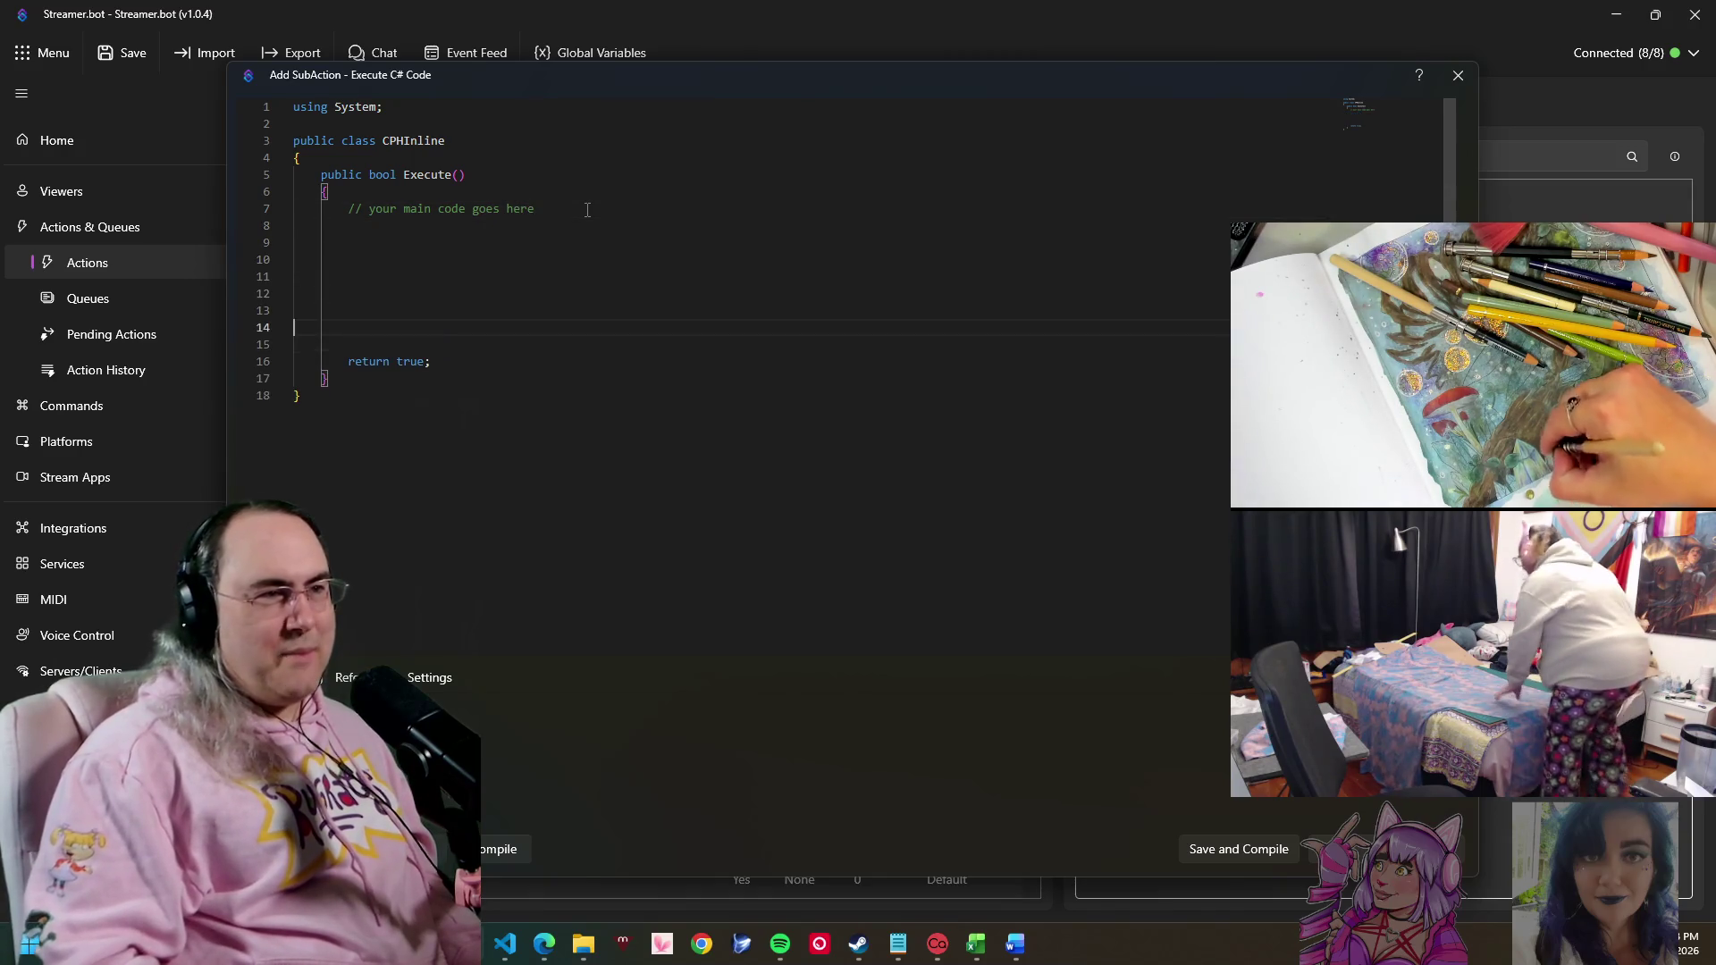
pyautogui.press('Tab')
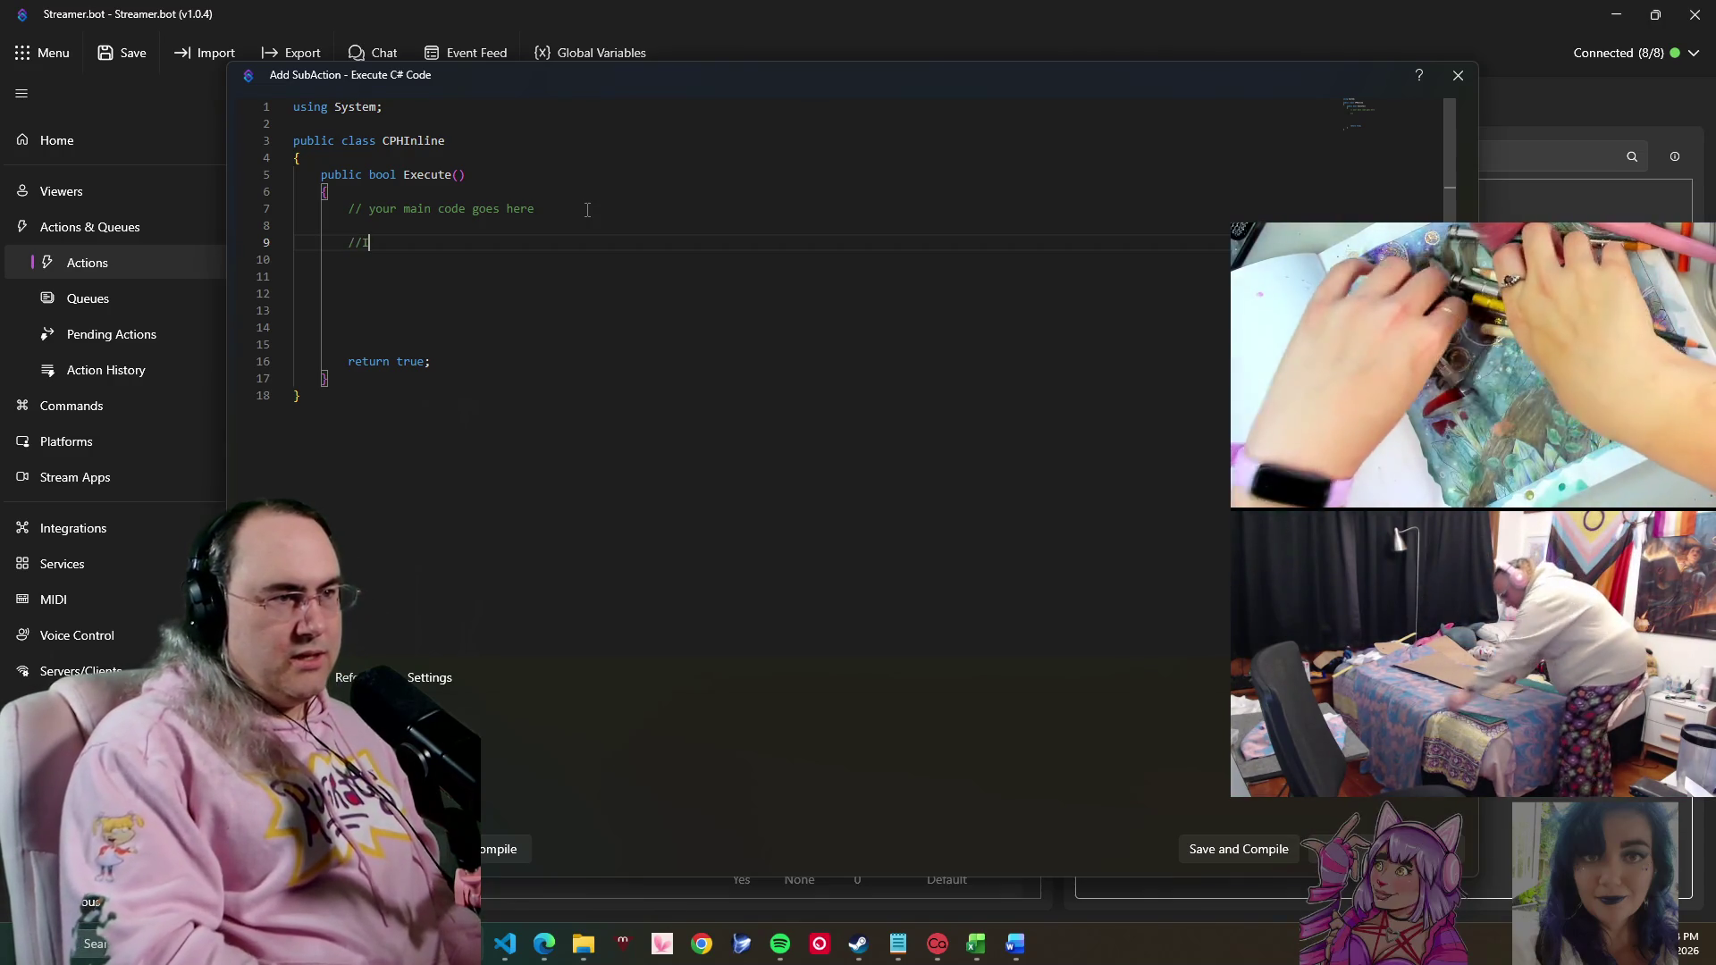
pyautogui.write('Is Flay')
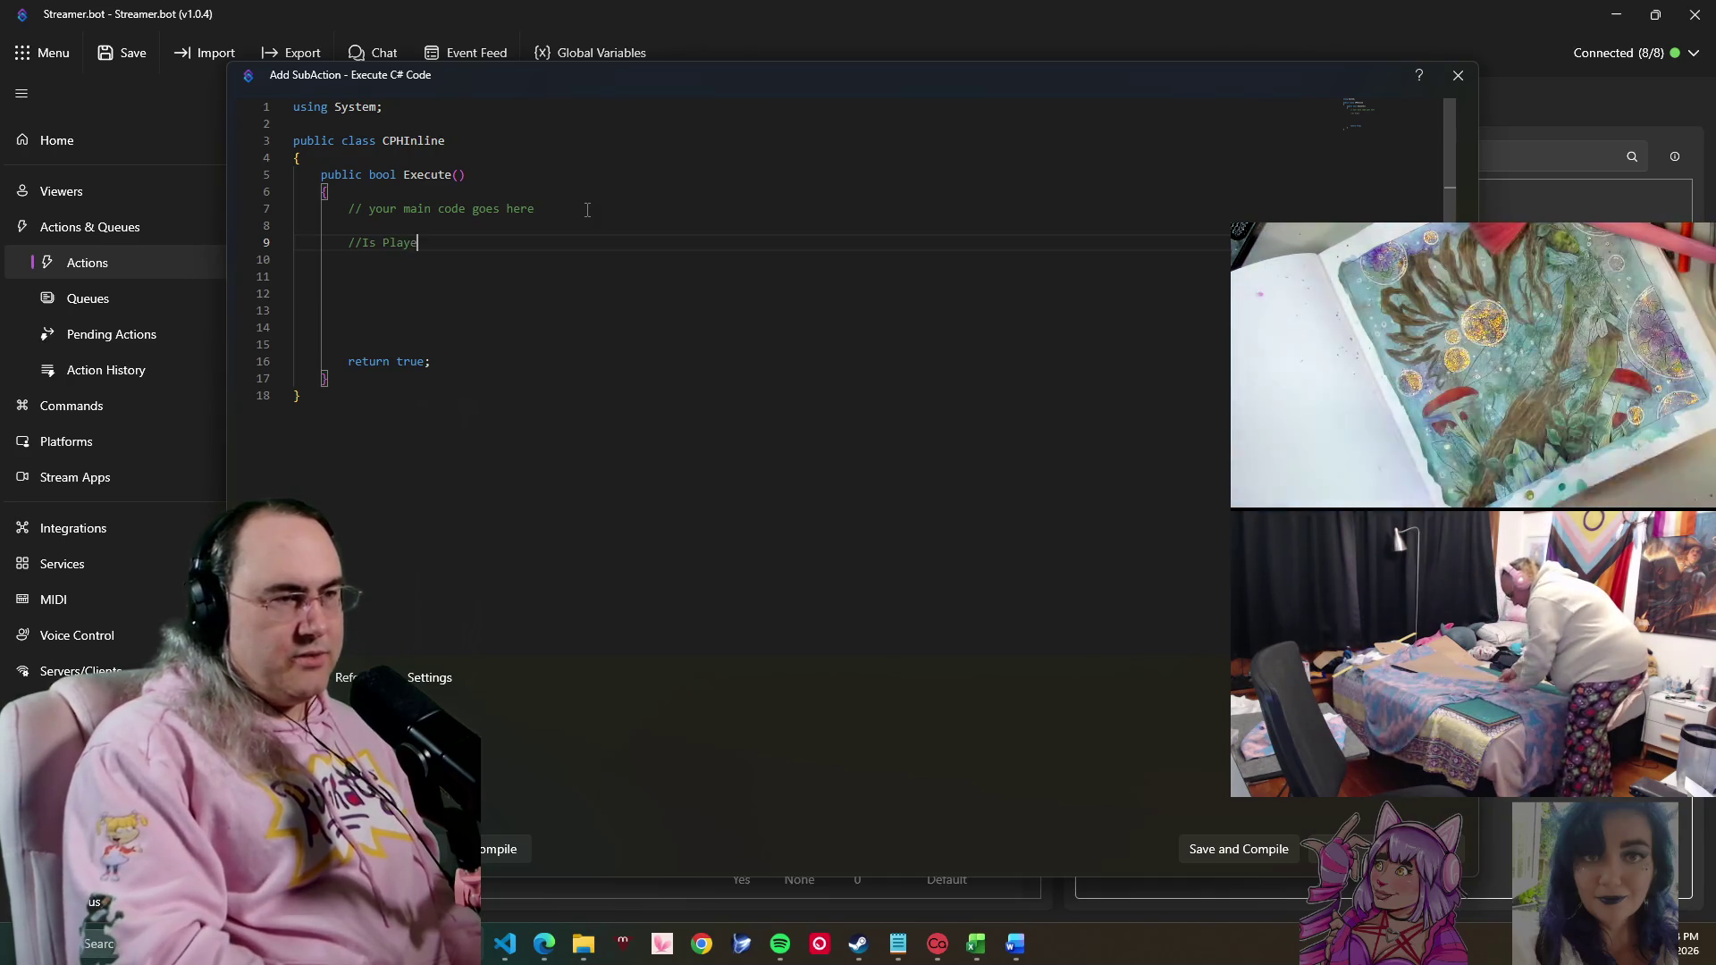
pyautogui.write('er El')
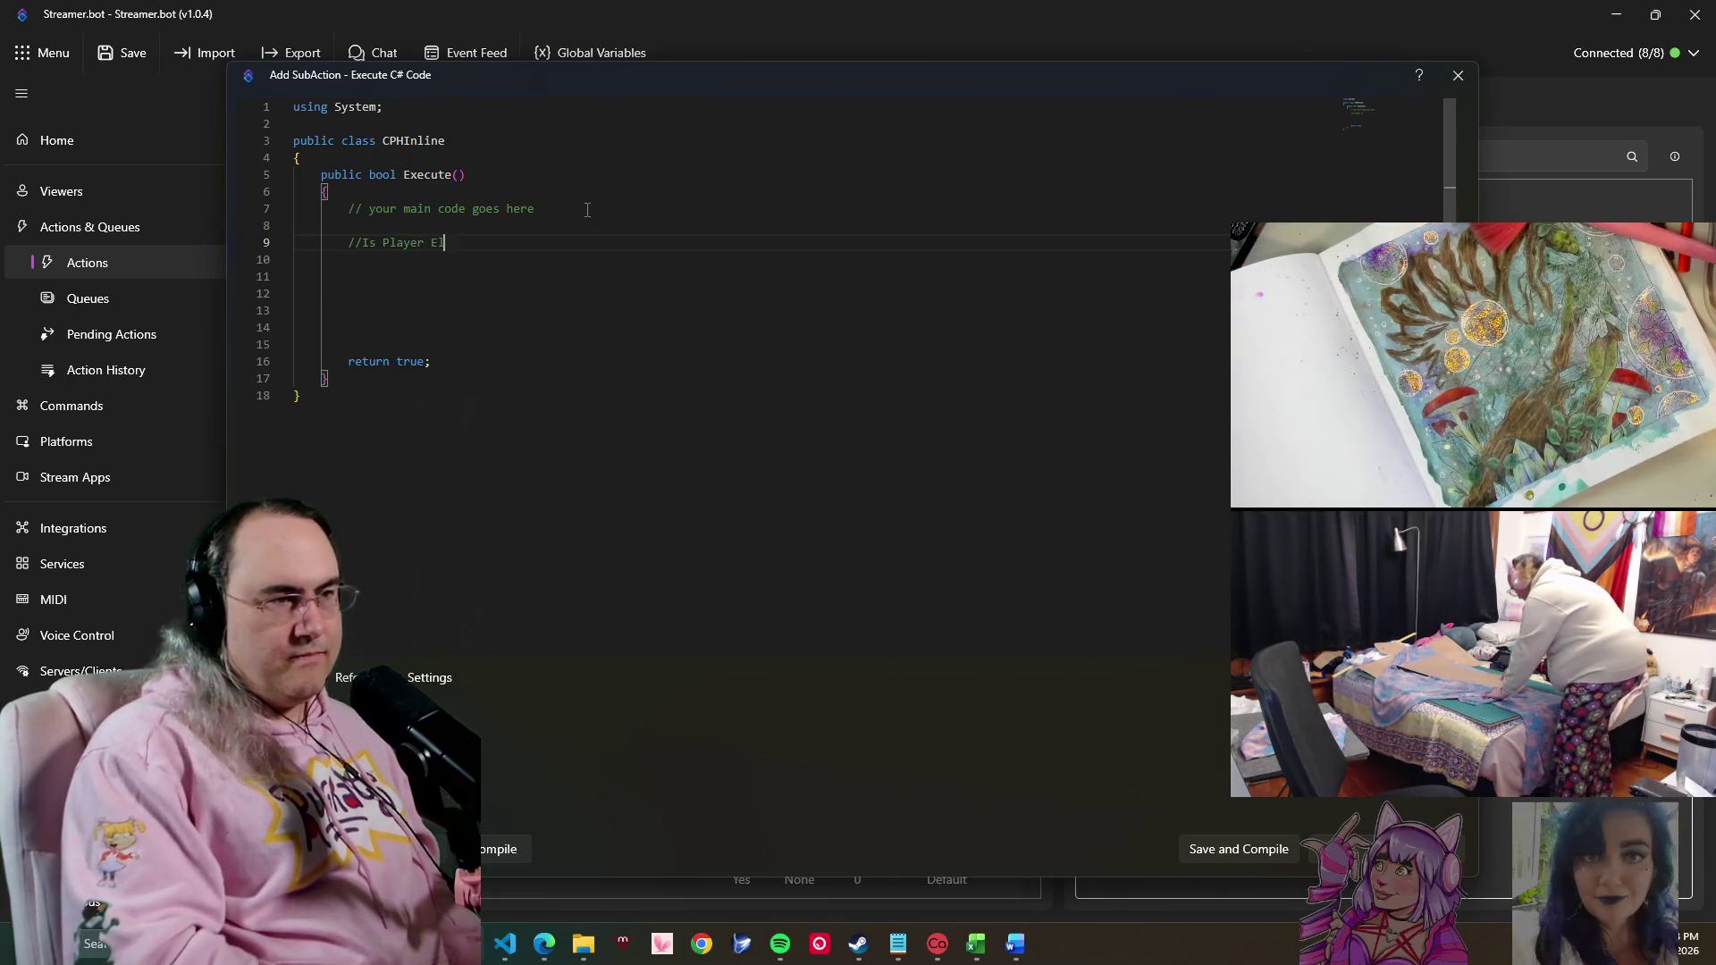
pyautogui.write('if')
pyautogui.press('BackSpace')
pyautogui.write('g')
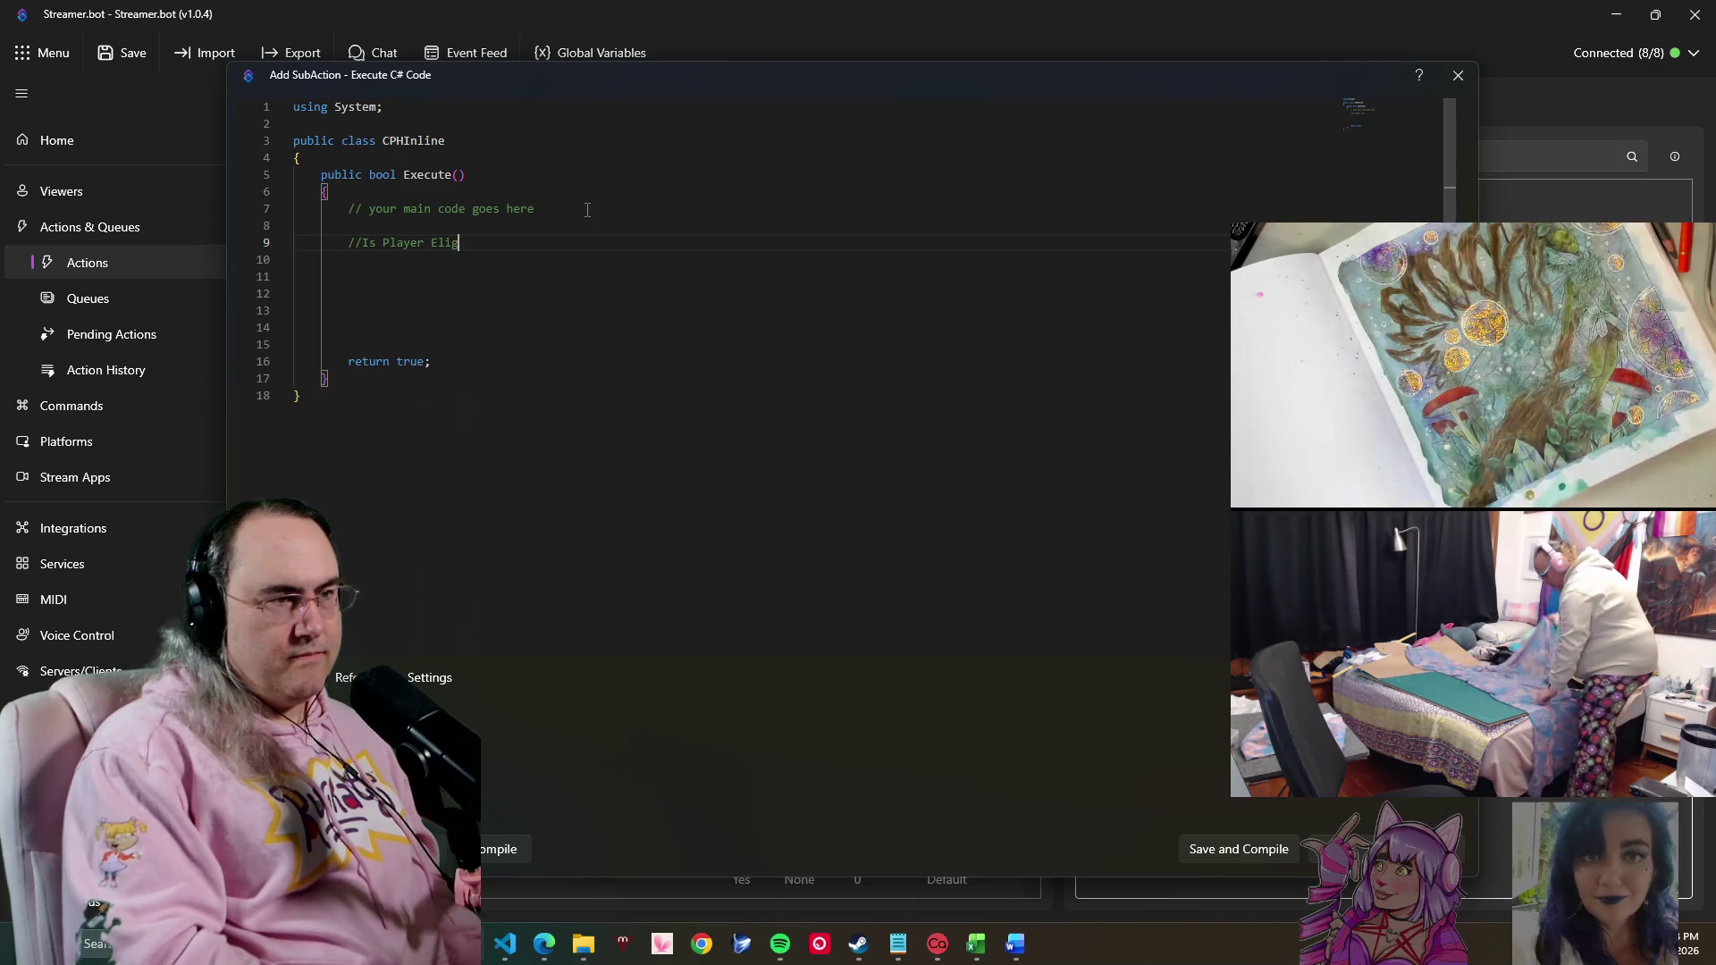
pyautogui.write('ible')
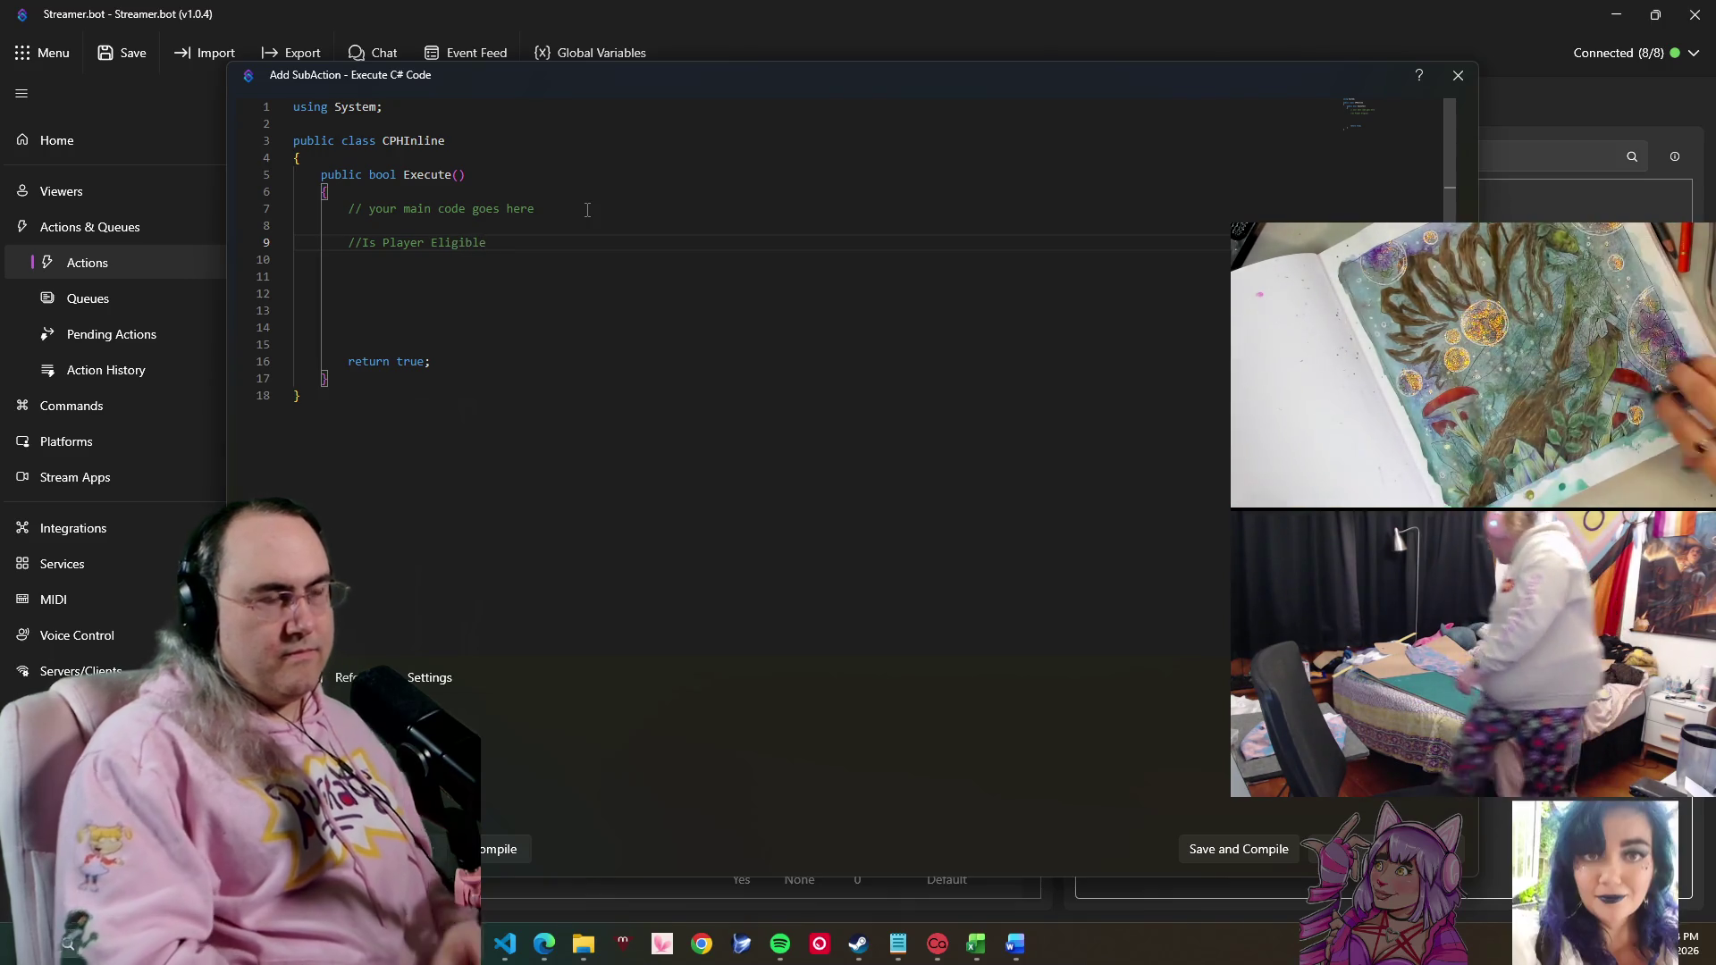
pyautogui.press('Return')
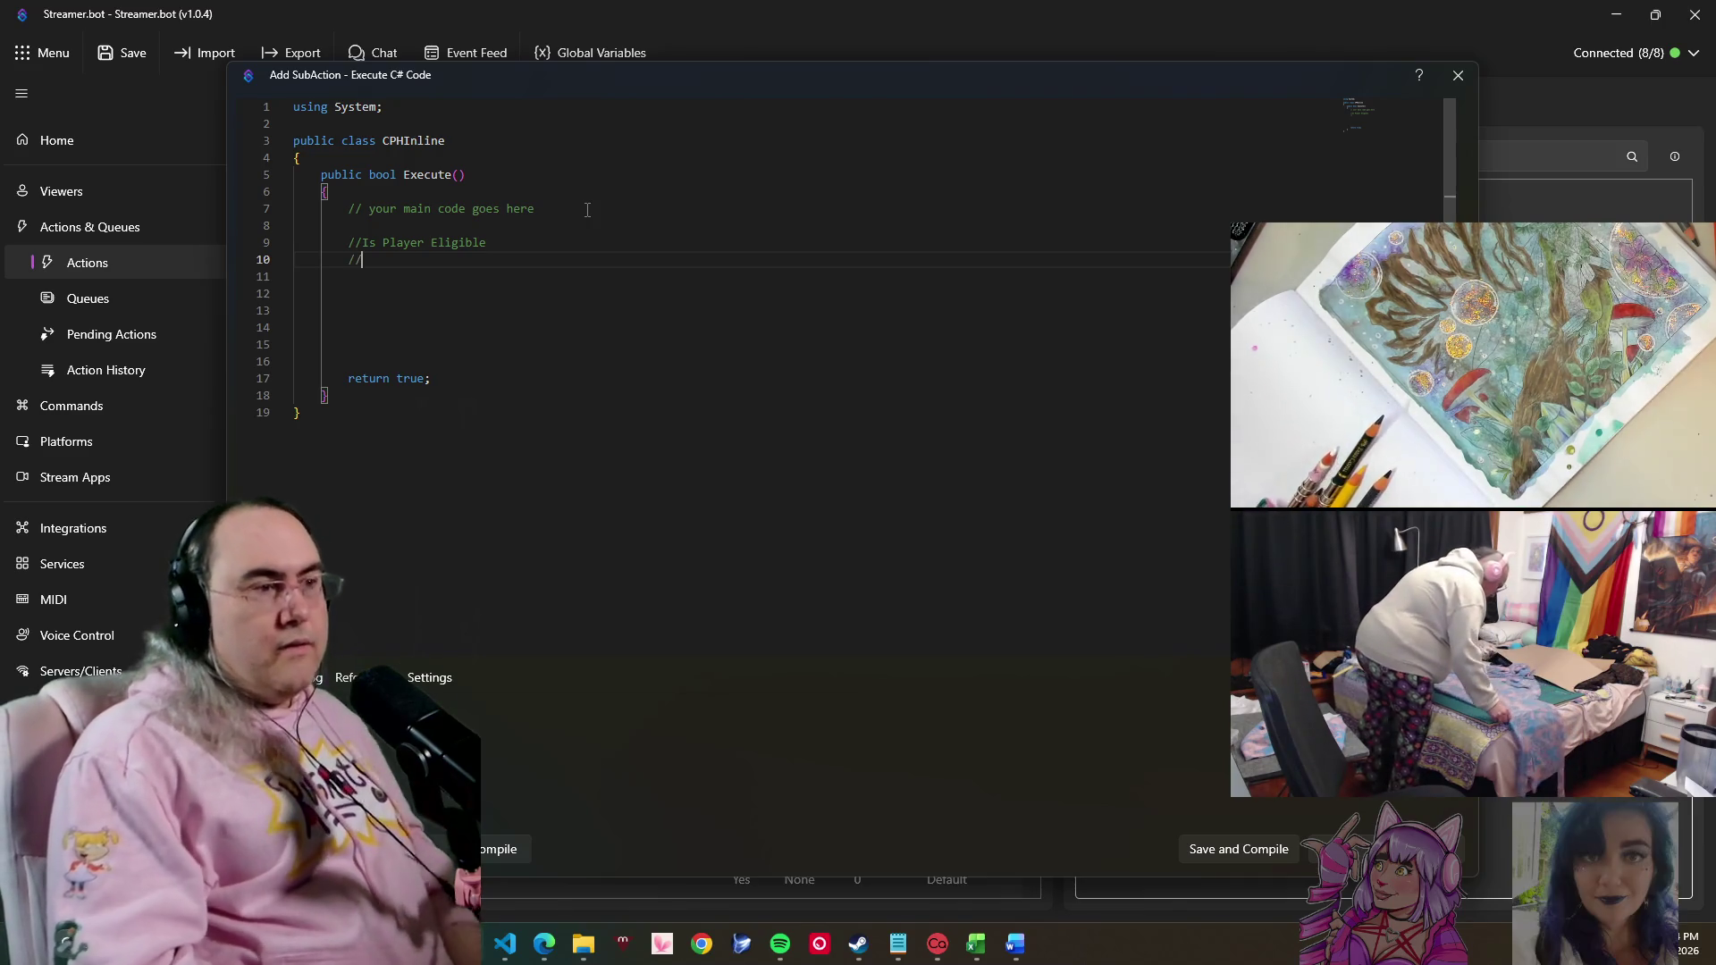
pyautogui.write('//Ge')
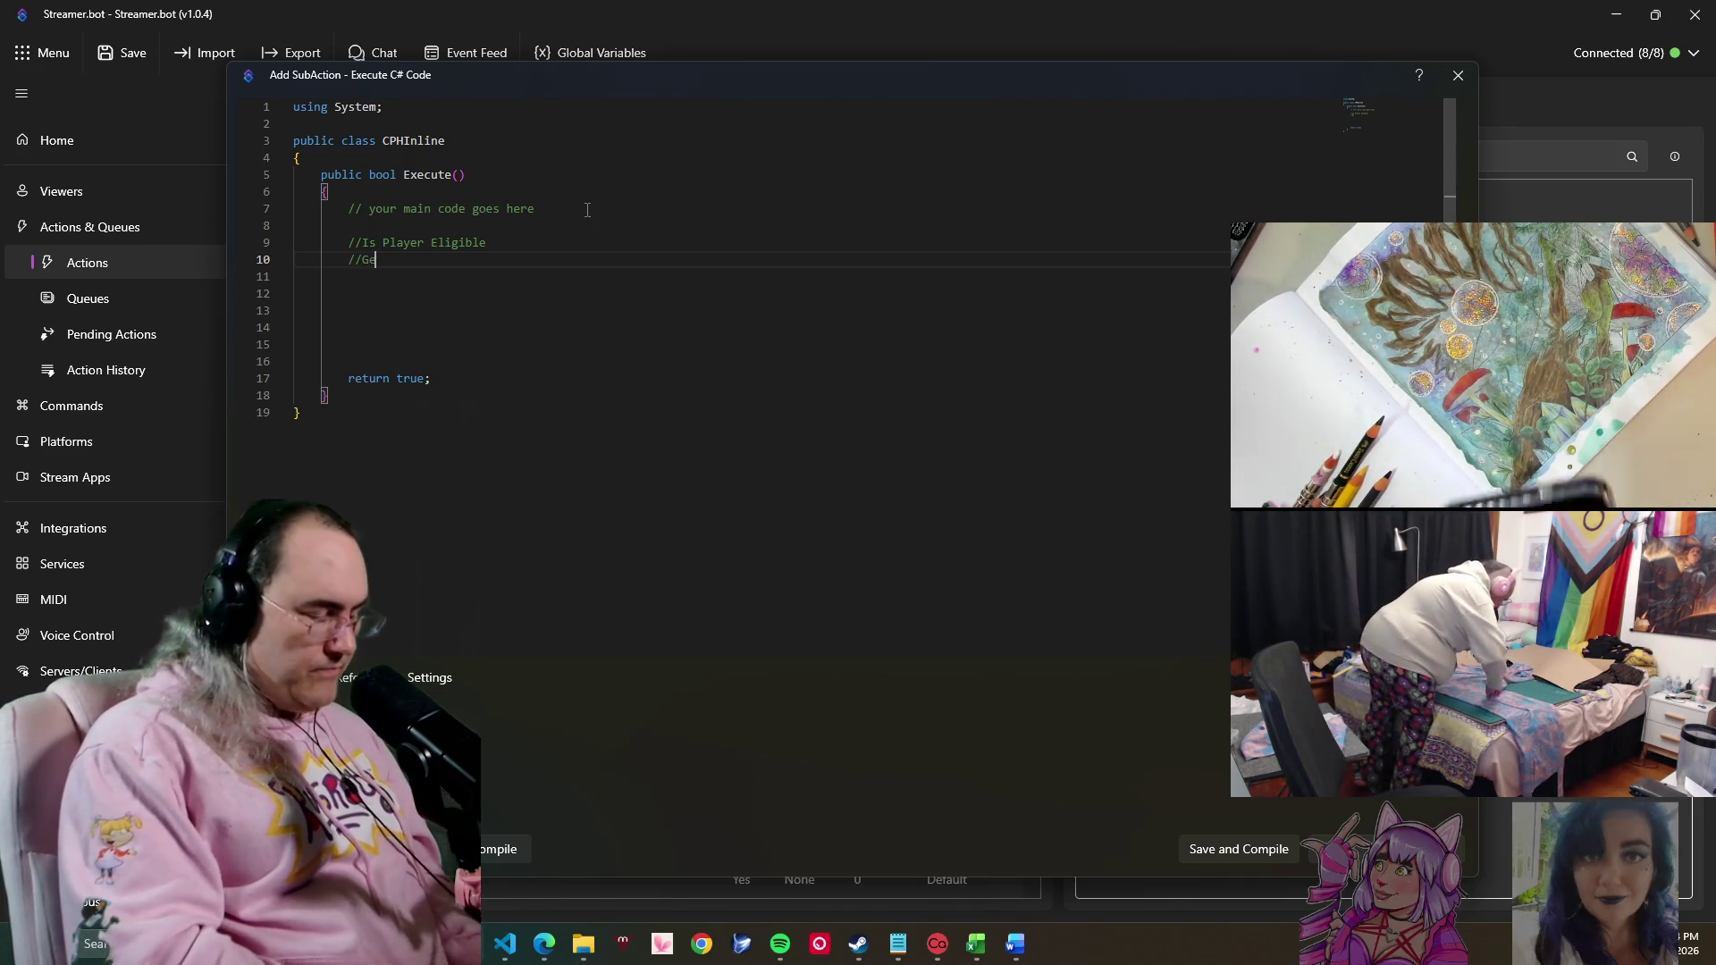
pyautogui.write('t Stat to Incr')
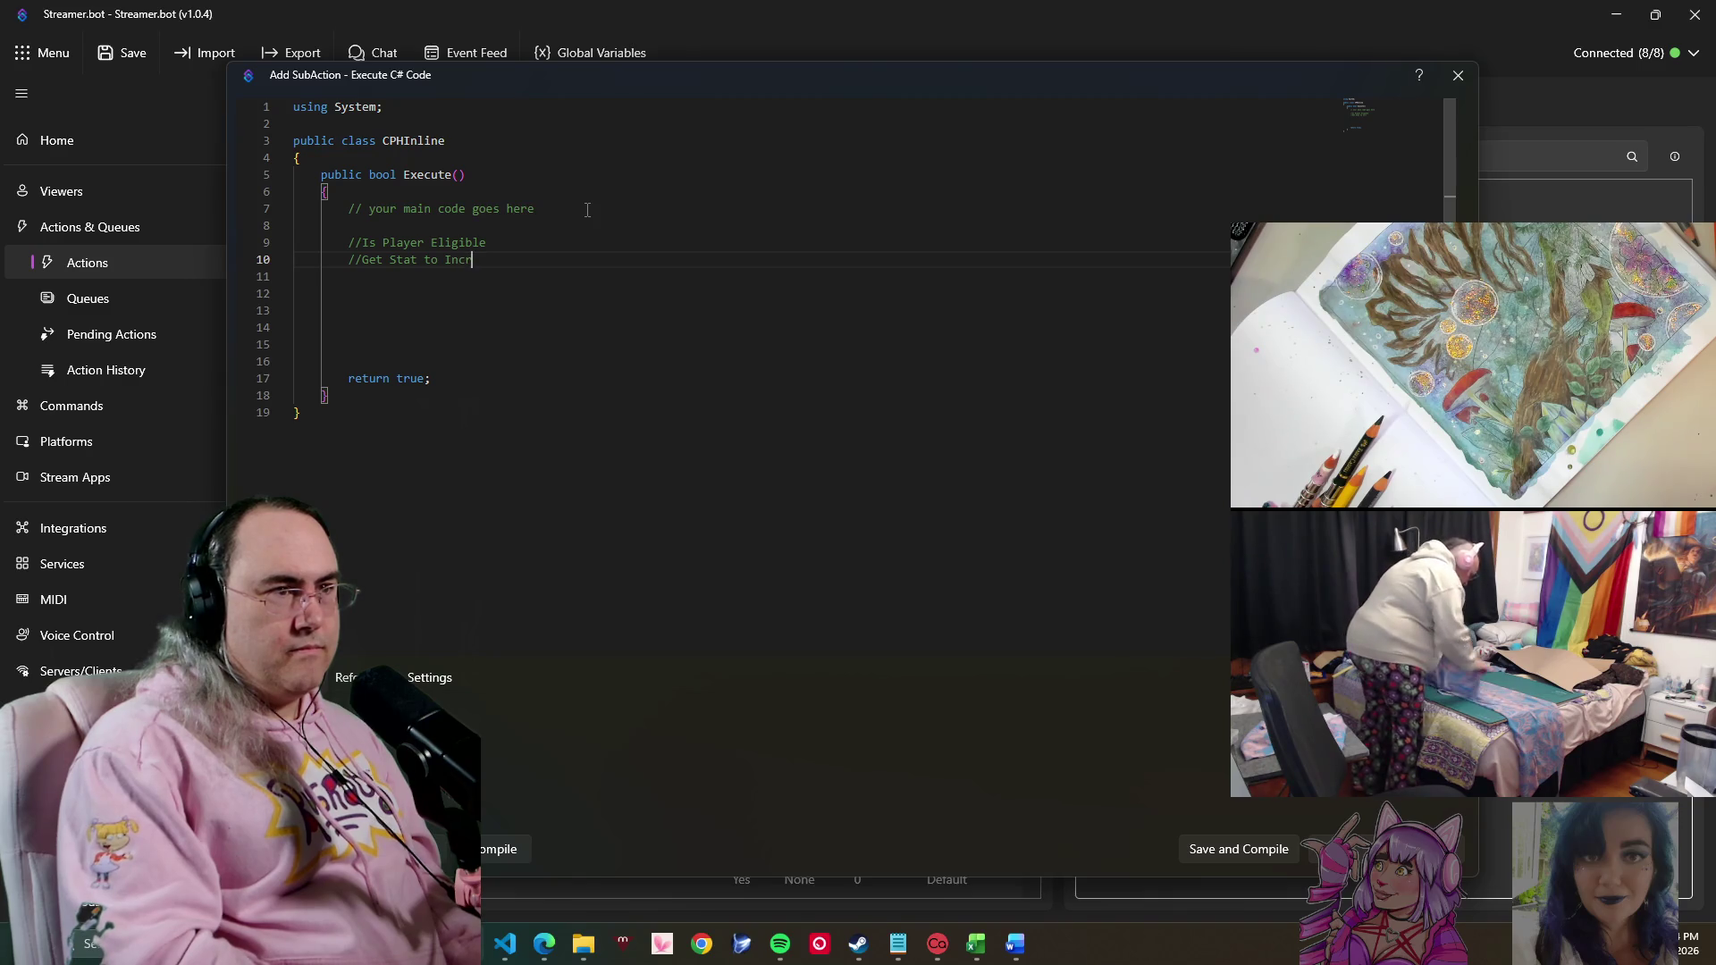
pyautogui.write('ease')
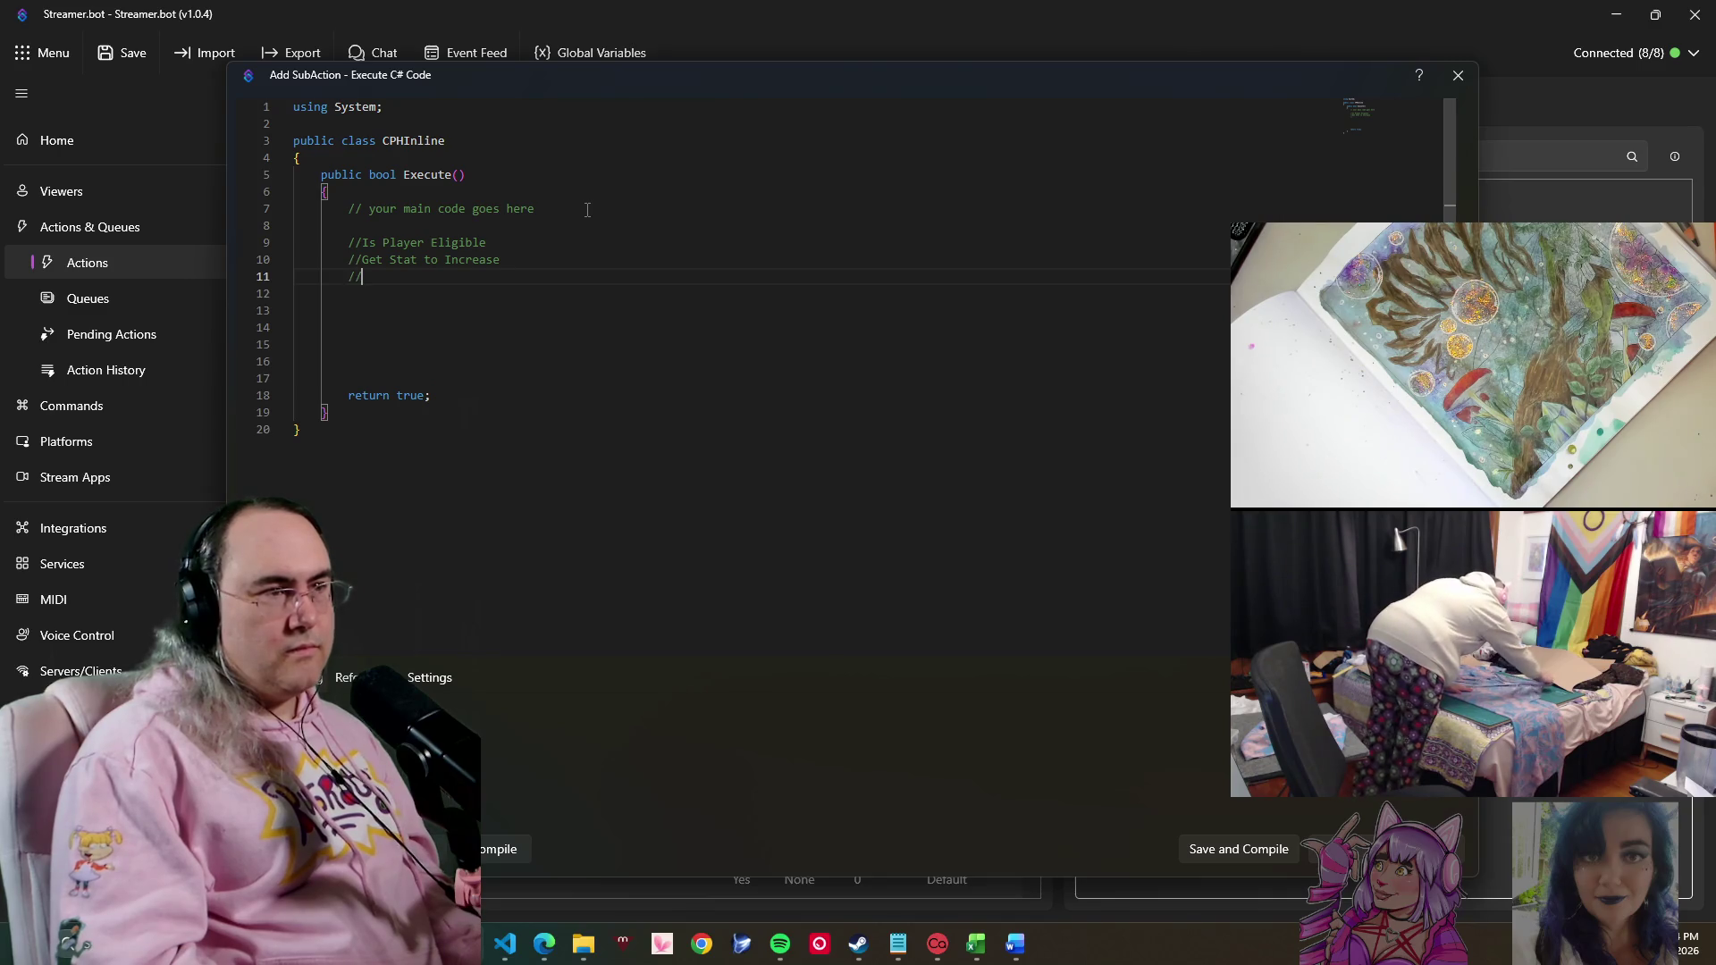
pyautogui.write('Pla')
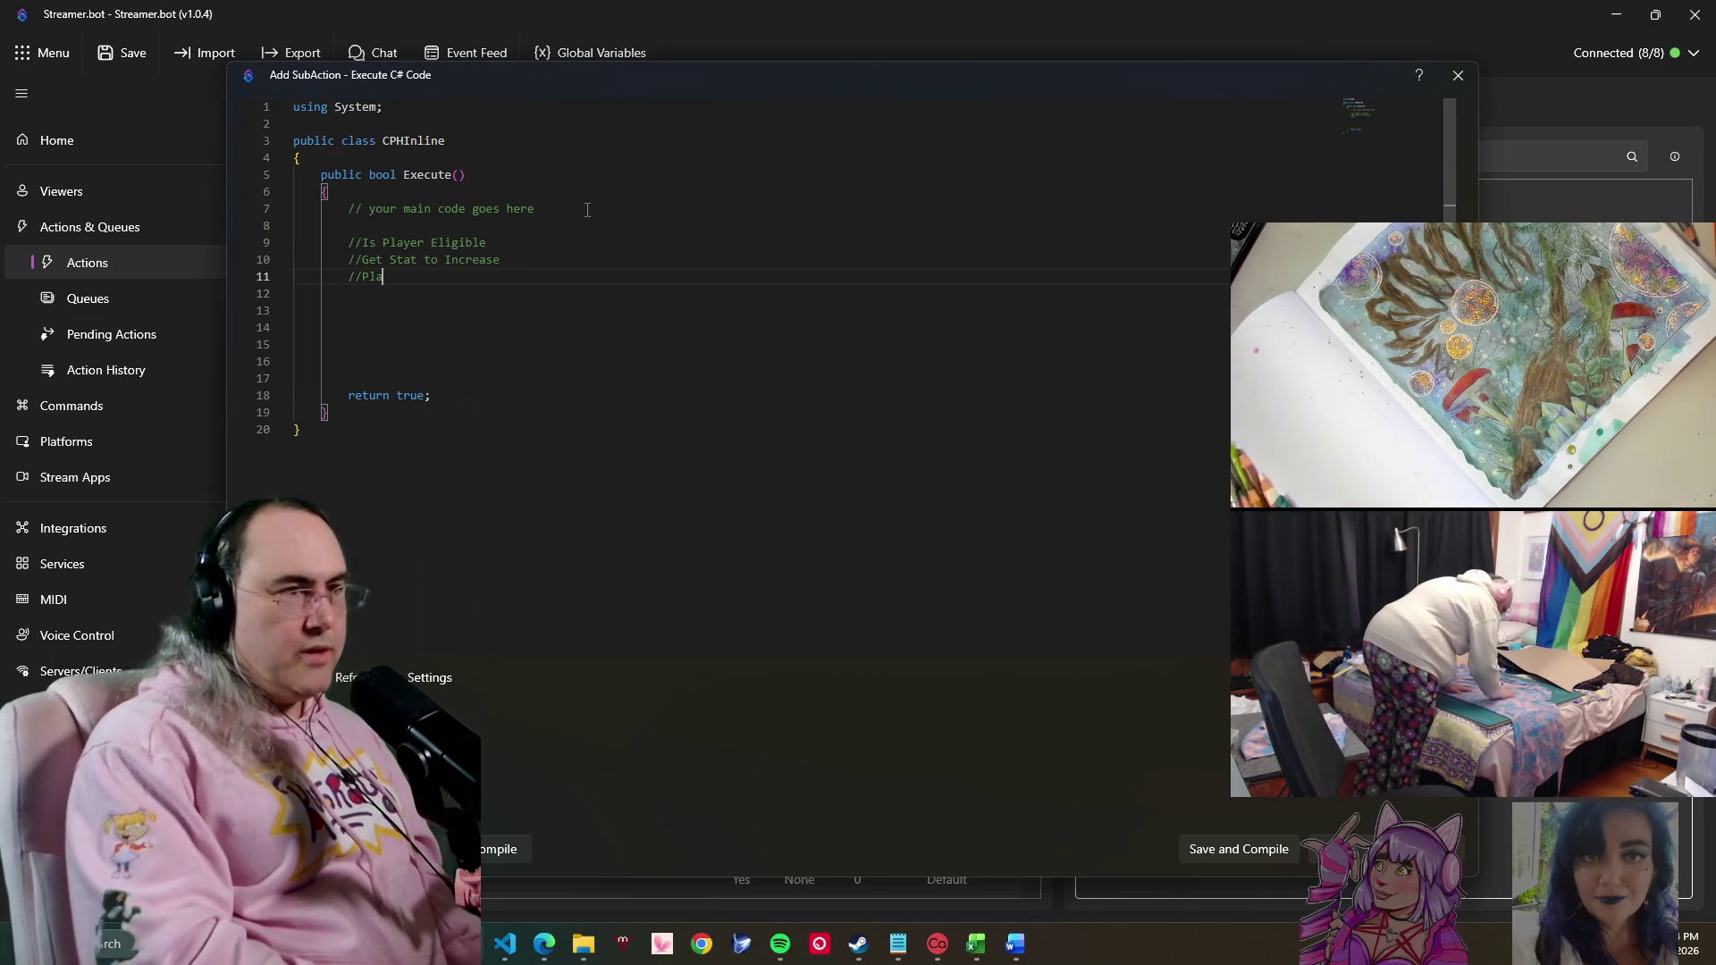
pyautogui.write('y')
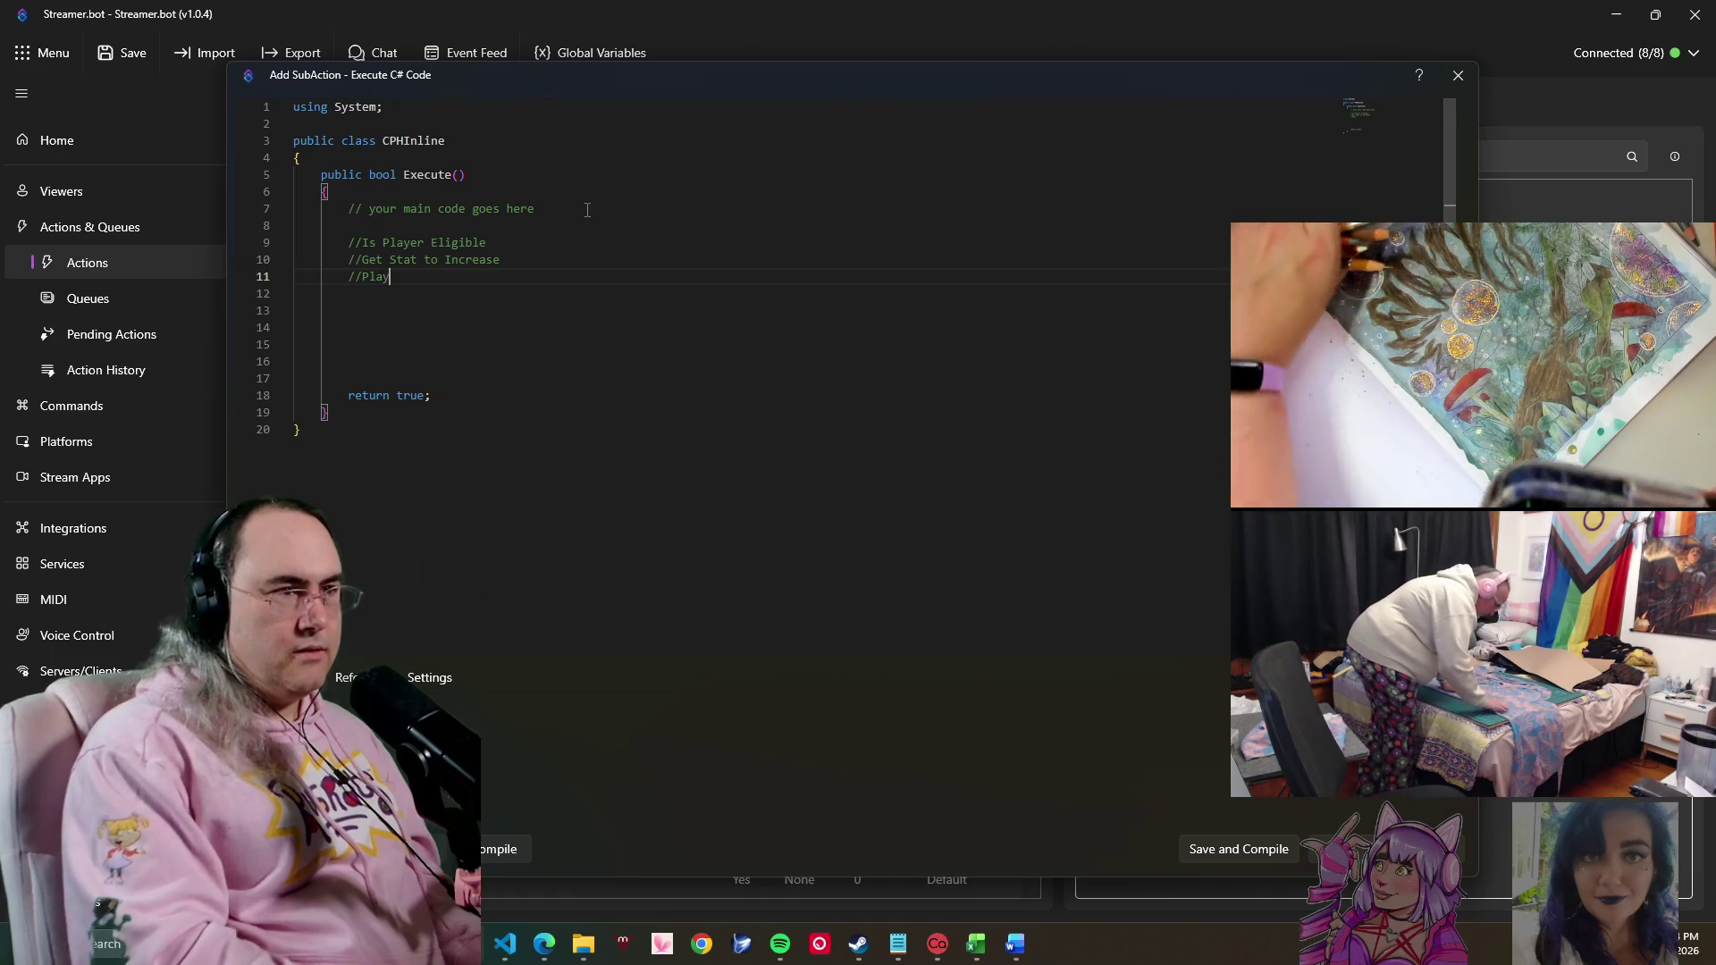
pyautogui.write('er')
pyautogui.write(' Na')
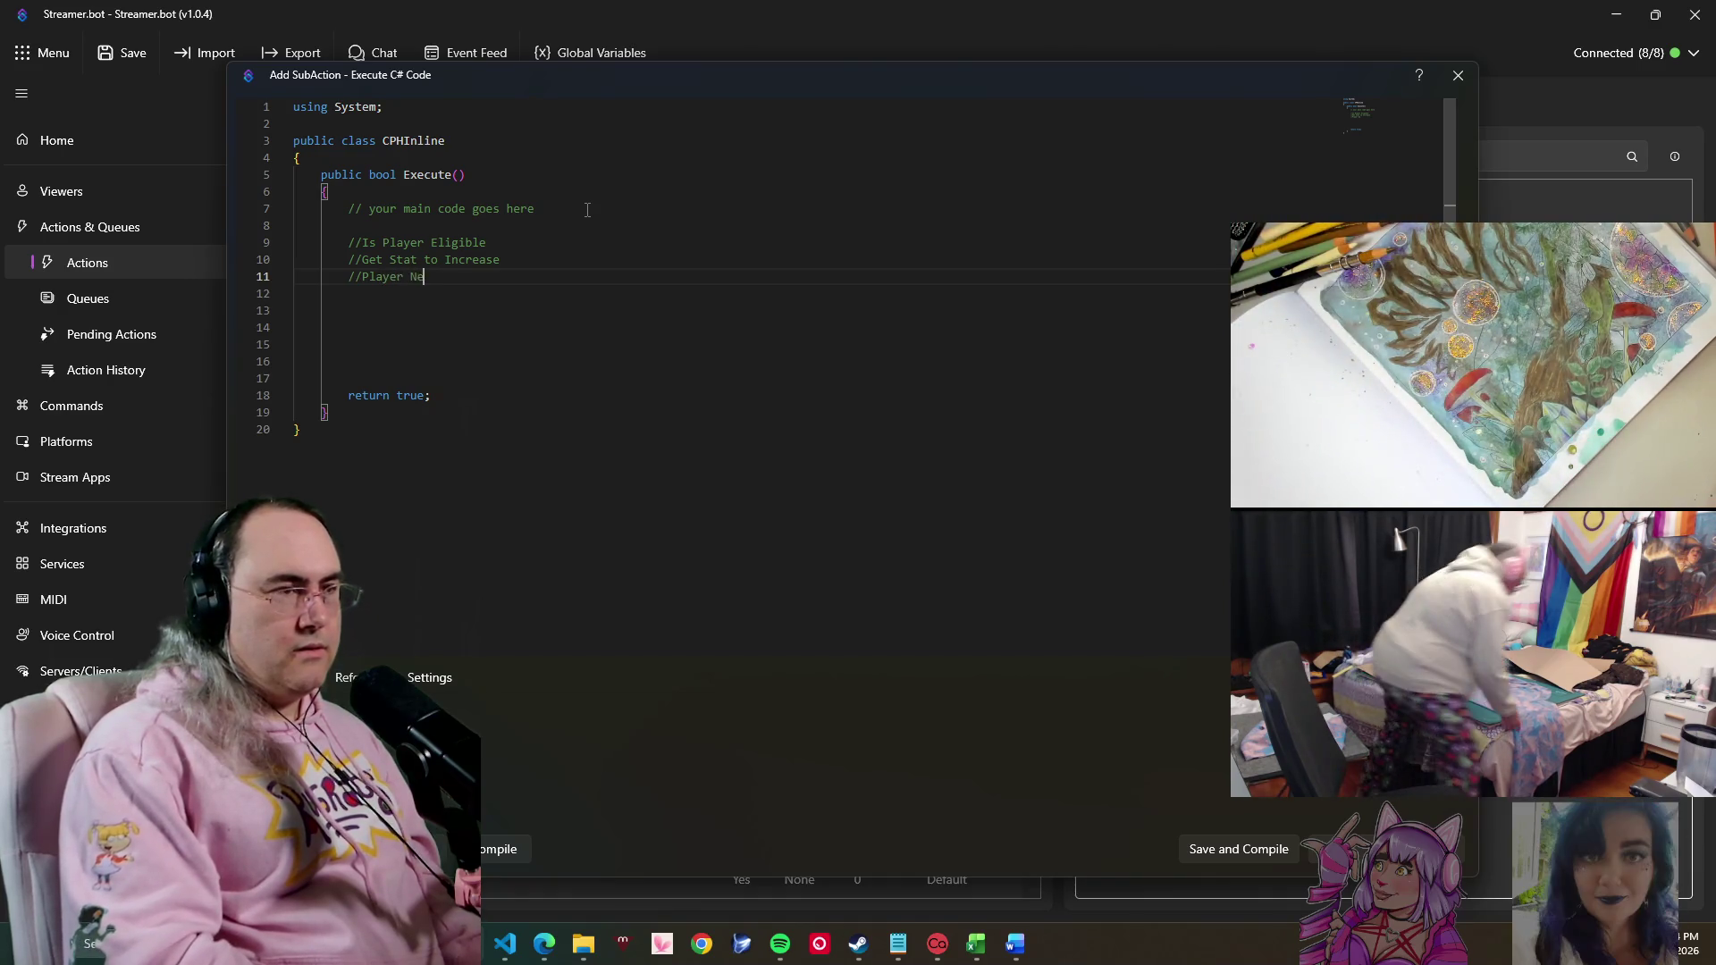
pyautogui.write('w Level')
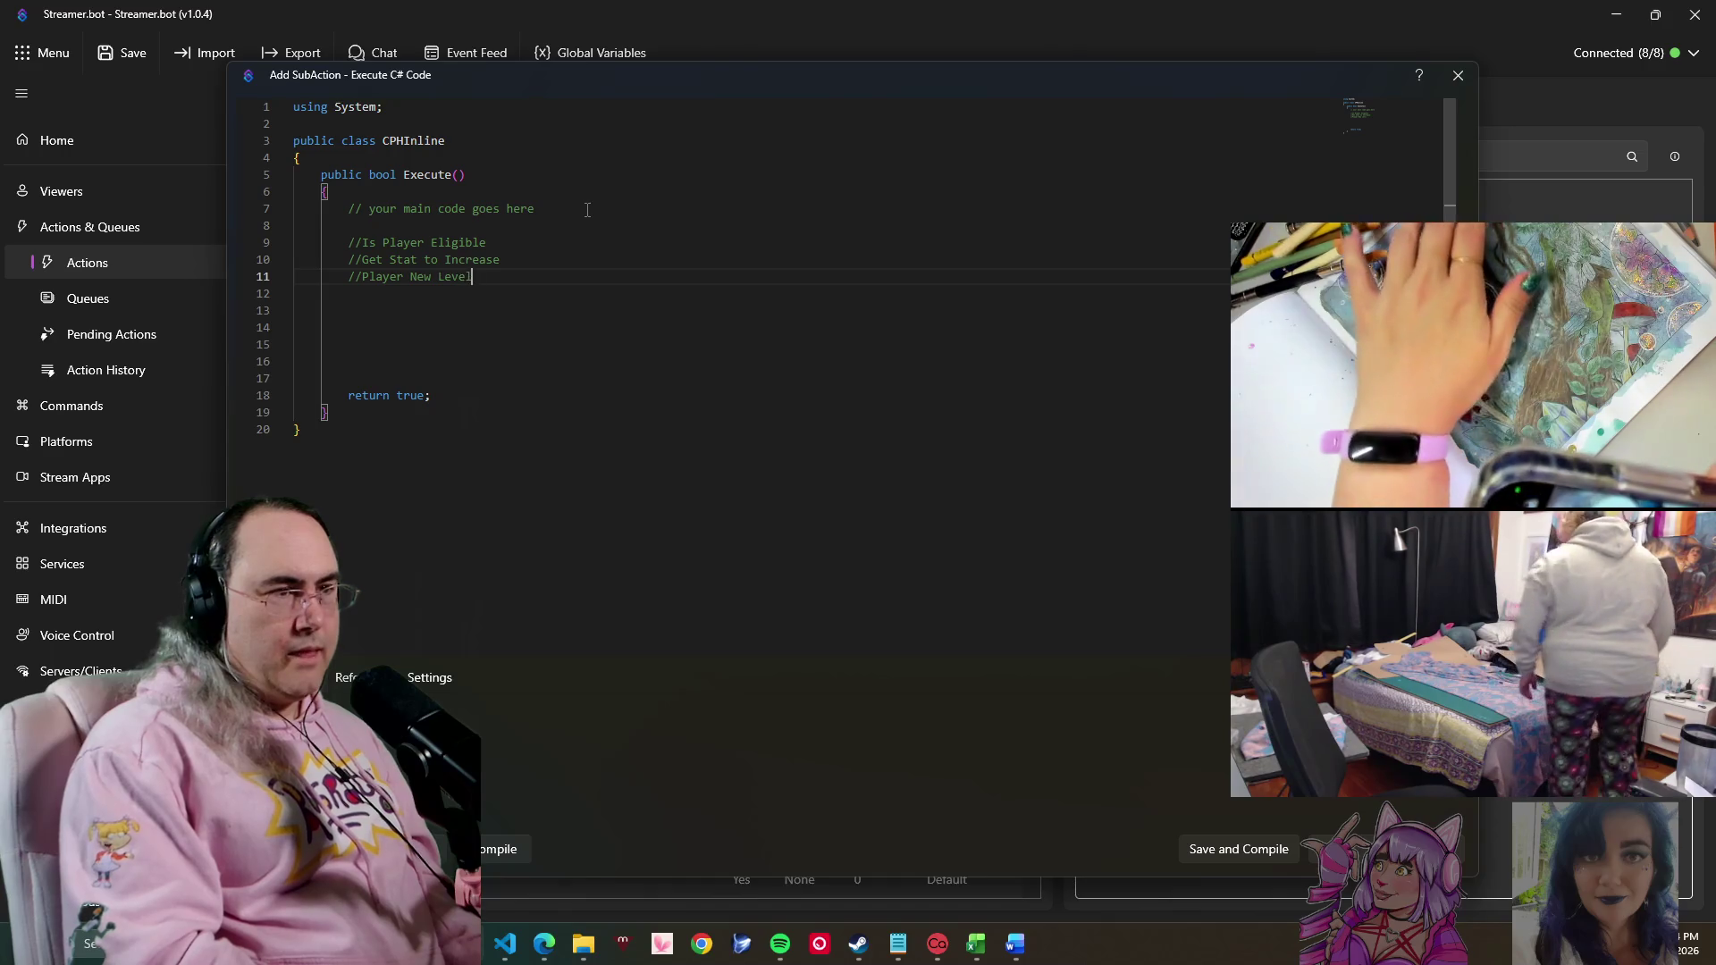
pyautogui.write(' as INT')
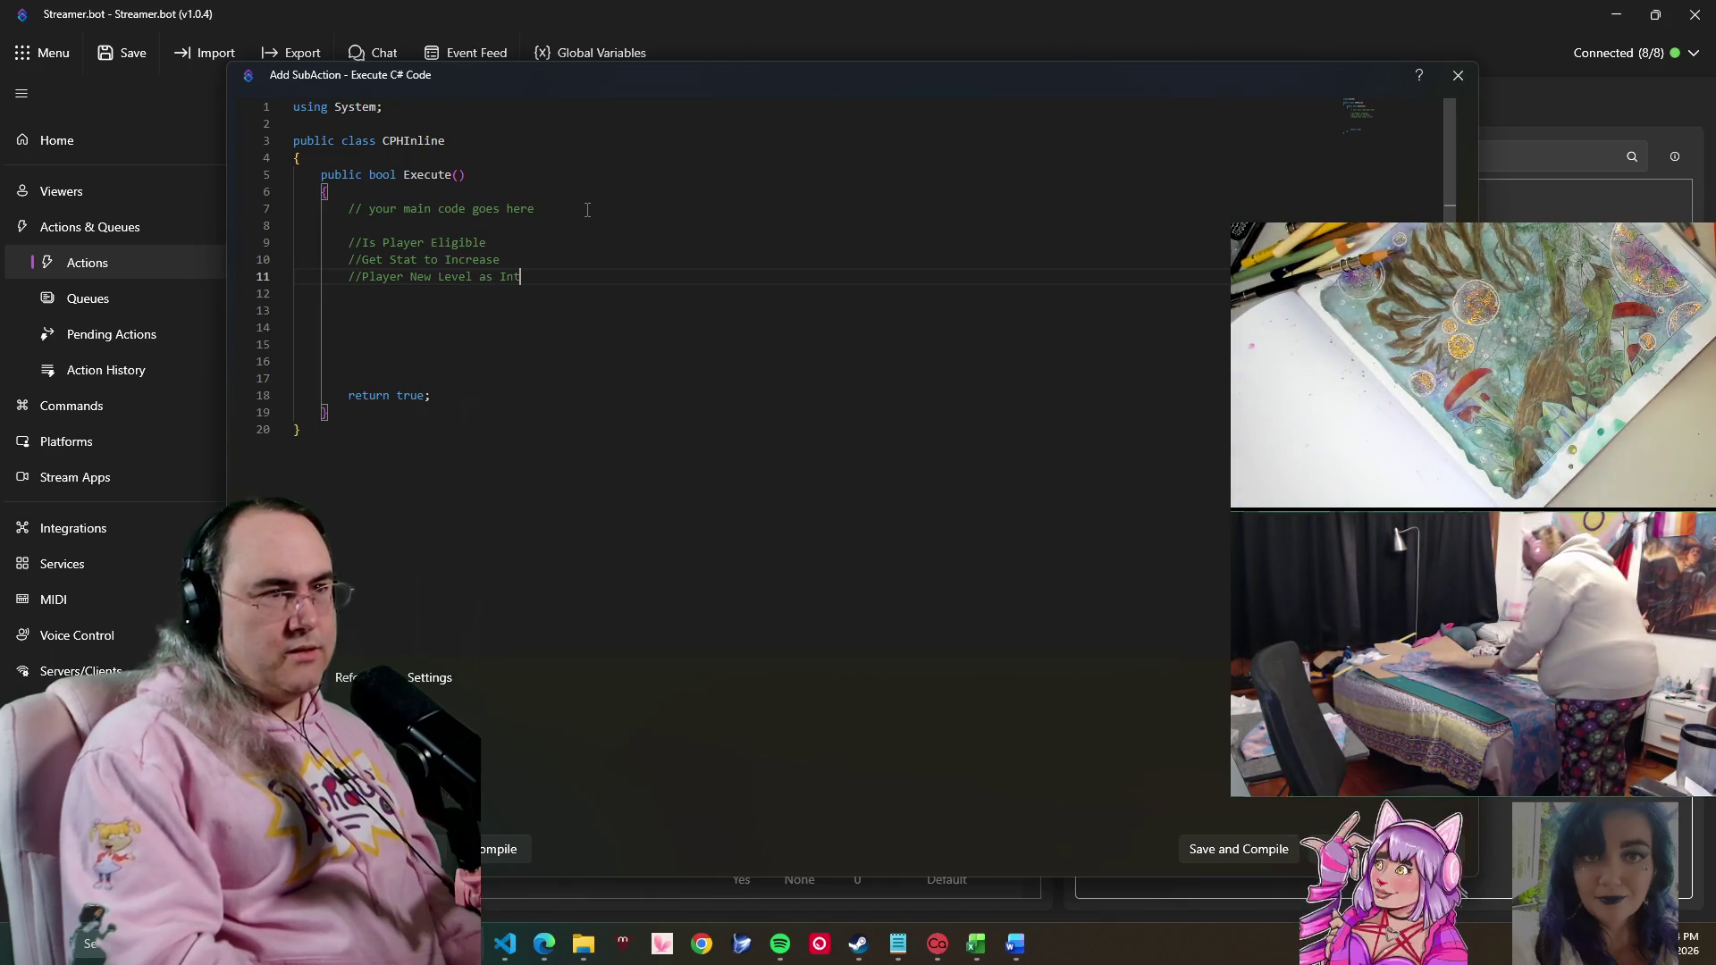
pyautogui.press('Return')
pyautogui.write('//')
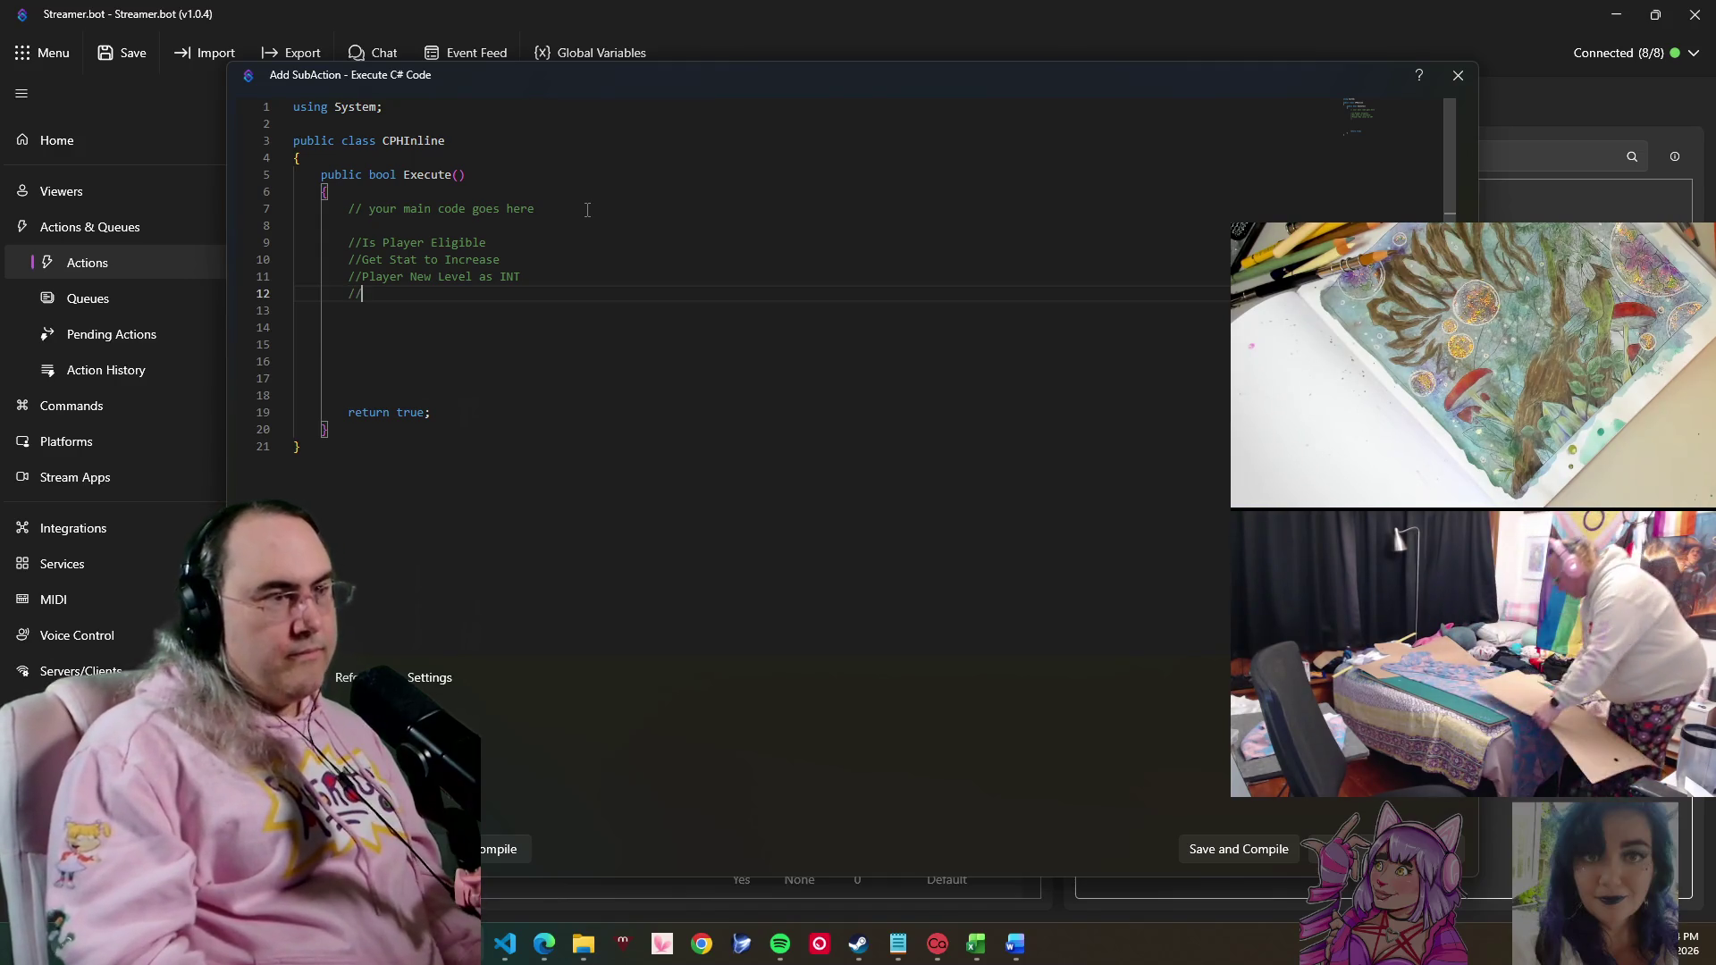
pyautogui.write('If Level 6 = Bi')
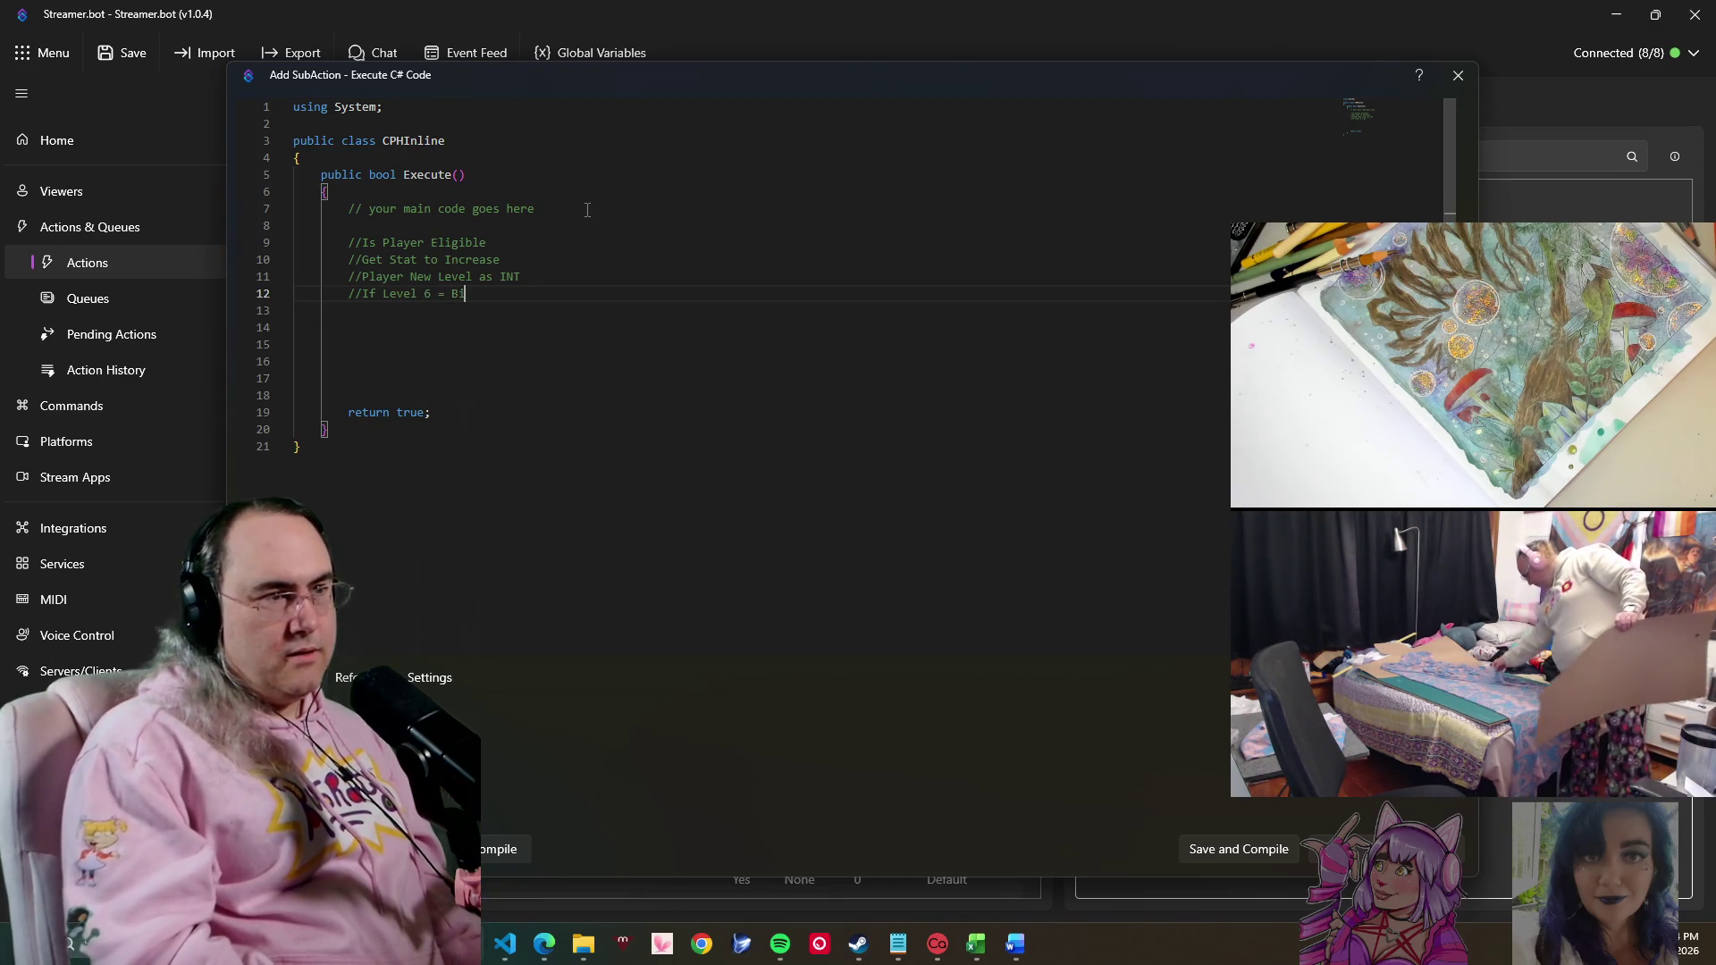
# - Add comment lines for Level 6 Key Stats, Add Skill Option and Level 12 Queen Bump
pyautogui.press('BackSpace')
pyautogui.write('+1 to Key')
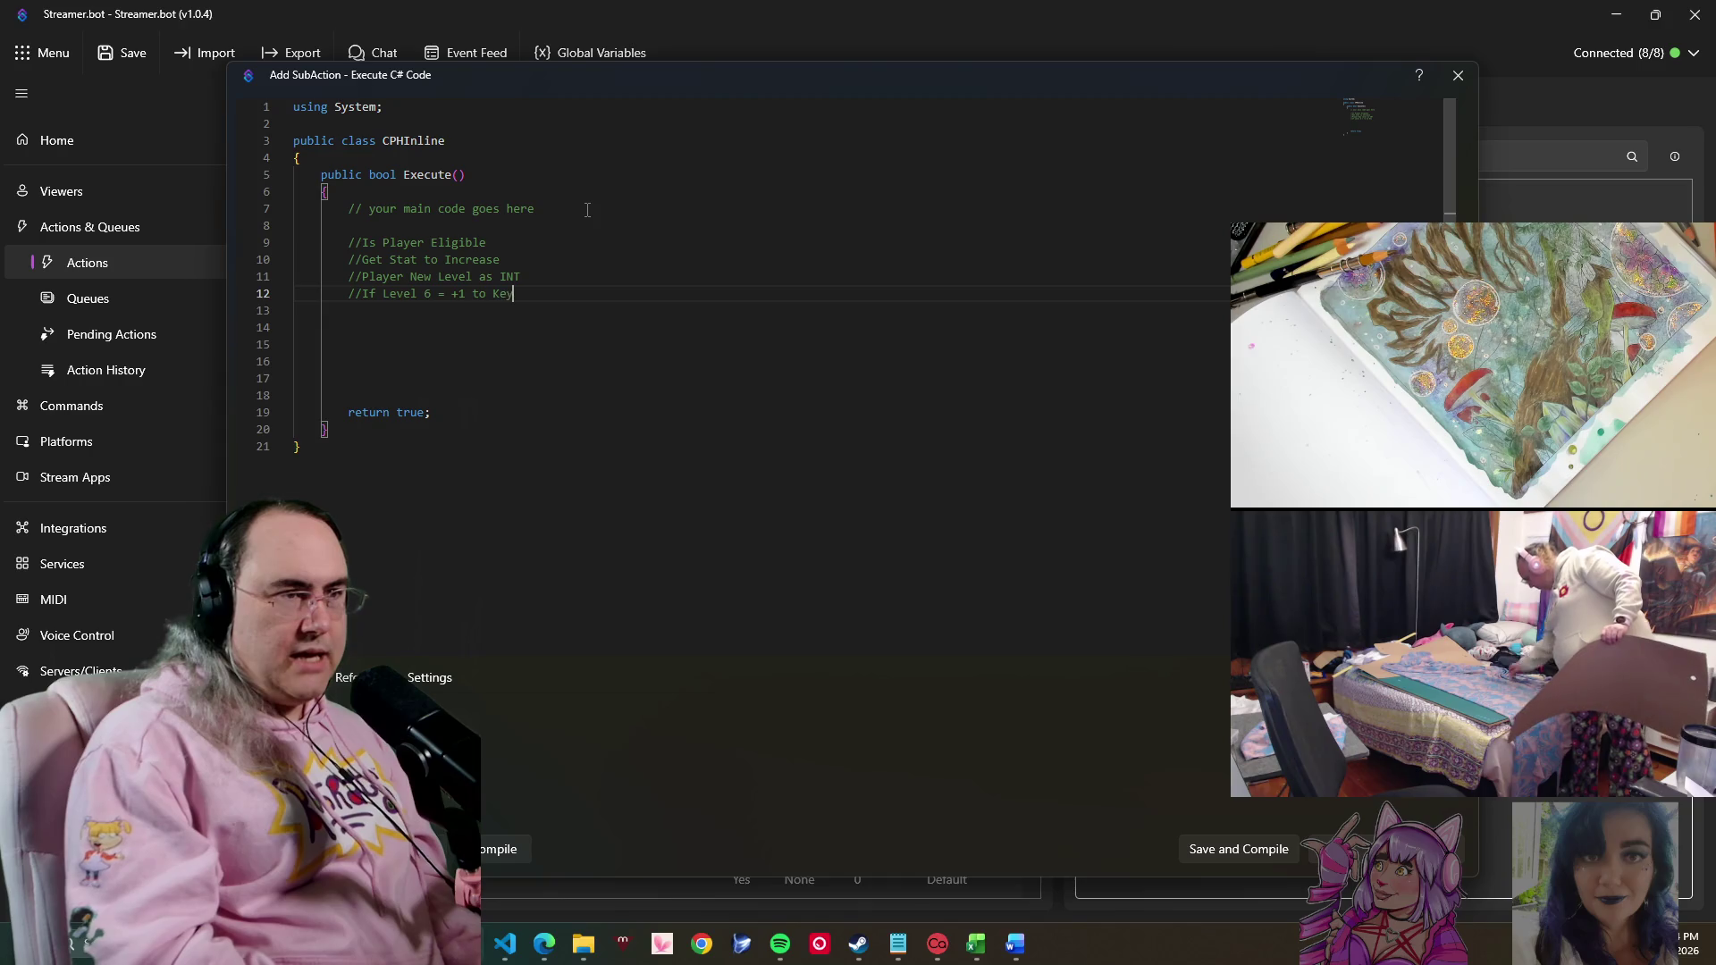
pyautogui.write('Stats')
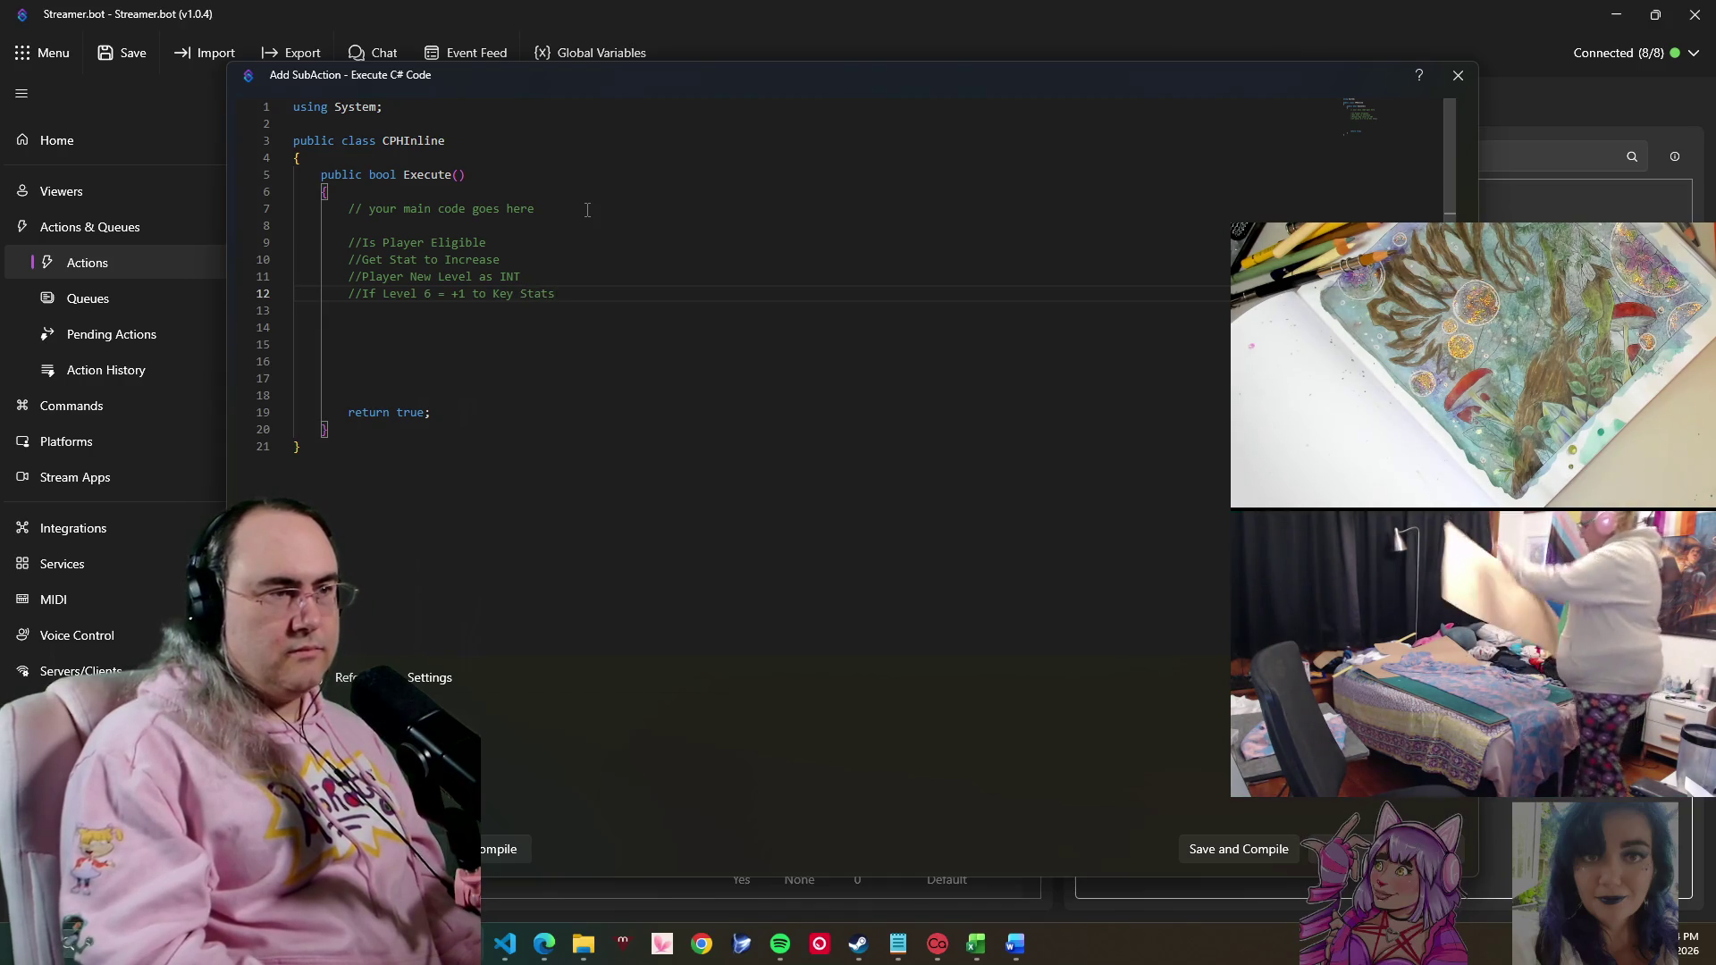
pyautogui.press('Return')
pyautogui.write('//')
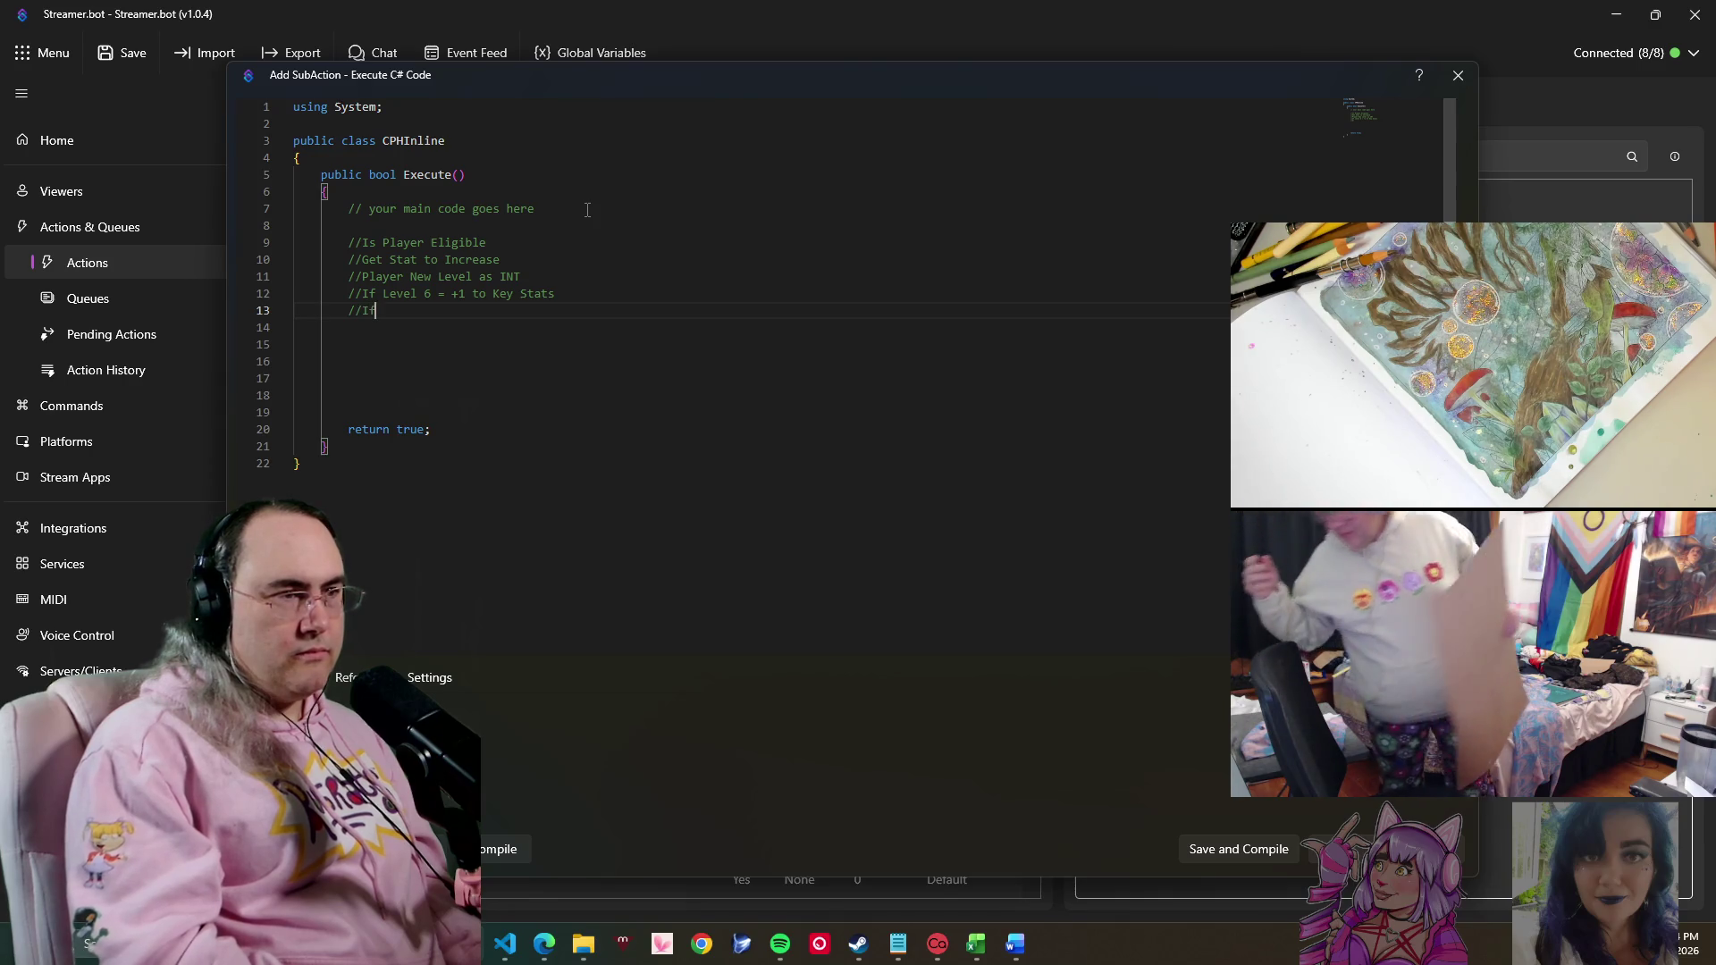
pyautogui.write('If appl')
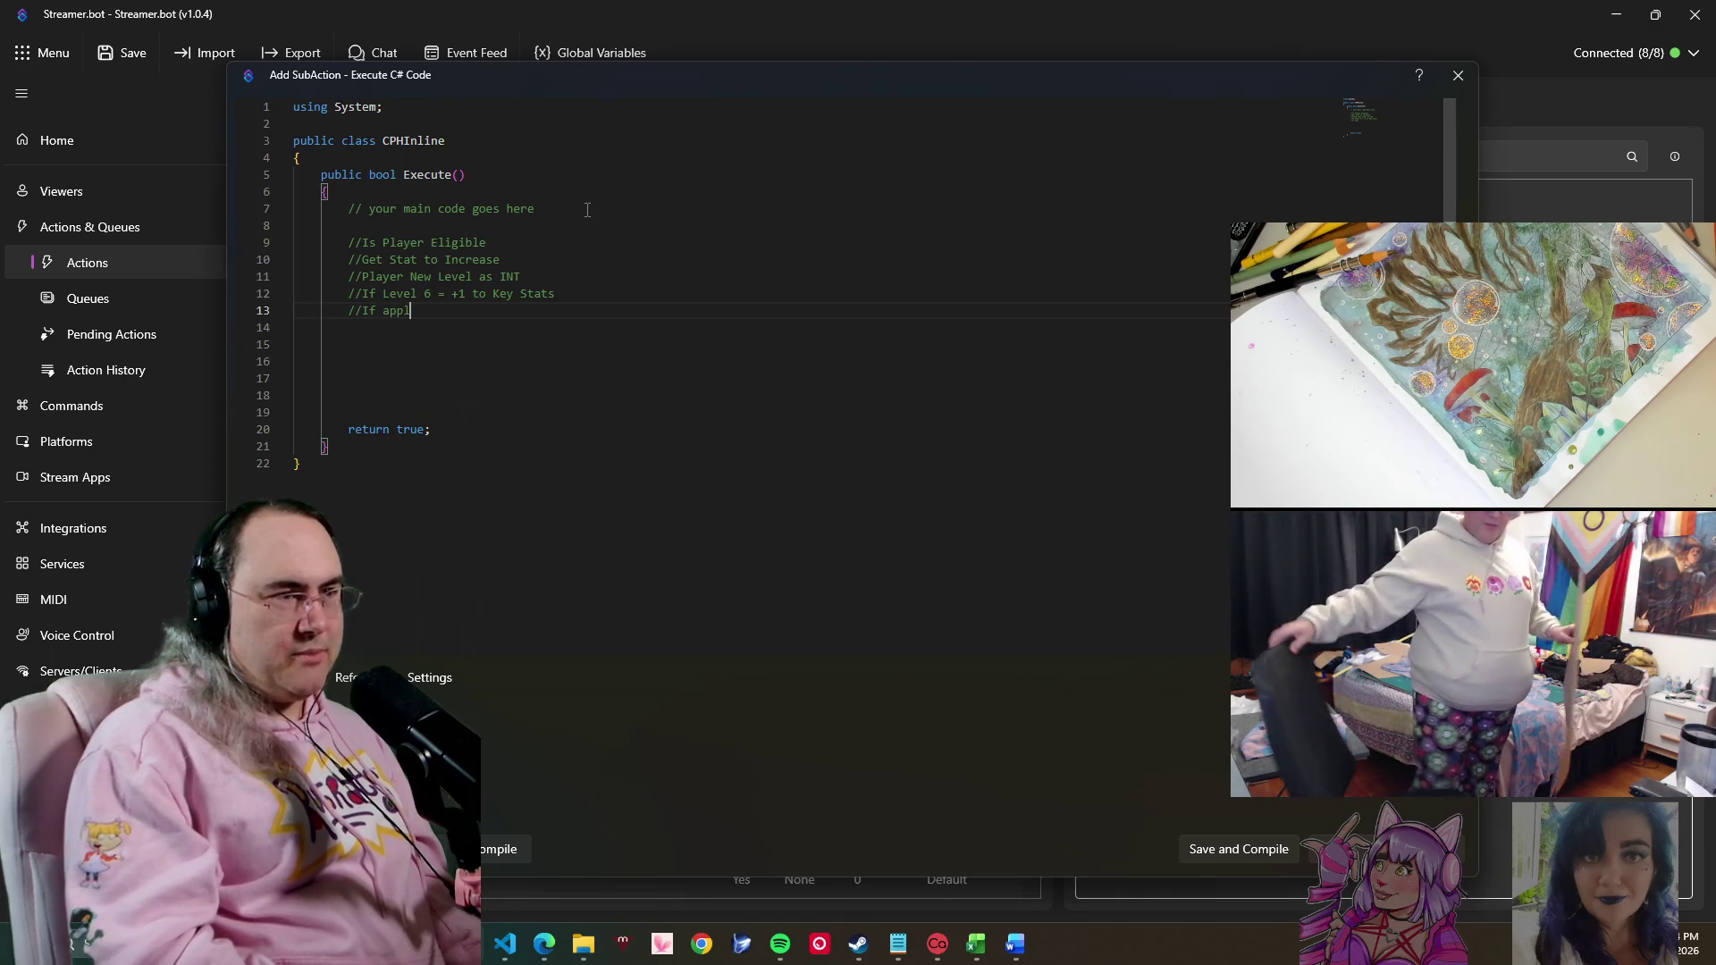
pyautogui.write('icable Add Skill Op')
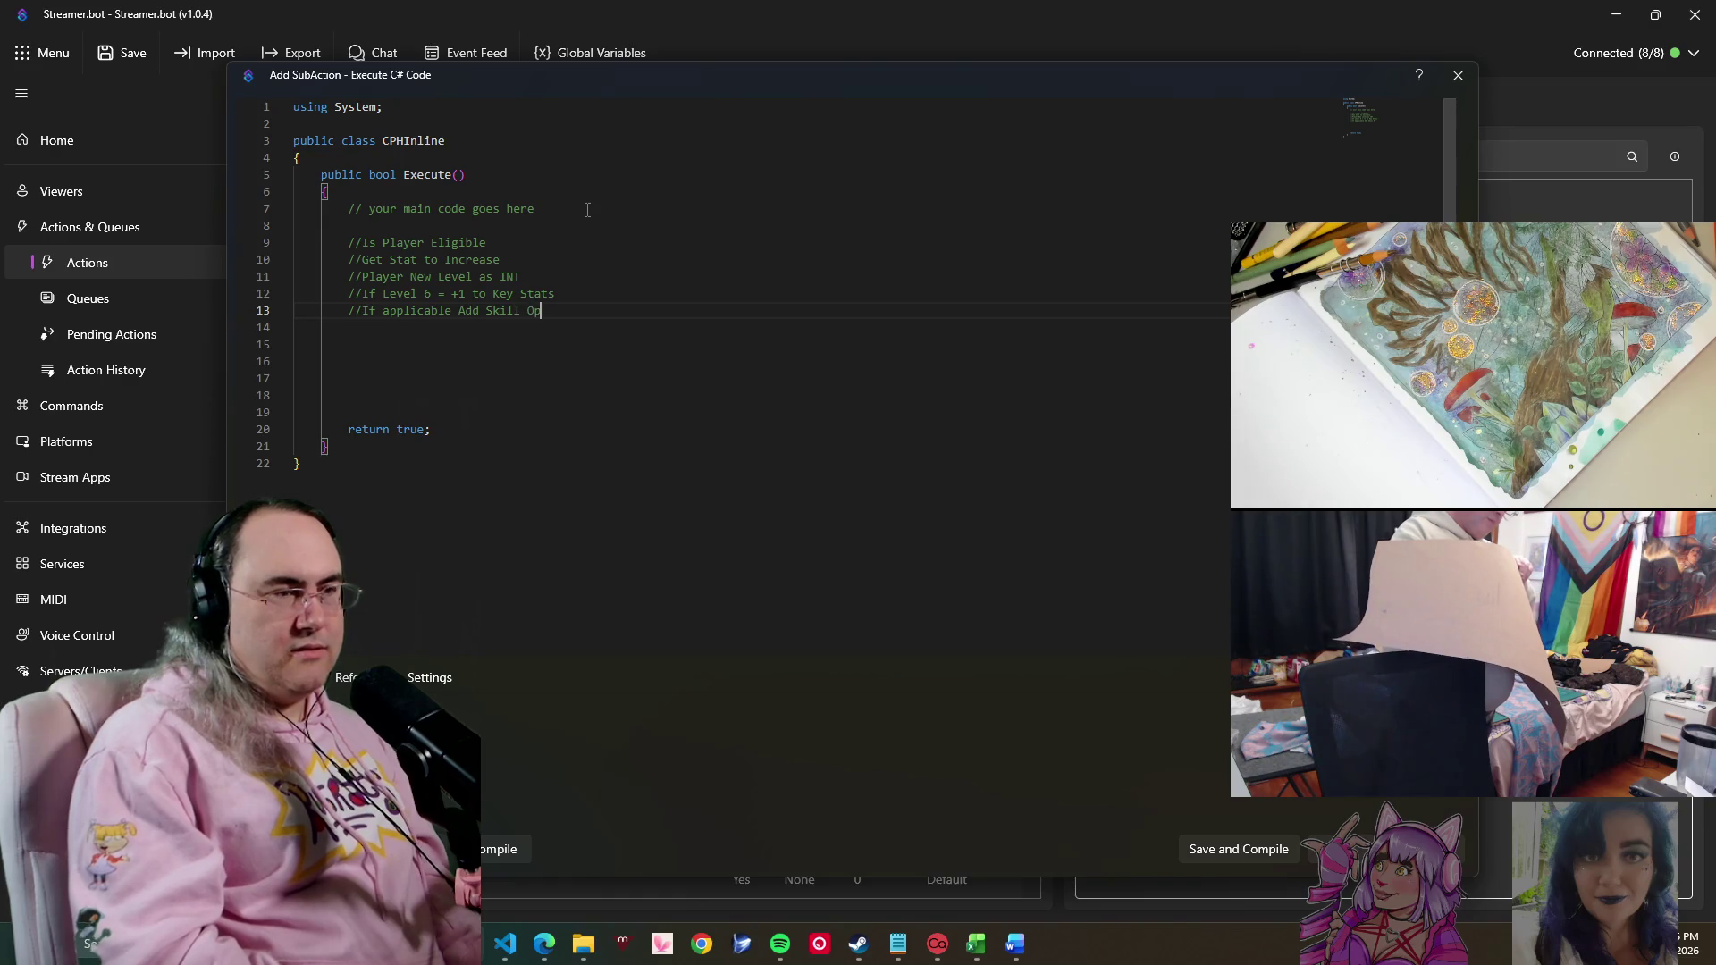
pyautogui.write(' n')
pyautogui.press('Return')
pyautogui.write('//If')
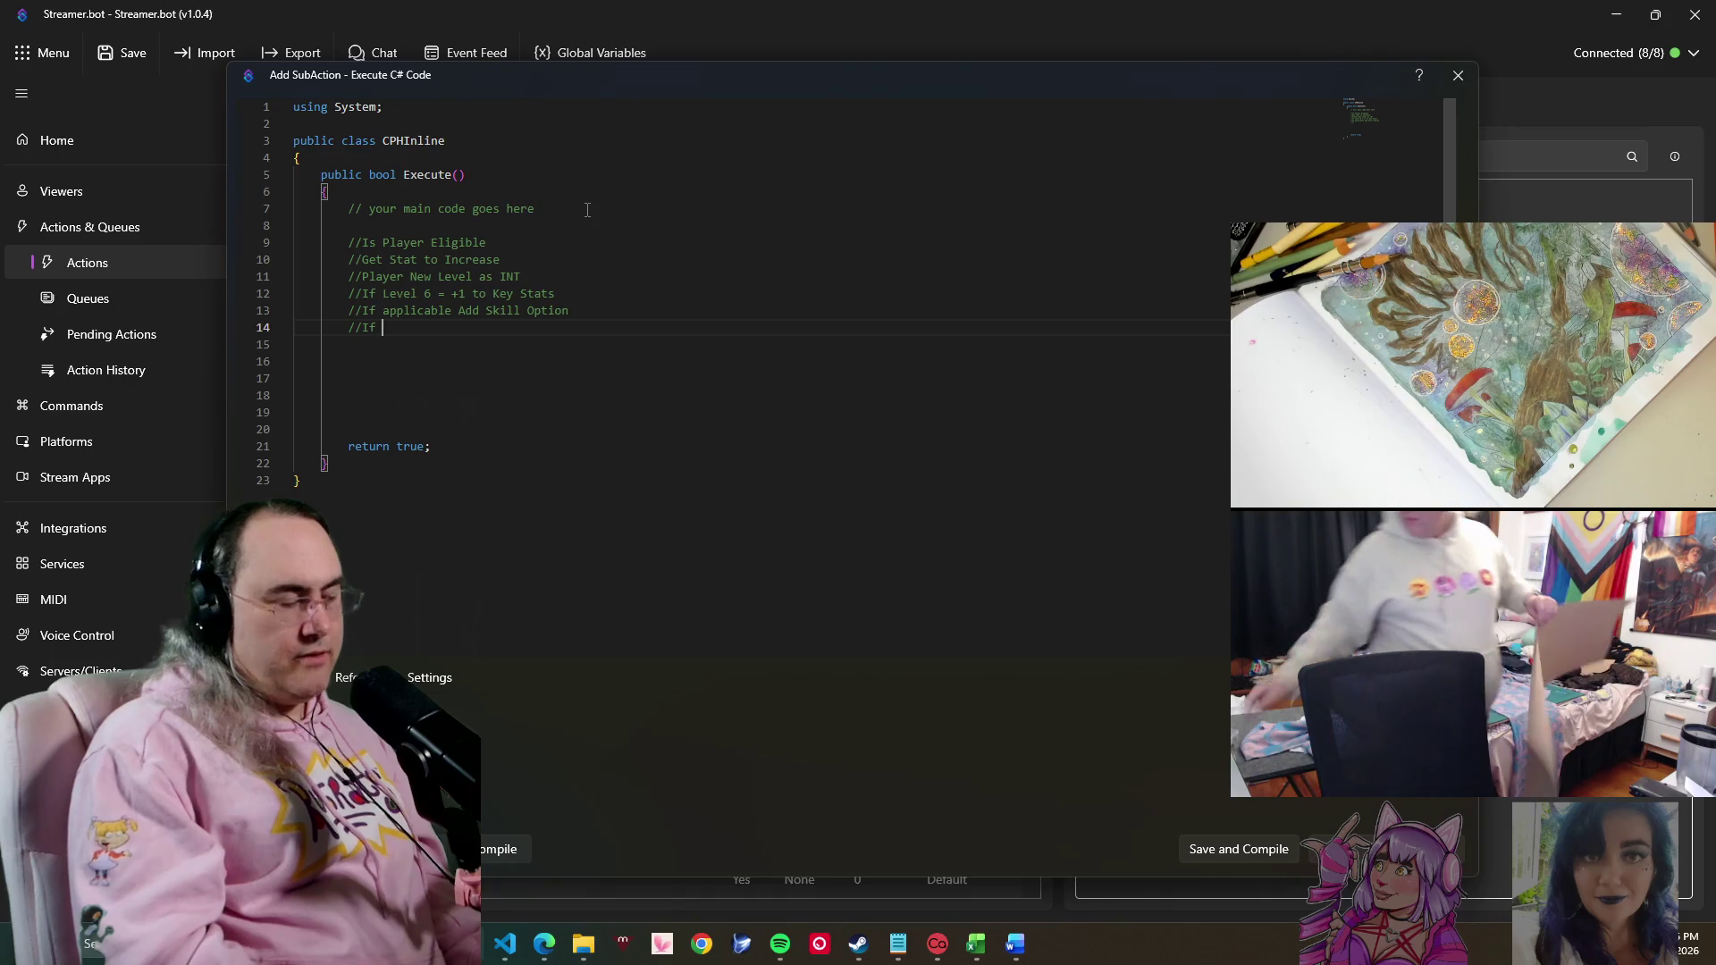
pyautogui.write('13')
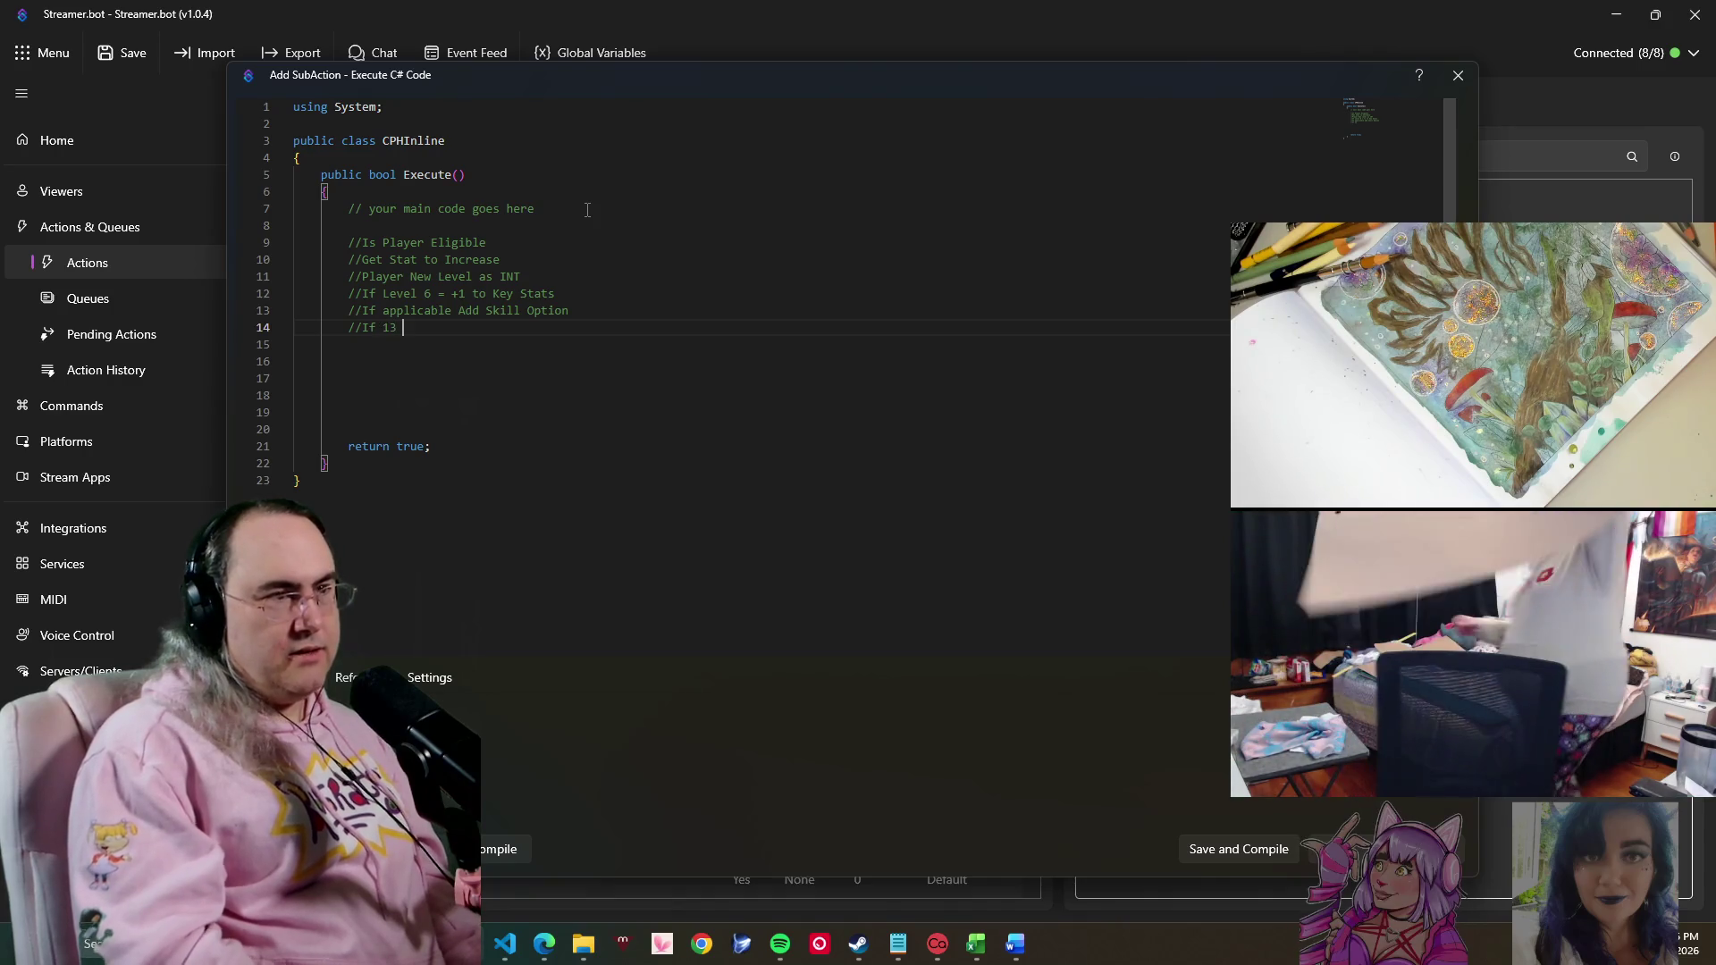
pyautogui.press('BackSpace')
pyautogui.write('2 ')
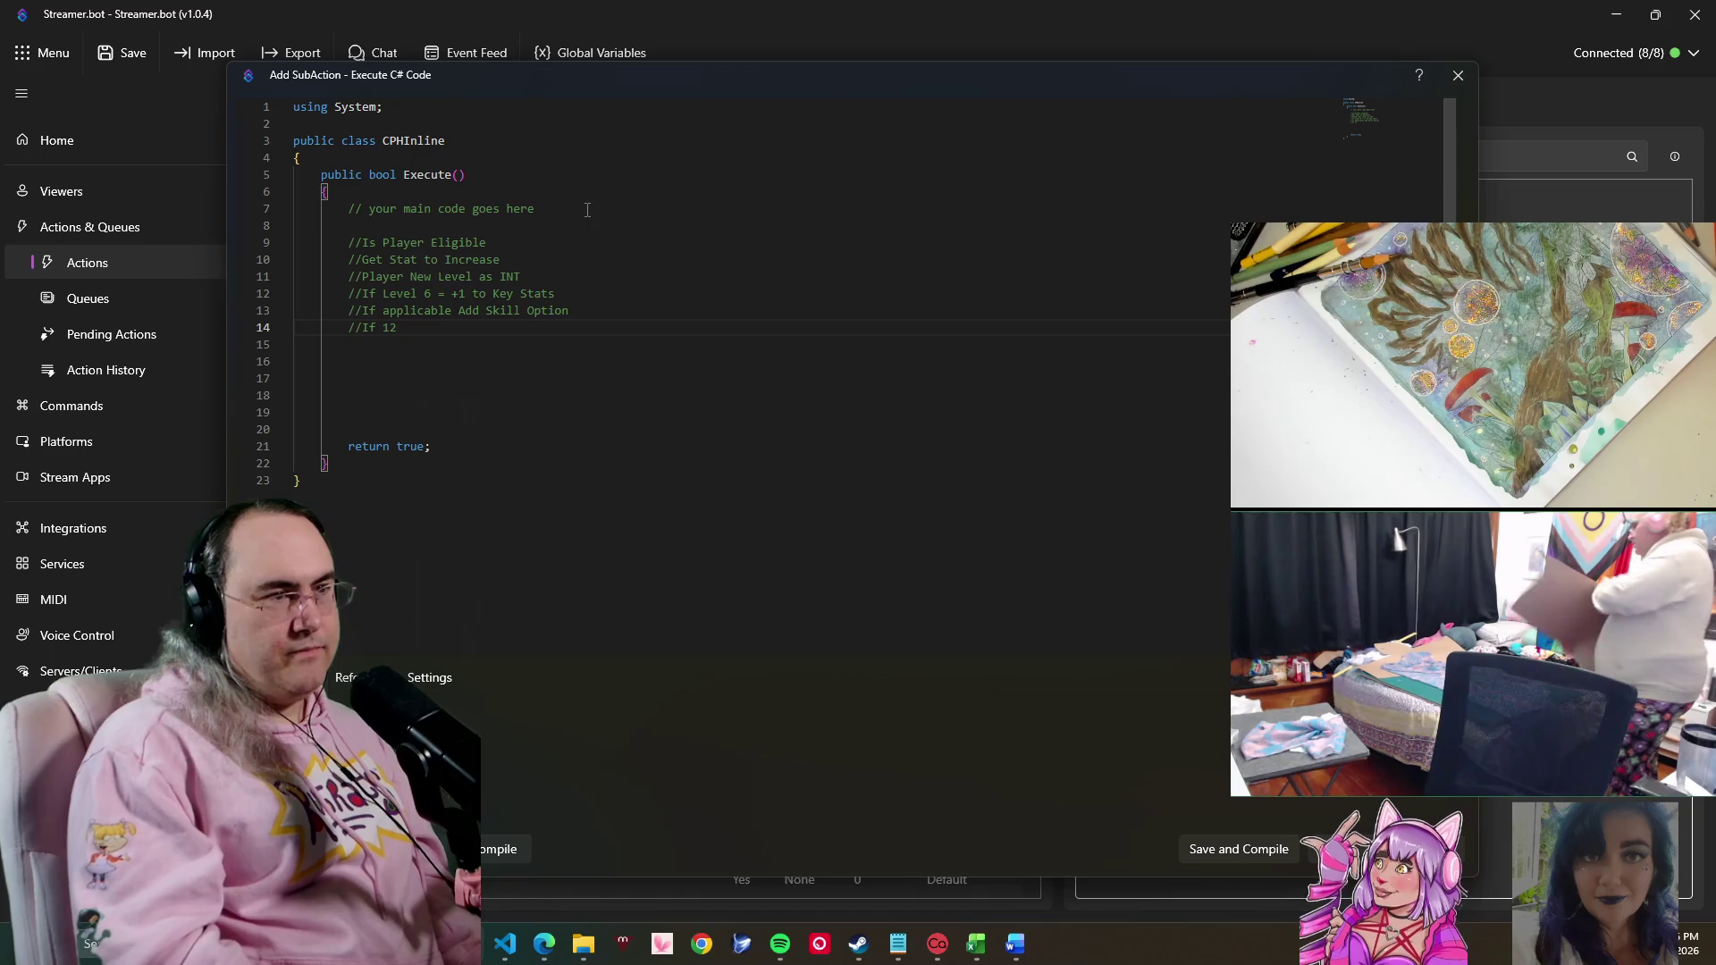
pyautogui.write('- Qu')
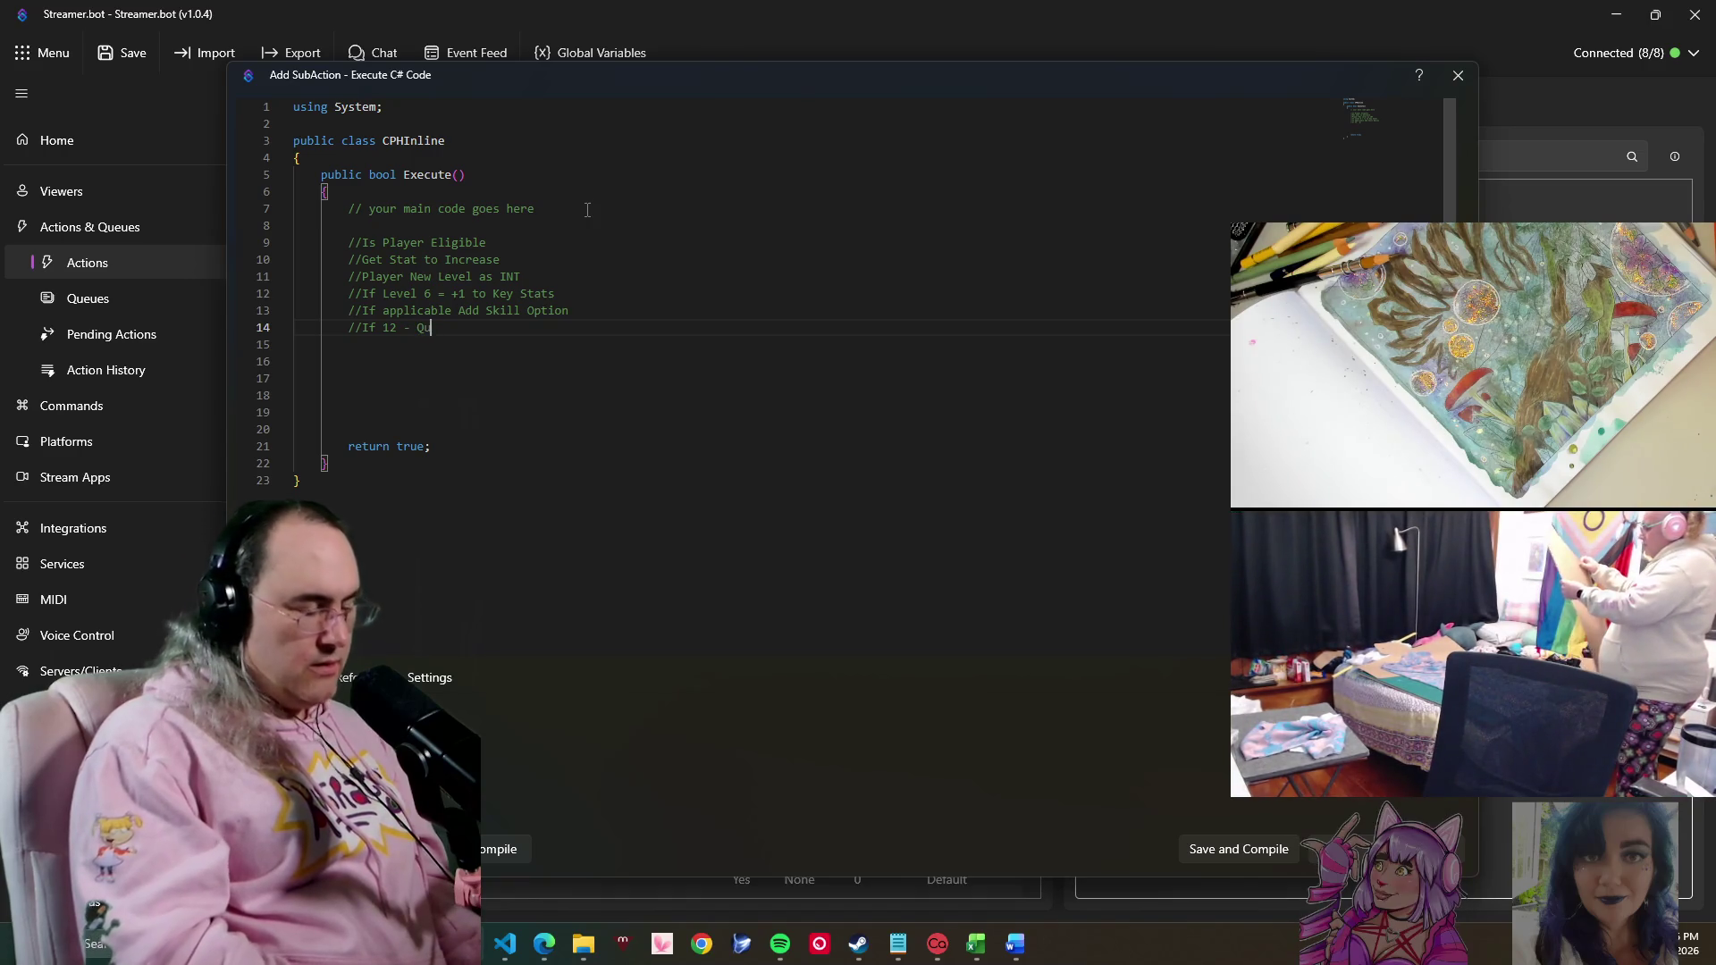
pyautogui.write('een Bu')
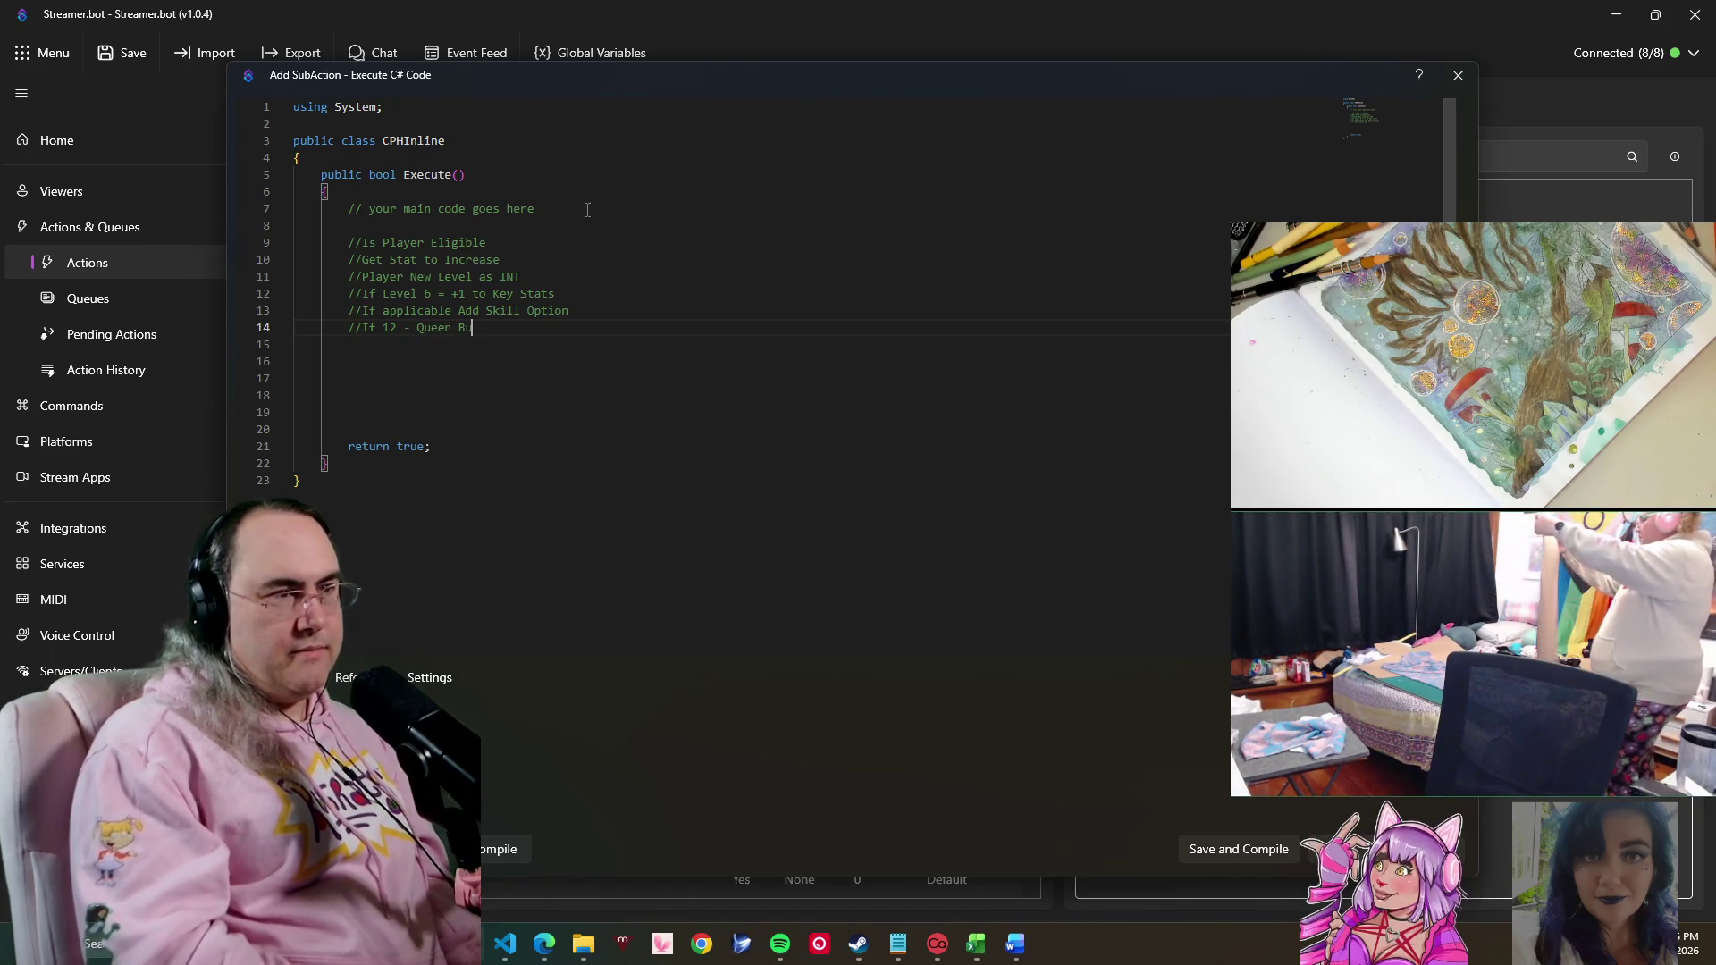
pyautogui.write('mp')
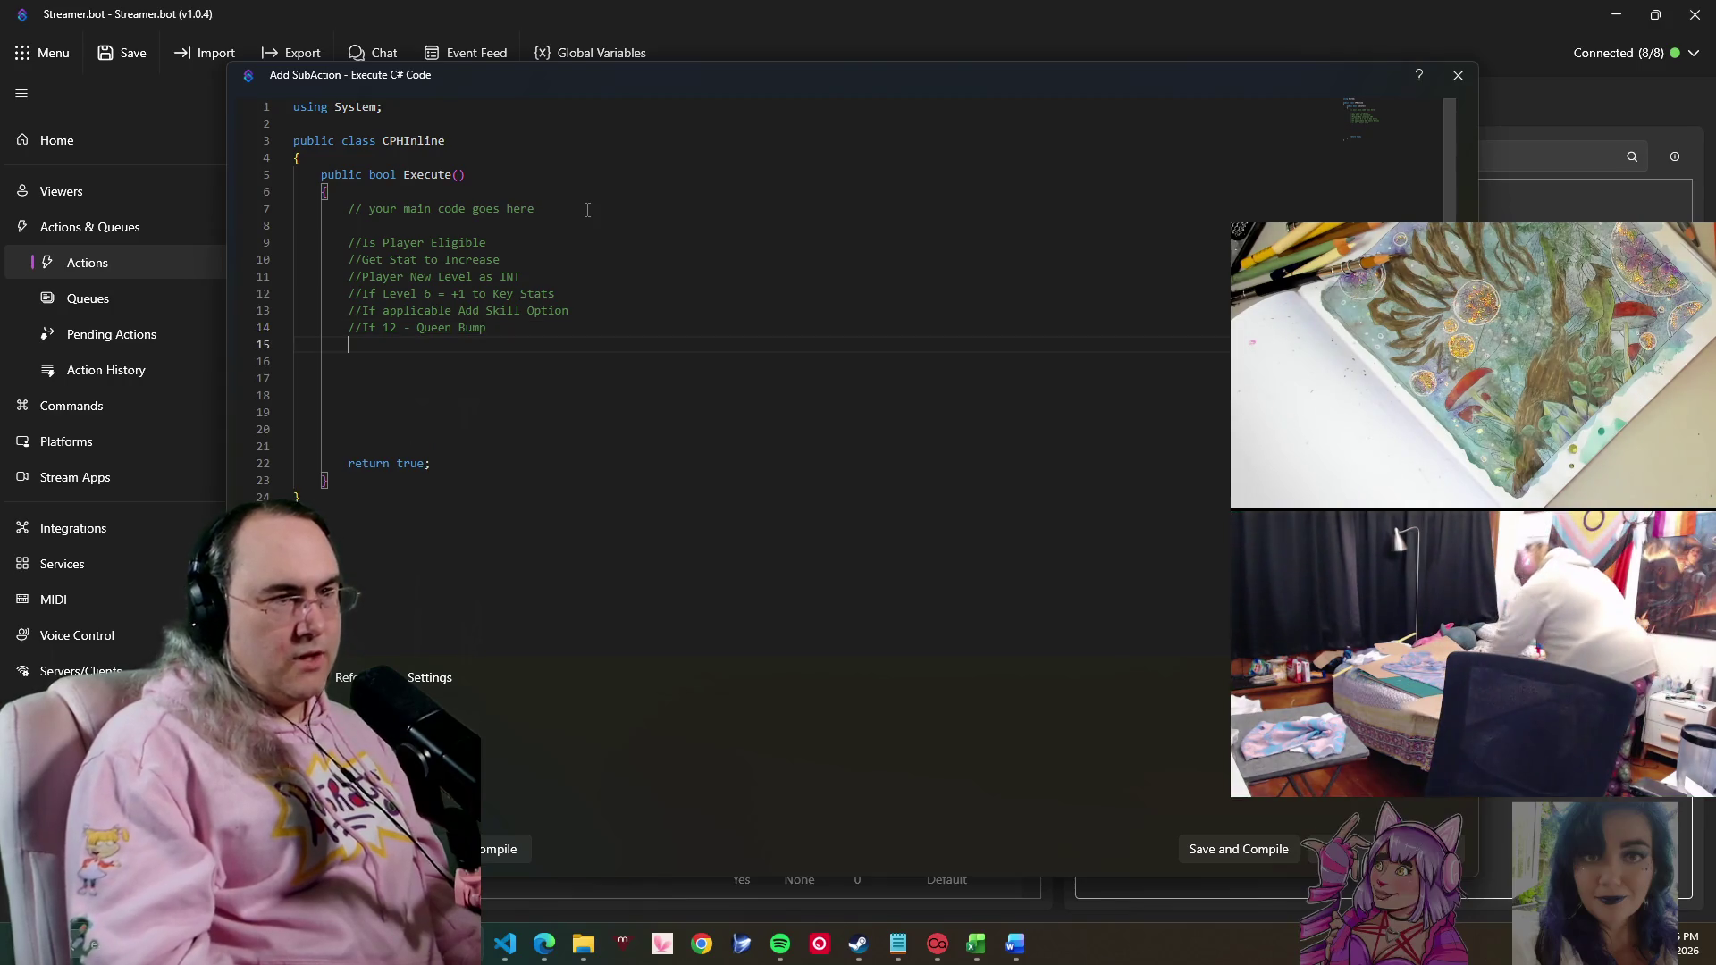
# - Change the dash after 12 to '=', remove the extra blank lines, then save and compile
pyautogui.press('Up')
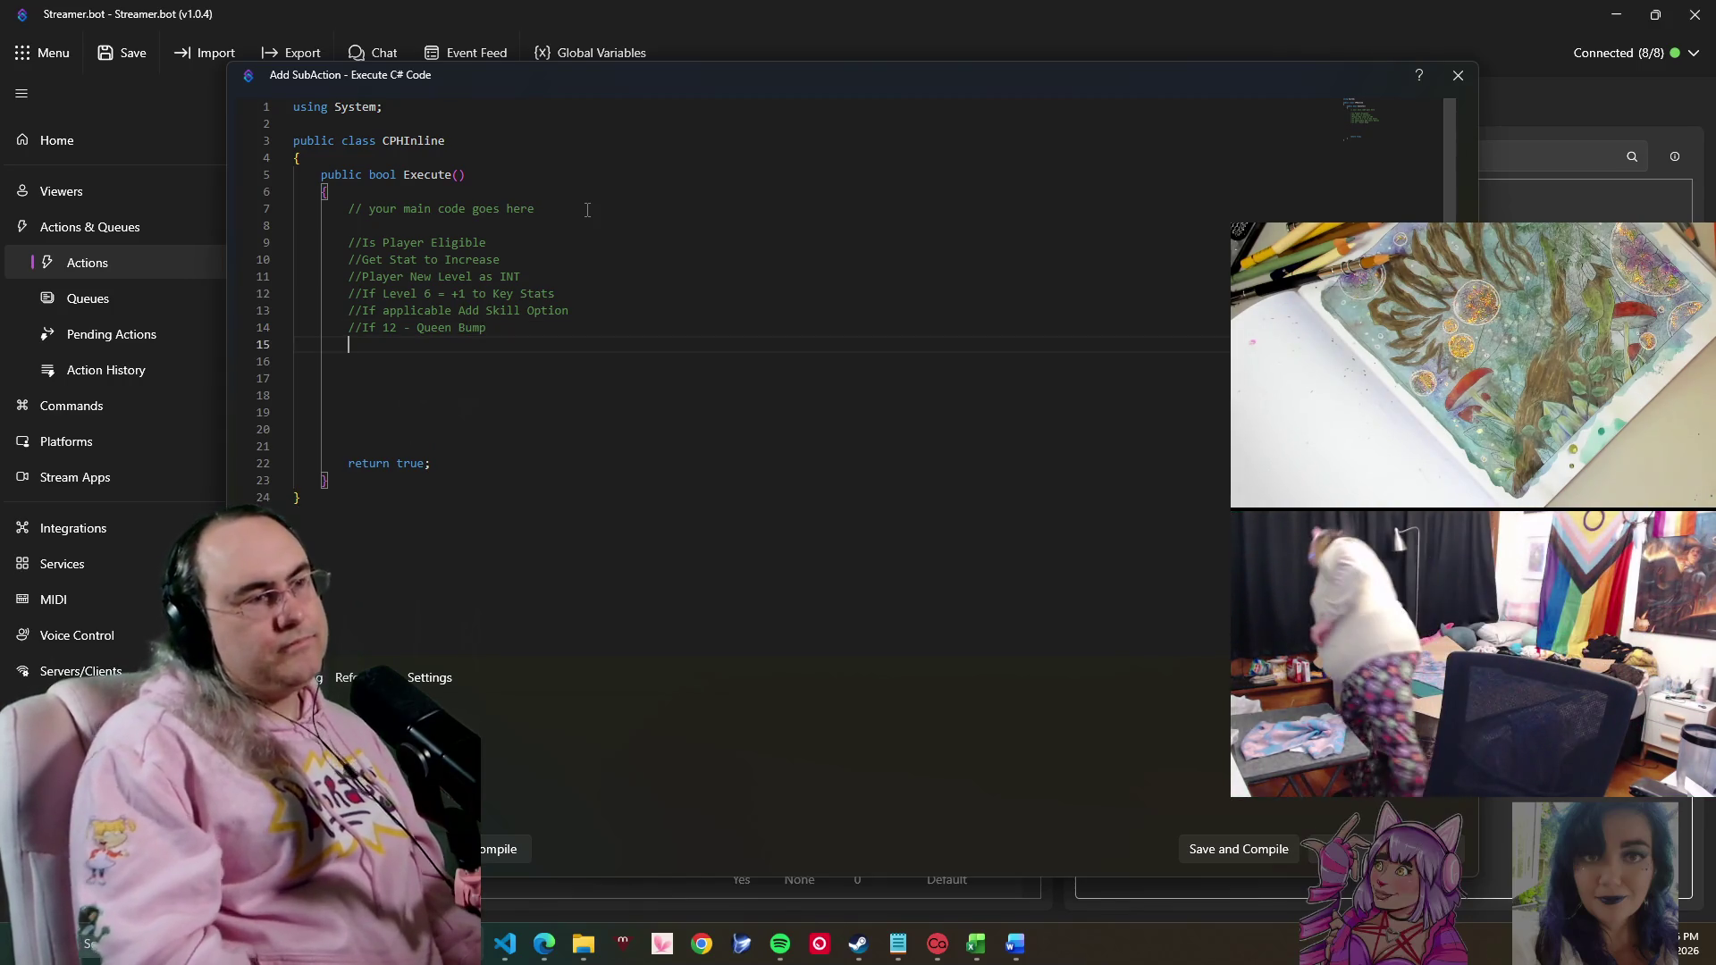
pyautogui.press('Right')
pyautogui.press('Right')
pyautogui.press('Right')
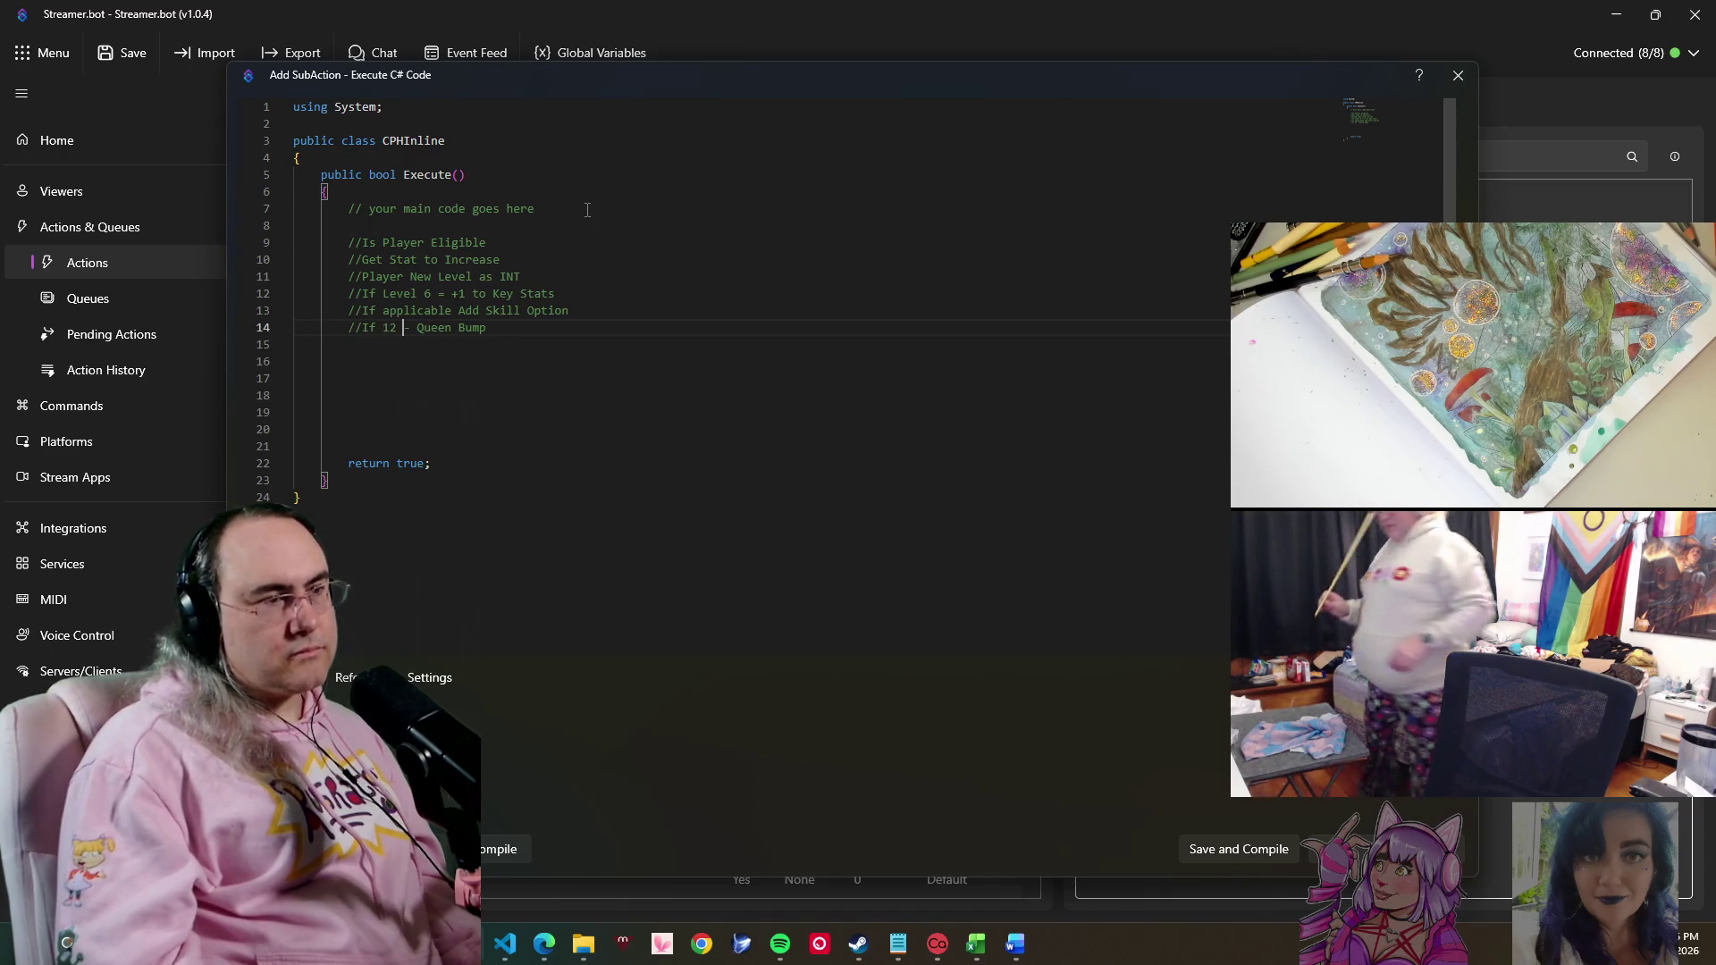
pyautogui.hotkey('shift', 'Right')
pyautogui.write('=')
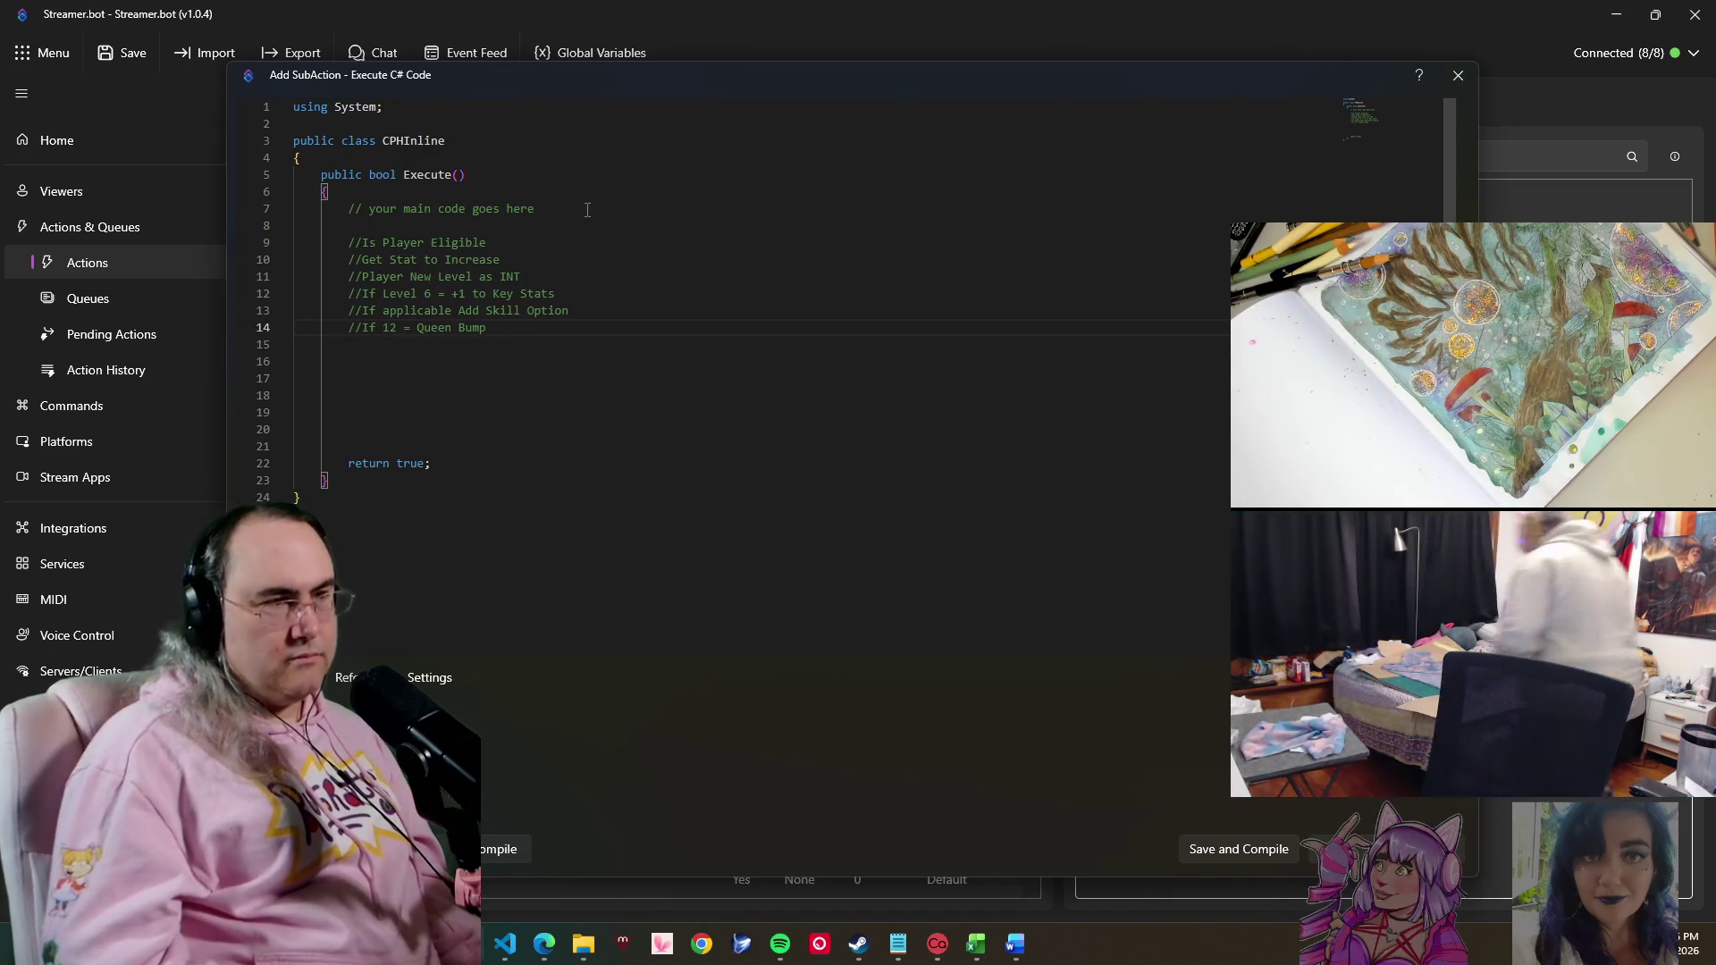
pyautogui.press('Down')
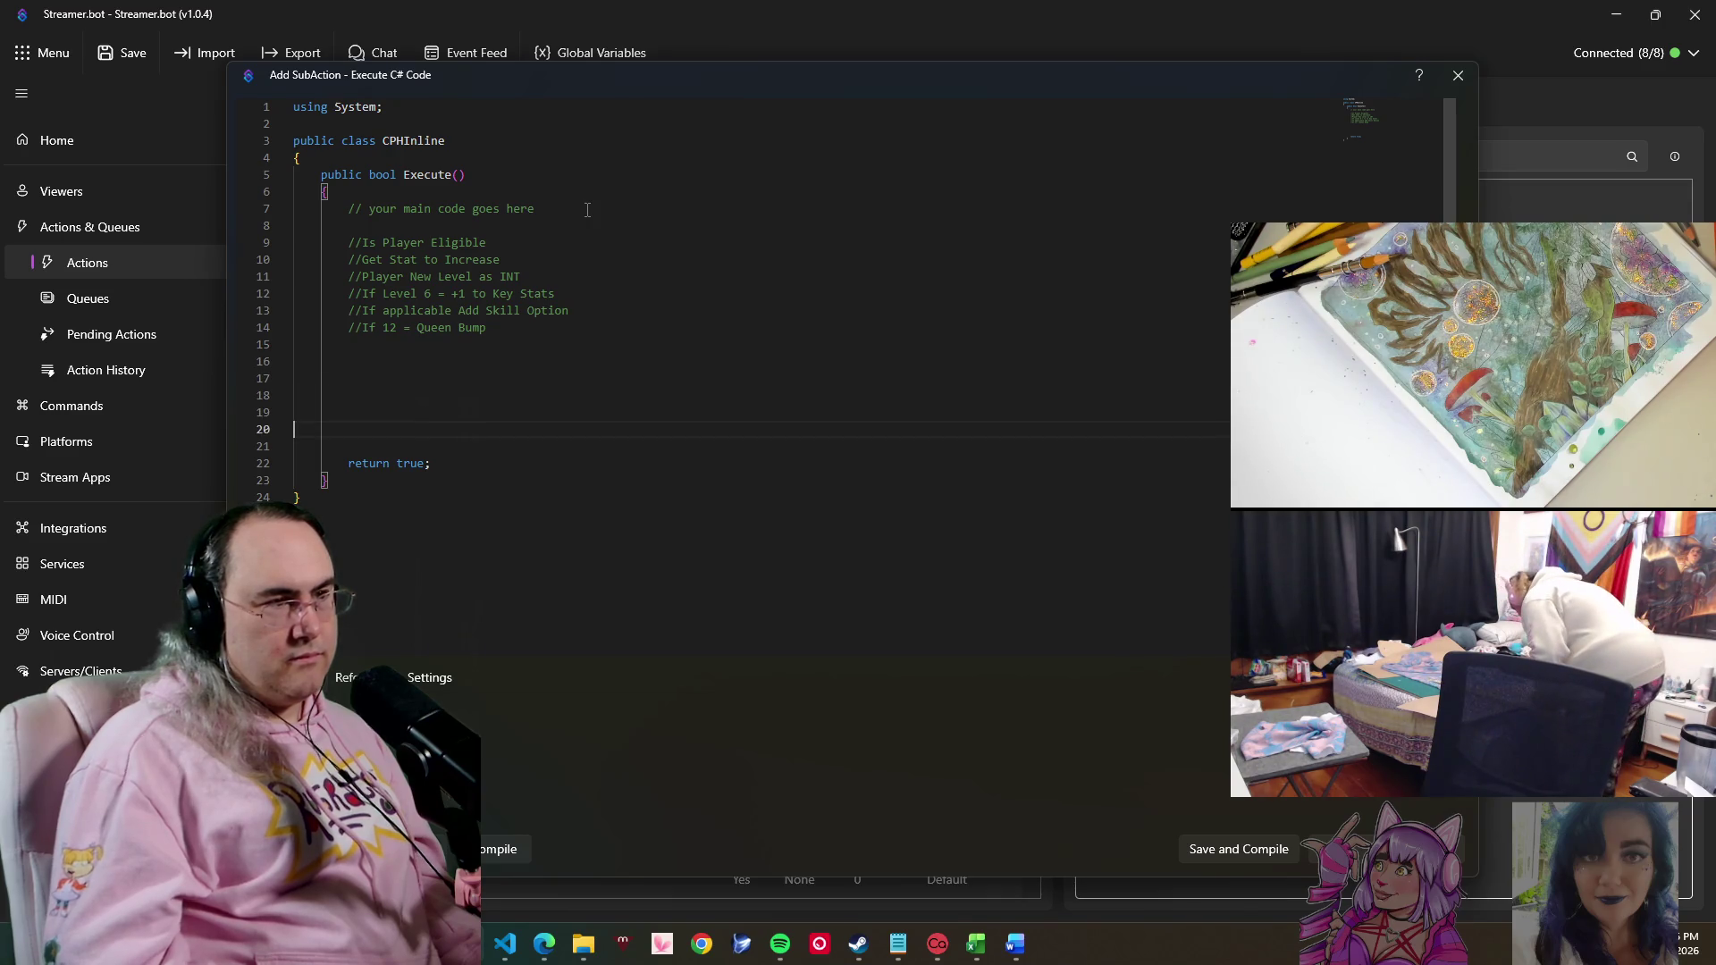
pyautogui.press('BackSpace')
pyautogui.press('BackSpace')
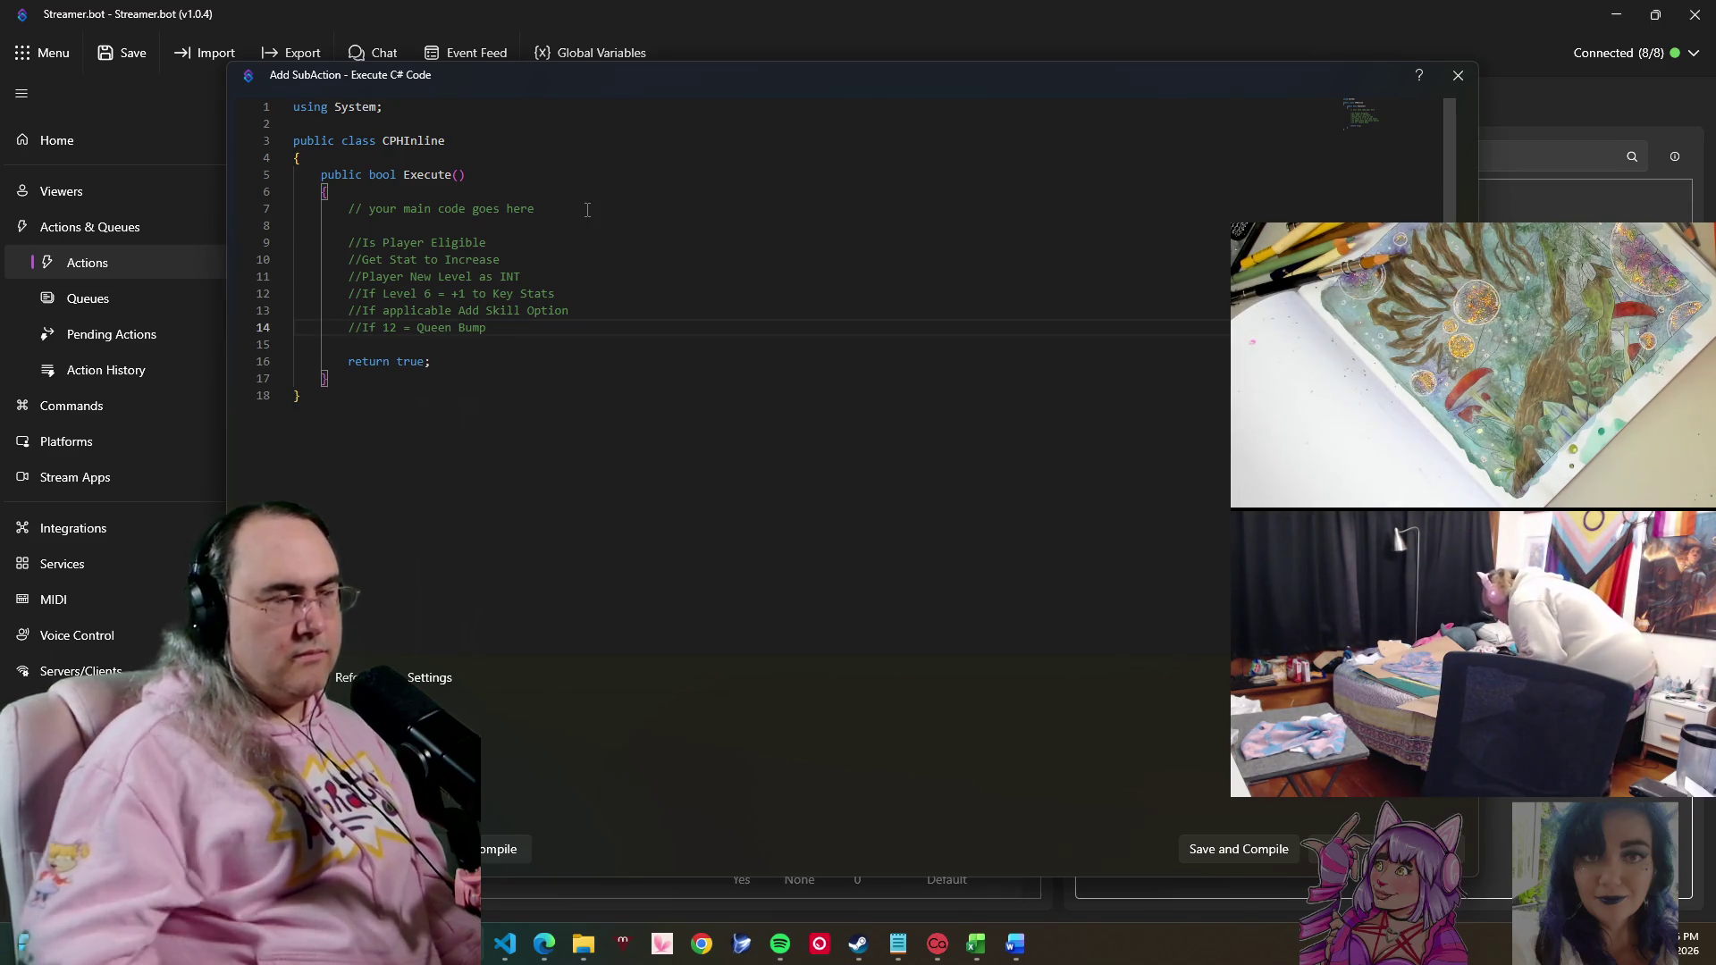
pyautogui.click(1257, 849)
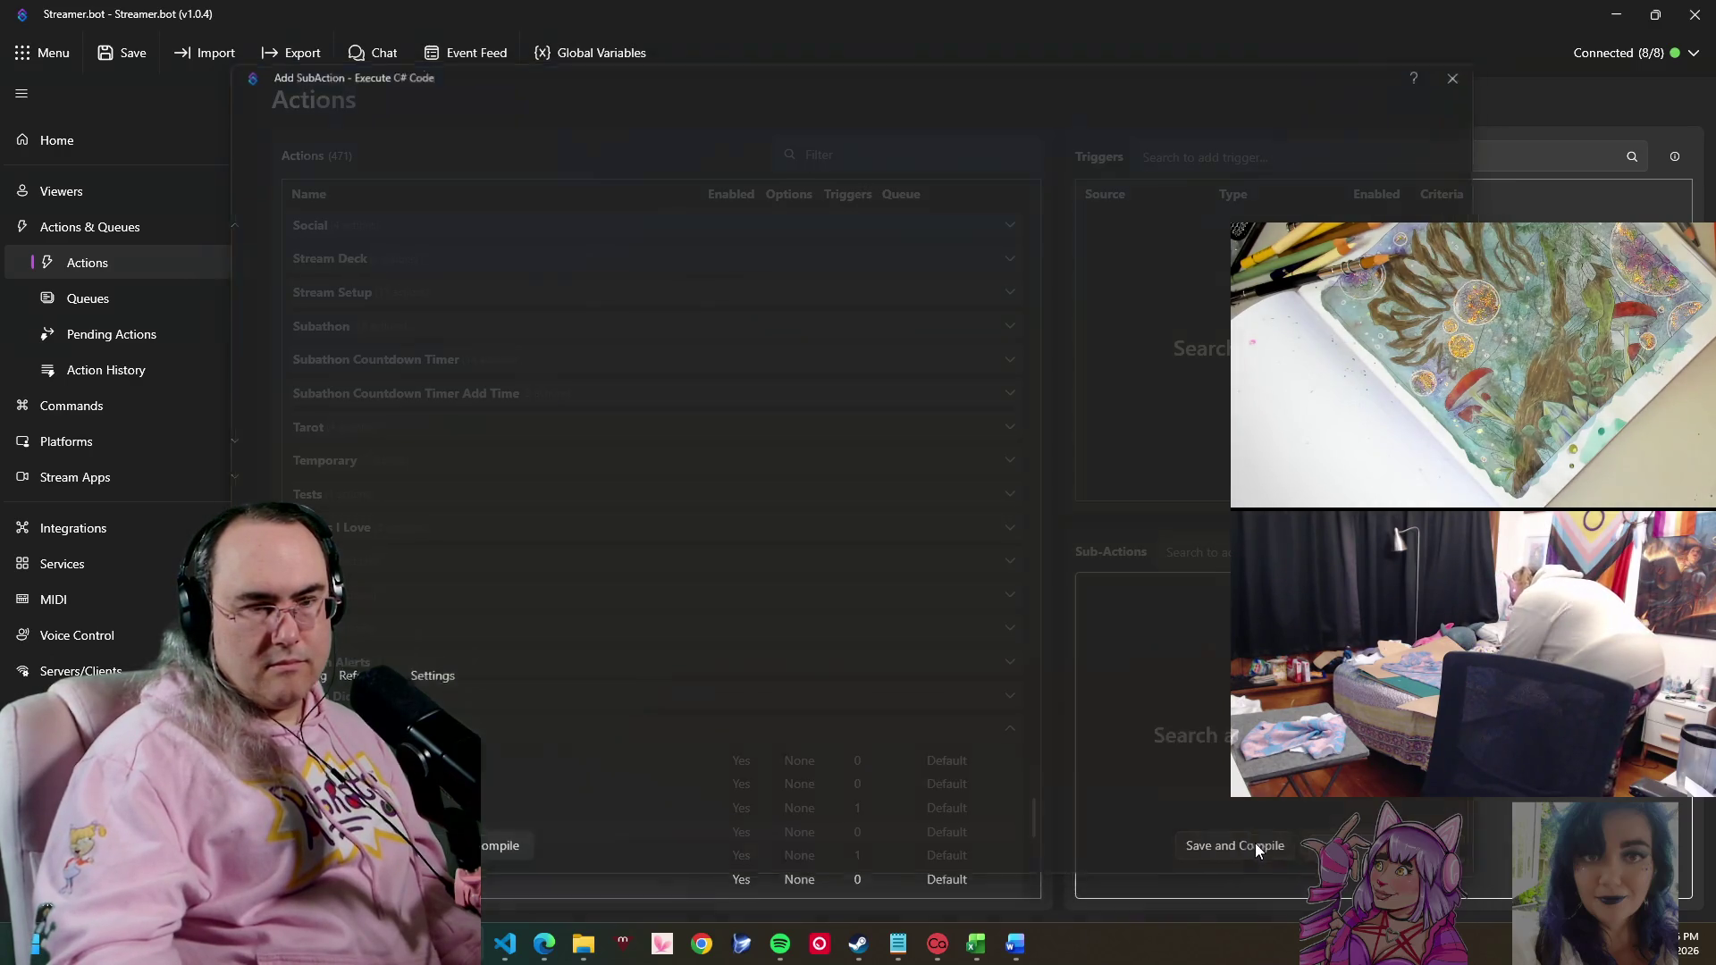
pyautogui.click(577, 814)
pyautogui.scroll(-3, 578, 814)
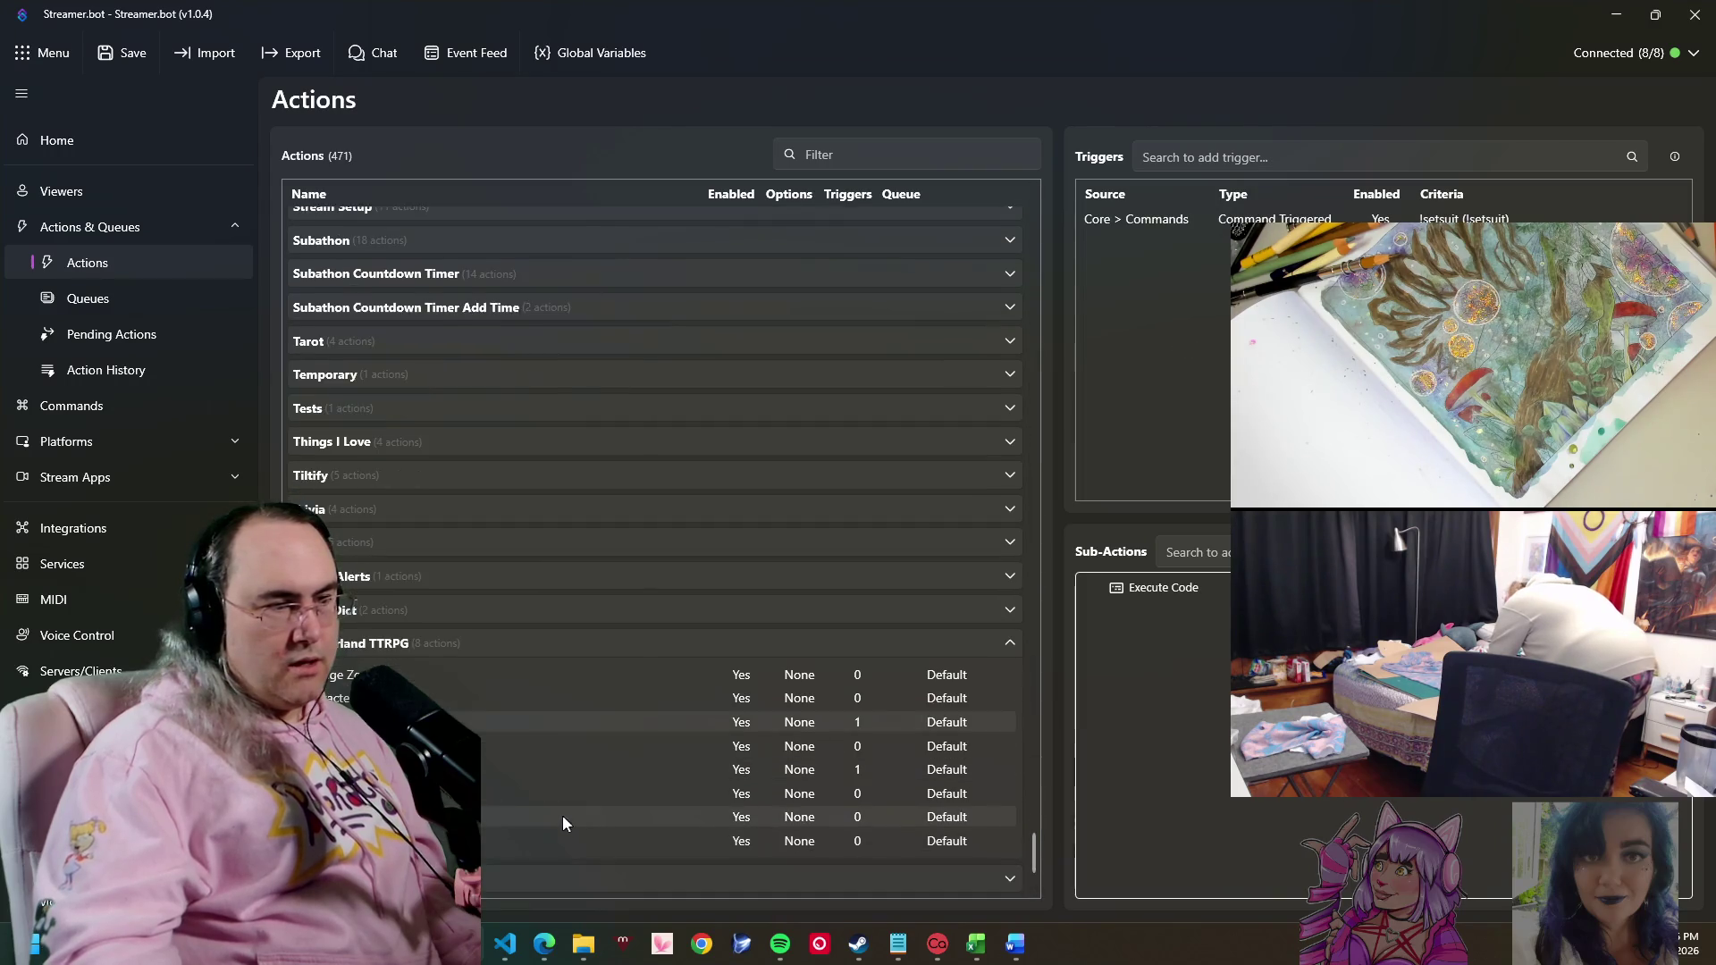
pyautogui.click(517, 789)
pyautogui.click(499, 740)
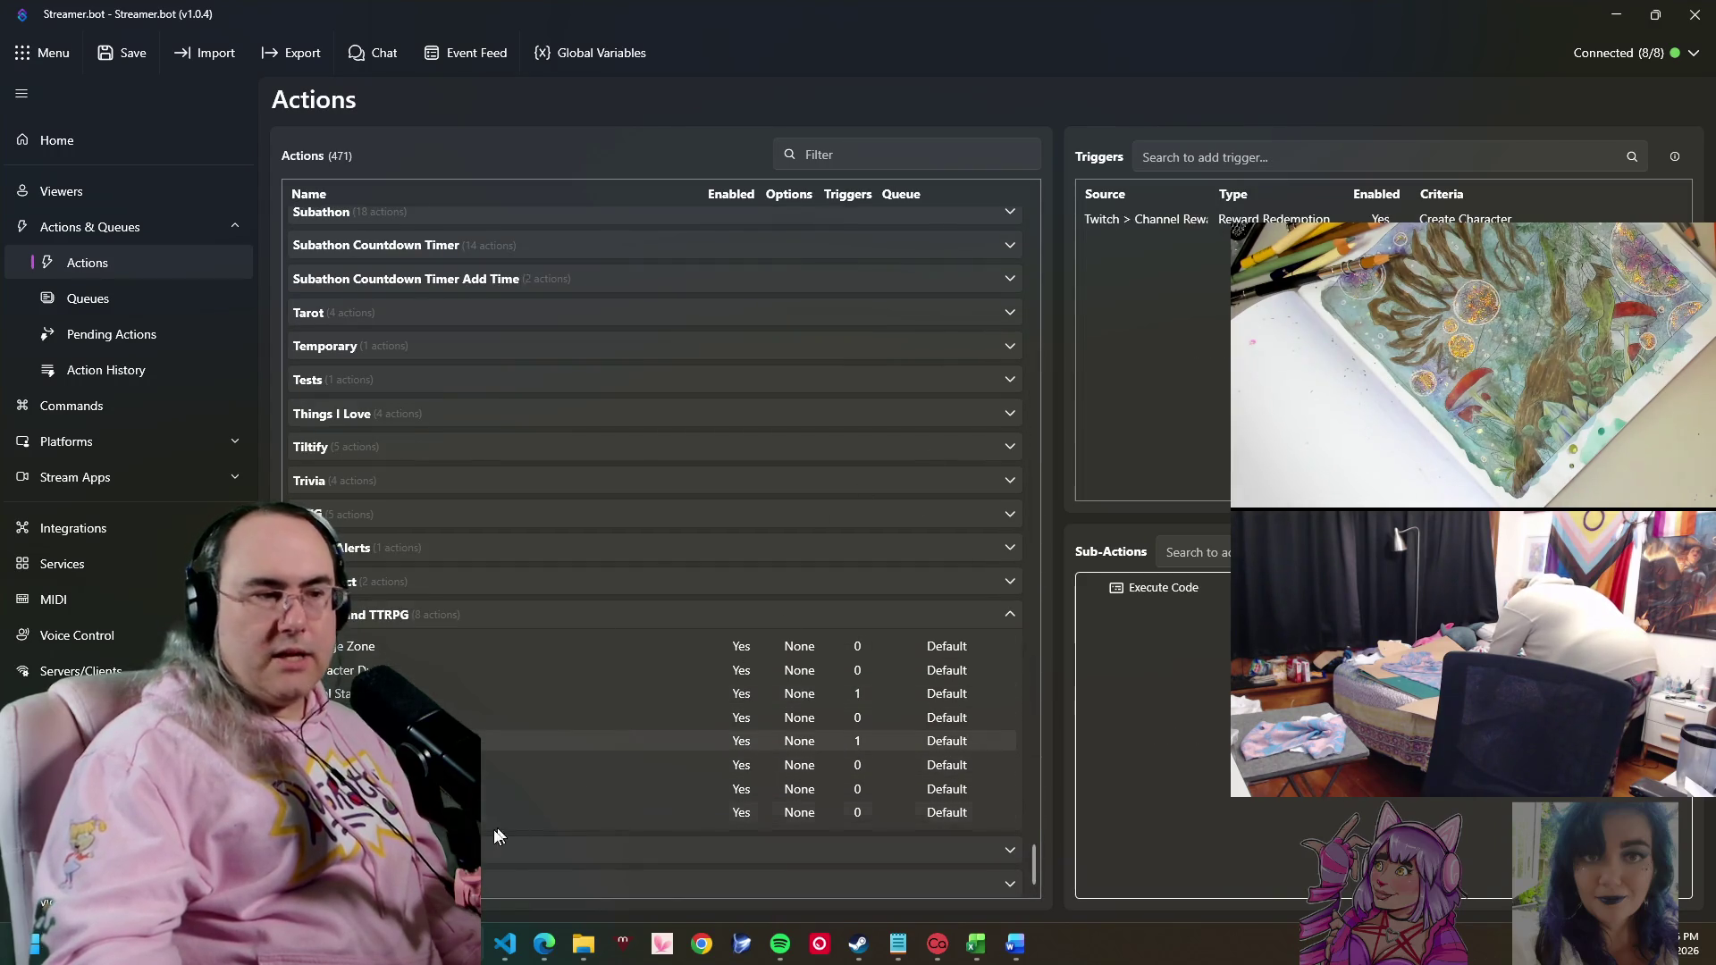
pyautogui.click(496, 764)
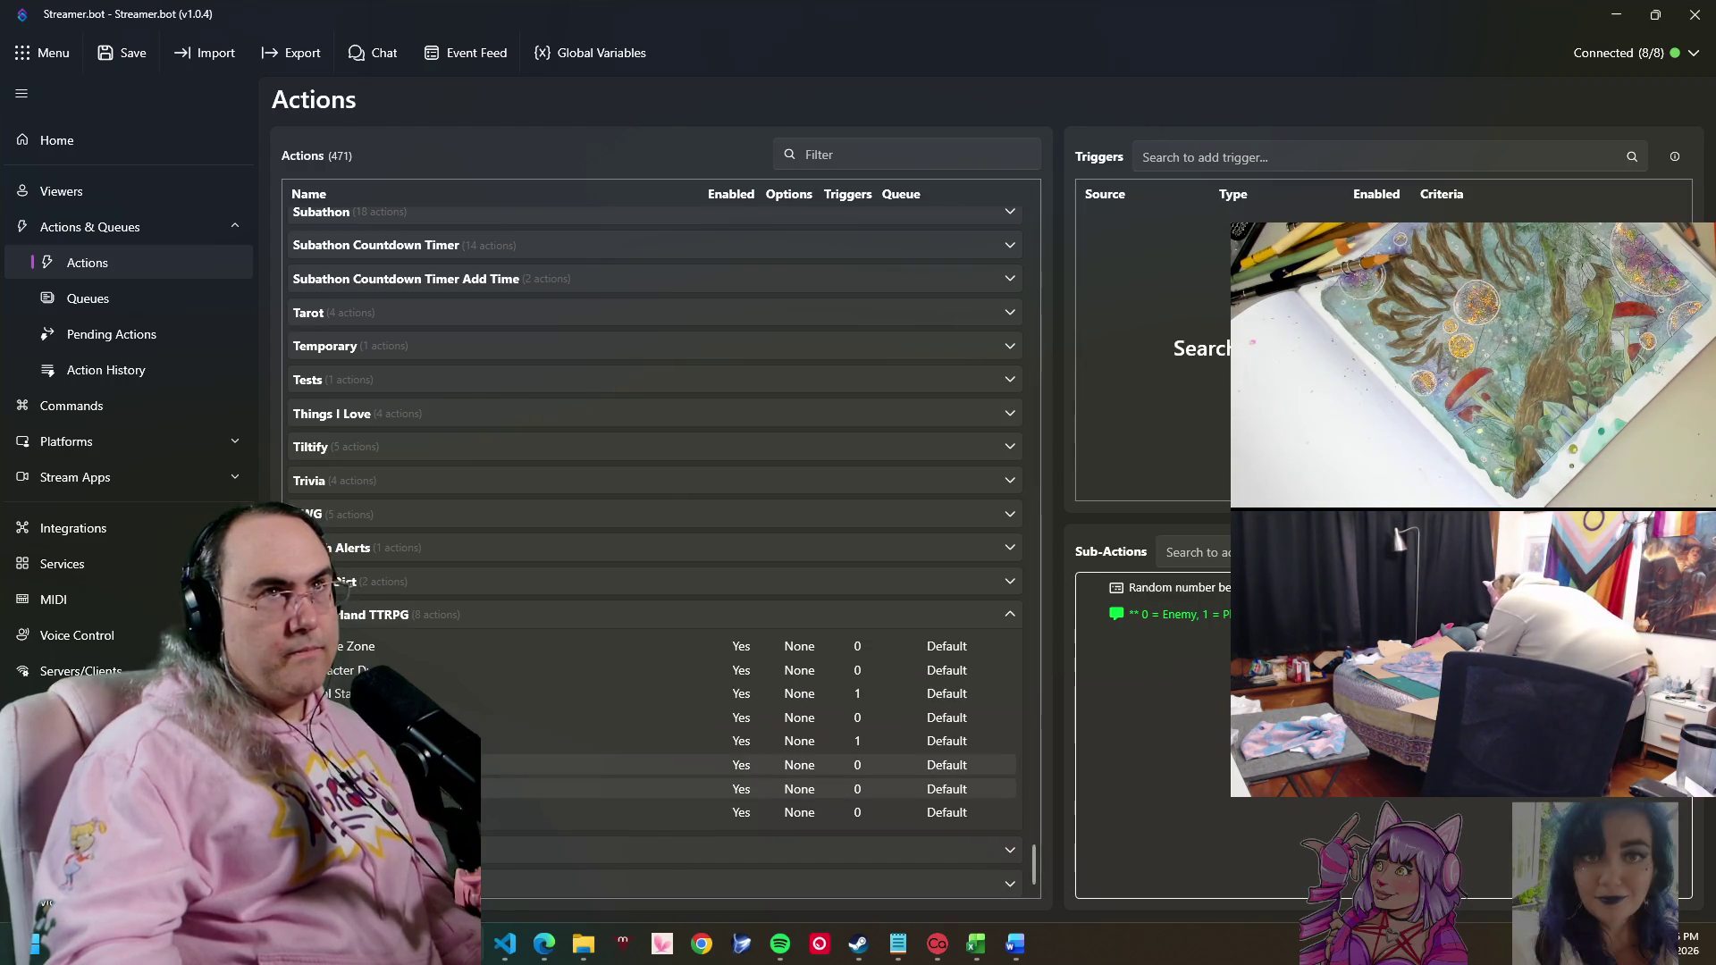
pyautogui.click(496, 788)
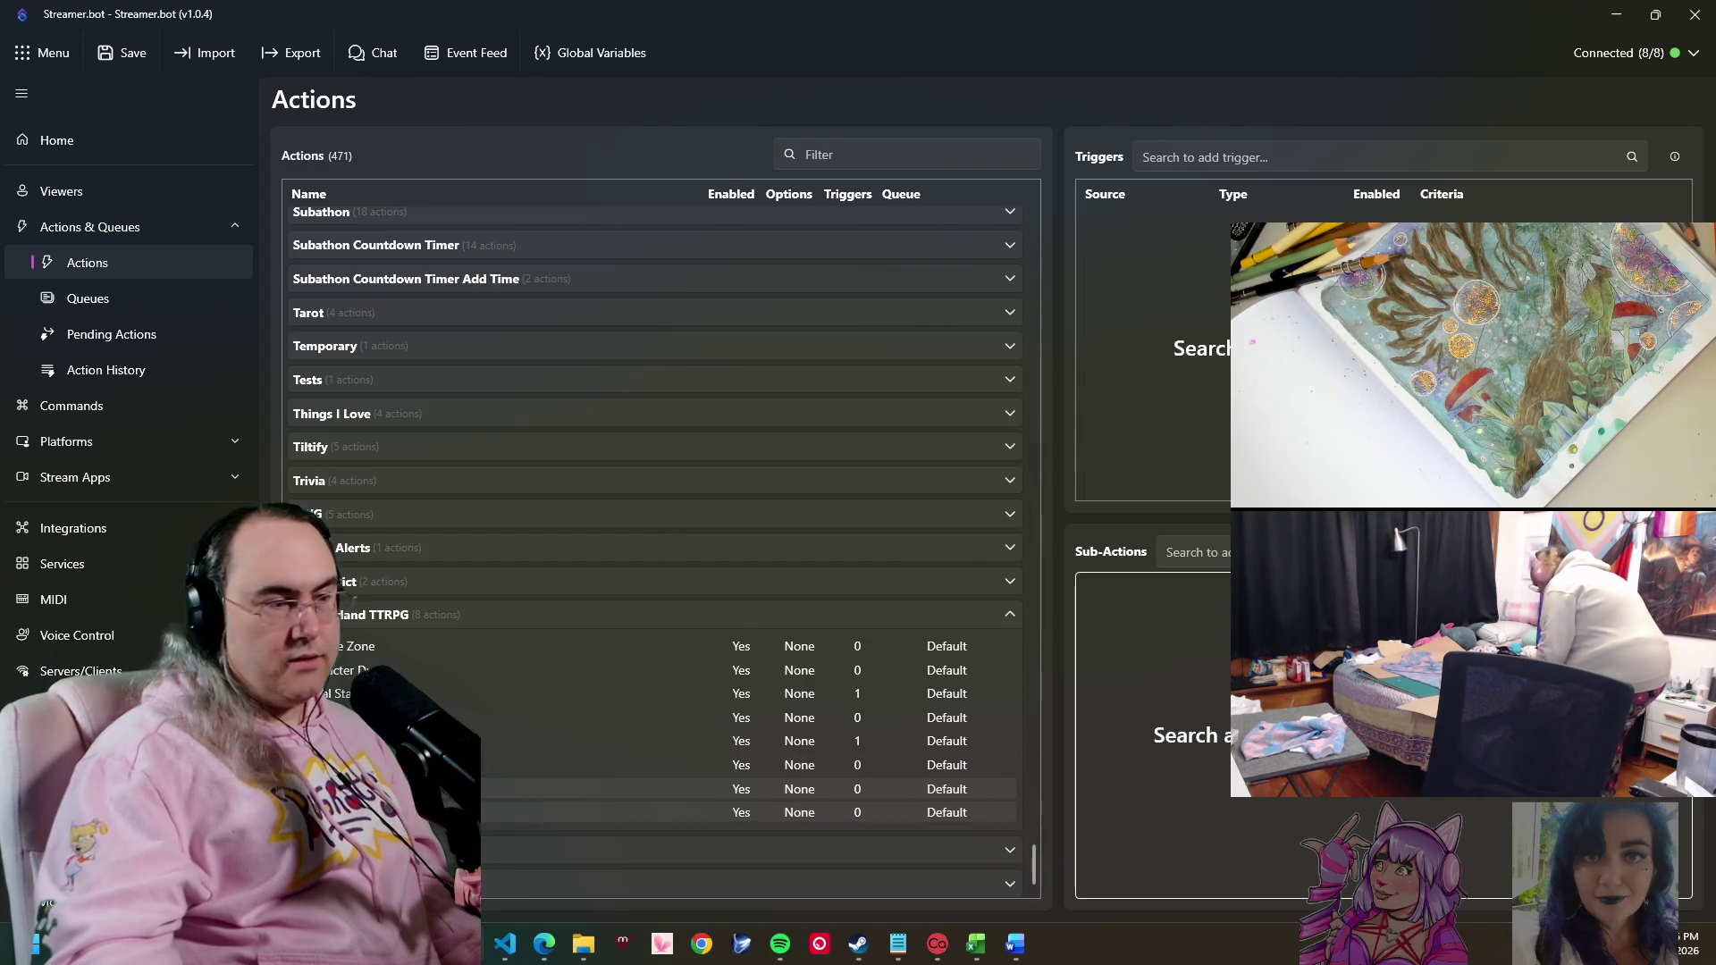
pyautogui.rightClick(359, 791)
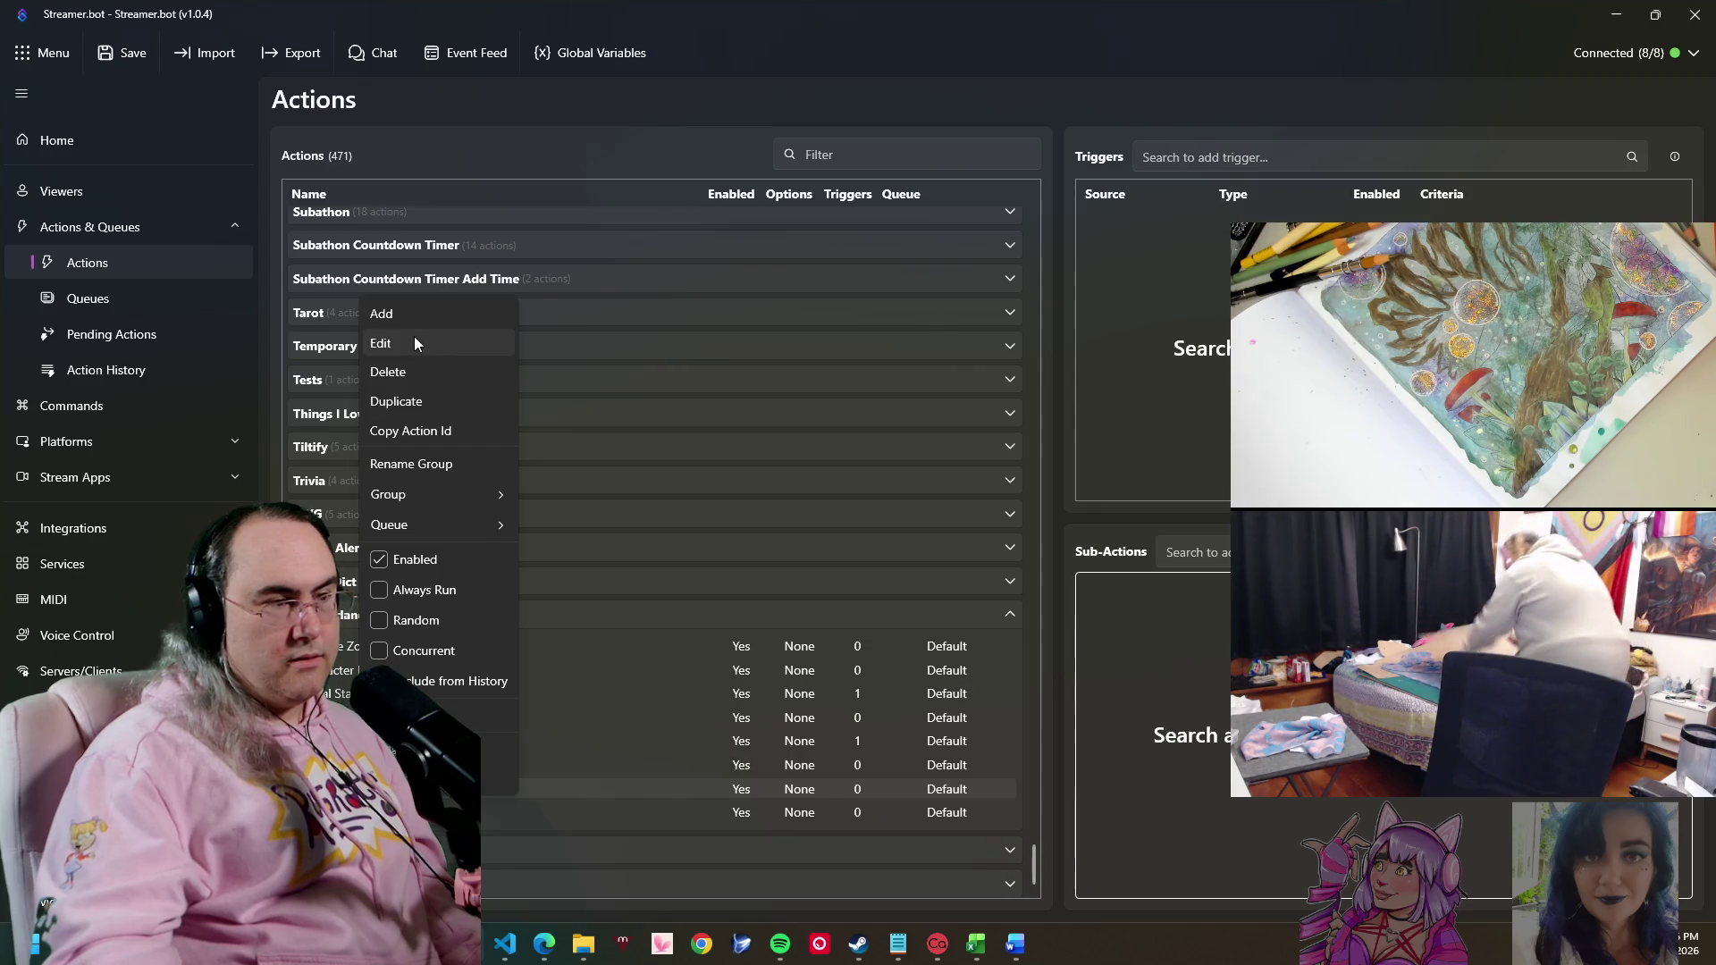
pyautogui.click(414, 342)
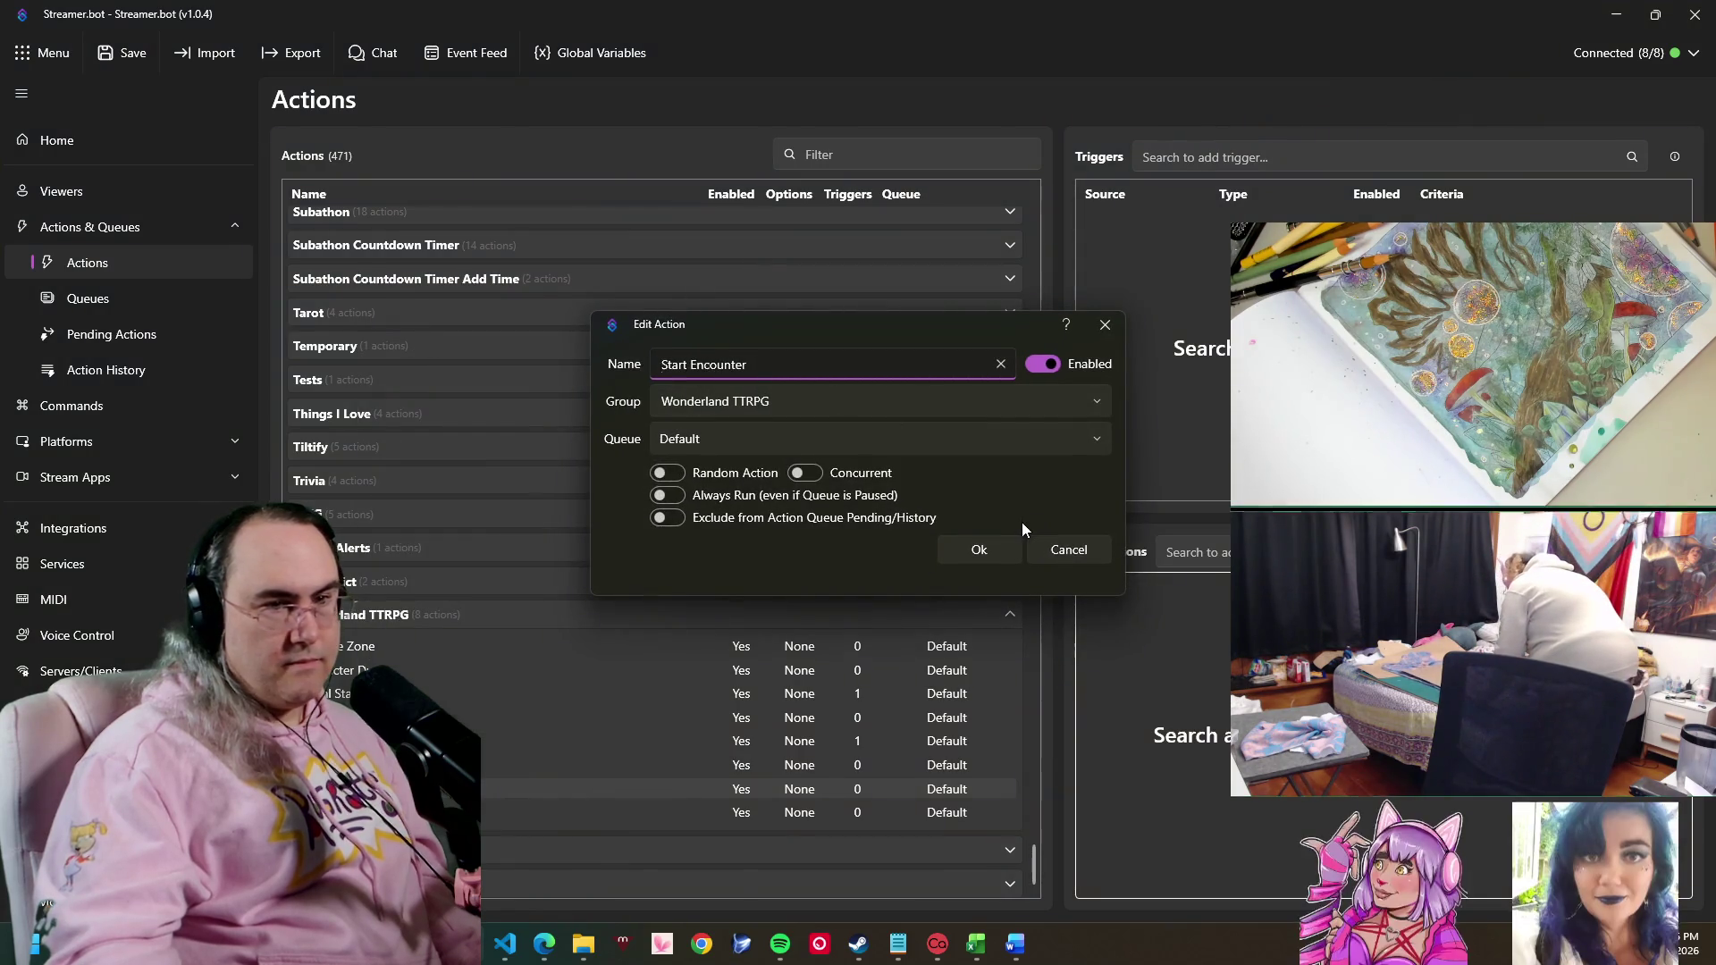
pyautogui.click(979, 550)
pyautogui.rightClick(360, 764)
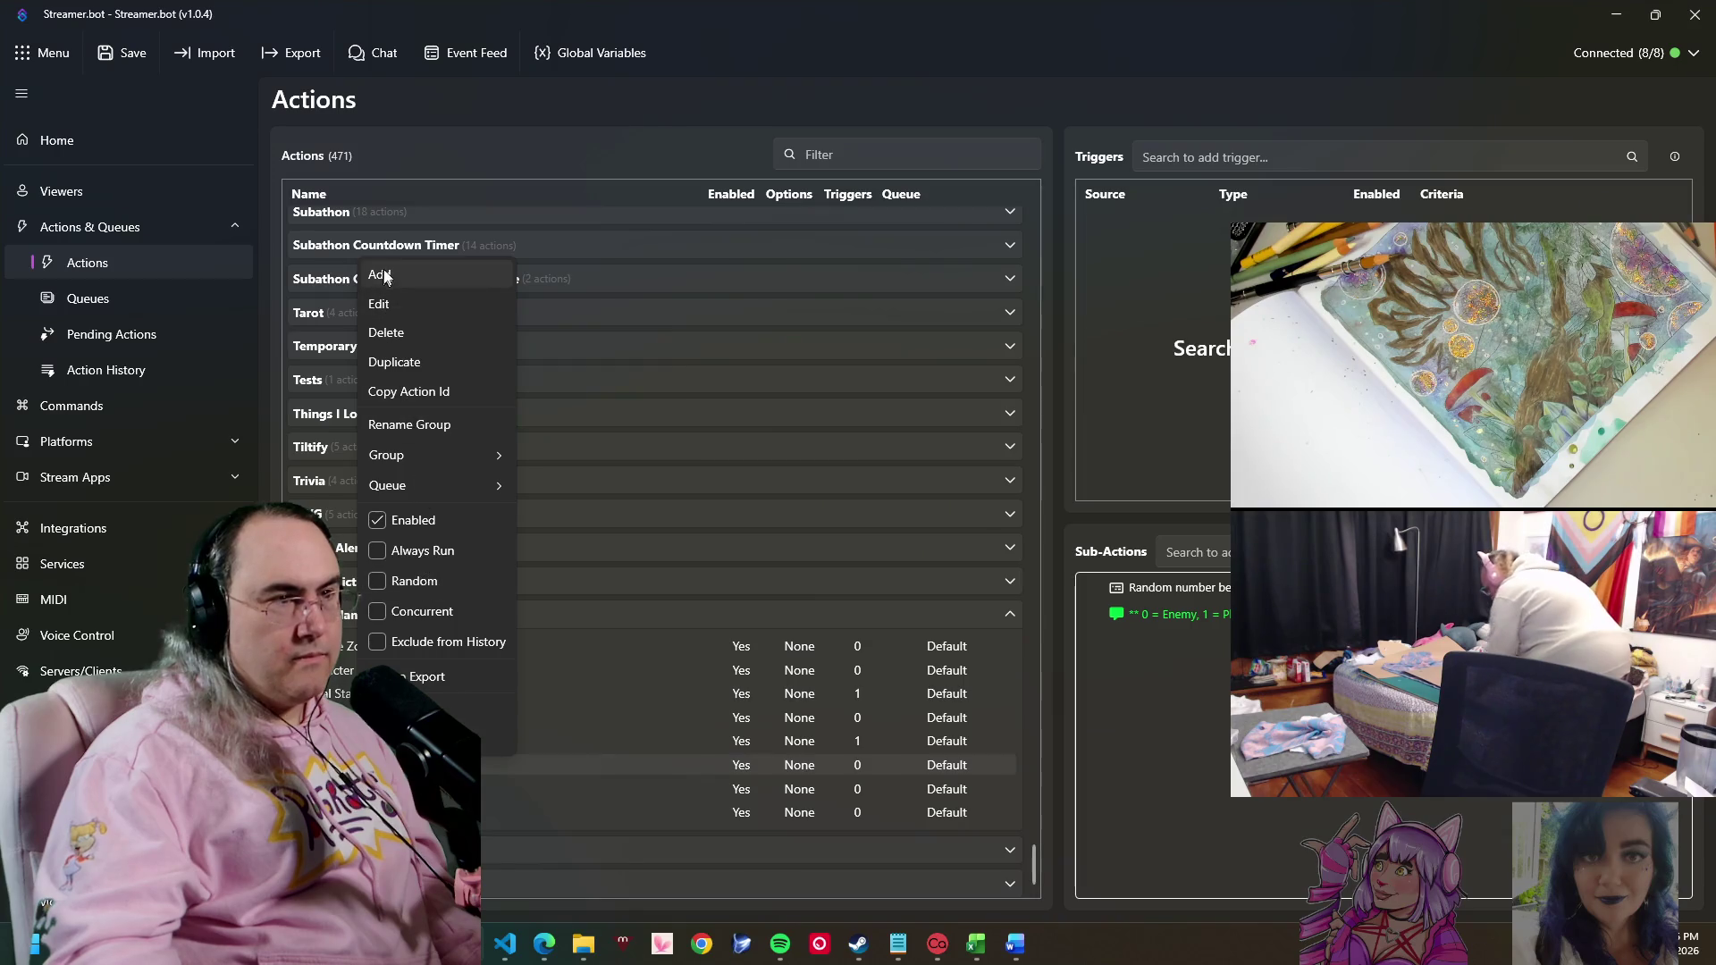
# - Create an End Combat Win action in the Wonderland TTRPG group
pyautogui.click(381, 275)
pyautogui.write('E')
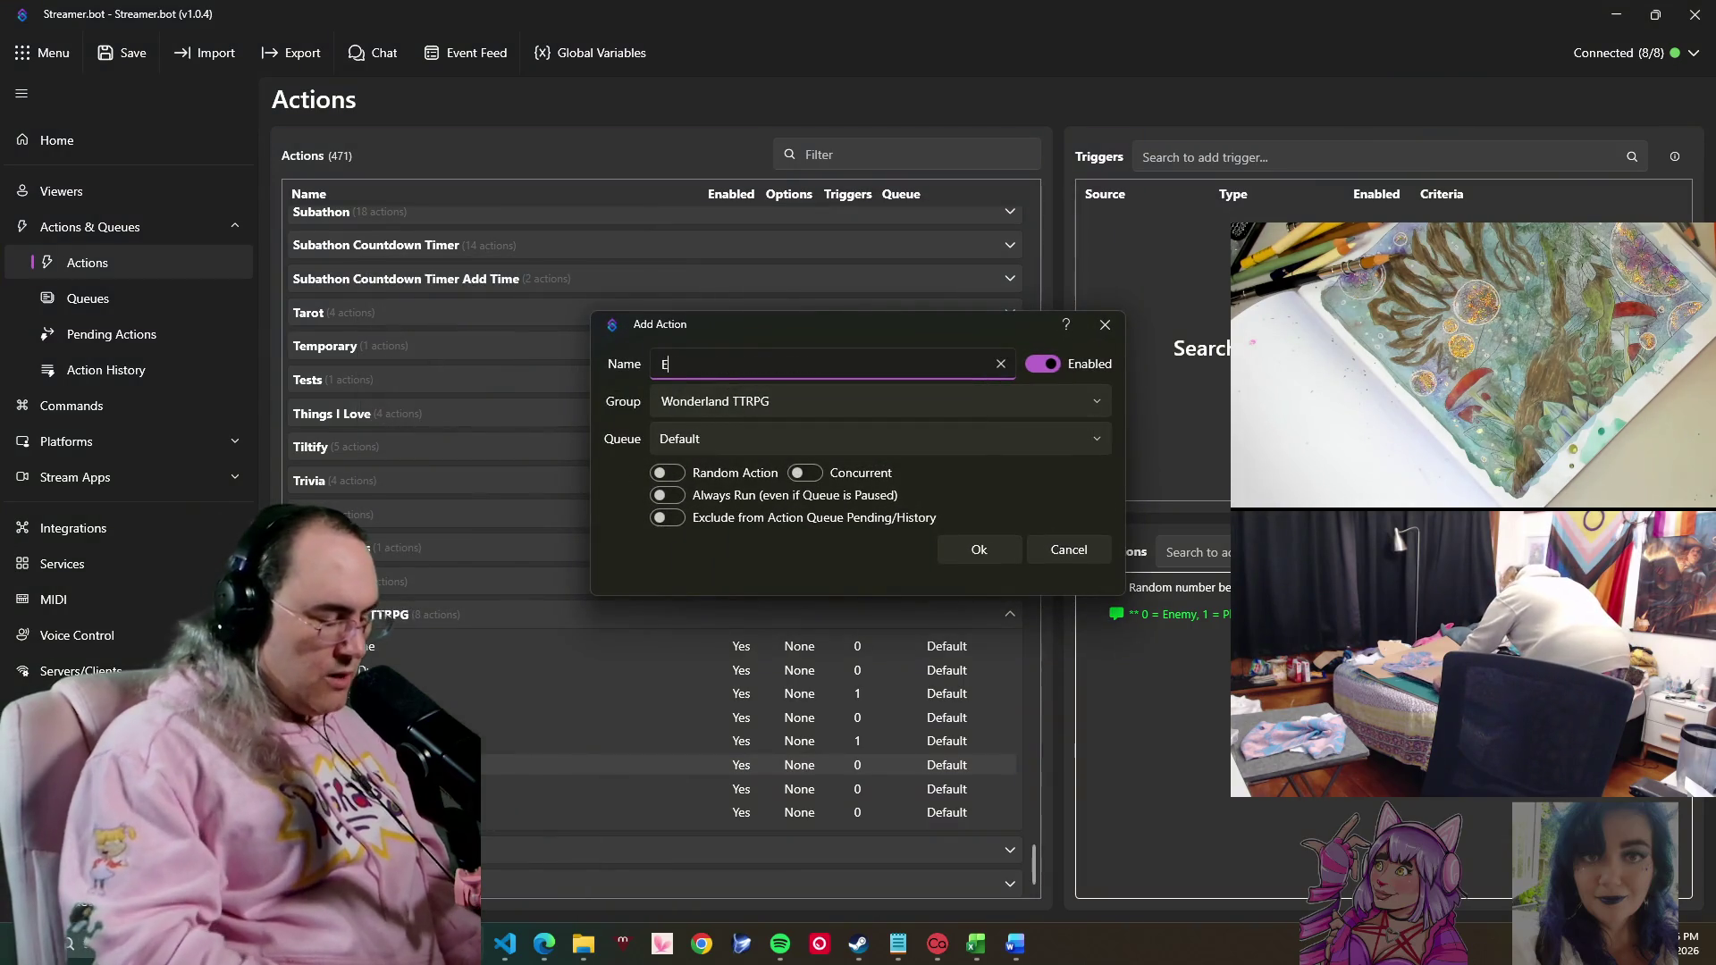
pyautogui.write('nd Combat Win')
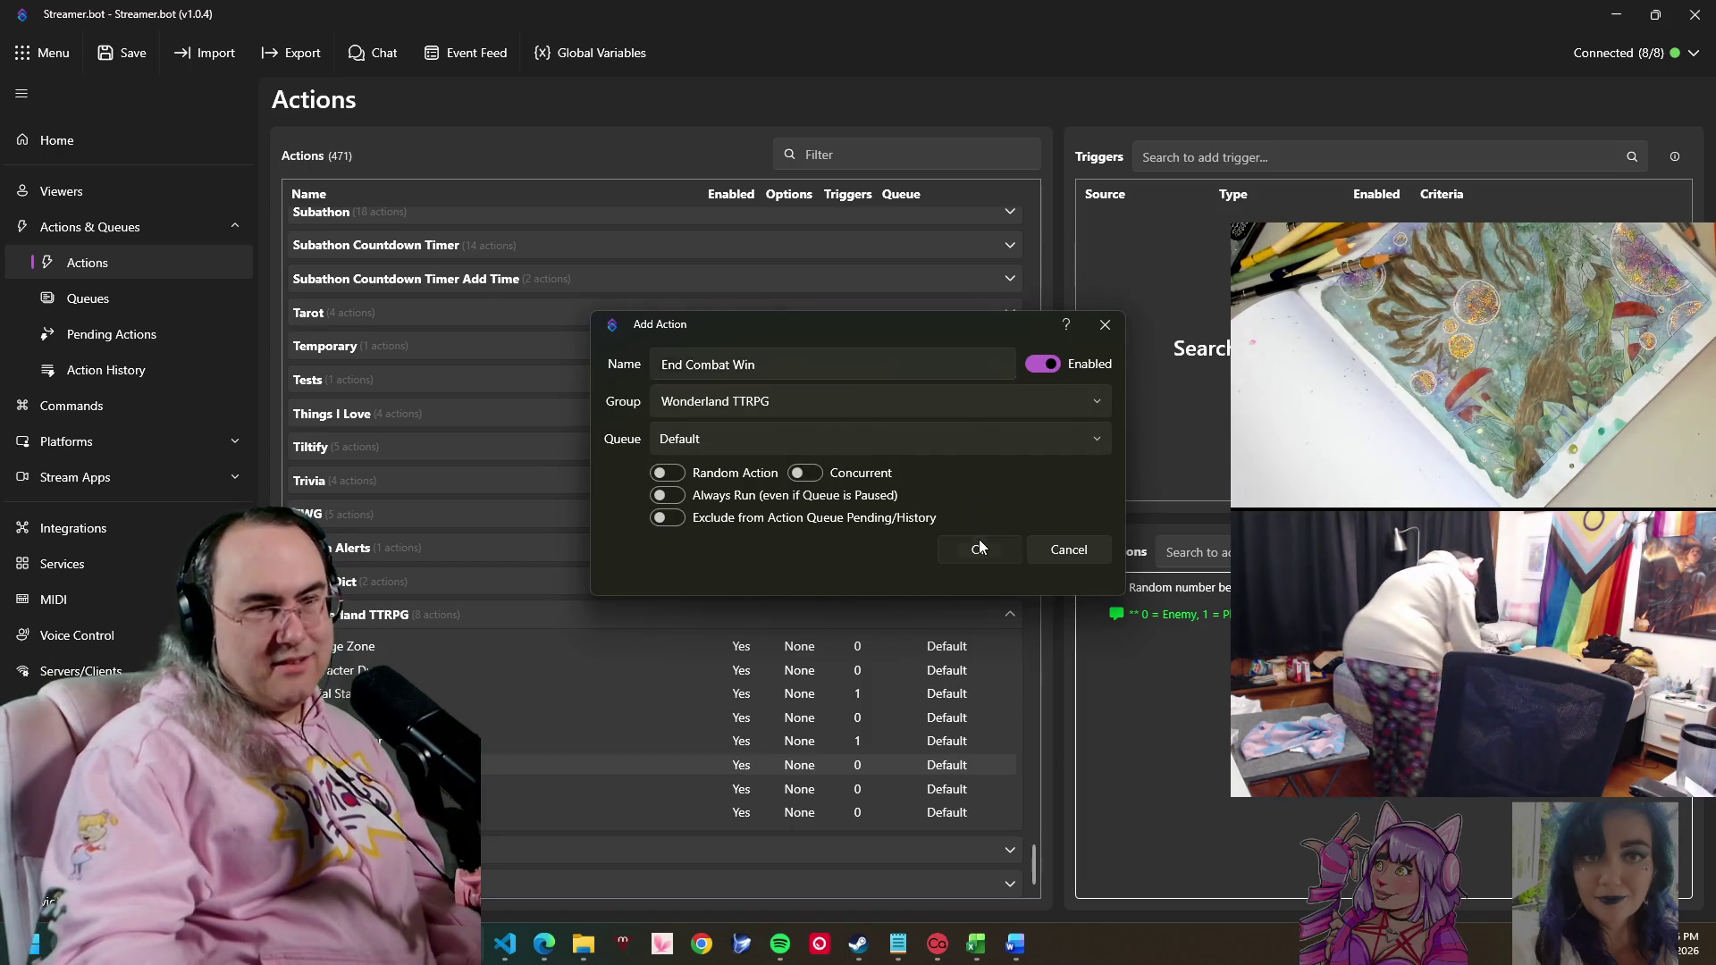
pyautogui.click(980, 539)
pyautogui.rightClick(374, 198)
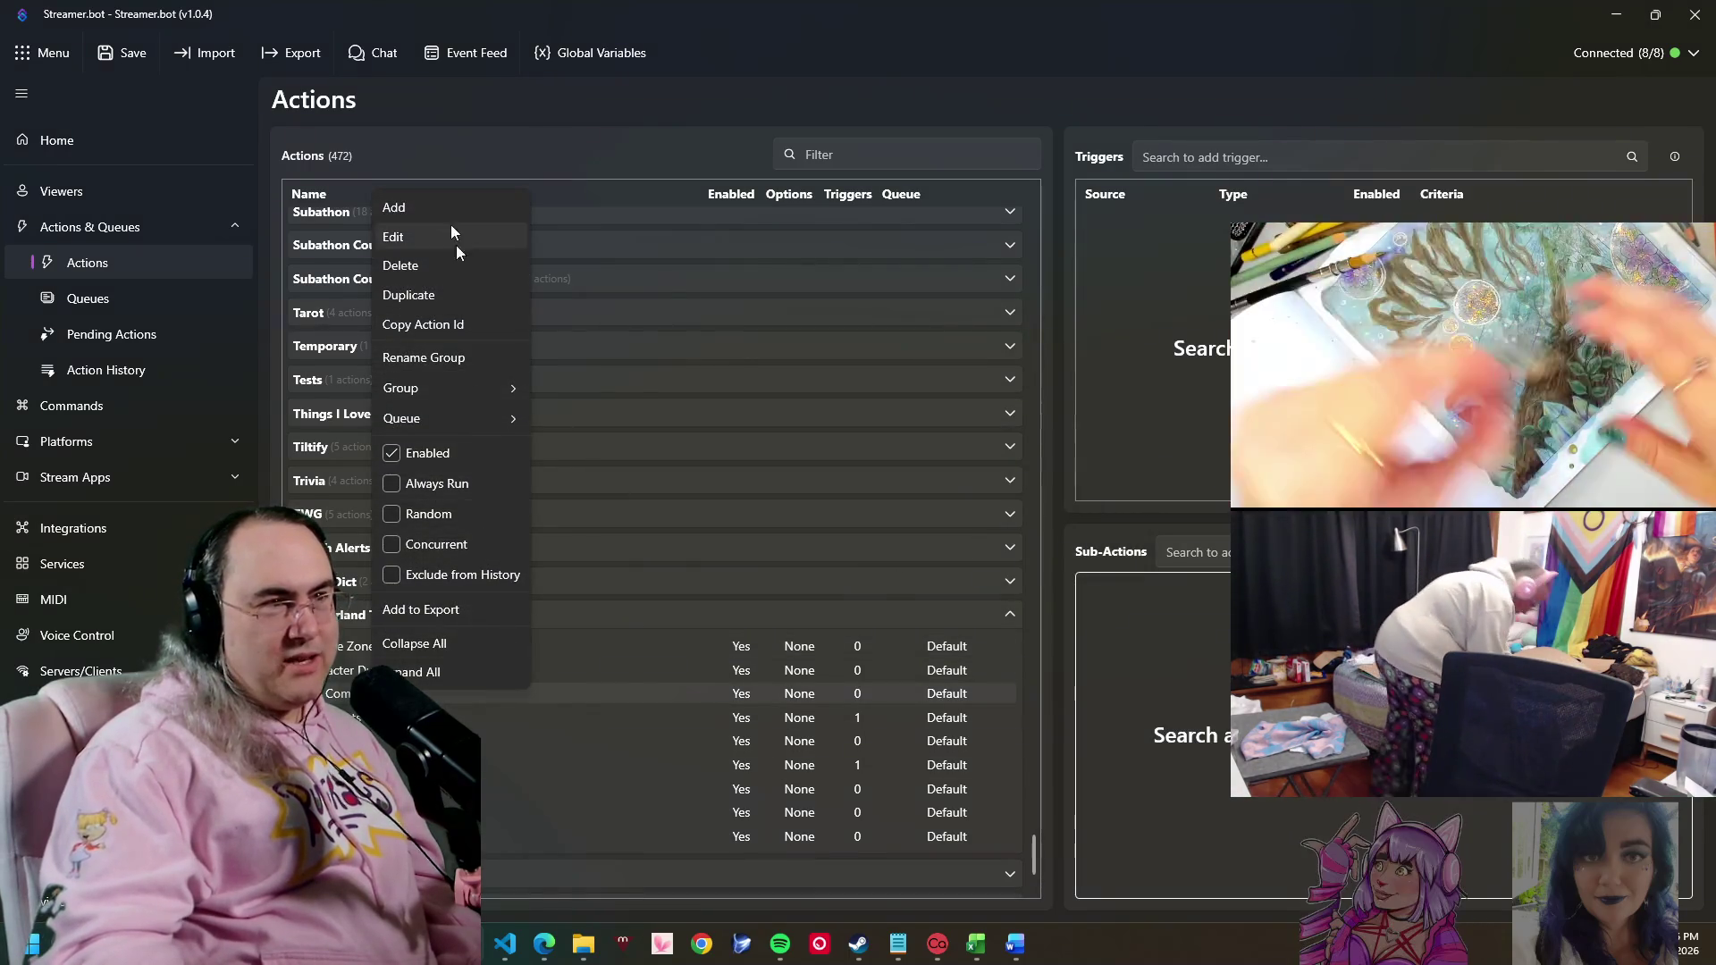
# - Create an End Combat Lose action in the Wonderland TTRPG group
pyautogui.click(447, 208)
pyautogui.write('En')
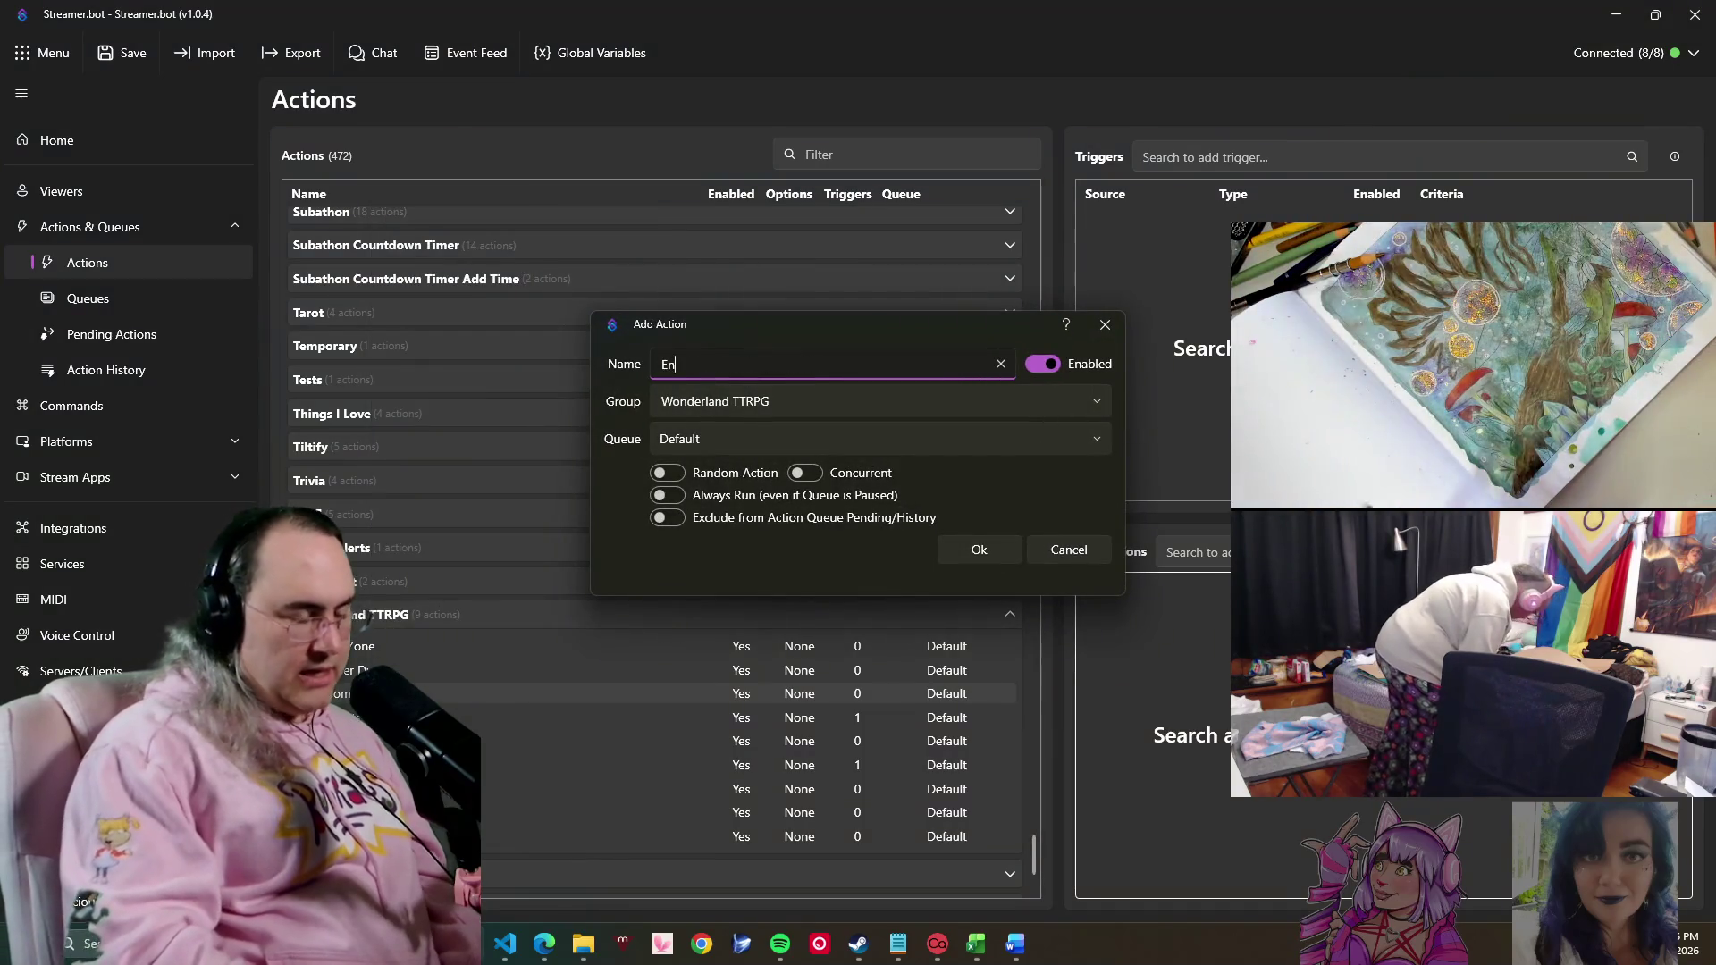
pyautogui.write('d Comb')
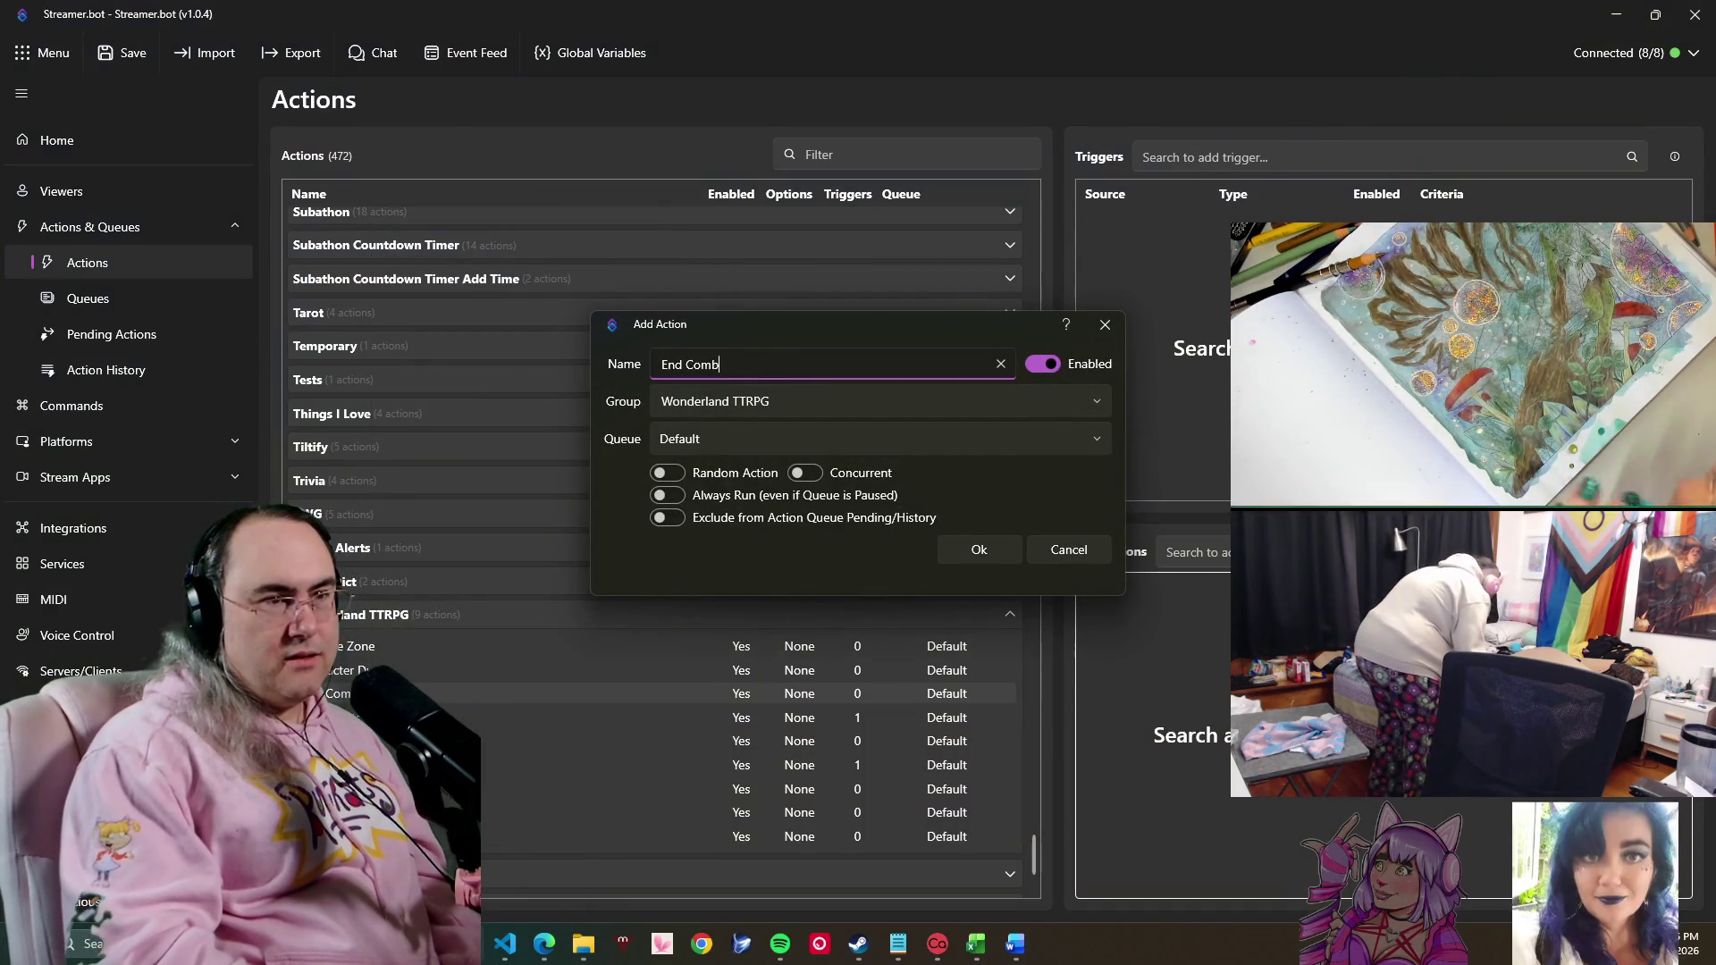
pyautogui.write('at')
pyautogui.write(' Lose')
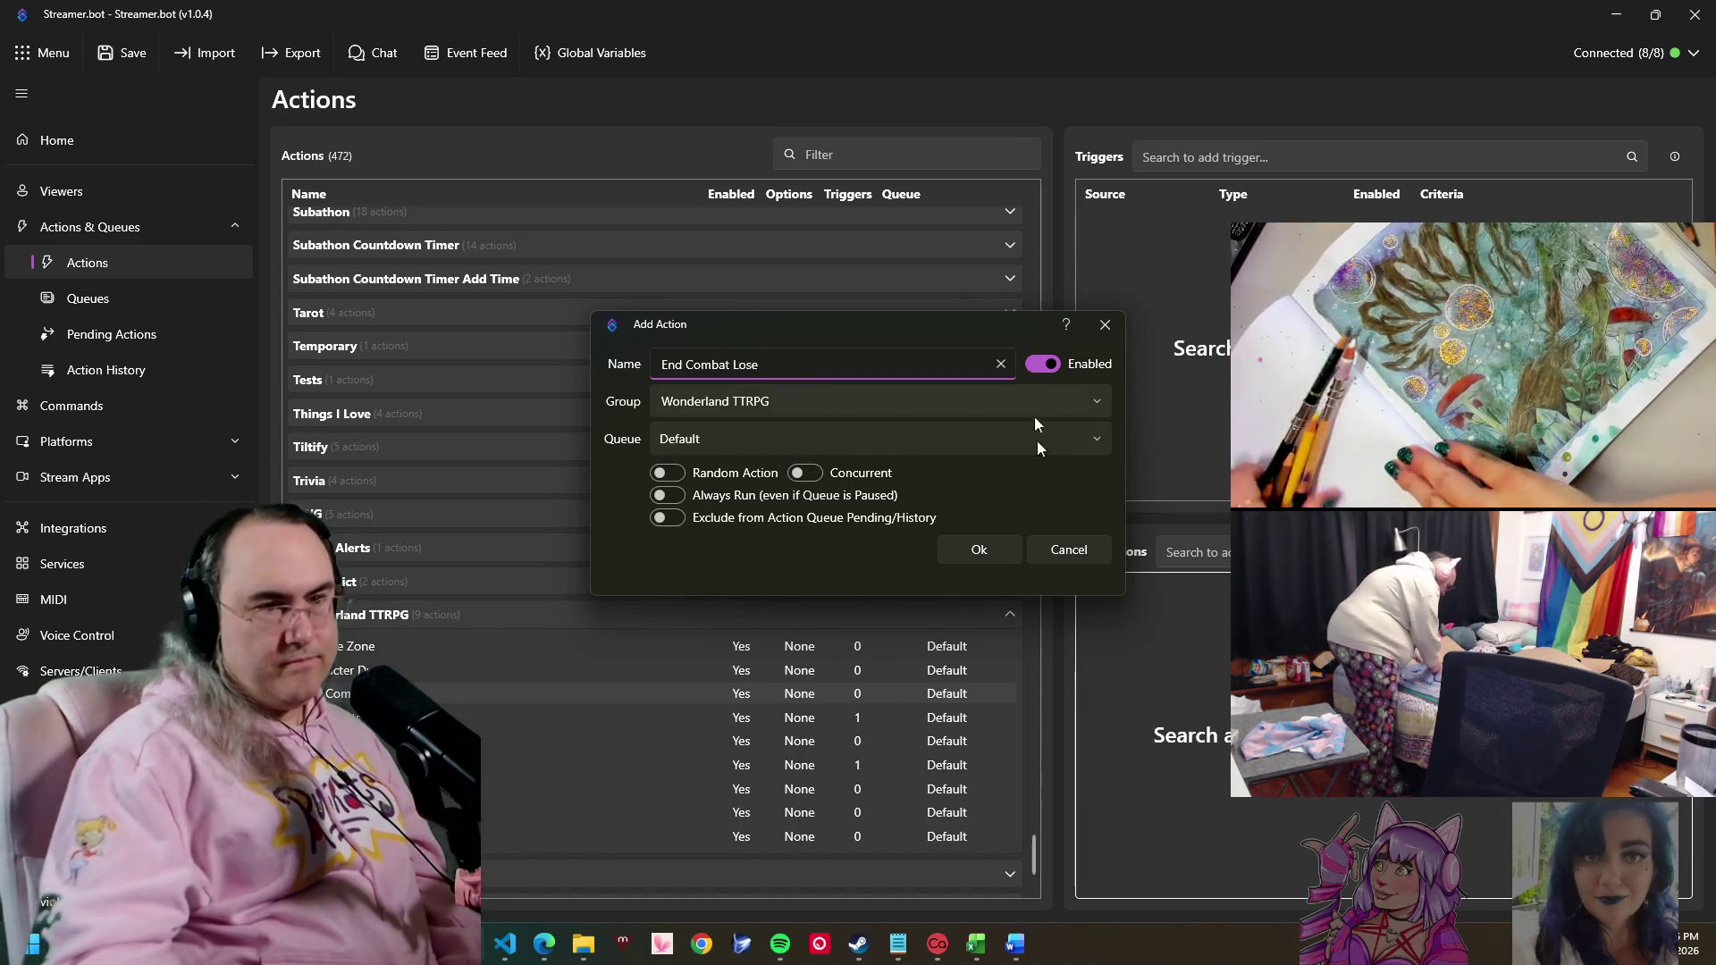
pyautogui.click(977, 551)
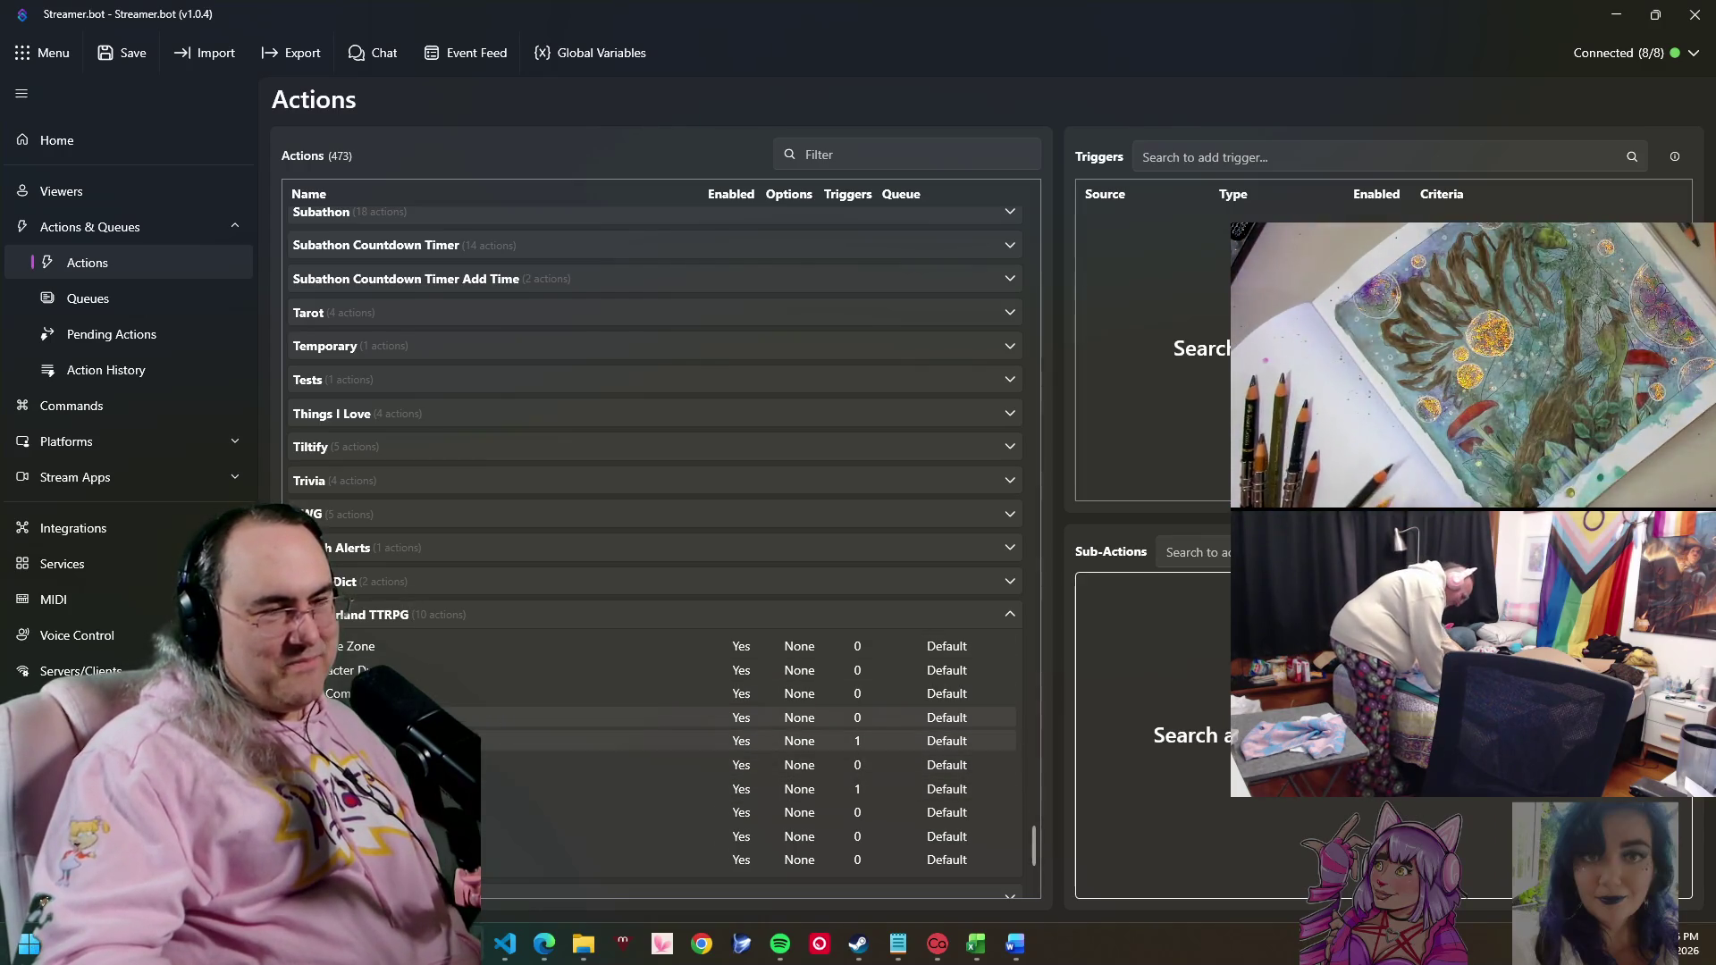
# - Add a dark green (#008000) comment sub-action reading "Calculate and Give Exp."
pyautogui.rightClick(1160, 639)
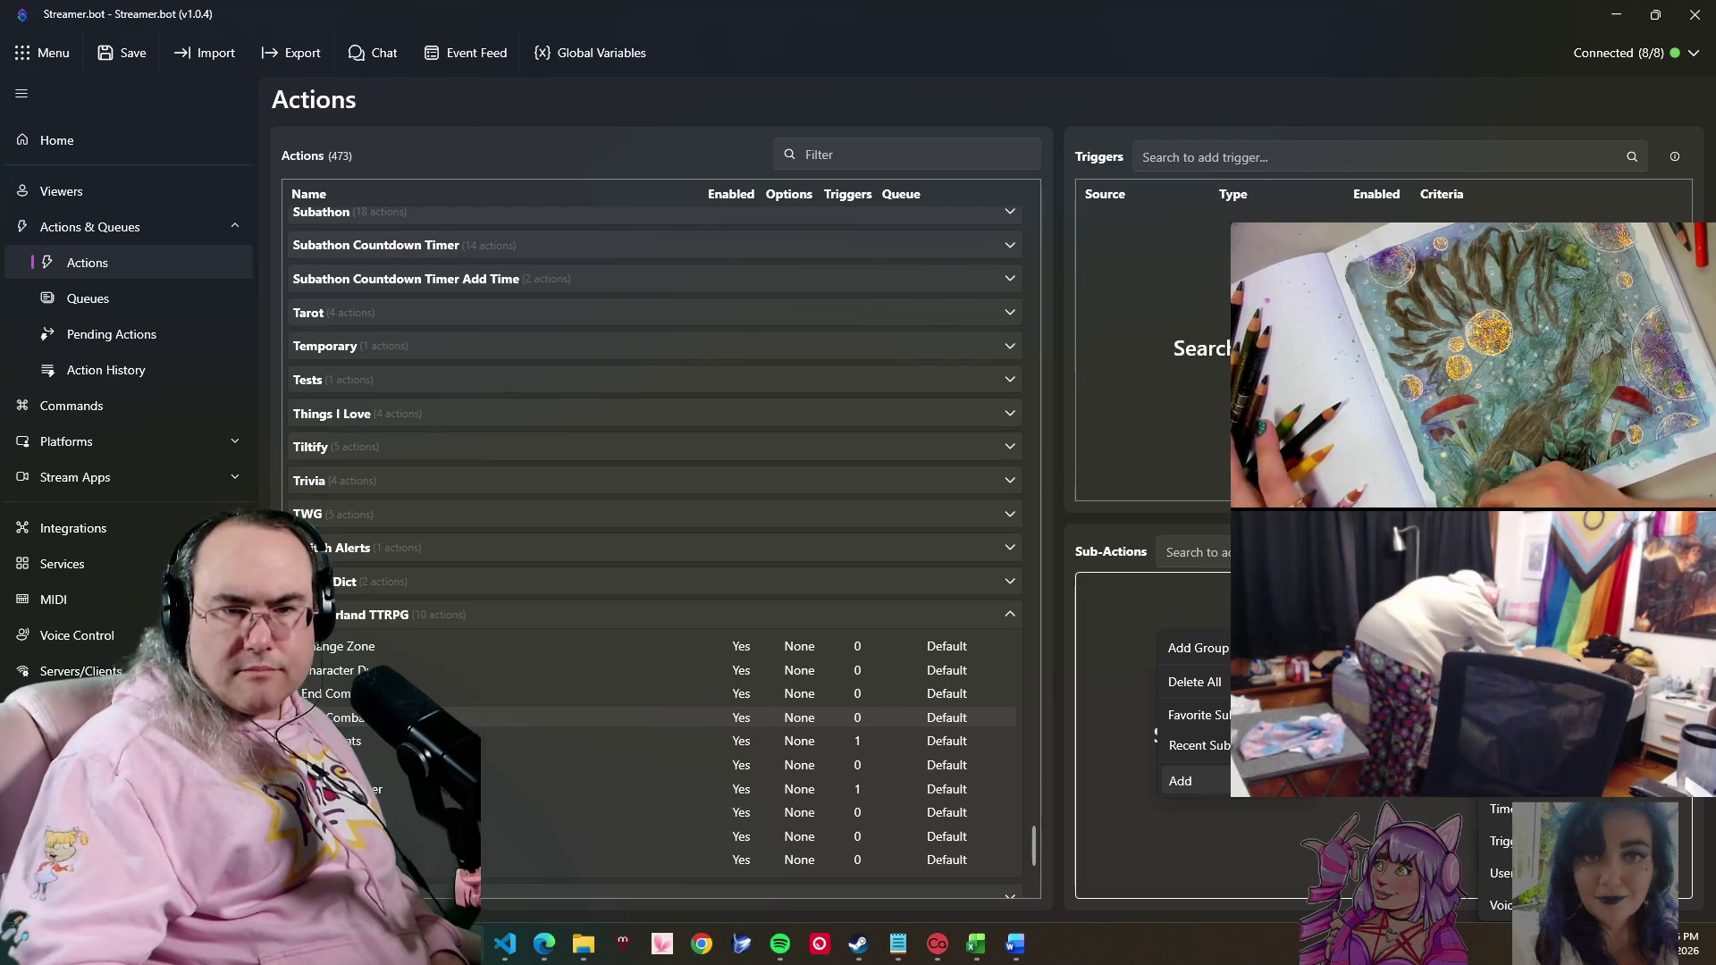
pyautogui.click(1528, 618)
pyautogui.write('Calculate')
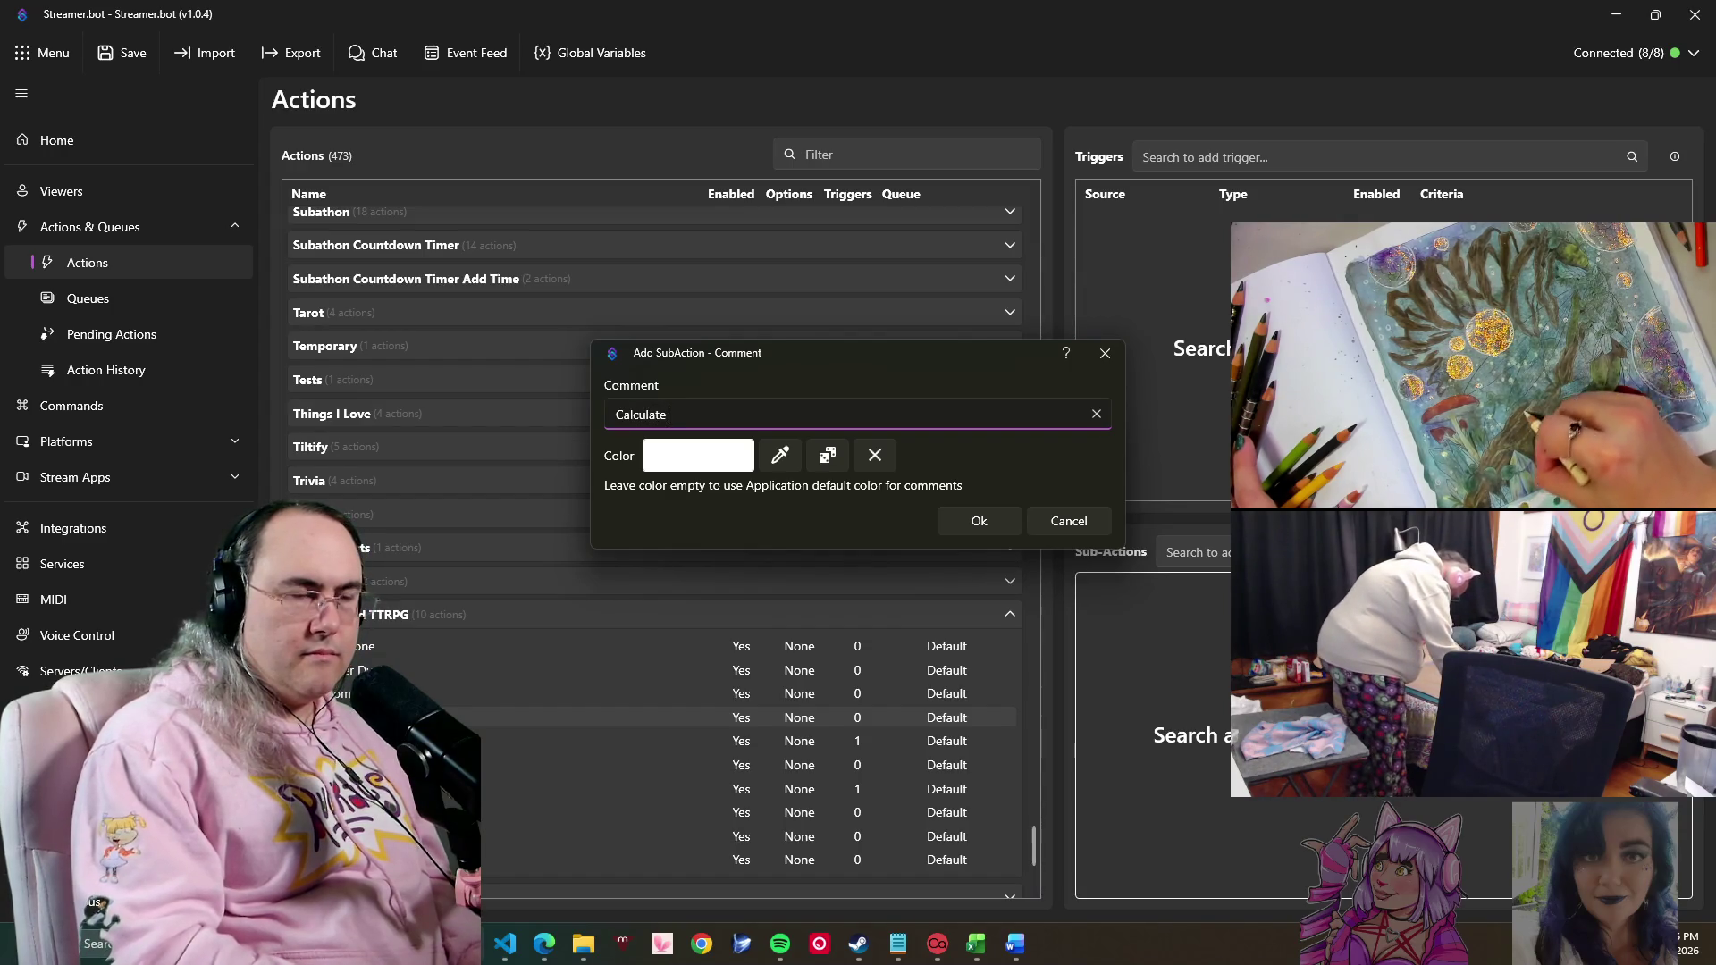
pyautogui.write('and ')
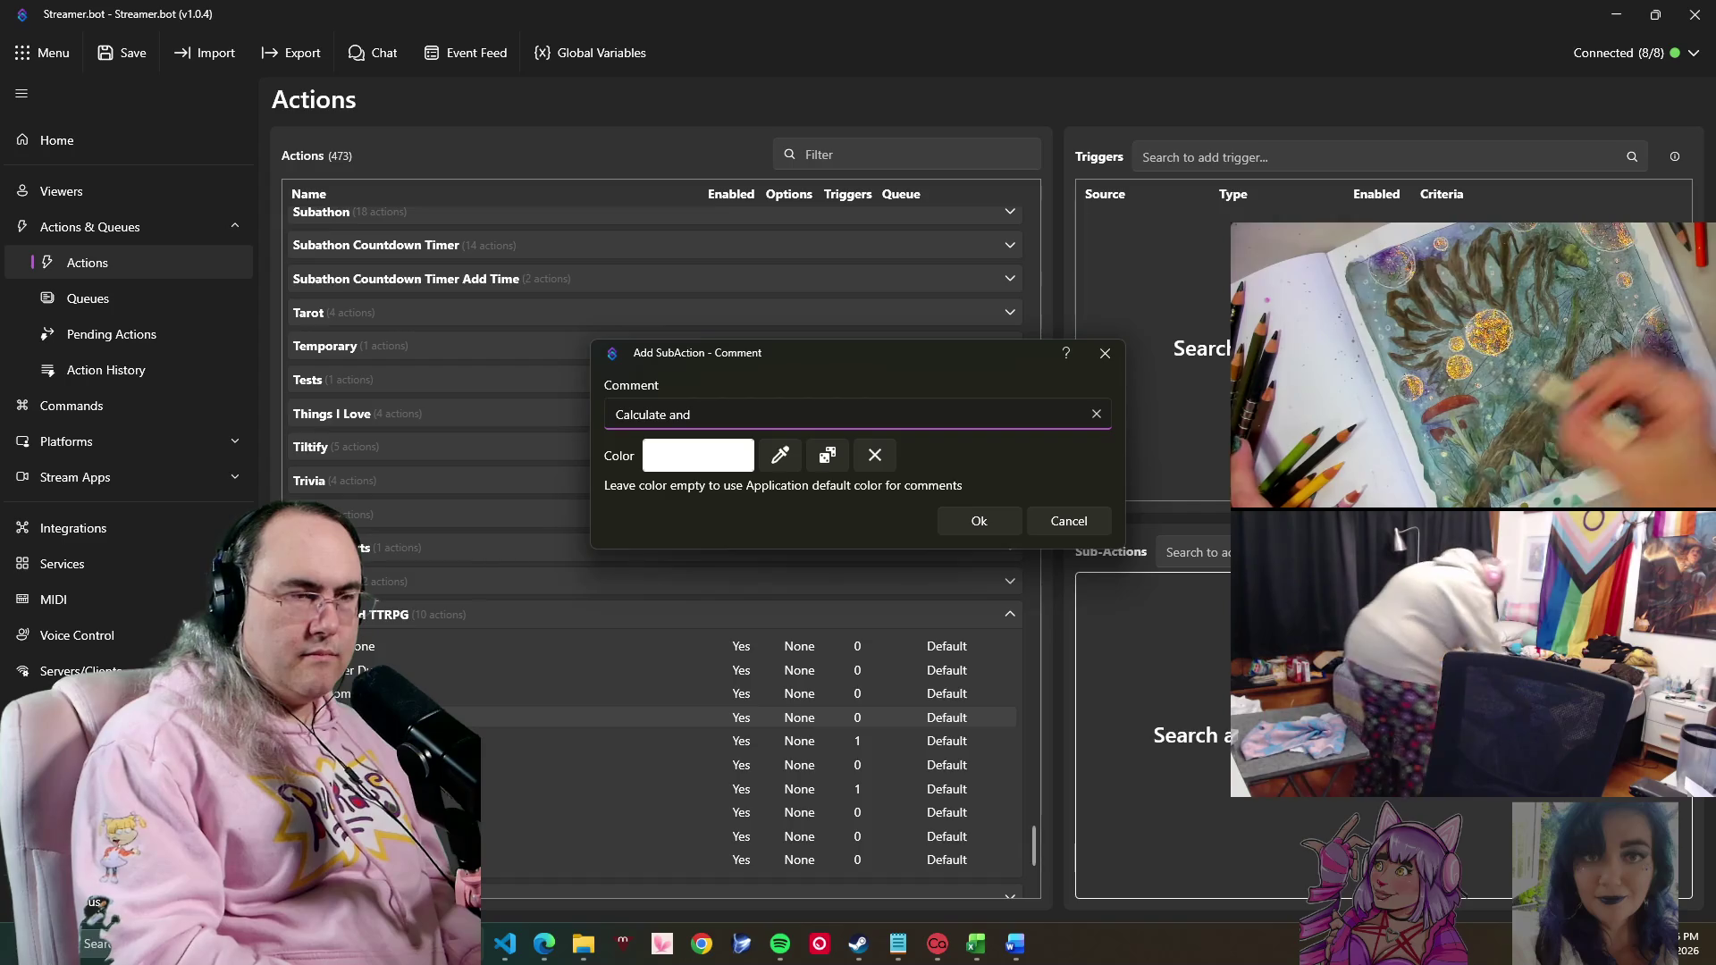
pyautogui.write('Give E')
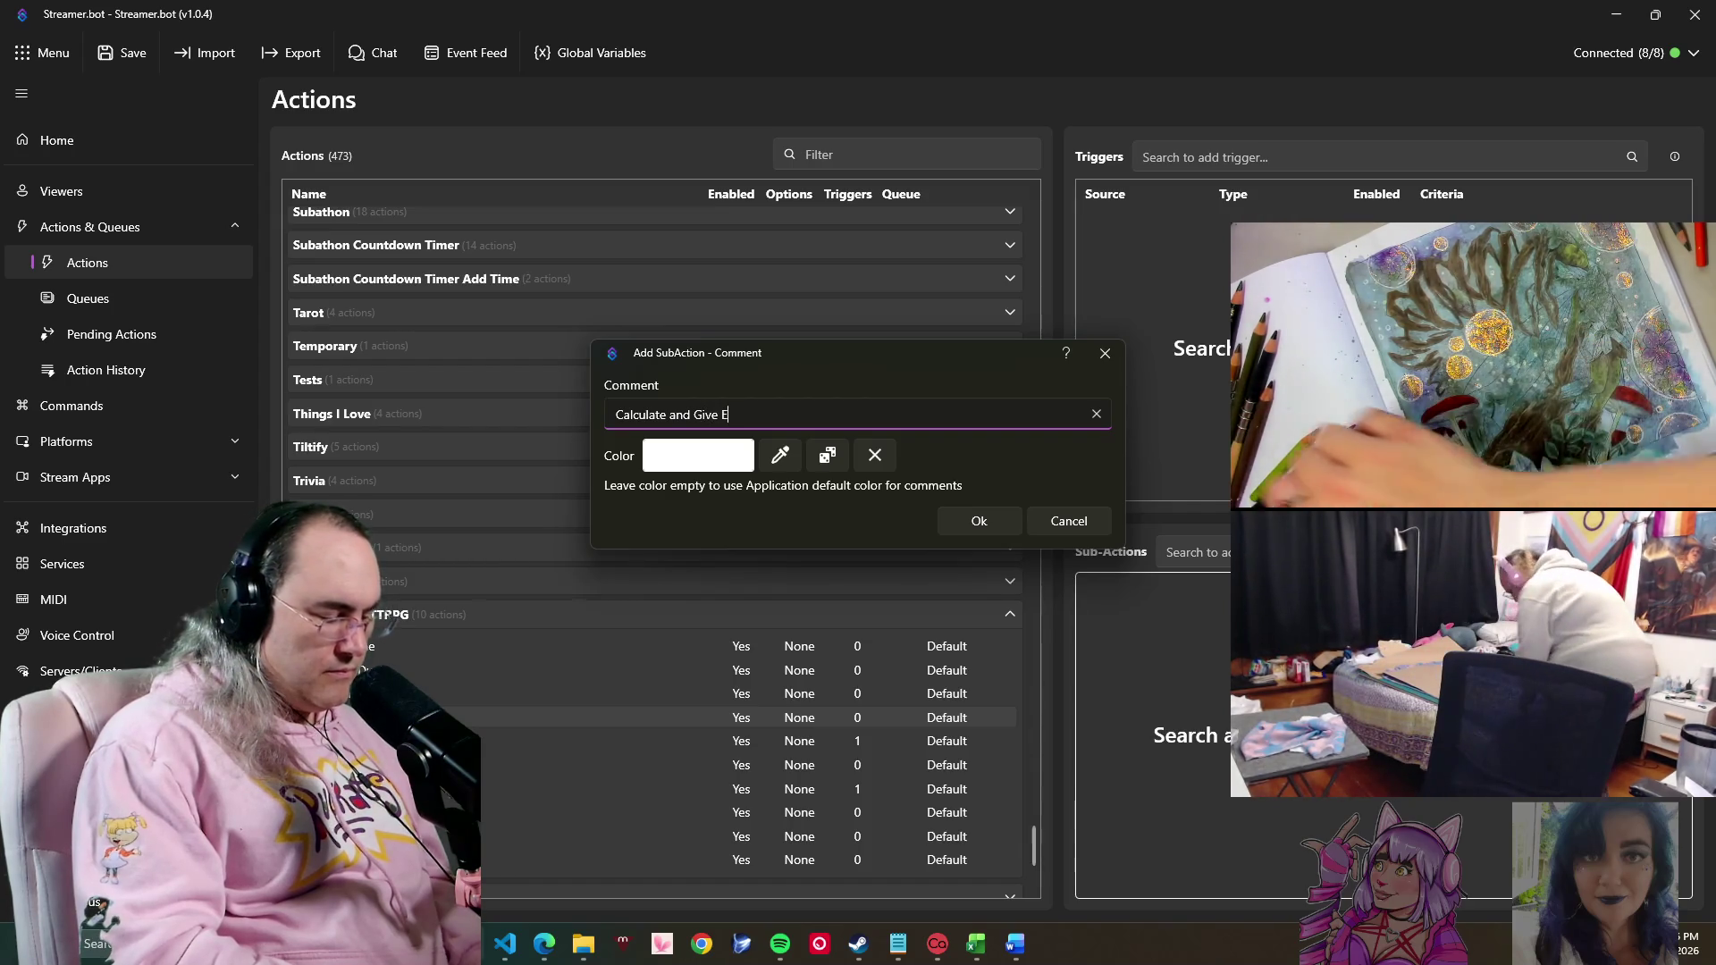
pyautogui.write('xp.')
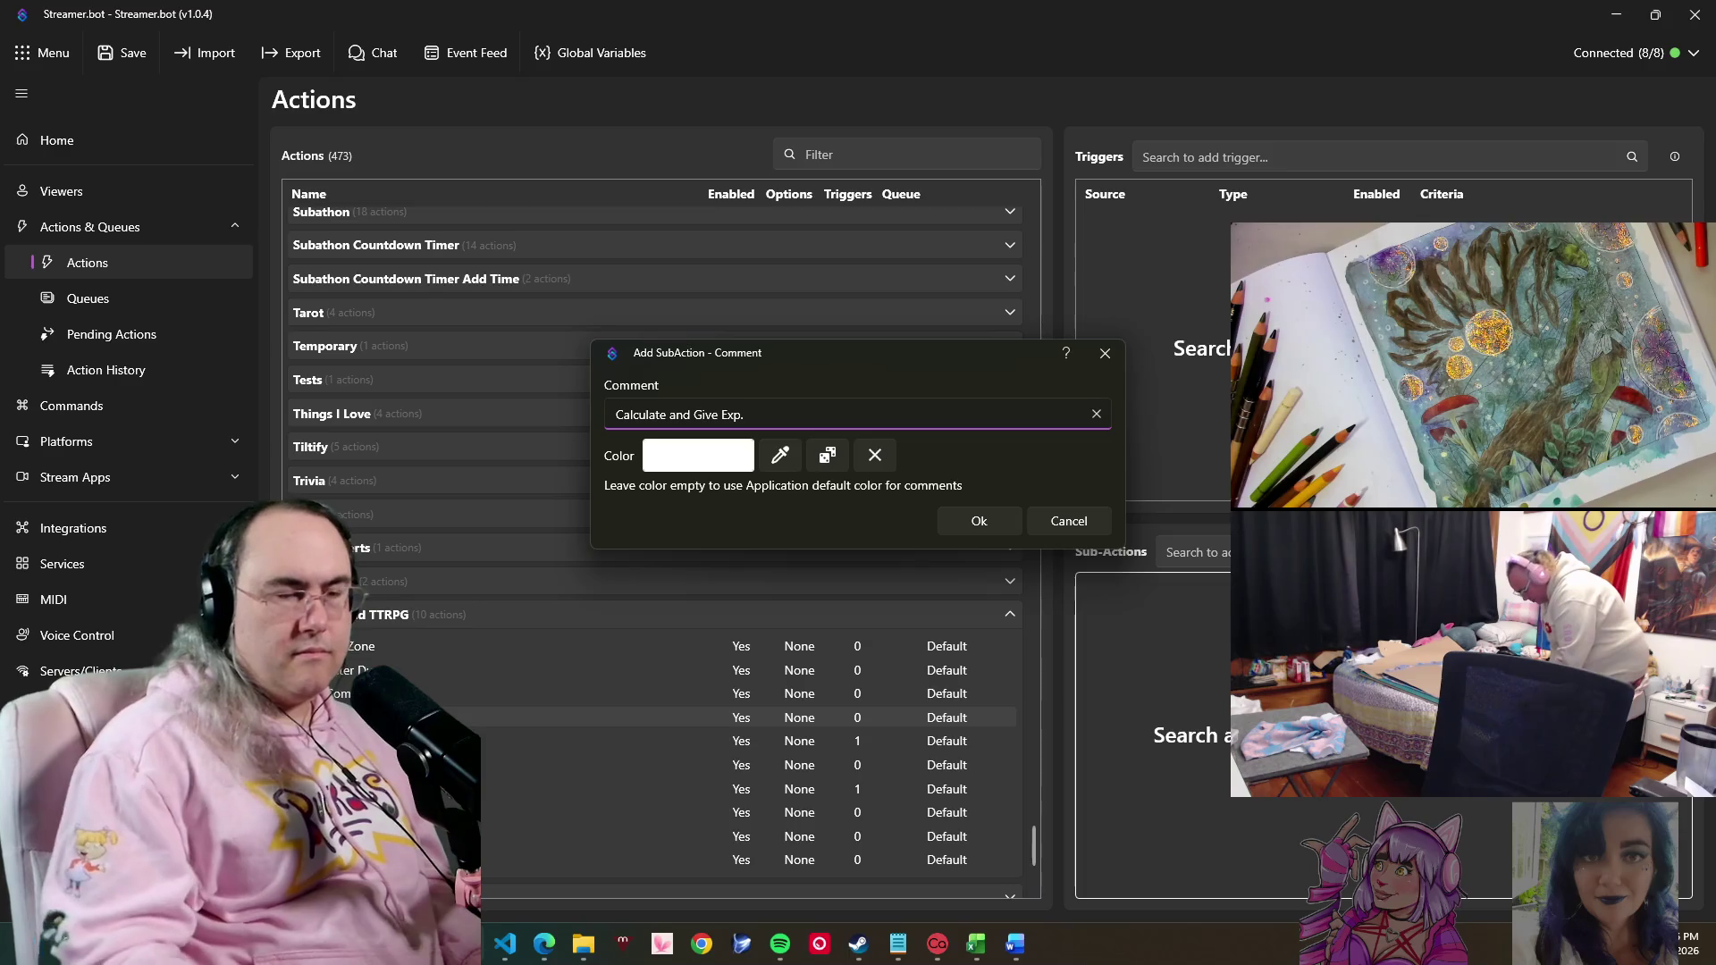
pyautogui.click(785, 459)
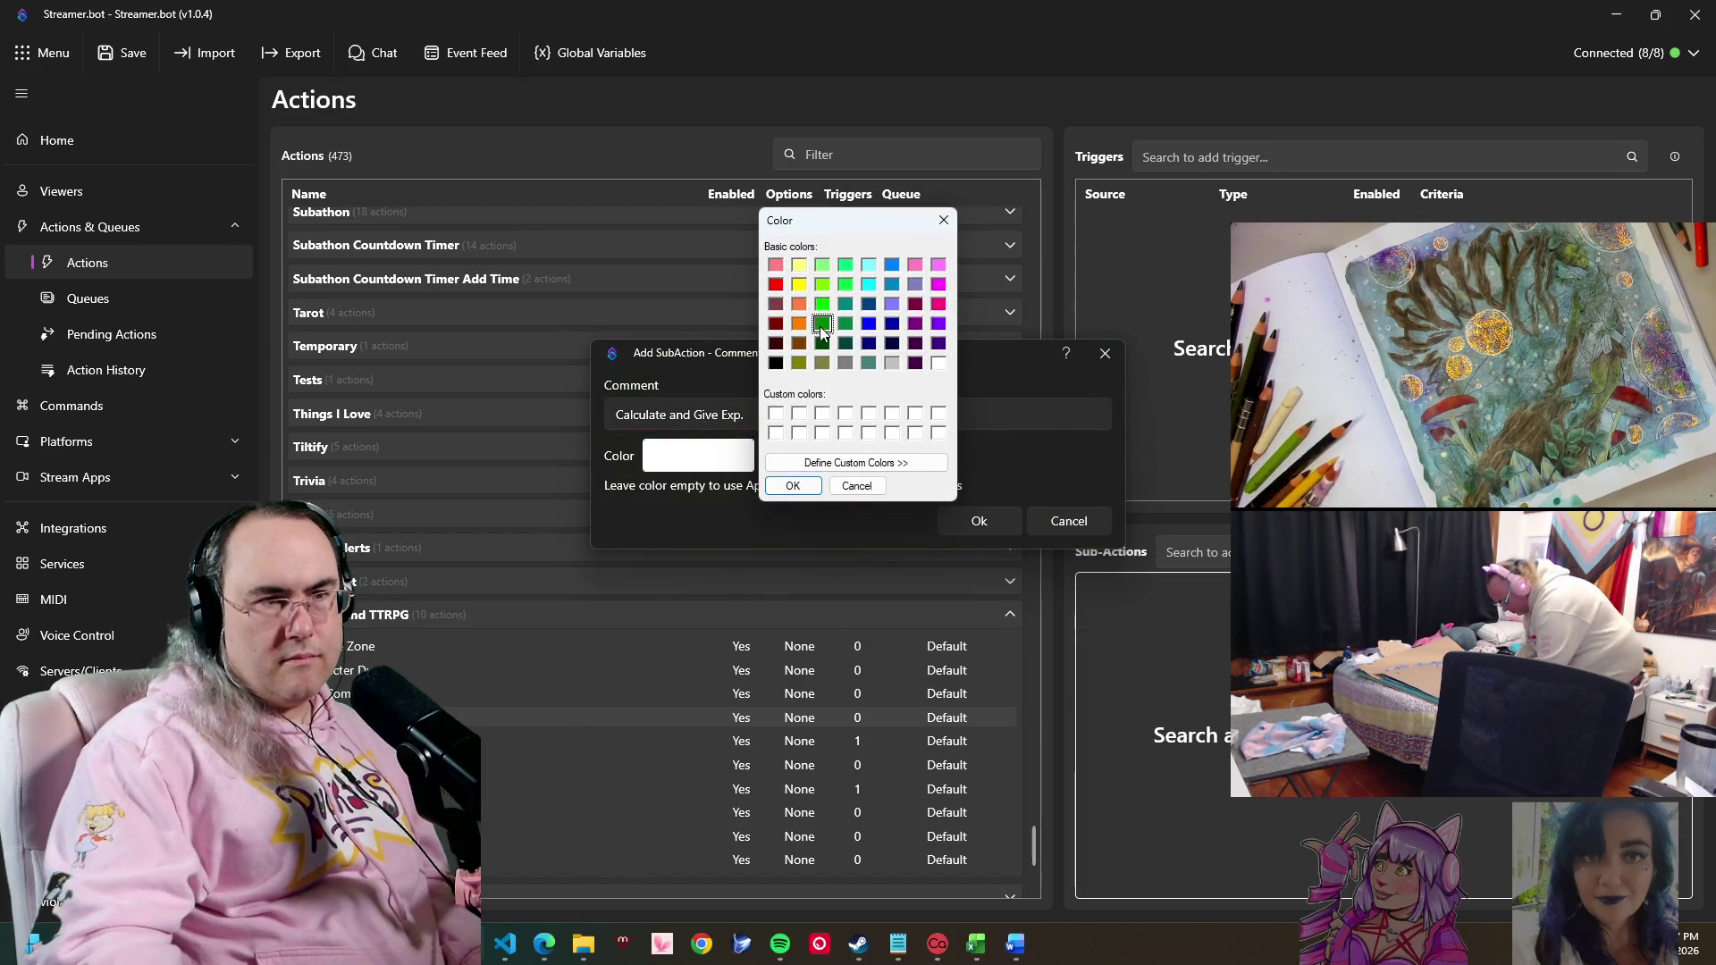
pyautogui.click(792, 486)
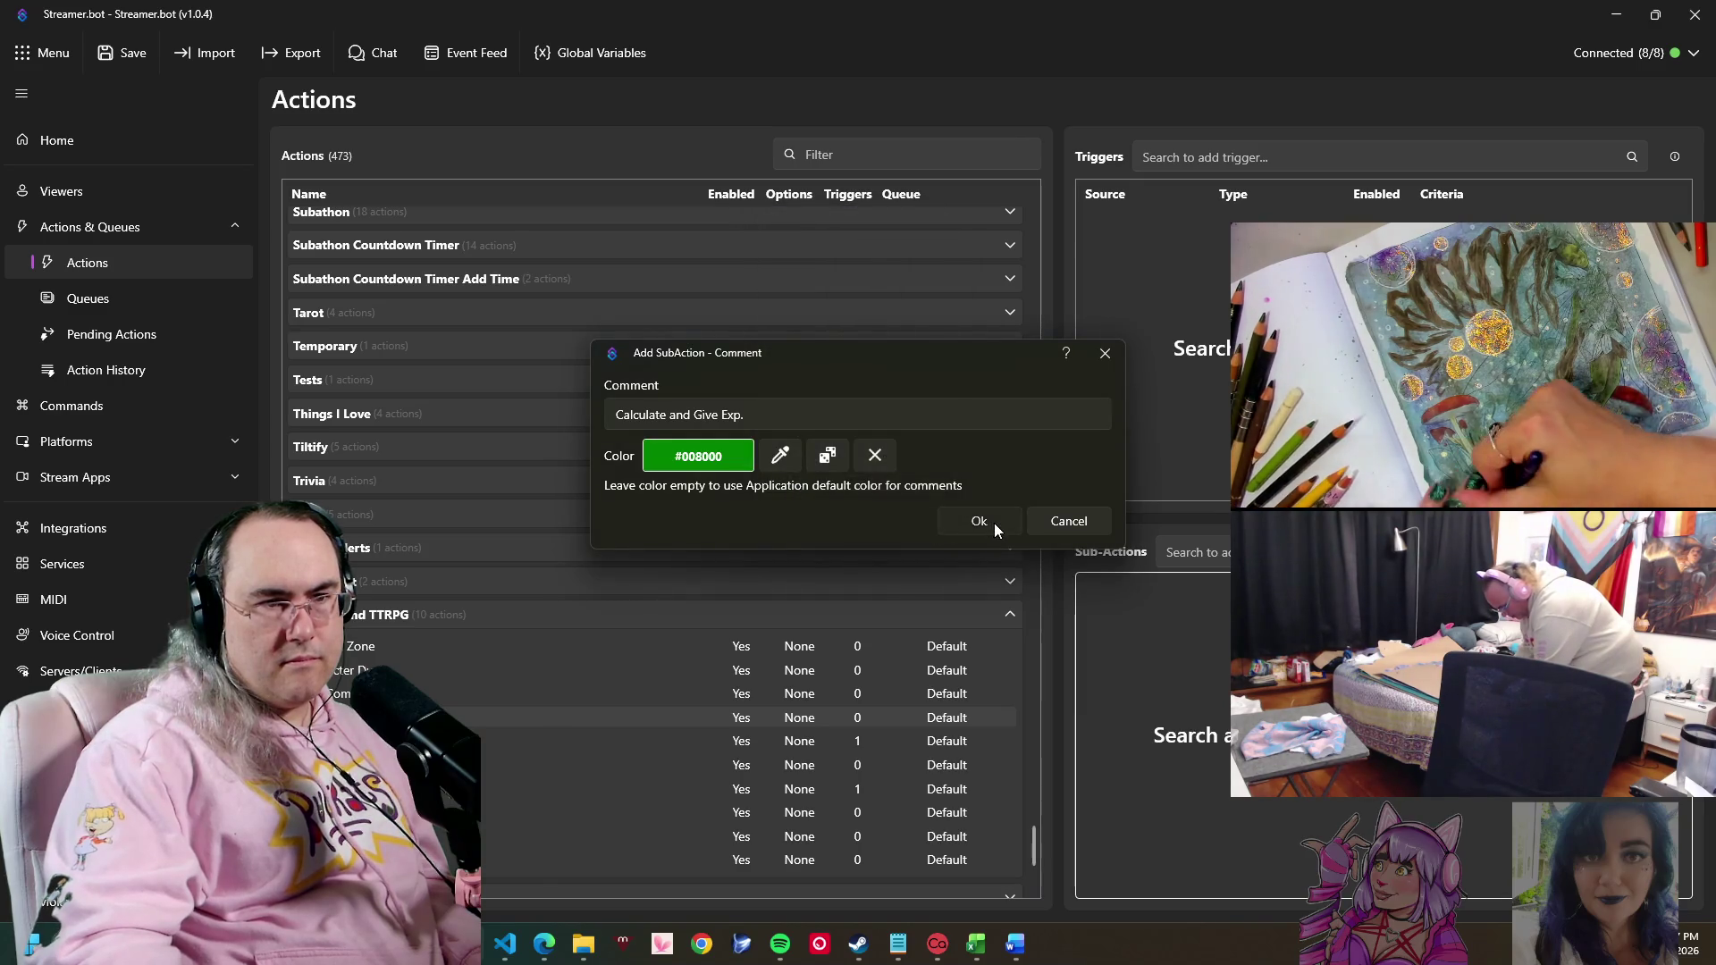
pyautogui.click(979, 520)
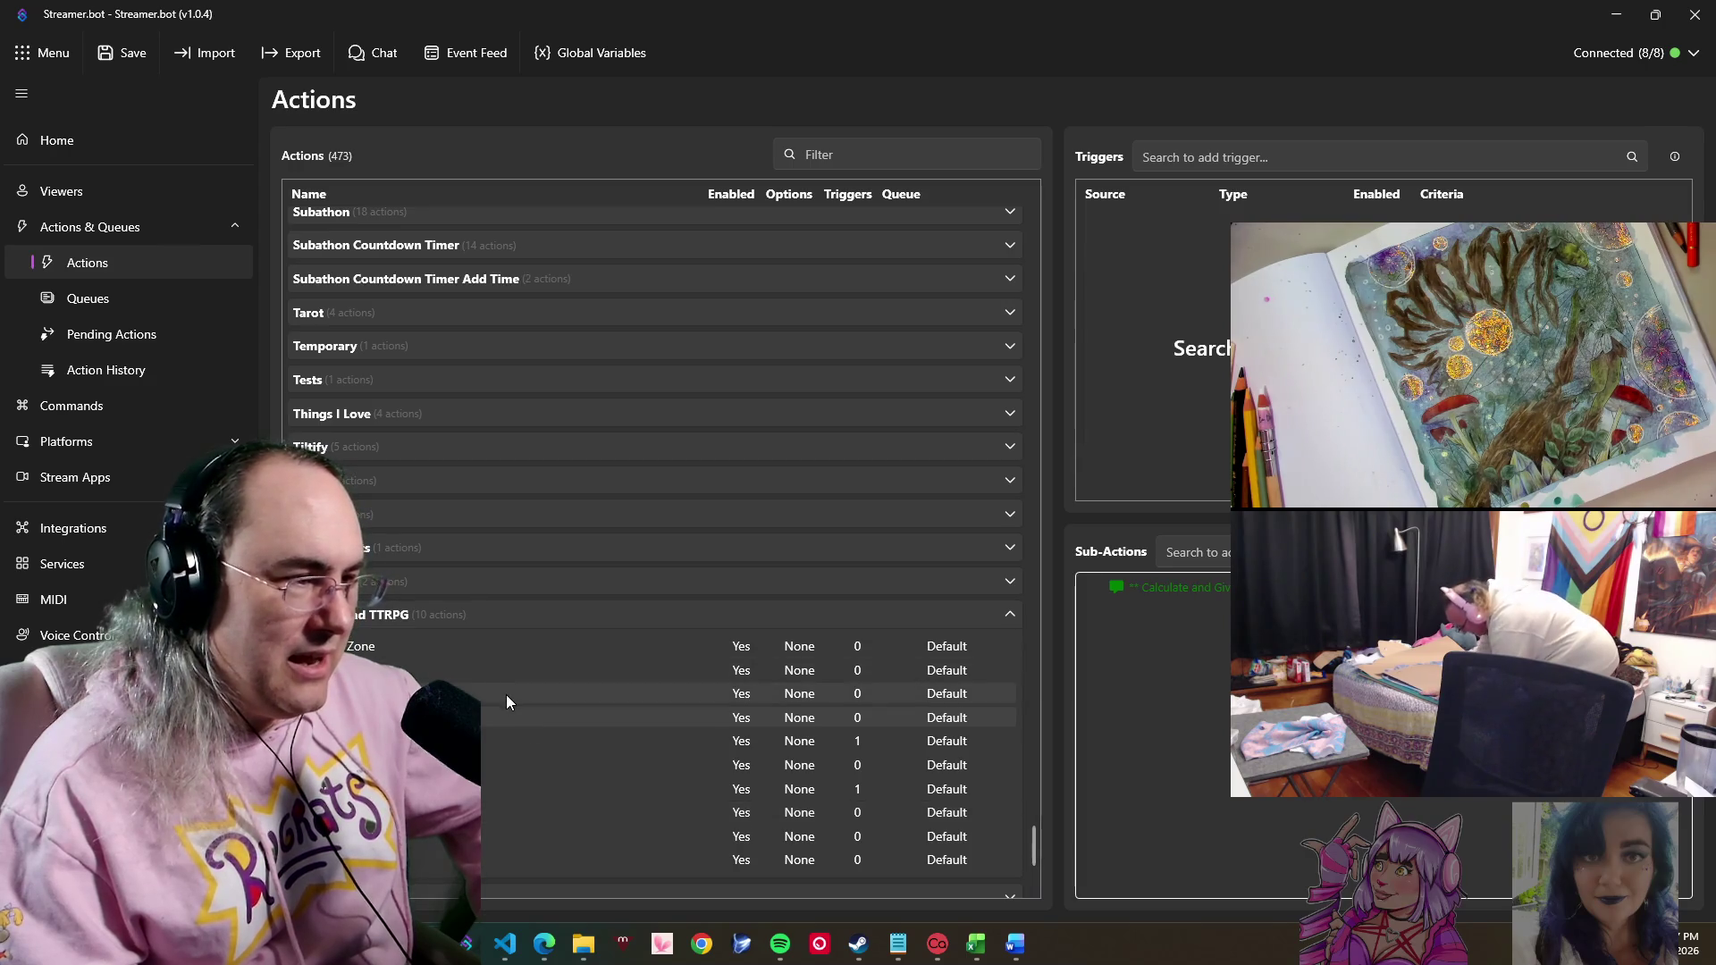
pyautogui.click(505, 695)
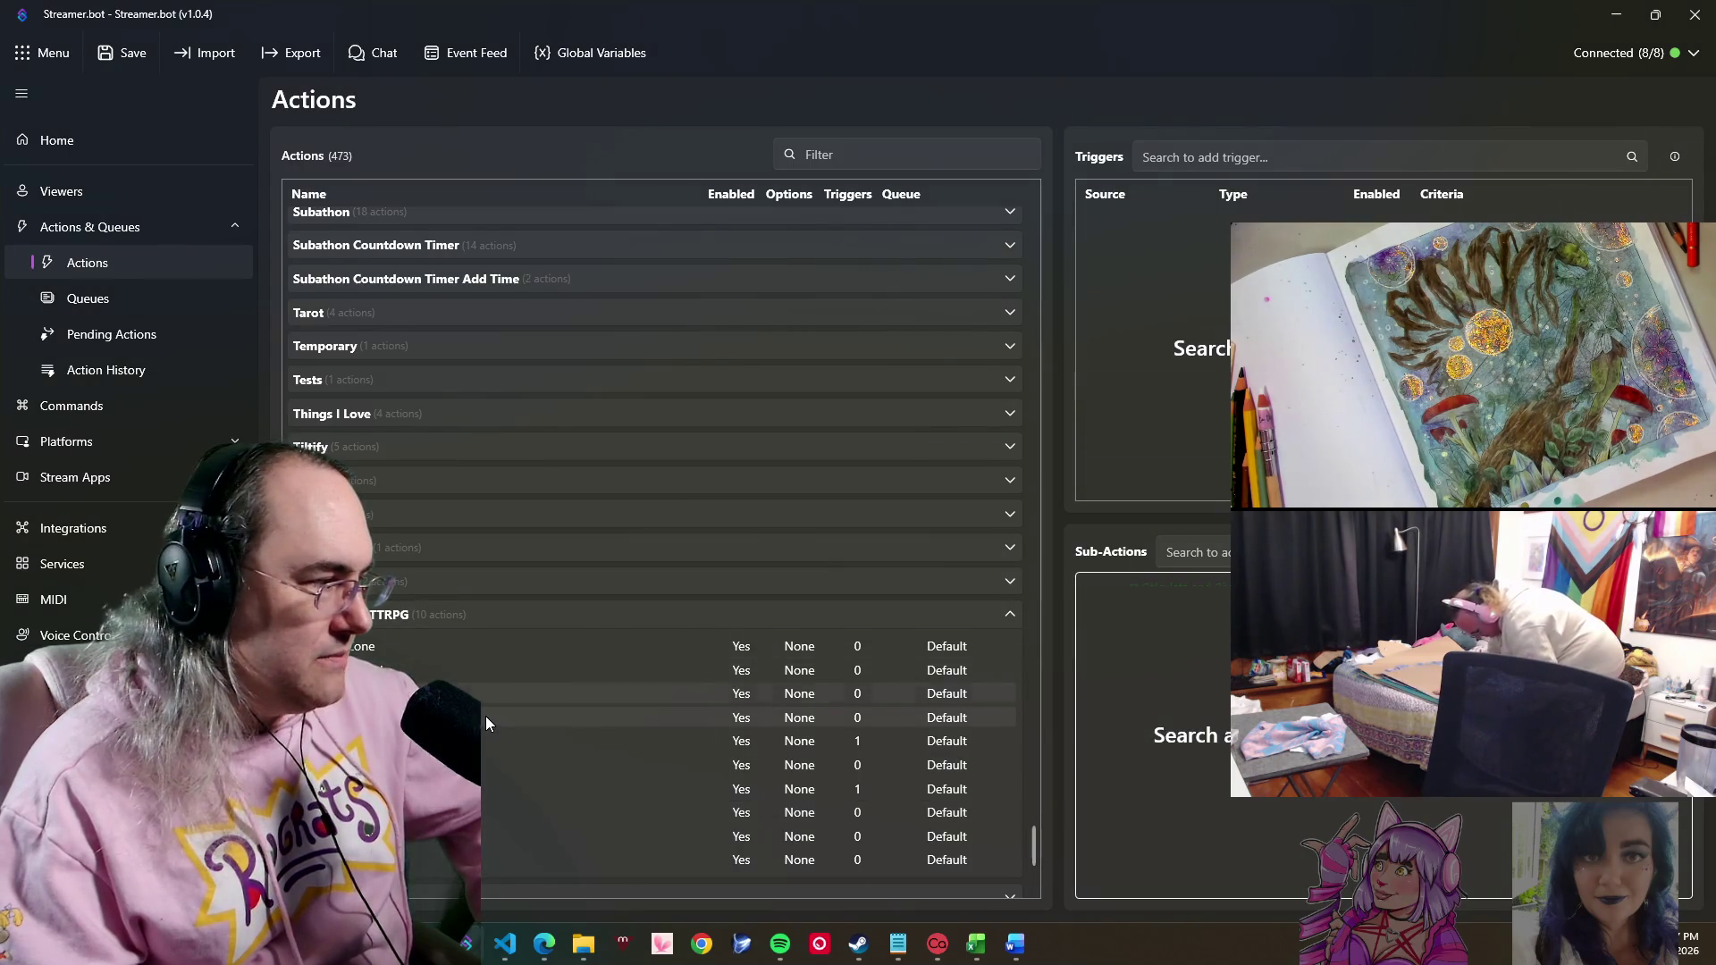
pyautogui.click(485, 717)
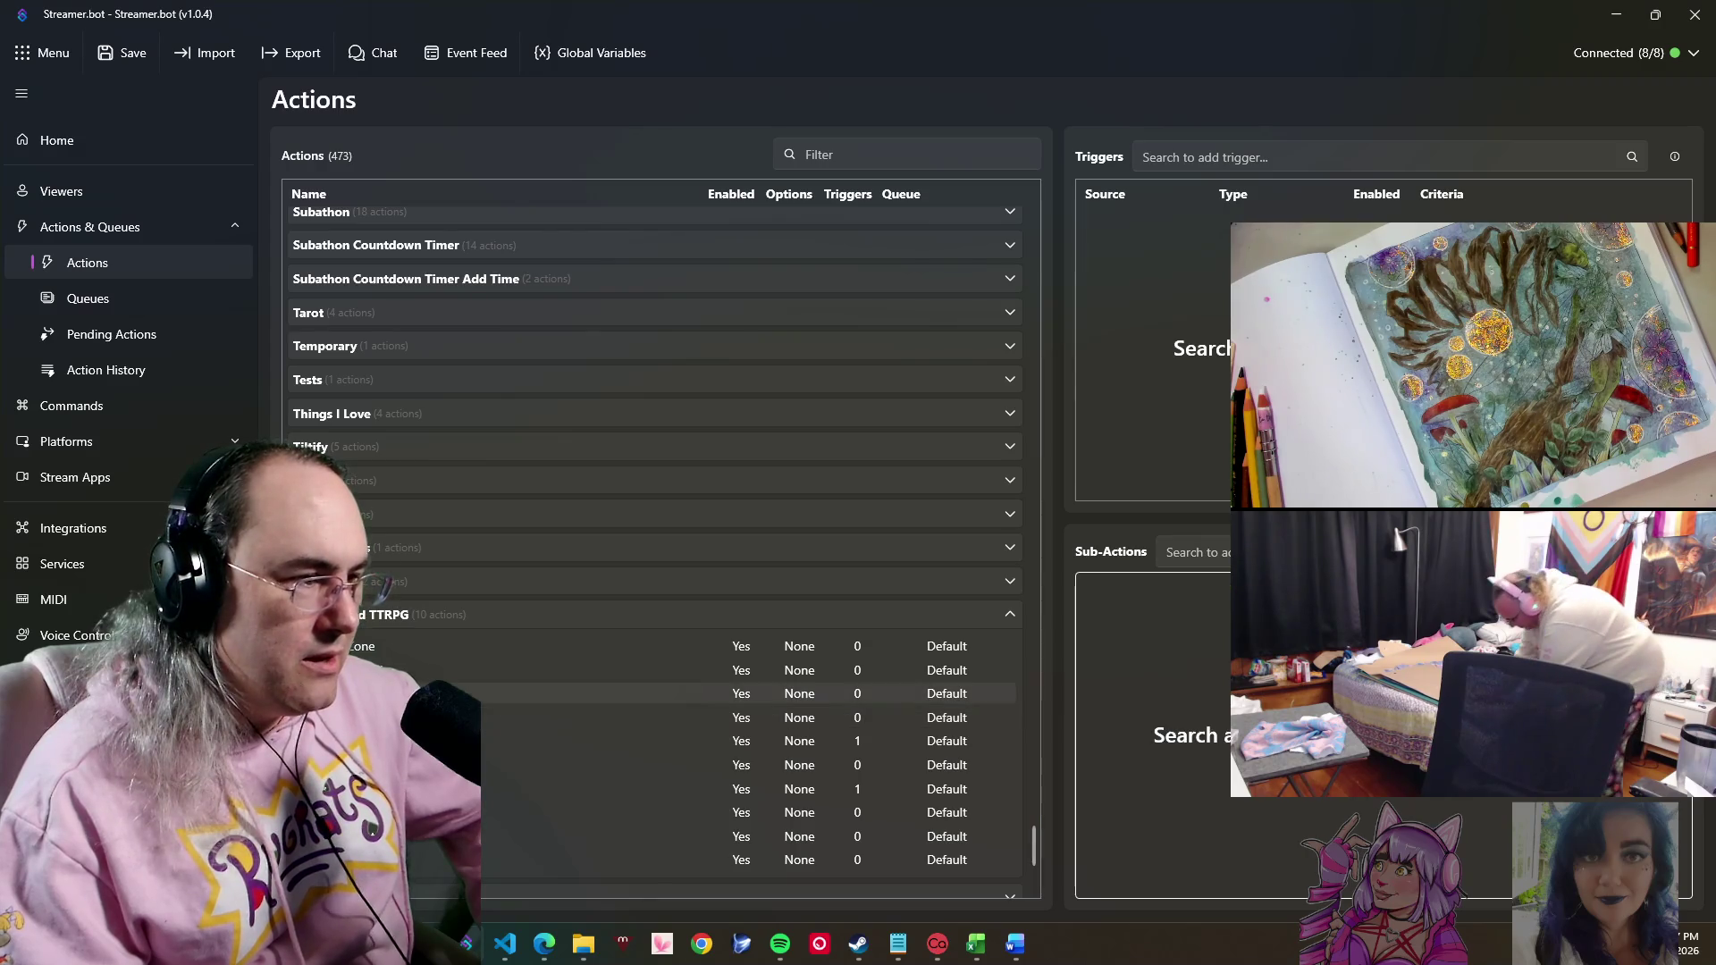
pyautogui.click(484, 740)
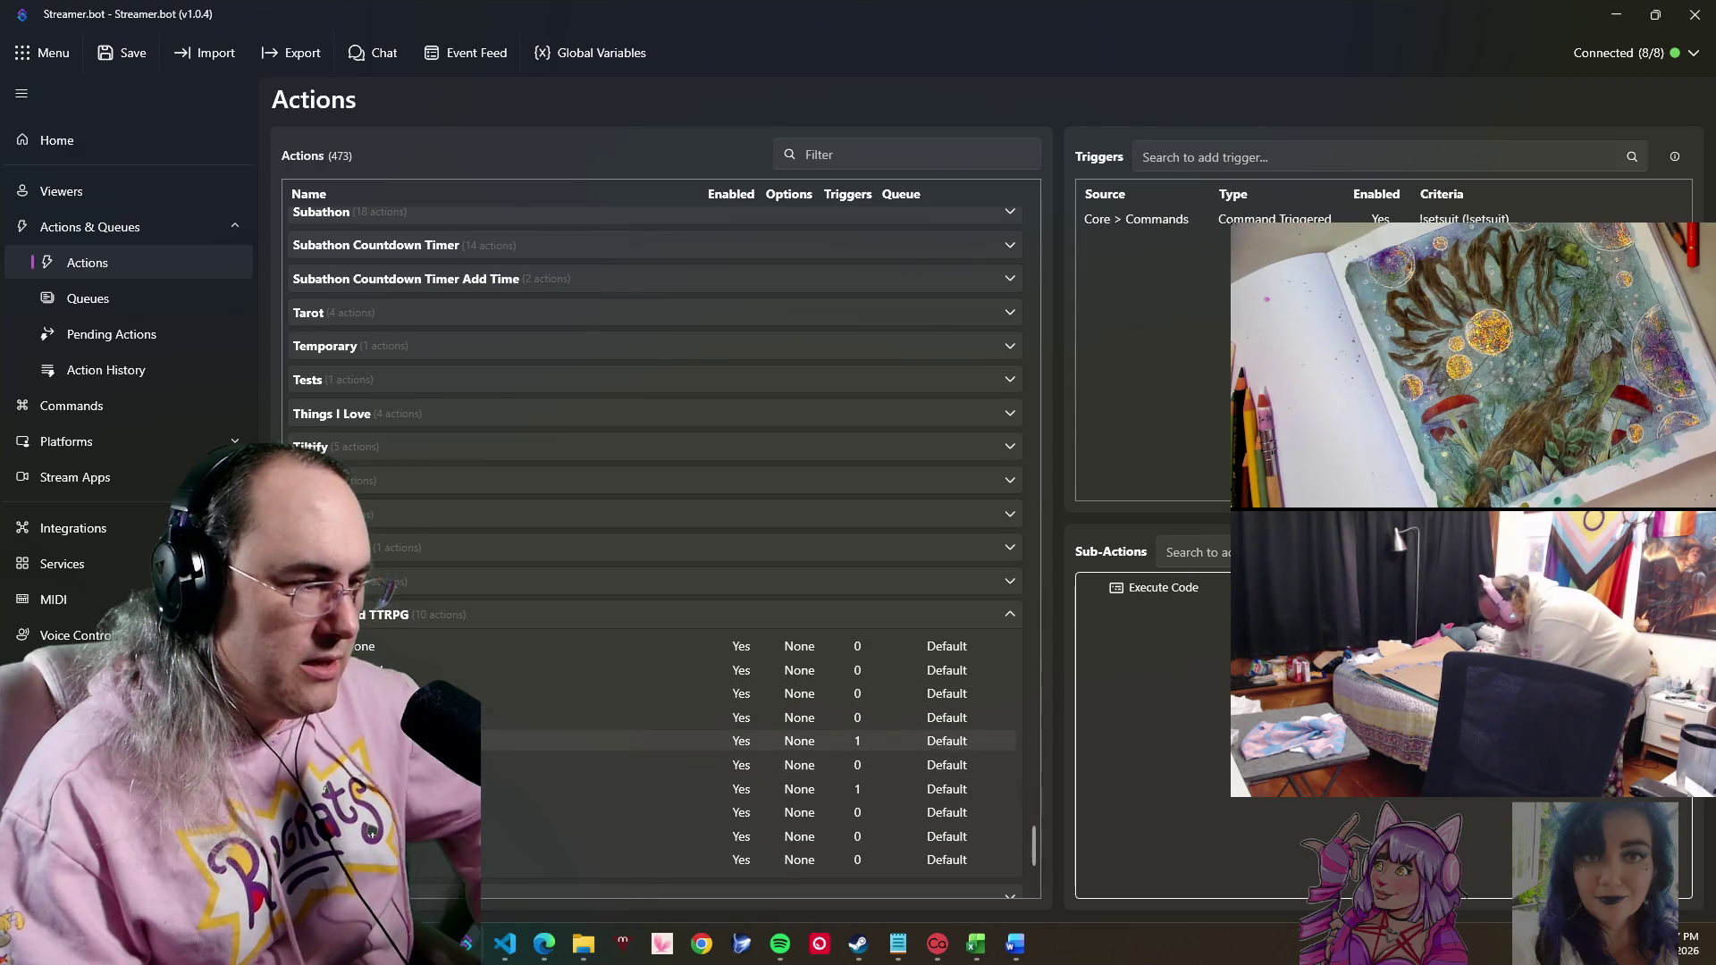
pyautogui.click(486, 789)
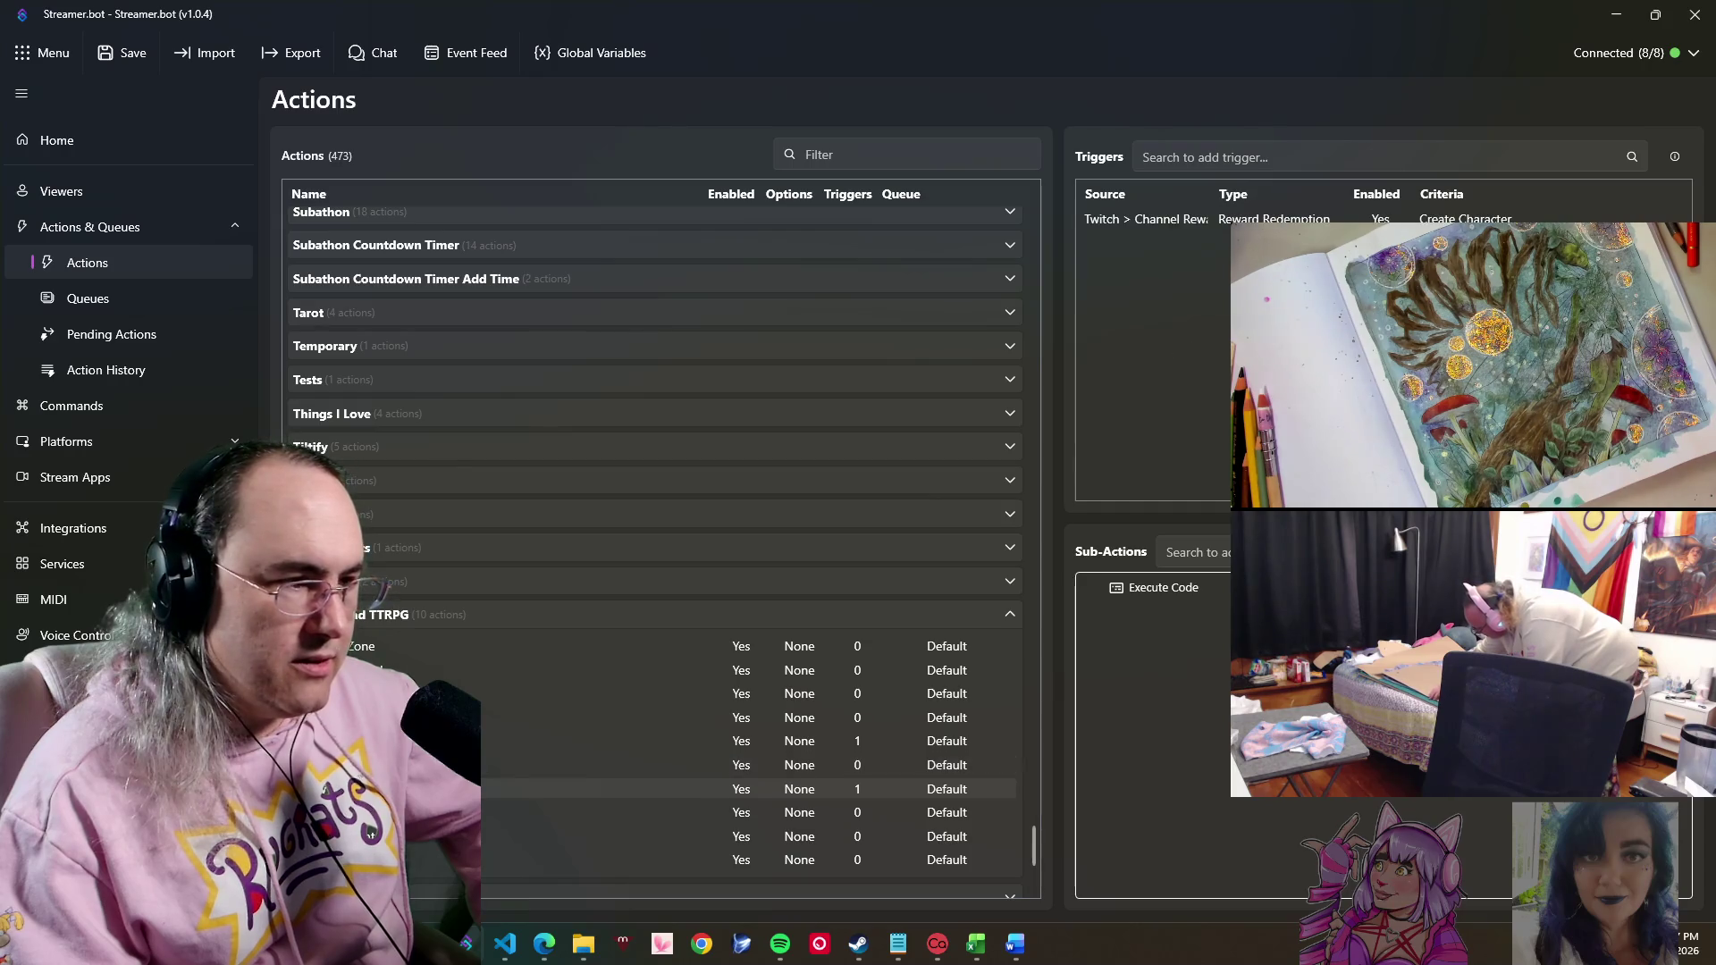
pyautogui.press('Down')
pyautogui.press('Down')
pyautogui.press('Down')
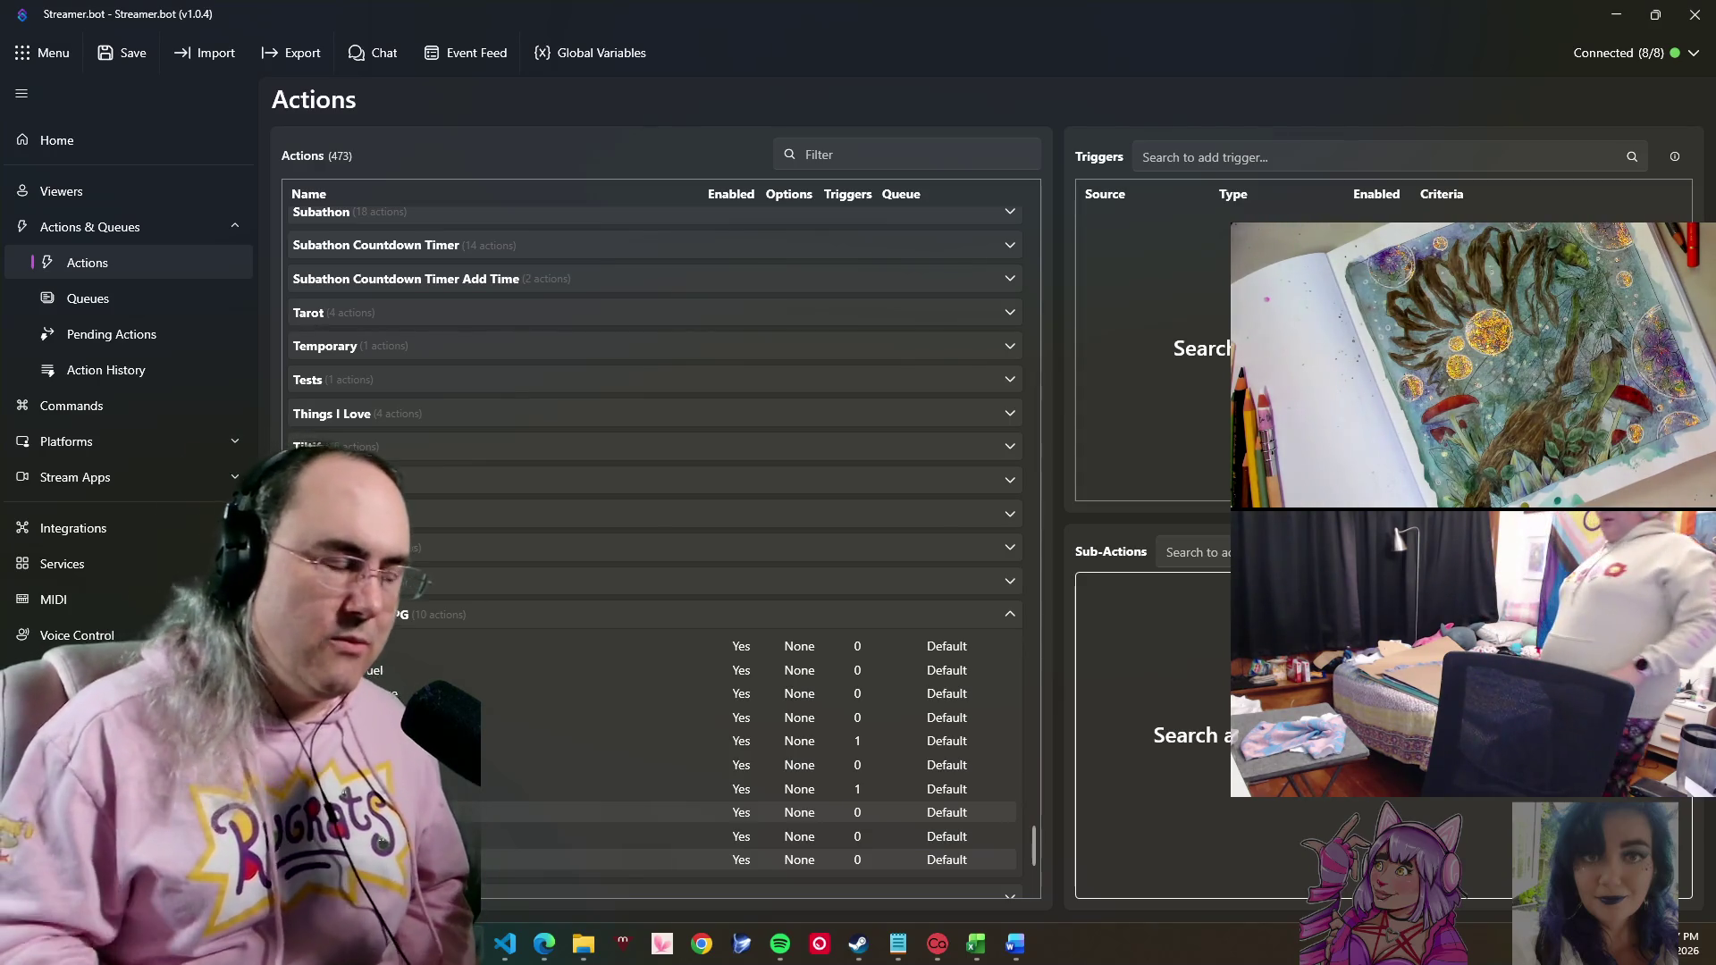
pyautogui.click(495, 656)
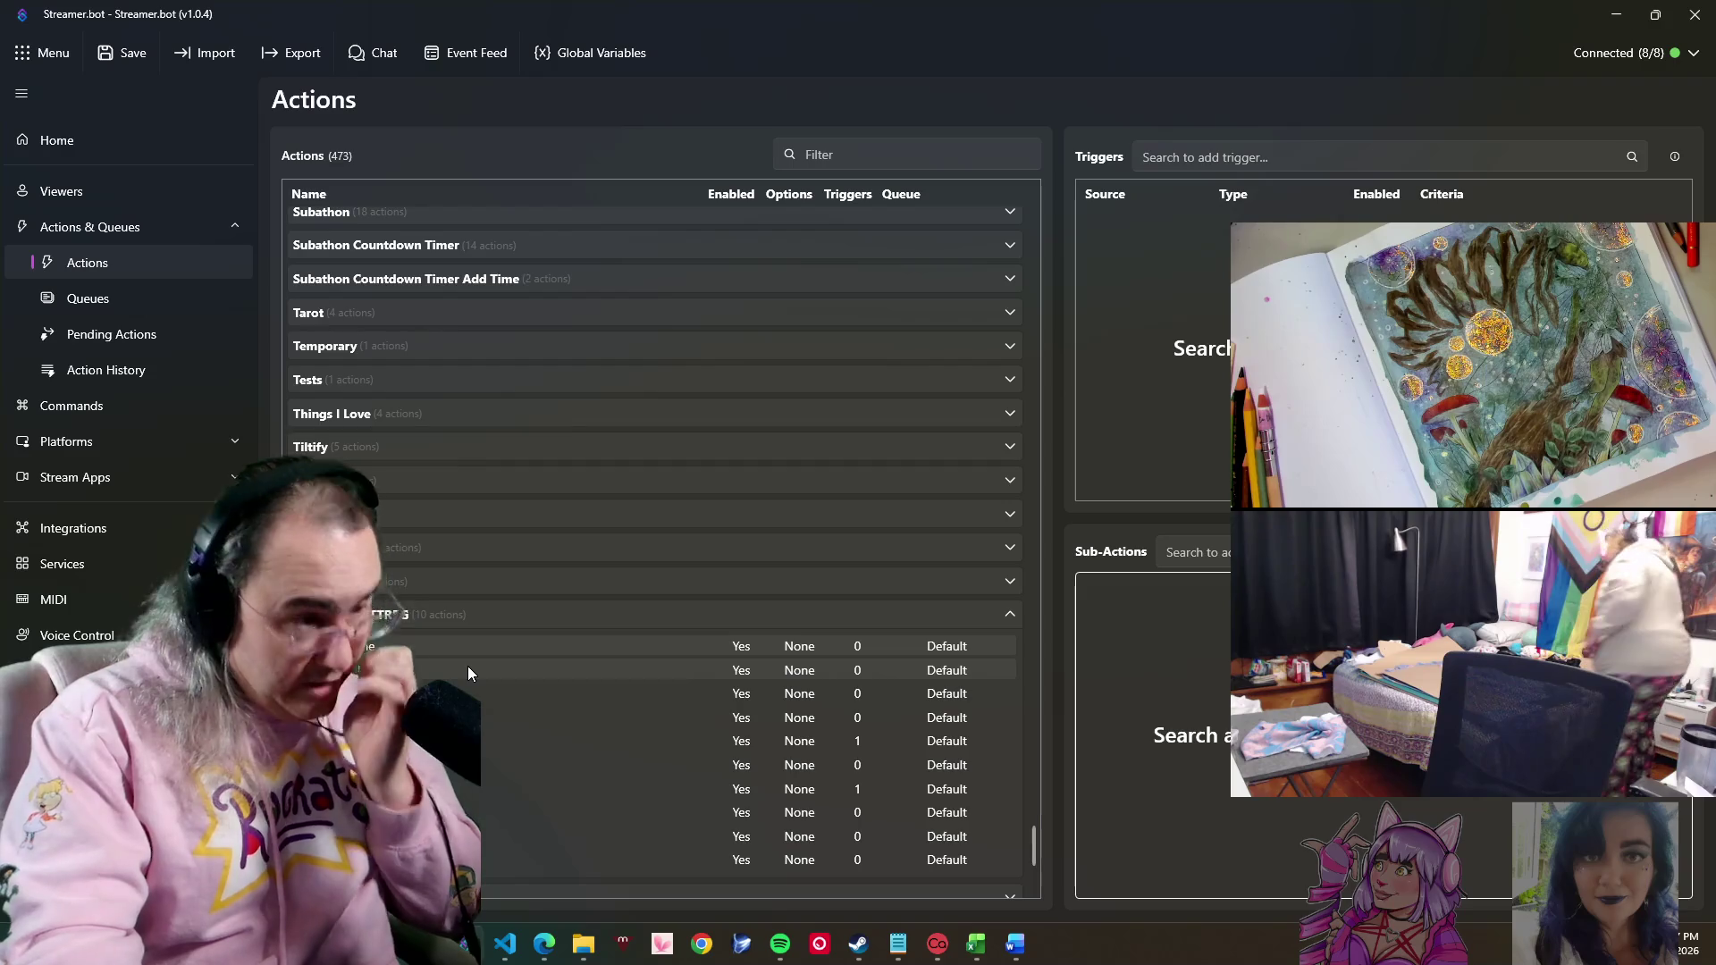
pyautogui.rightClick(469, 666)
pyautogui.click(573, 187)
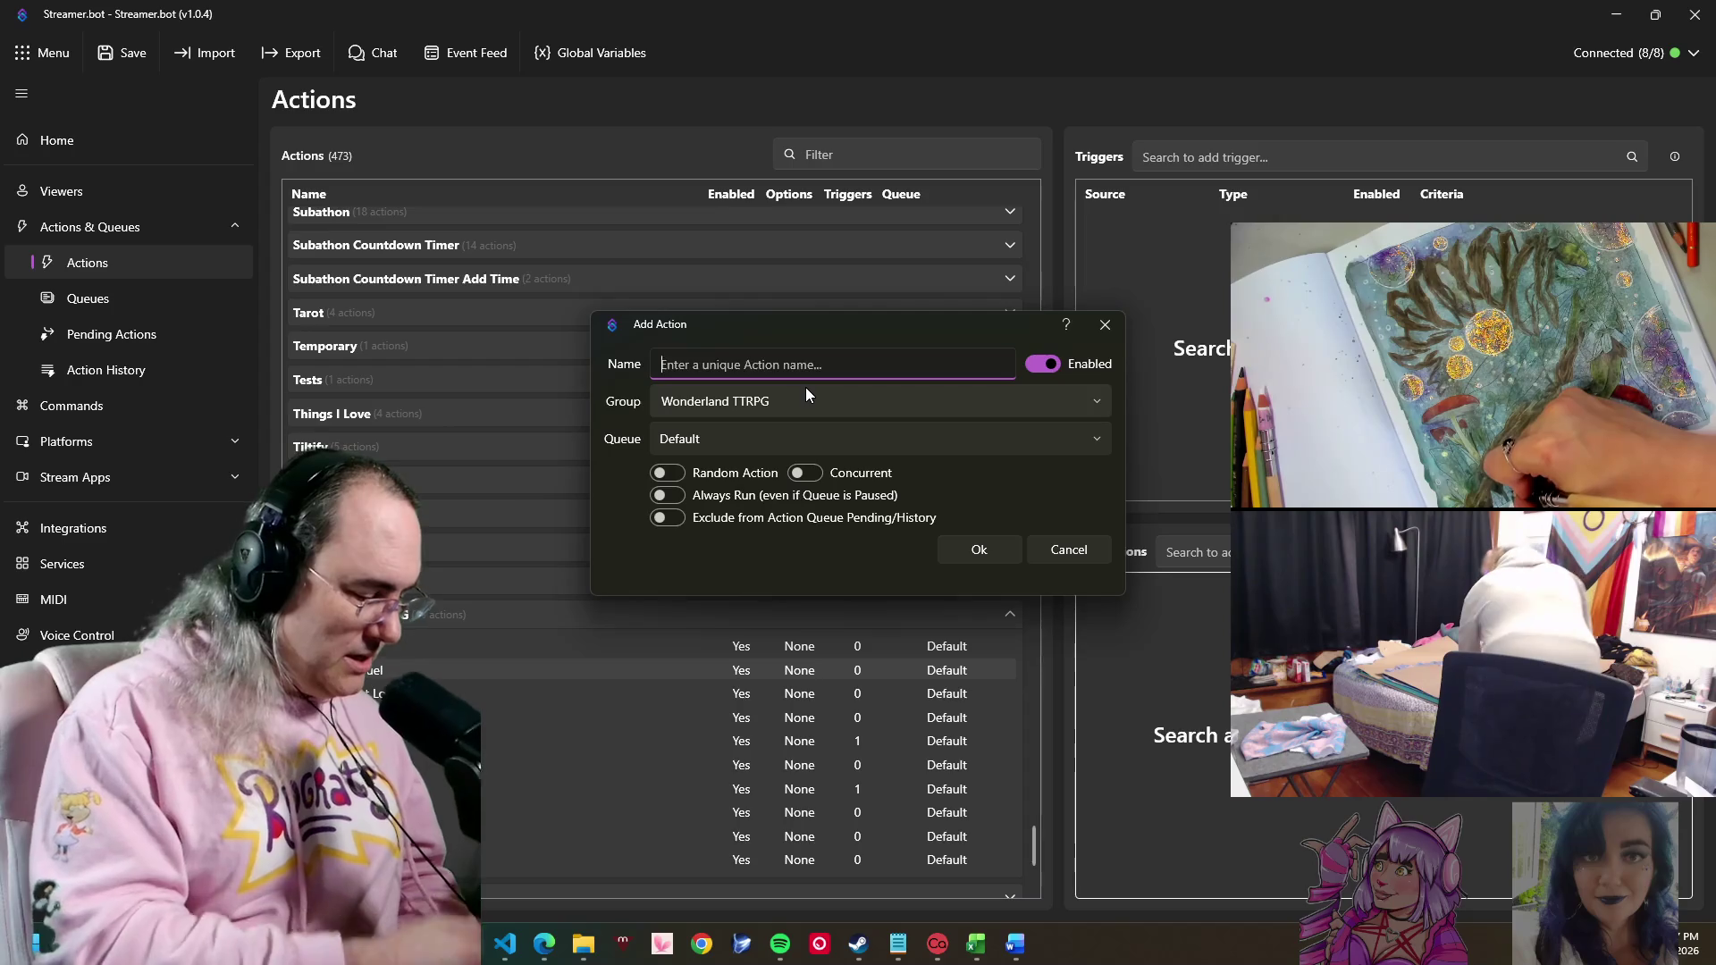
pyautogui.write('Search Ar')
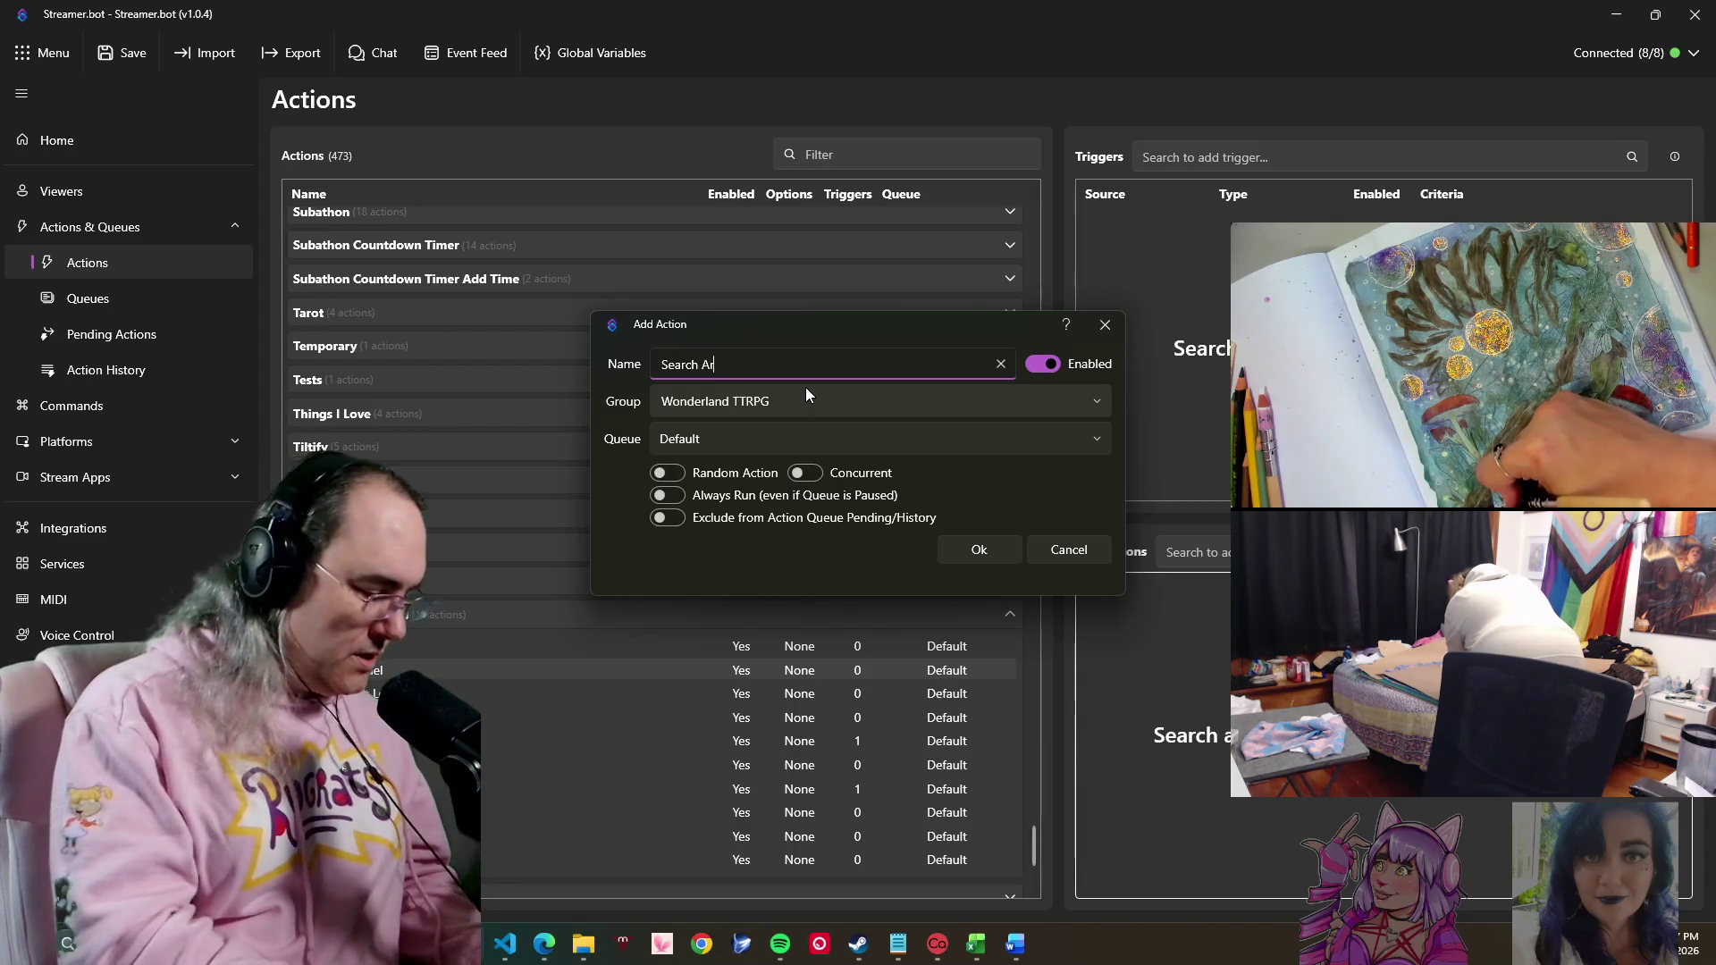
pyautogui.press('BackSpace')
pyautogui.press('BackSpace')
pyautogui.write('Zone')
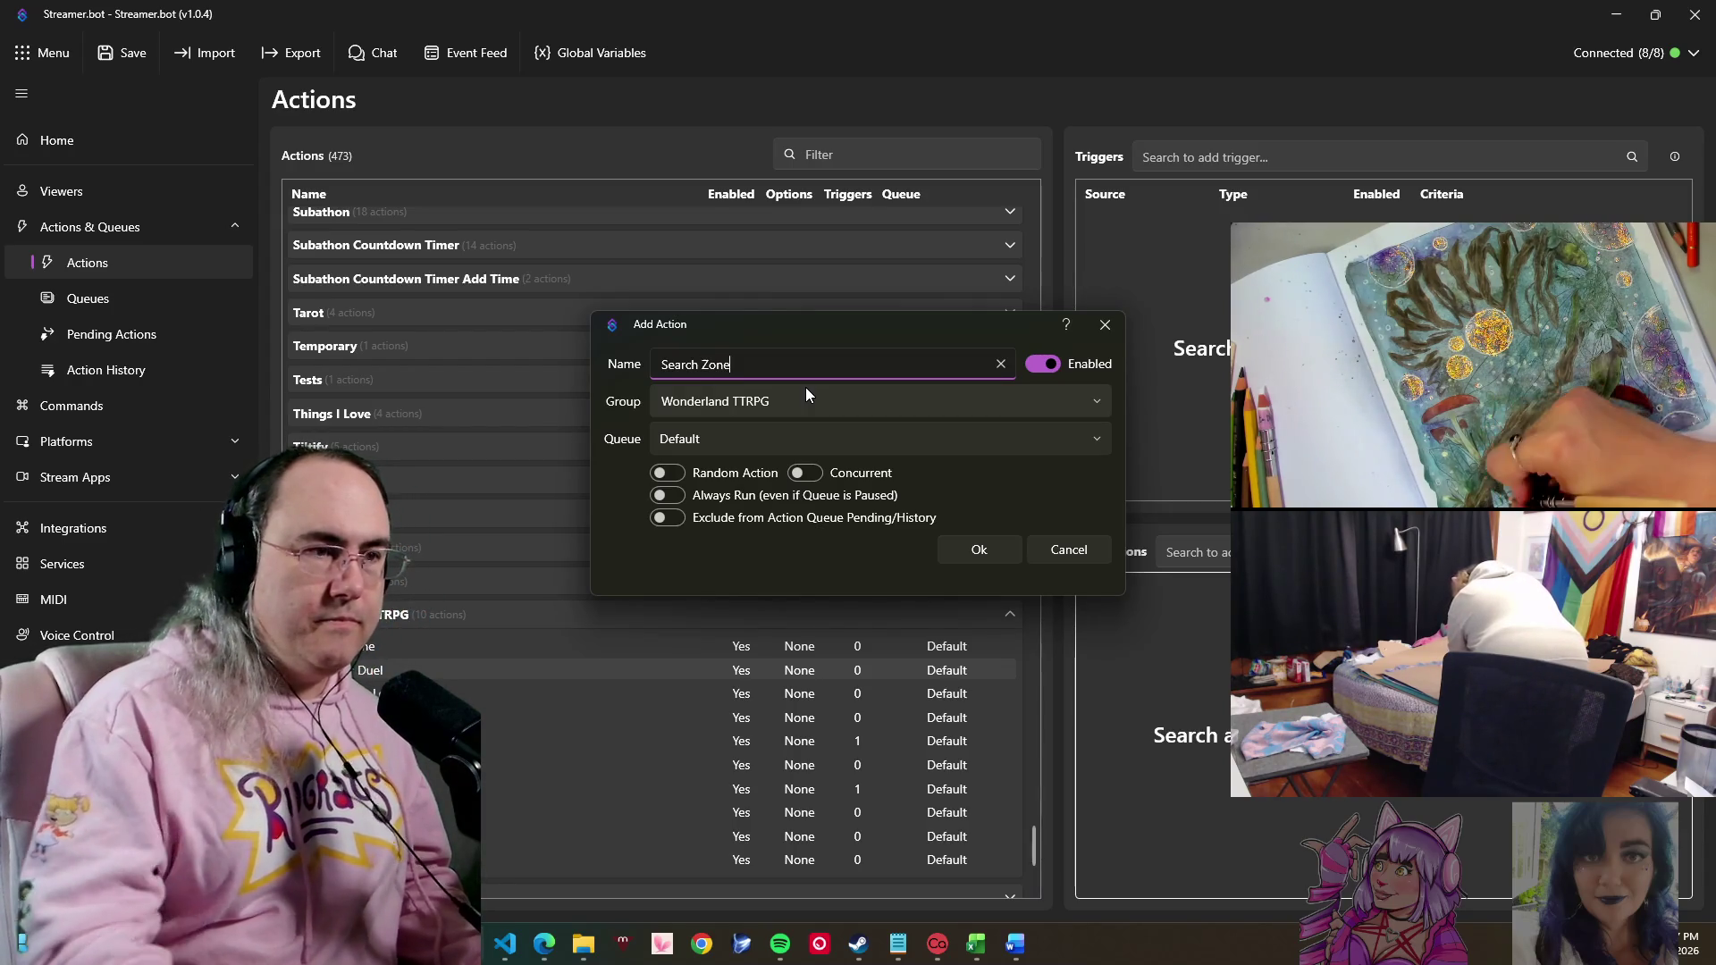
# - Confirm creating the Search Zone action in the Wonderland TTRPG group
pyautogui.click(985, 548)
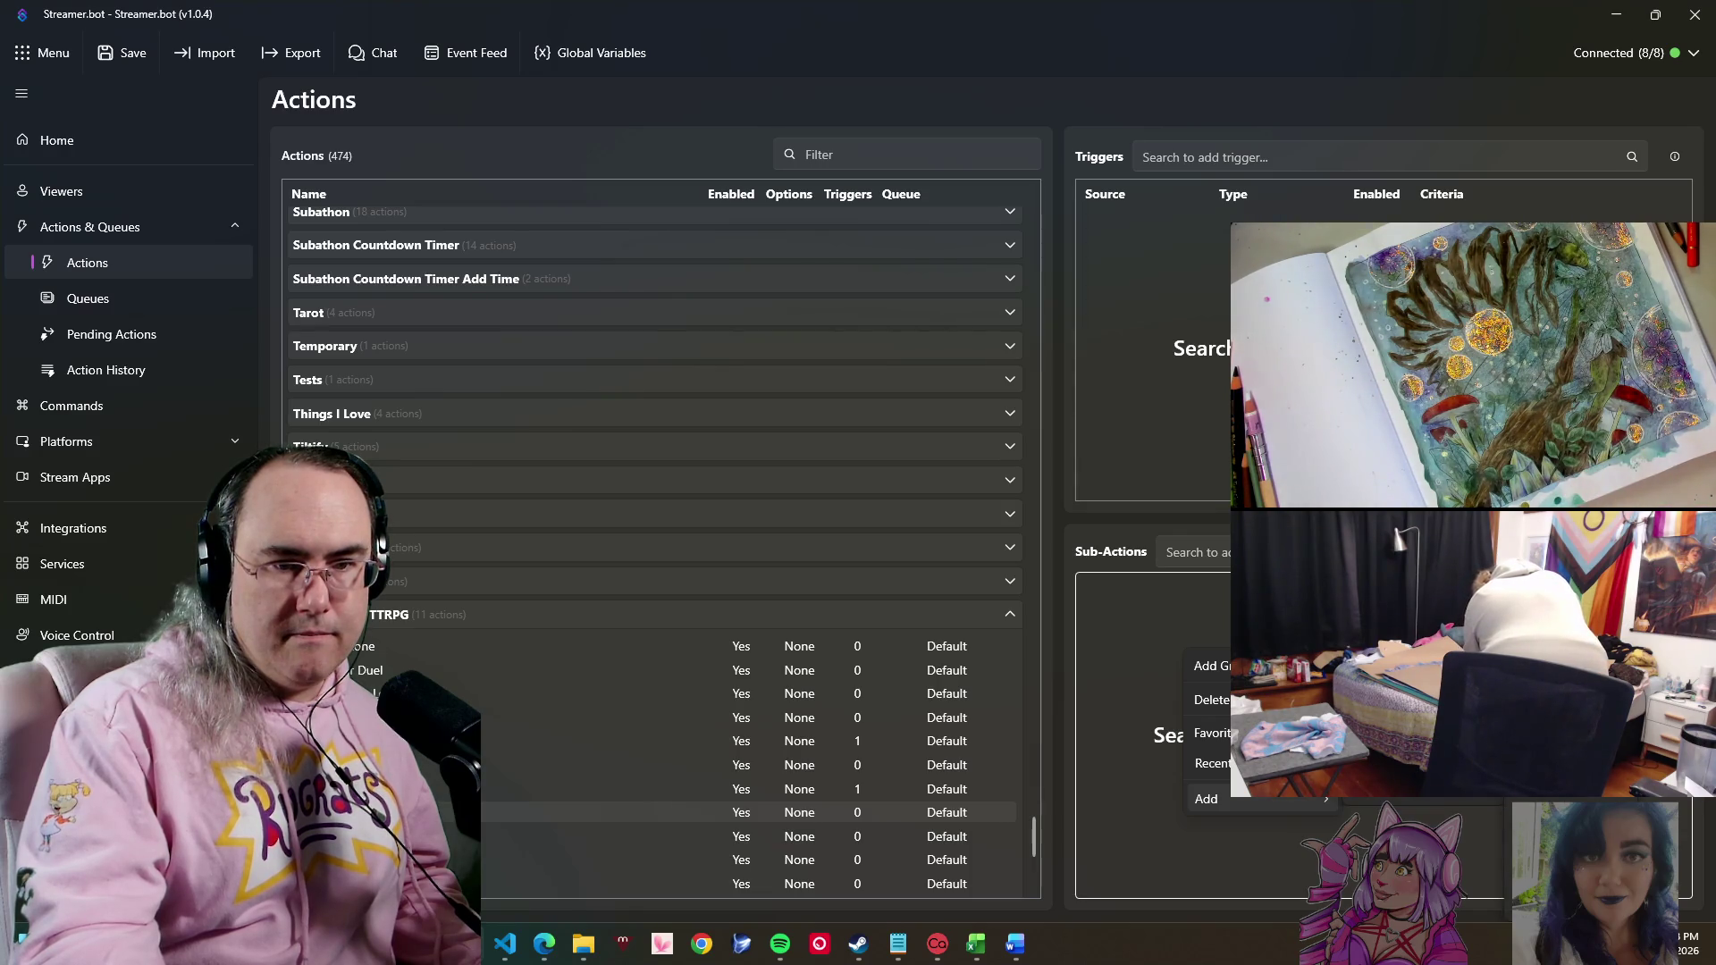
# - Add a bright green (#00FF00) comment "Random Chance of Encounter, Random Selection of discovery"
pyautogui.click(1340, 799)
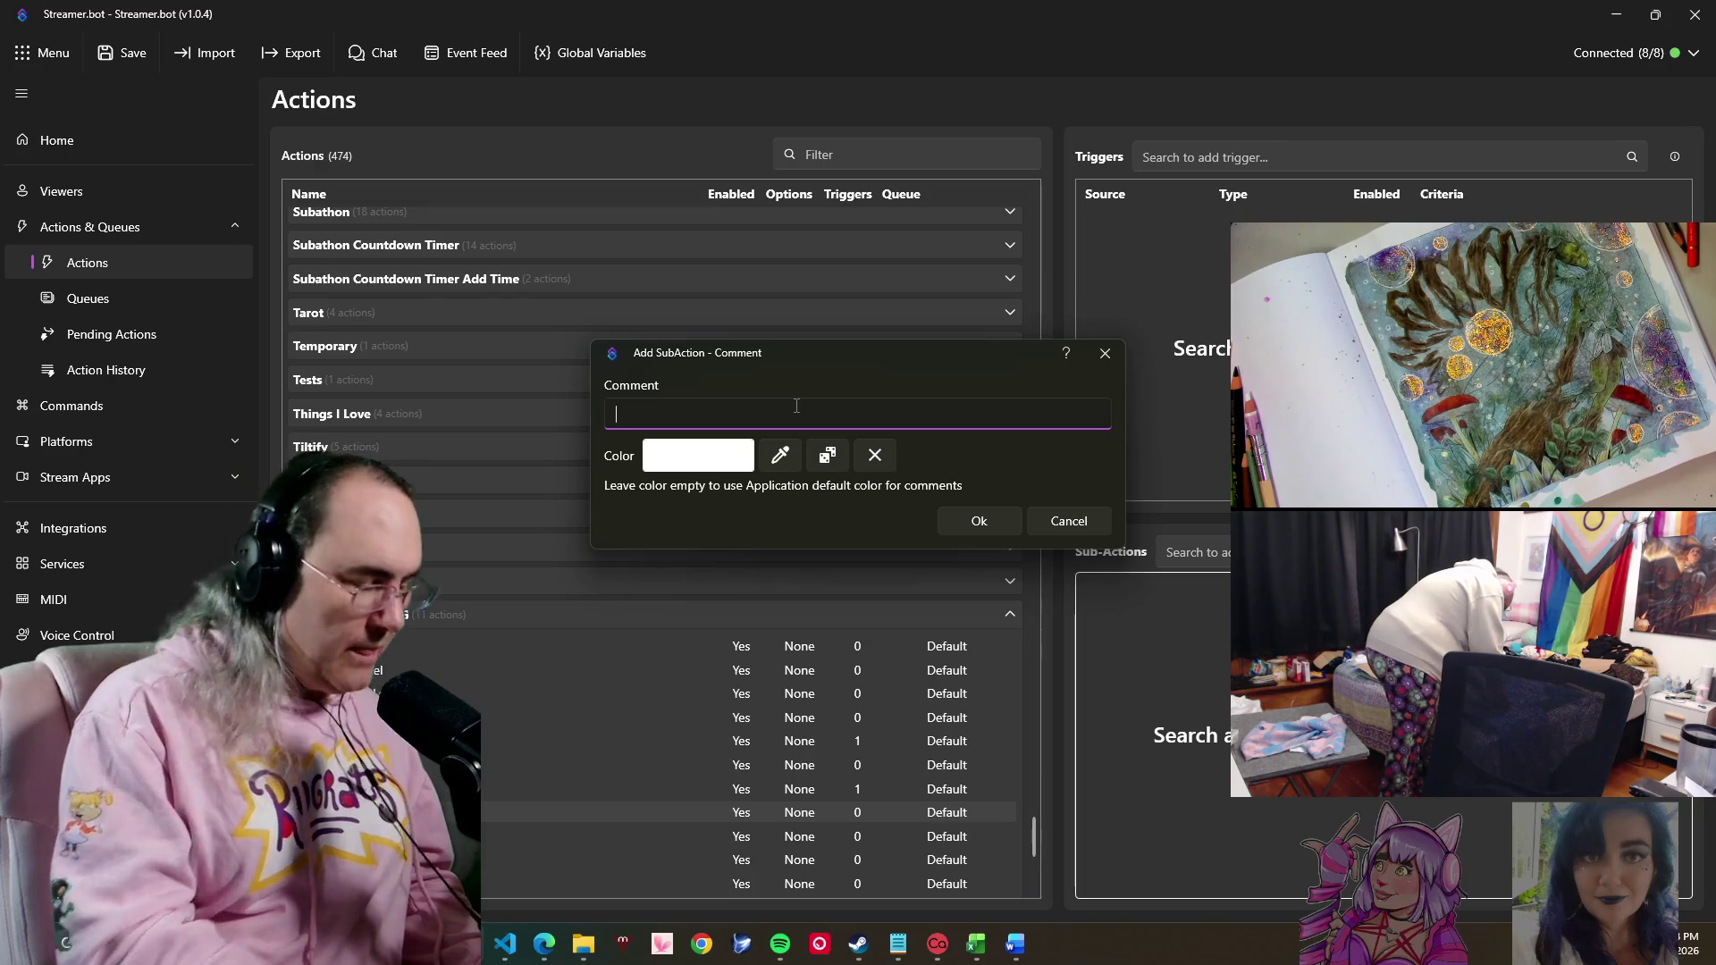
pyautogui.click(778, 457)
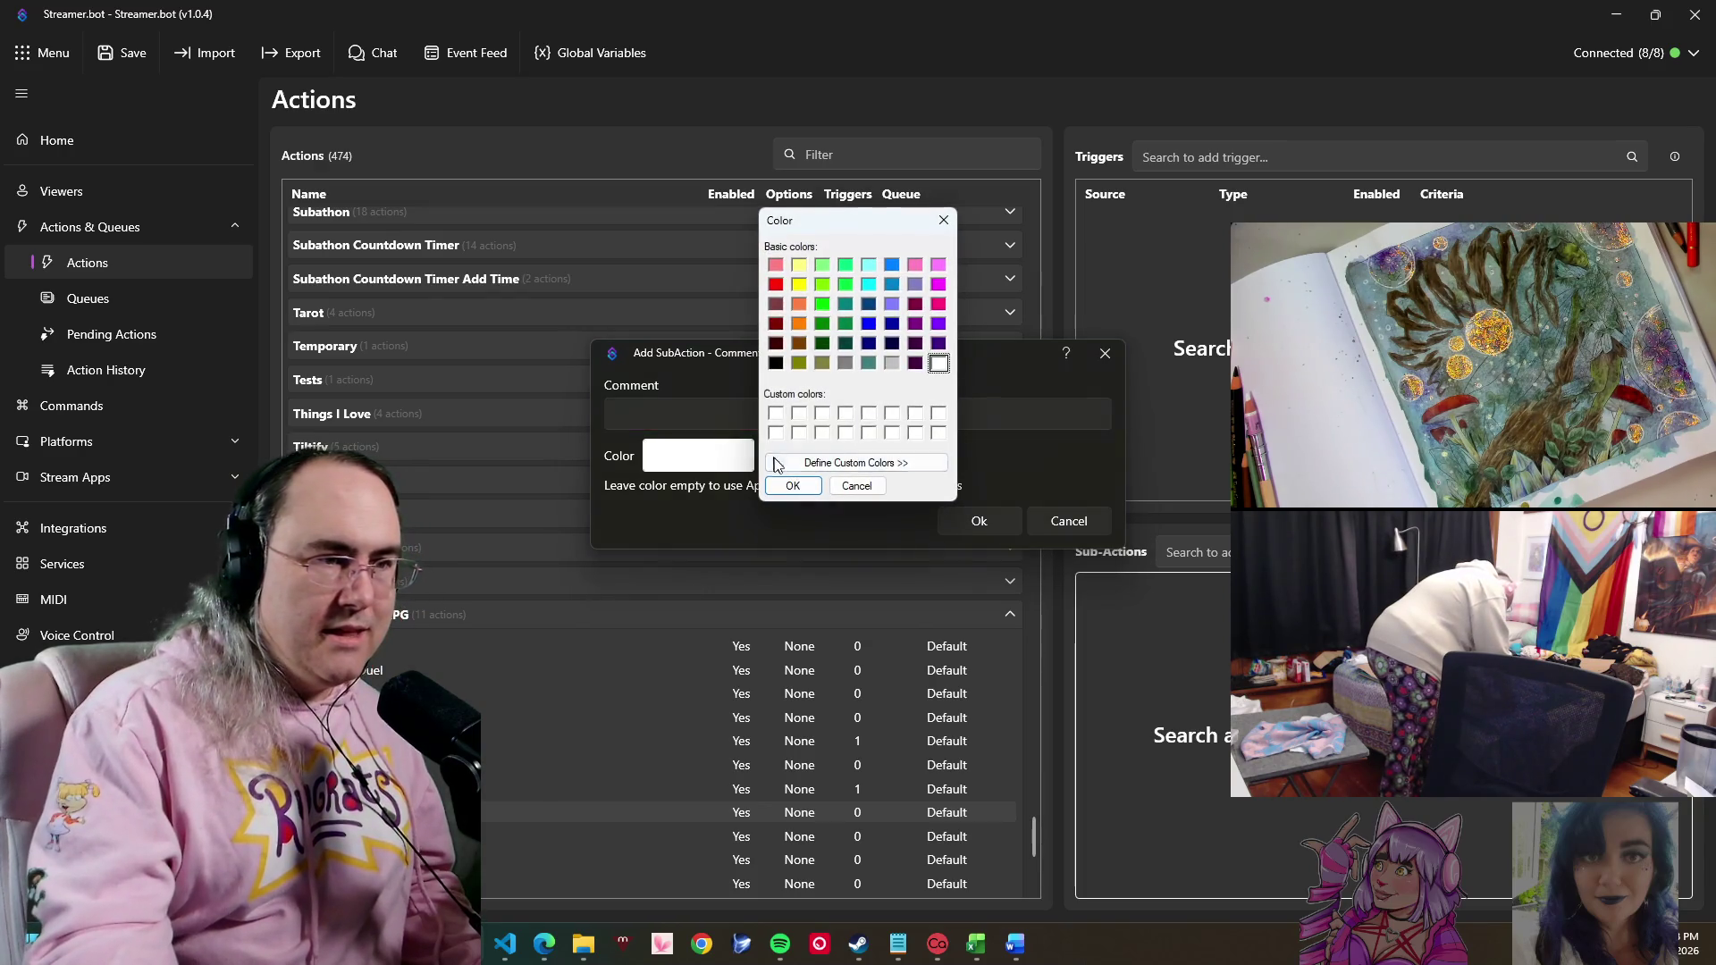
pyautogui.click(822, 305)
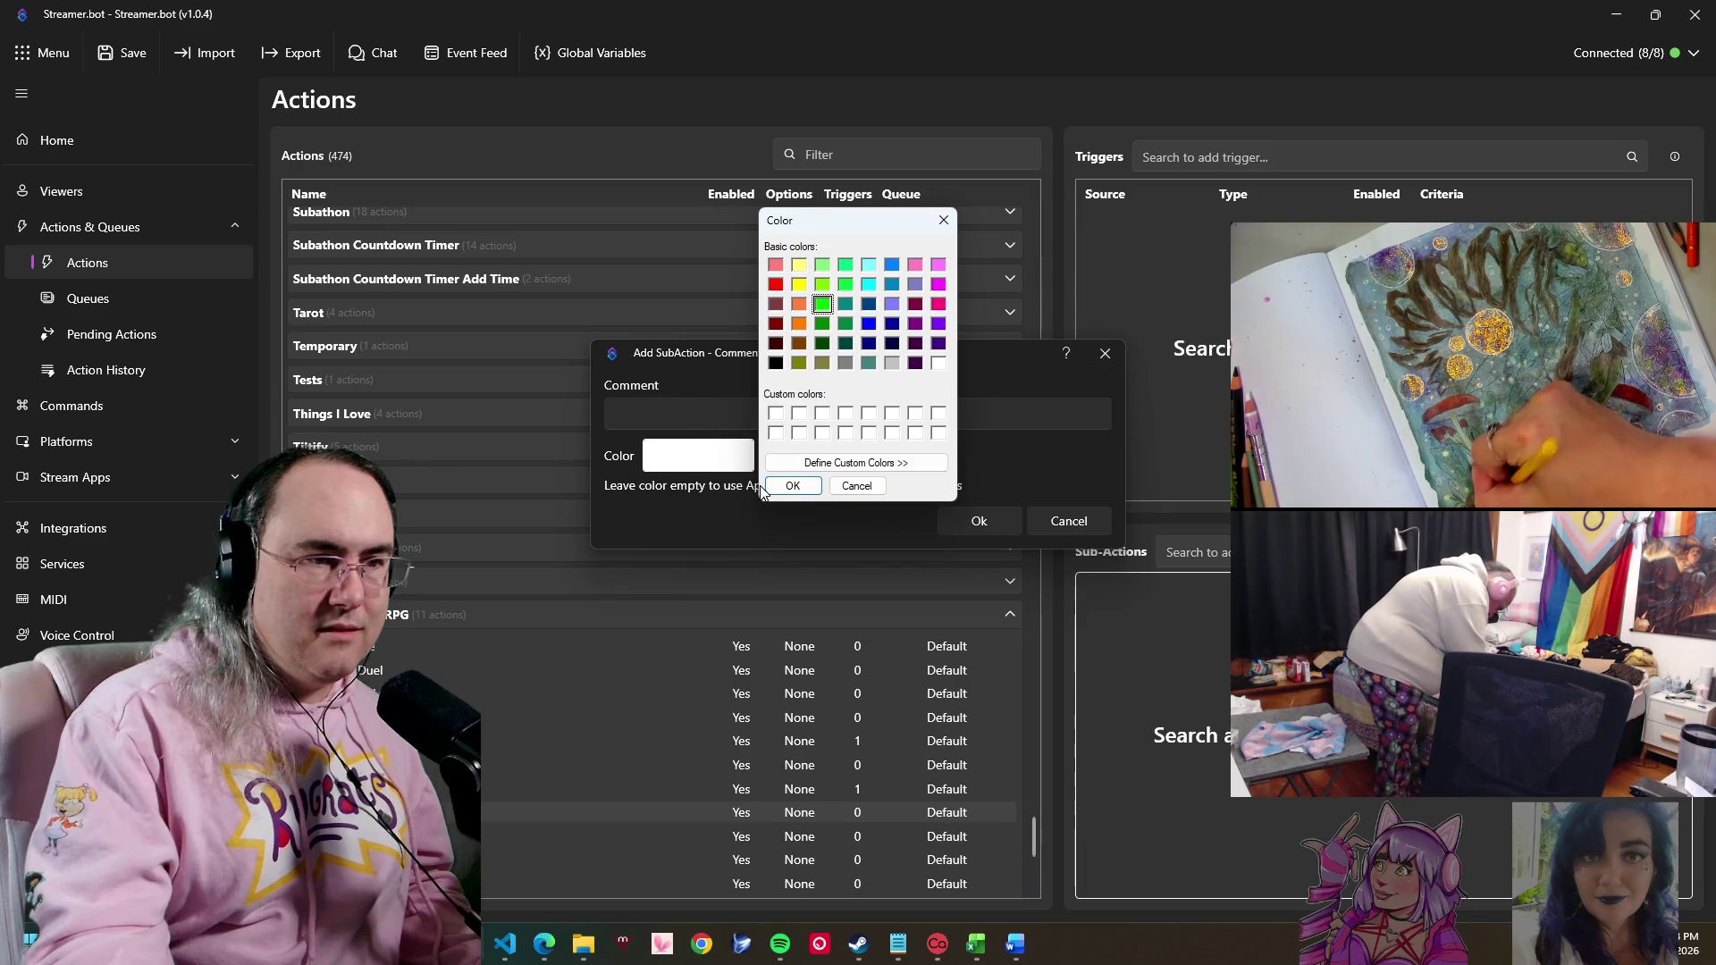
pyautogui.click(793, 485)
pyautogui.click(731, 416)
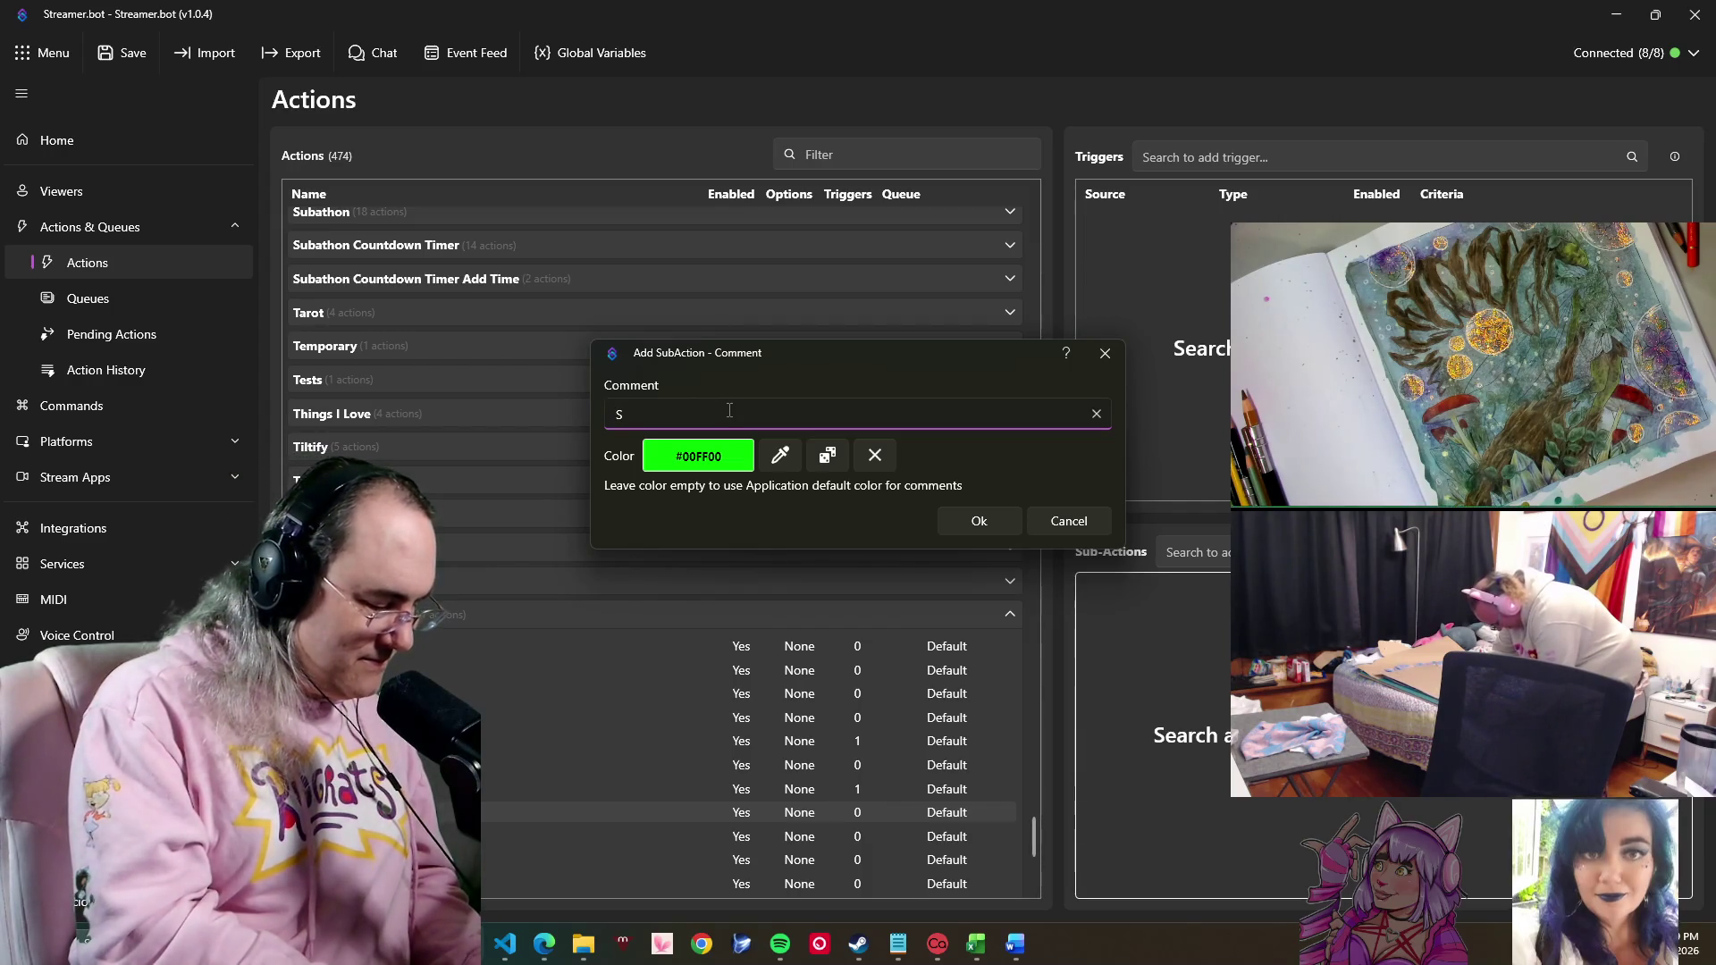
pyautogui.write('Send')
pyautogui.press('BackSpace')
pyautogui.press('BackSpace')
pyautogui.press('BackSpace')
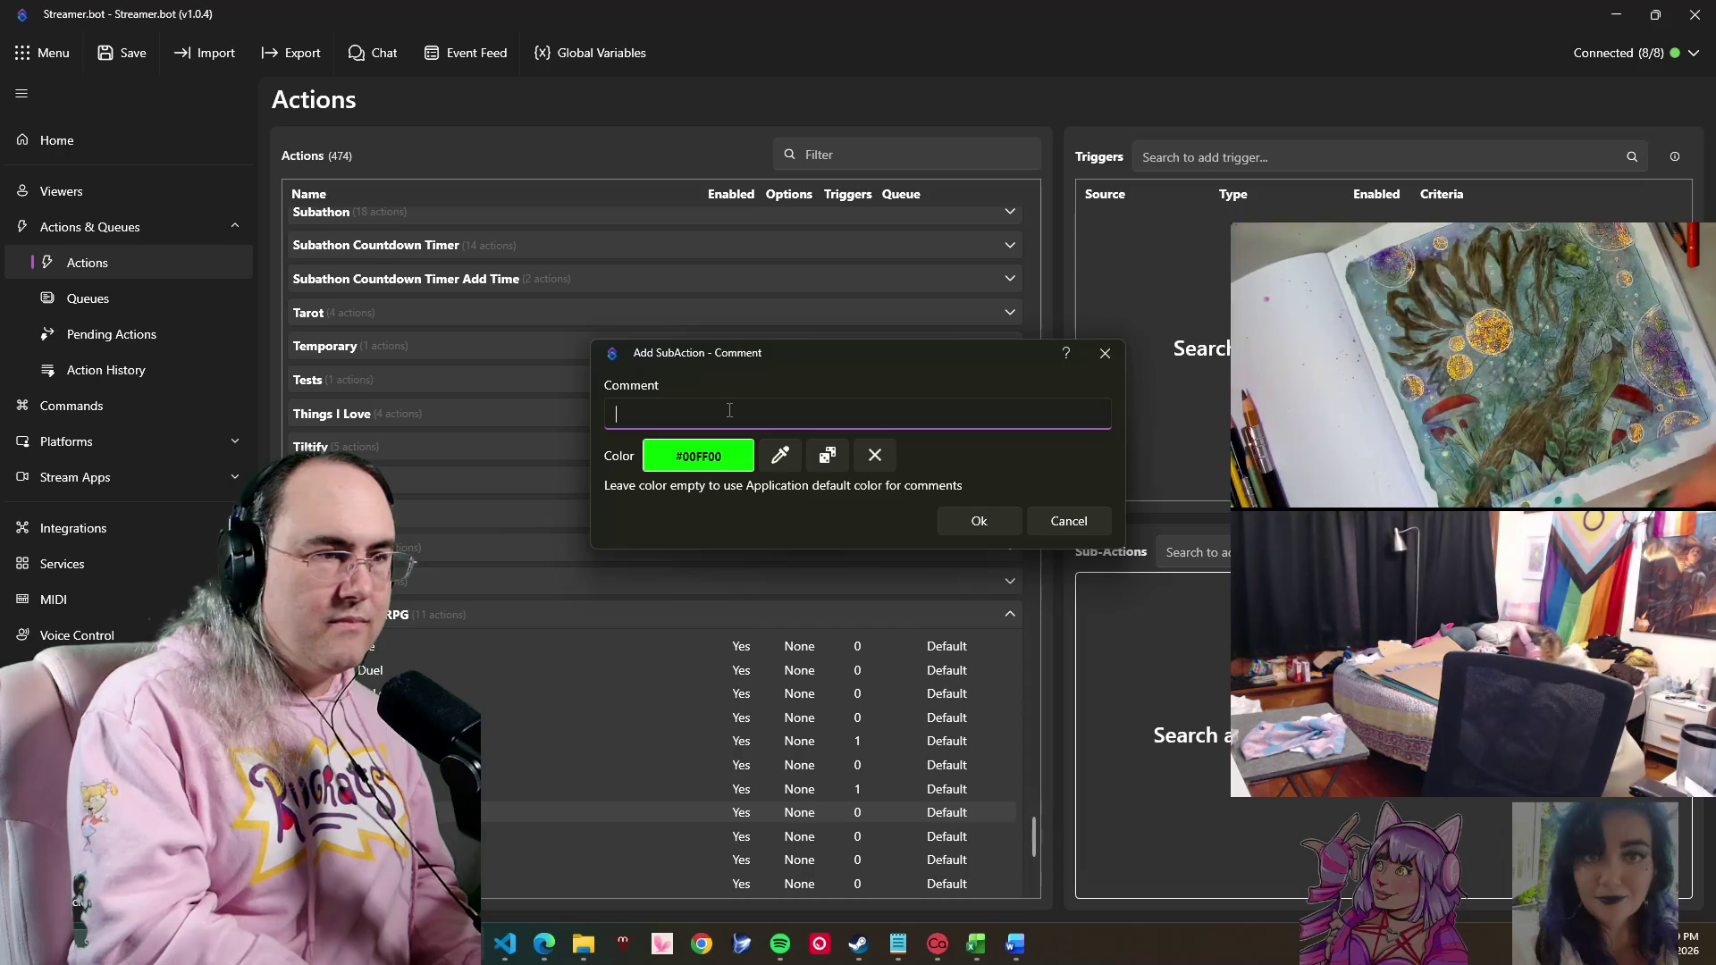
pyautogui.write('Ra')
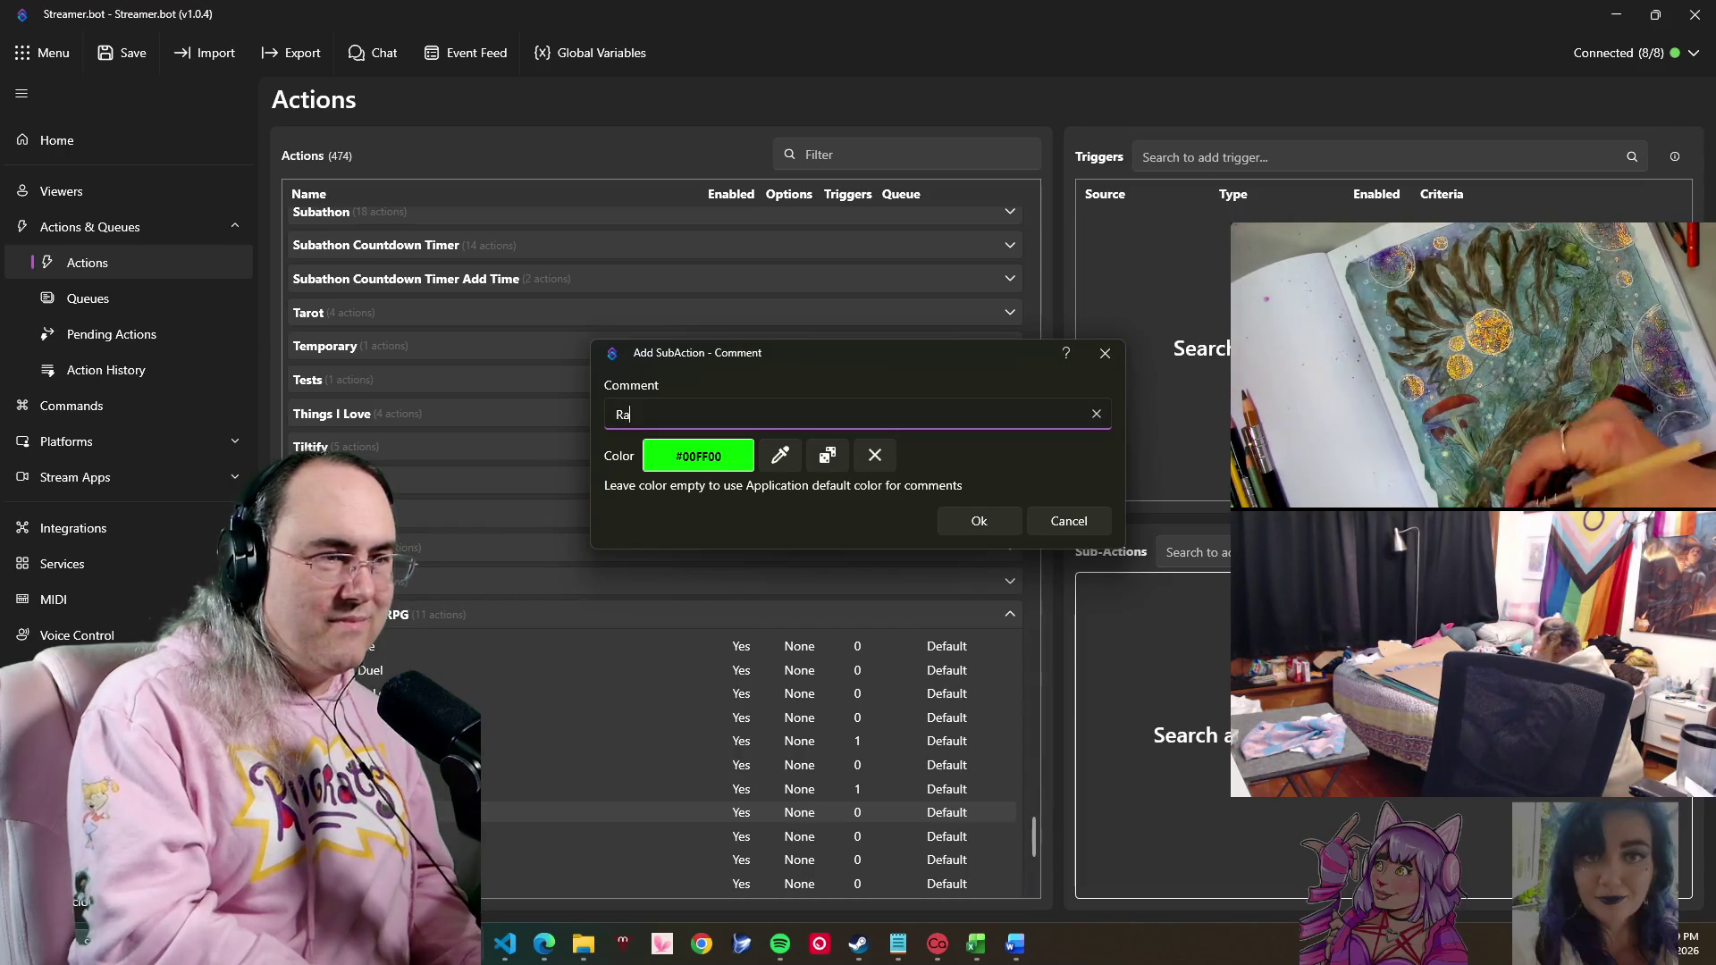
pyautogui.write('ndom')
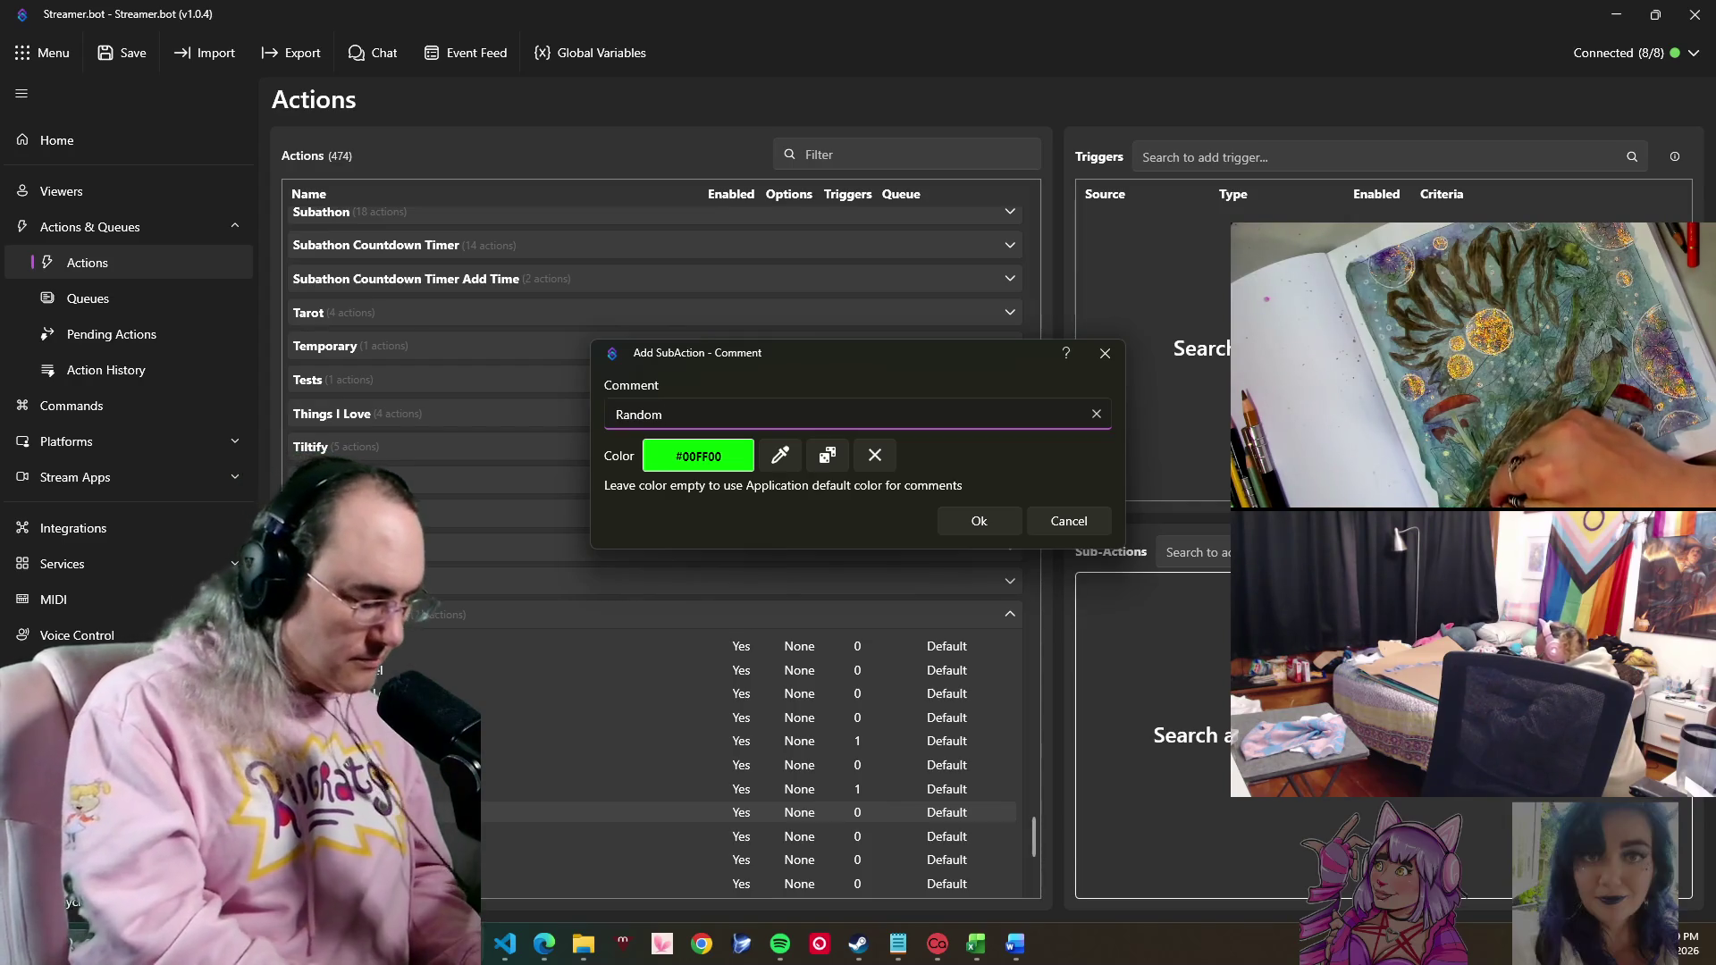
pyautogui.write(' Chan')
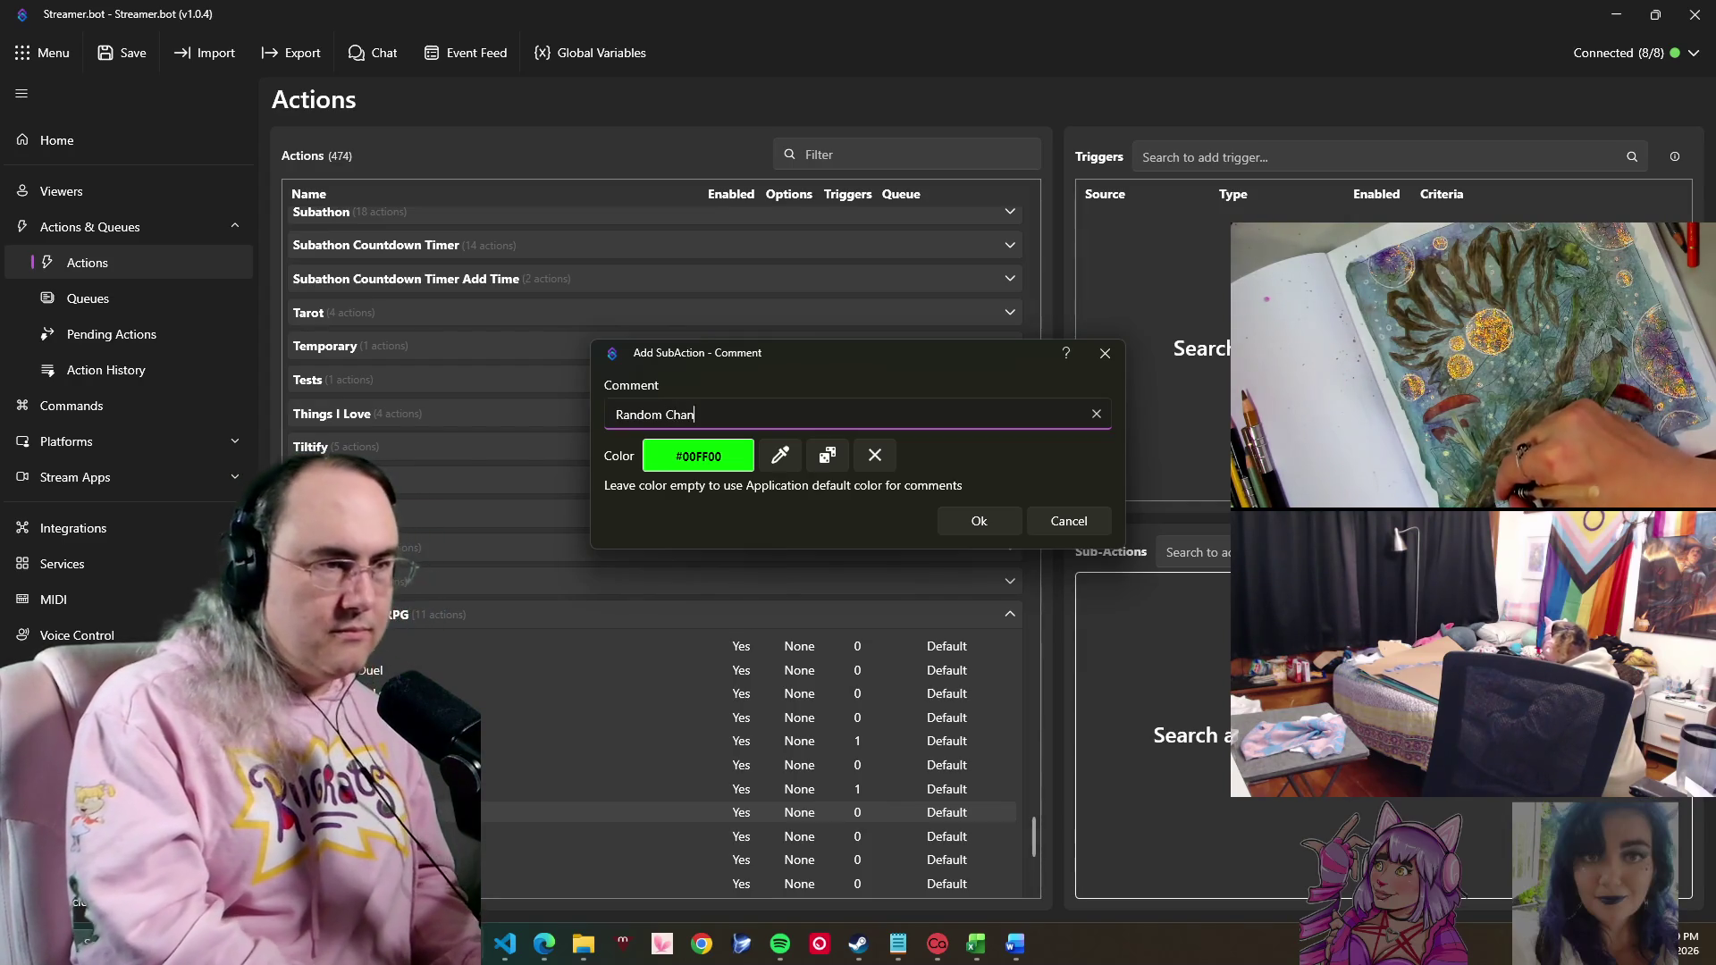
pyautogui.write('g')
pyautogui.write('e o')
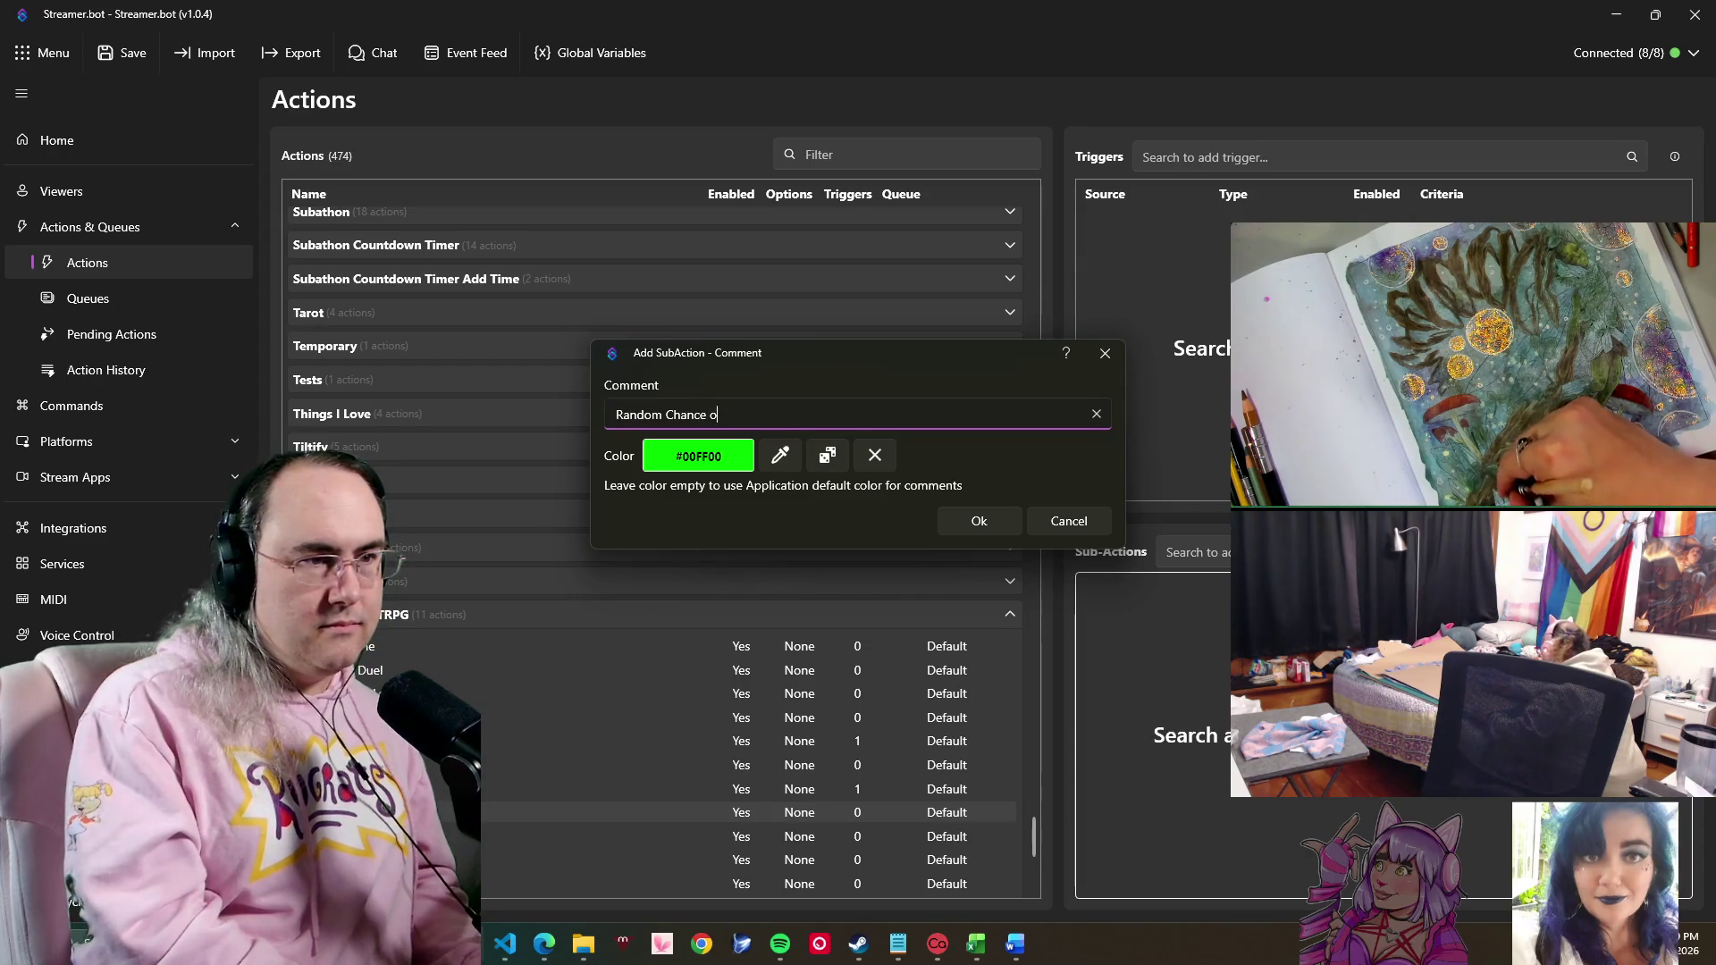
pyautogui.write('f Encoun')
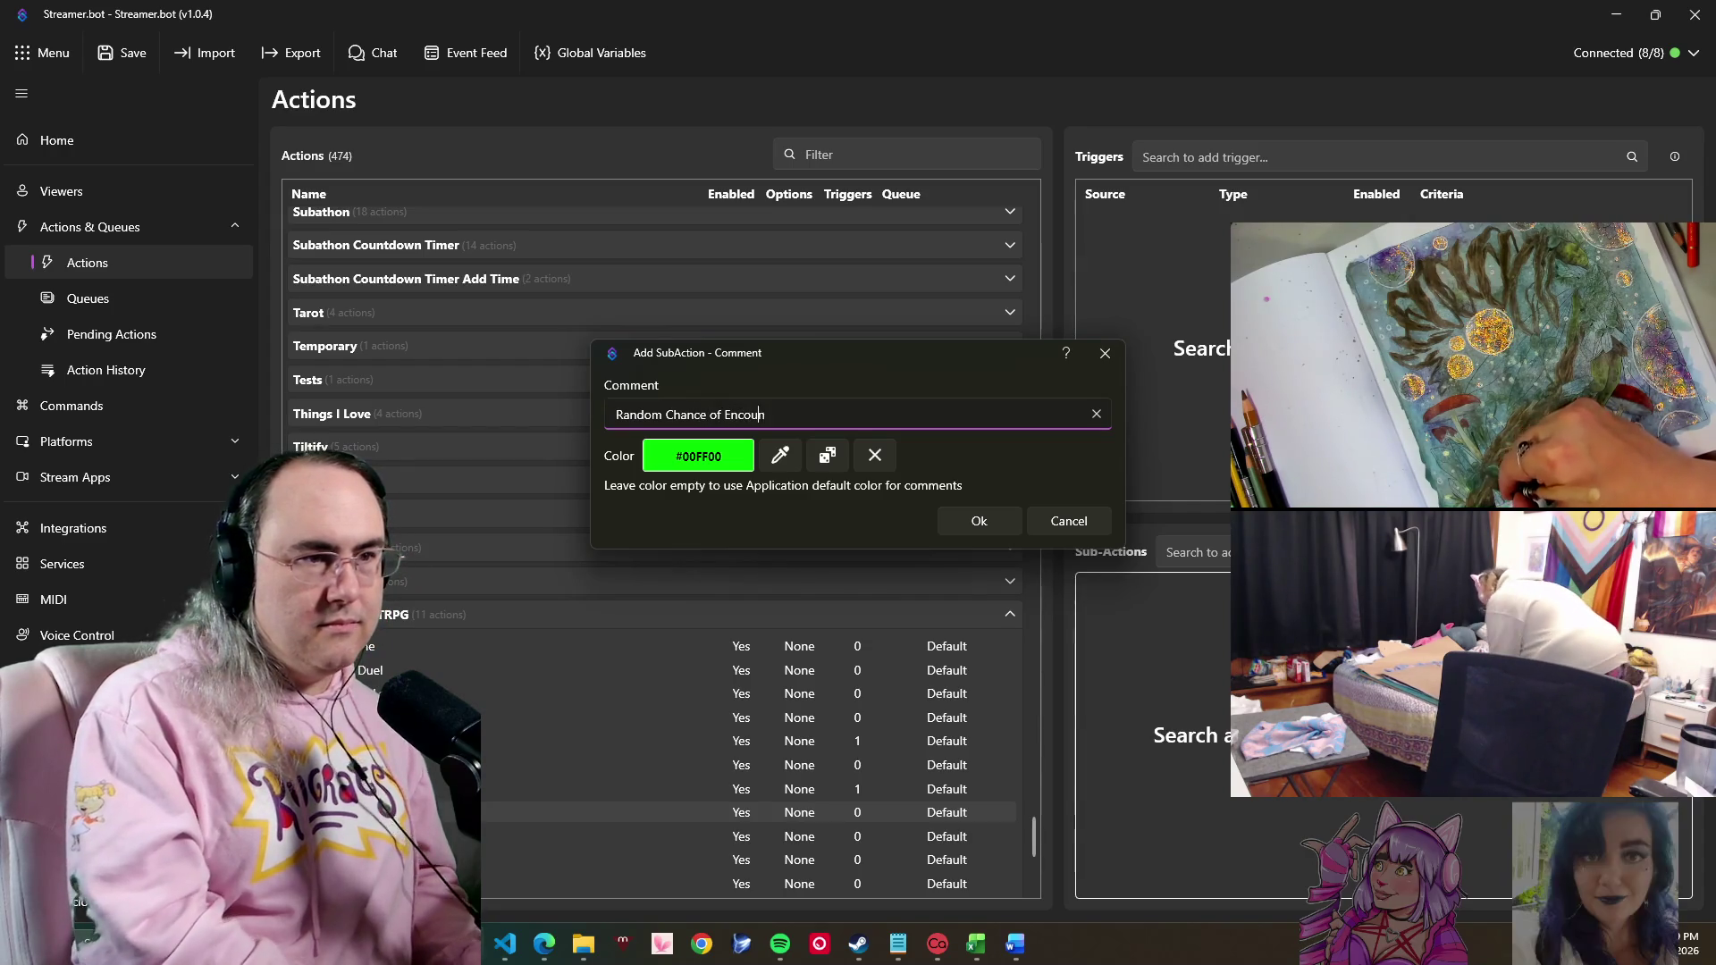
pyautogui.write('ter, E')
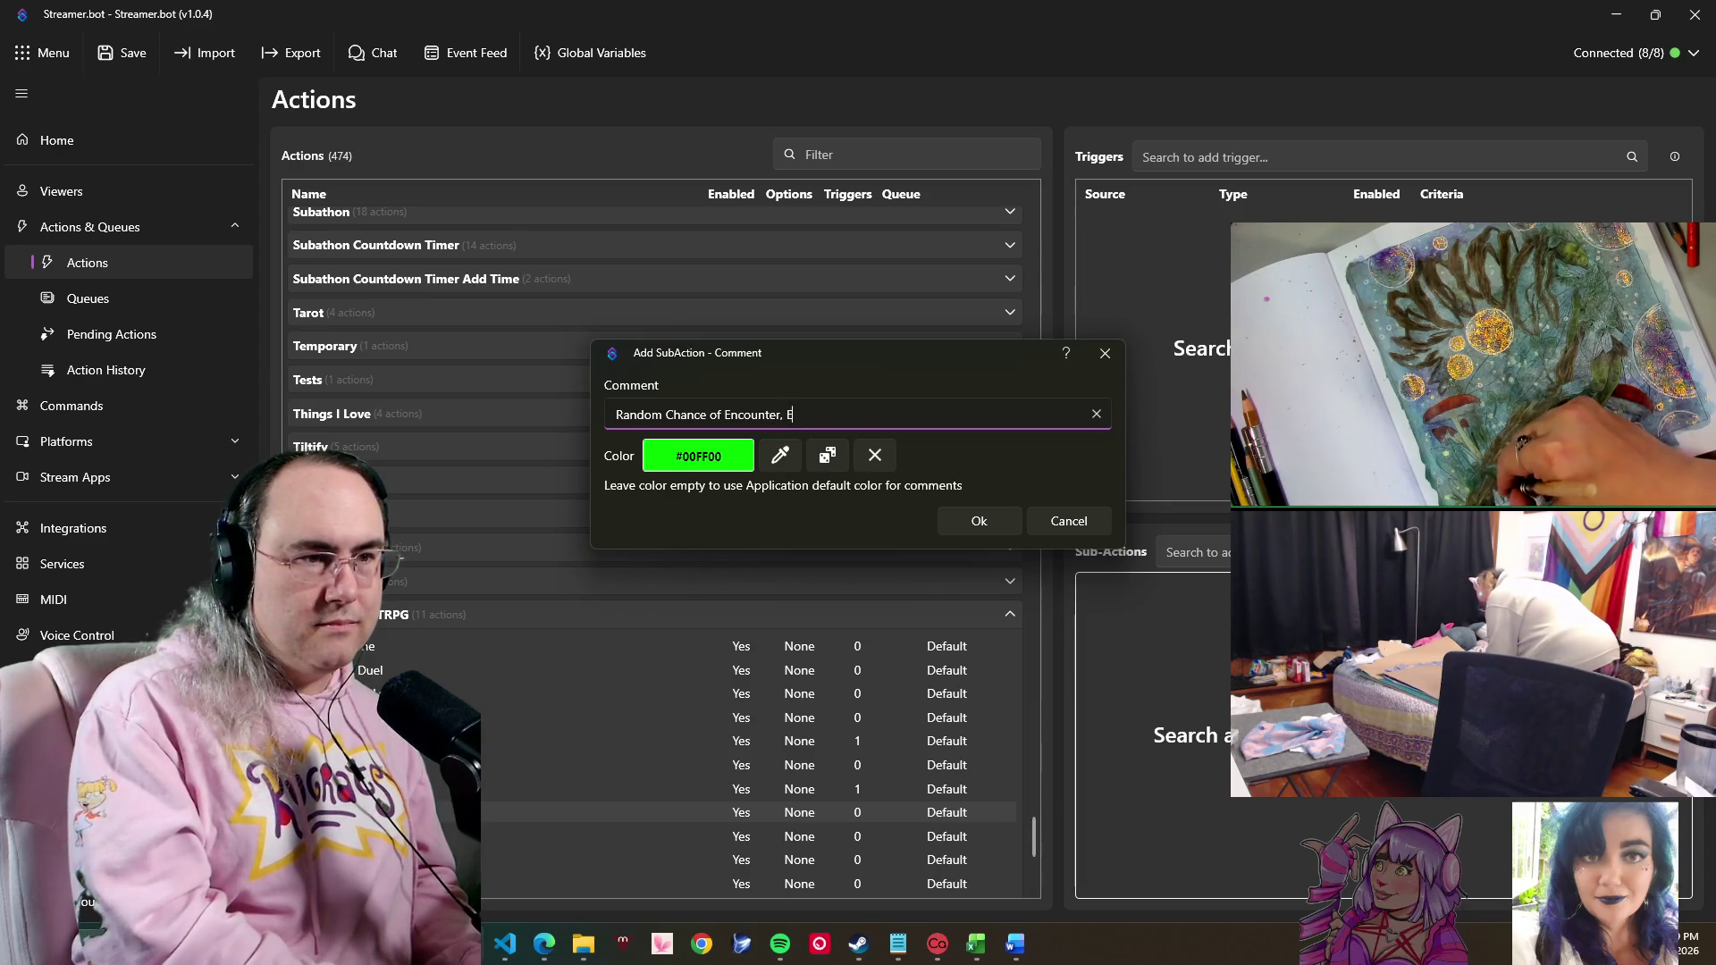
pyautogui.write('and')
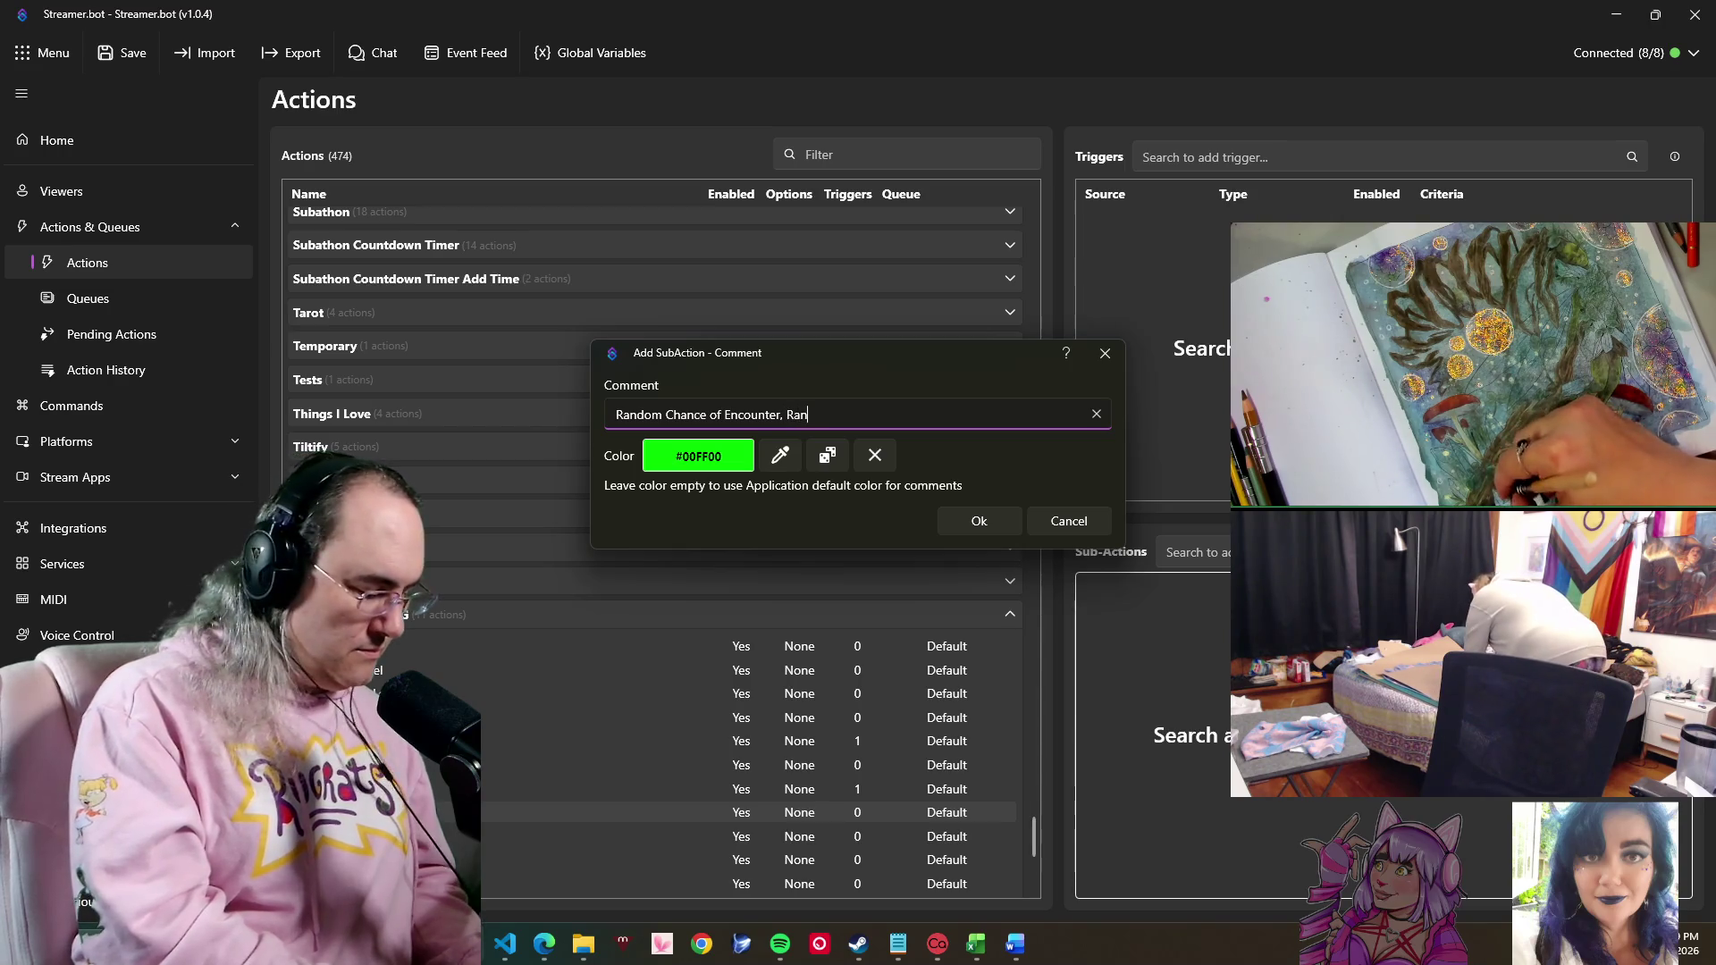
pyautogui.write('om S')
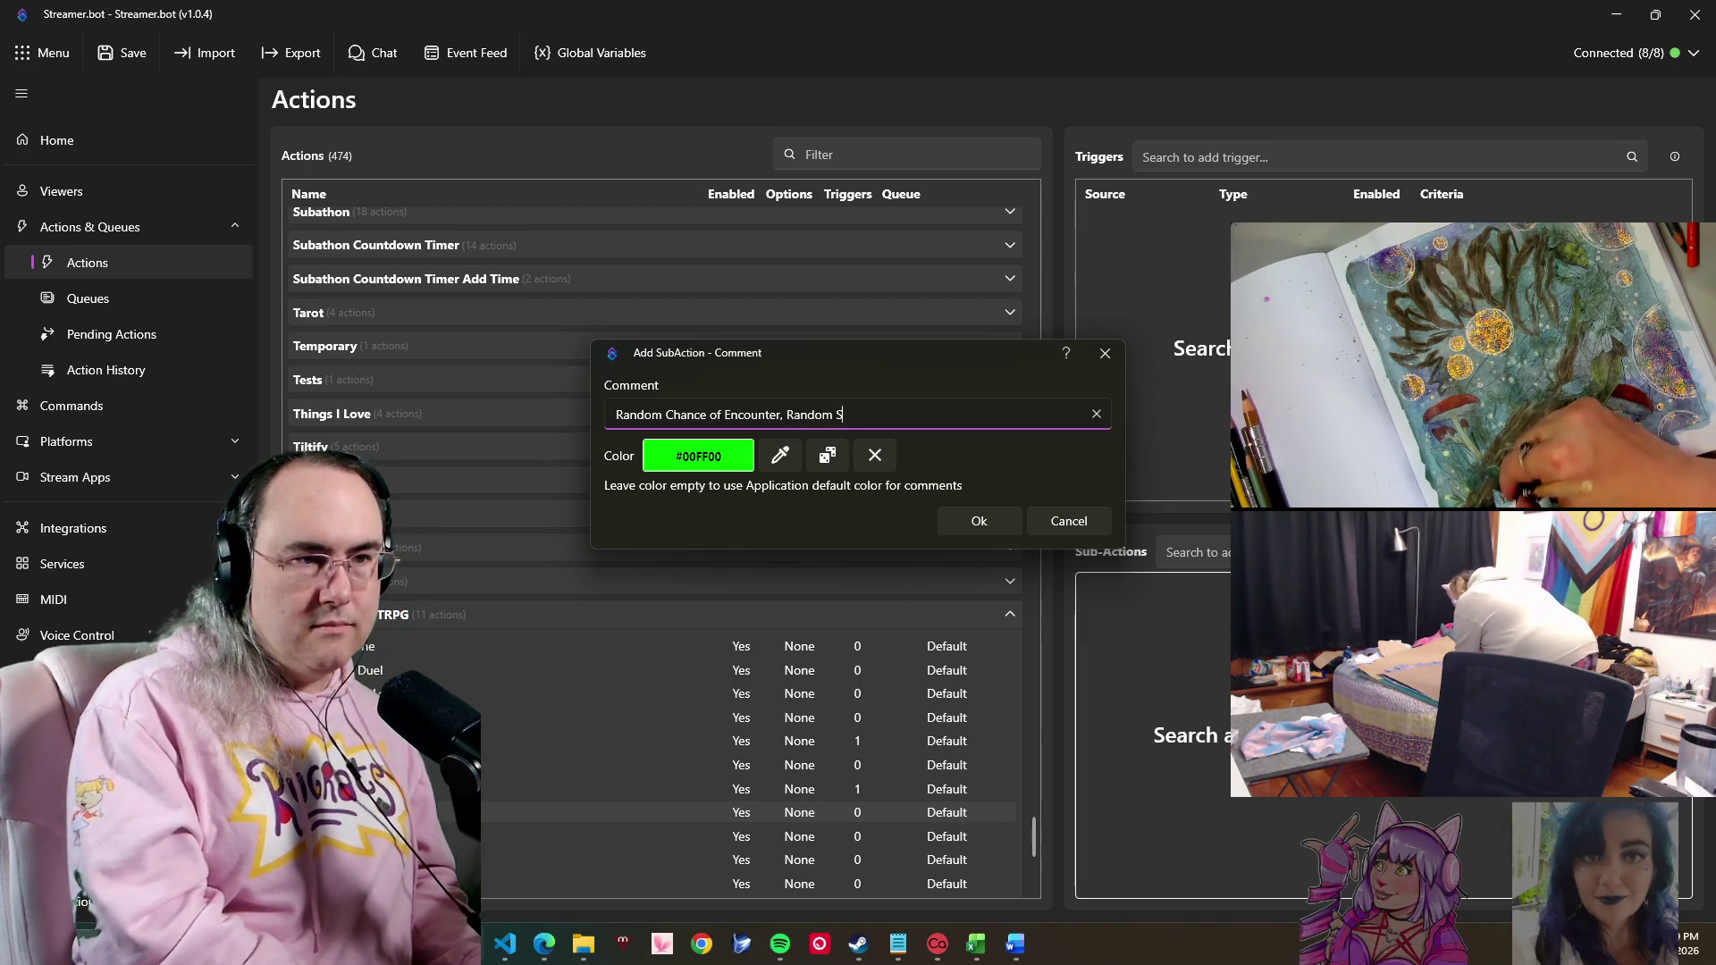
pyautogui.write('electi')
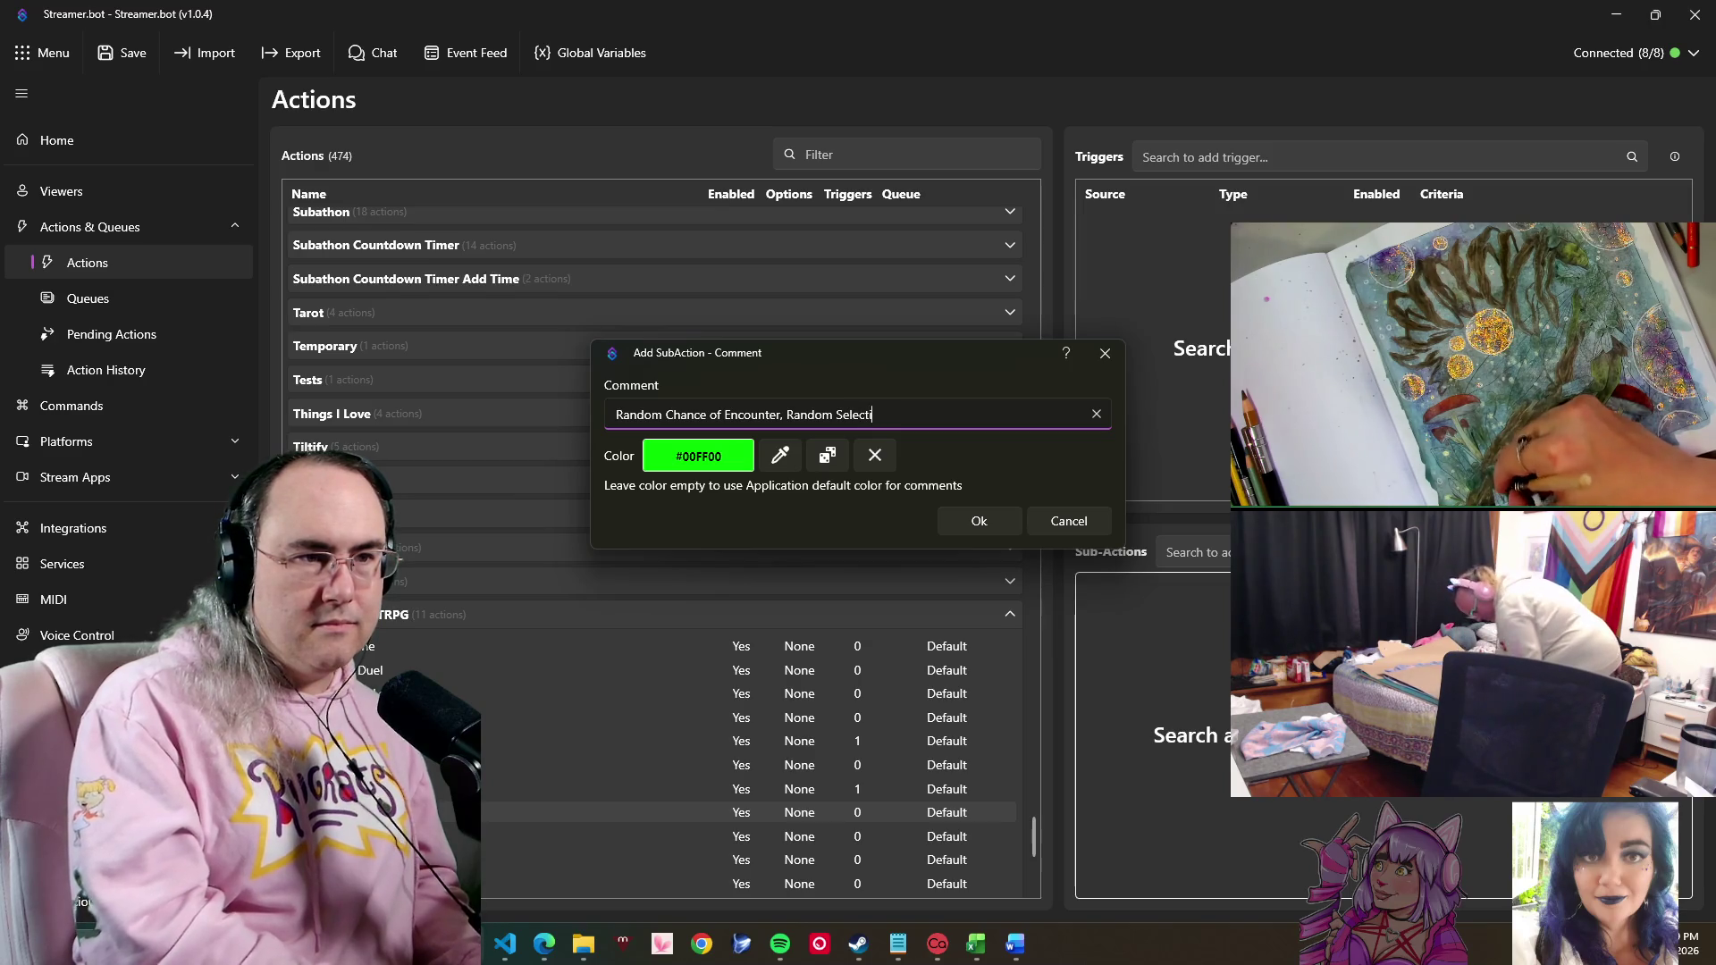
pyautogui.write('on of dis')
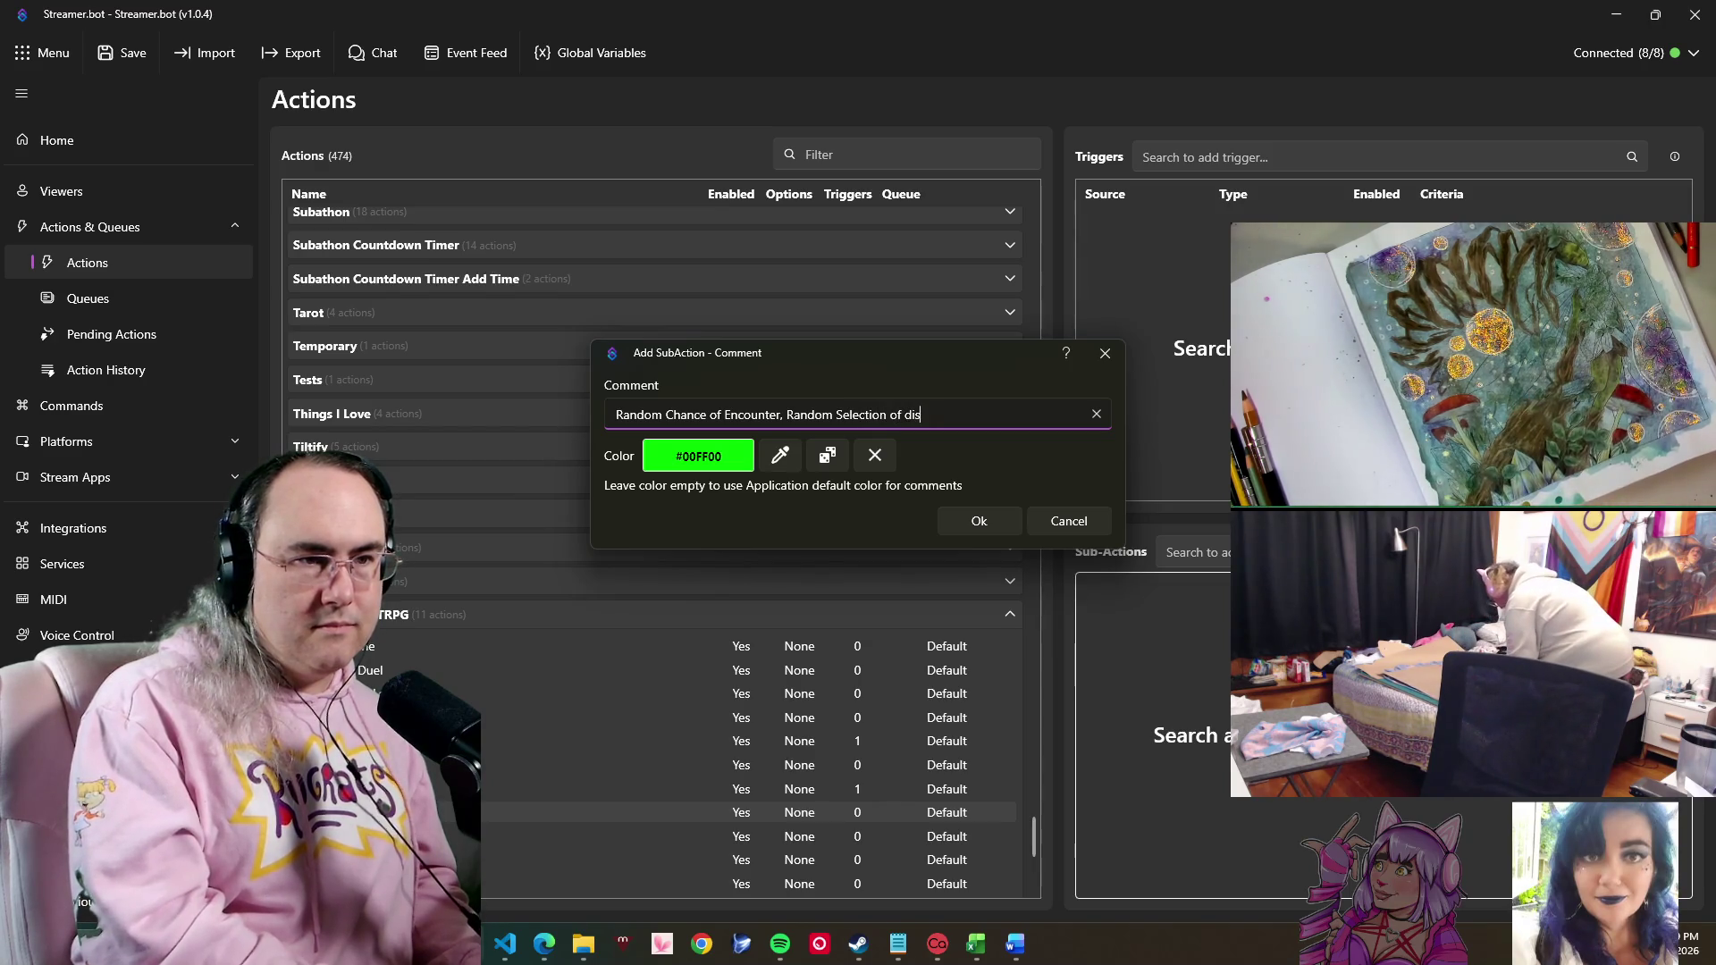
pyautogui.write('cov')
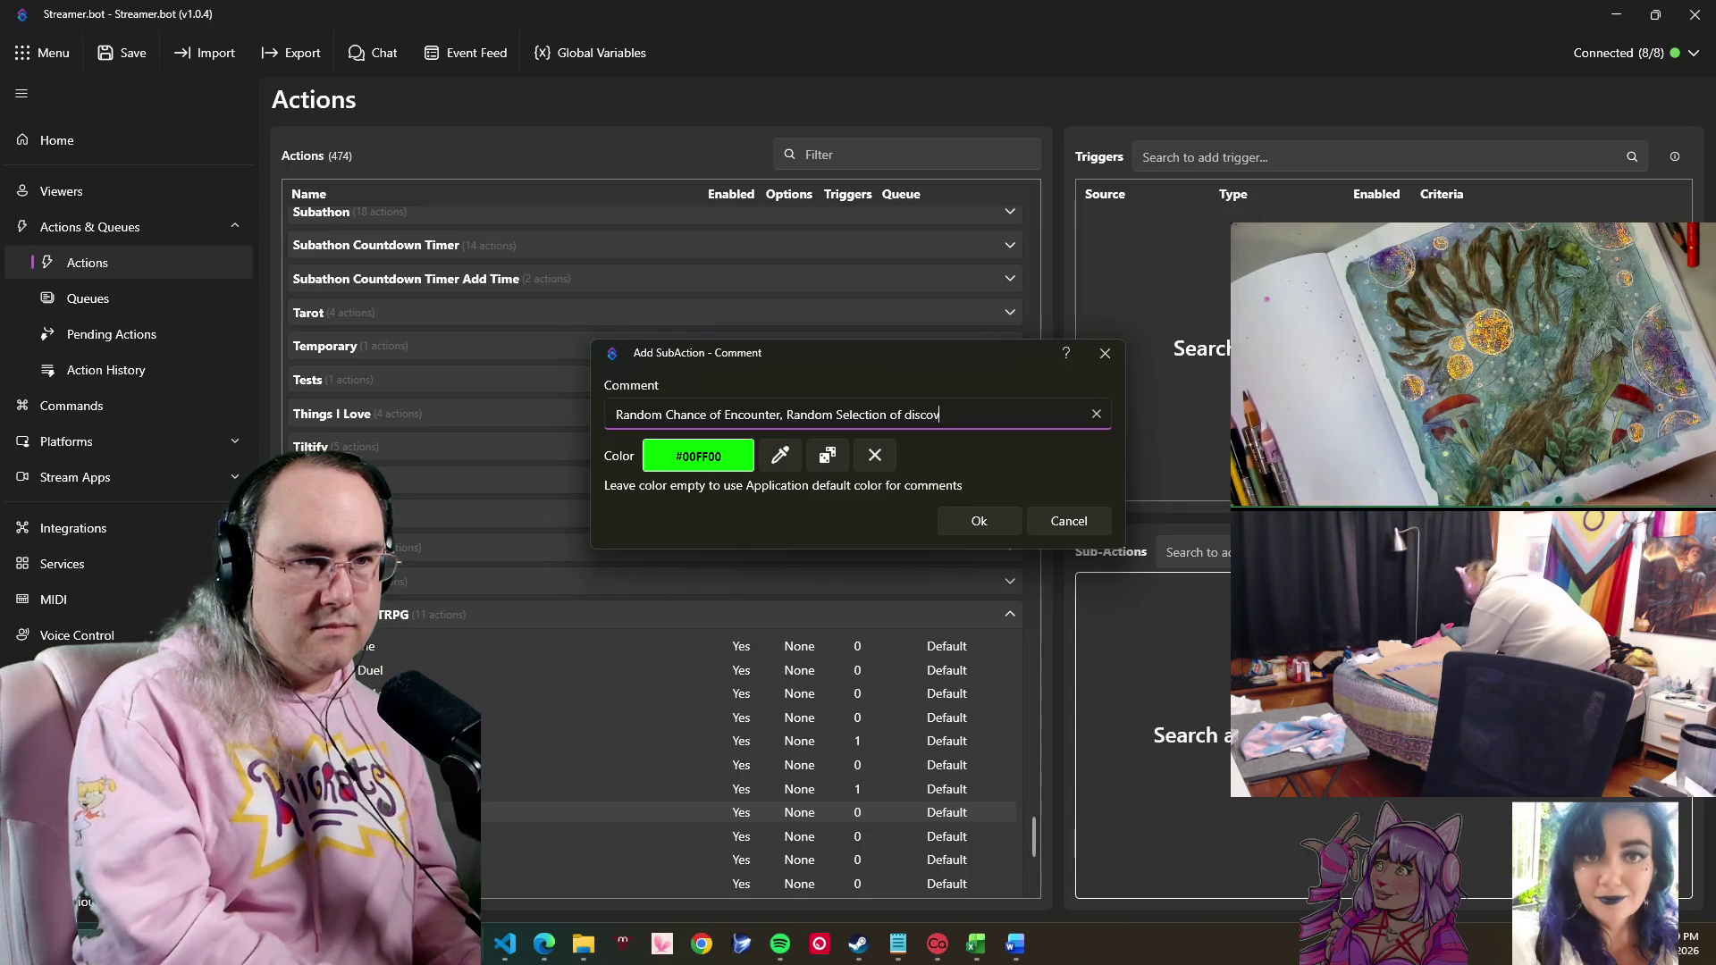
pyautogui.write('ery')
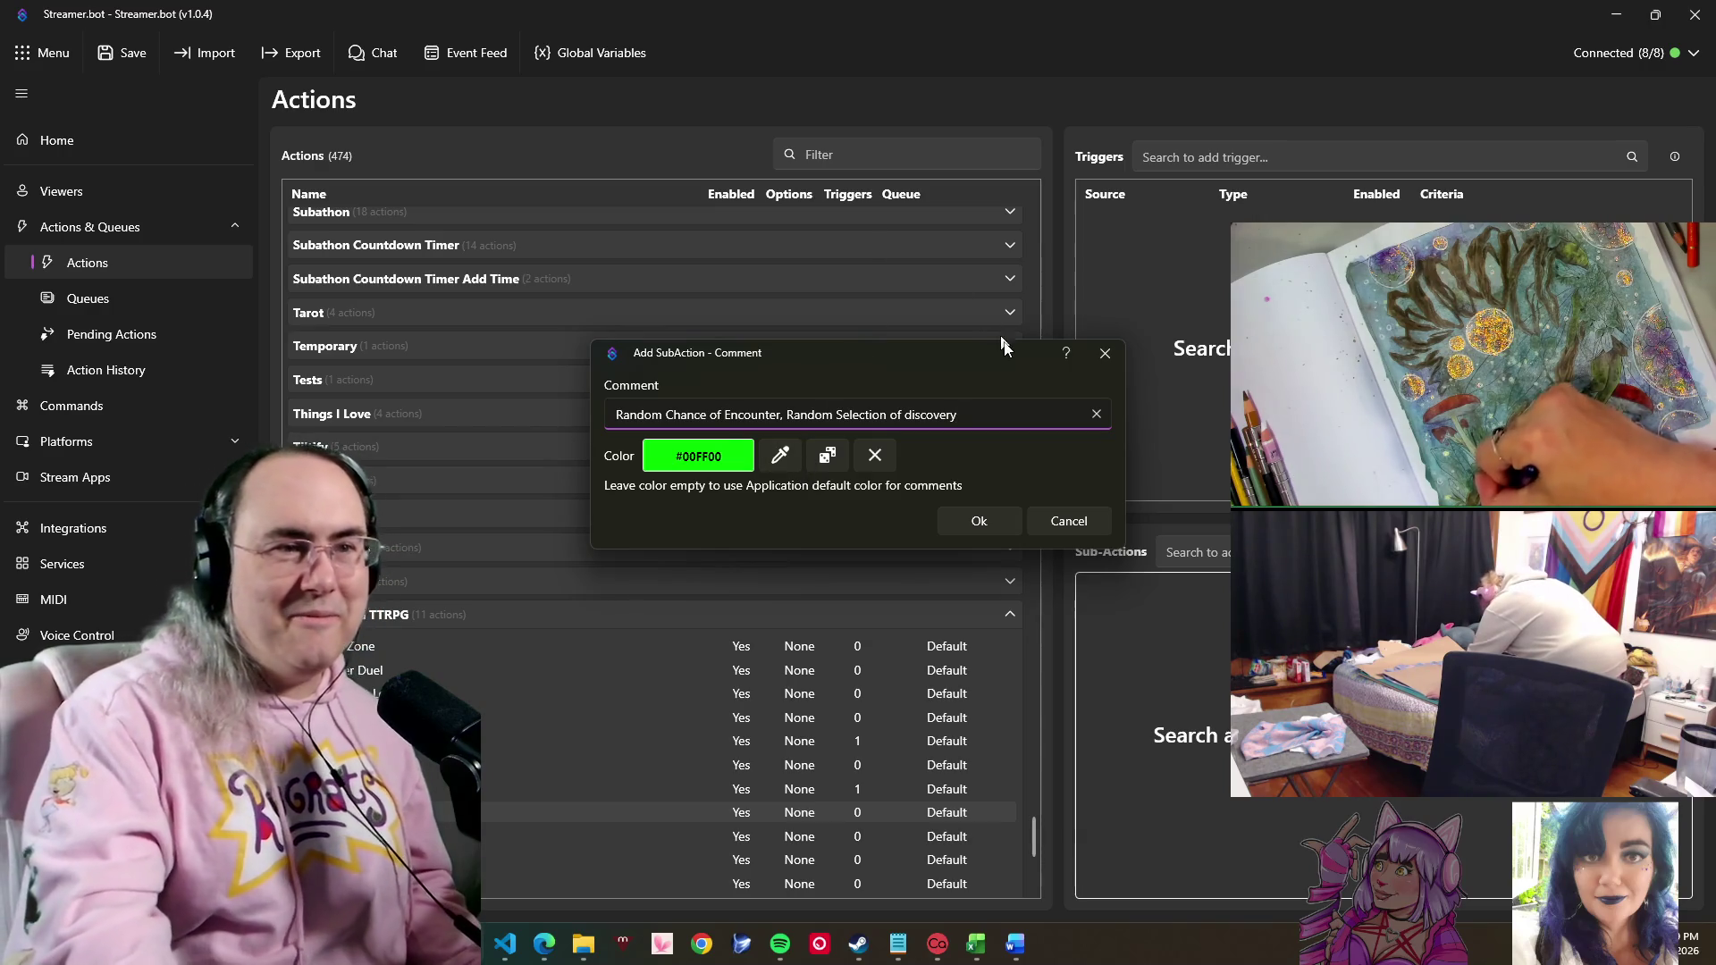
pyautogui.click(968, 523)
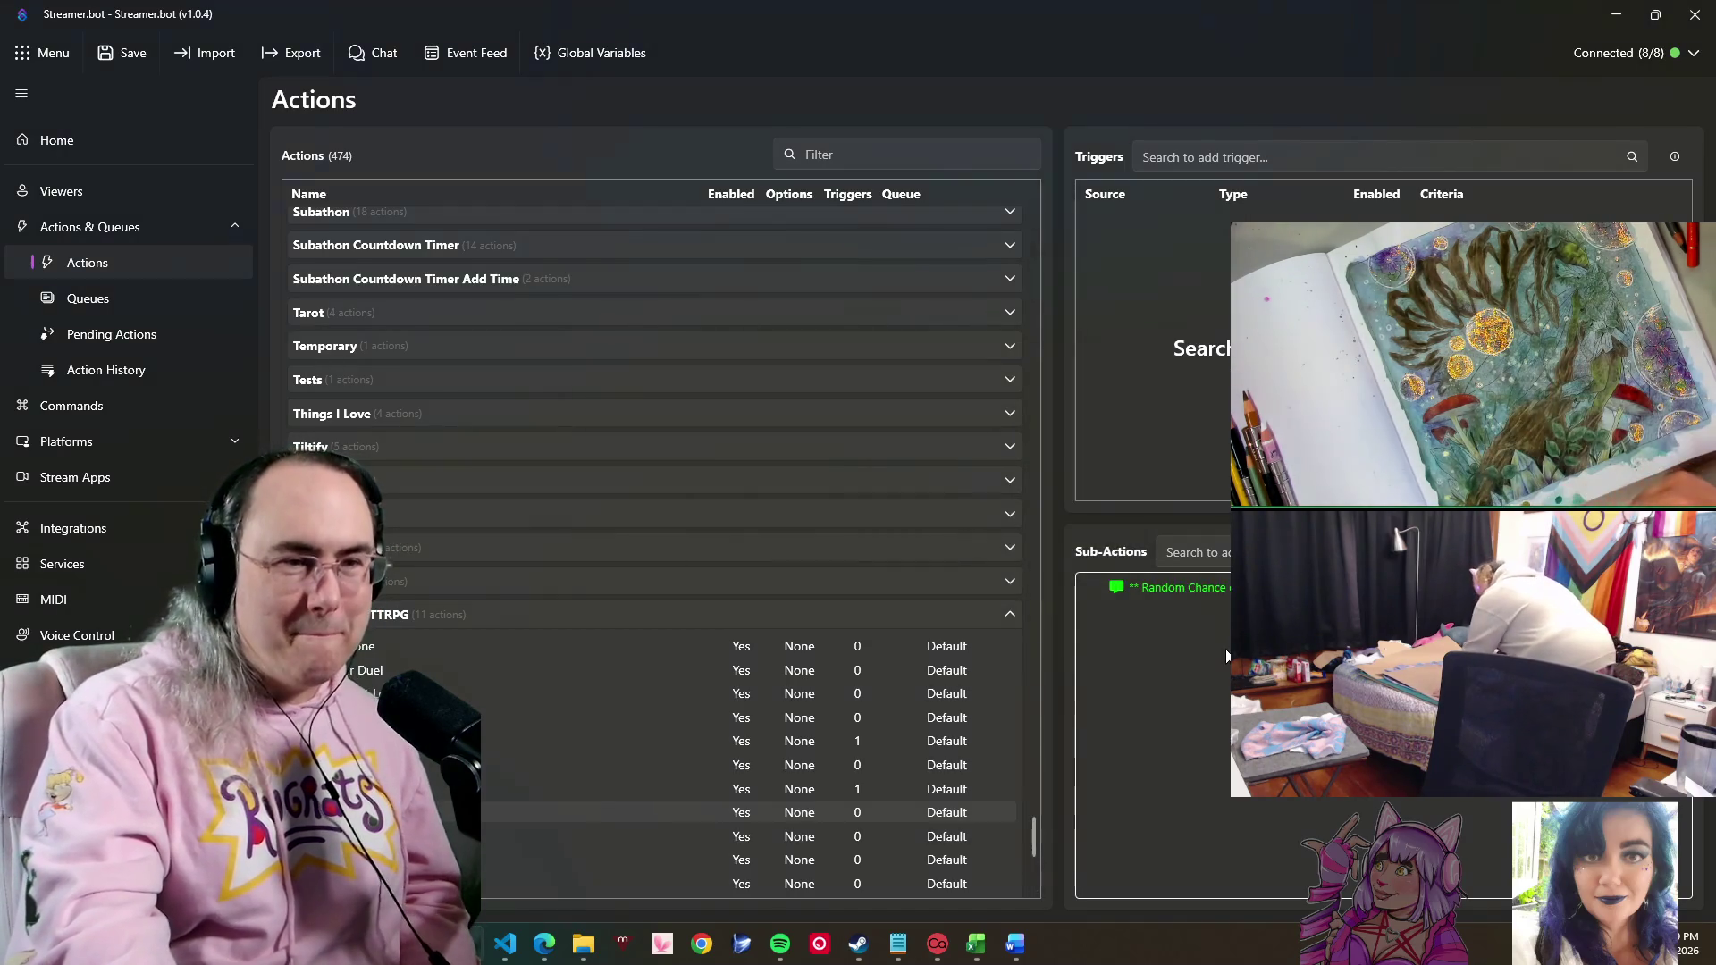
# - Add an Execute C# Code sub-action to Search Zone, bringing up its template editor
pyautogui.rightClick(1162, 674)
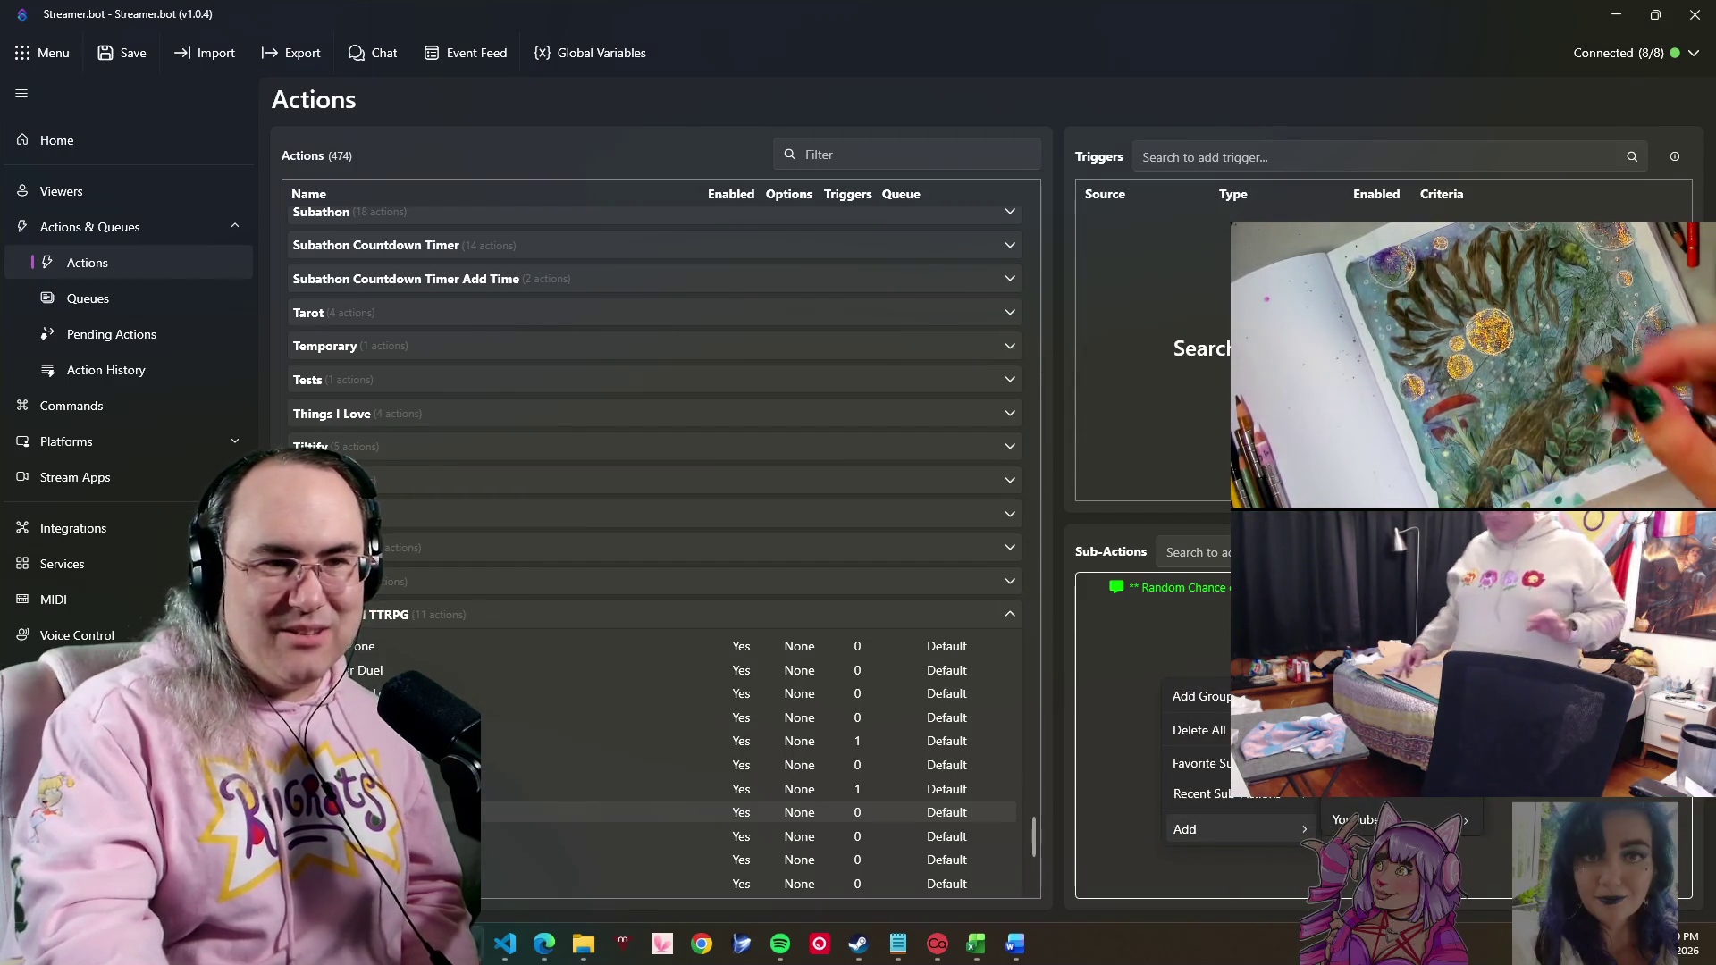
pyautogui.moveTo(1185, 828)
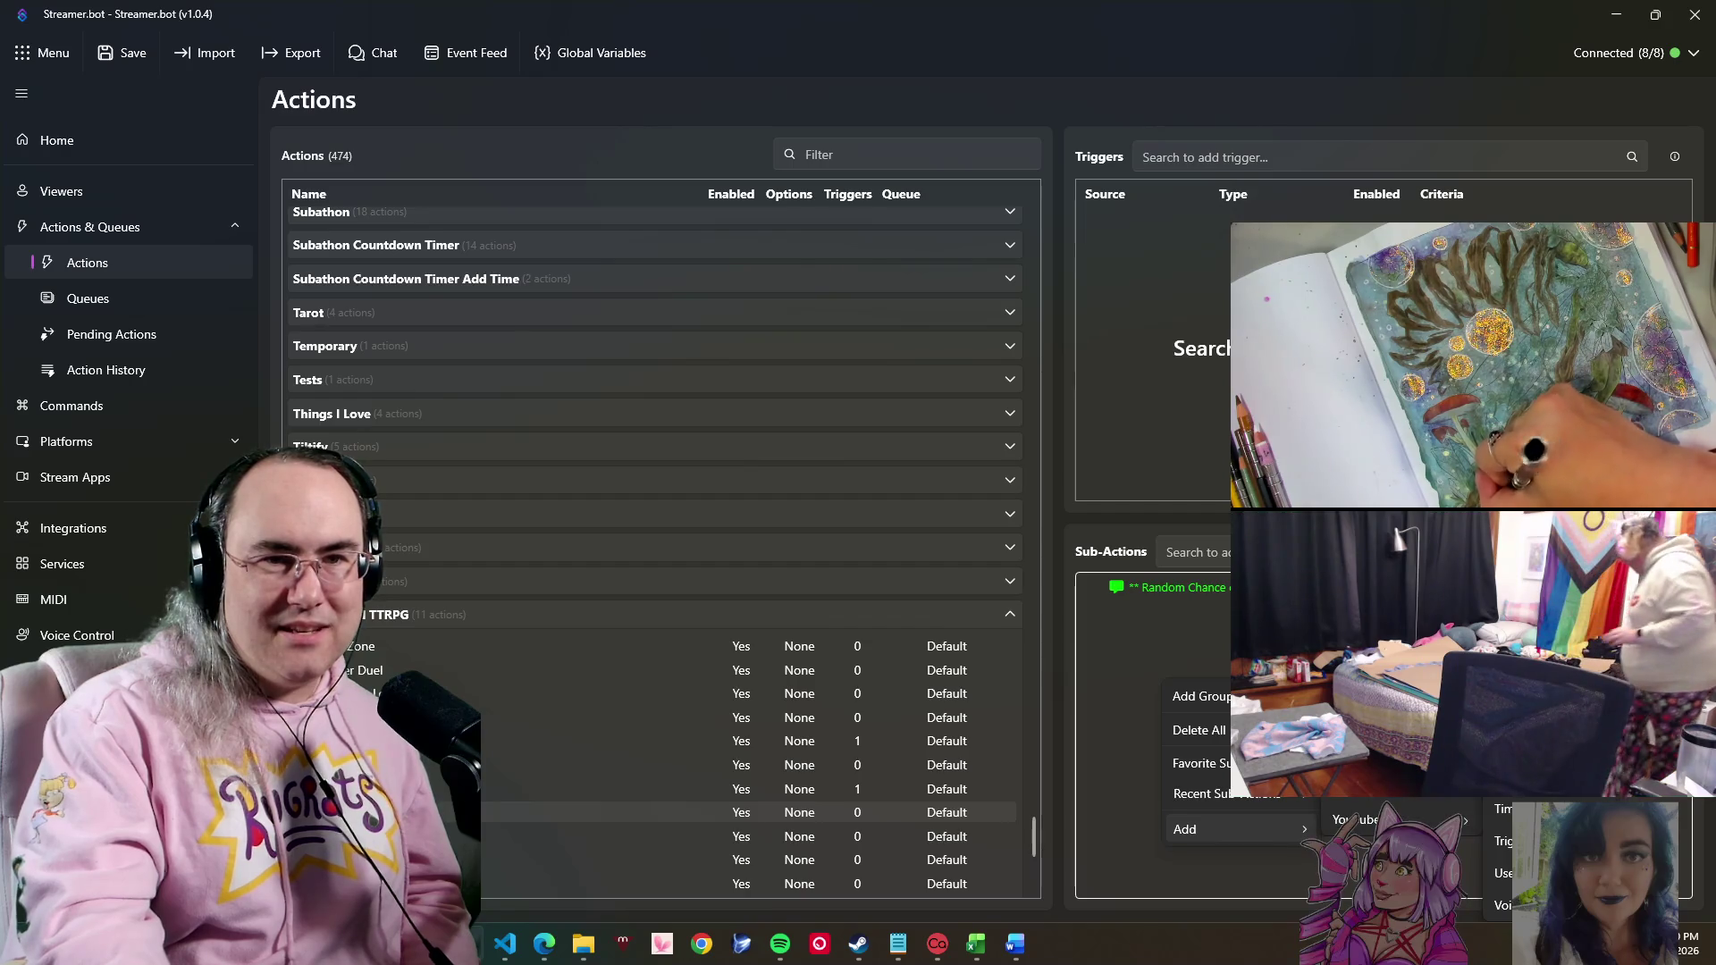
pyautogui.click(1541, 778)
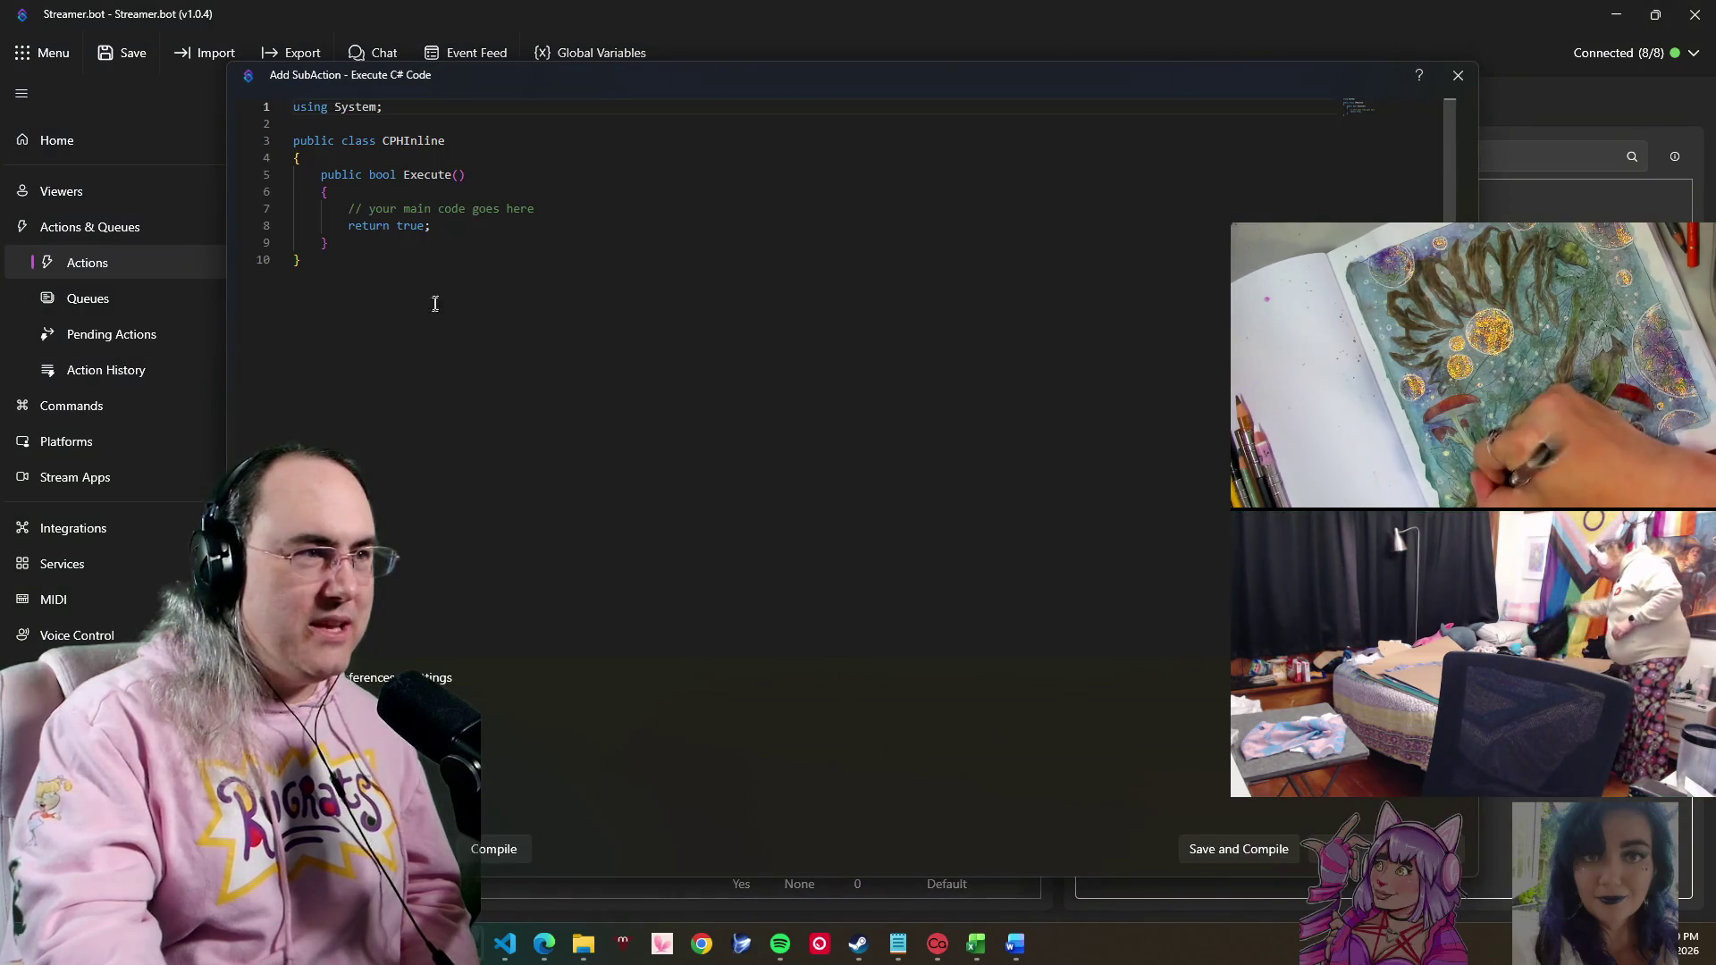
# - Comment the outline: Random Int, Something Found t/f, Encounter or Object, Special or Regular, object table roll
pyautogui.click(563, 207)
pyautogui.press('Return')
pyautogui.press('Return')
pyautogui.press('Return')
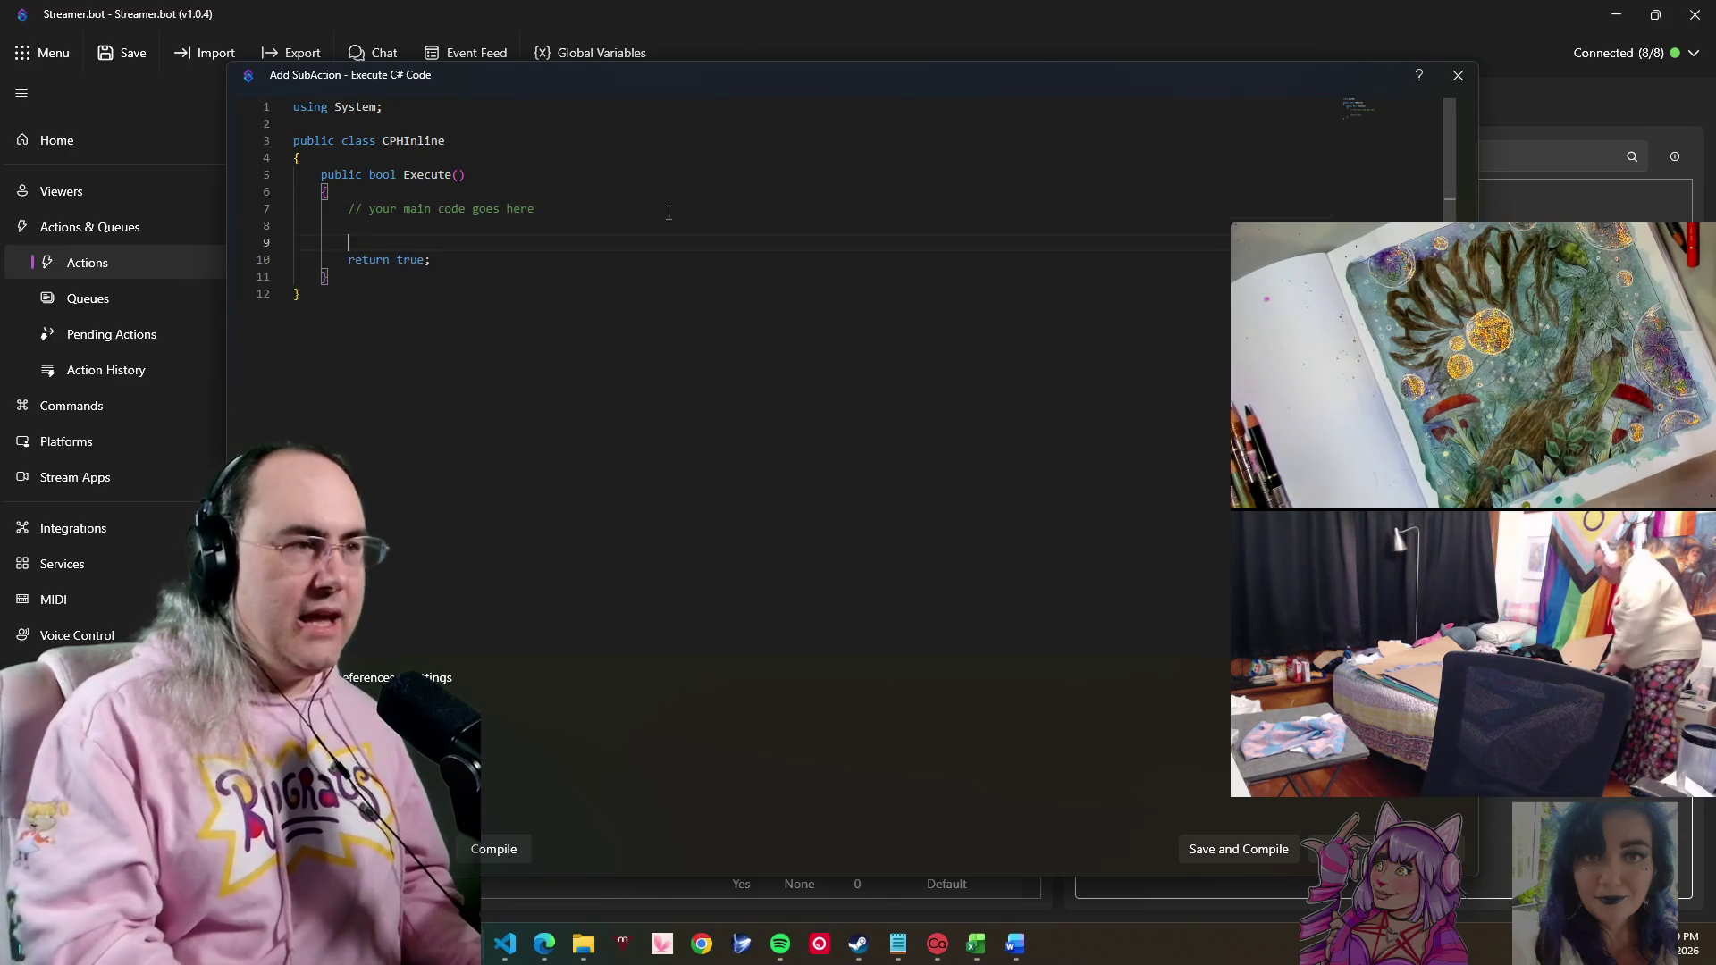
pyautogui.press('Up')
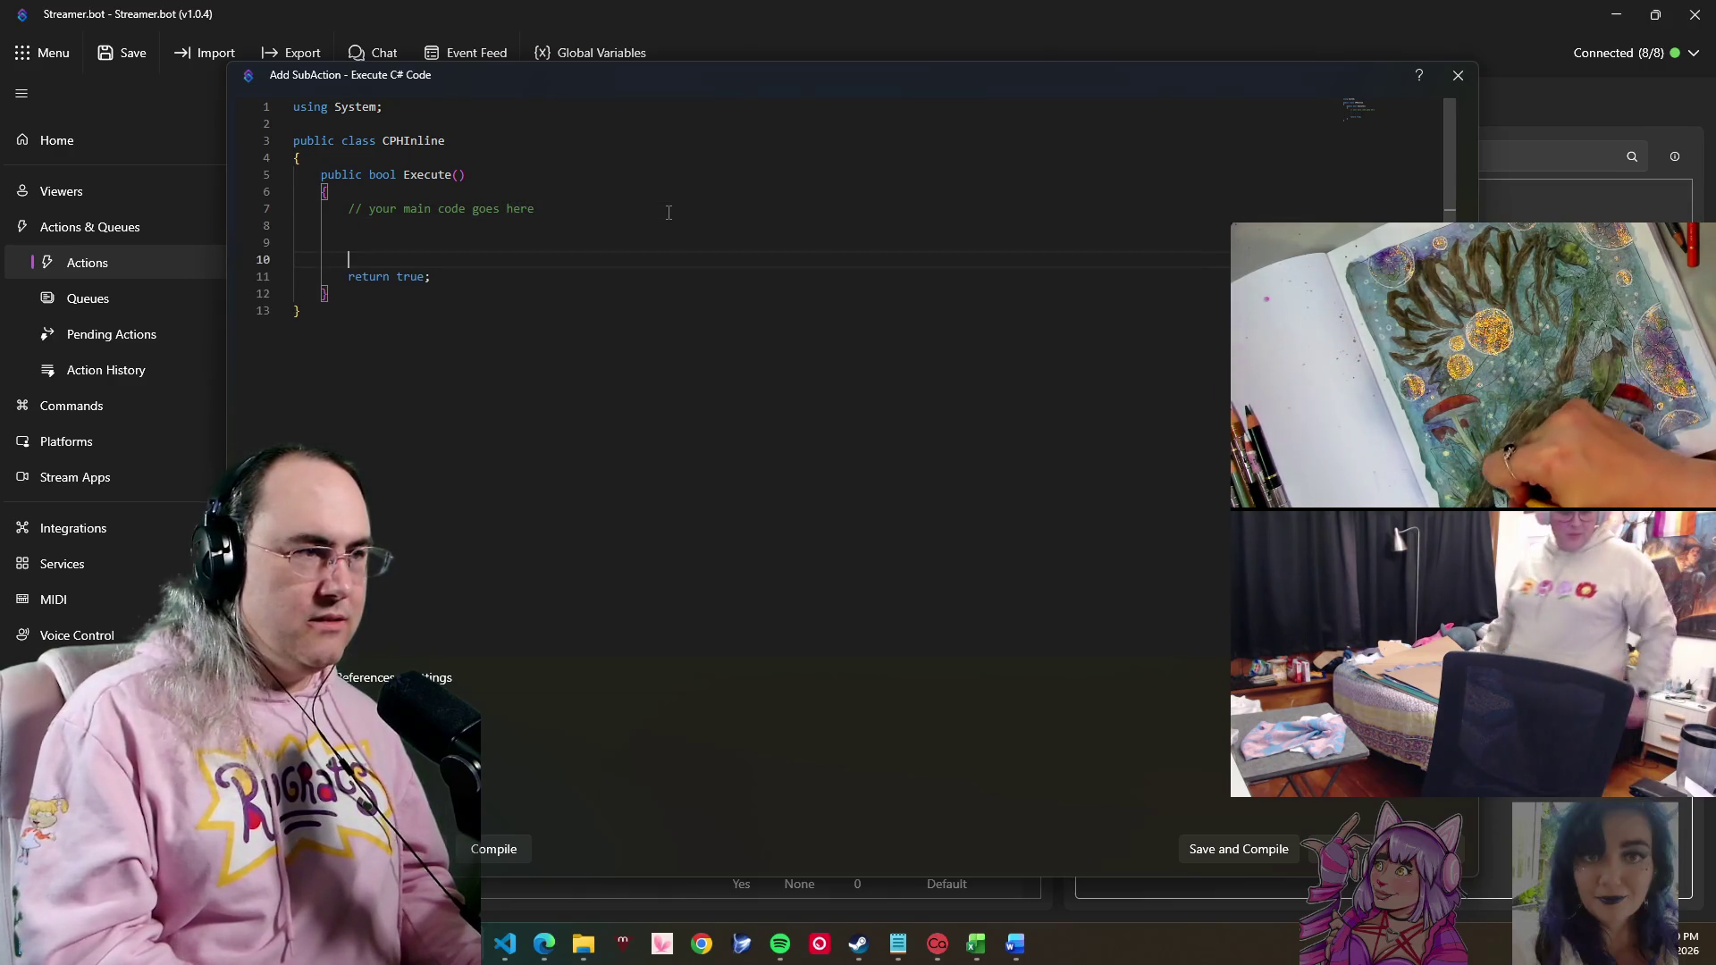
pyautogui.press('Tab')
pyautogui.press('Tab')
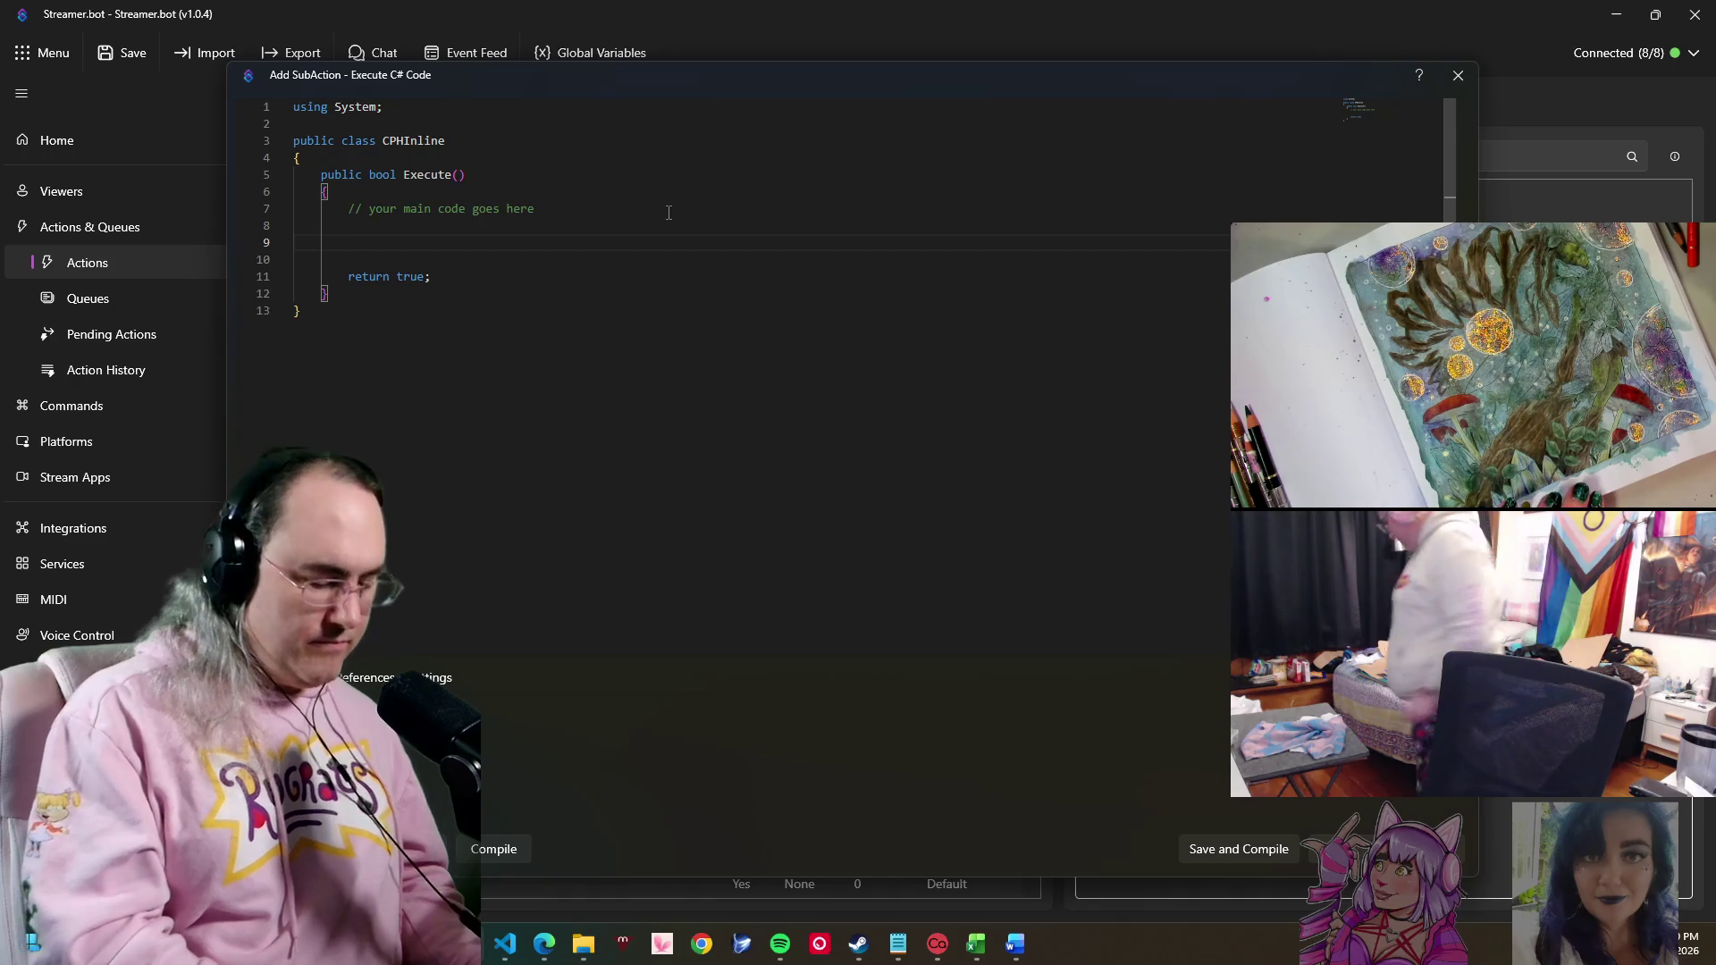
pyautogui.write('//R')
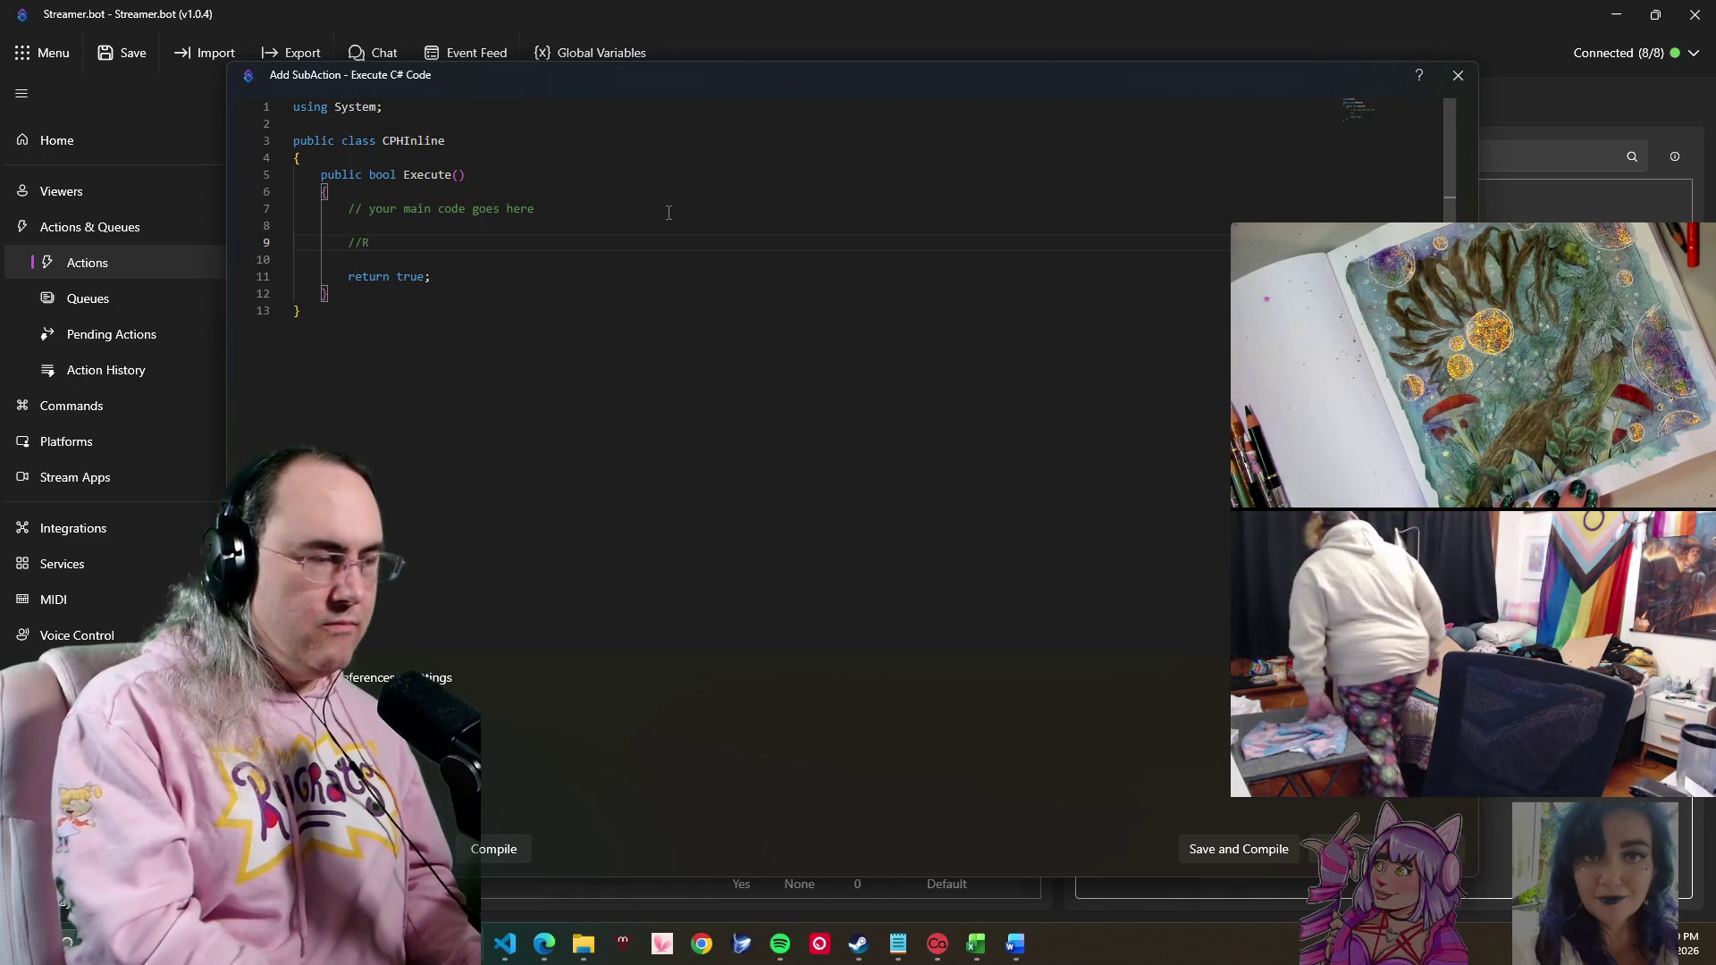
pyautogui.write('B')
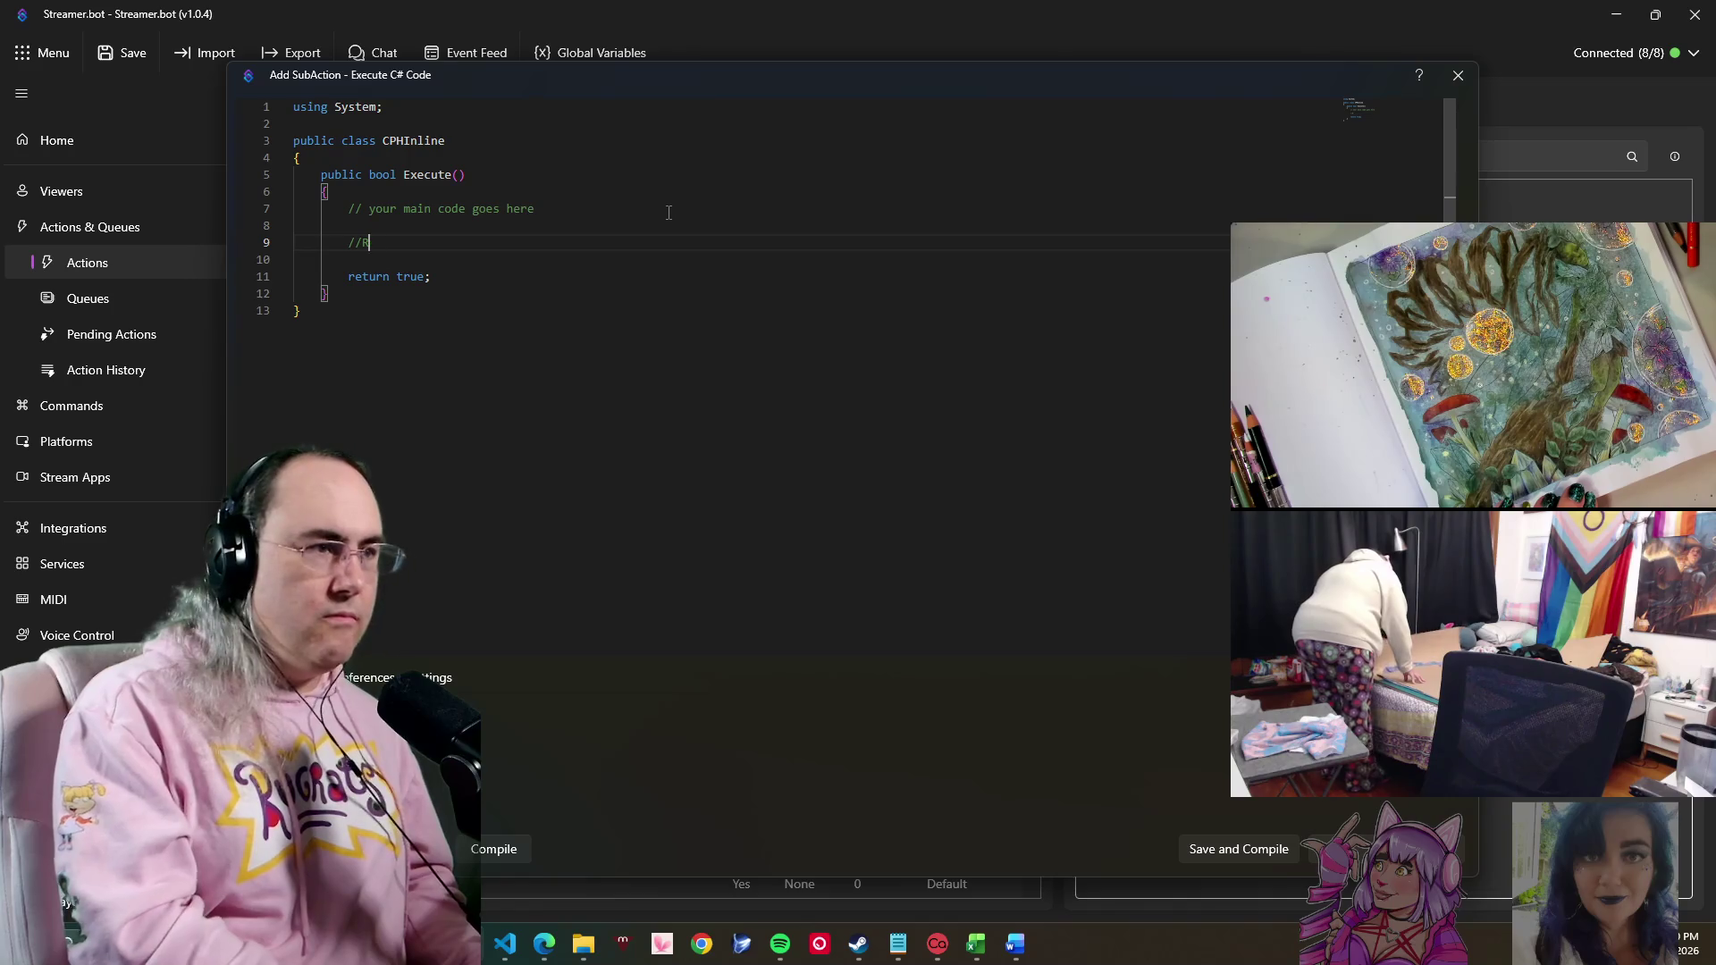
pyautogui.write('om ')
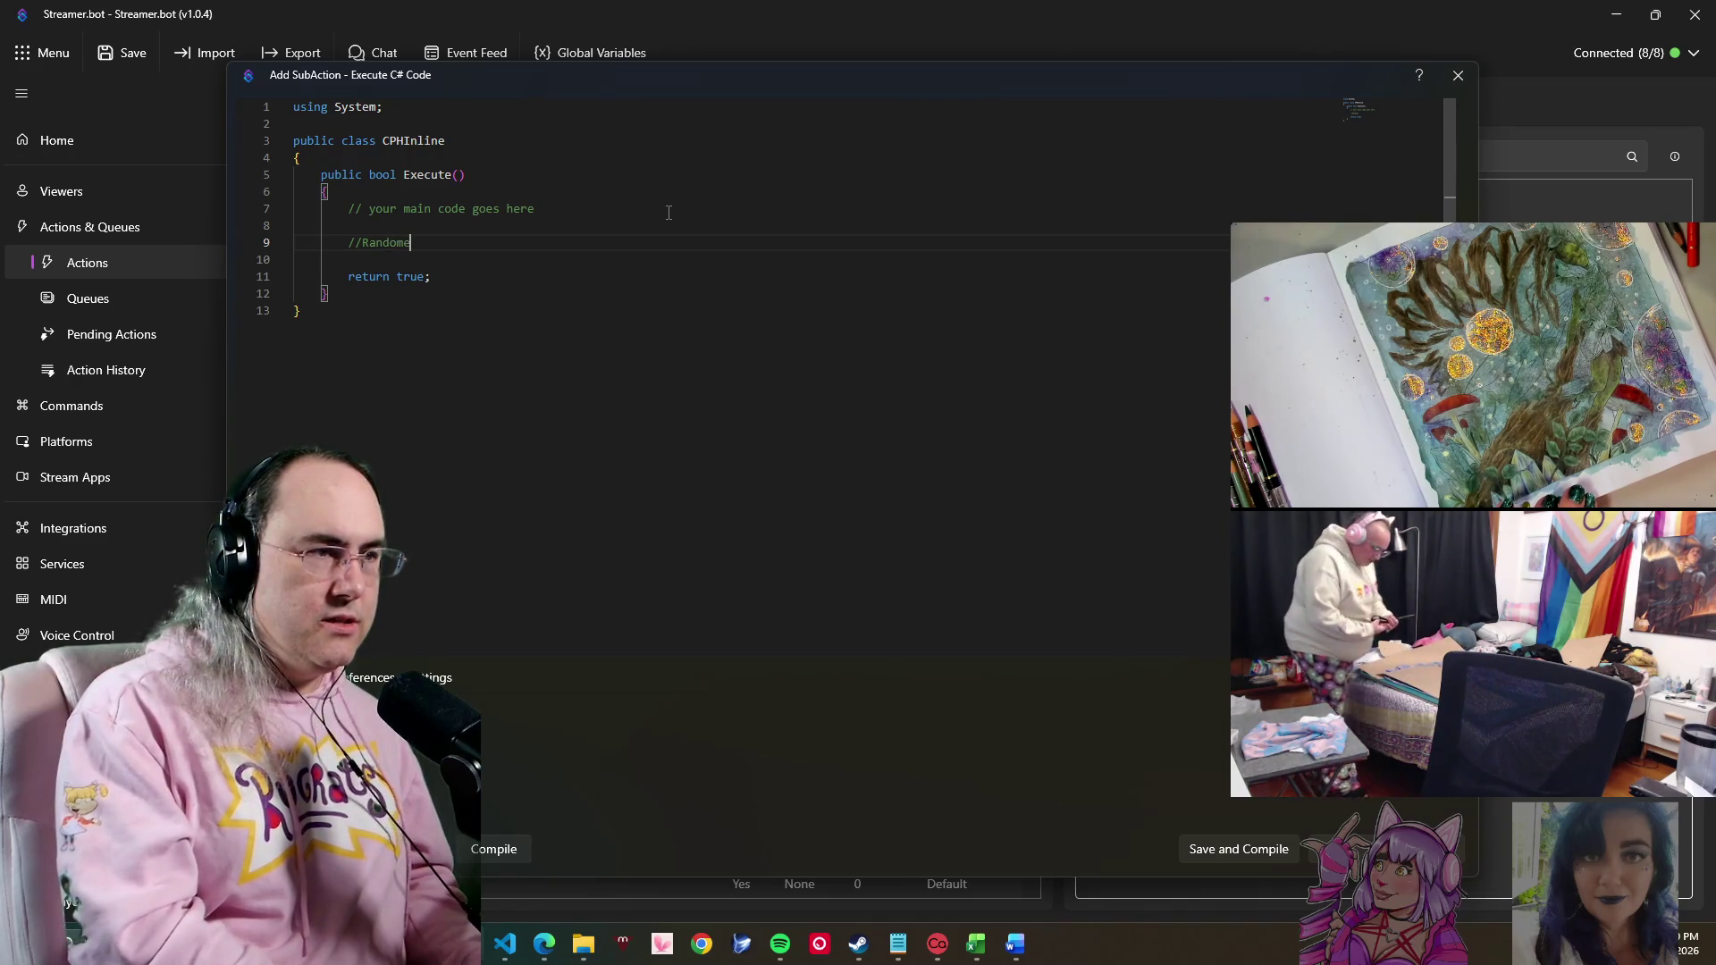
pyautogui.write('Int')
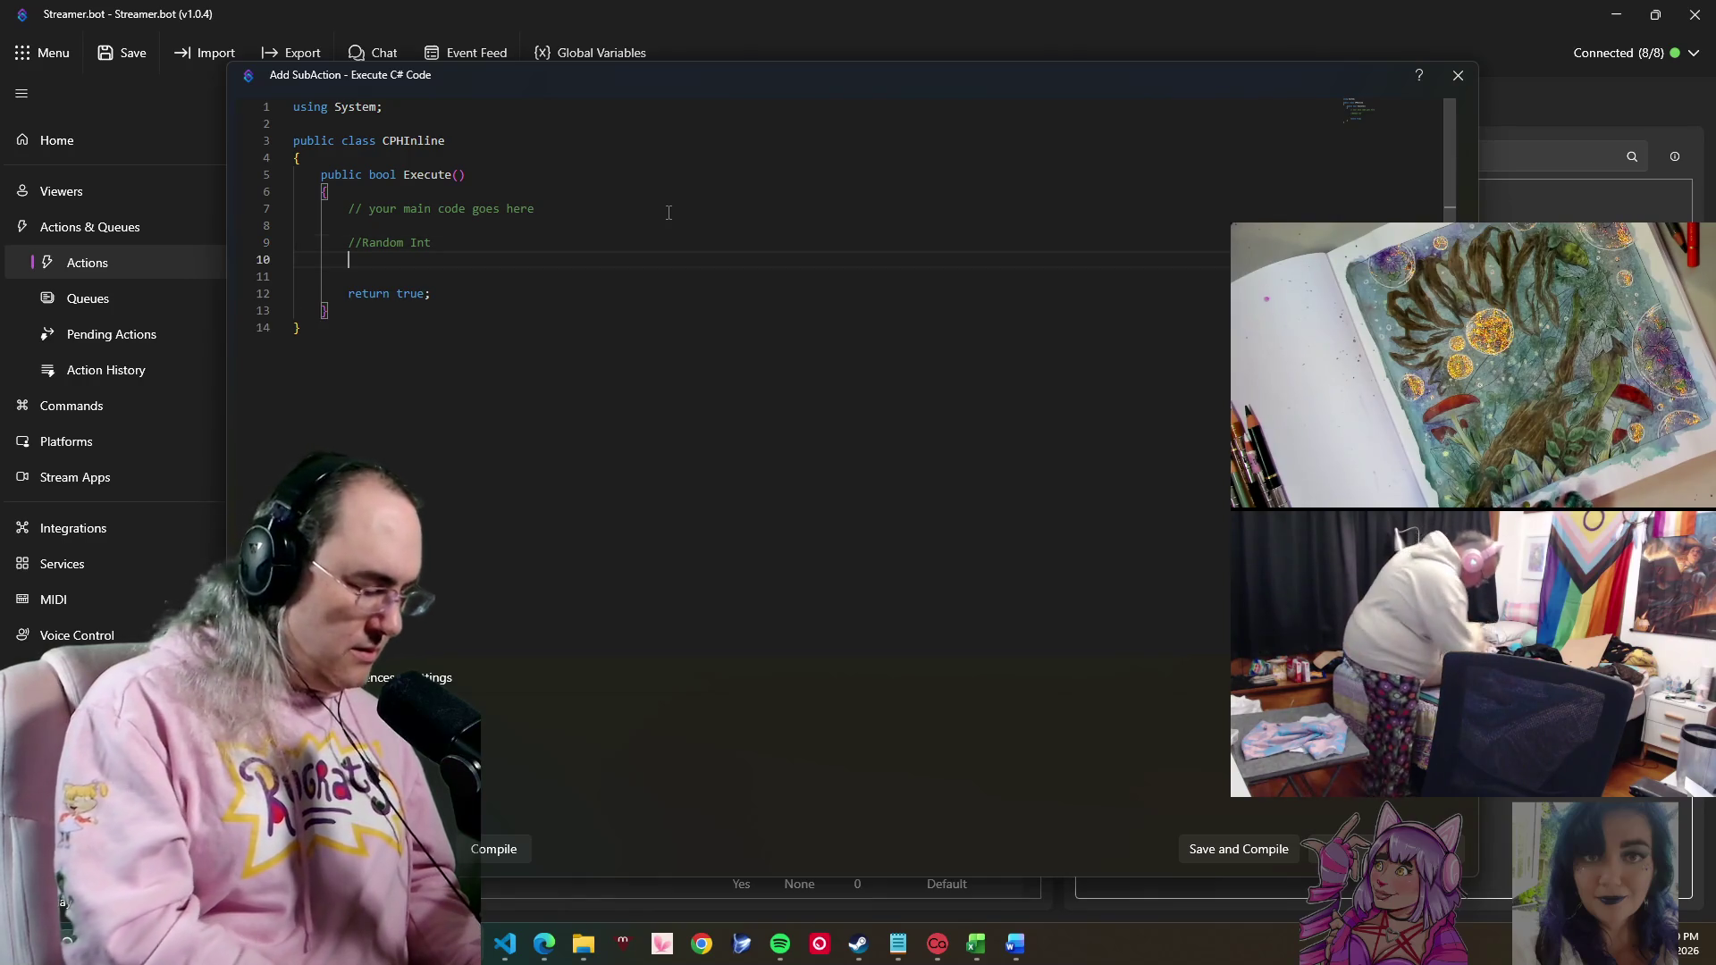
pyautogui.write('//Something Found')
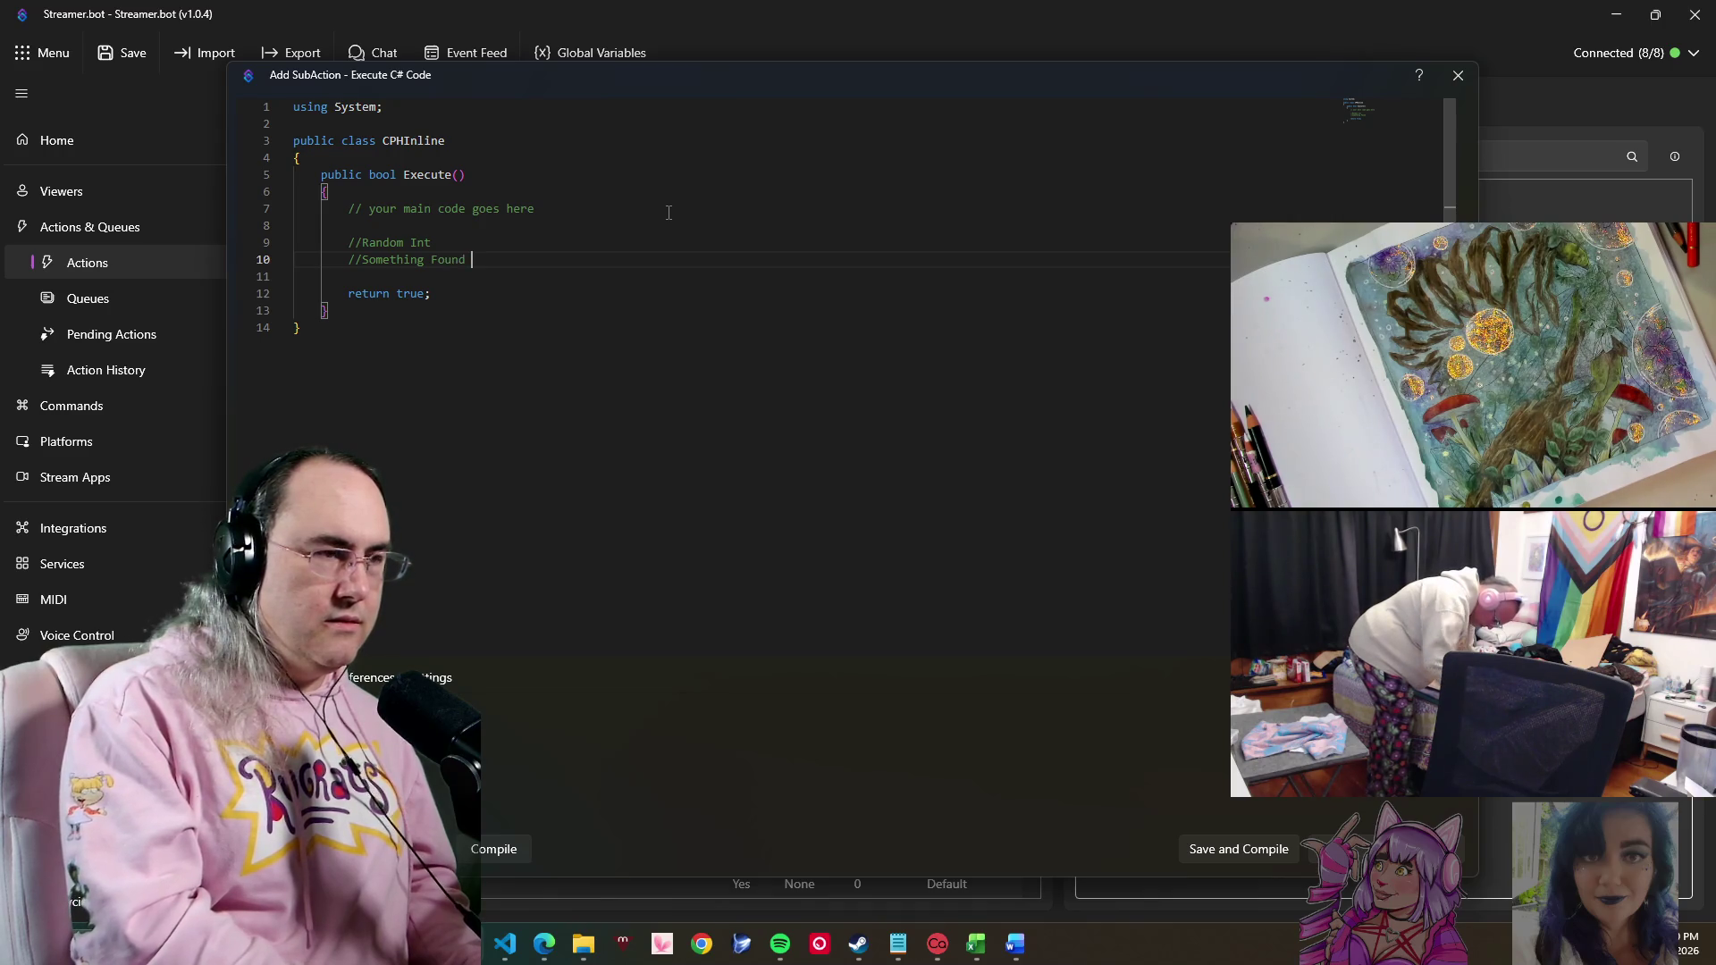
pyautogui.write('t.')
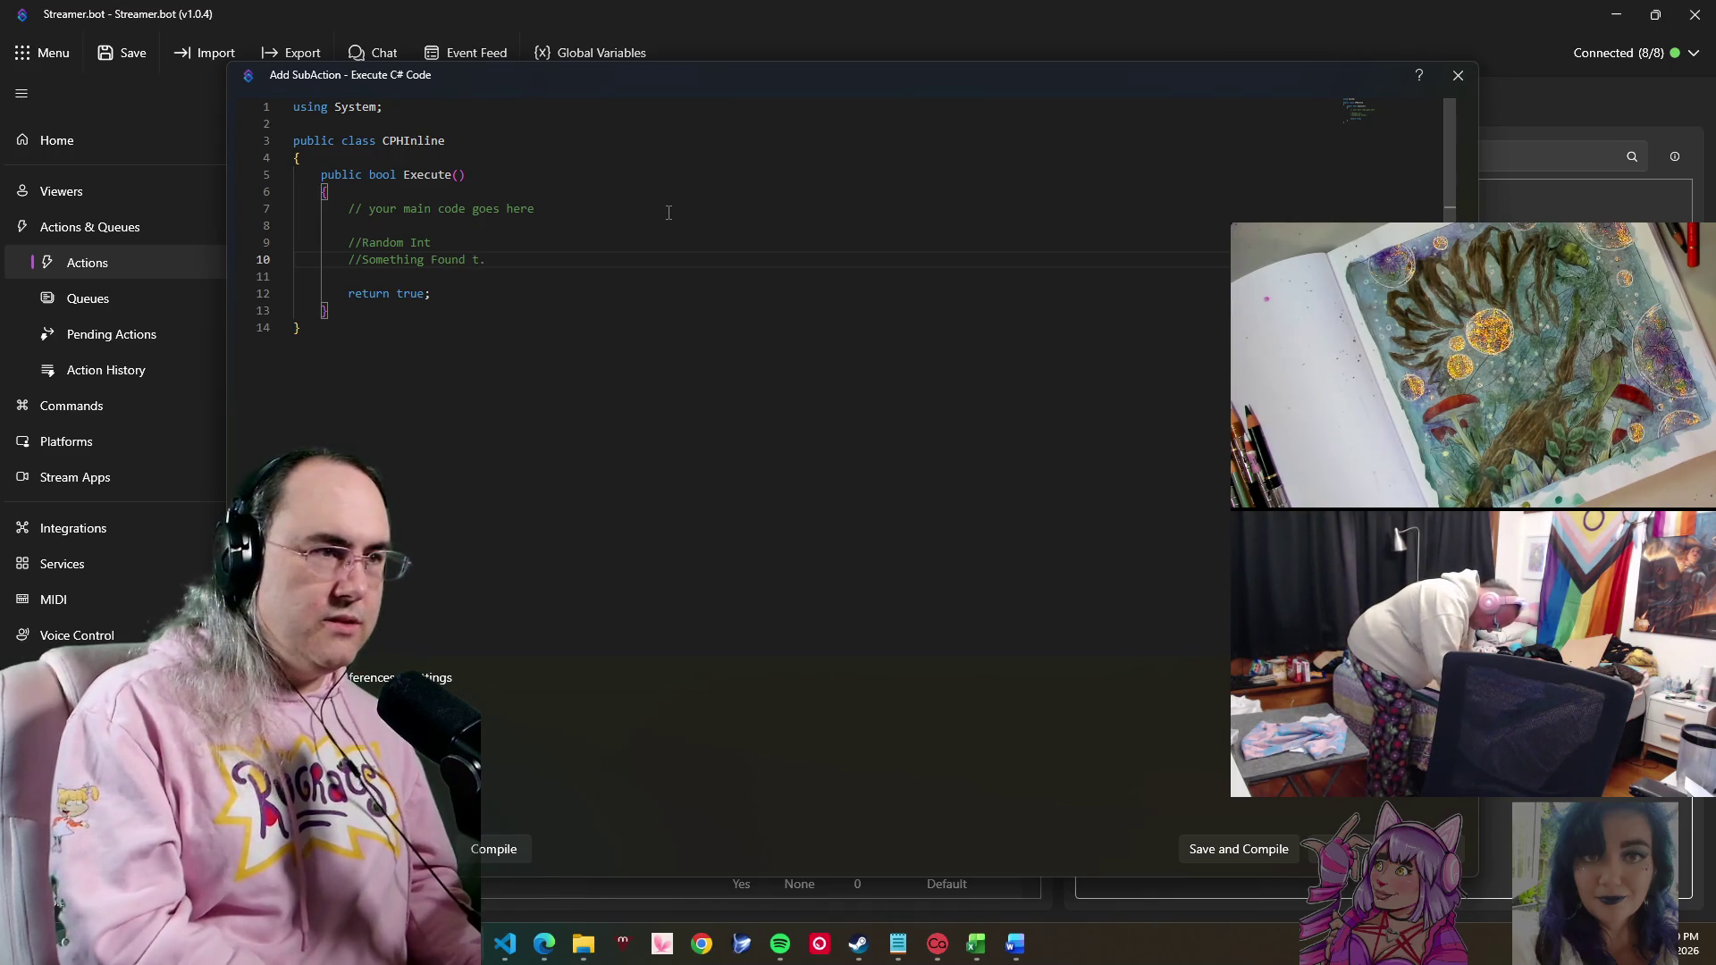
pyautogui.press('BackSpace')
pyautogui.write('/f')
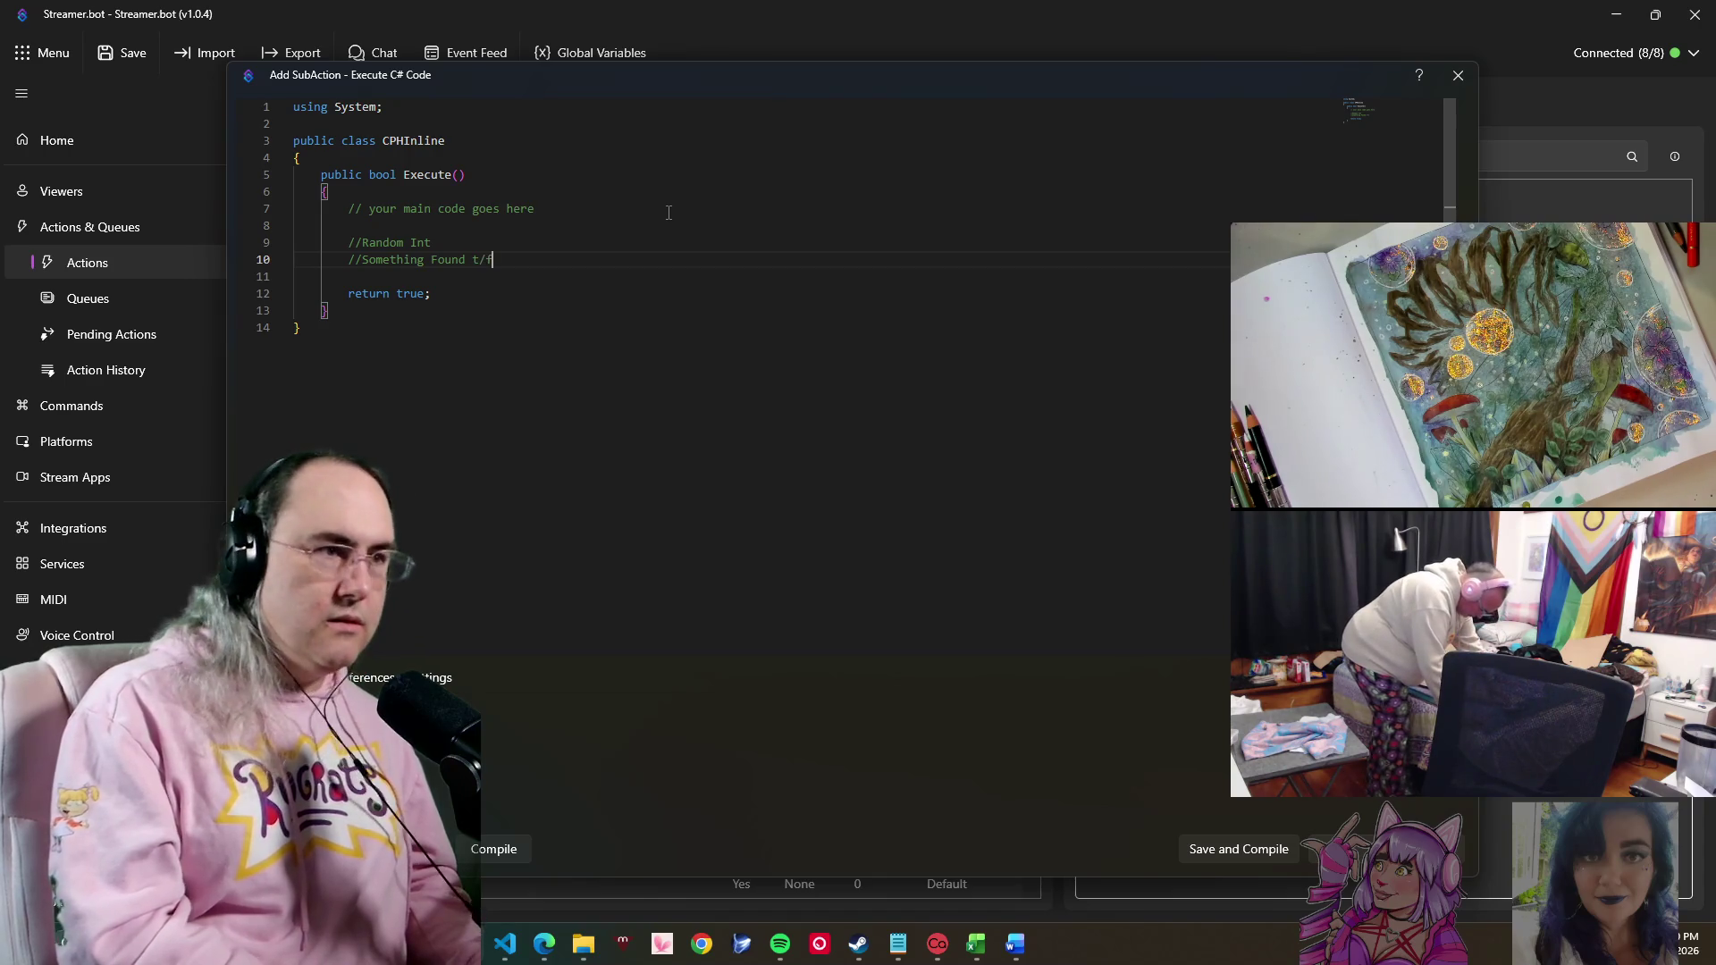
pyautogui.press('Return')
pyautogui.write('//')
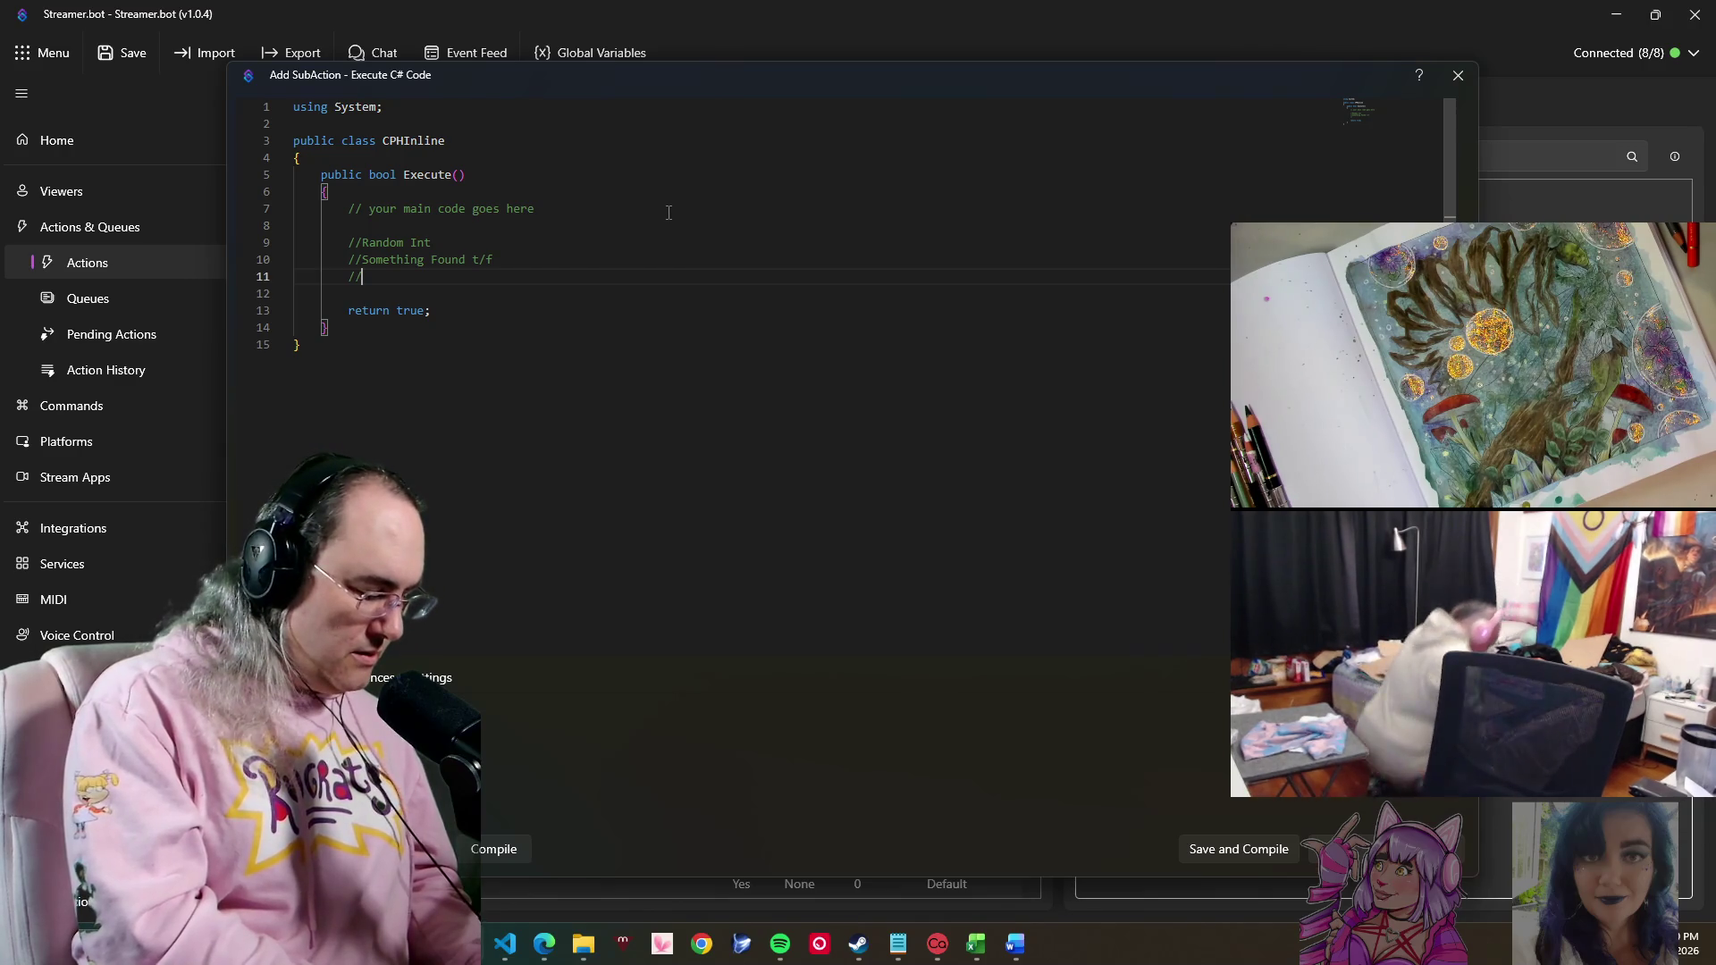
pyautogui.write('Encounter or ')
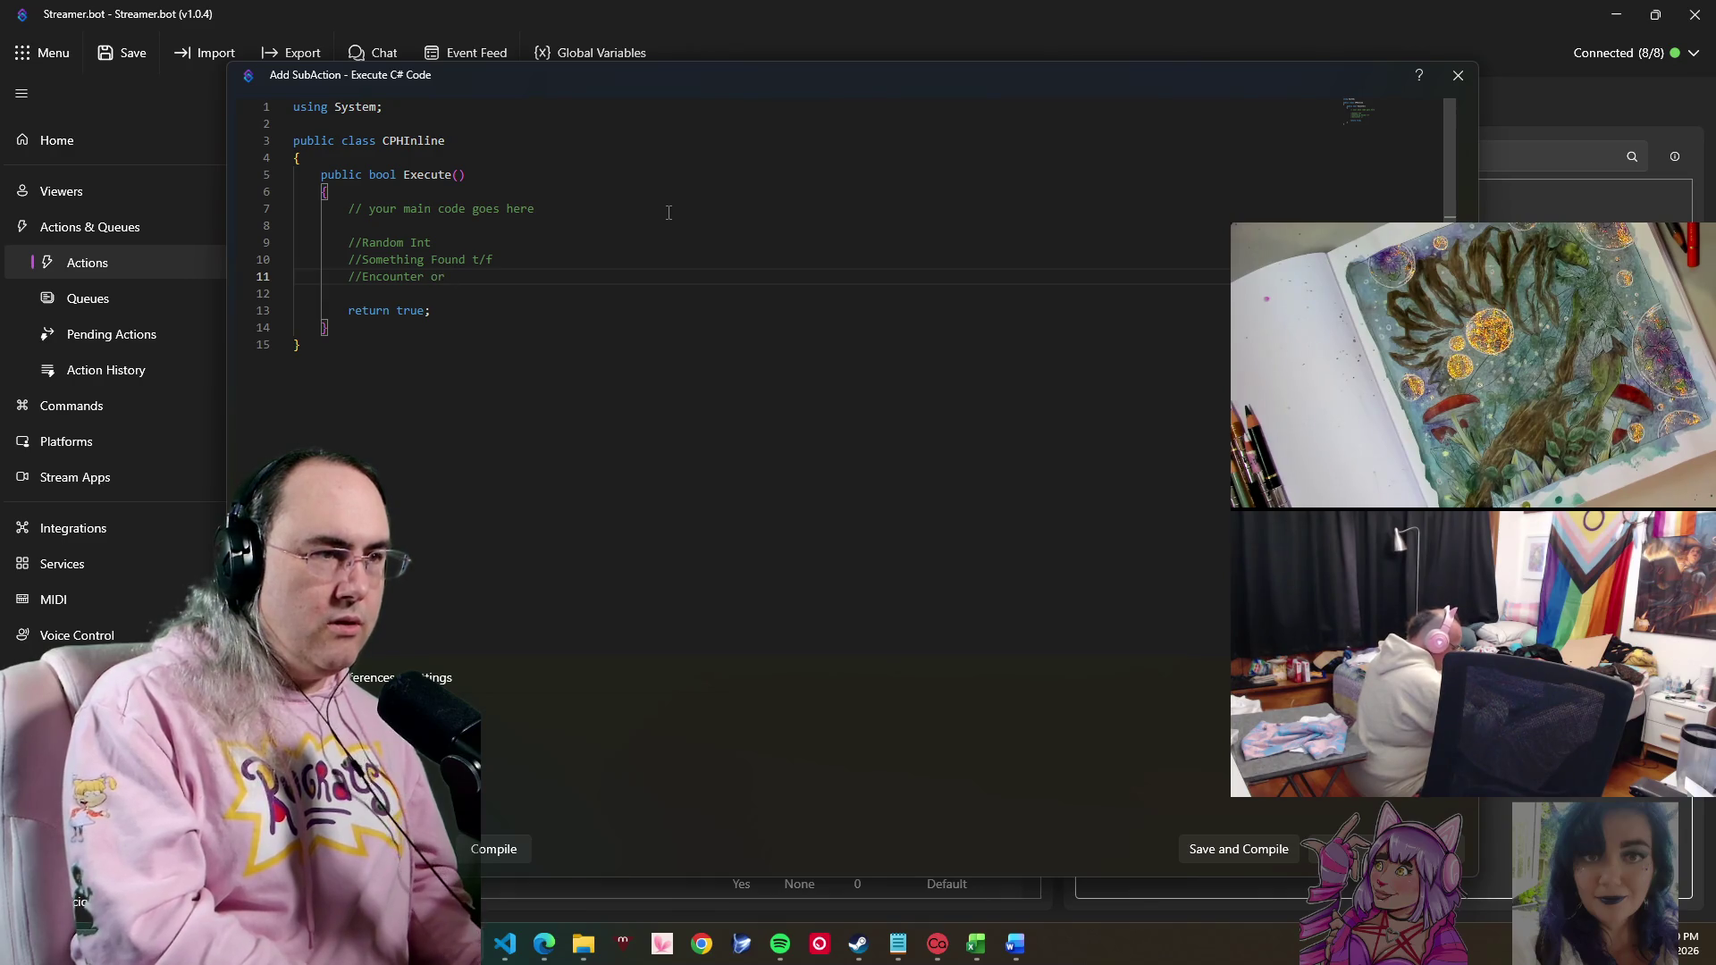
pyautogui.write('Obhe')
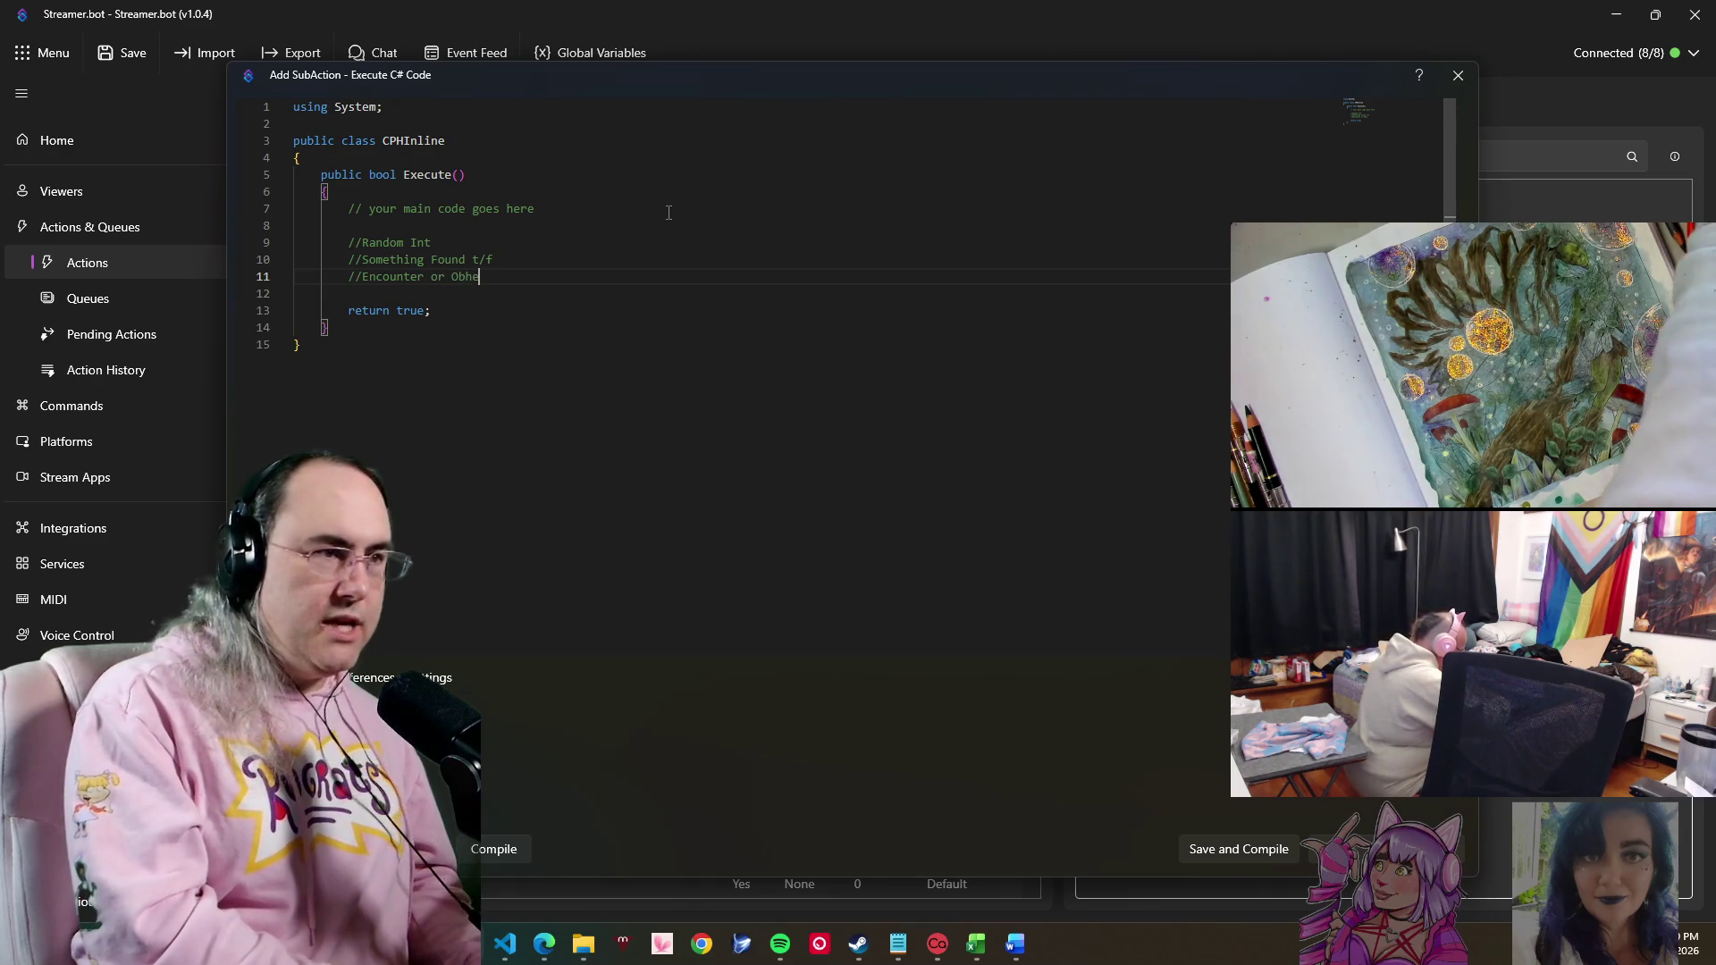
pyautogui.press('BackSpace')
pyautogui.press('BackSpace')
pyautogui.write('ject')
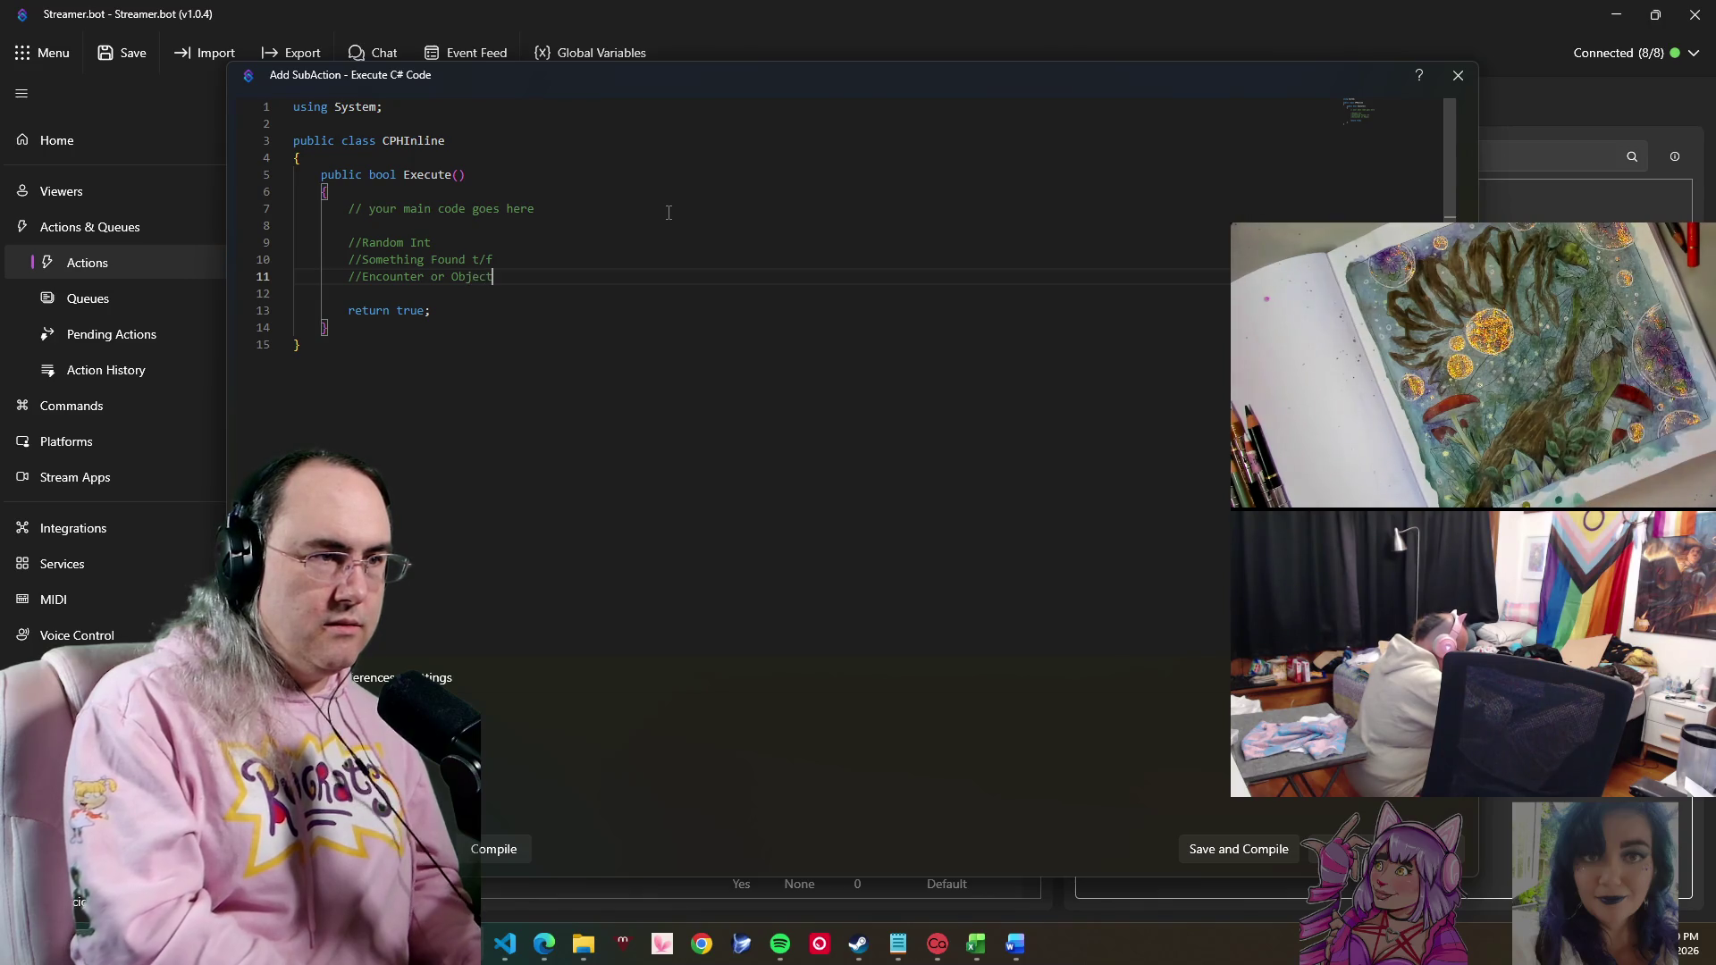
pyautogui.press('Return')
pyautogui.write('//')
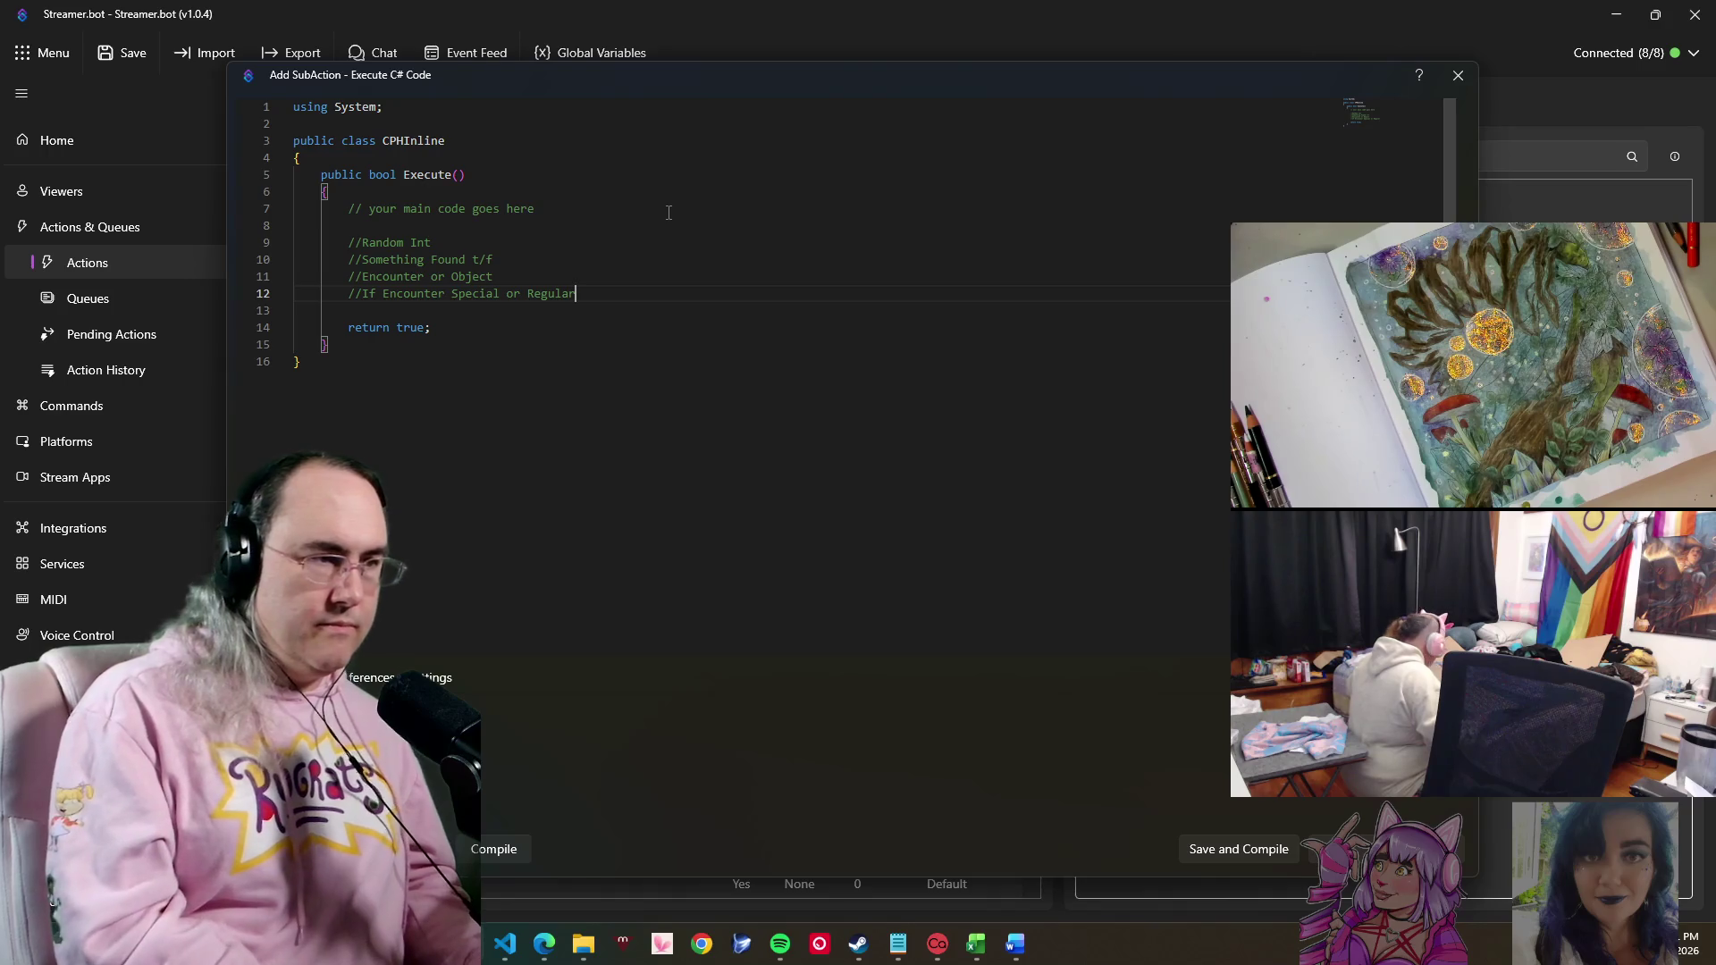
pyautogui.press('Return')
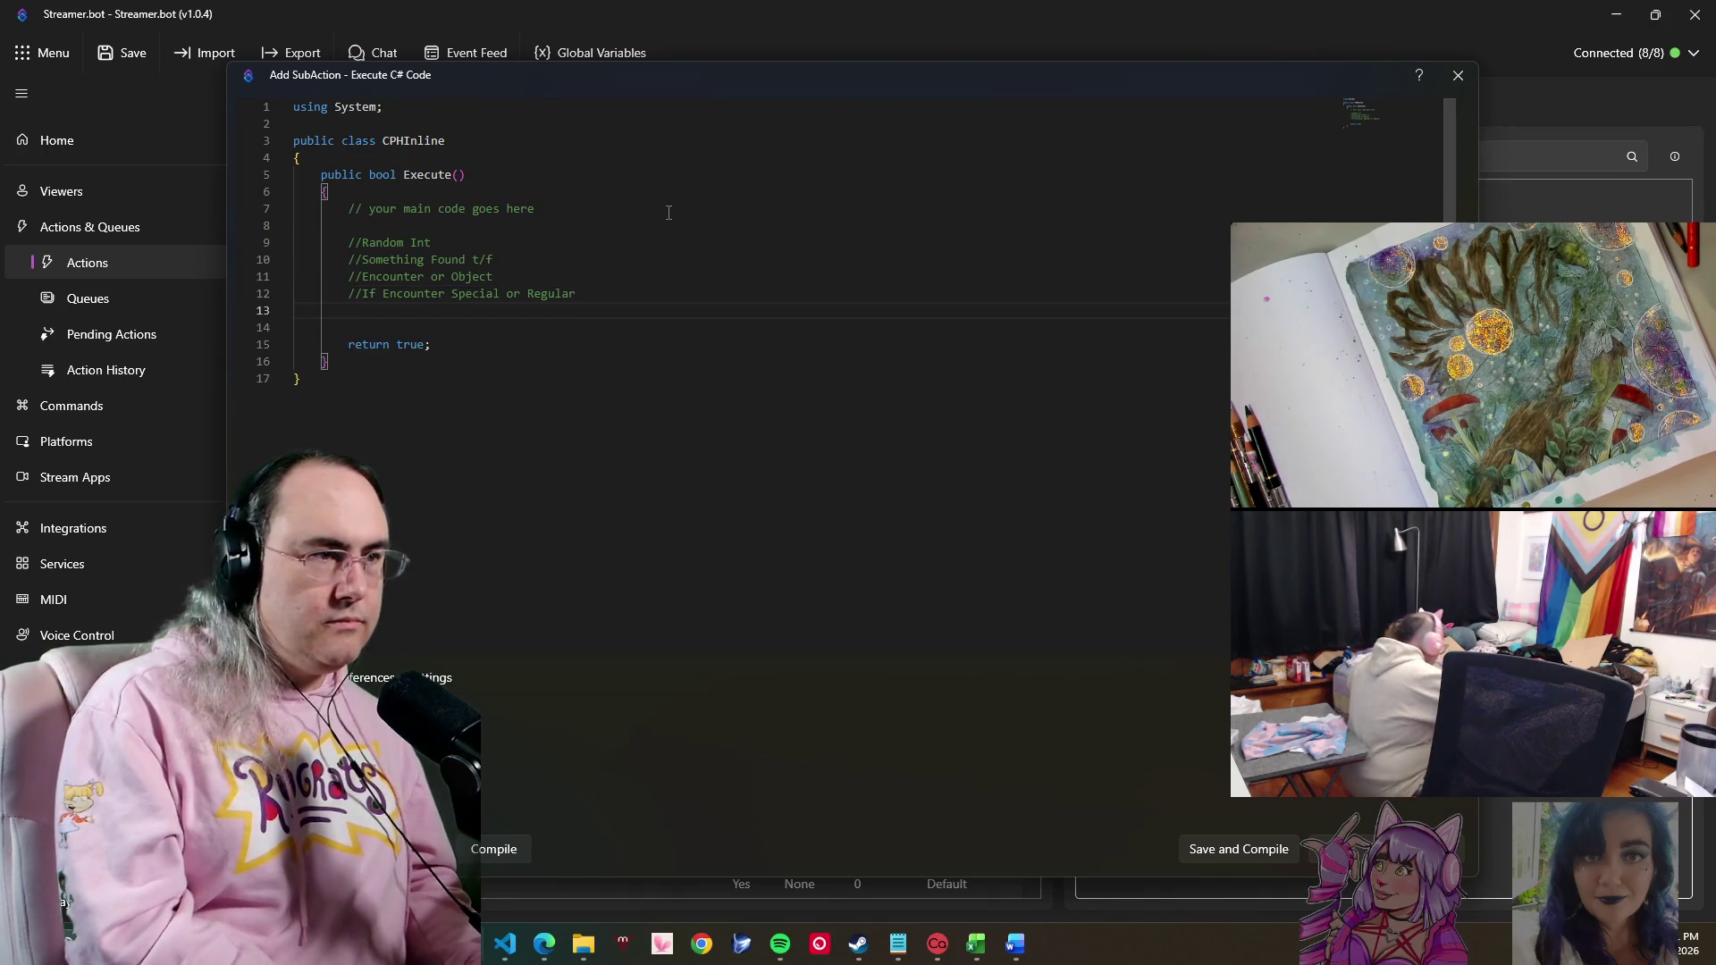
pyautogui.write('//If')
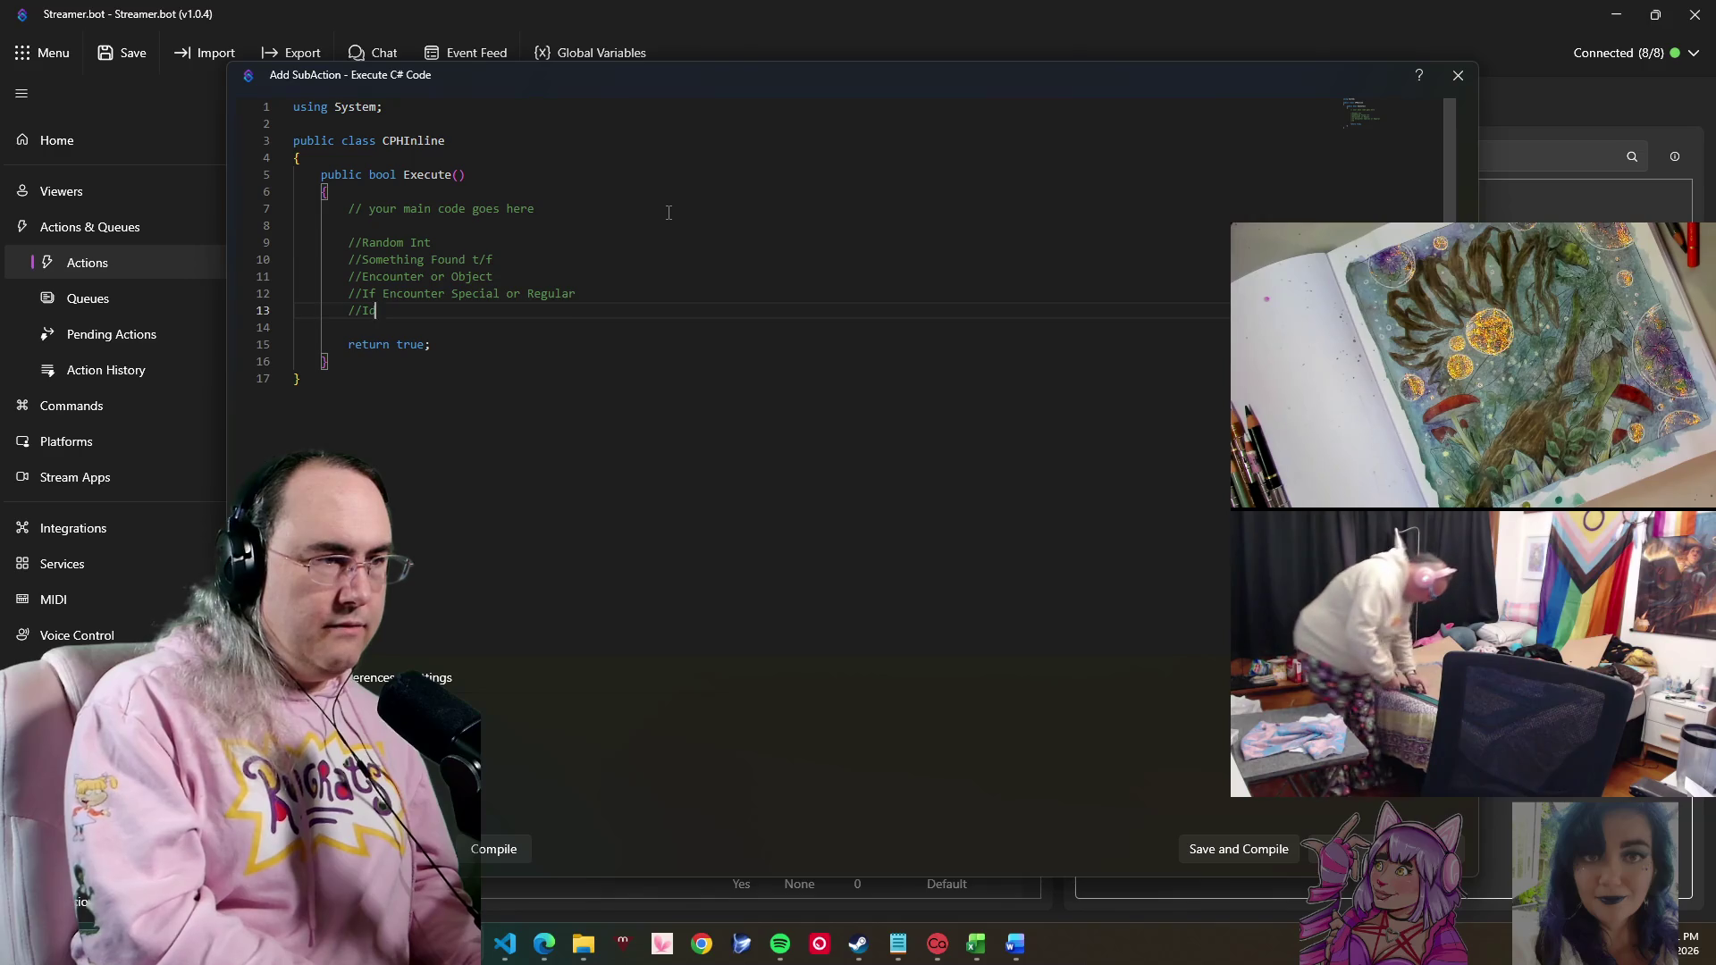
pyautogui.write(' Obe')
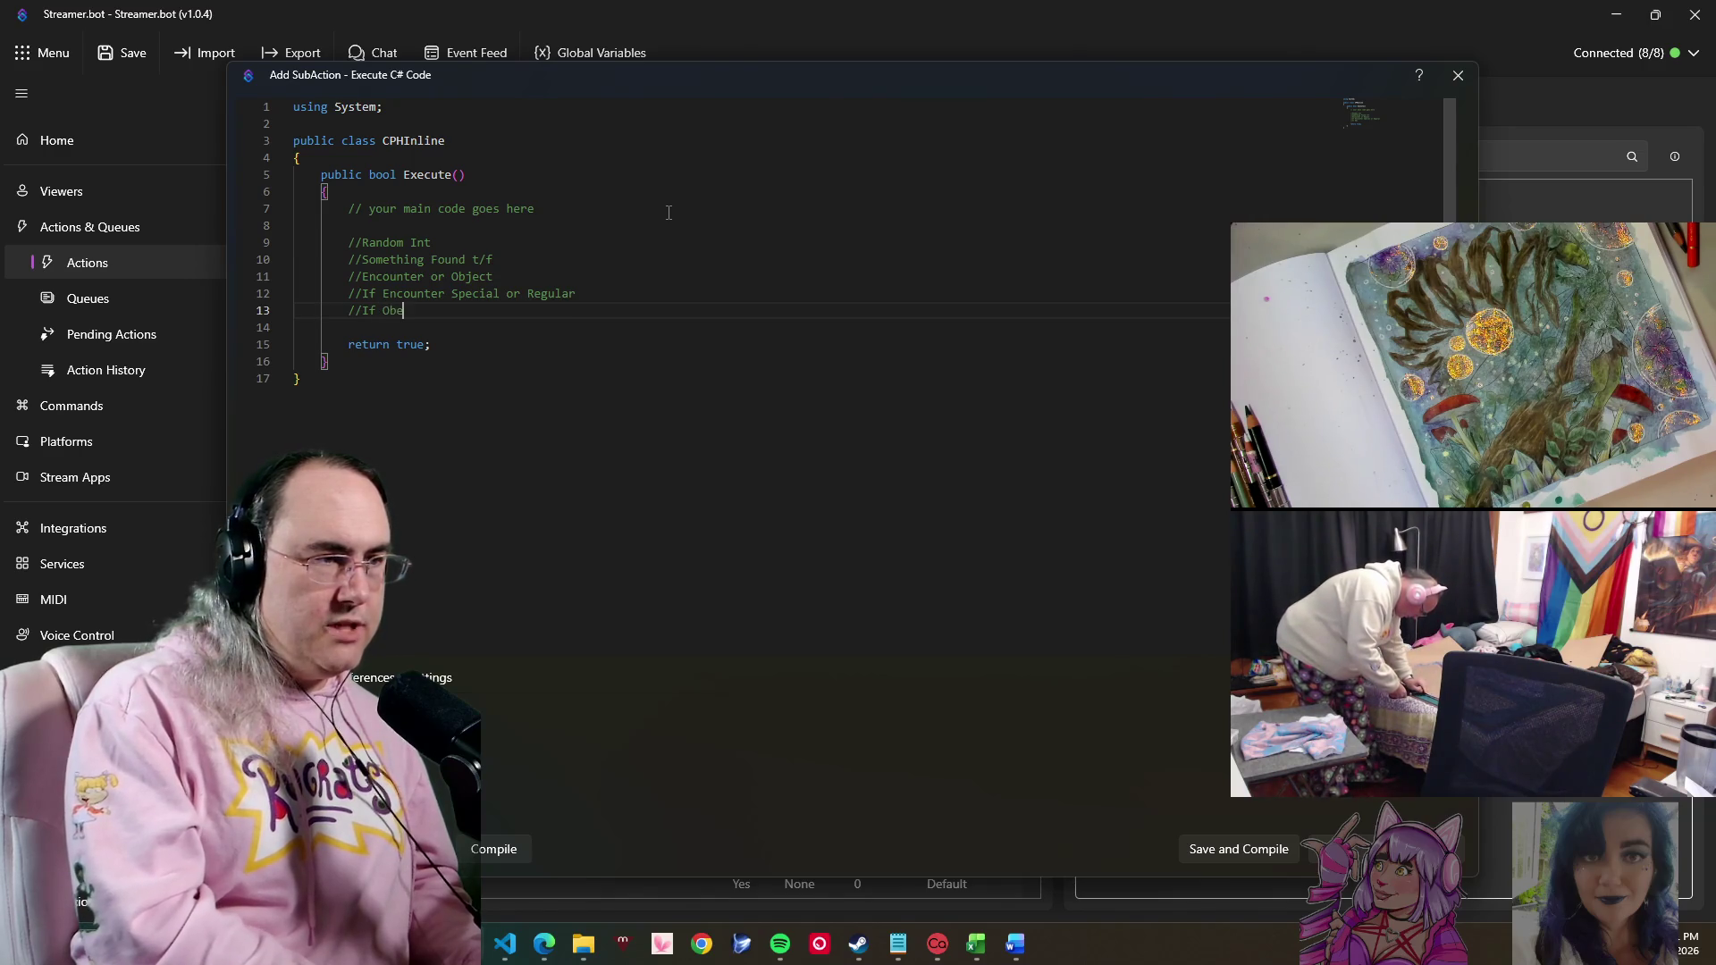
pyautogui.press('BackSpace')
pyautogui.write('jec')
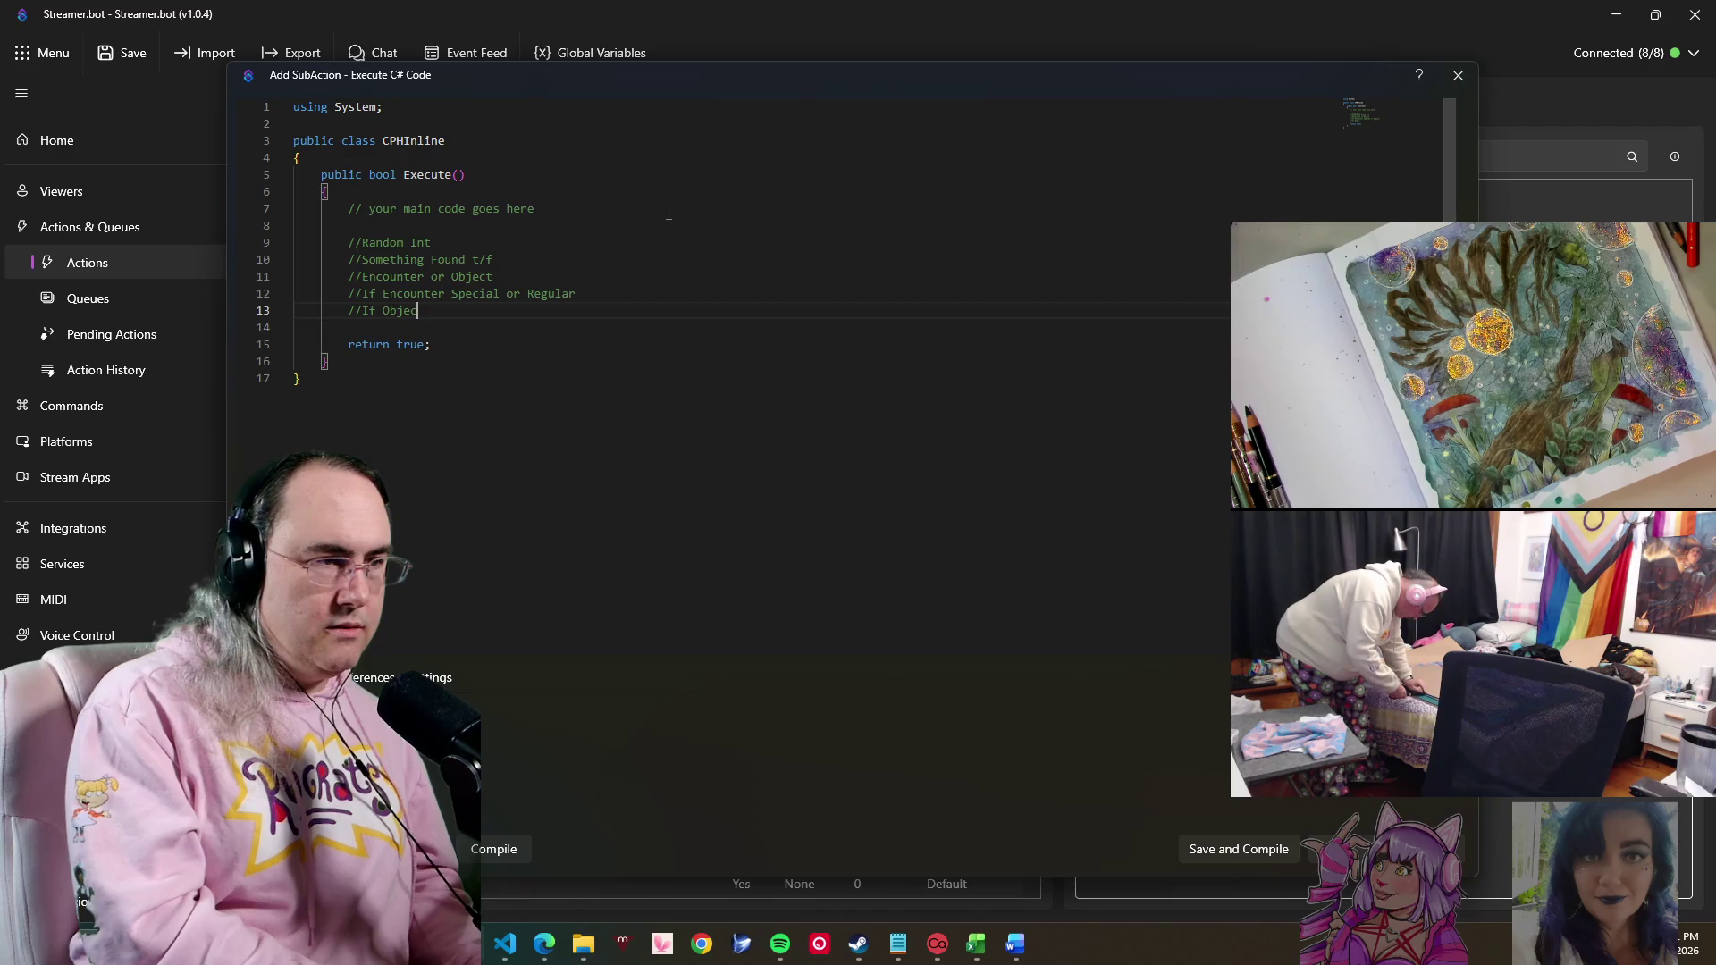
pyautogui.write('t')
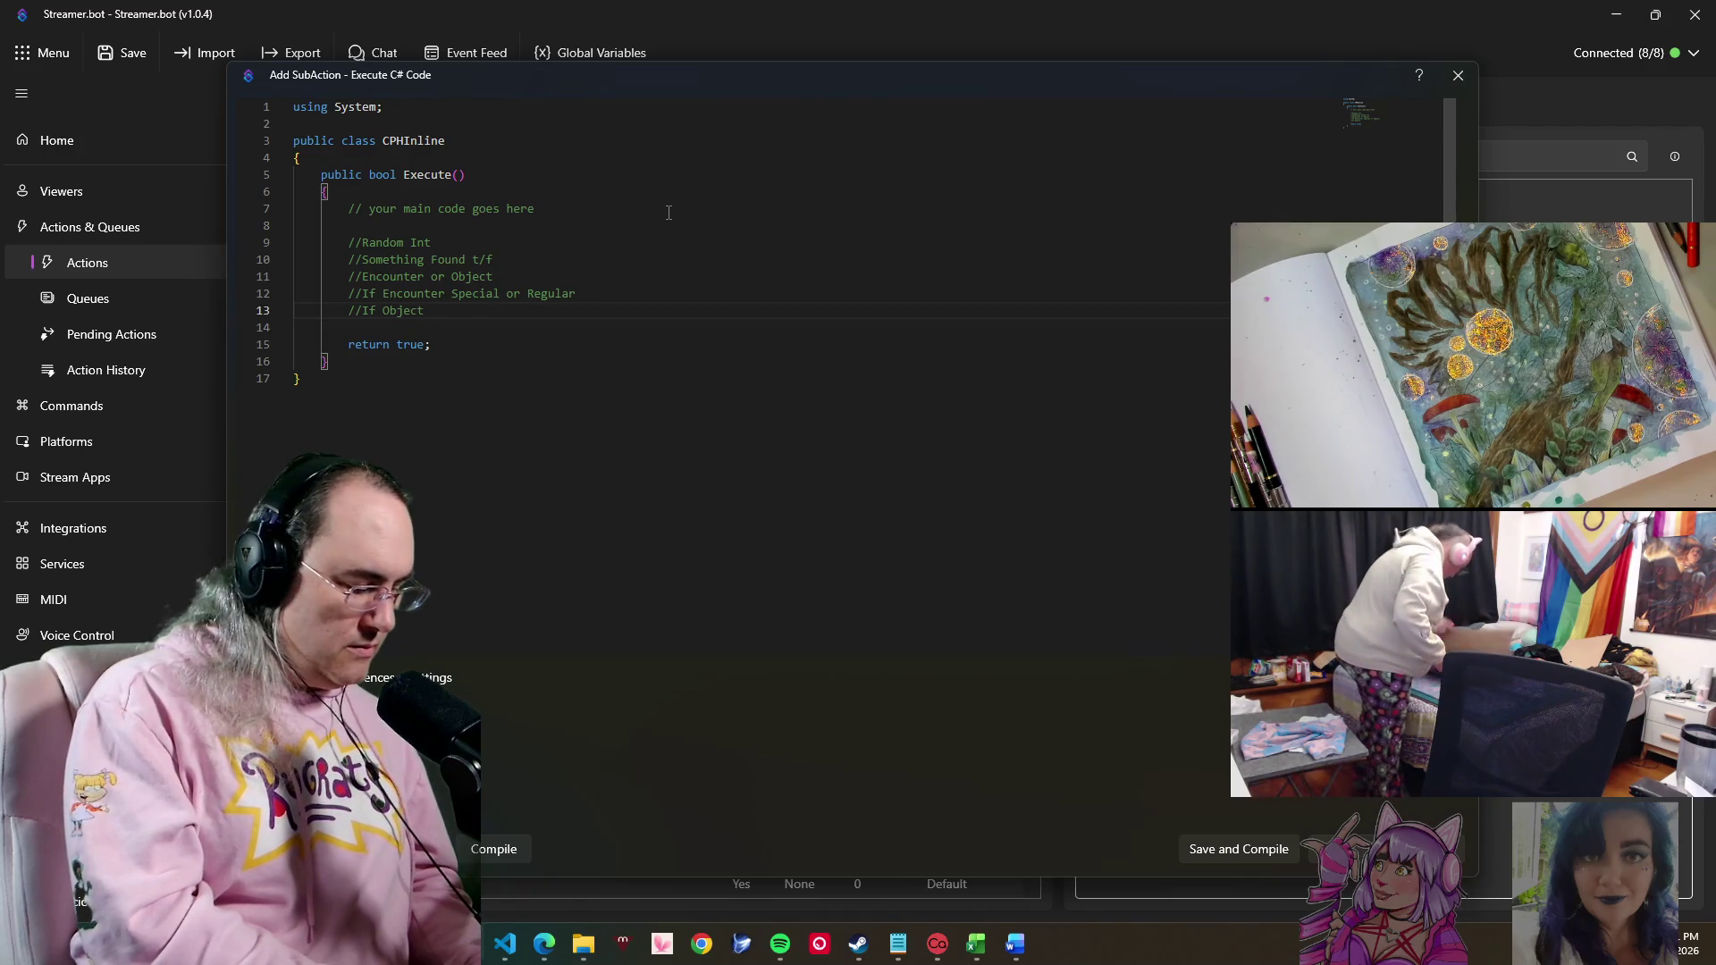
pyautogui.write(' roll o')
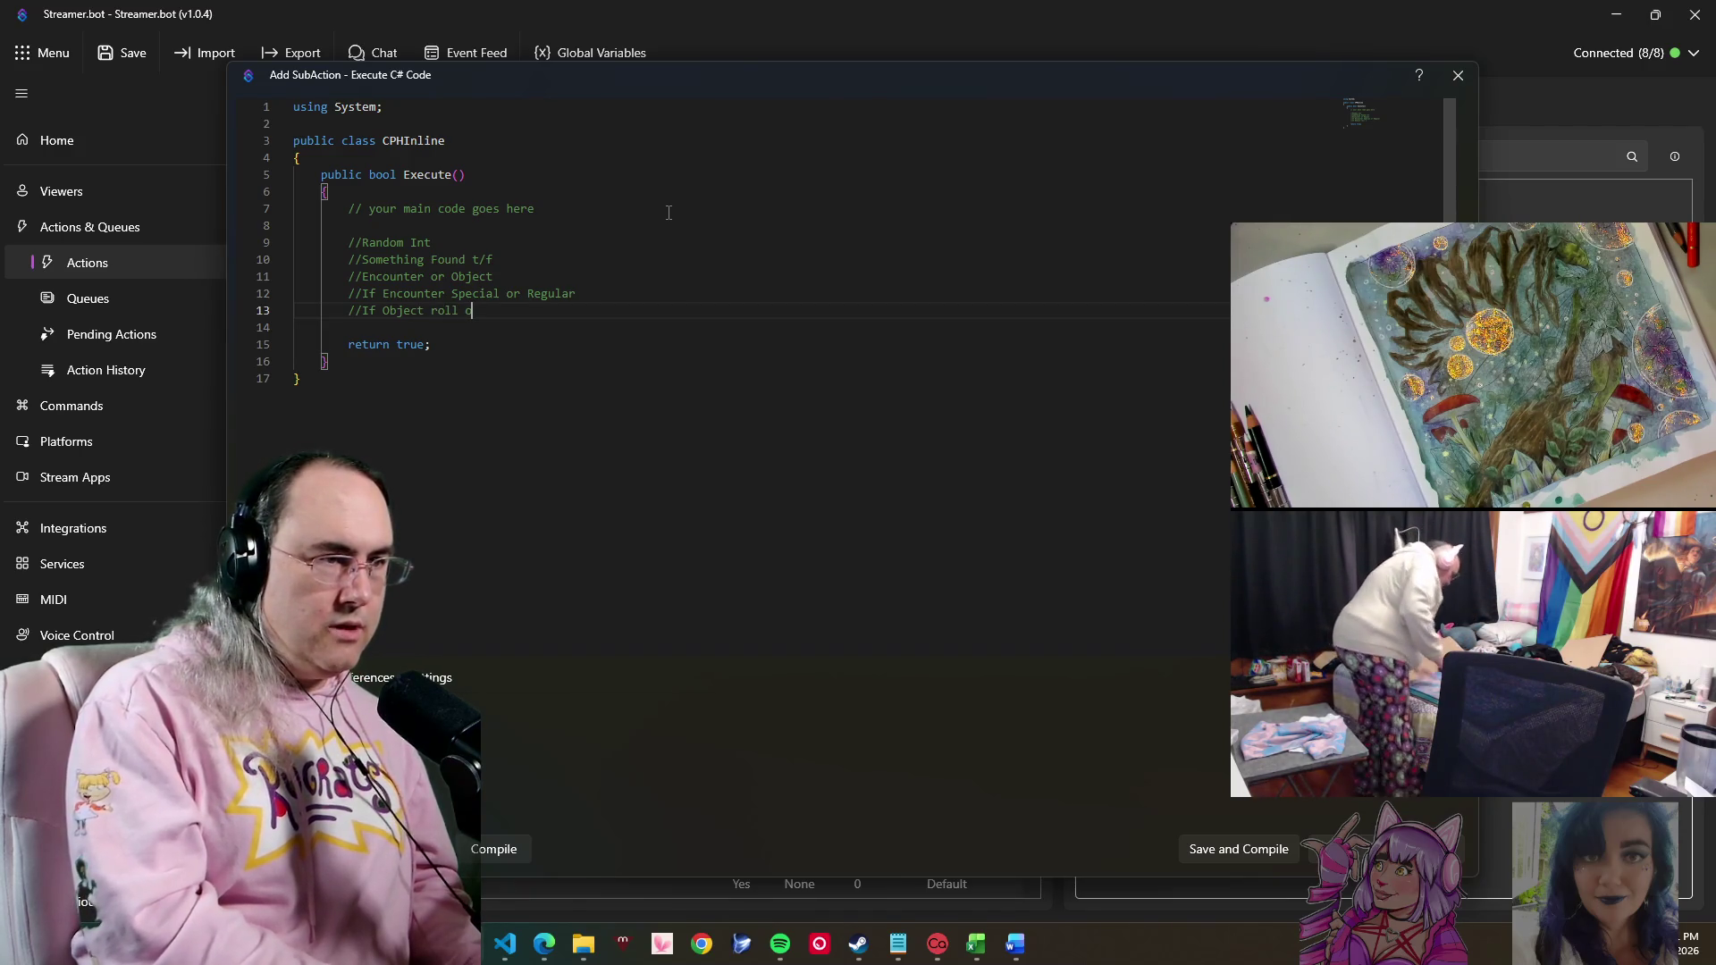
pyautogui.write('j')
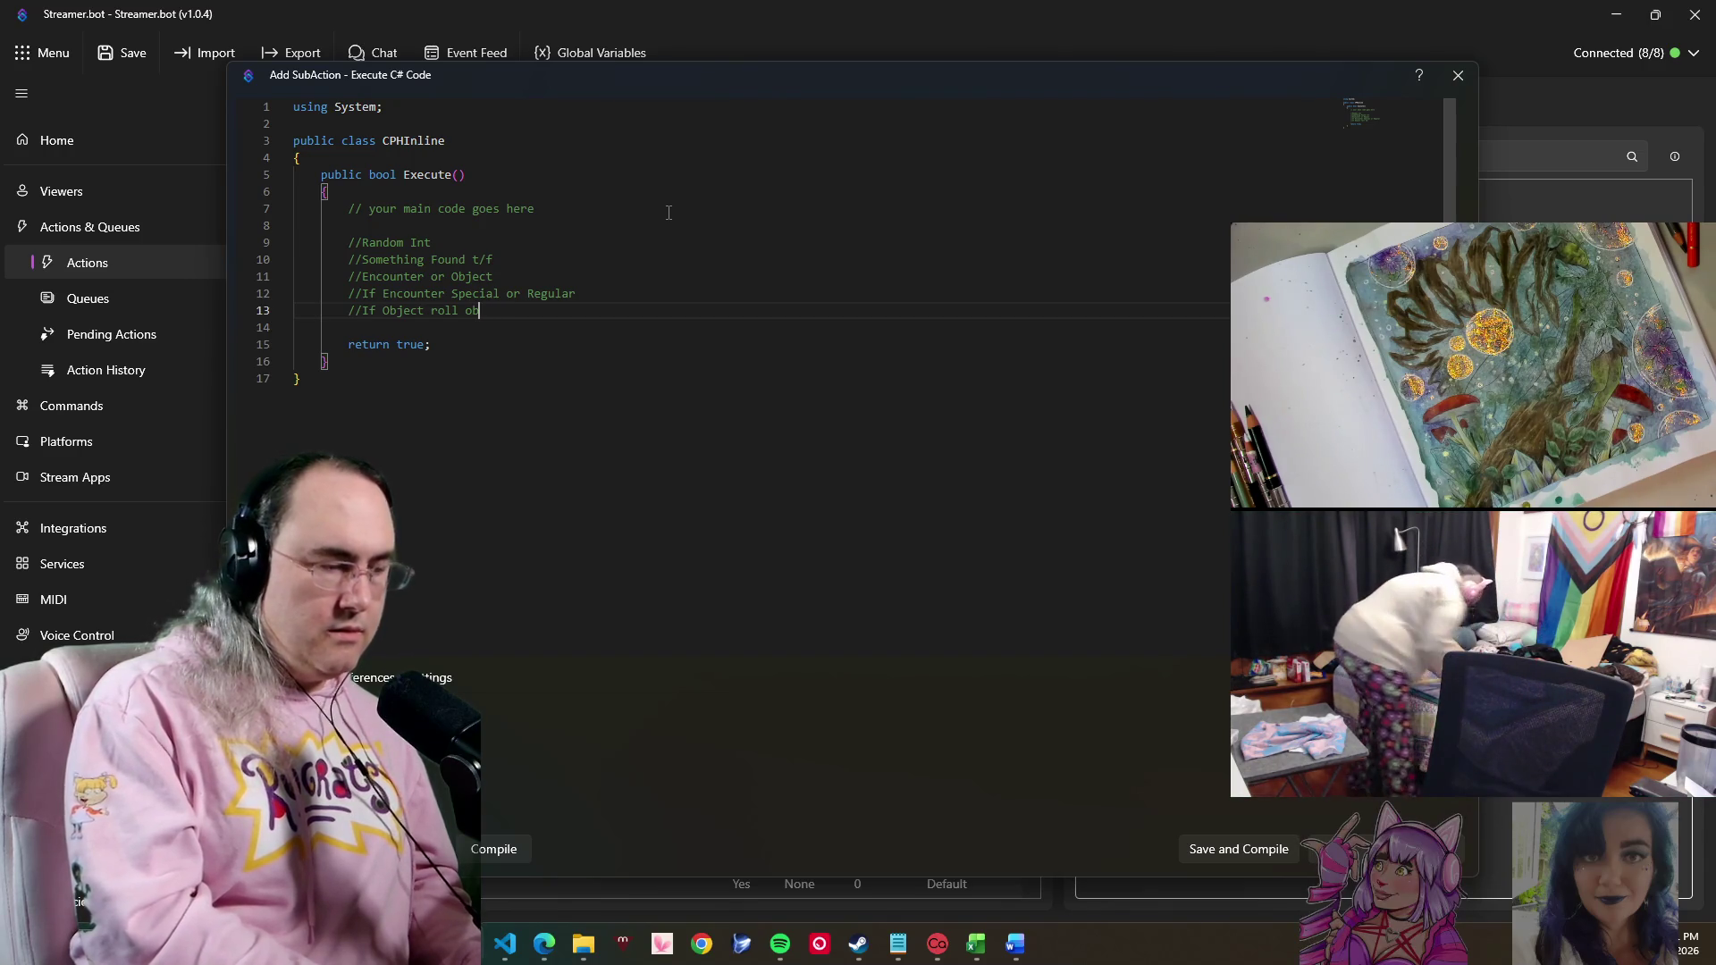
pyautogui.write('ject ')
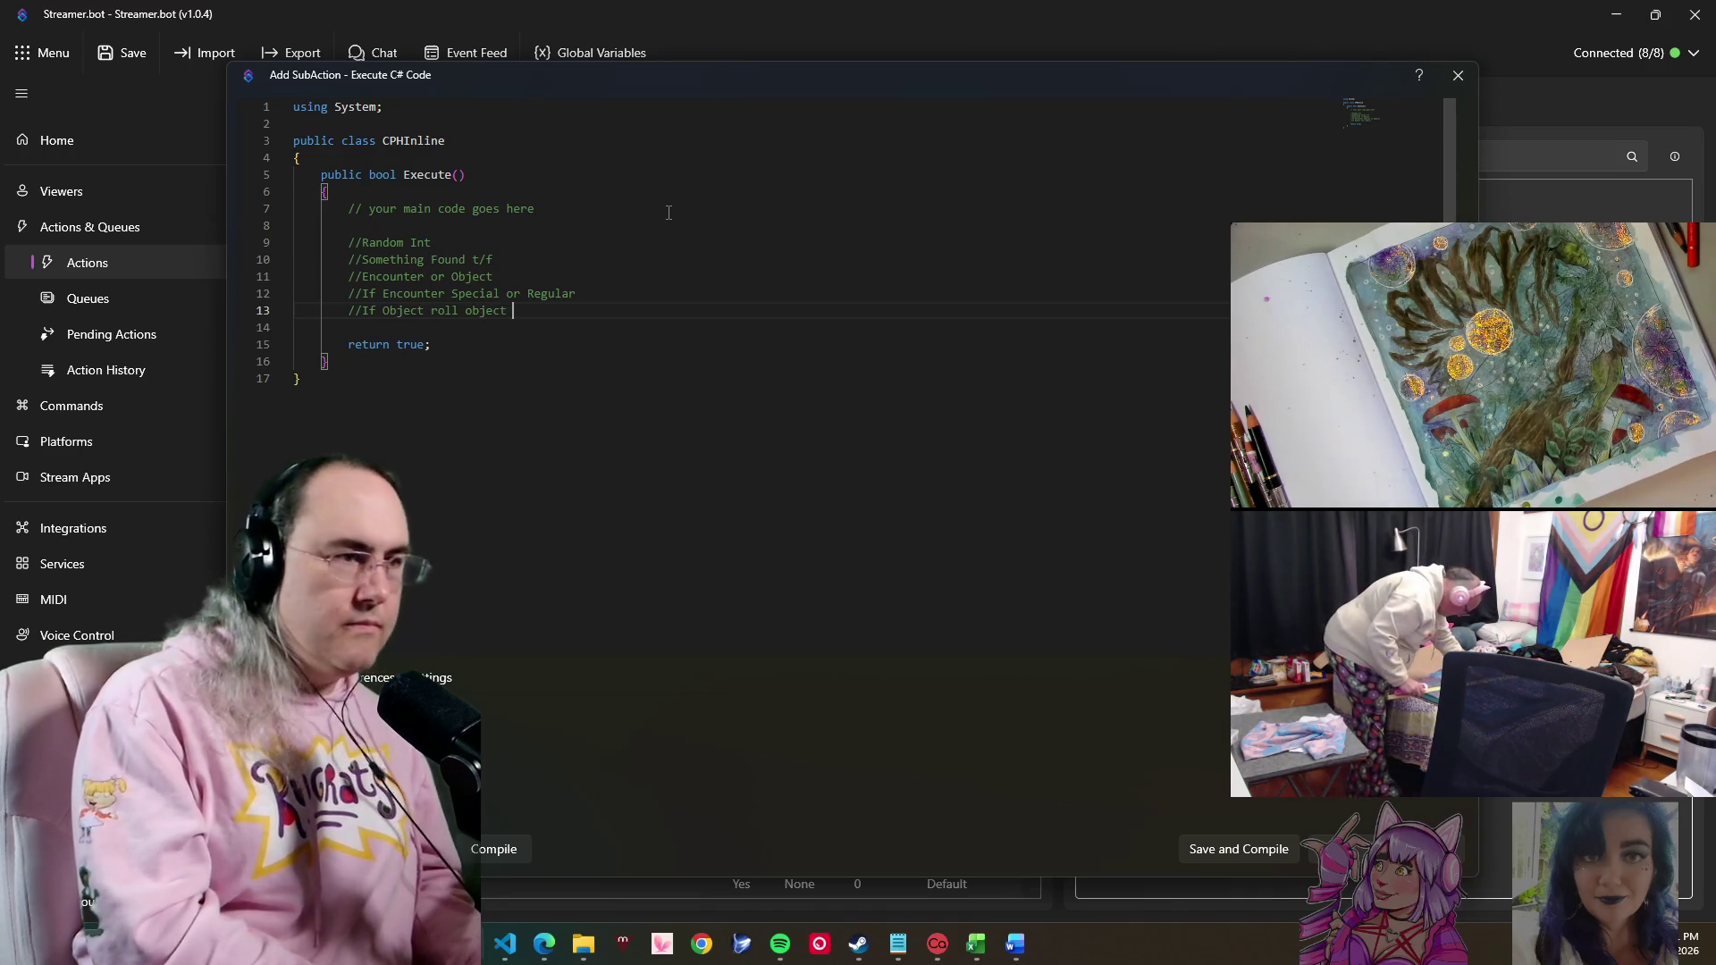
pyautogui.write('table')
pyautogui.press('Return')
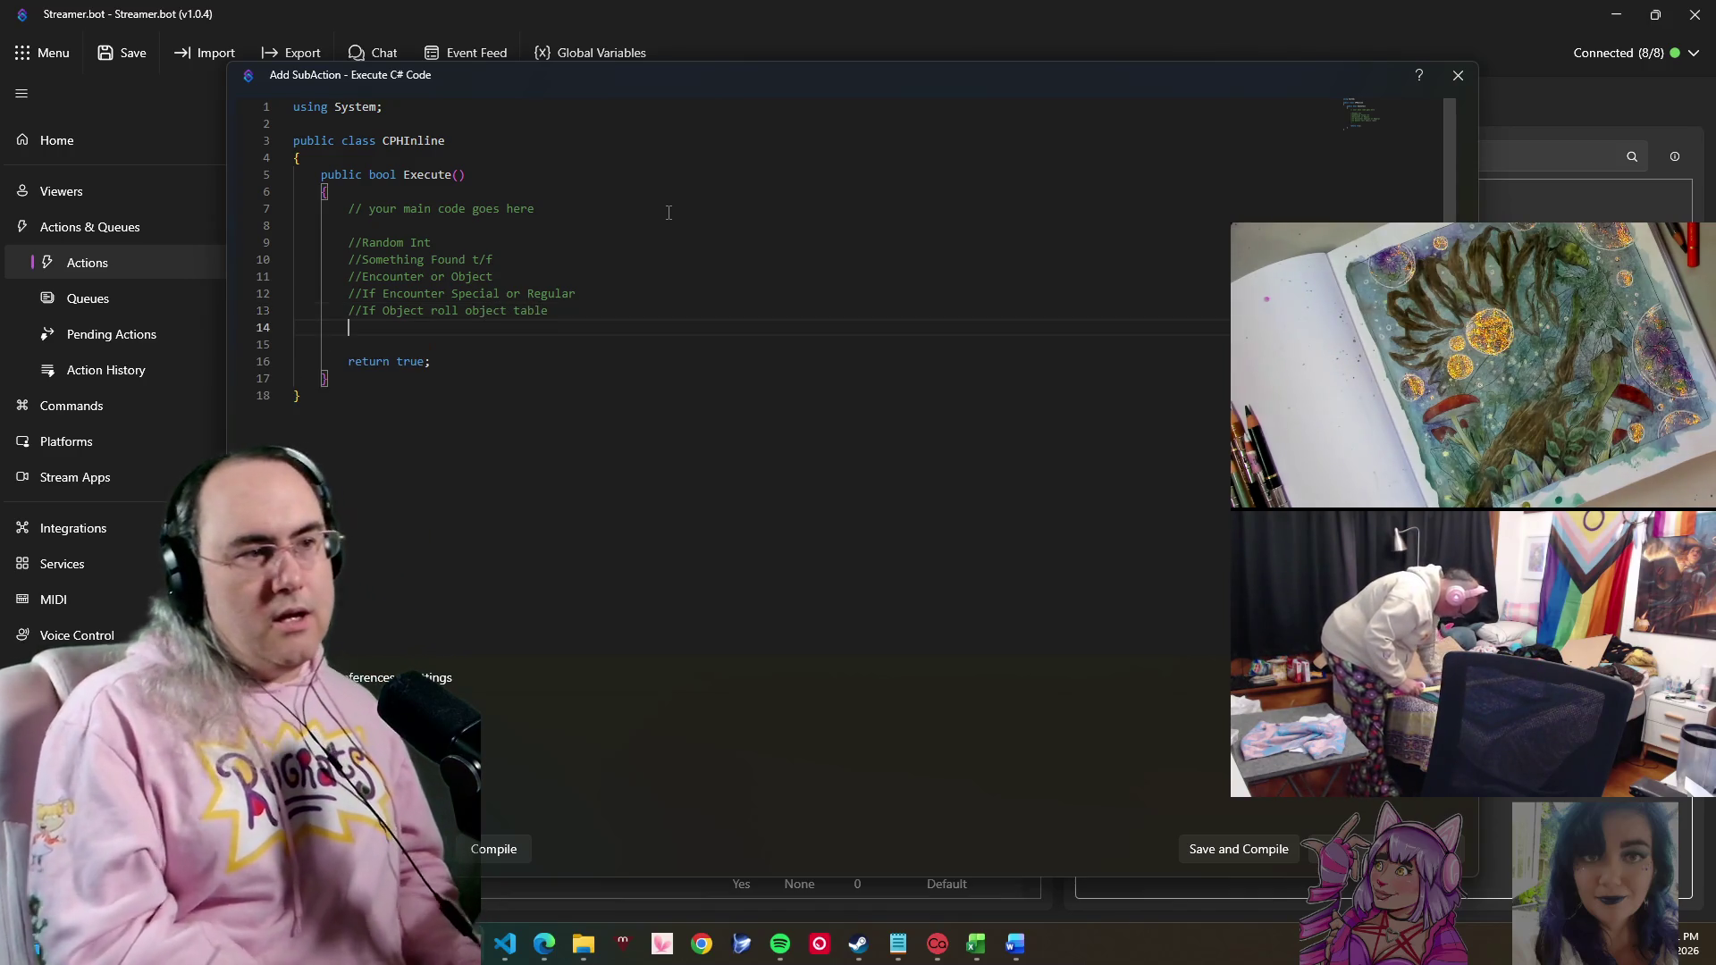